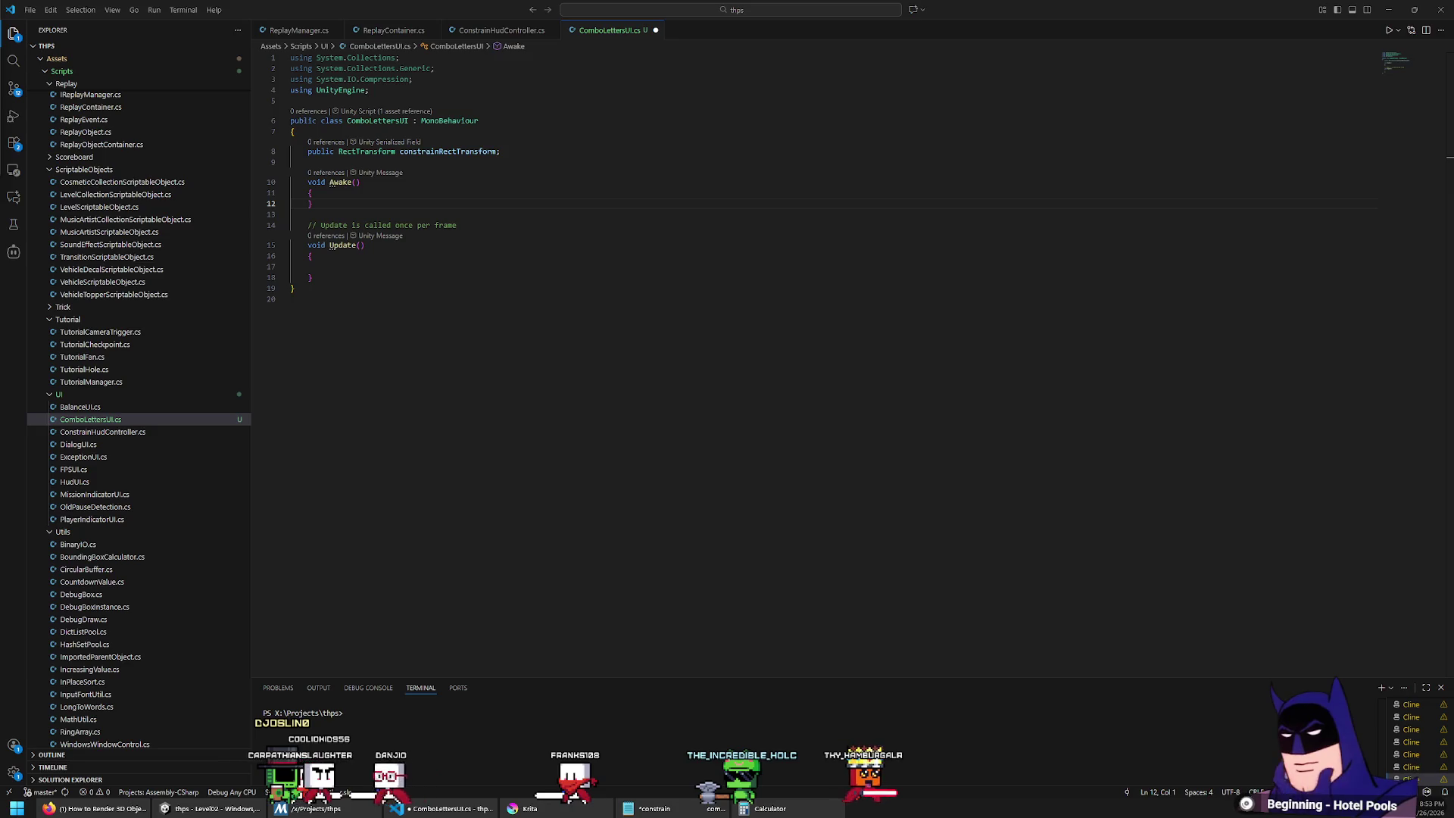
# Step: Add constrainRectTransform.rect.width; inside Awake and comment that line out
pyautogui.click(392, 191)
pyautogui.press('Return')
pyautogui.write('cons')
pyautogui.press('Escape')
pyautogui.press('Down')
pyautogui.press('Home')
pyautogui.press('Home')
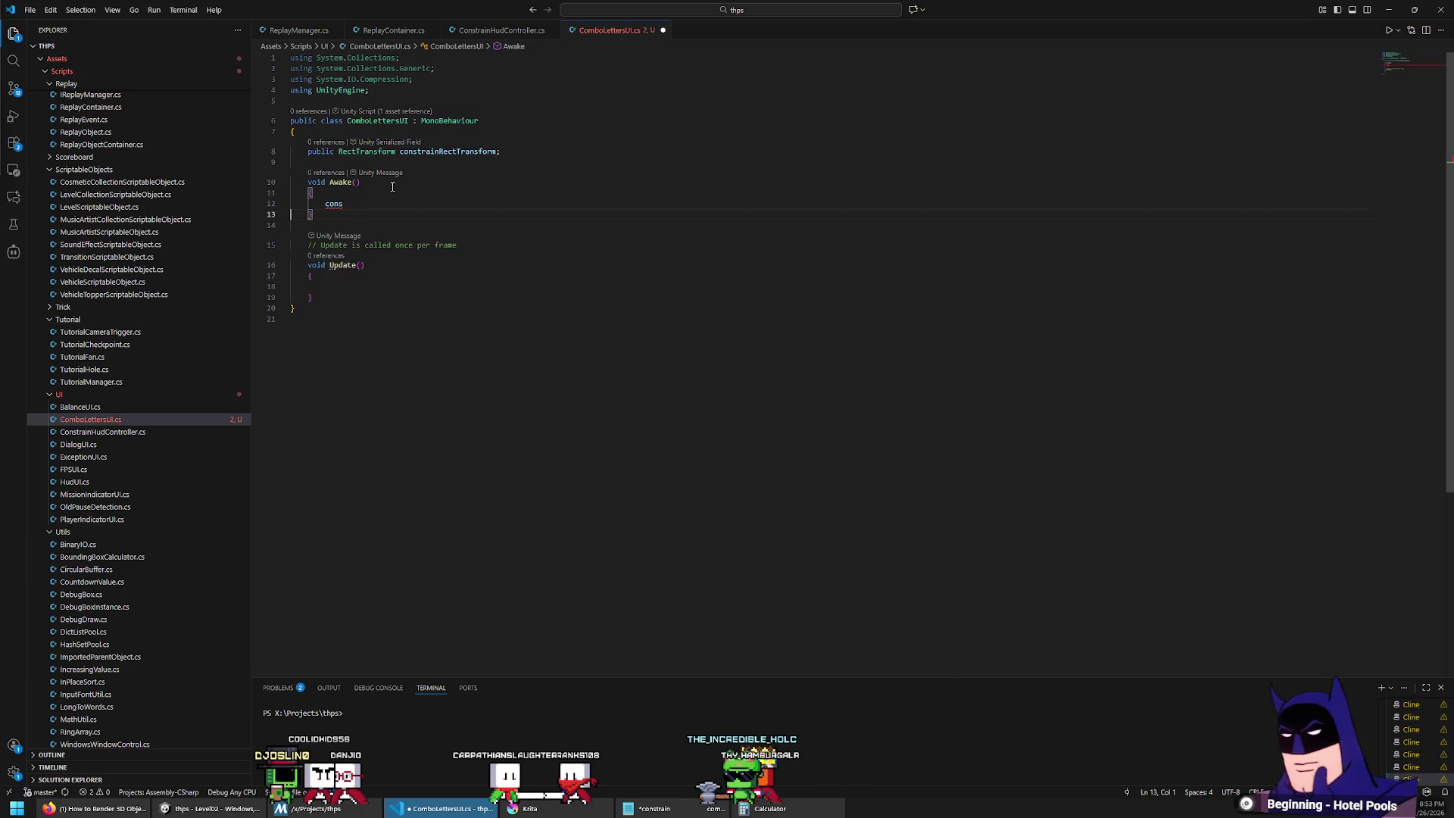
pyautogui.write('tr')
pyautogui.press('Tab')
pyautogui.write('.')
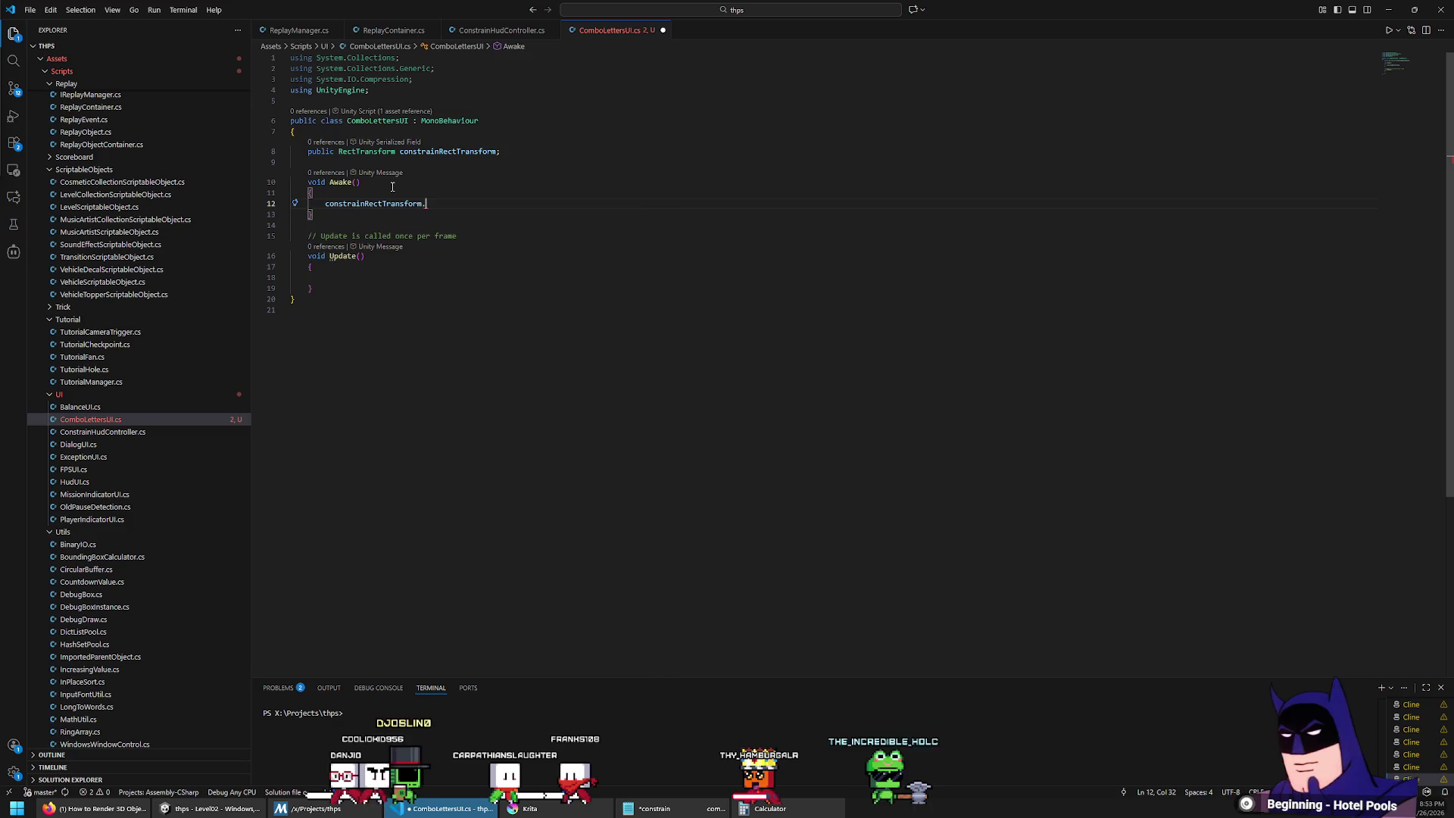
pyautogui.write('rect.width;')
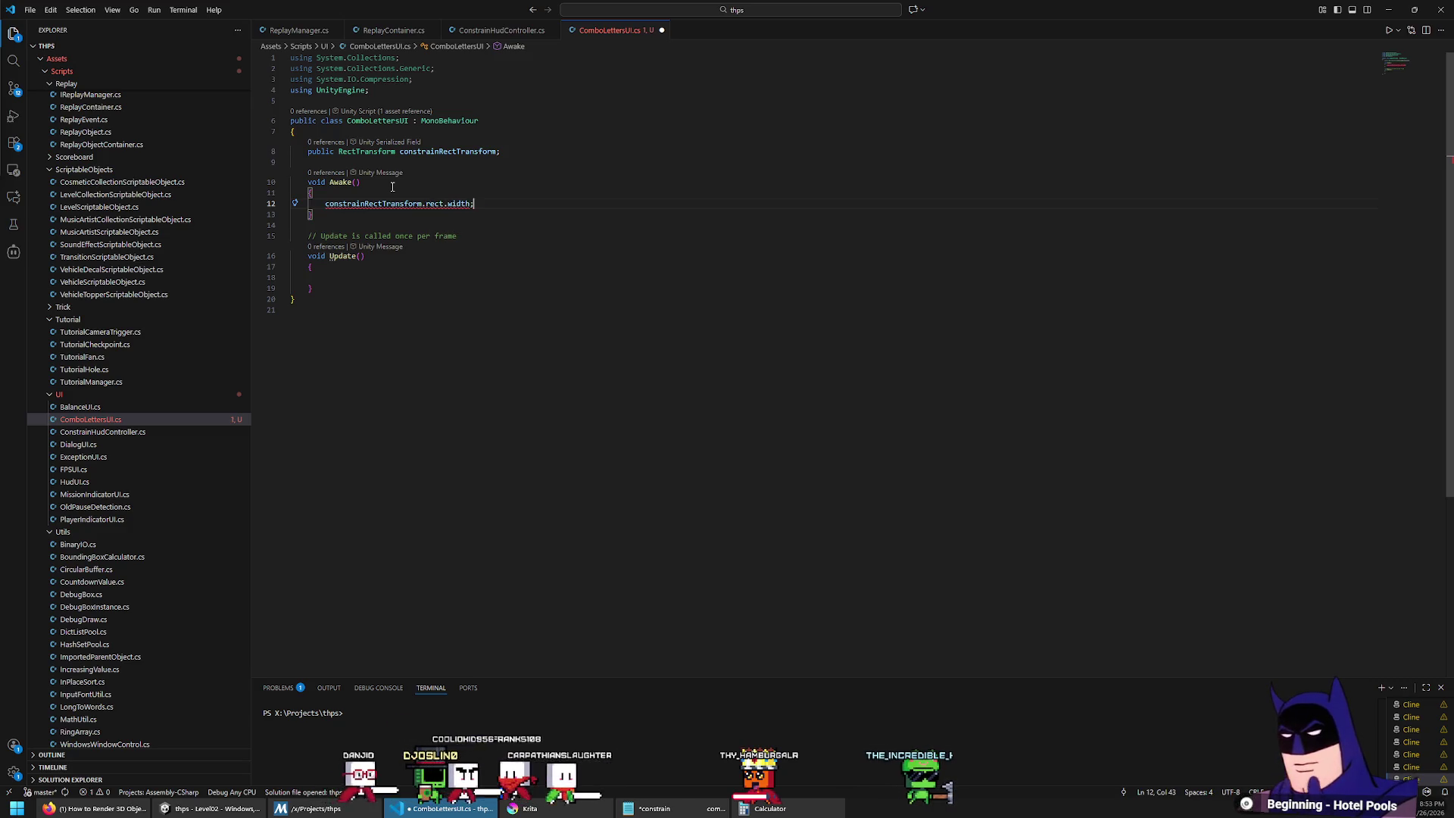
pyautogui.press('Home')
pyautogui.press('End')
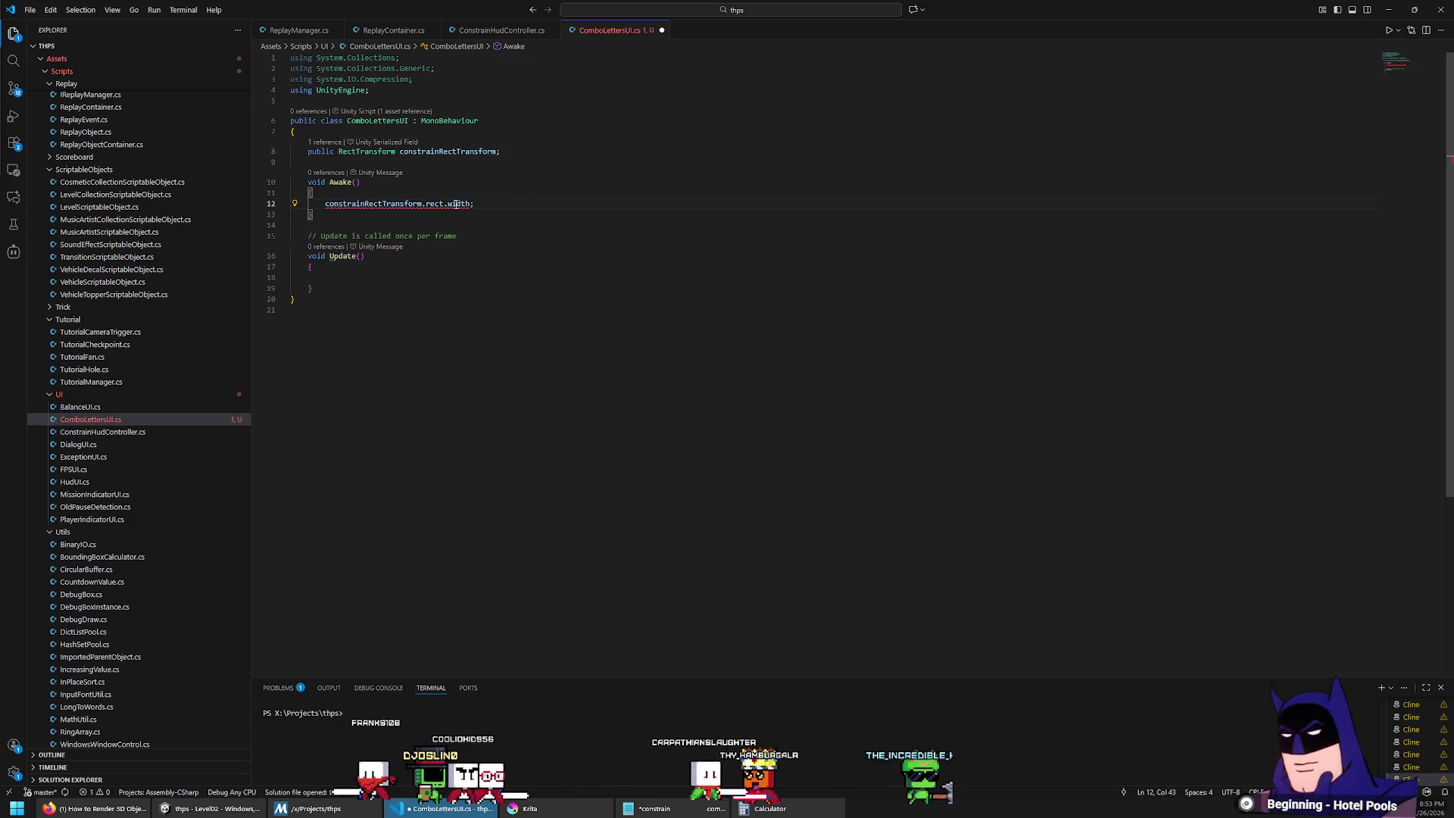
pyautogui.moveTo(456, 205)
pyautogui.press('Home')
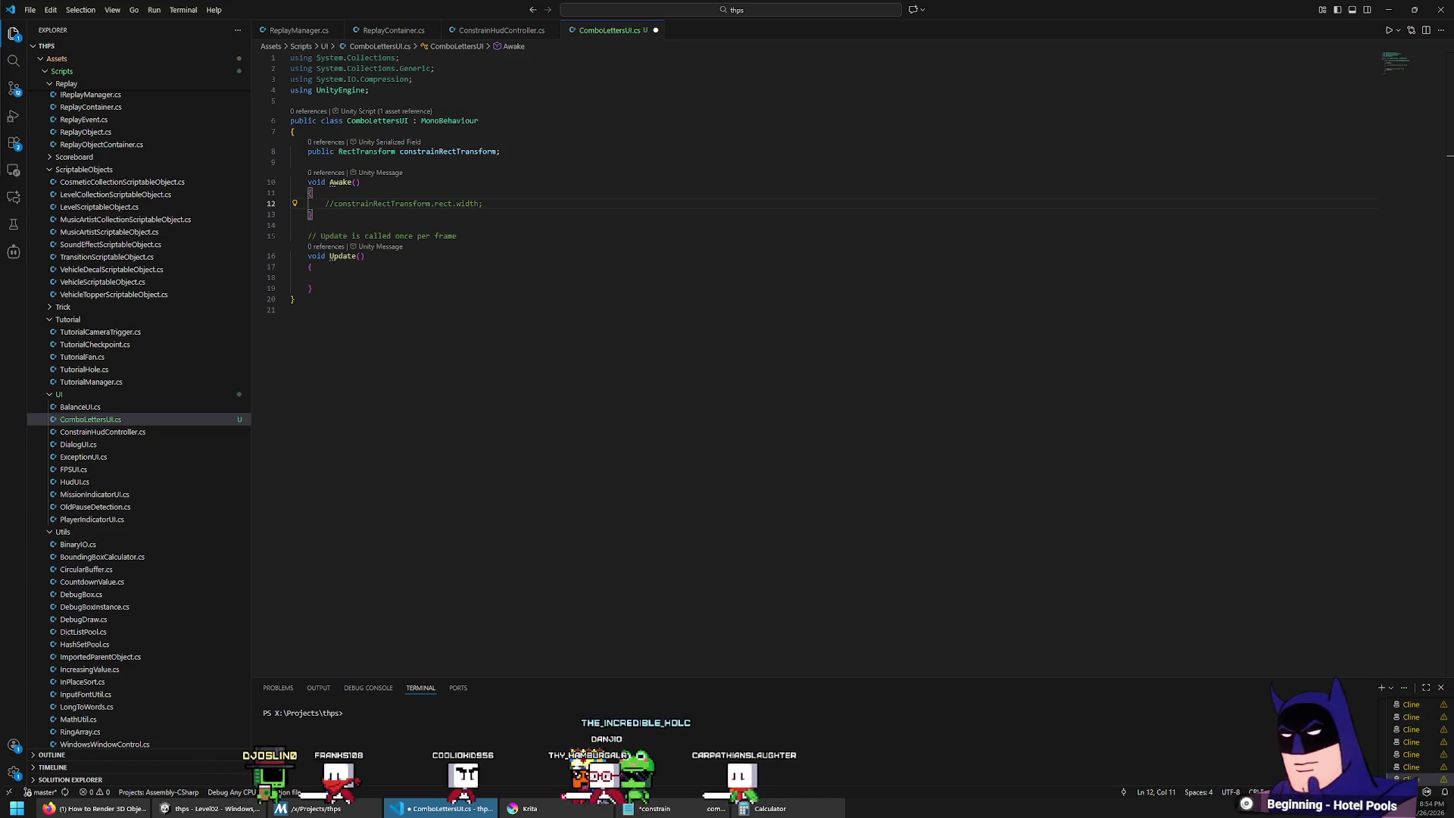
# Step: Start Update with 'float t = constrainRectTransform.rect.width -' using the copied width expression
pyautogui.press('End')
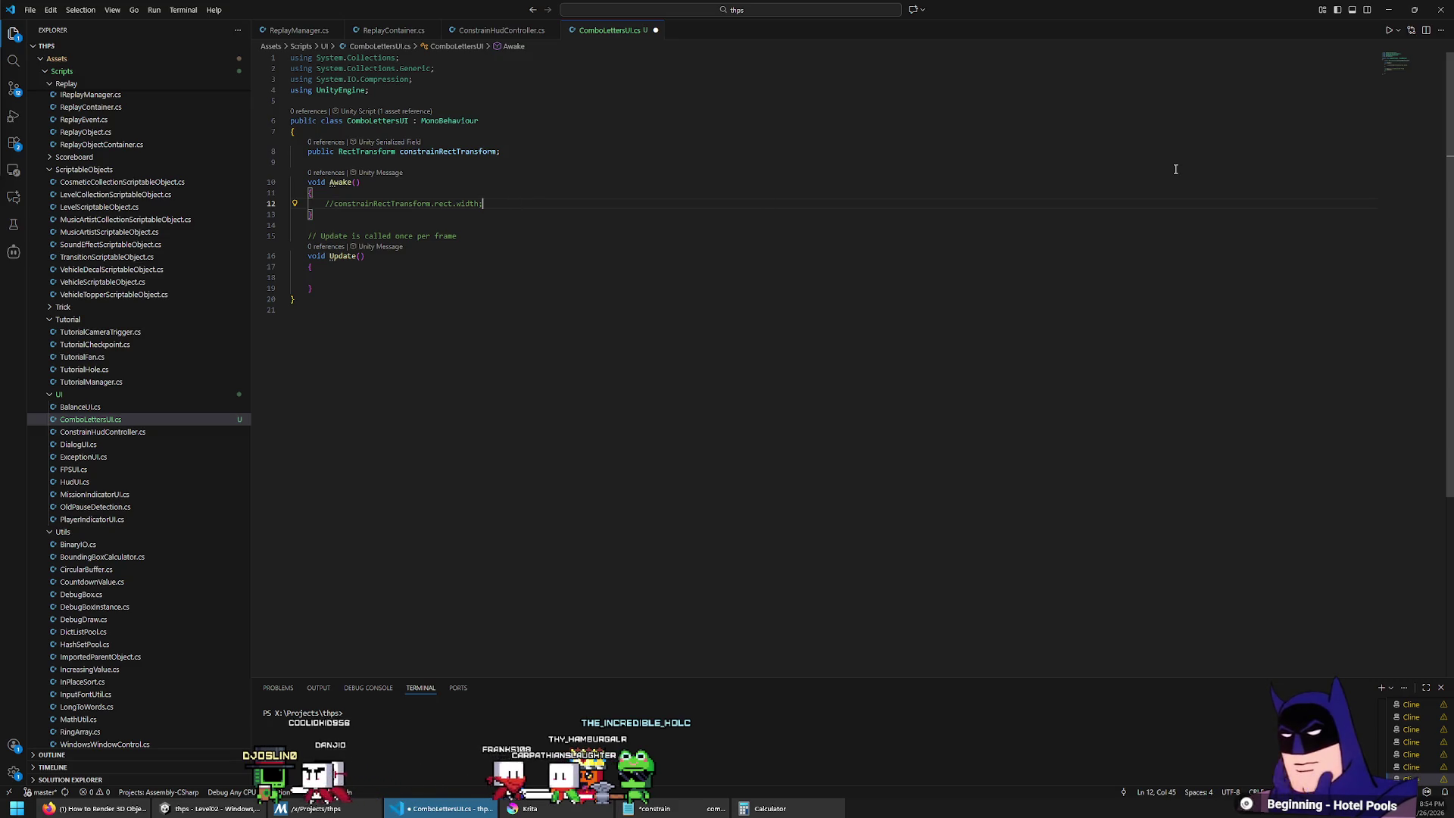
pyautogui.hotkey('ctrl', 'shift', 'Left')
pyautogui.hotkey('ctrl', 'shift', 'Left')
pyautogui.hotkey('ctrl', 'shift', 'Left')
pyautogui.hotkey('ctrl', 'c')
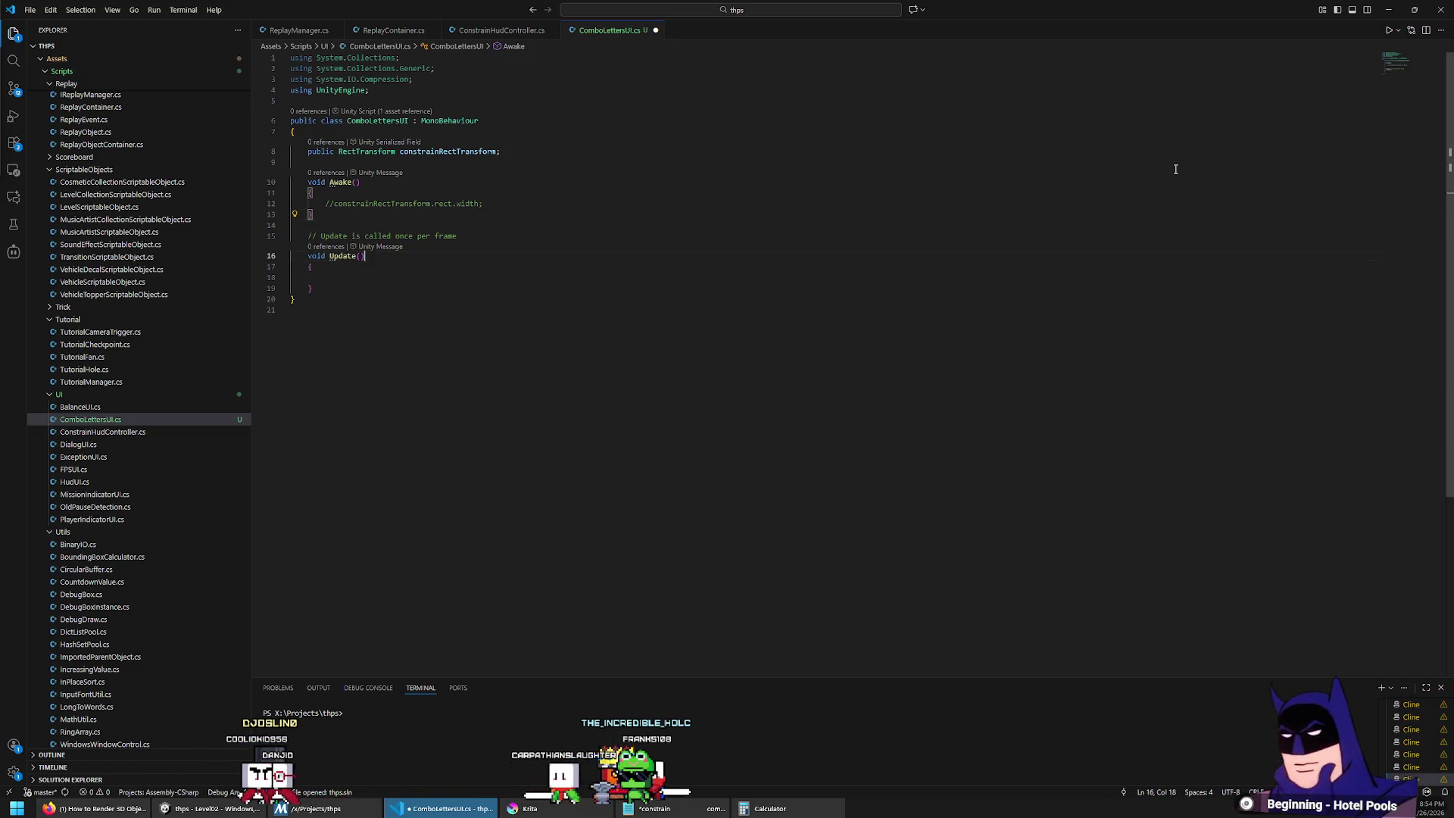
pyautogui.write('Social')
pyautogui.press('Tab')
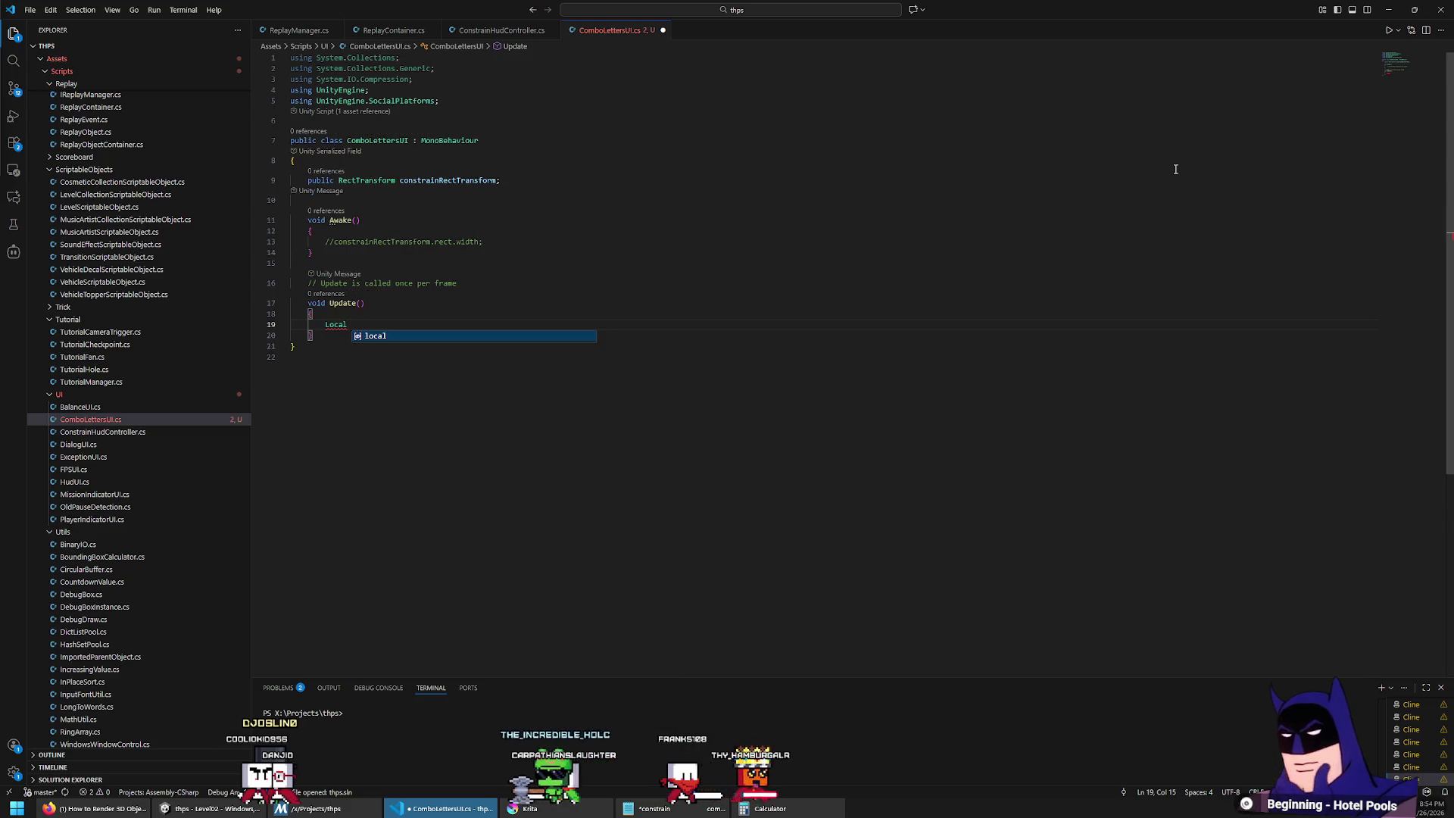
pyautogui.write('float ')
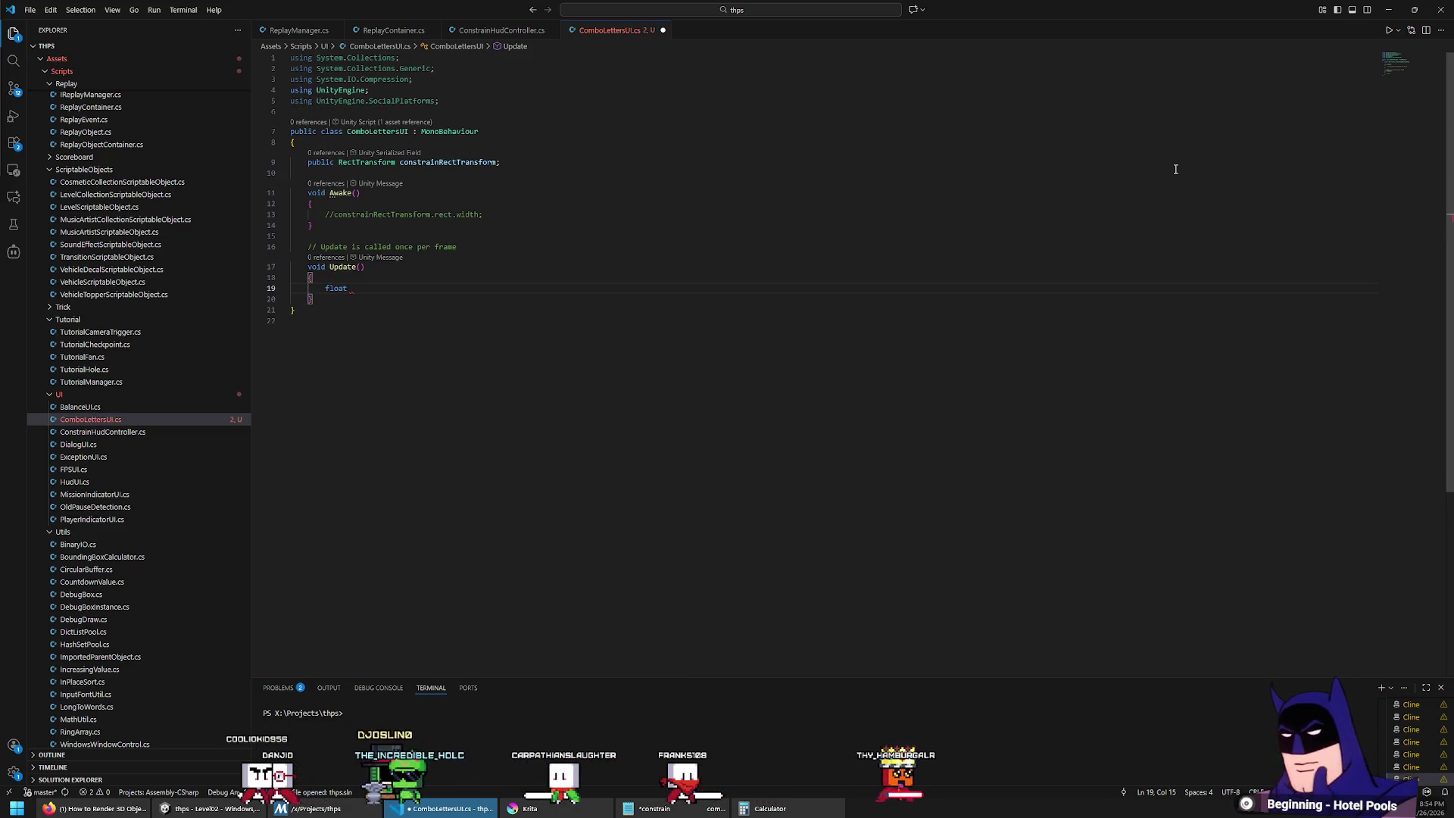
pyautogui.write('t =')
pyautogui.hotkey('ctrl', 'v')
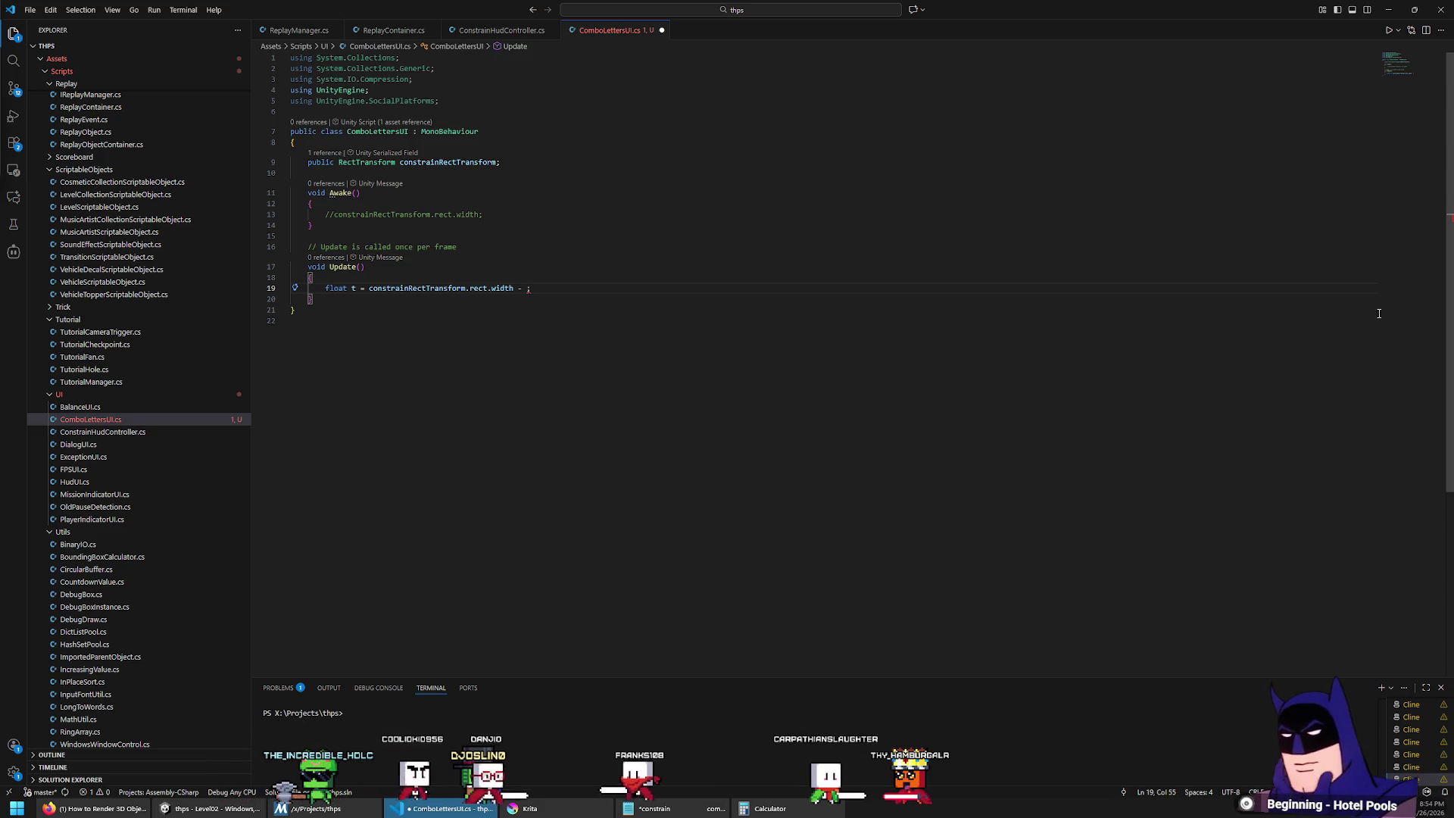
pyautogui.click(653, 808)
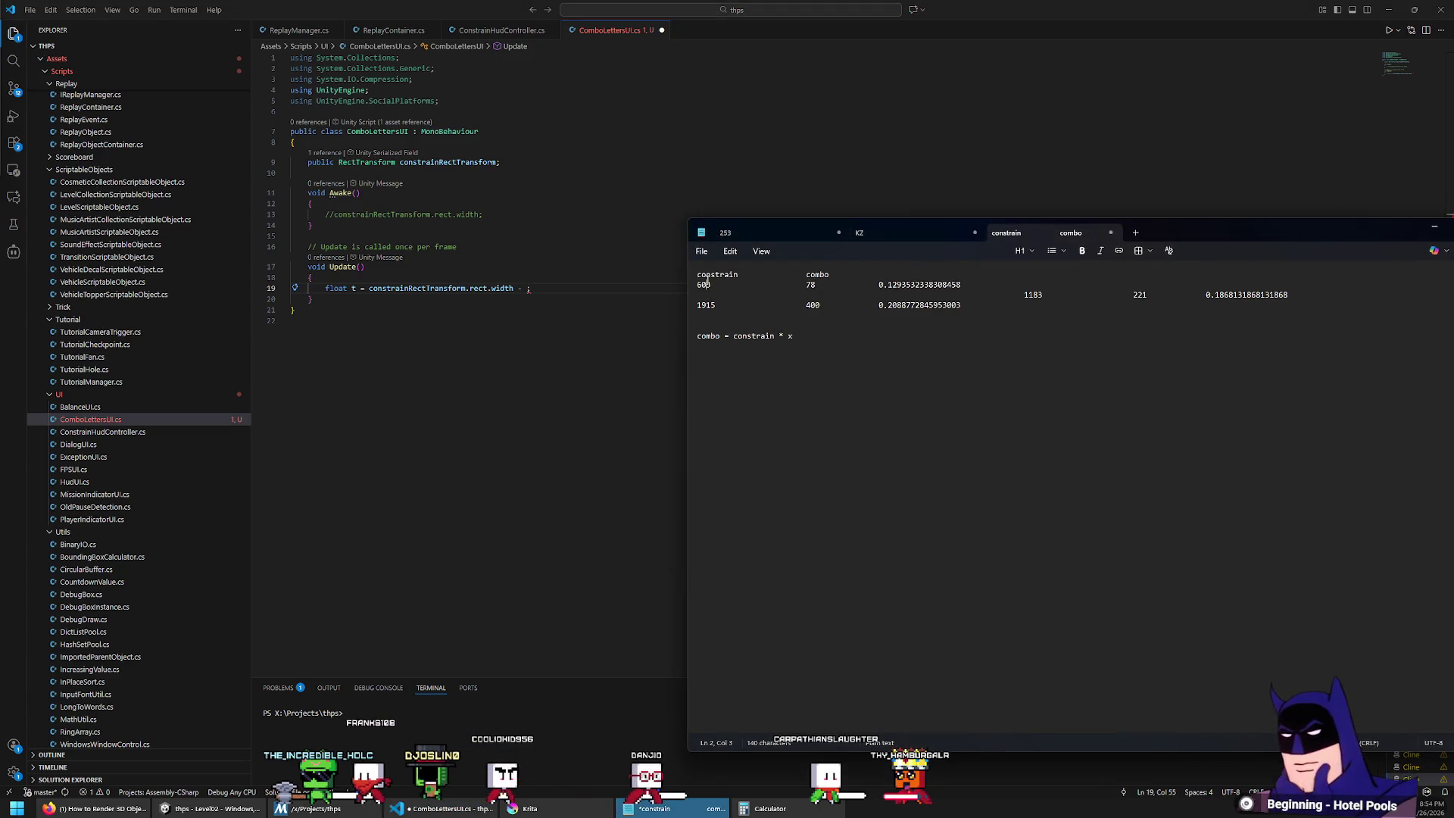
# Step: Define t as (constrainRectTransform.rect.width - 603.0f) / (1915.0f - 603.0f)
pyautogui.click(561, 291)
pyautogui.write('603')
pyautogui.press('Left')
pyautogui.press('Left')
pyautogui.press('Left')
pyautogui.write('(')
pyautogui.press('End')
pyautogui.press('Left')
pyautogui.write(')')
pyautogui.press('End')
pyautogui.write('.0f)')
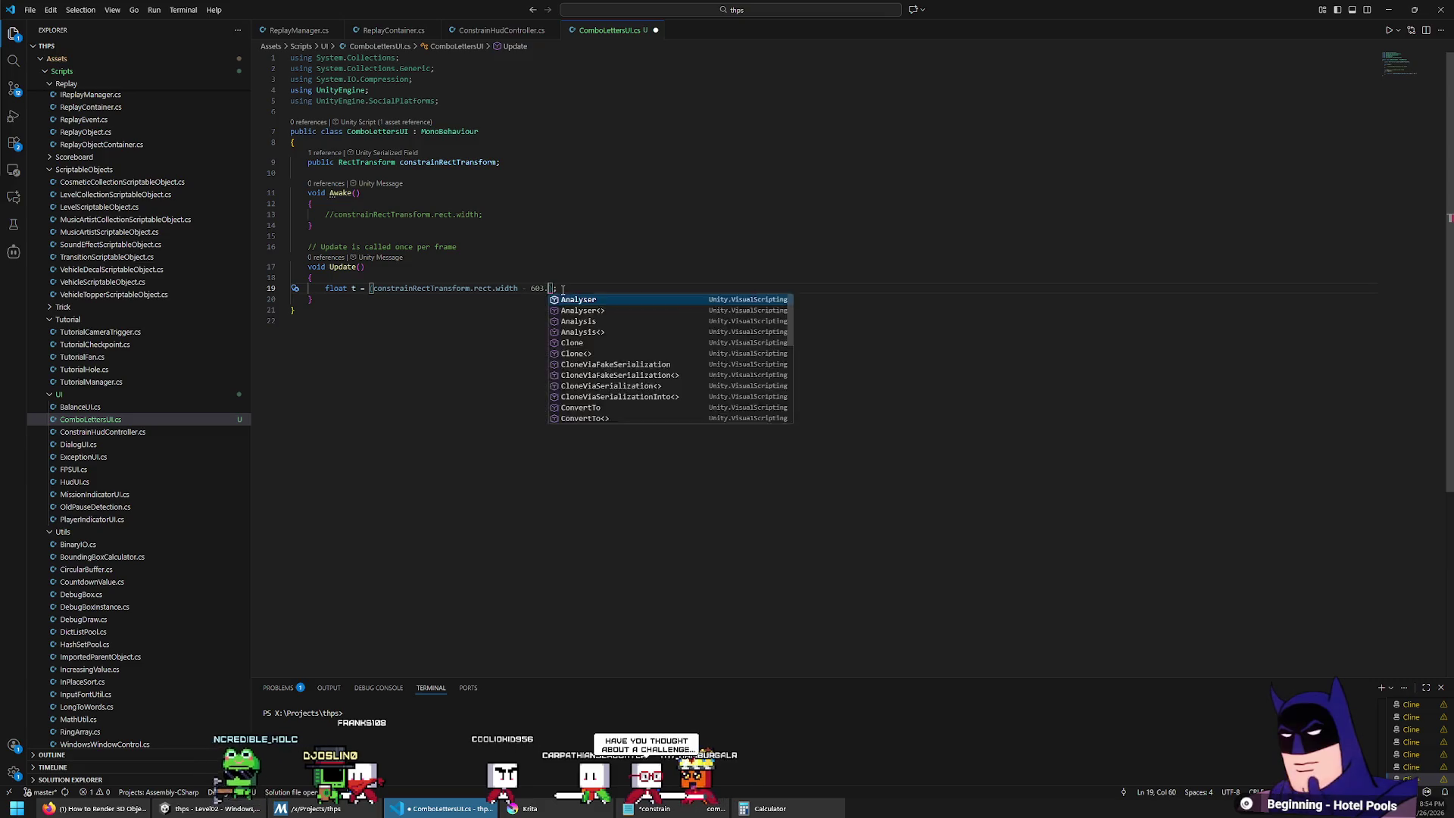
pyautogui.write(' / (')
pyautogui.hotkey('alt', 'Tab')
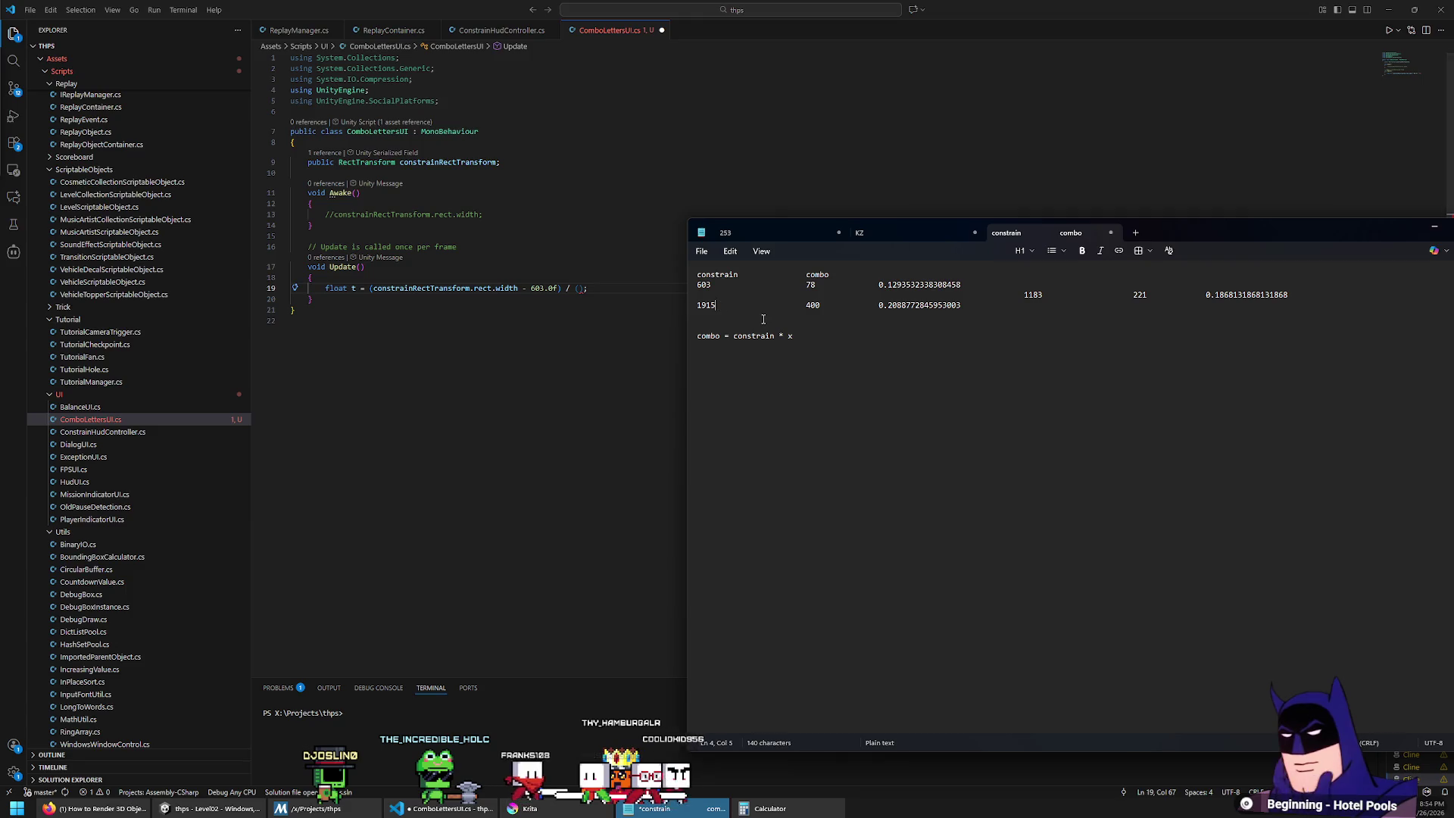
pyautogui.hotkey('alt', 'Tab')
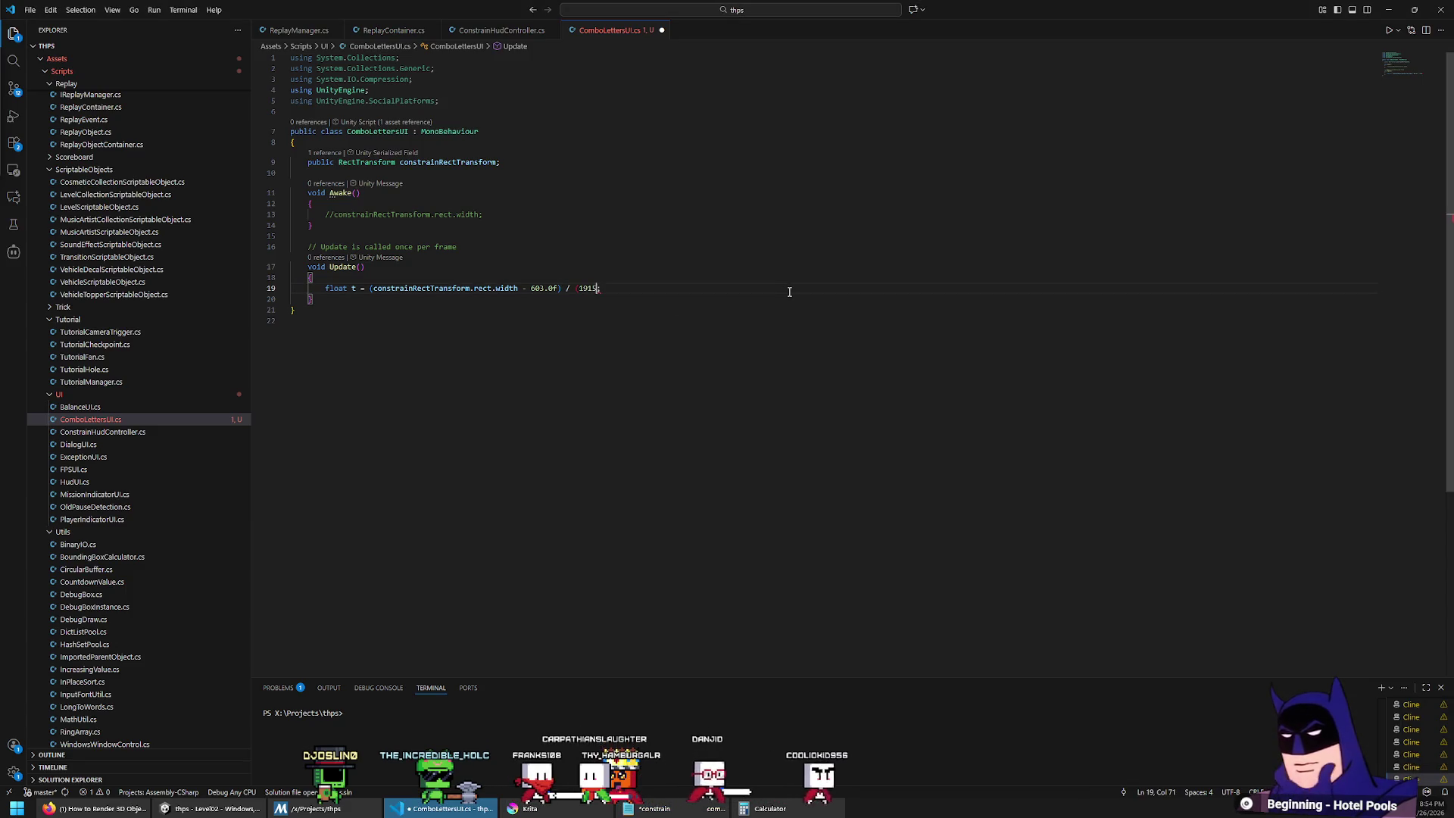
pyautogui.write('.0f / 50')
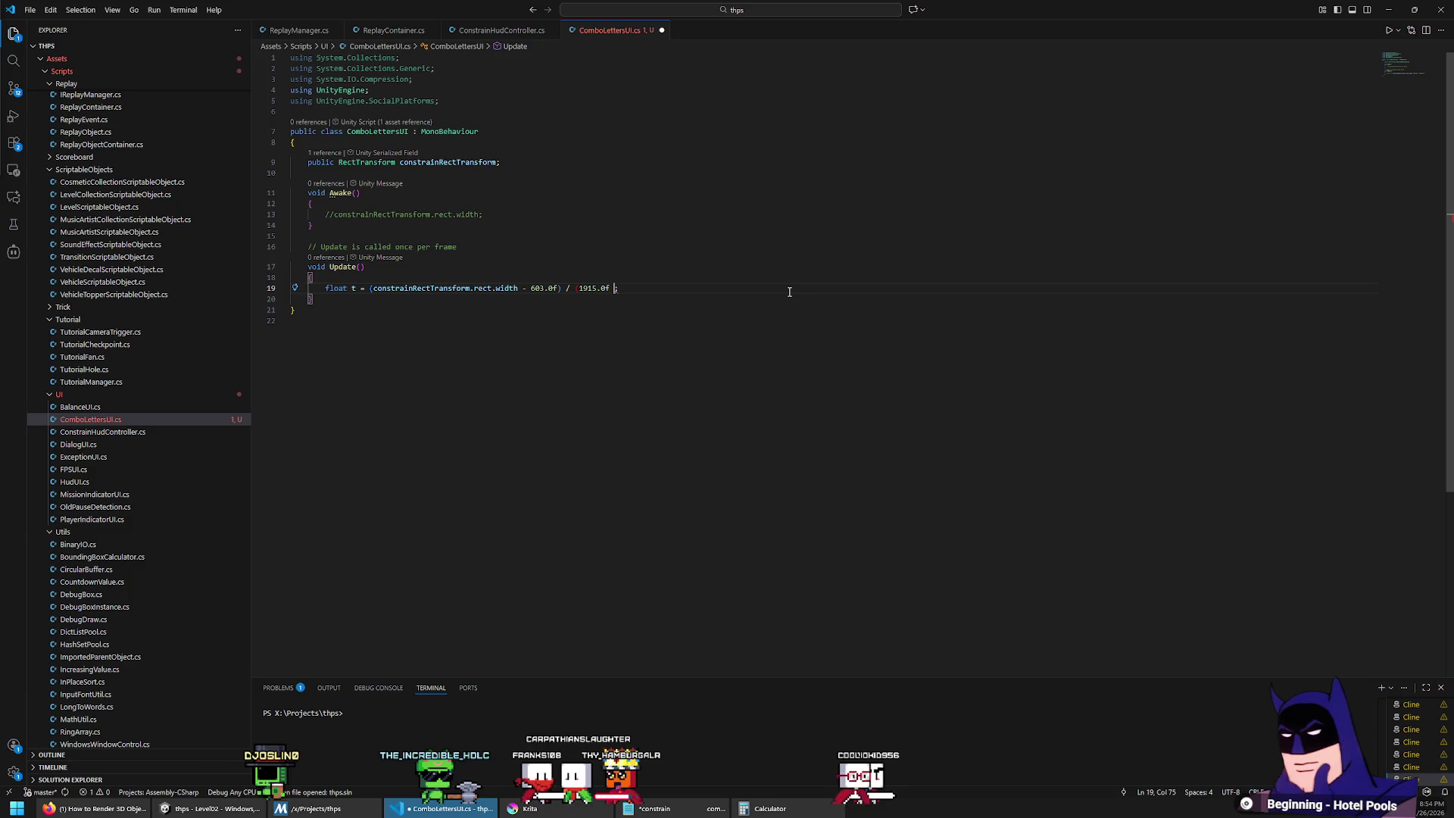
pyautogui.press('BackSpace')
pyautogui.press('BackSpace')
pyautogui.press('BackSpace')
pyautogui.write('- 603.0f)')
pyautogui.press('Up')
pyautogui.press('Right')
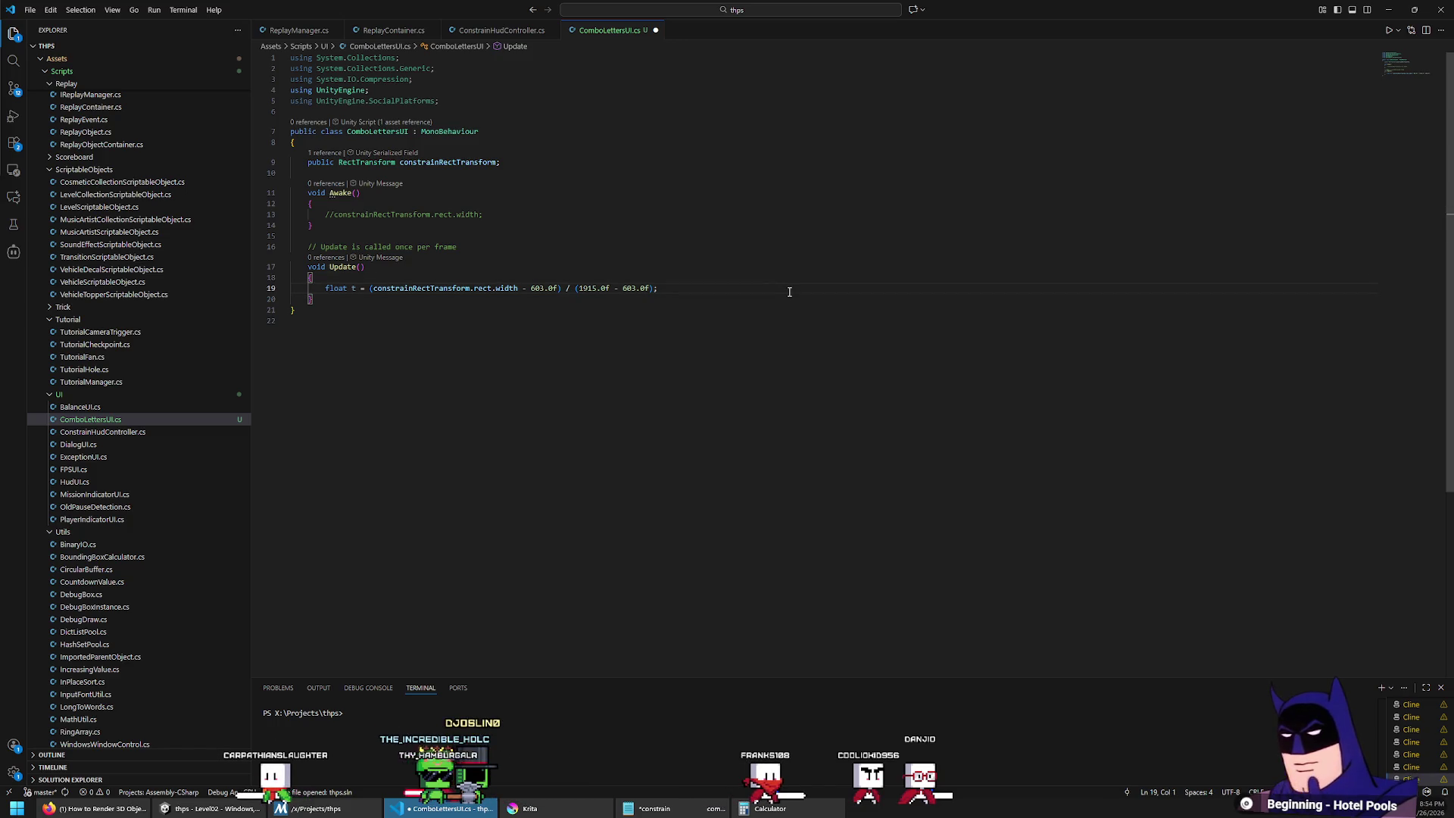
# Step: After checking the ratio notes, begin the next line with 'float scalar = Mathf.Lerp'
pyautogui.hotkey('alt', 'Tab')
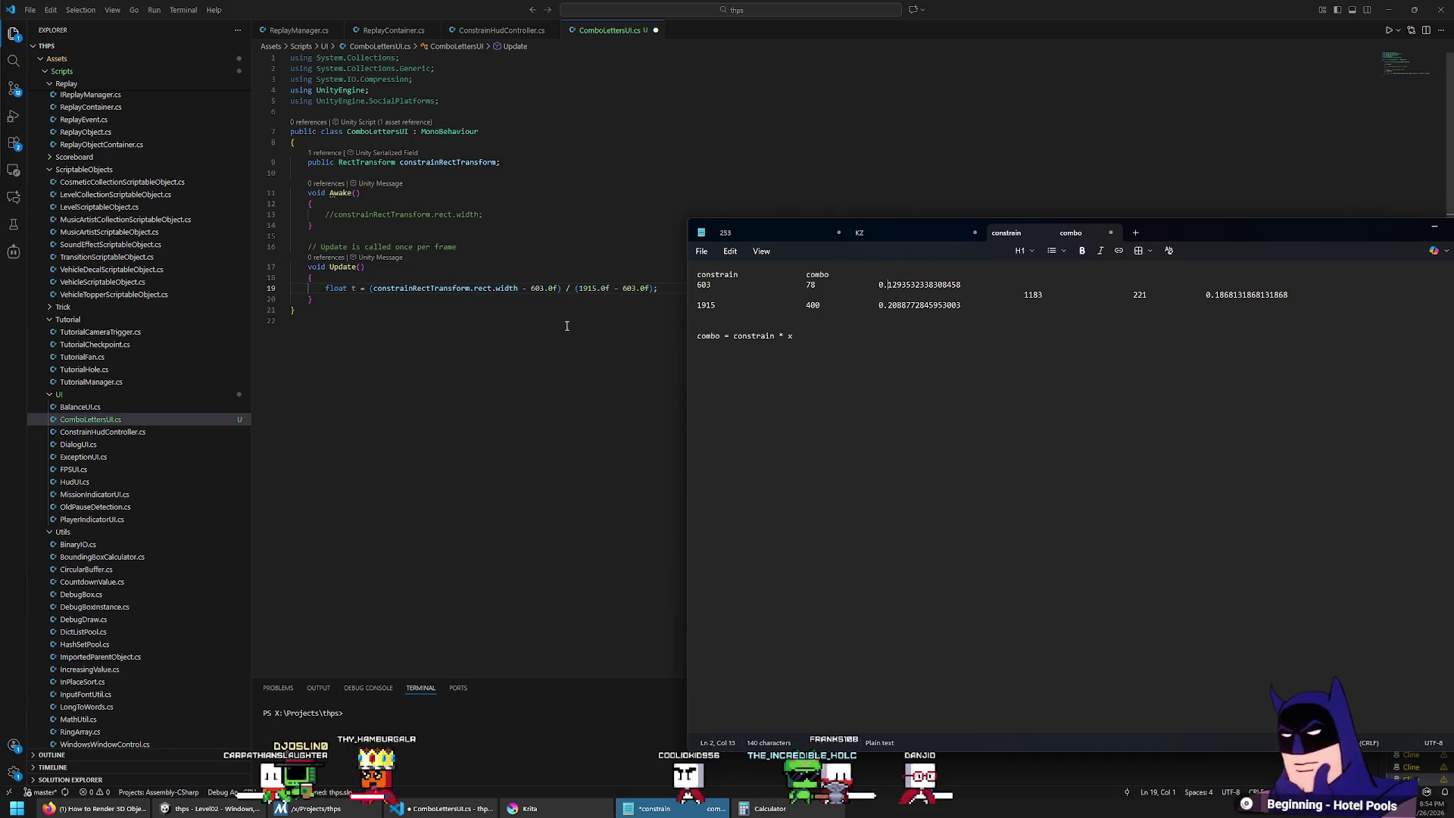
pyautogui.click(628, 288)
pyautogui.write('float scalar = ')
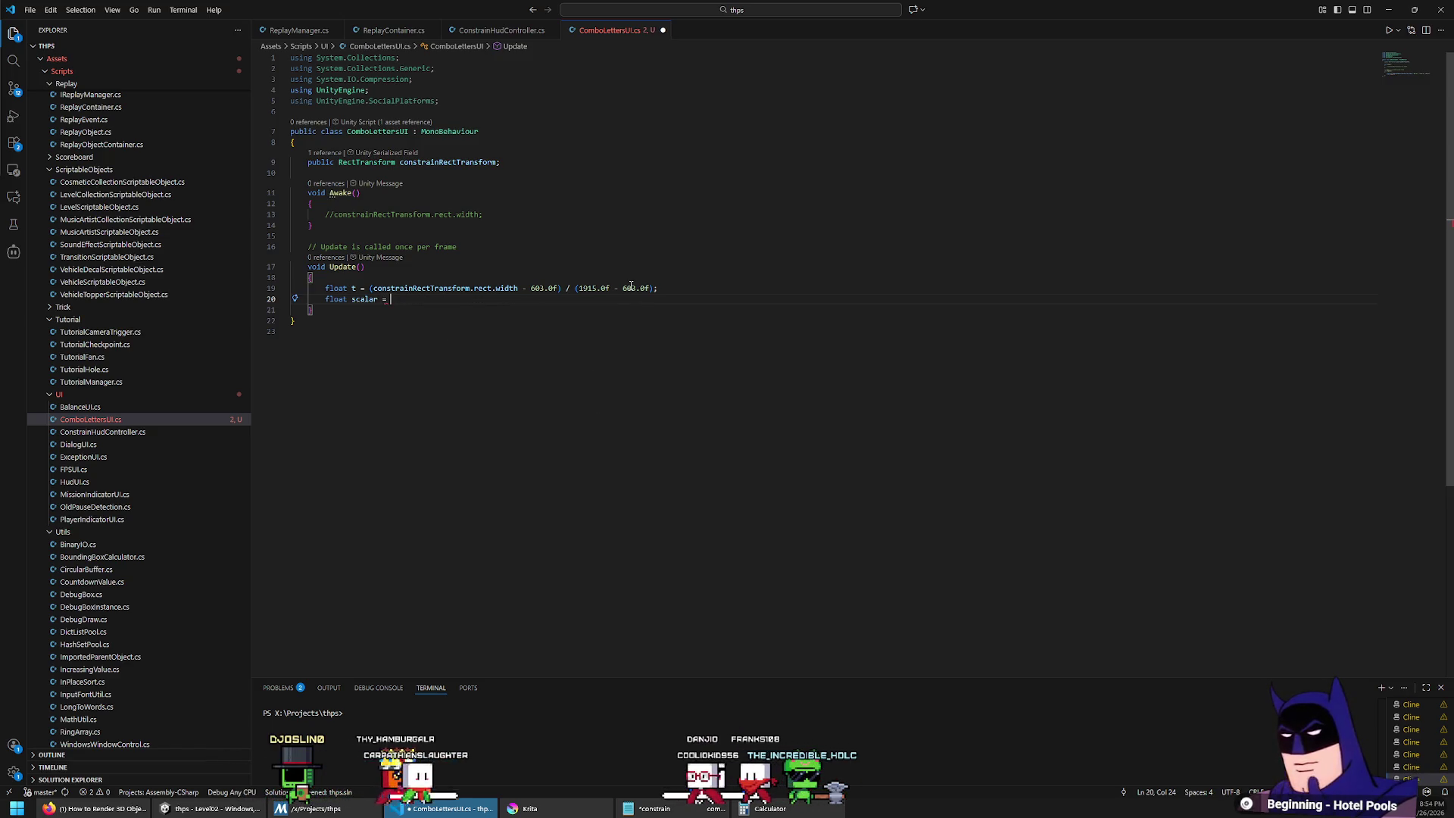
pyautogui.write('Mathf.ler')
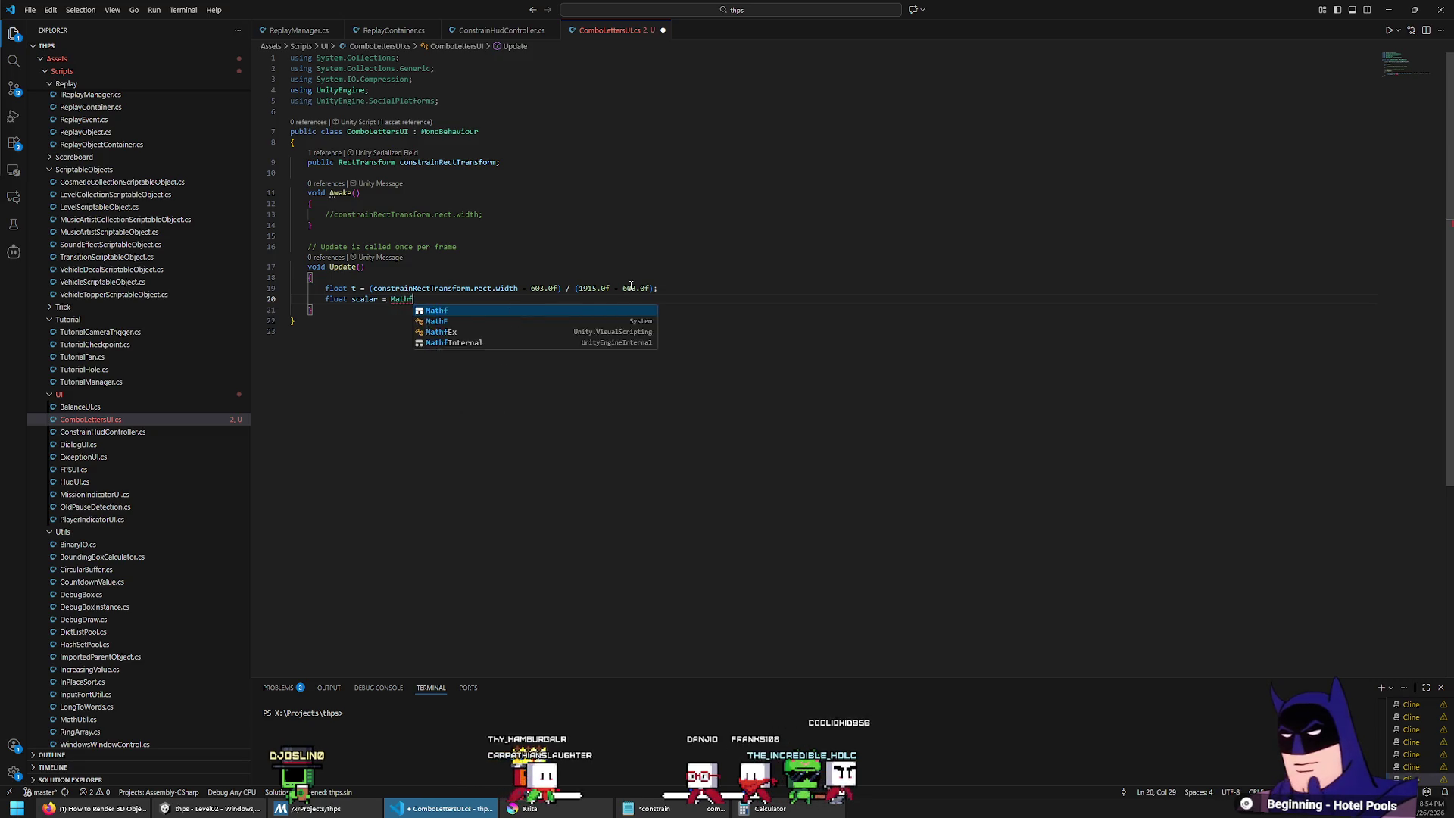
# Step: Complete scalar as Mathf.Lerp(0.1293f, 0.2089f, t) using the ratios from the notes
pyautogui.press('Tab')
pyautogui.write('(')
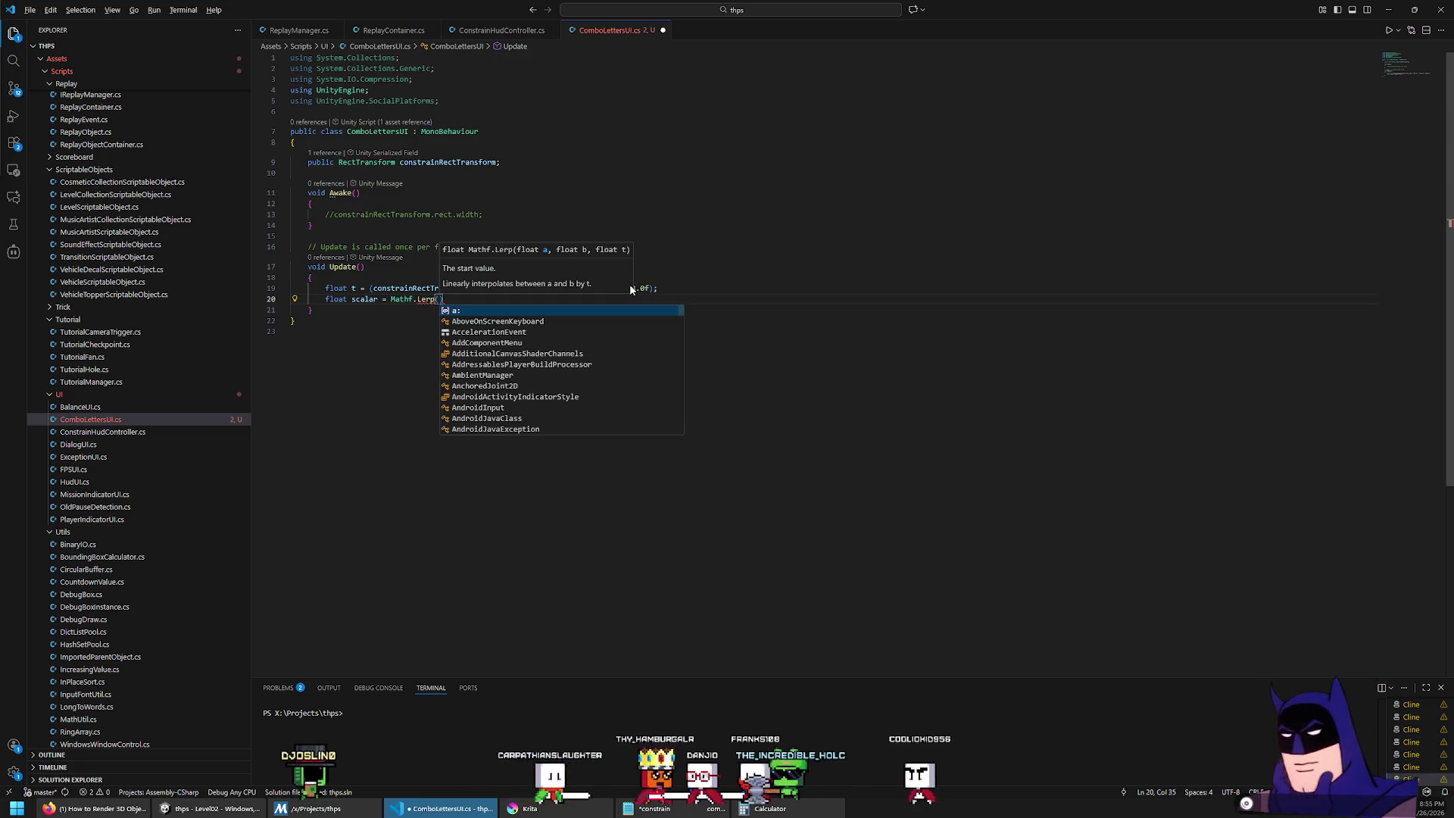
pyautogui.hotkey('alt', 'Tab')
pyautogui.moveTo(879, 285); pyautogui.dragTo(903, 286)
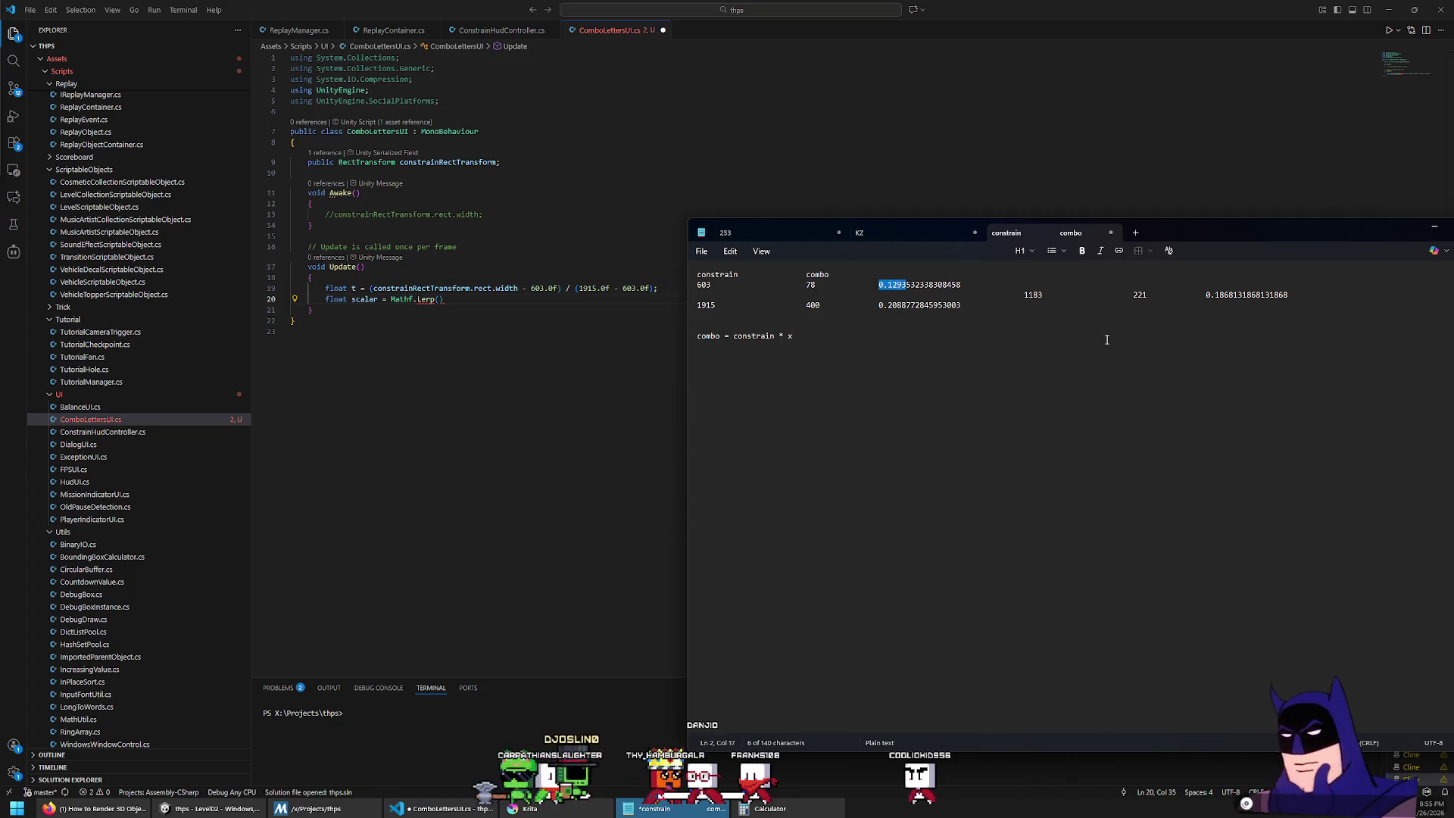
pyautogui.hotkey('alt', 'Tab')
pyautogui.write('0.1293f,')
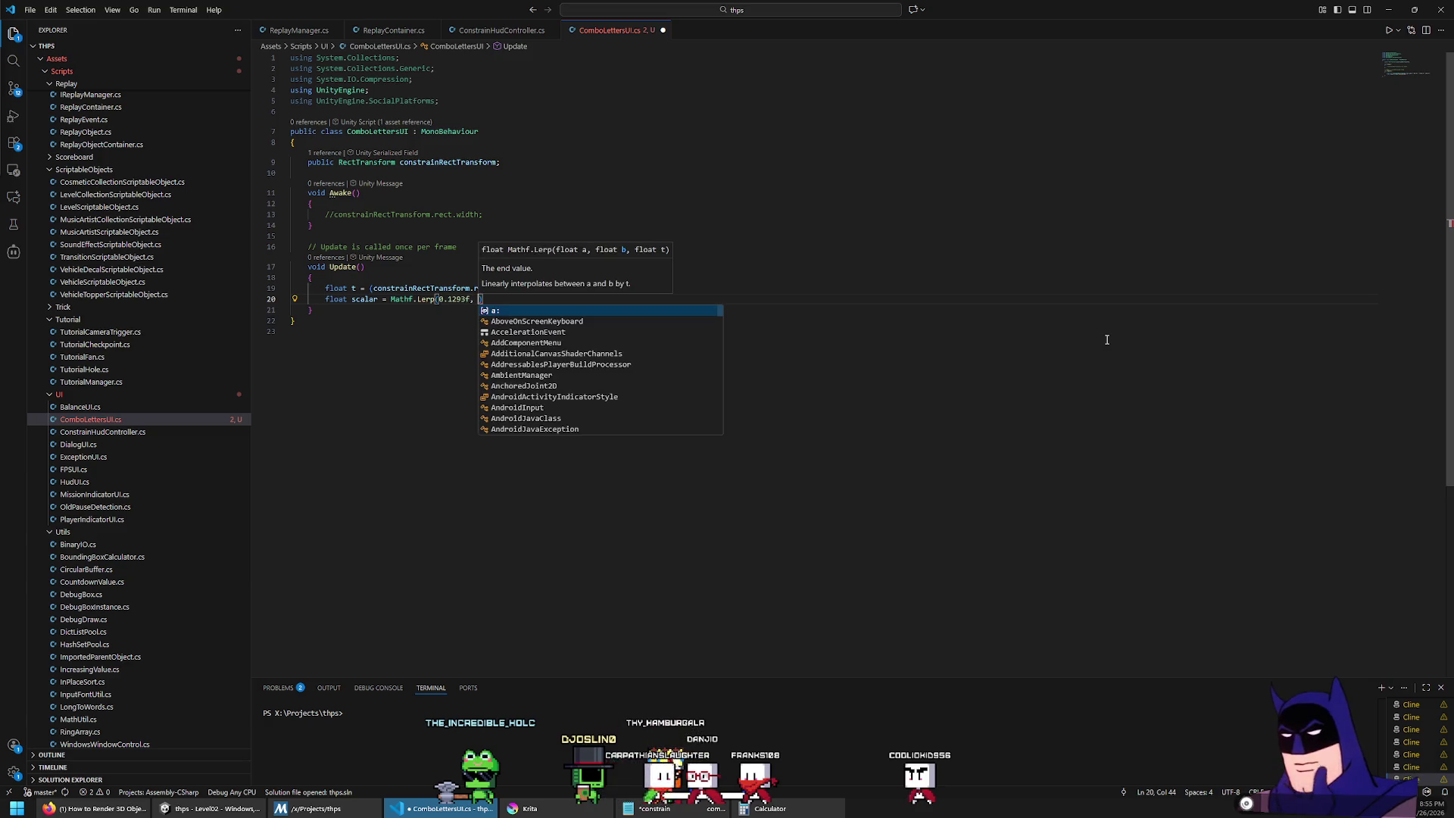
pyautogui.hotkey('alt', 'Tab')
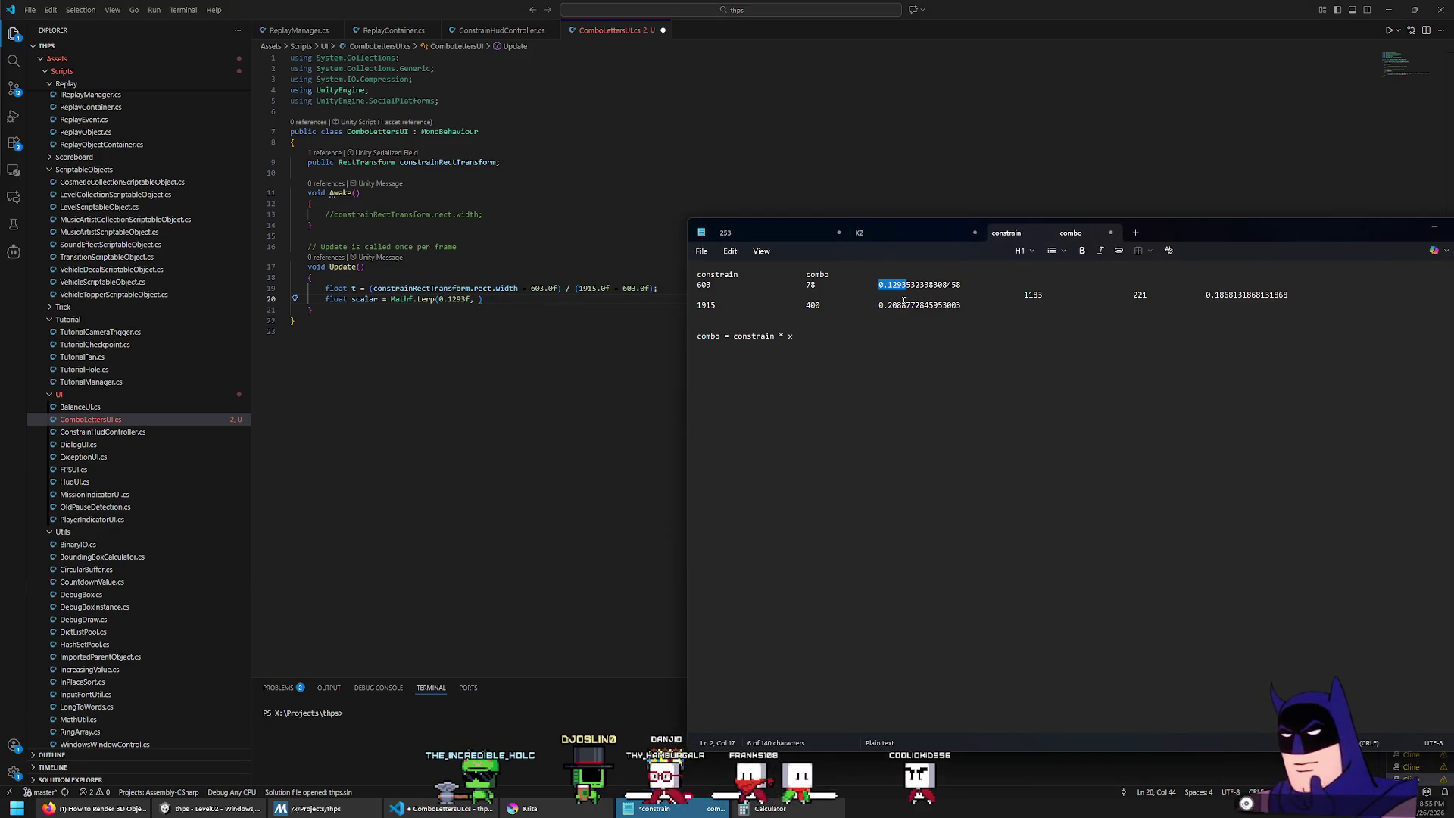
pyautogui.moveTo(905, 305); pyautogui.dragTo(881, 305)
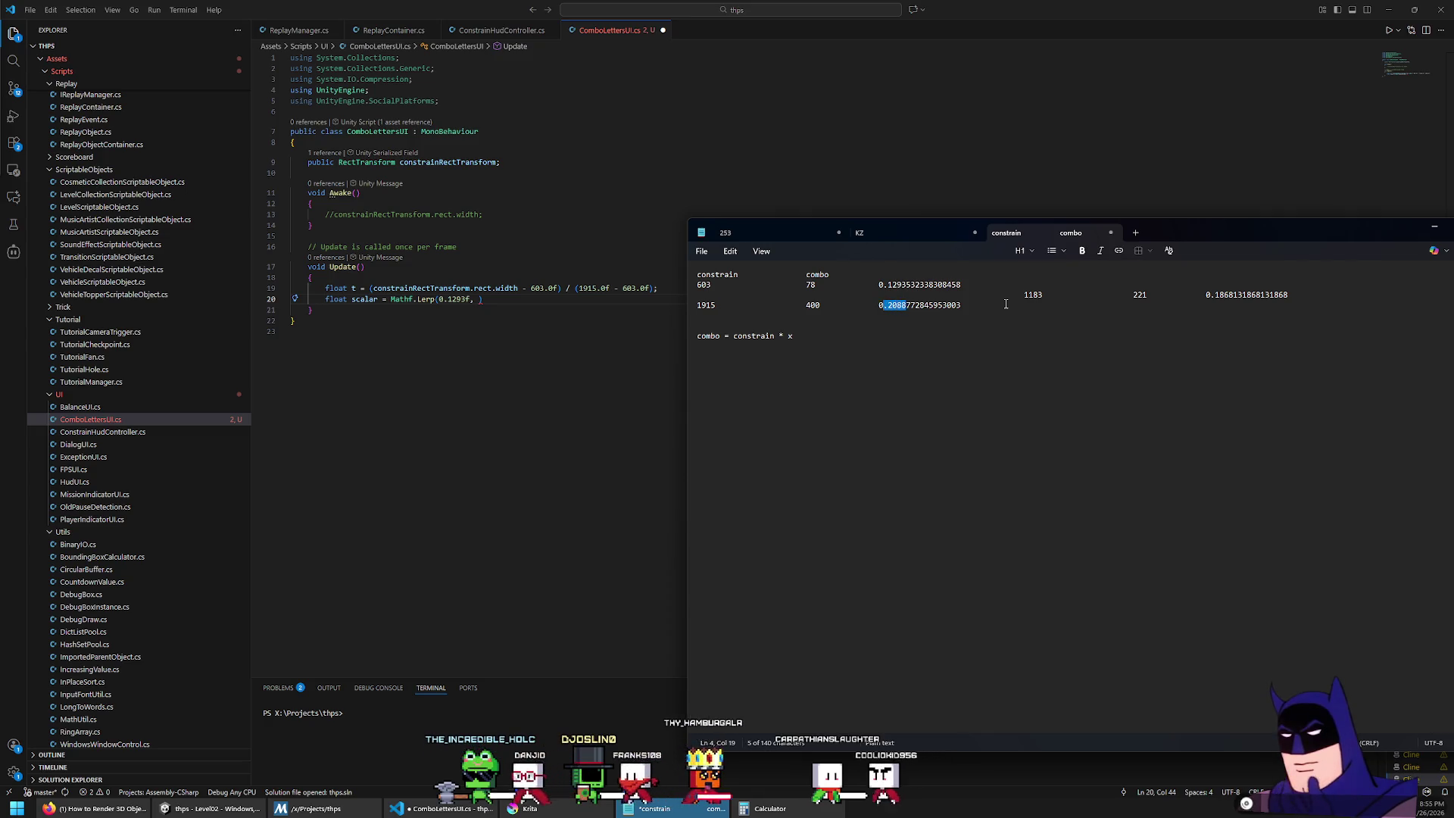
pyautogui.hotkey('alt', 'Tab')
pyautogui.write('0.2088f')
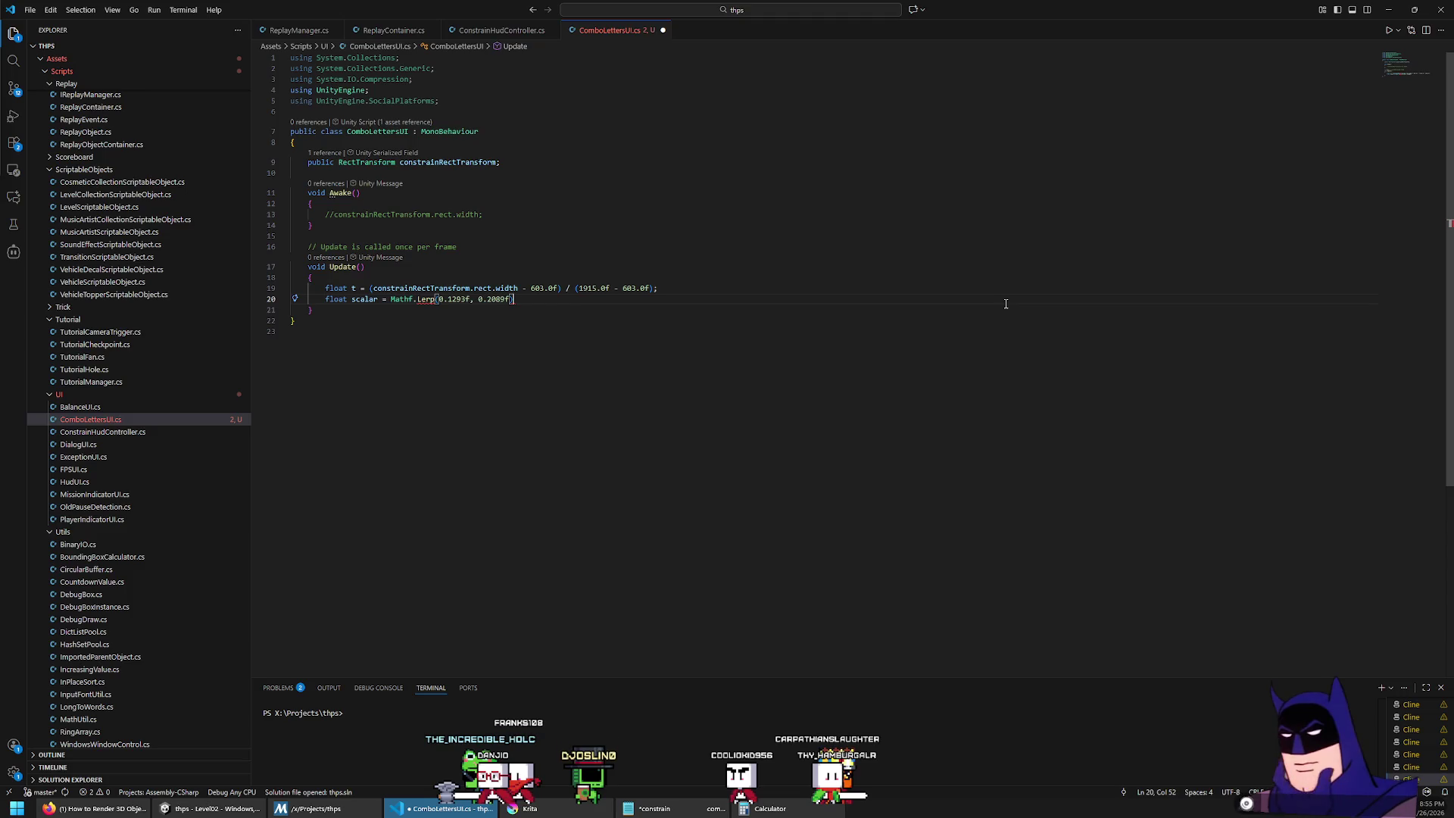
pyautogui.write(',mat')
pyautogui.press('Tab')
pyautogui.press('BackSpace')
pyautogui.press('BackSpace')
pyautogui.write('t);')
# Step: Add a new line in Update starting a transform assignment
pyautogui.press('Down')
pyautogui.press('Up')
pyautogui.press('End')
pyautogui.press('Return')
pyautogui.write('transform.')
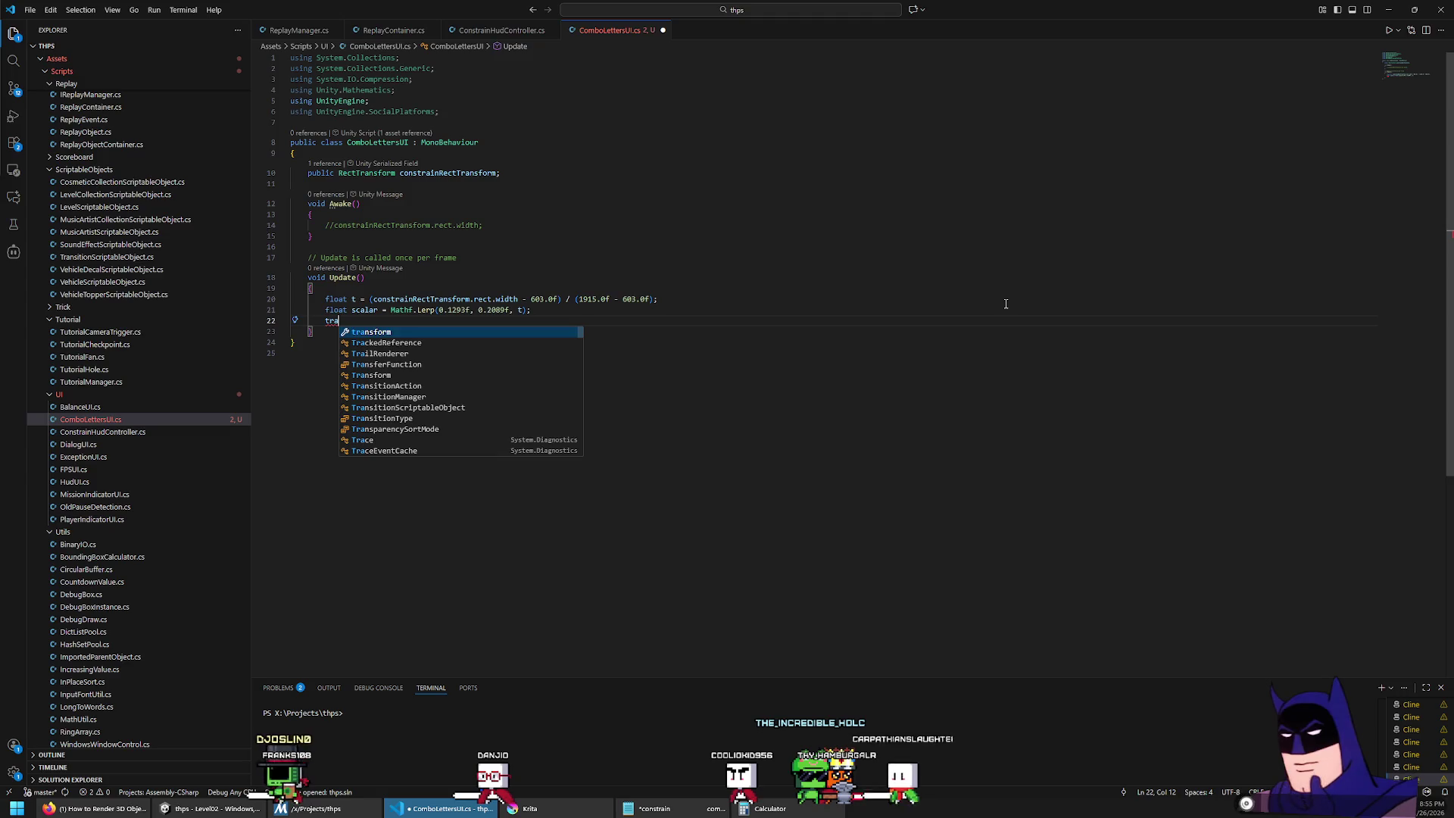
pyautogui.write('x')
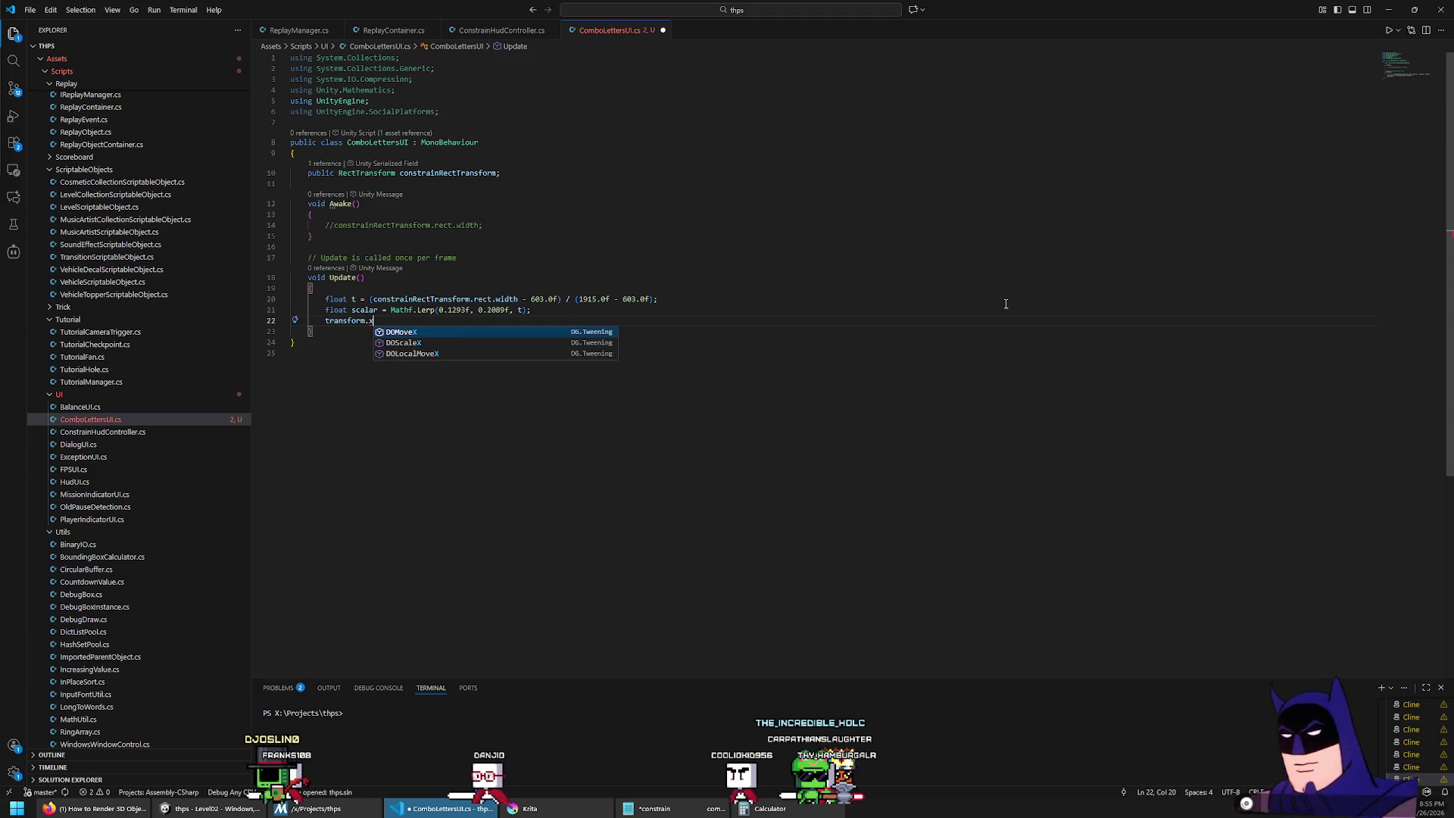
# Step: Write transform.position = new Vector3( in place of the x-only position assignment
pyautogui.press('BackSpace')
pyautogui.write('position')
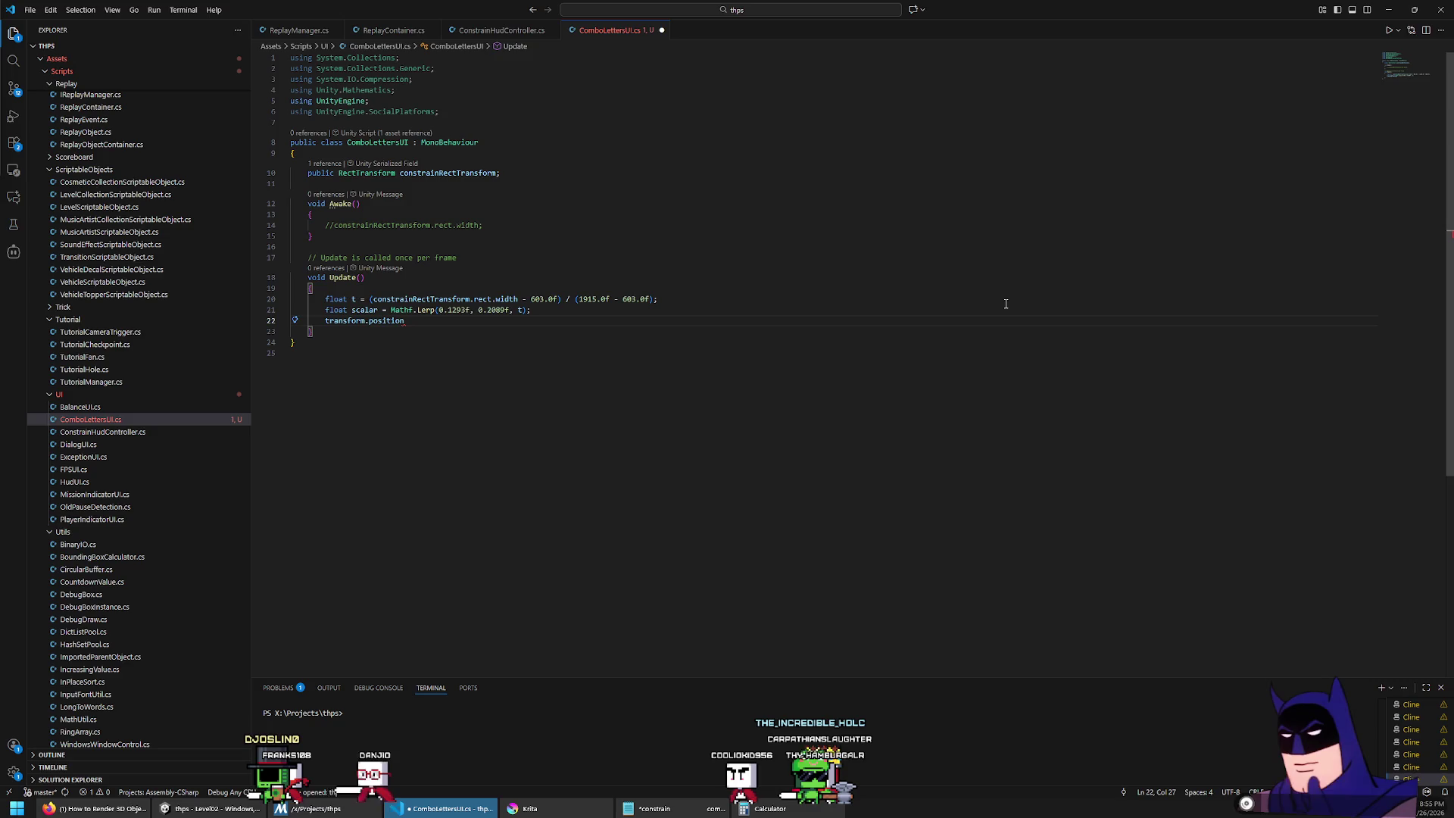
pyautogui.write('.x =')
pyautogui.press('BackSpace')
pyautogui.press('BackSpace')
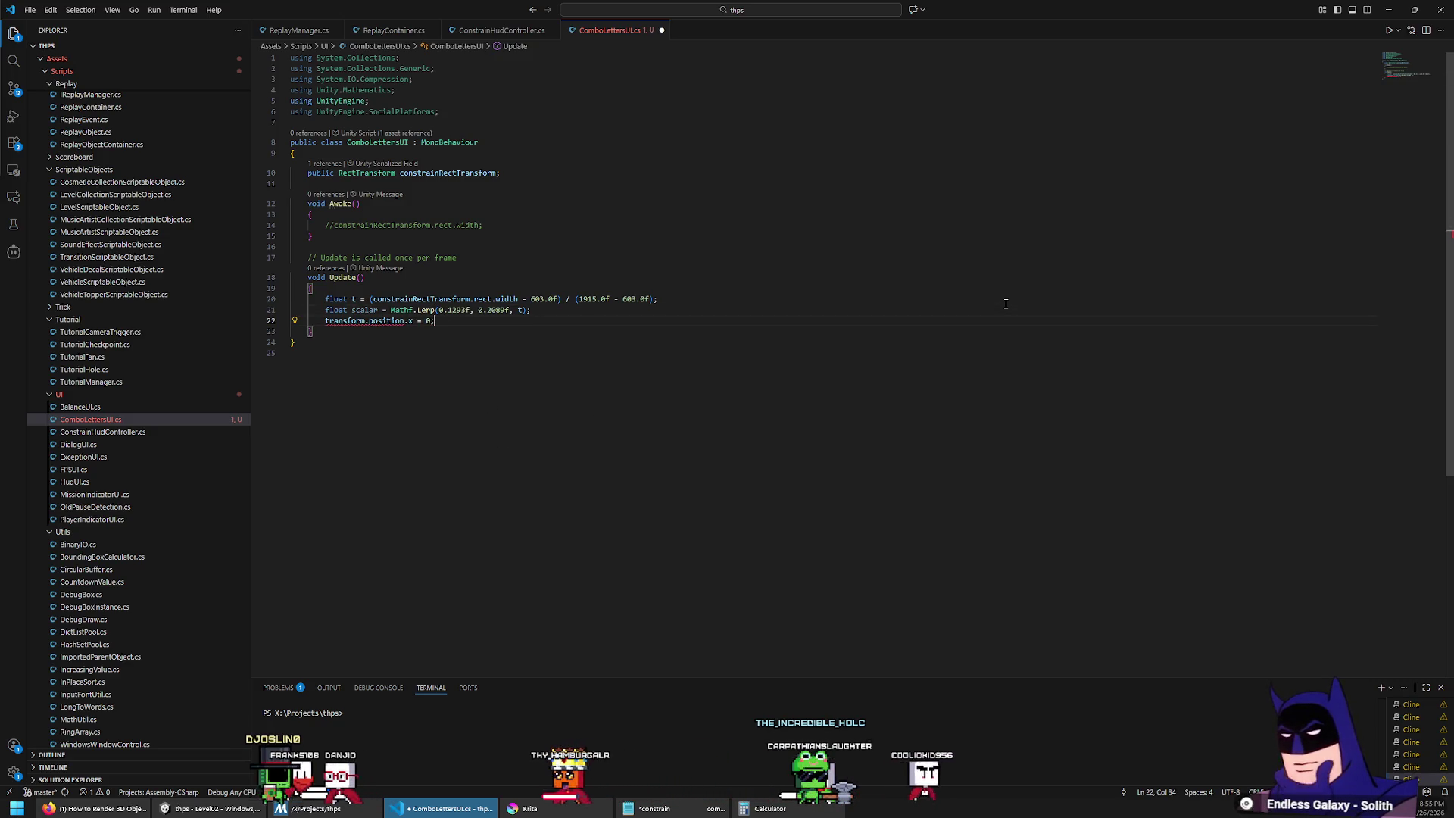
pyautogui.write('= new')
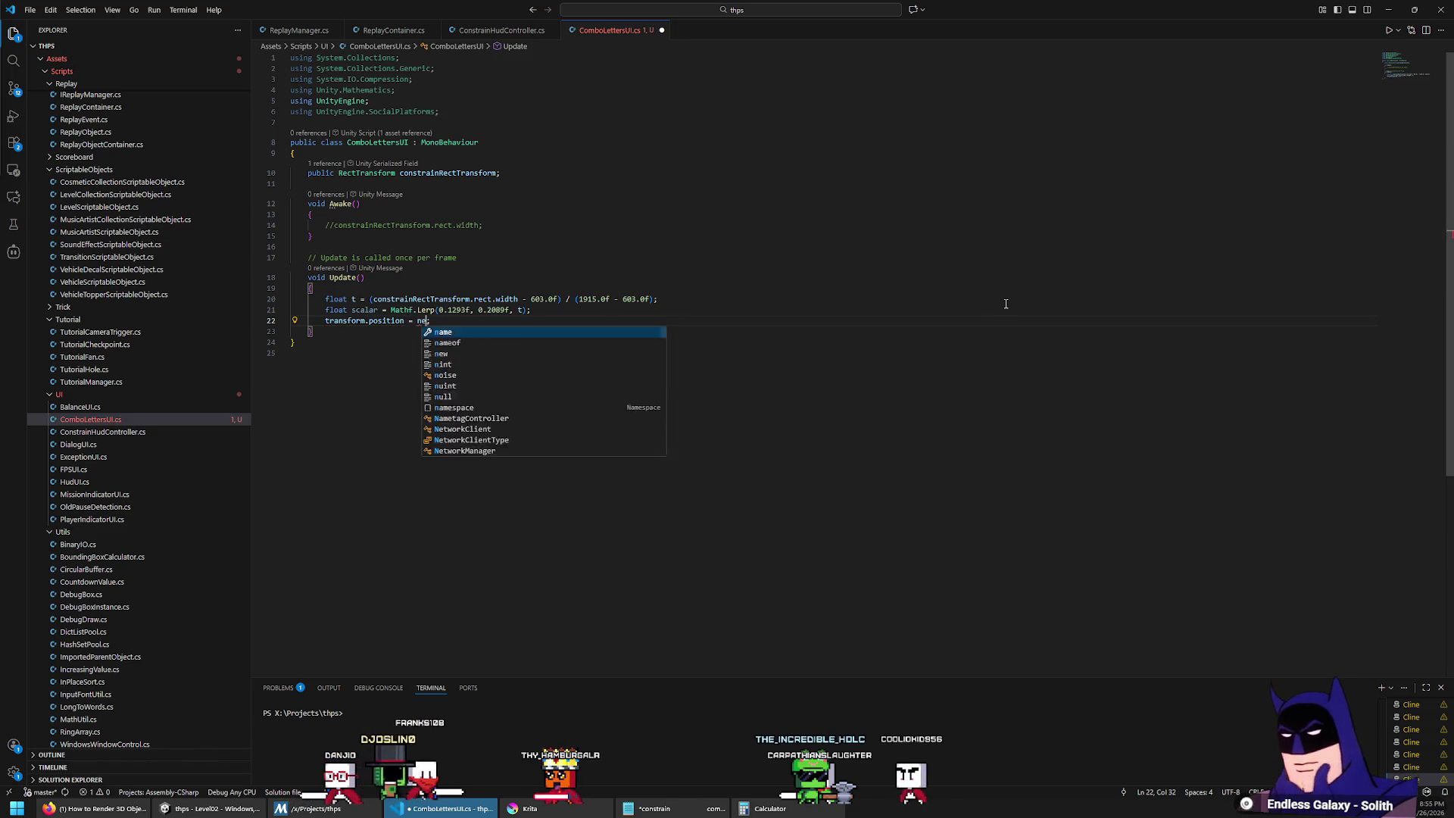
pyautogui.hotkey('ctrl', 'space')
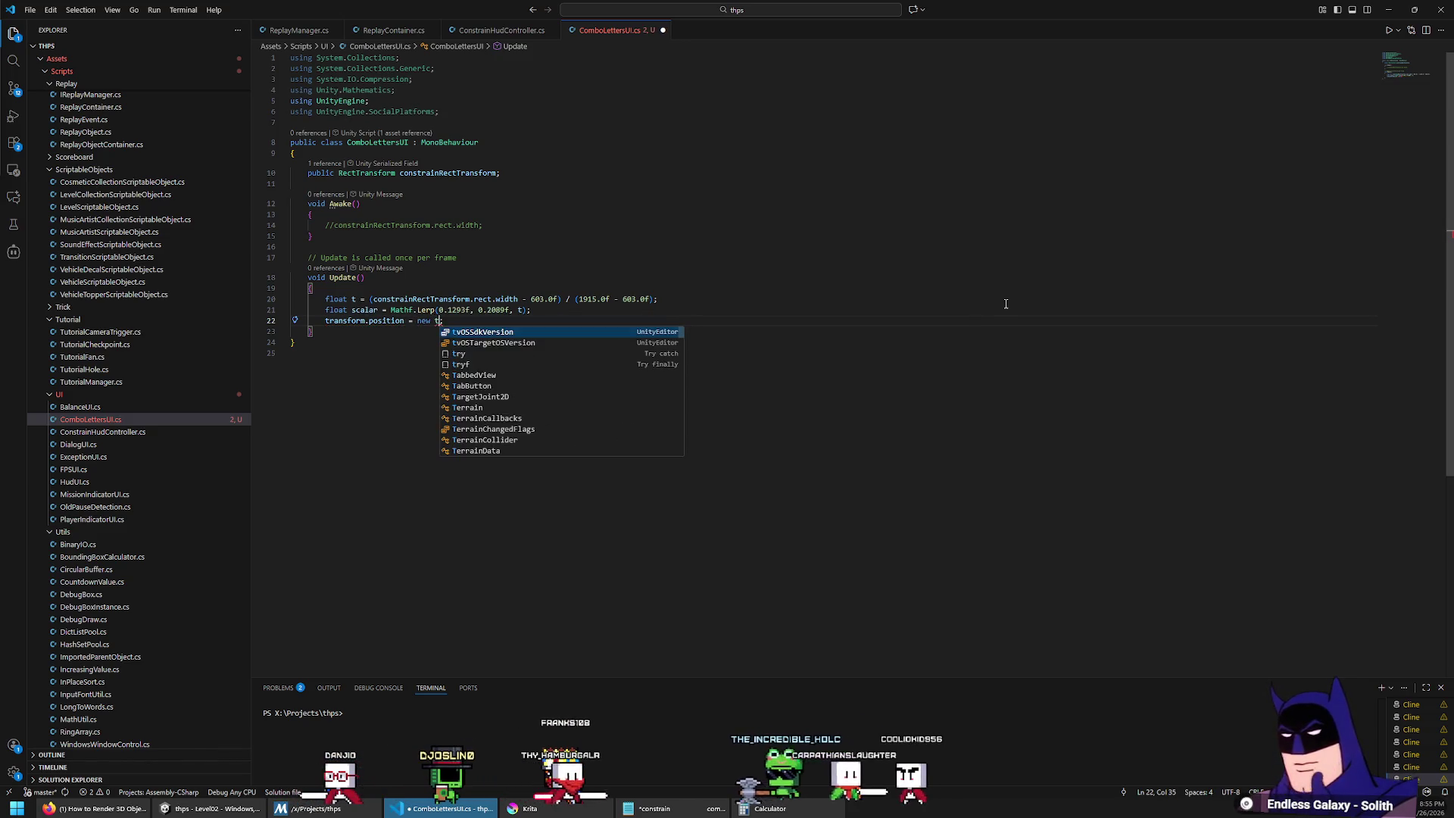
pyautogui.press('Escape')
pyautogui.write('Vector3();')
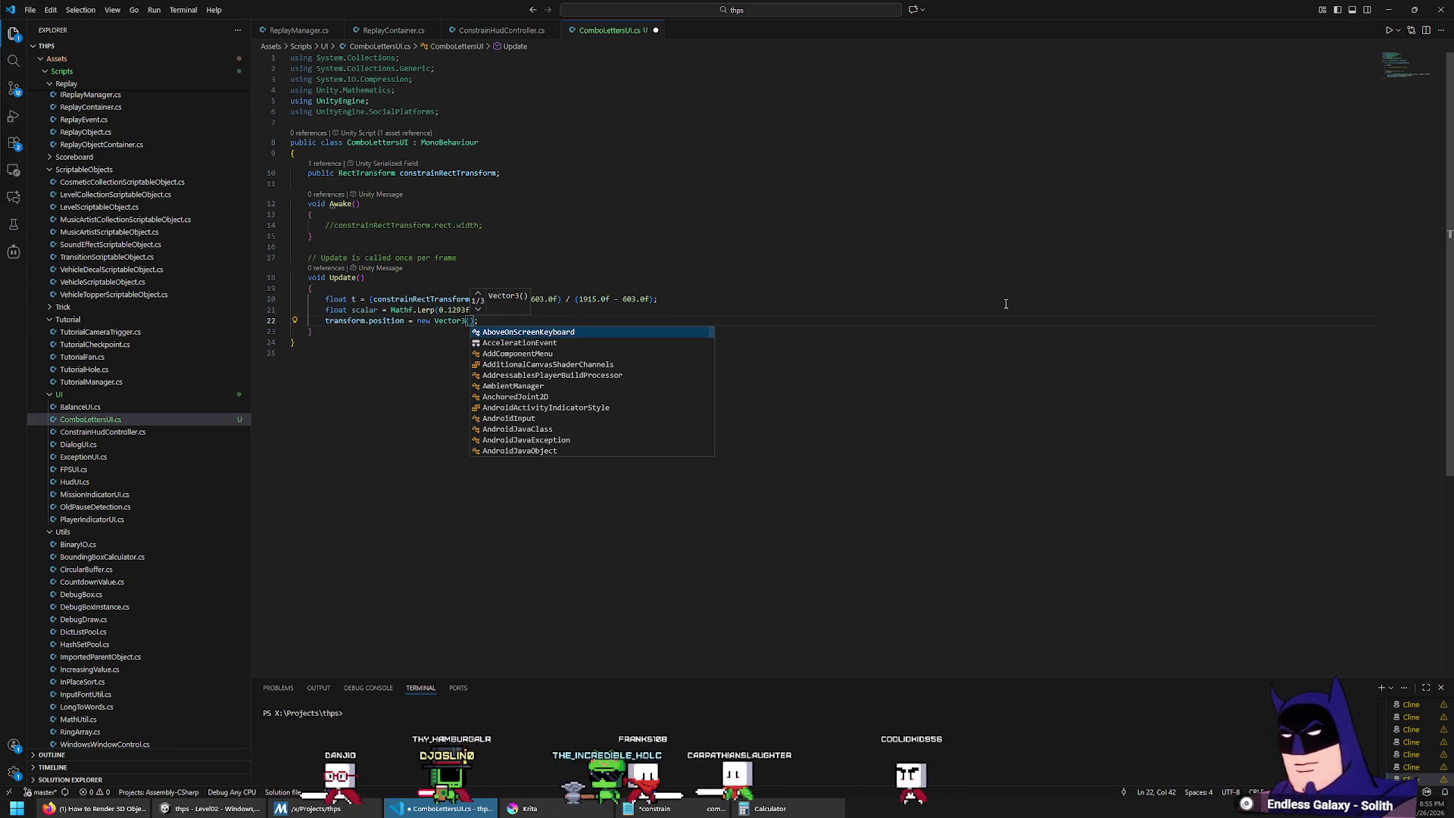
pyautogui.press('Escape')
pyautogui.press('Down')
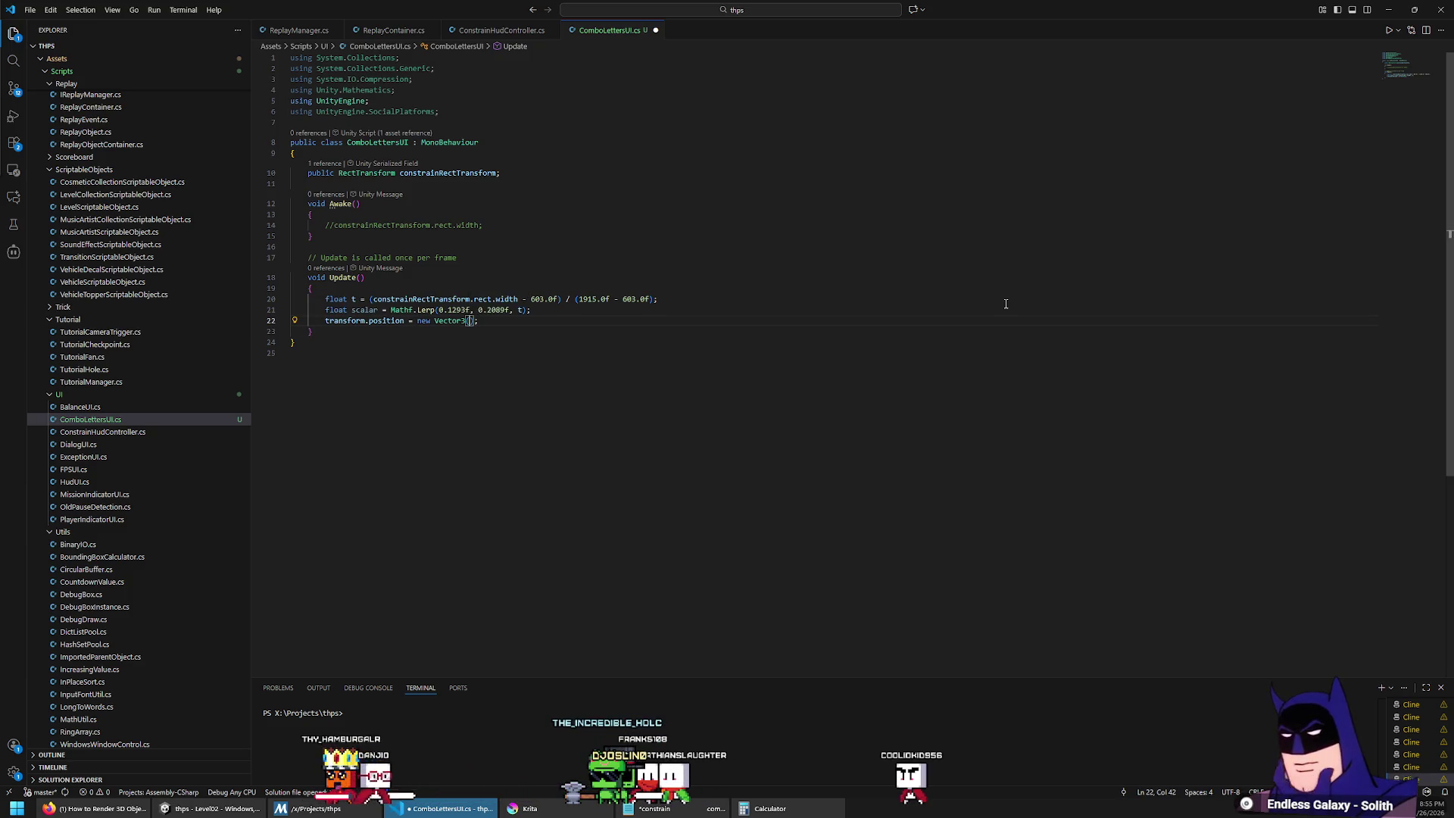
# Step: Declare float constrainWidth from the rect width above t and use it in t's calculation
pyautogui.press('Up')
pyautogui.press('Up')
pyautogui.hotkey('ctrl', 'shift', 'Return')
pyautogui.write('flaot')
pyautogui.press('Tab')
pyautogui.write('constrainWidth =')
pyautogui.press('Down')
pyautogui.hotkey('ctrl', 'Left')
pyautogui.hotkey('ctrl', 'shift', 'Right')
pyautogui.hotkey('ctrl', 'shift', 'Right')
pyautogui.hotkey('ctrl', 'shift', 'Right')
pyautogui.write('constrain')
pyautogui.press('Down')
pyautogui.press('Tab')
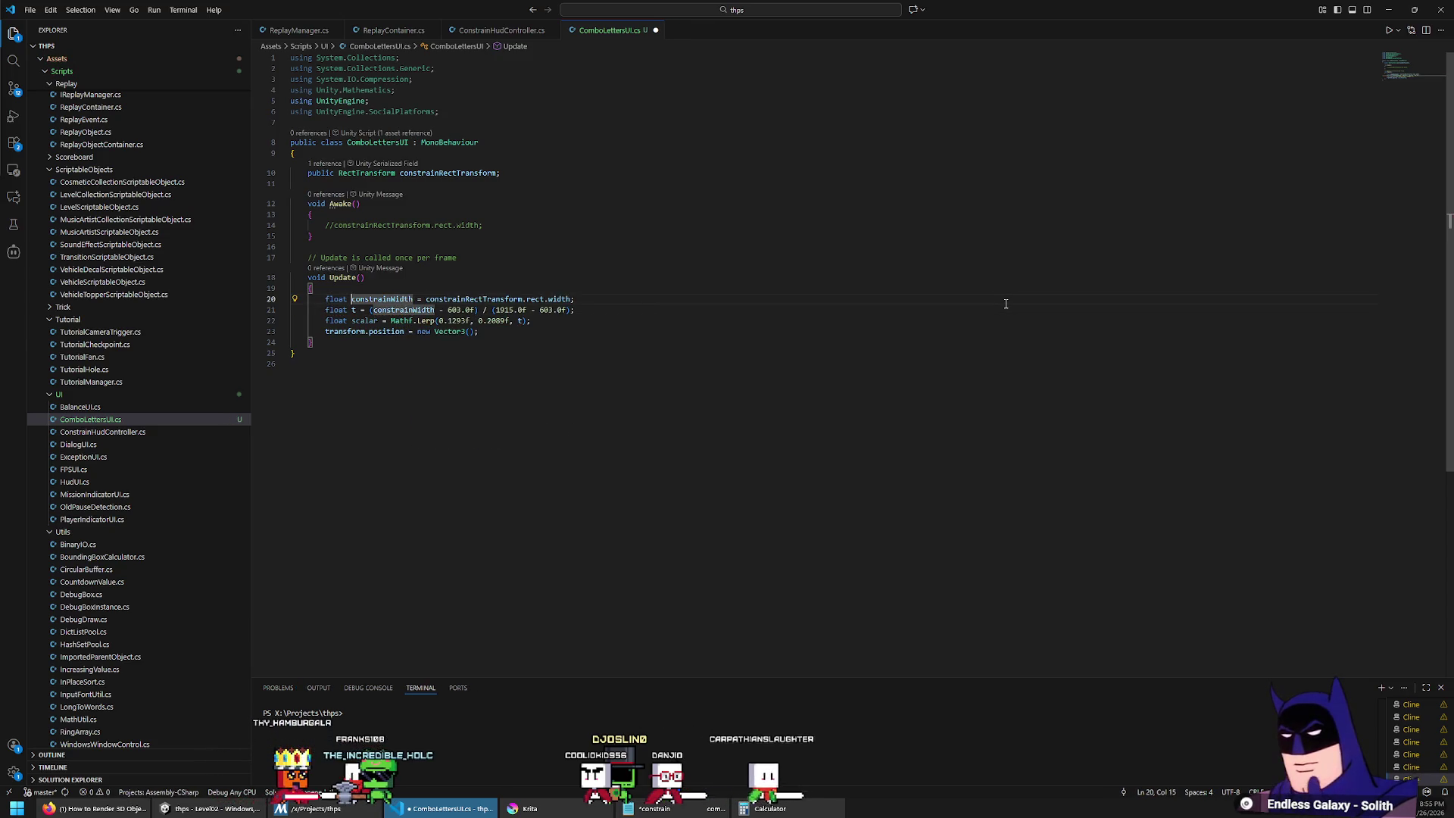
# Step: Finish the position as Vector3(constrainWidth * scalar, 0, 0) and save ComboLettersUI.cs
pyautogui.write('scalar, ')
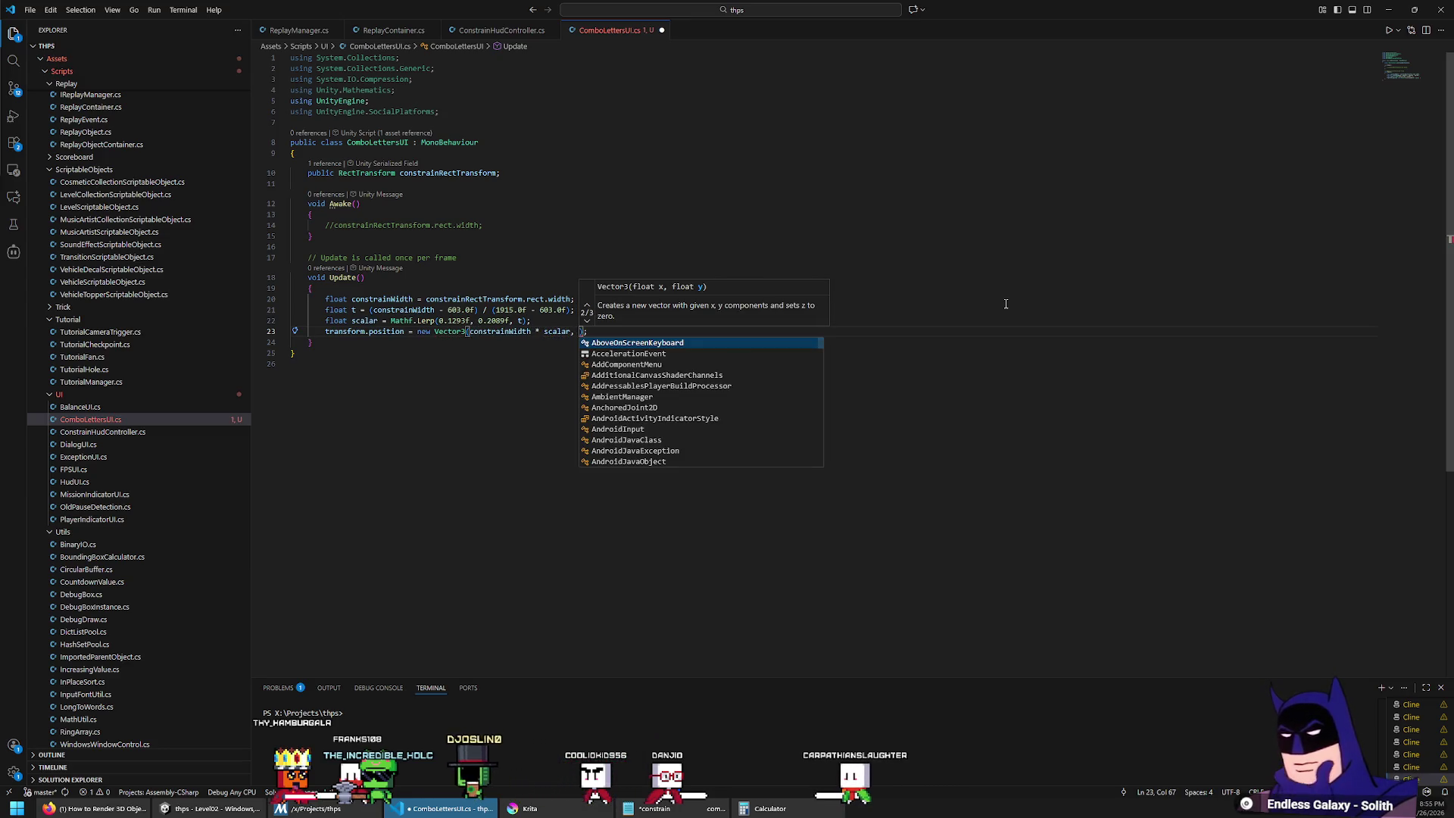
pyautogui.write('0, 0')
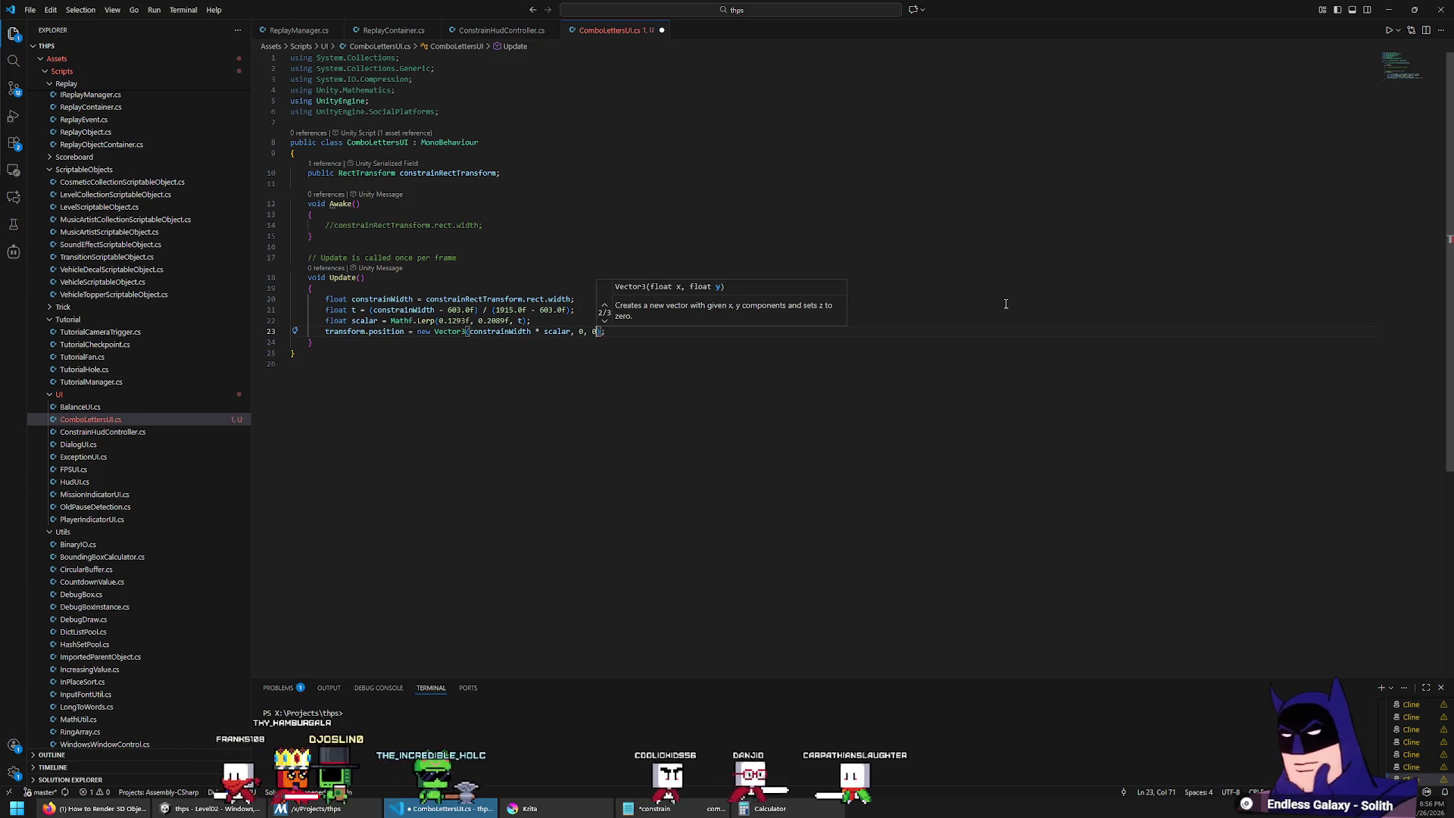
pyautogui.hotkey('ctrl', 's')
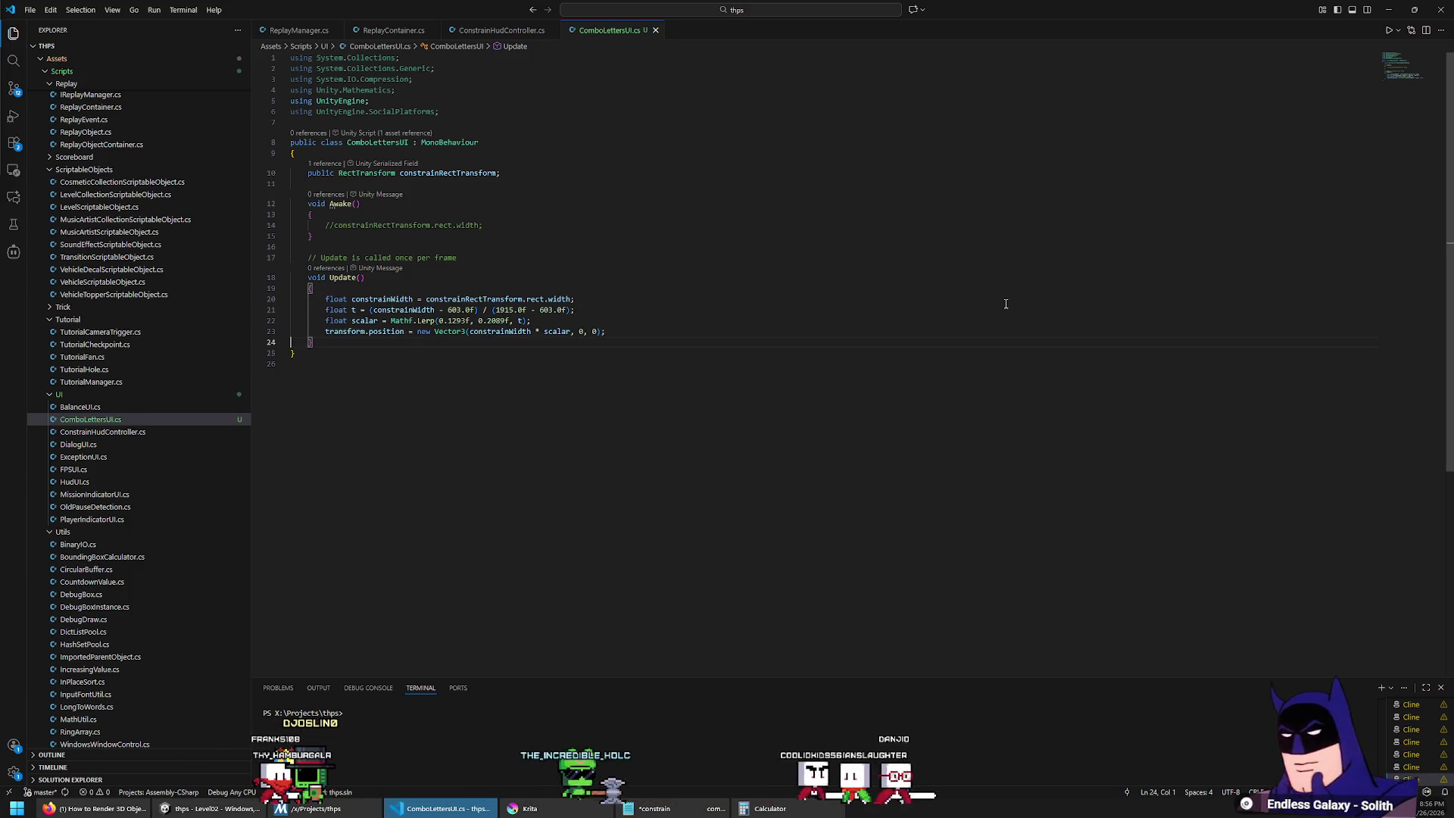
pyautogui.hotkey('alt', 'Tab')
pyautogui.click(216, 808)
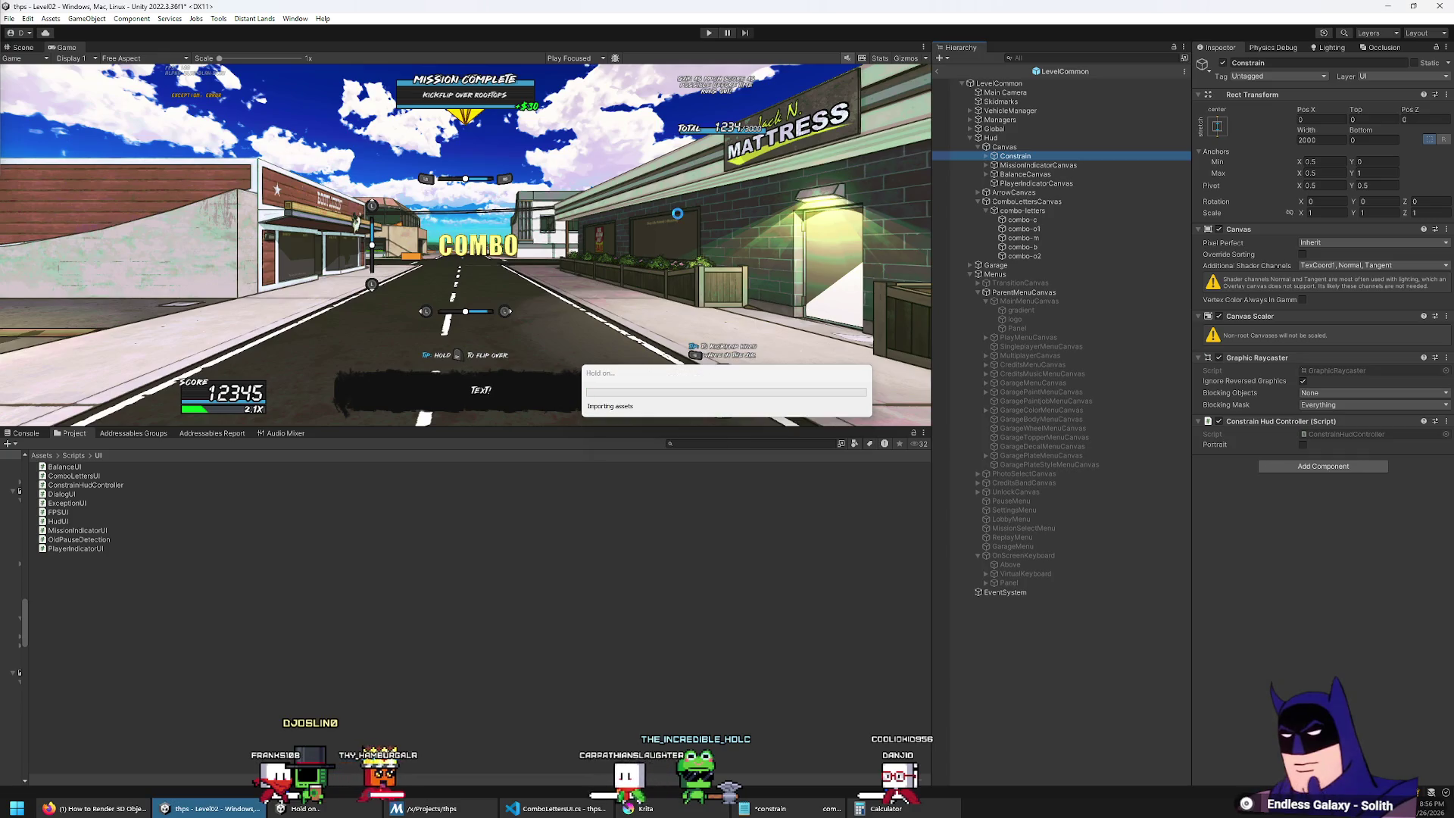
pyautogui.hotkey('ctrl', 'p')
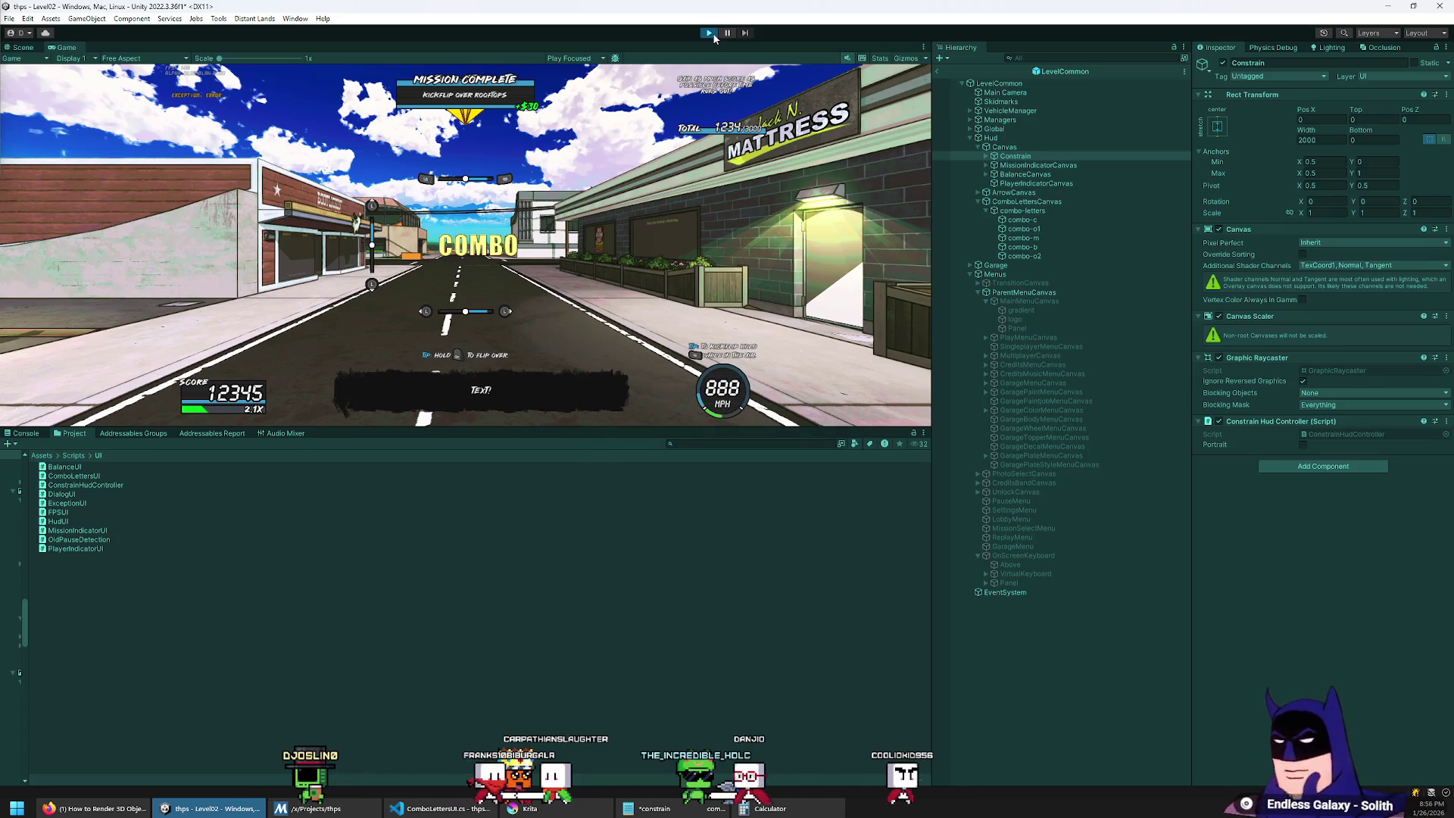
pyautogui.click(710, 33)
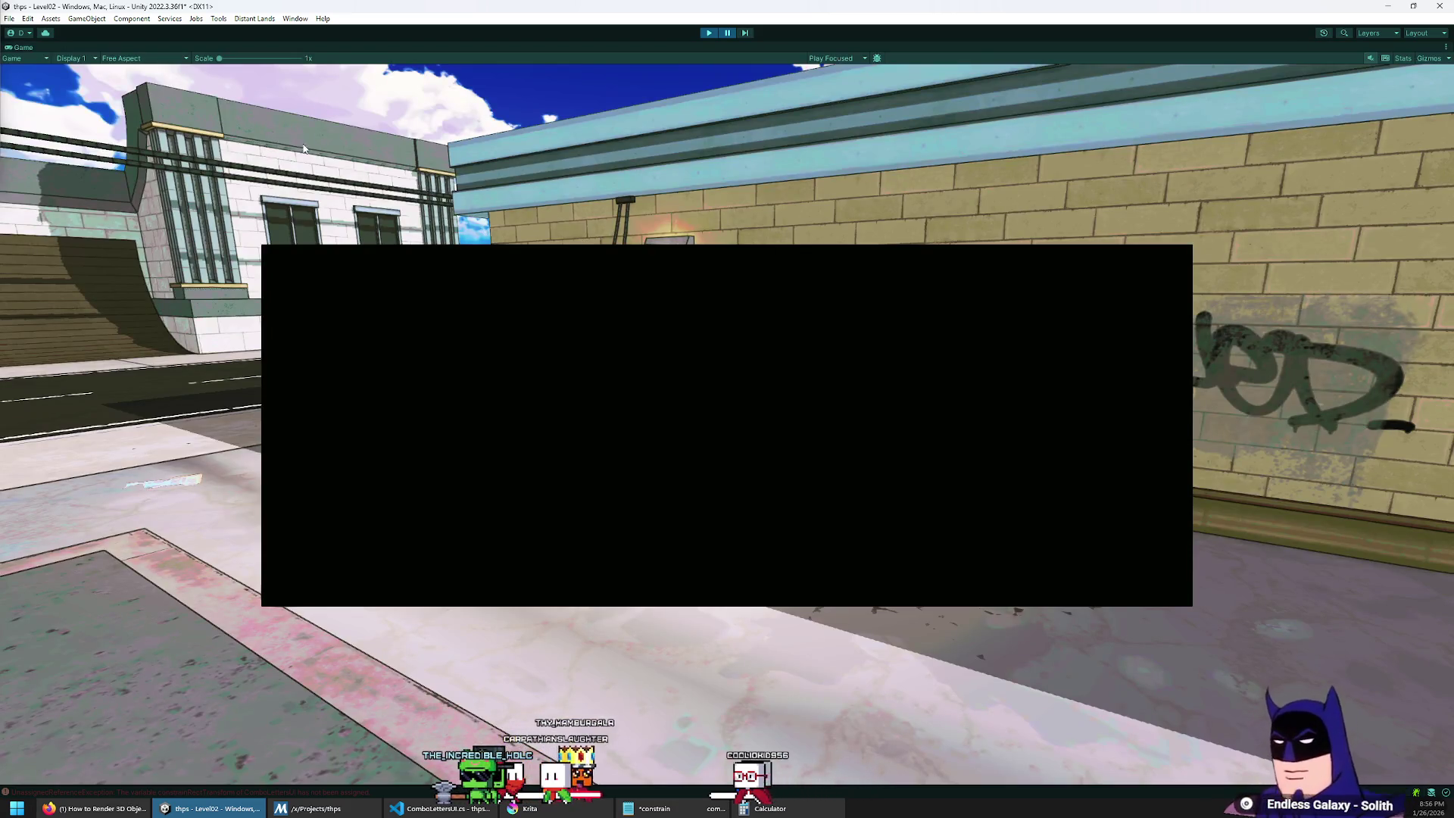
pyautogui.doubleClick(22, 48)
pyautogui.click(710, 35)
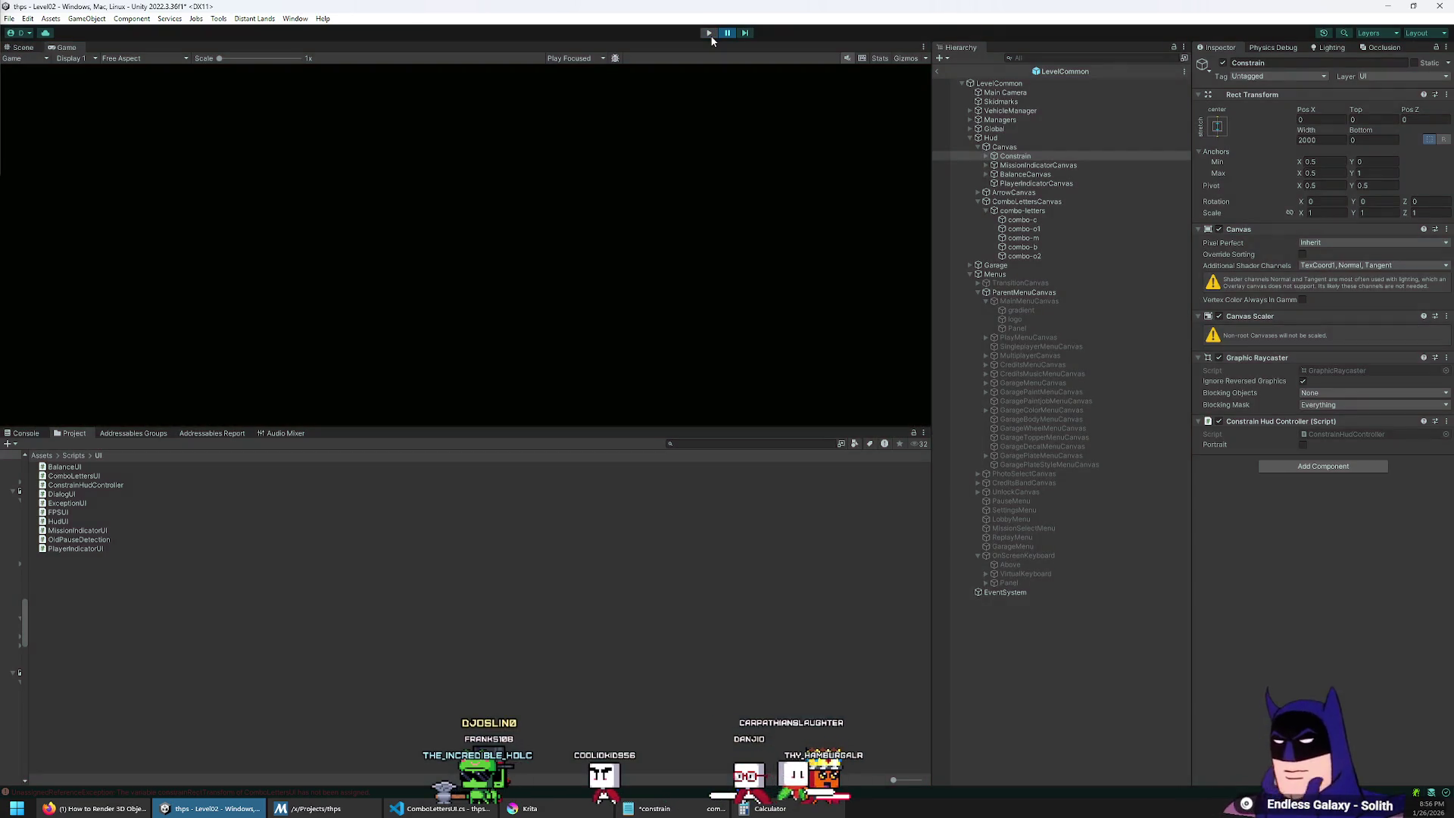
# Step: Assign Constrain to combo-letters' Constrain Rect Transform field and enter Play mode
pyautogui.click(1044, 214)
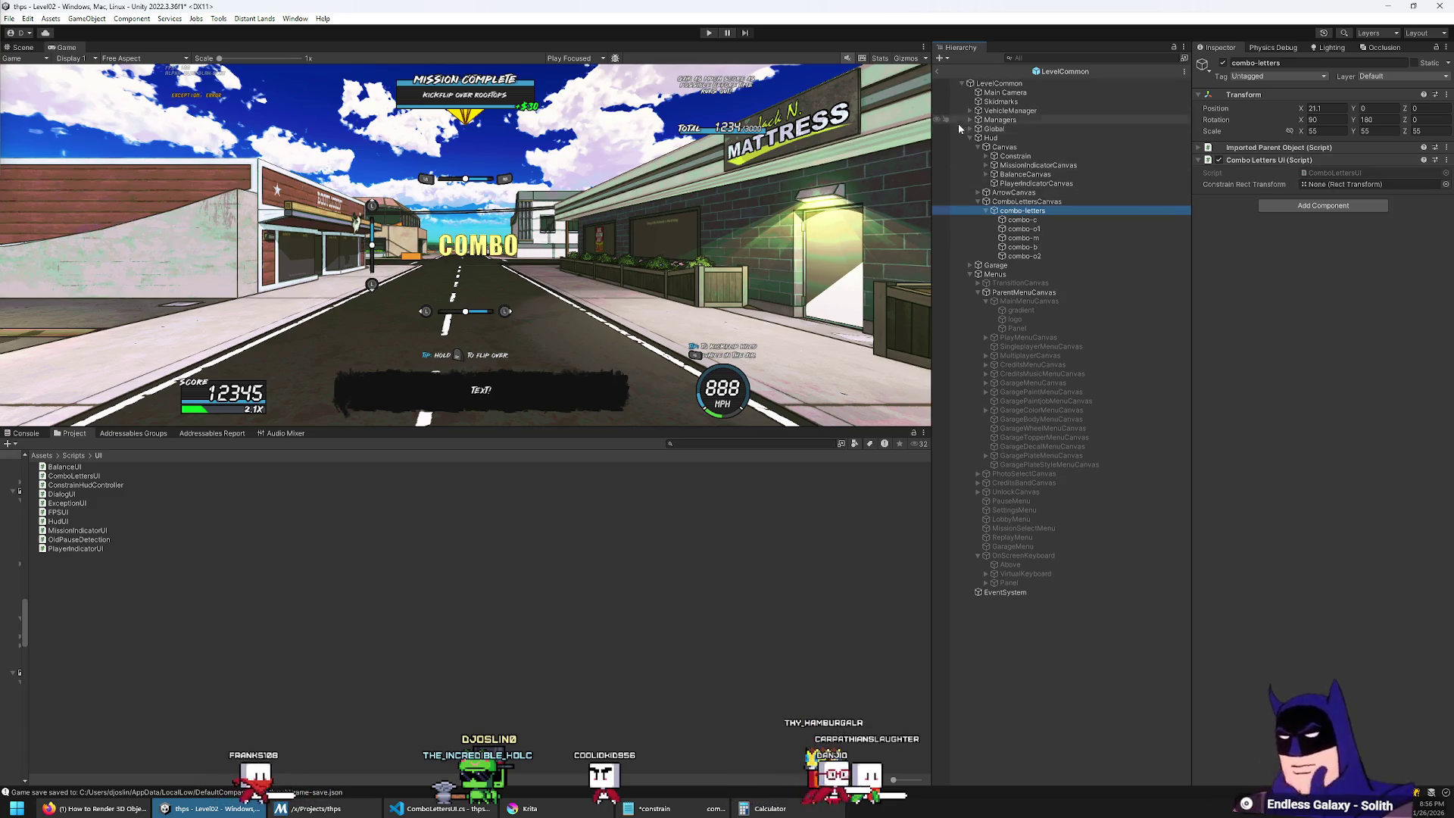
pyautogui.moveTo(1015, 156); pyautogui.dragTo(1385, 197)
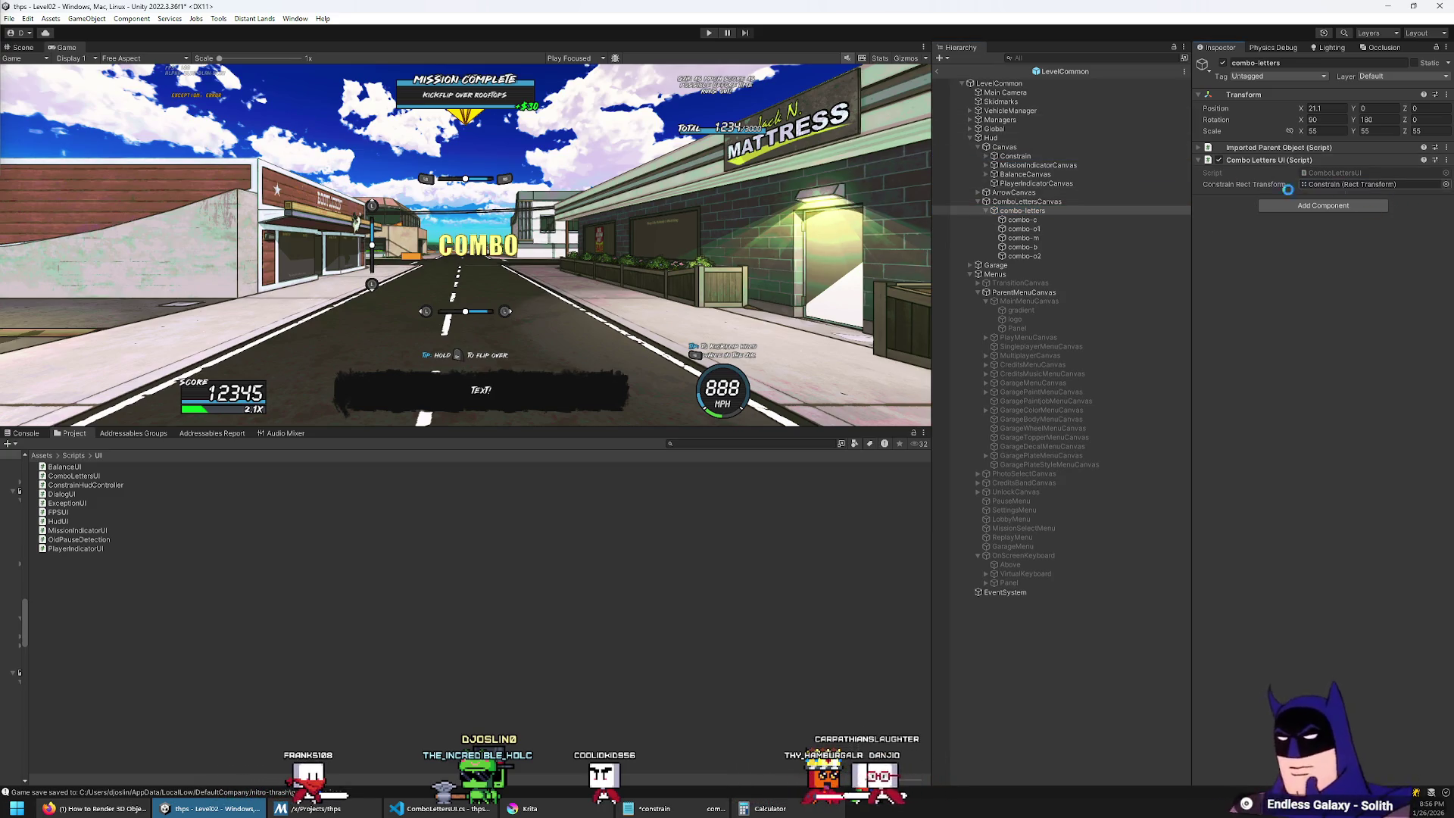
pyautogui.click(709, 33)
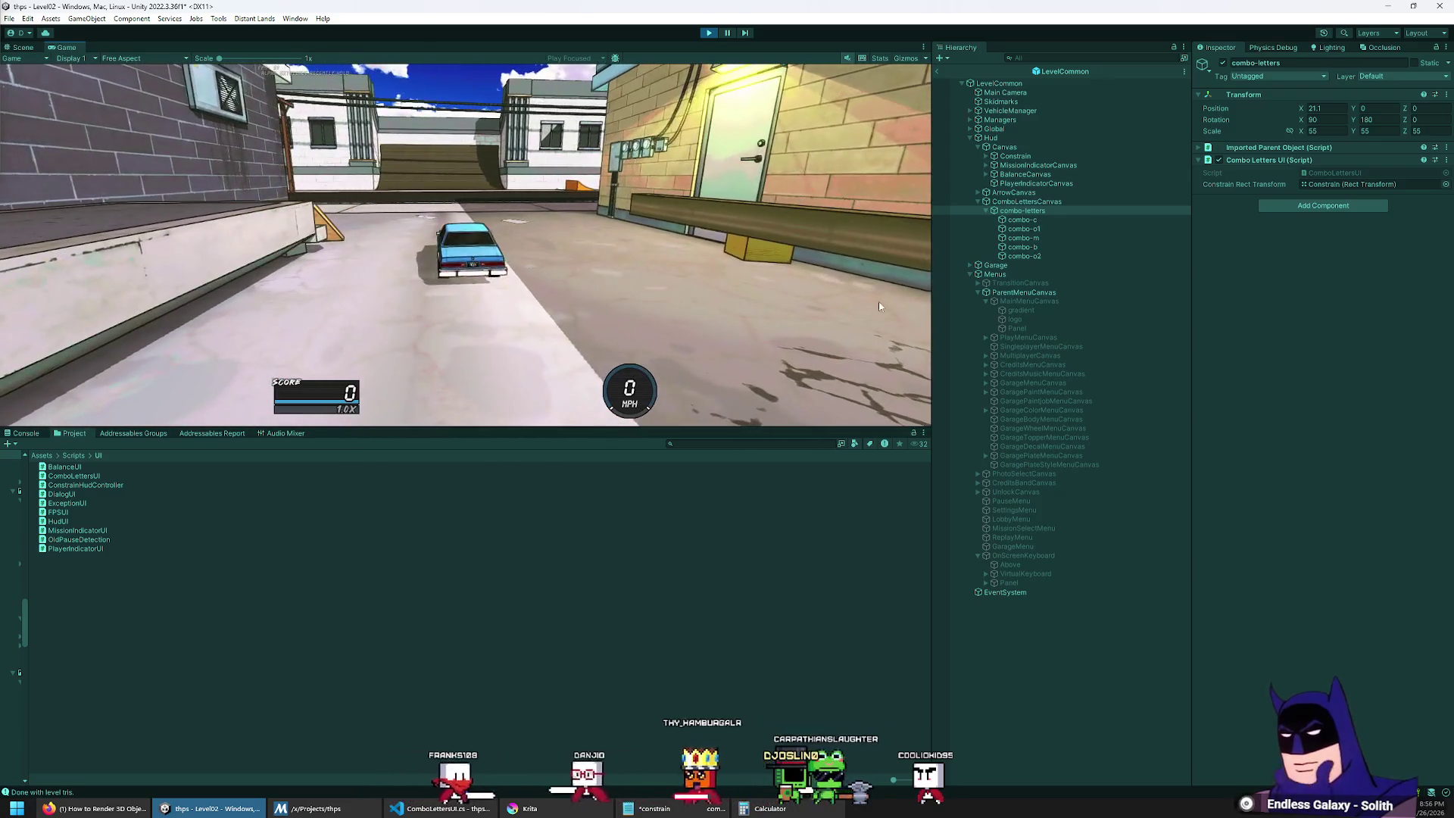
# Step: Look around the level in the Scene view, enlarge the Game view, and select combo-letters
pyautogui.click(35, 48)
pyautogui.moveTo(870, 212); pyautogui.dragTo(606, 217)
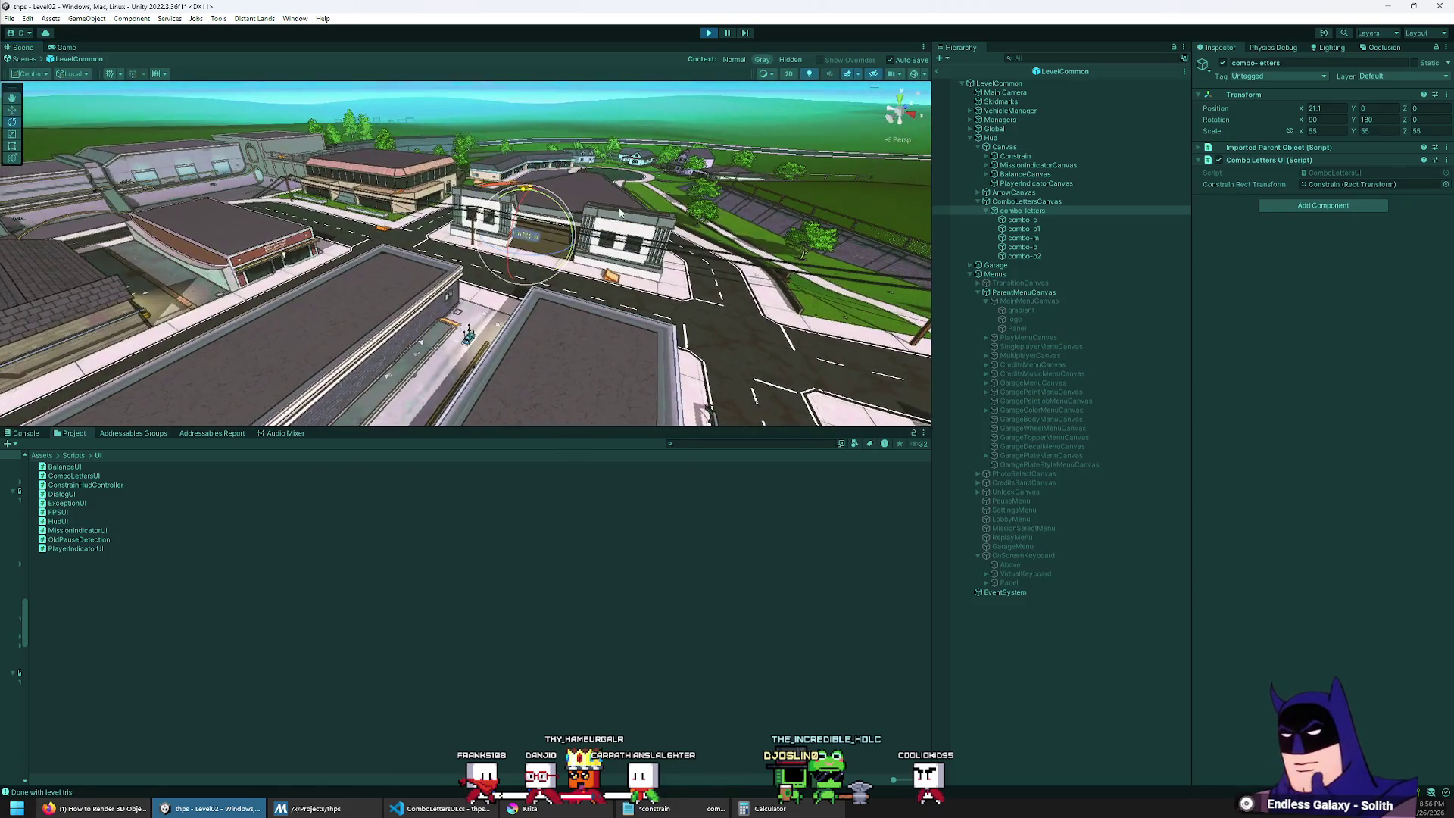
pyautogui.click(54, 48)
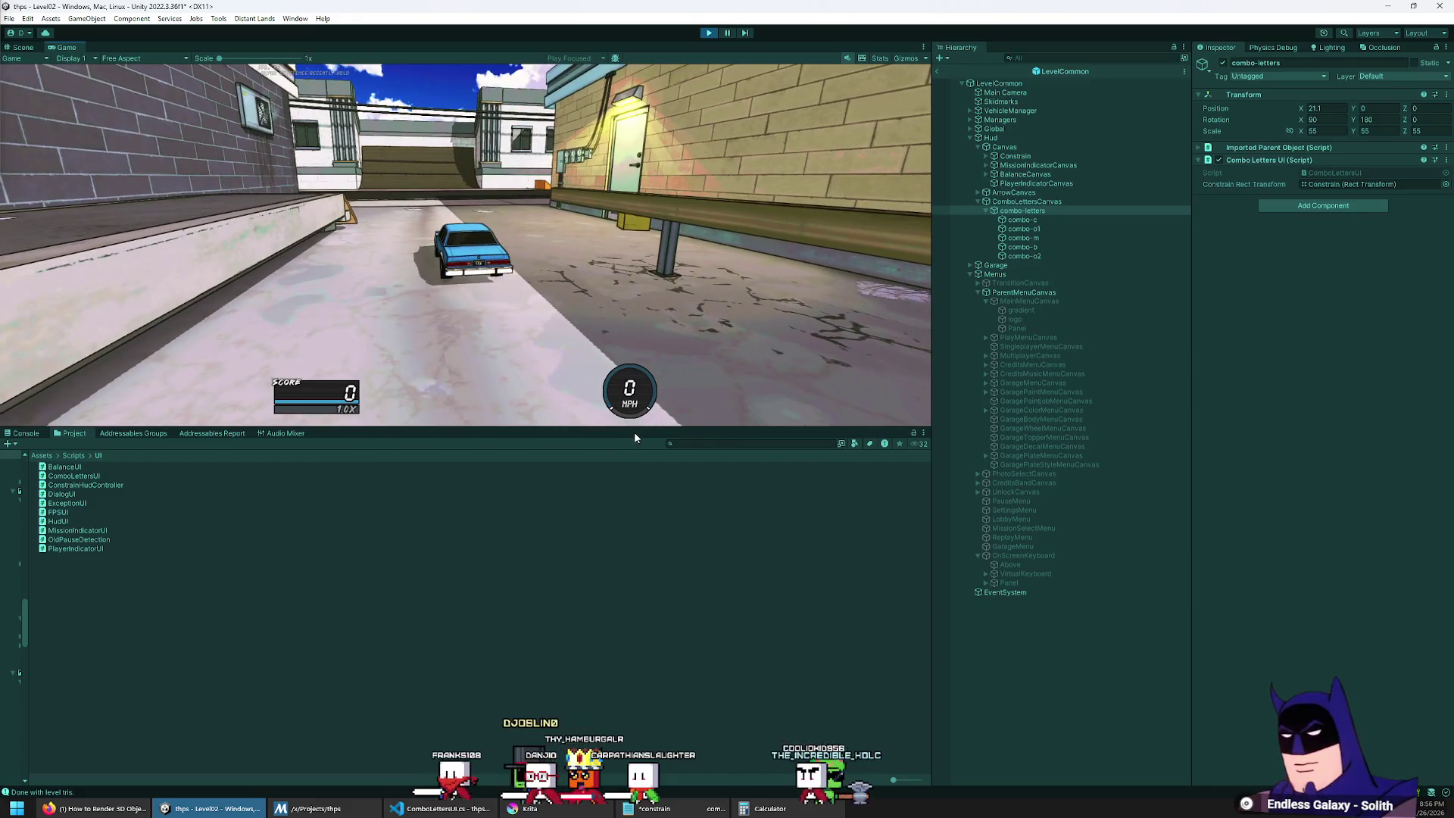
pyautogui.moveTo(634, 429)
pyautogui.mouseDown()
pyautogui.moveTo(666, 174)
pyautogui.moveTo(690, 556)
pyautogui.moveTo(705, 503)
pyautogui.mouseUp()
pyautogui.click(937, 72)
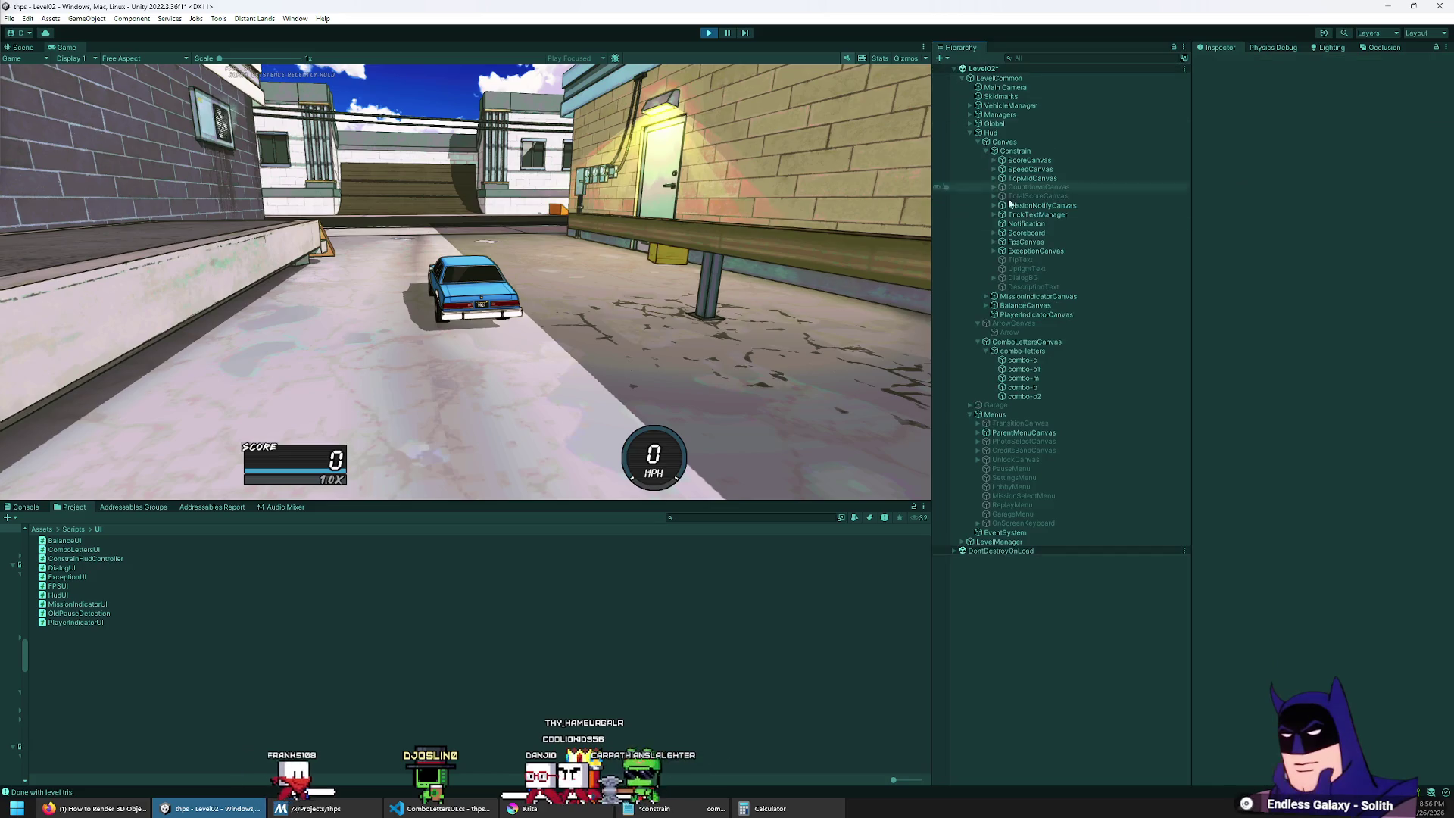
pyautogui.click(1034, 350)
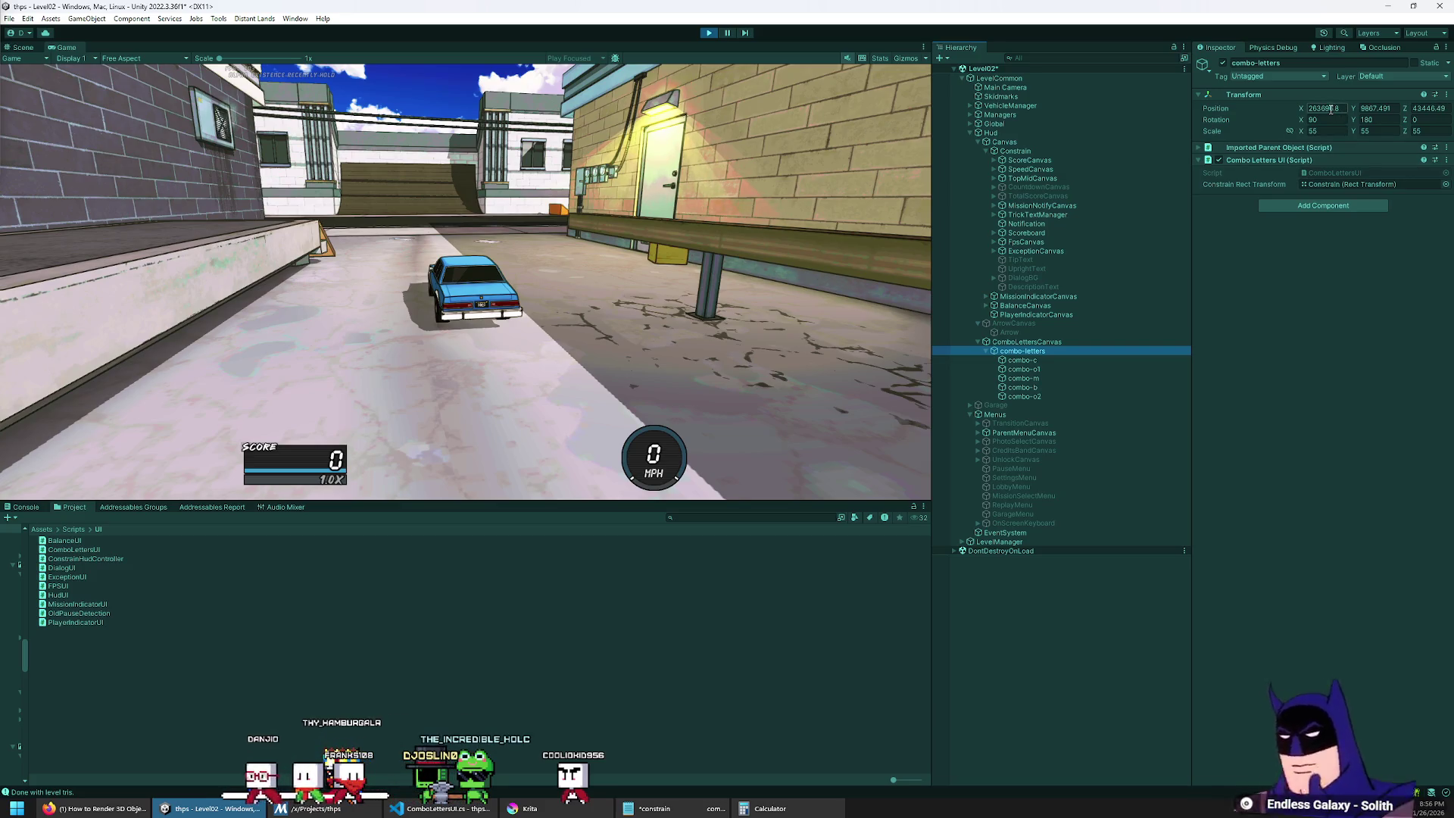
# Step: Frame combo-letters and combo-c in the Scene view to locate the COMBO letters
pyautogui.click(23, 48)
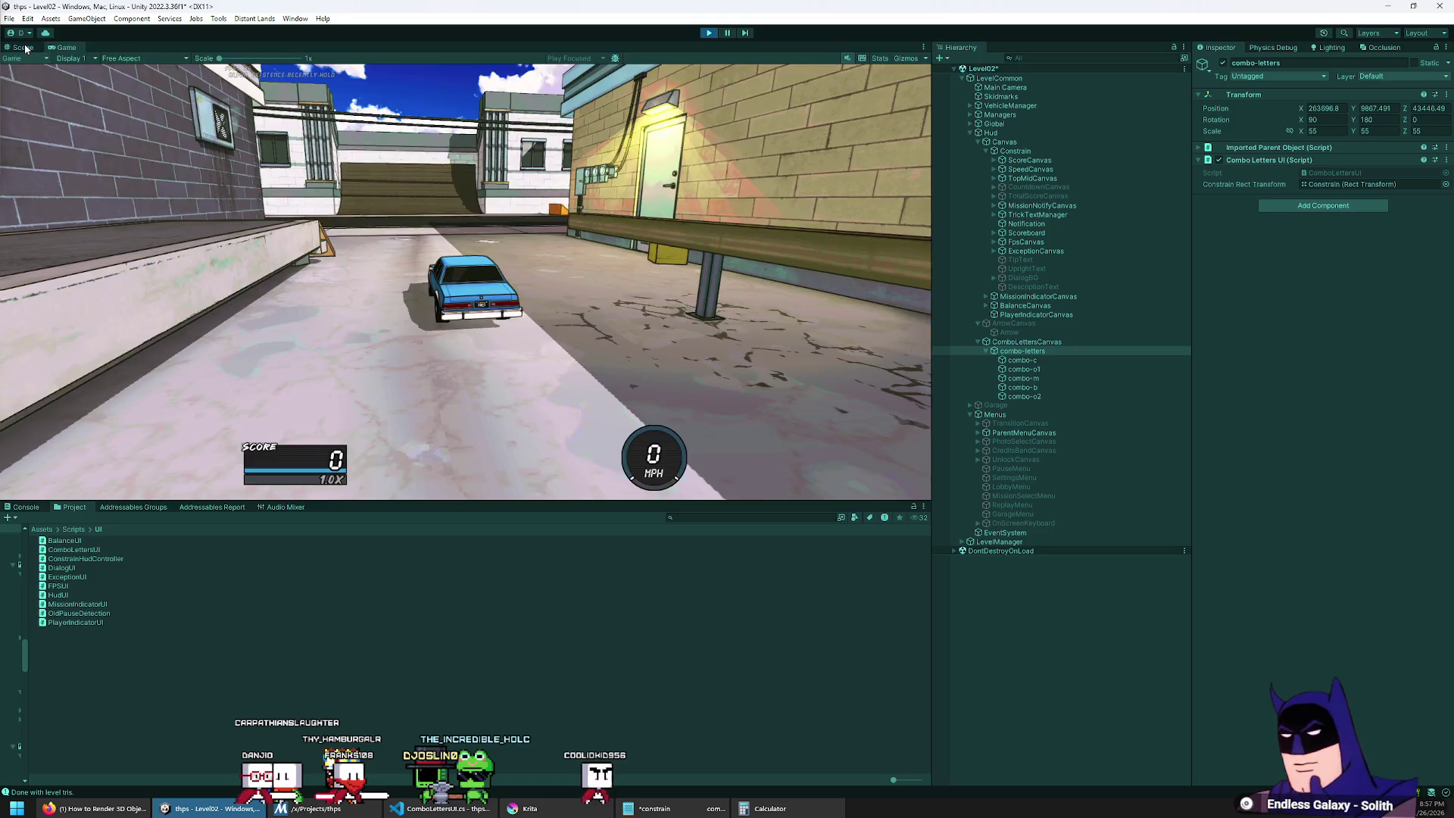
pyautogui.doubleClick(1067, 352)
pyautogui.moveTo(624, 234)
pyautogui.mouseDown()
pyautogui.moveTo(399, 247)
pyautogui.moveTo(564, 281)
pyautogui.mouseUp()
pyautogui.click(1101, 342)
pyautogui.doubleClick(1095, 360)
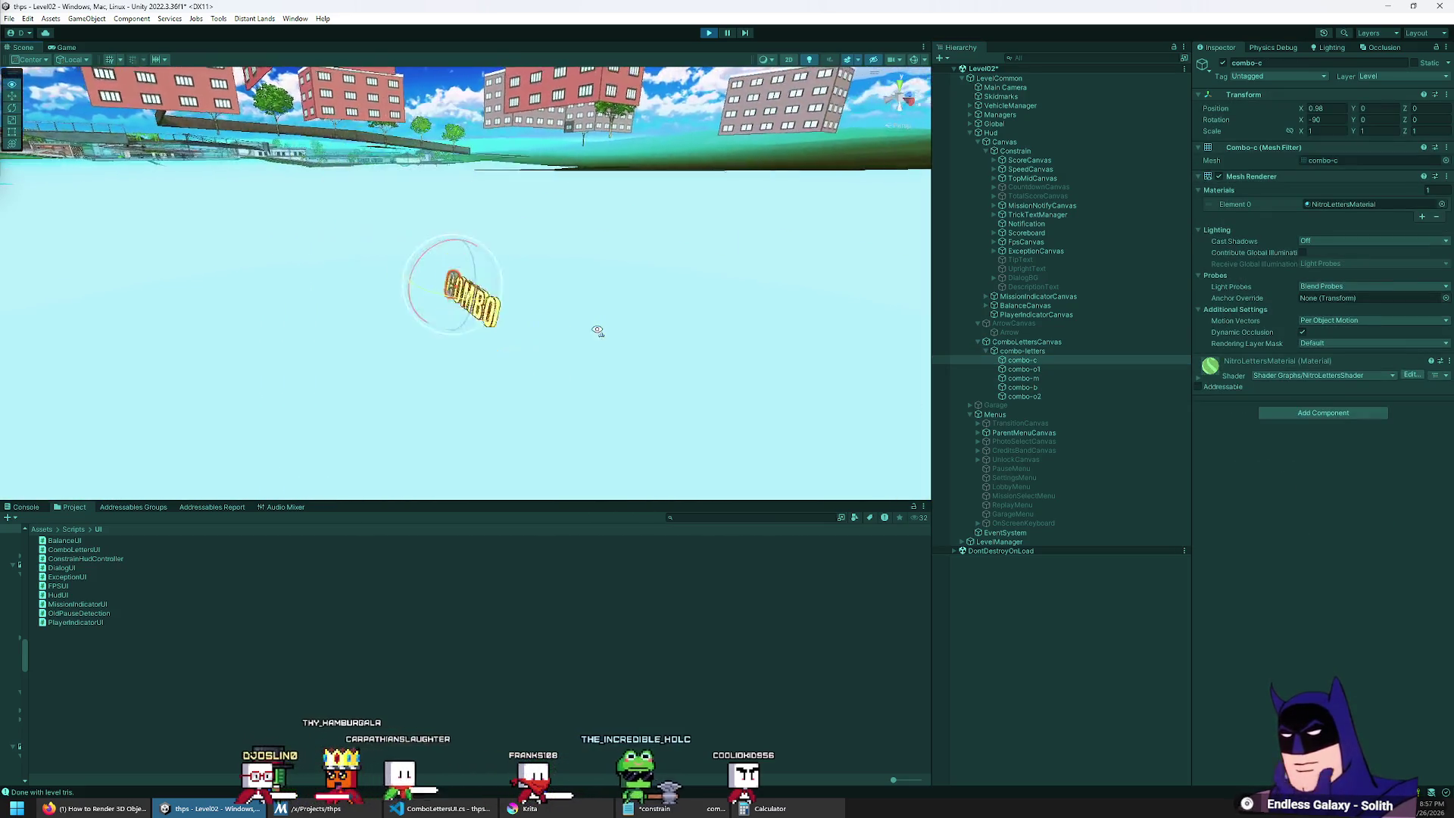
pyautogui.moveTo(598, 330); pyautogui.dragTo(635, 324)
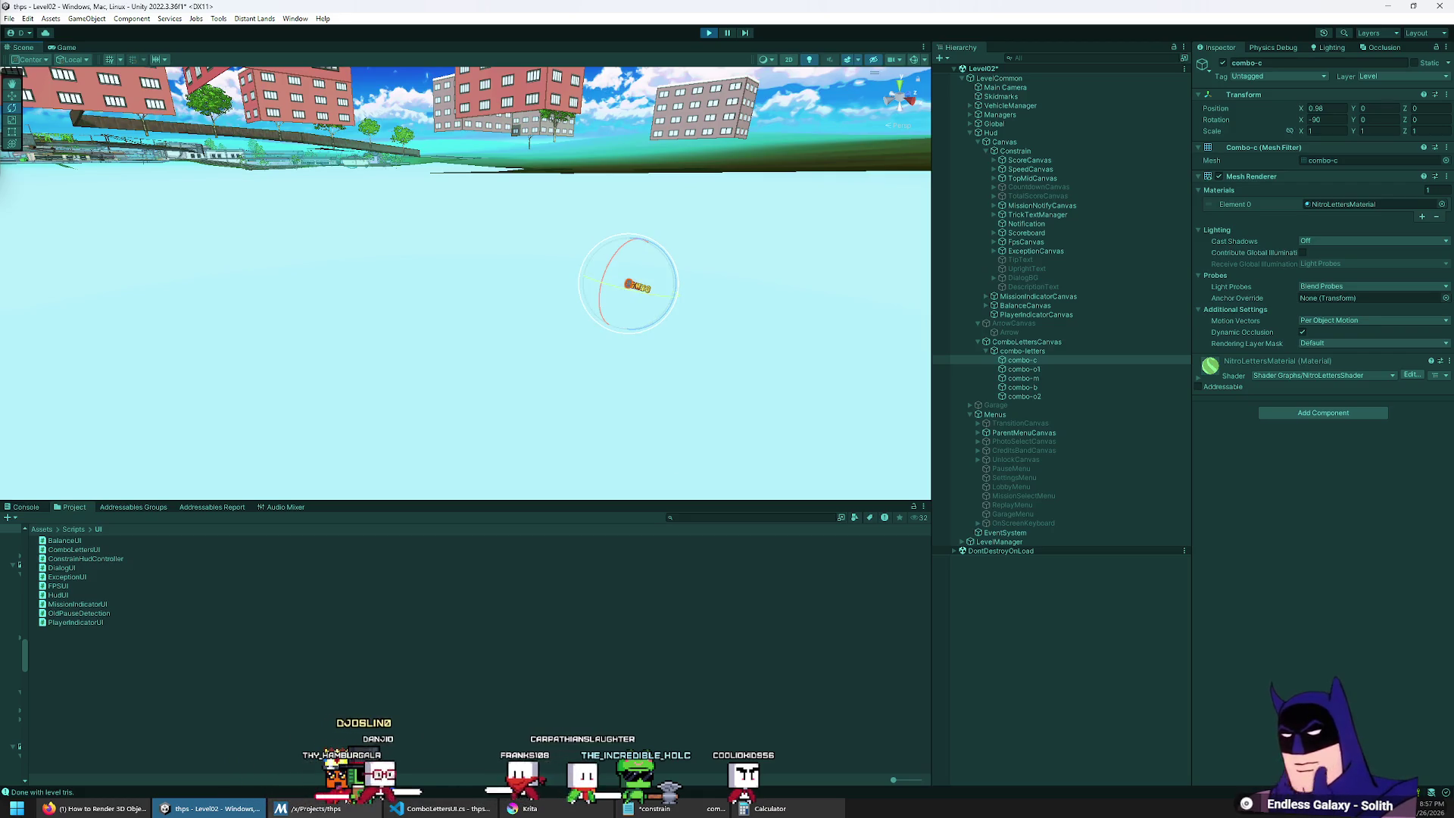
pyautogui.hotkey('alt', 'Tab')
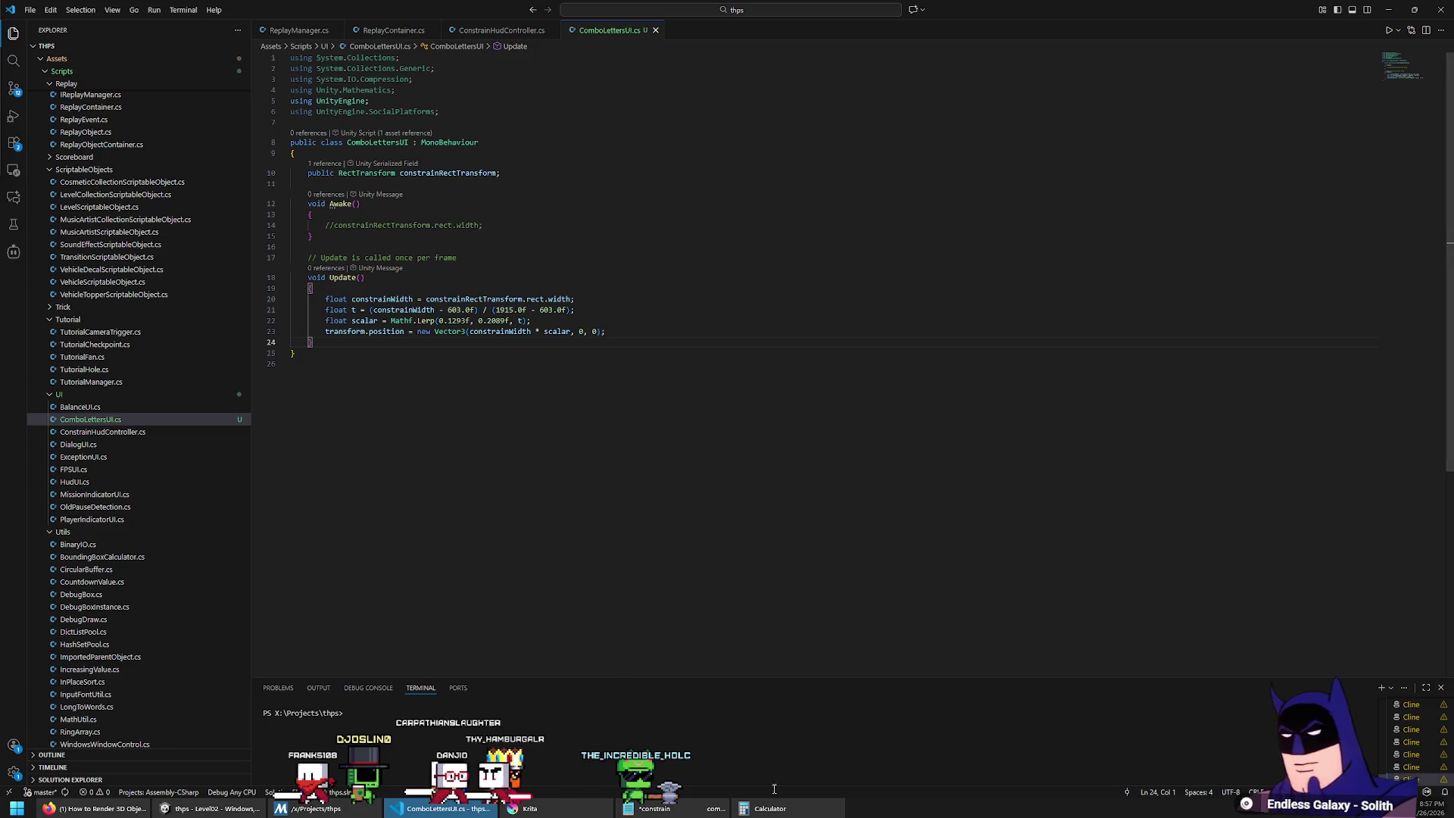
# Step: After checking the constrain notes, attach the debugger to Unity with the constrainWidth breakpoint set
pyautogui.click(655, 808)
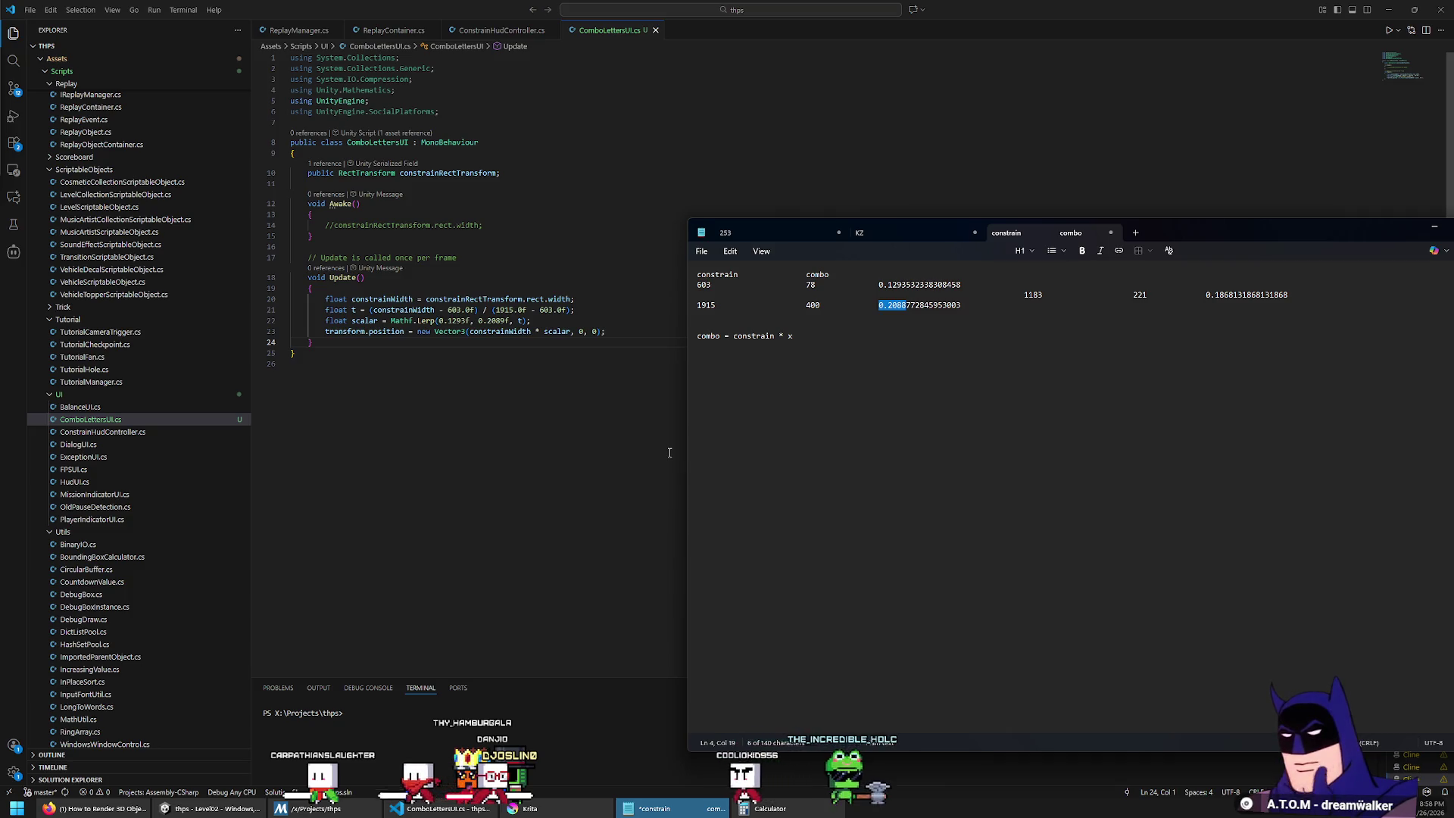
pyautogui.click(473, 360)
pyautogui.click(161, 9)
pyautogui.click(186, 24)
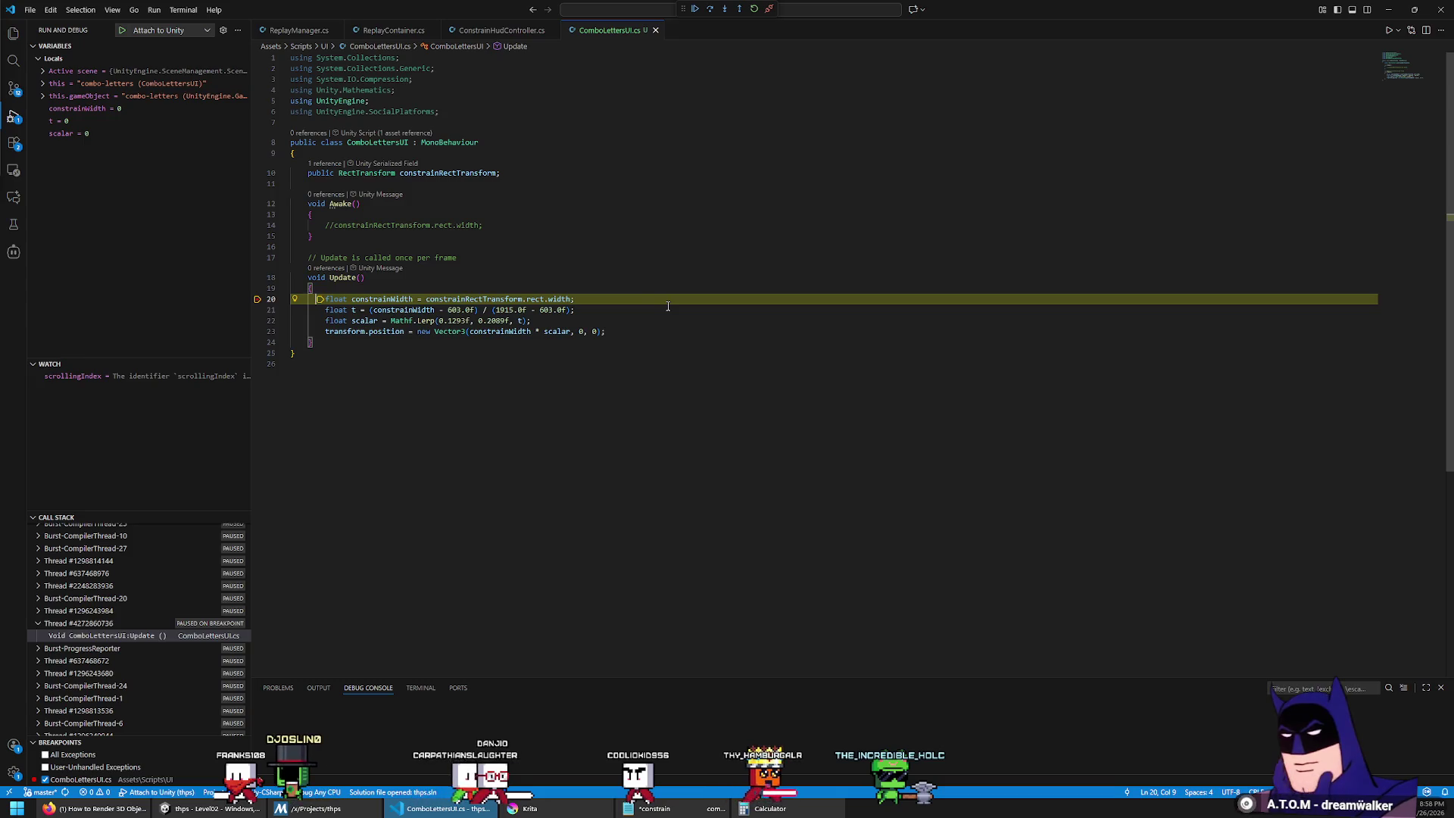
# Step: Step through constrainWidth 1332.2, t 0.5557926 and scalar 0.1735411, then resume the game
pyautogui.click(709, 11)
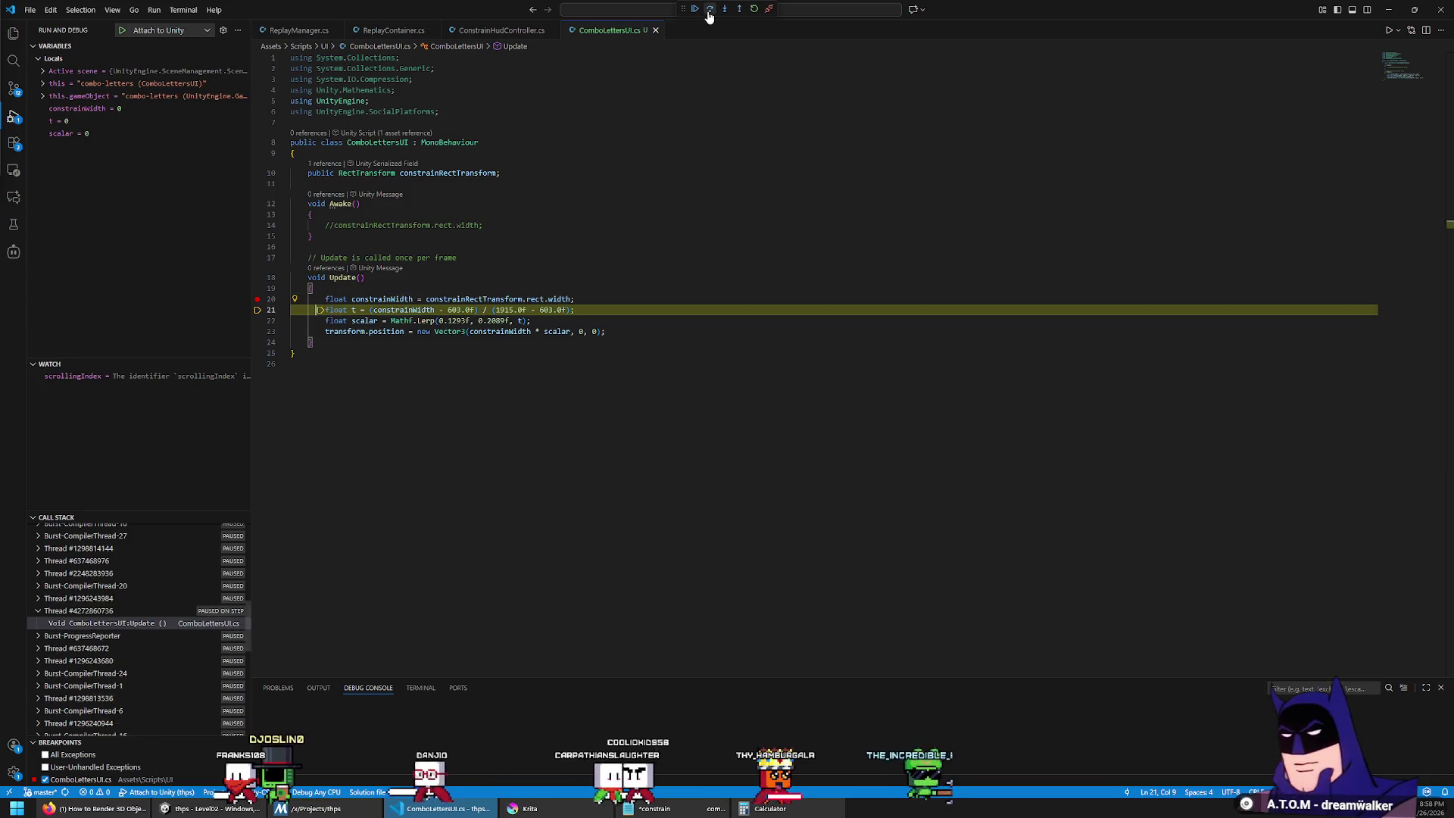
pyautogui.click(709, 11)
pyautogui.moveTo(374, 301)
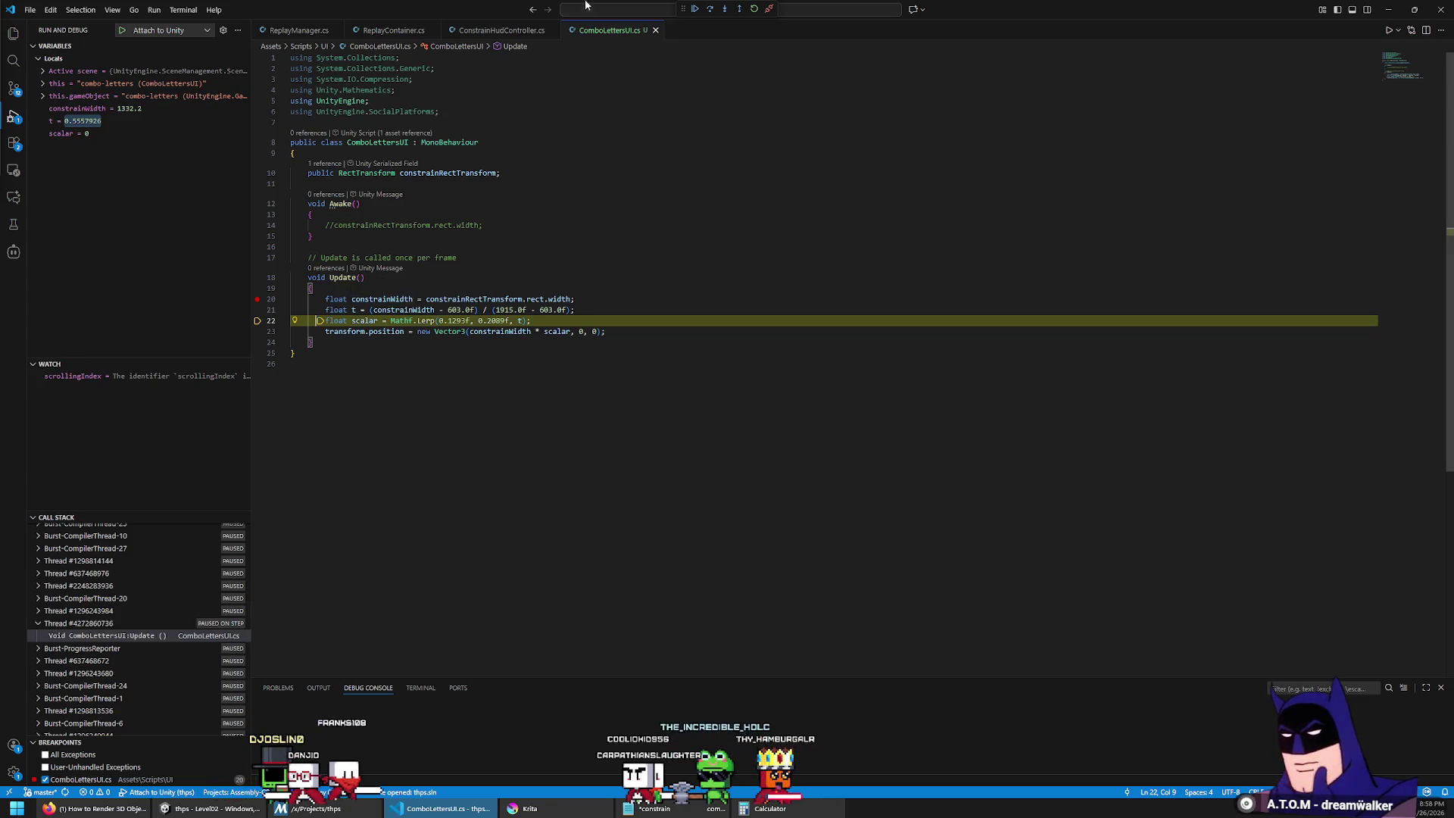
pyautogui.click(711, 9)
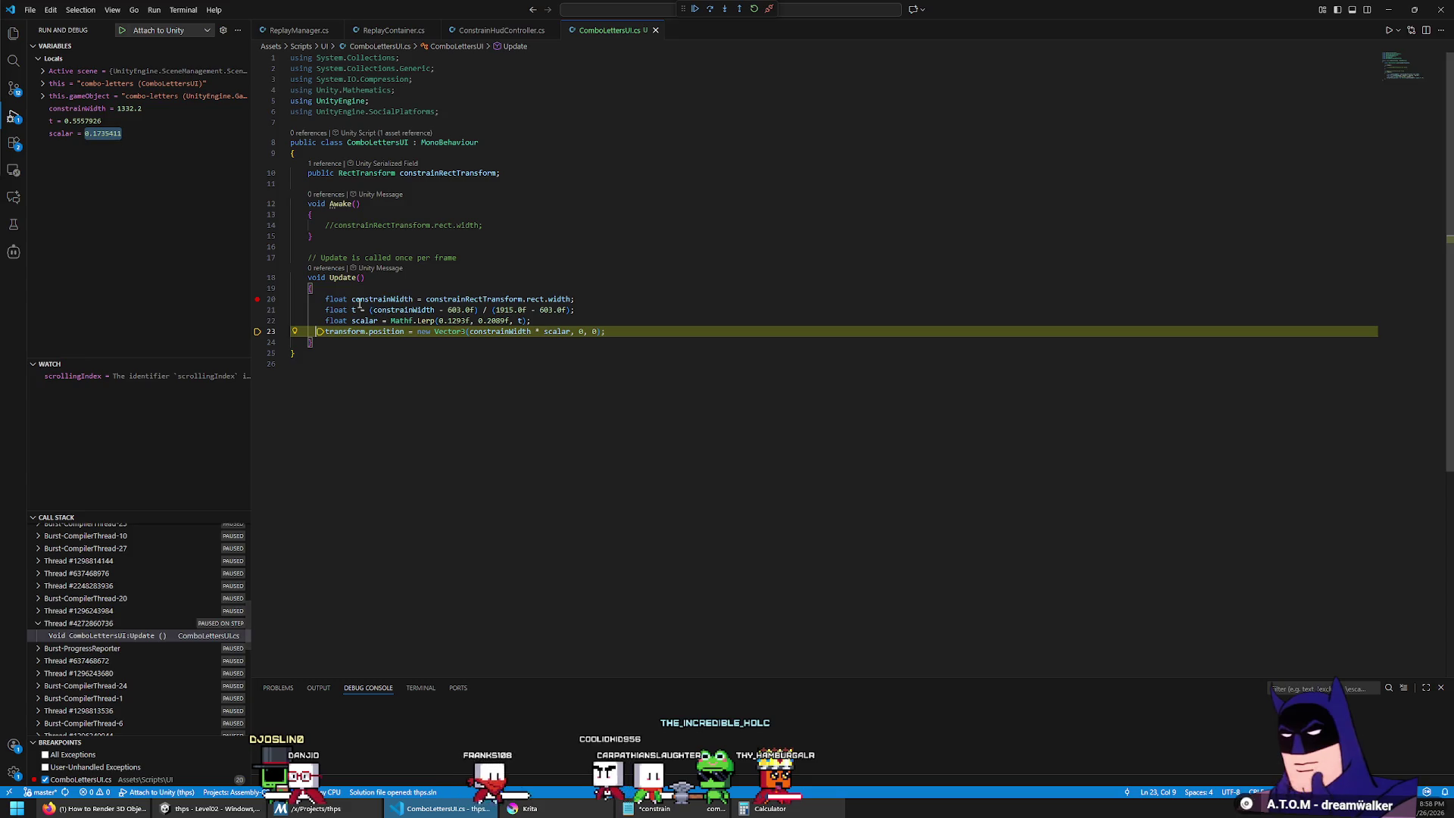
pyautogui.moveTo(362, 299)
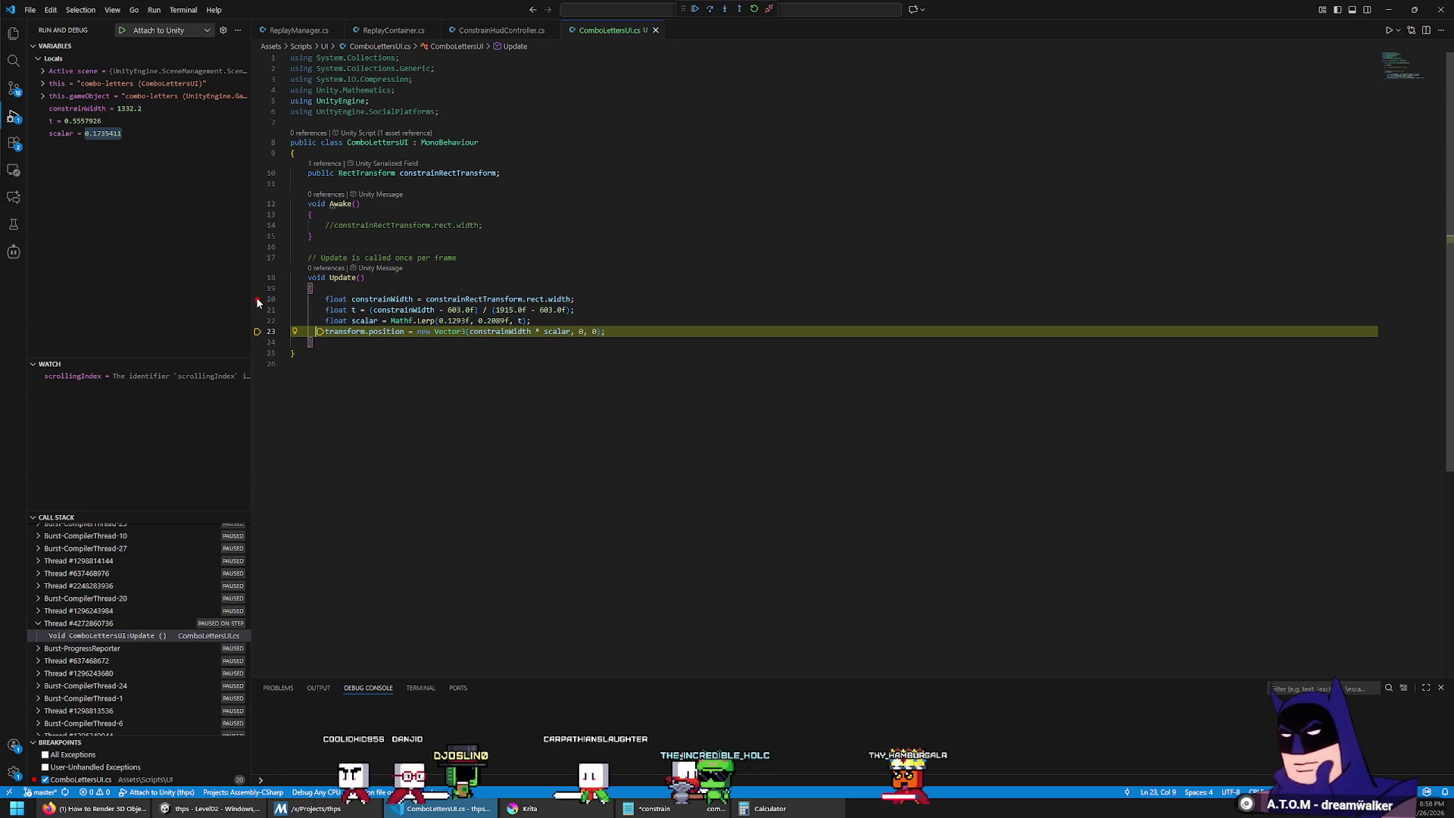
pyautogui.click(693, 10)
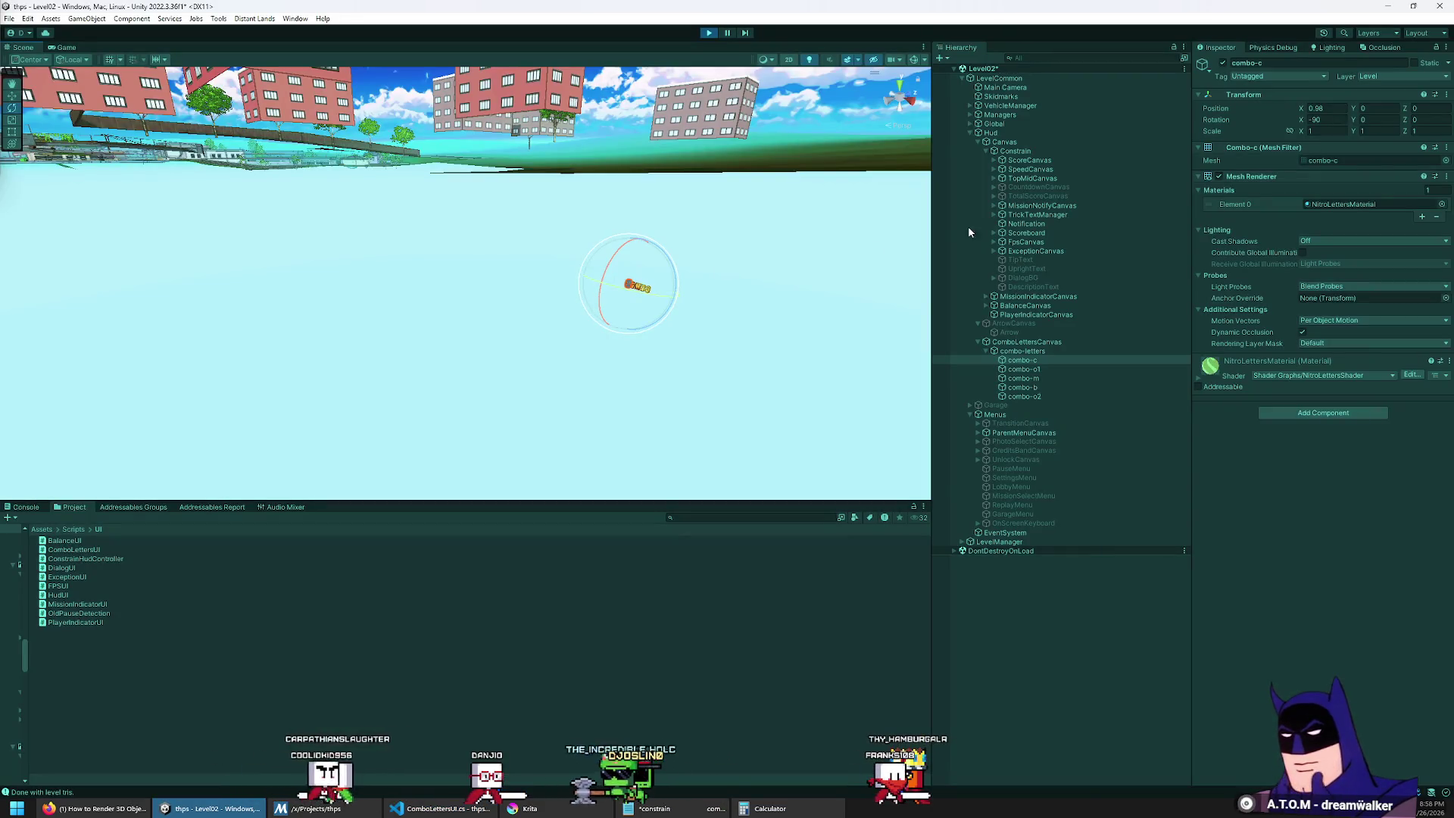
# Step: Change transform.position to transform.localPosition on line 23 of ComboLettersUI and save
pyautogui.click(1057, 353)
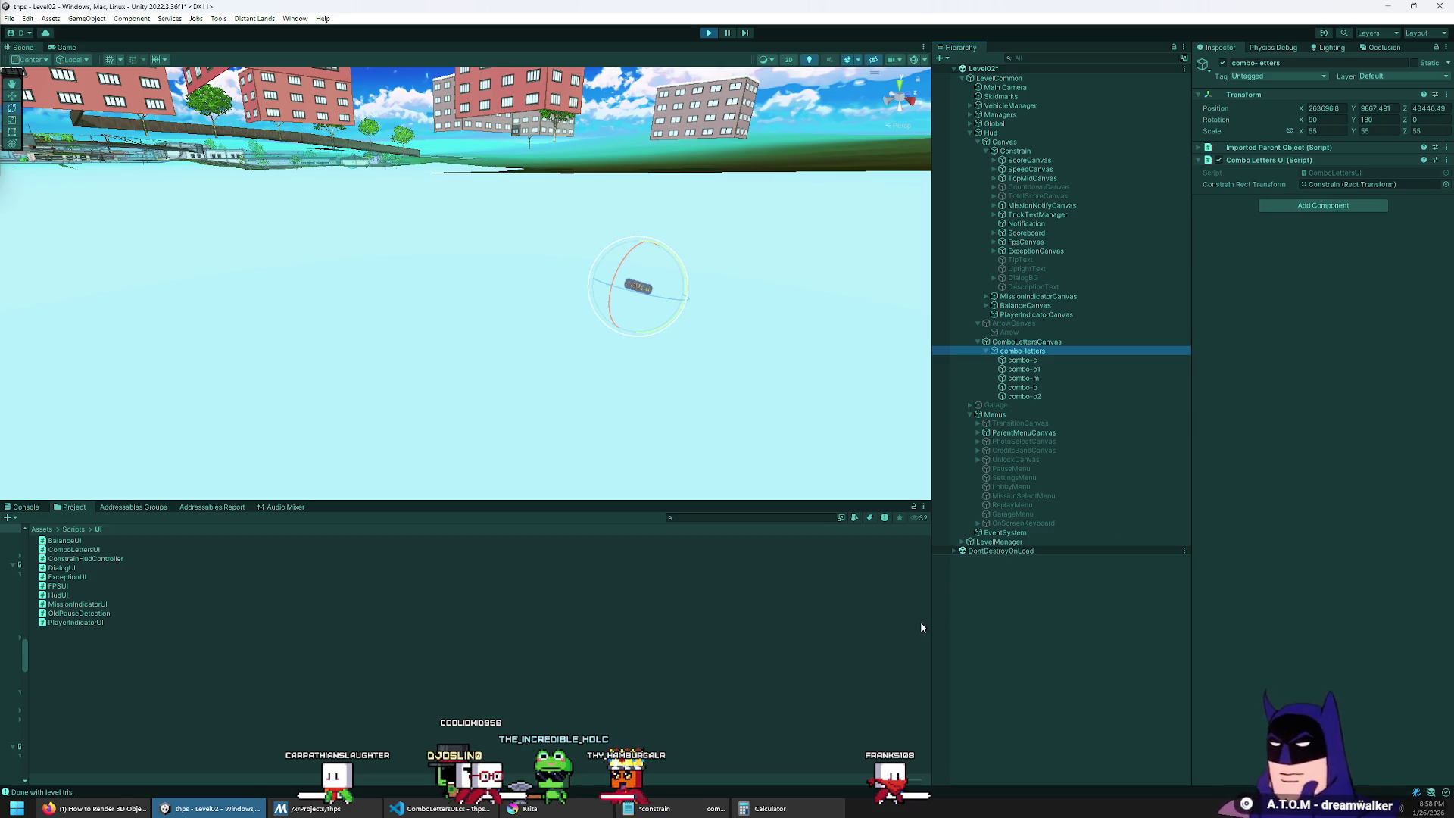
pyautogui.hotkey('alt', 'Tab')
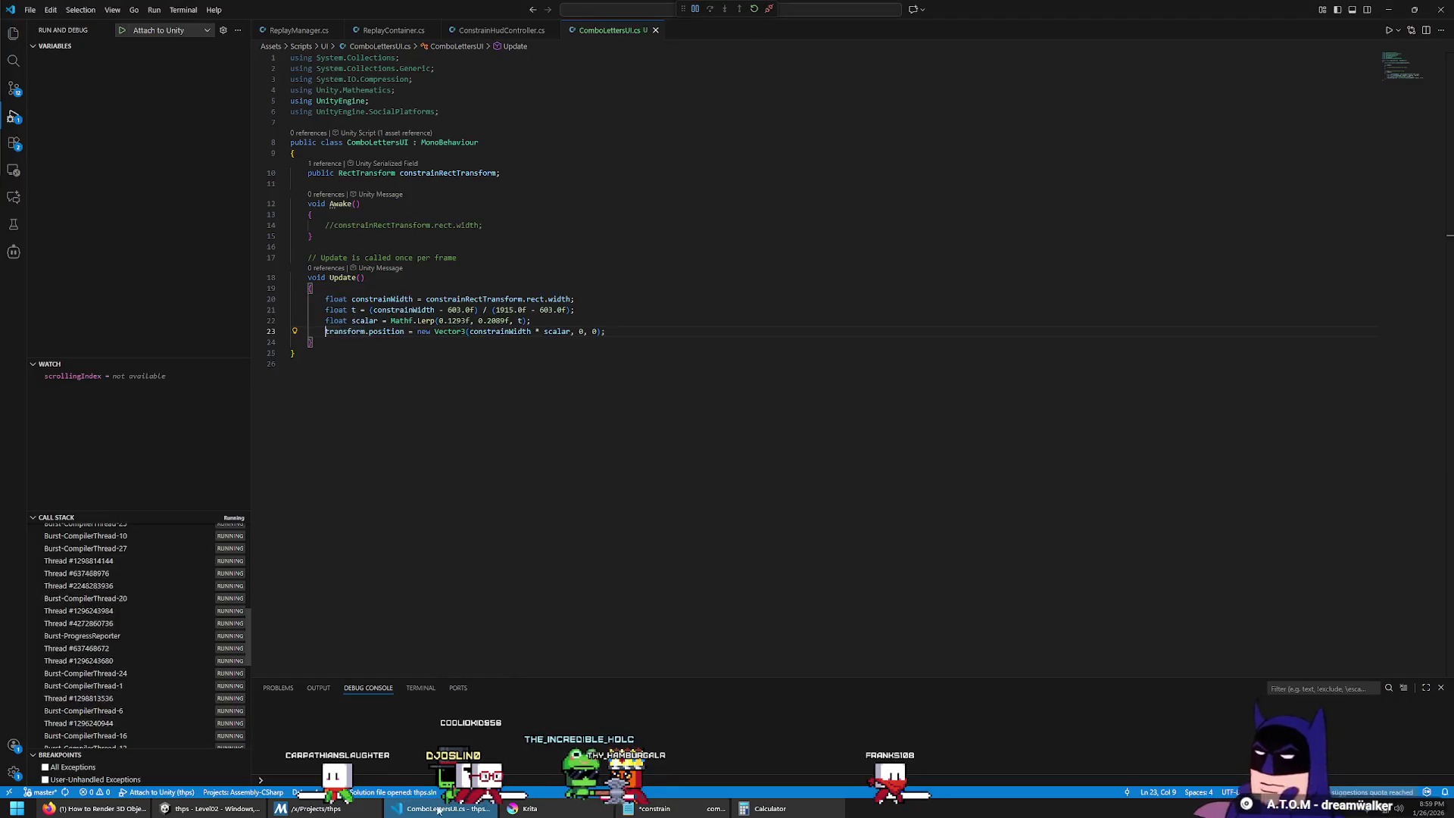
pyautogui.write('localPosition')
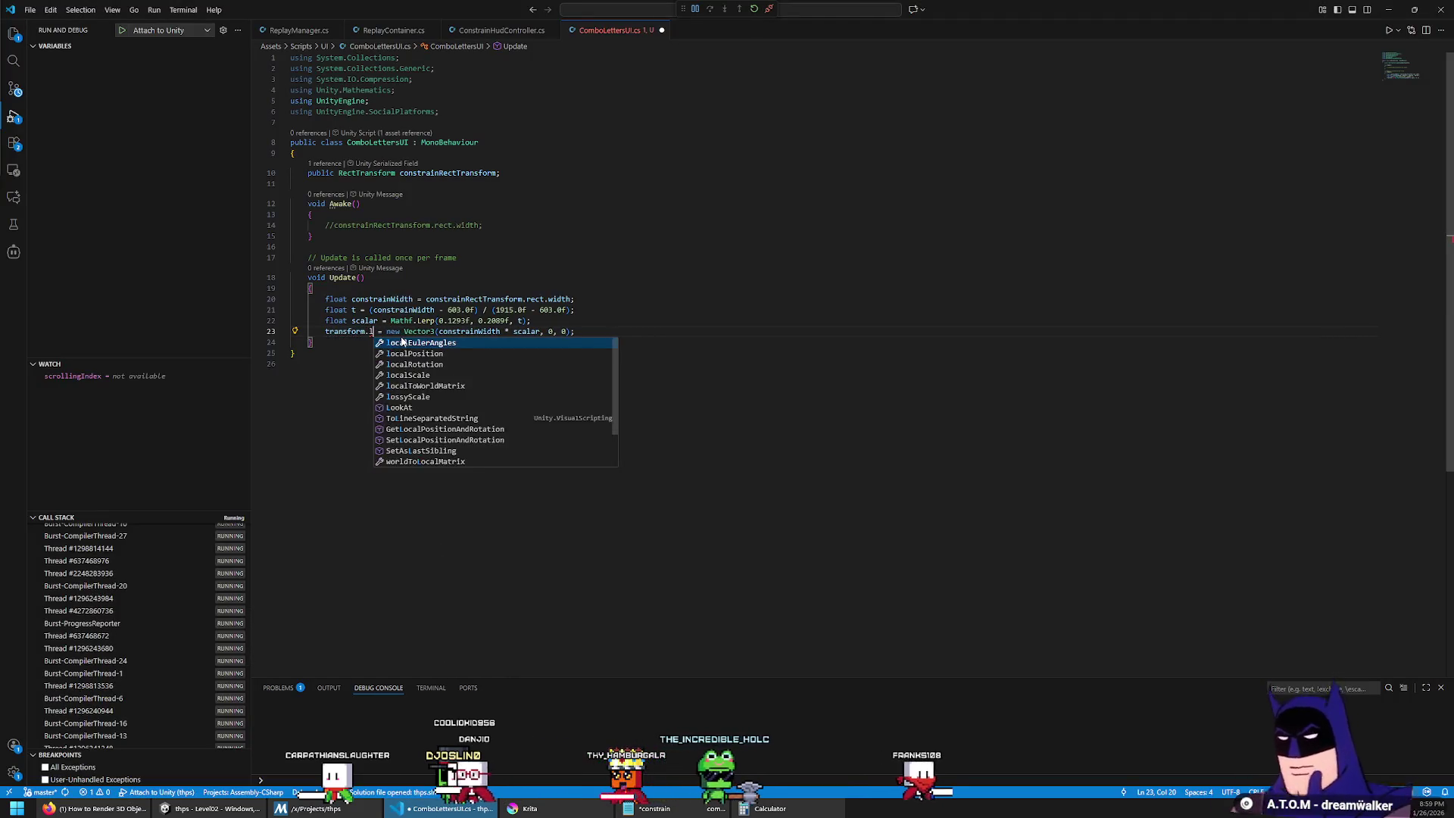
pyautogui.hotkey('ctrl', 's')
pyautogui.hotkey('alt', 'Tab')
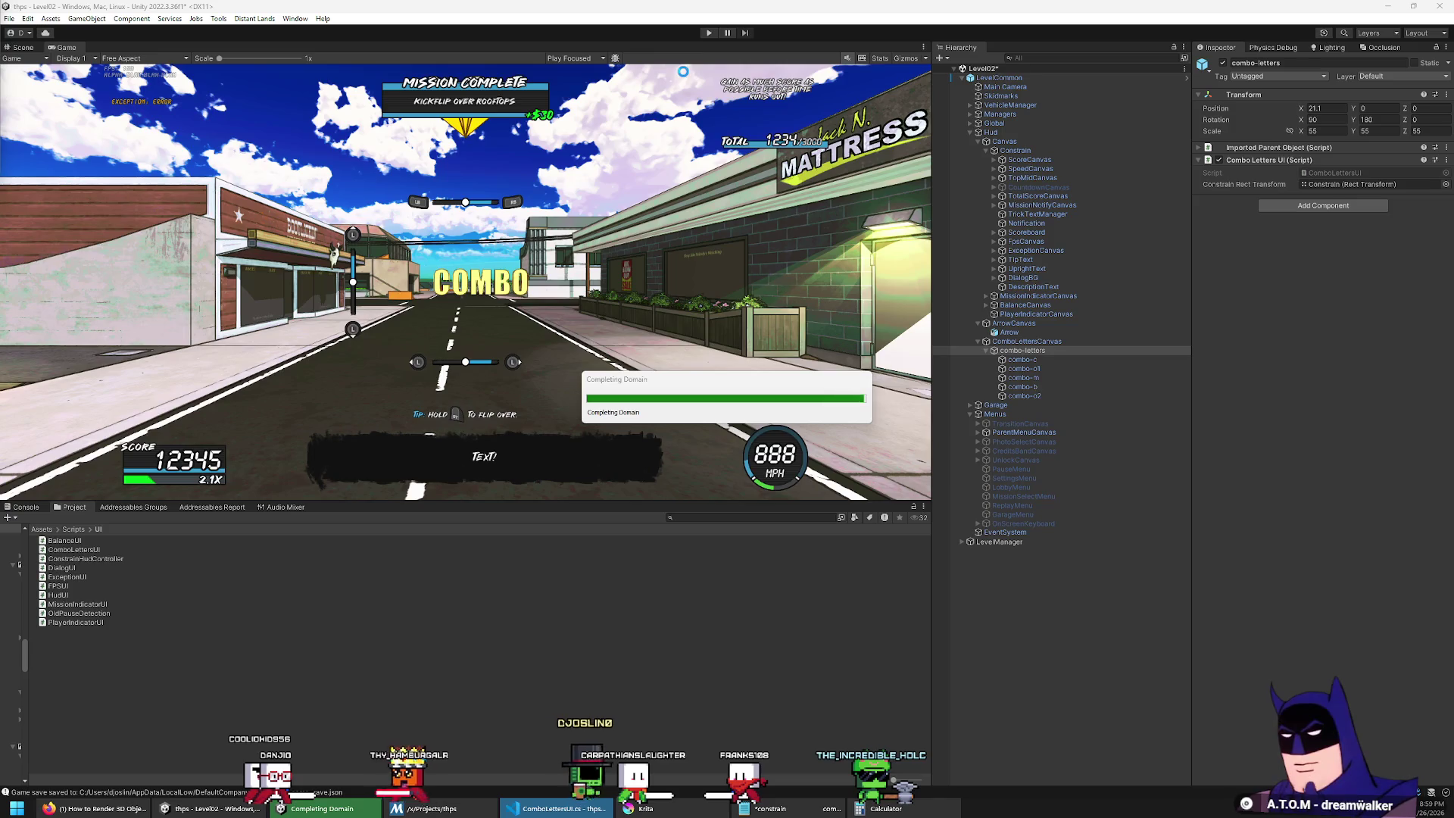
# Step: Play Level02 to view COMBO on the HUD, resize the Game view and Hierarchy, then stop
pyautogui.click(708, 32)
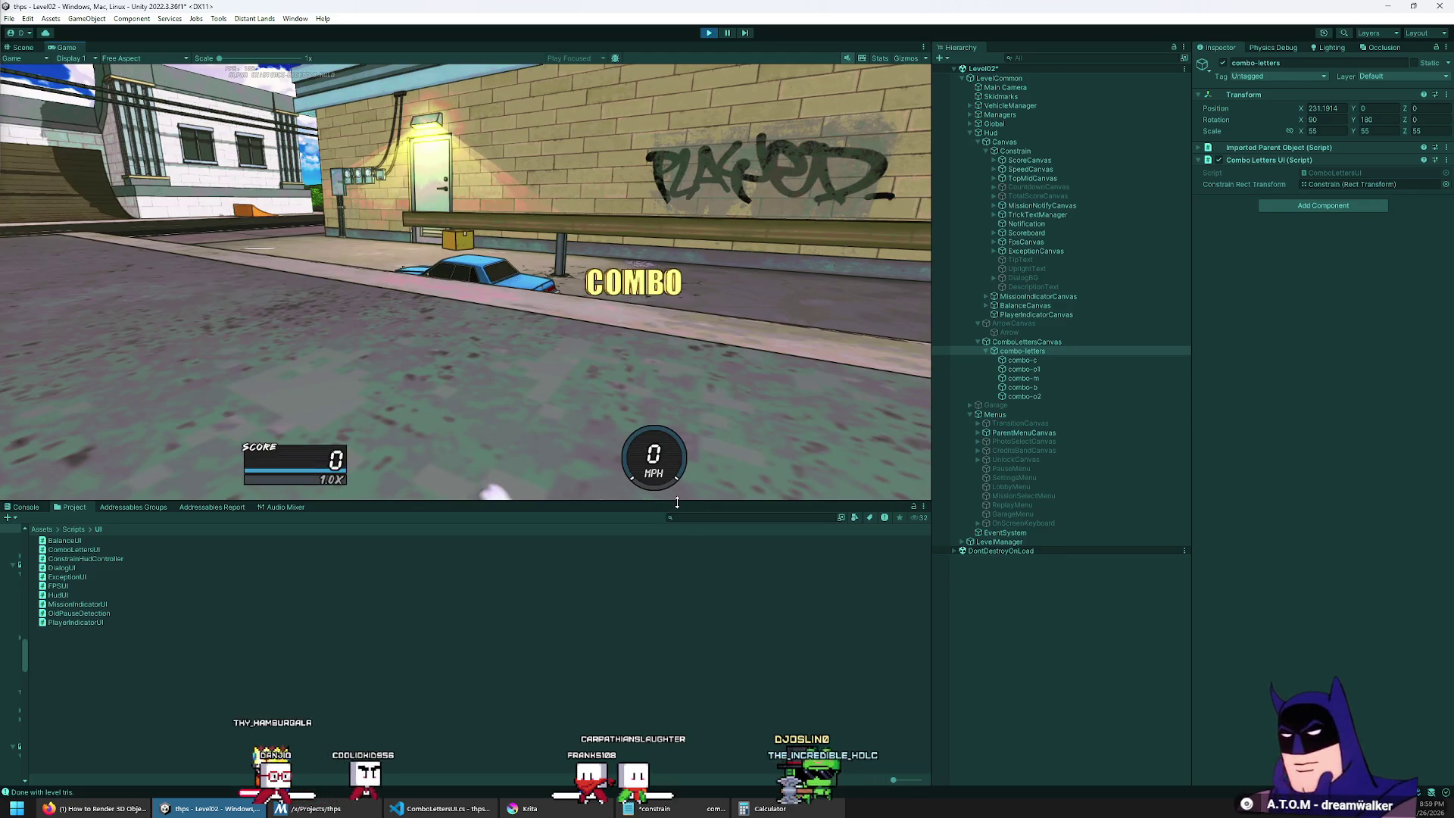
pyautogui.moveTo(678, 502)
pyautogui.mouseDown()
pyautogui.moveTo(712, 350)
pyautogui.moveTo(724, 474)
pyautogui.mouseUp()
pyautogui.moveTo(932, 346)
pyautogui.mouseDown()
pyautogui.moveTo(143, 348)
pyautogui.moveTo(1206, 349)
pyautogui.moveTo(1161, 366)
pyautogui.mouseUp()
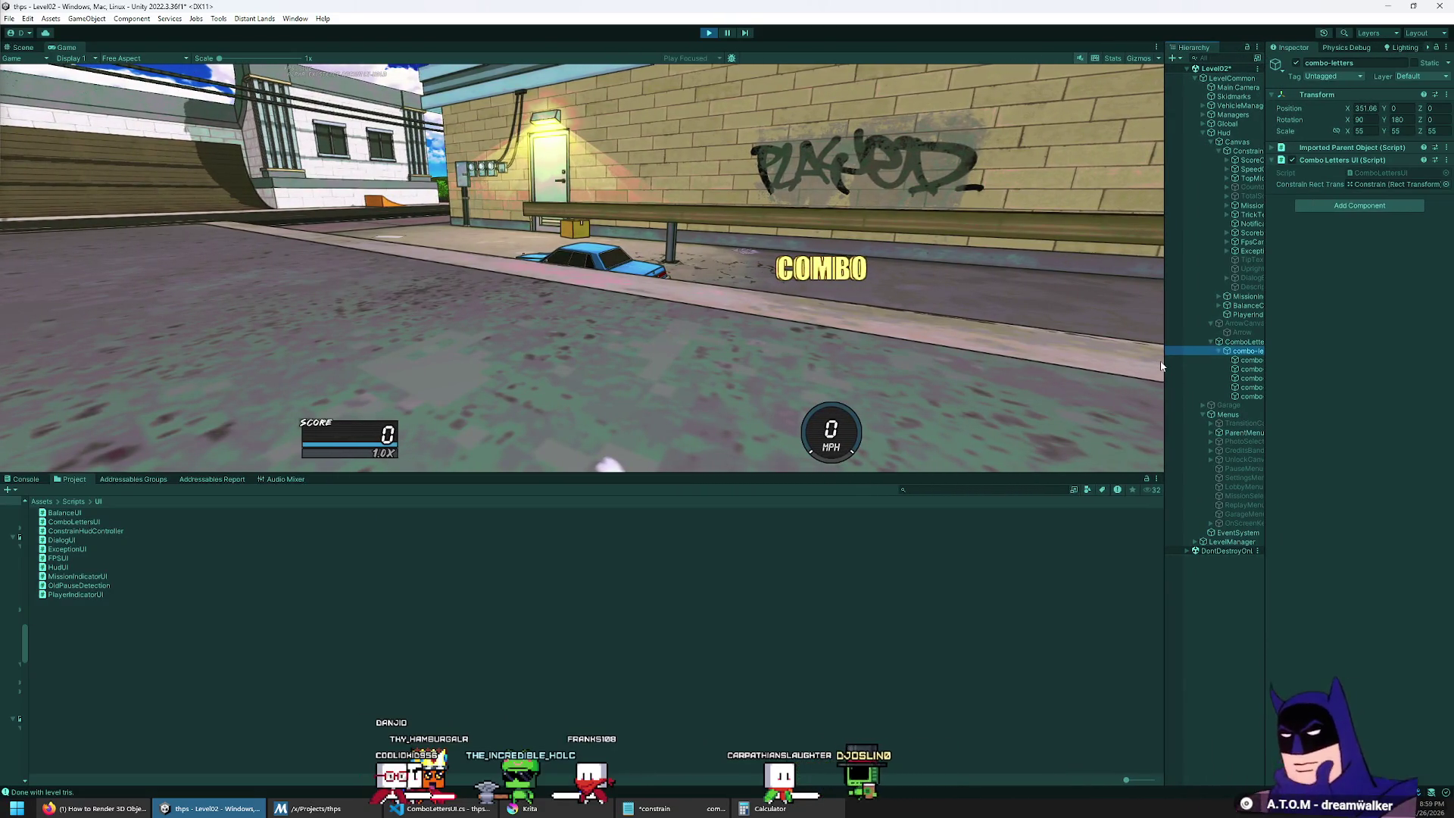
pyautogui.moveTo(1160, 365)
pyautogui.mouseDown()
pyautogui.moveTo(329, 419)
pyautogui.moveTo(61, 418)
pyautogui.moveTo(1337, 413)
pyautogui.moveTo(41, 413)
pyautogui.moveTo(1414, 438)
pyautogui.moveTo(639, 454)
pyautogui.moveTo(1119, 477)
pyautogui.moveTo(658, 492)
pyautogui.moveTo(1142, 499)
pyautogui.moveTo(380, 492)
pyautogui.moveTo(1132, 477)
pyautogui.mouseUp()
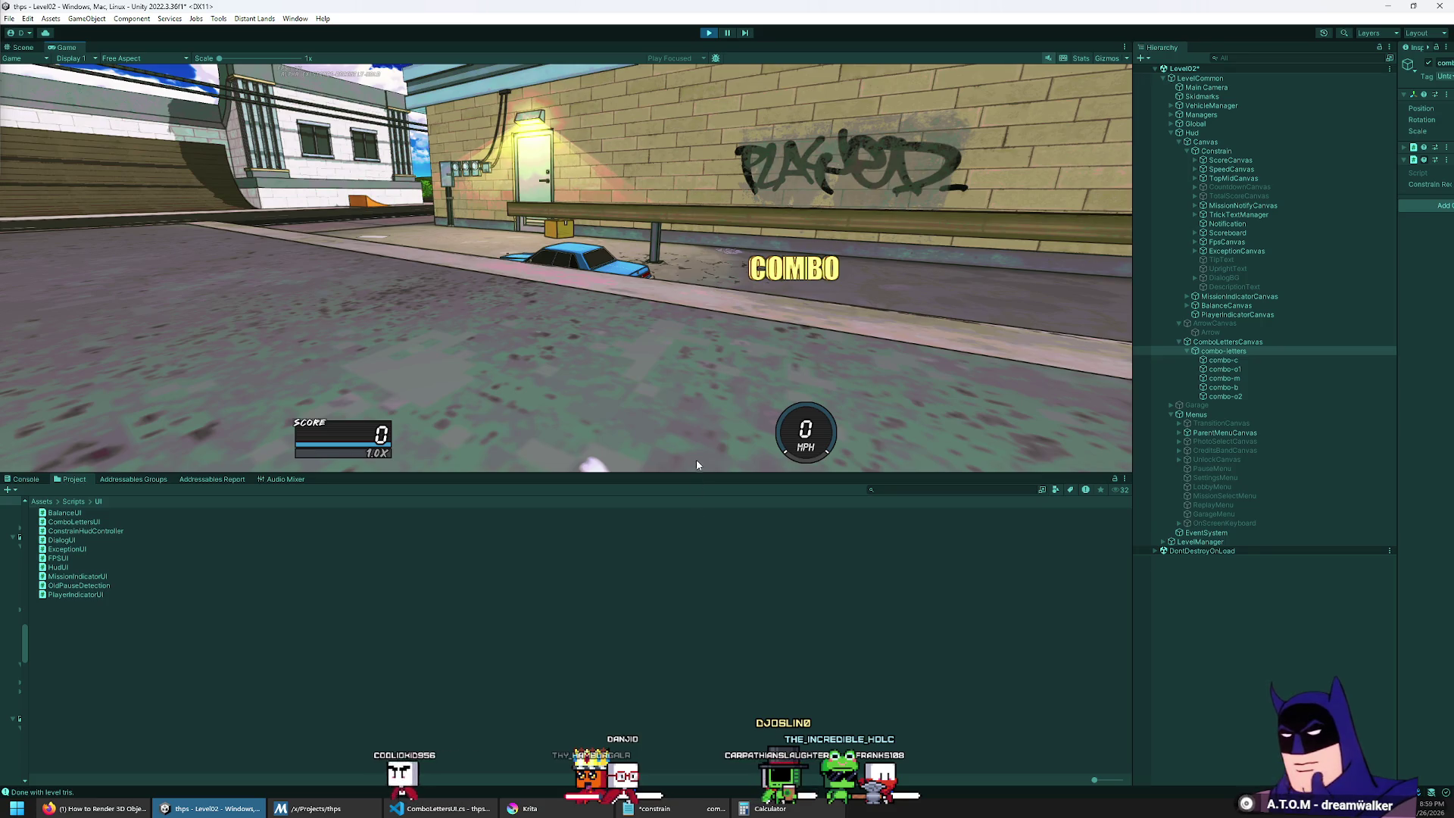
pyautogui.moveTo(683, 472)
pyautogui.mouseDown()
pyautogui.moveTo(688, 159)
pyautogui.moveTo(719, 599)
pyautogui.moveTo(742, 677)
pyautogui.moveTo(760, 427)
pyautogui.moveTo(784, 567)
pyautogui.moveTo(791, 522)
pyautogui.mouseUp()
pyautogui.moveTo(1129, 393)
pyautogui.mouseDown()
pyautogui.moveTo(246, 416)
pyautogui.moveTo(1135, 428)
pyautogui.mouseUp()
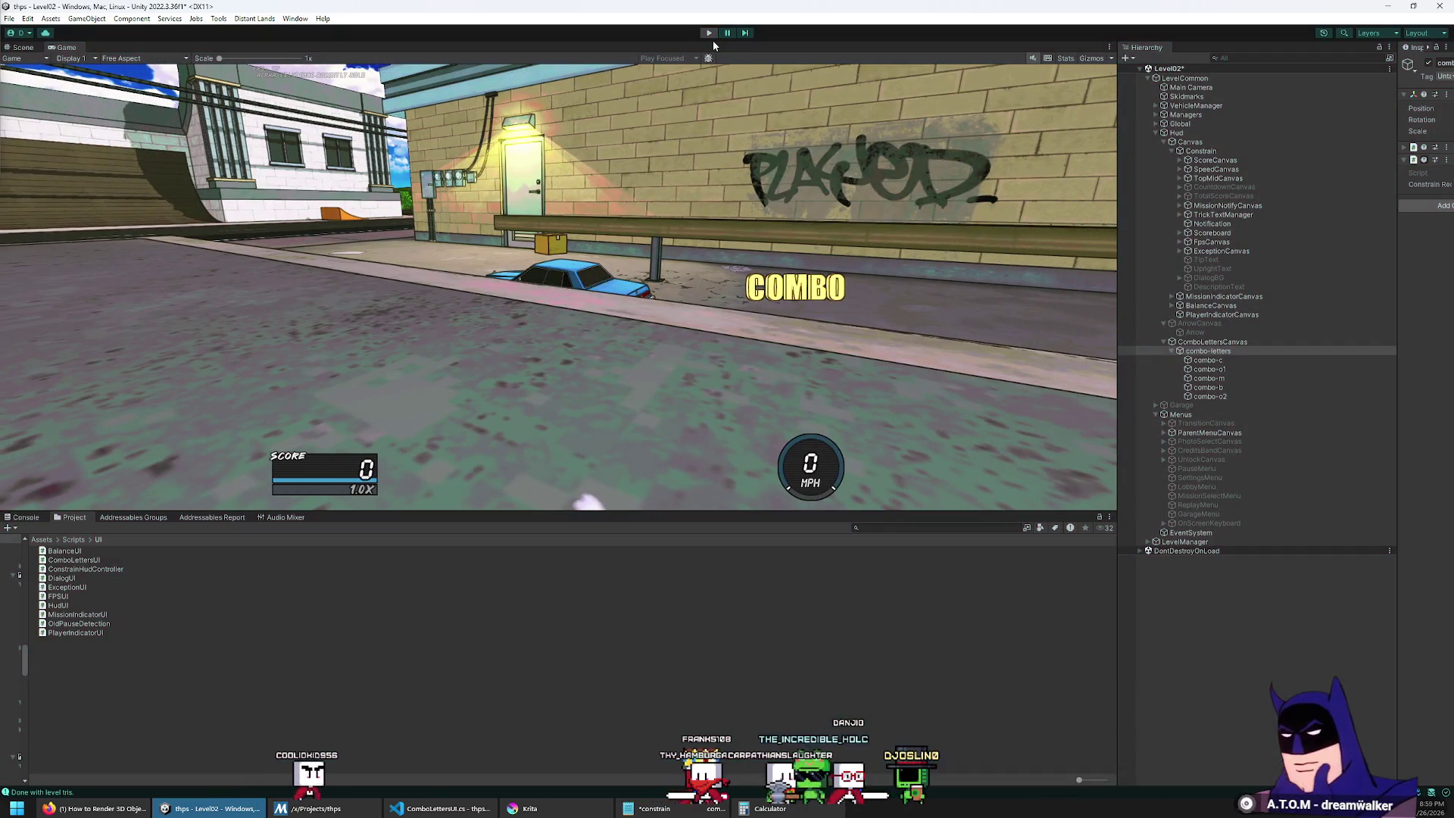
pyautogui.click(712, 41)
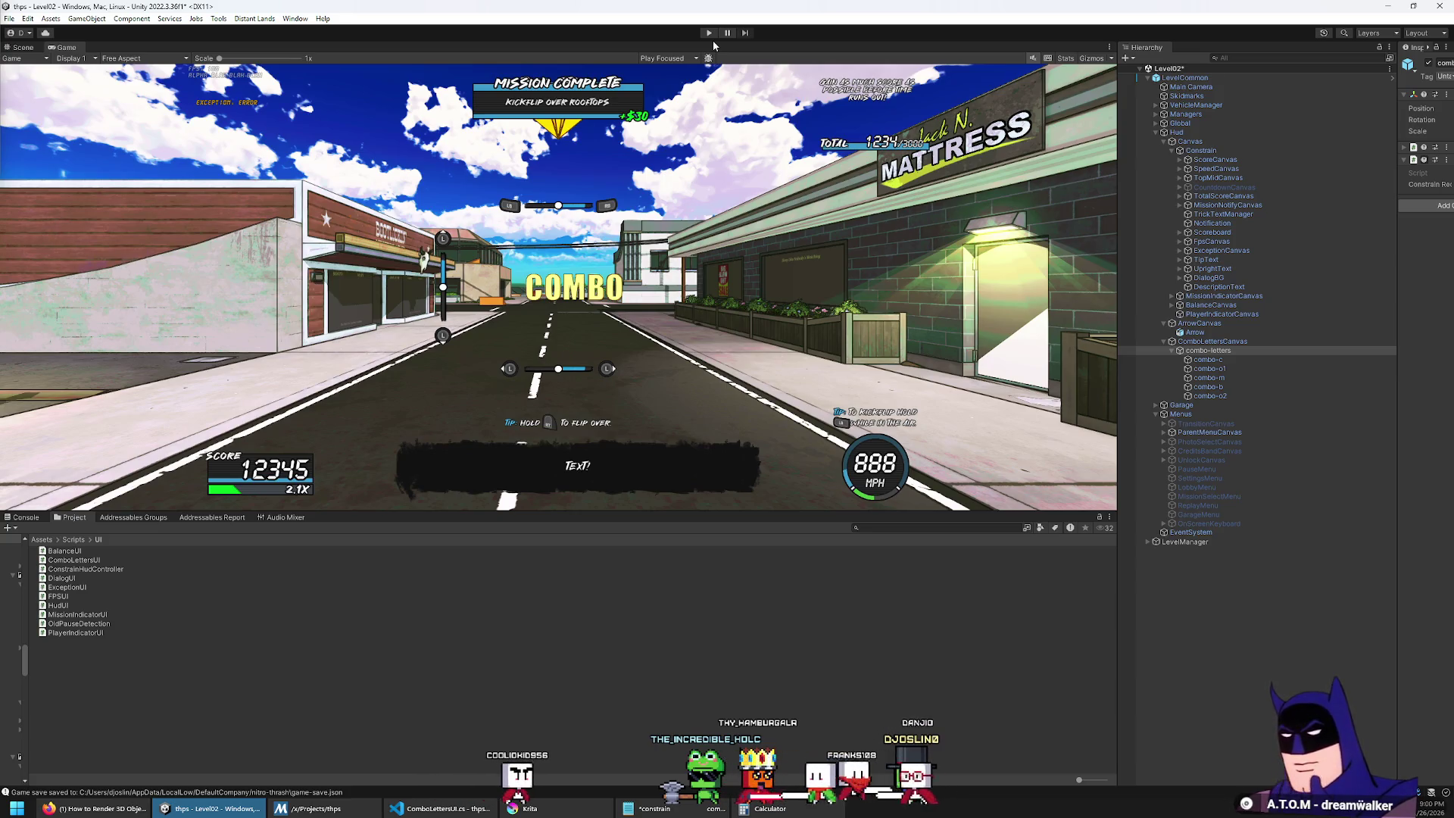
# Step: Select combo-c, widen Hierarchy and Inspector, open LevelCommon in prefab mode, then maximize the video
pyautogui.click(1218, 369)
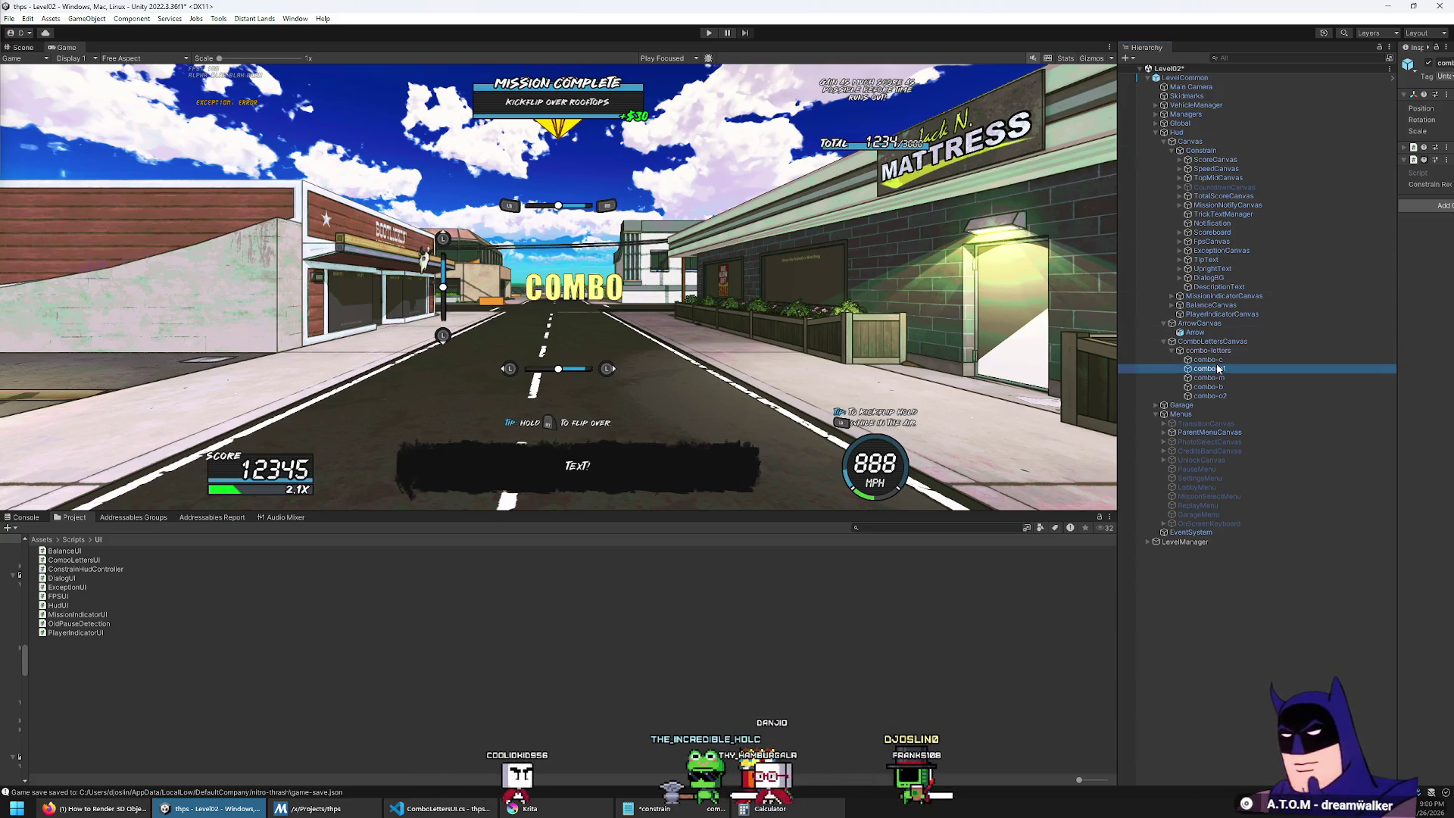
pyautogui.click(1218, 360)
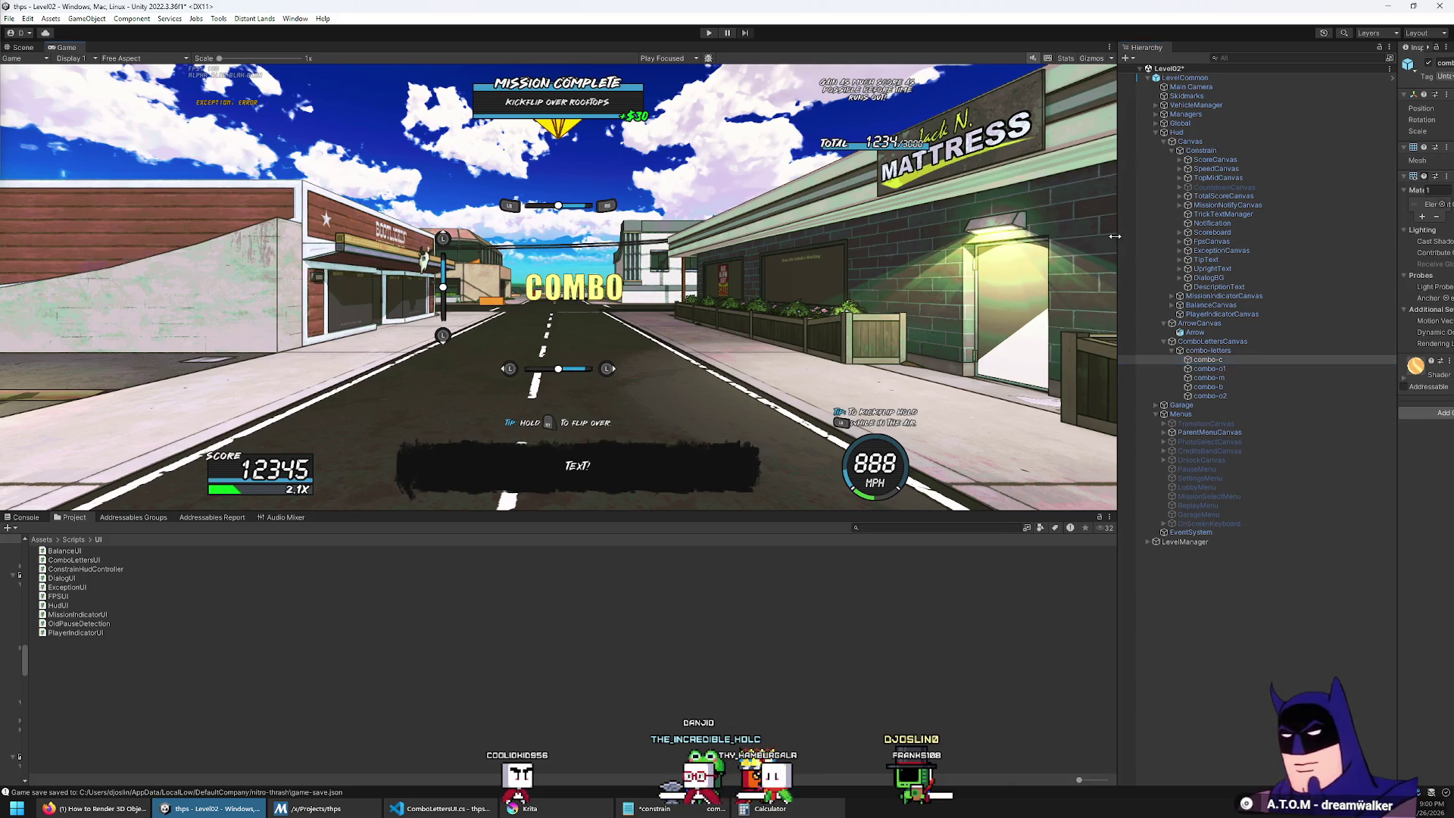
pyautogui.moveTo(1115, 236); pyautogui.dragTo(973, 237)
pyautogui.moveTo(1395, 258); pyautogui.dragTo(1258, 258)
pyautogui.click(1252, 75)
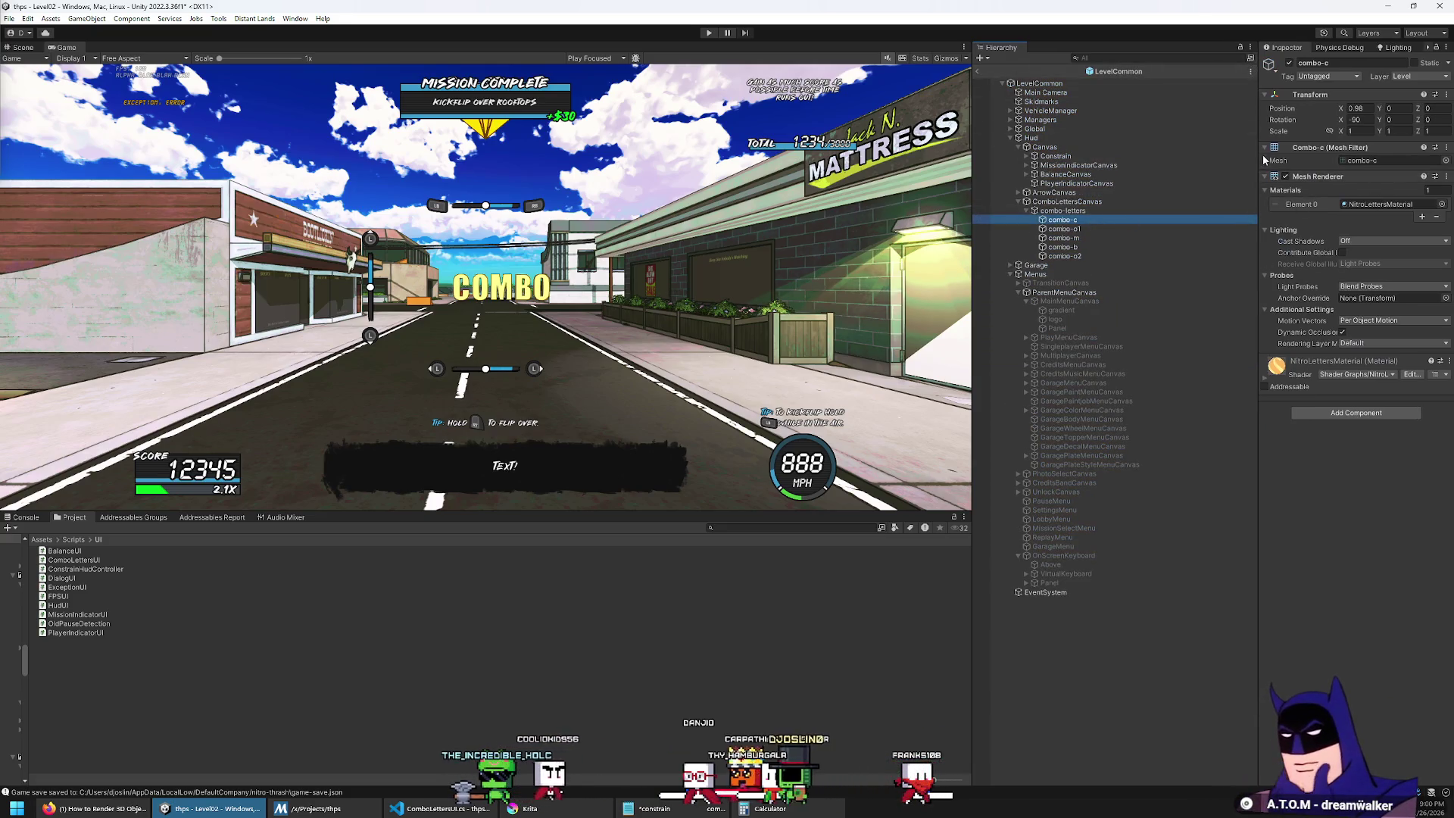
pyautogui.moveTo(1258, 156); pyautogui.dragTo(1214, 161)
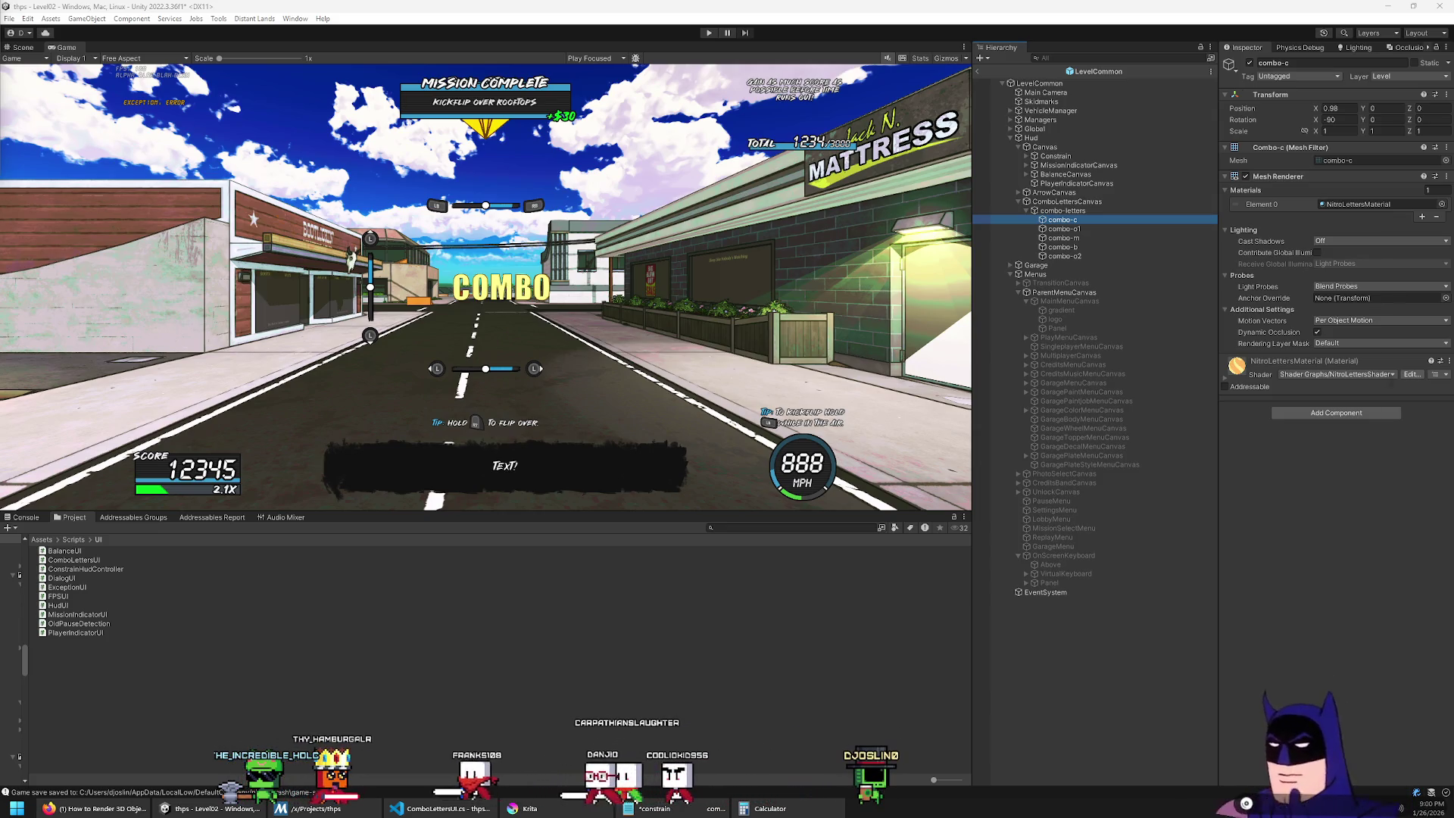
pyautogui.doubleClick(943, 208)
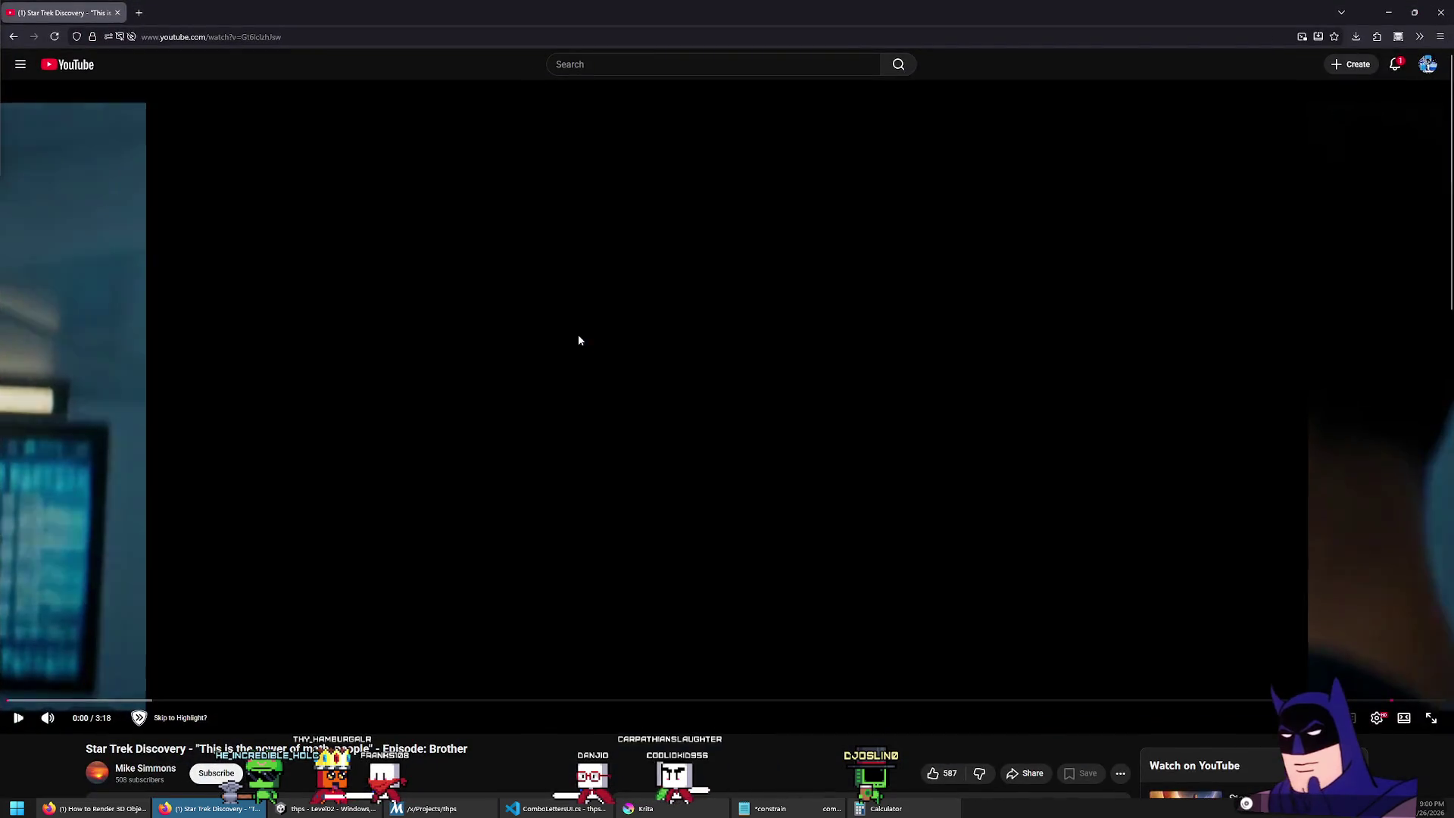
# Step: Watch the 'this is the power of math people' clip maximized, pause and seek back, then close it
pyautogui.click(776, 358)
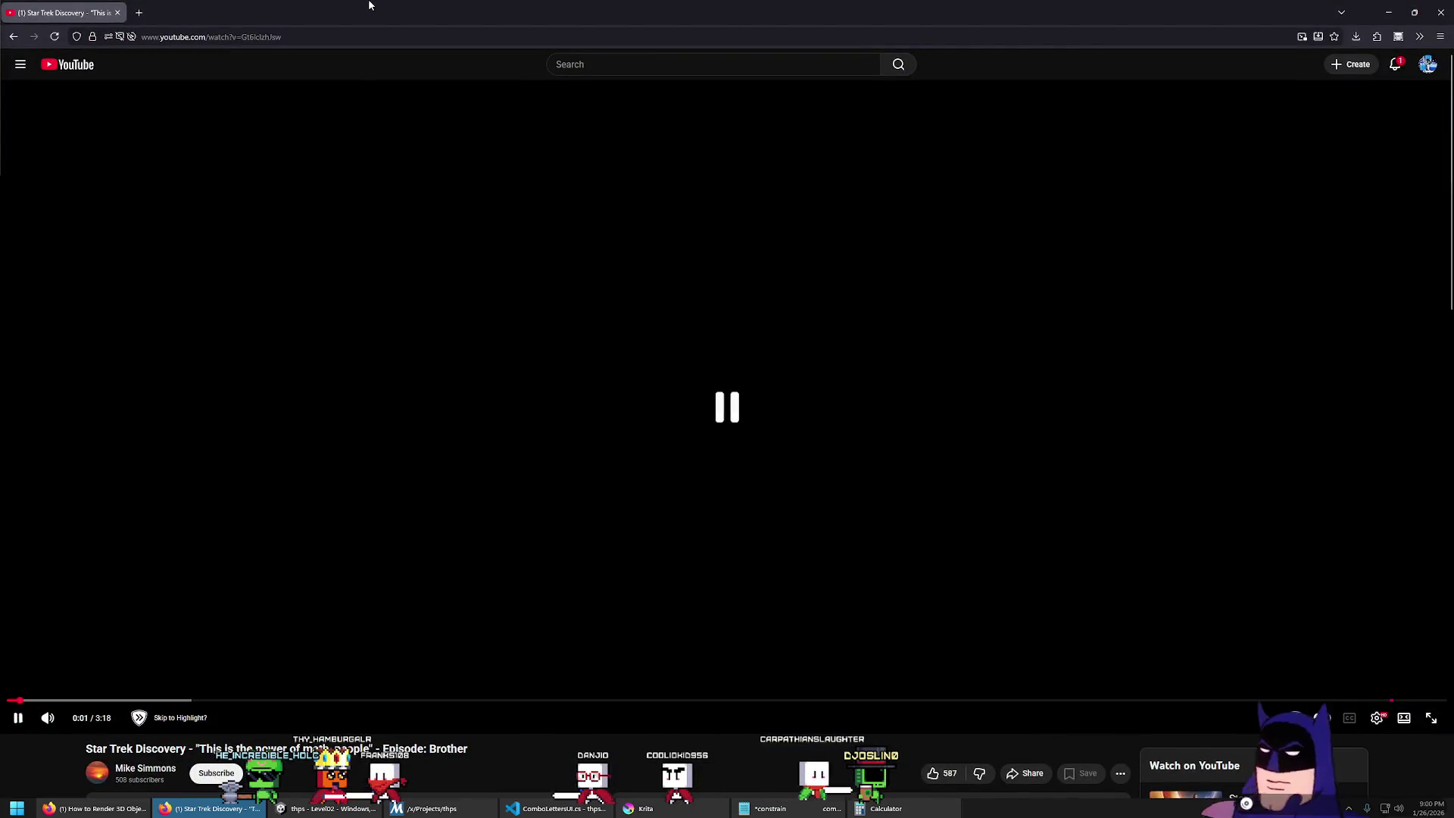
pyautogui.hotkey('ctrl', 'w')
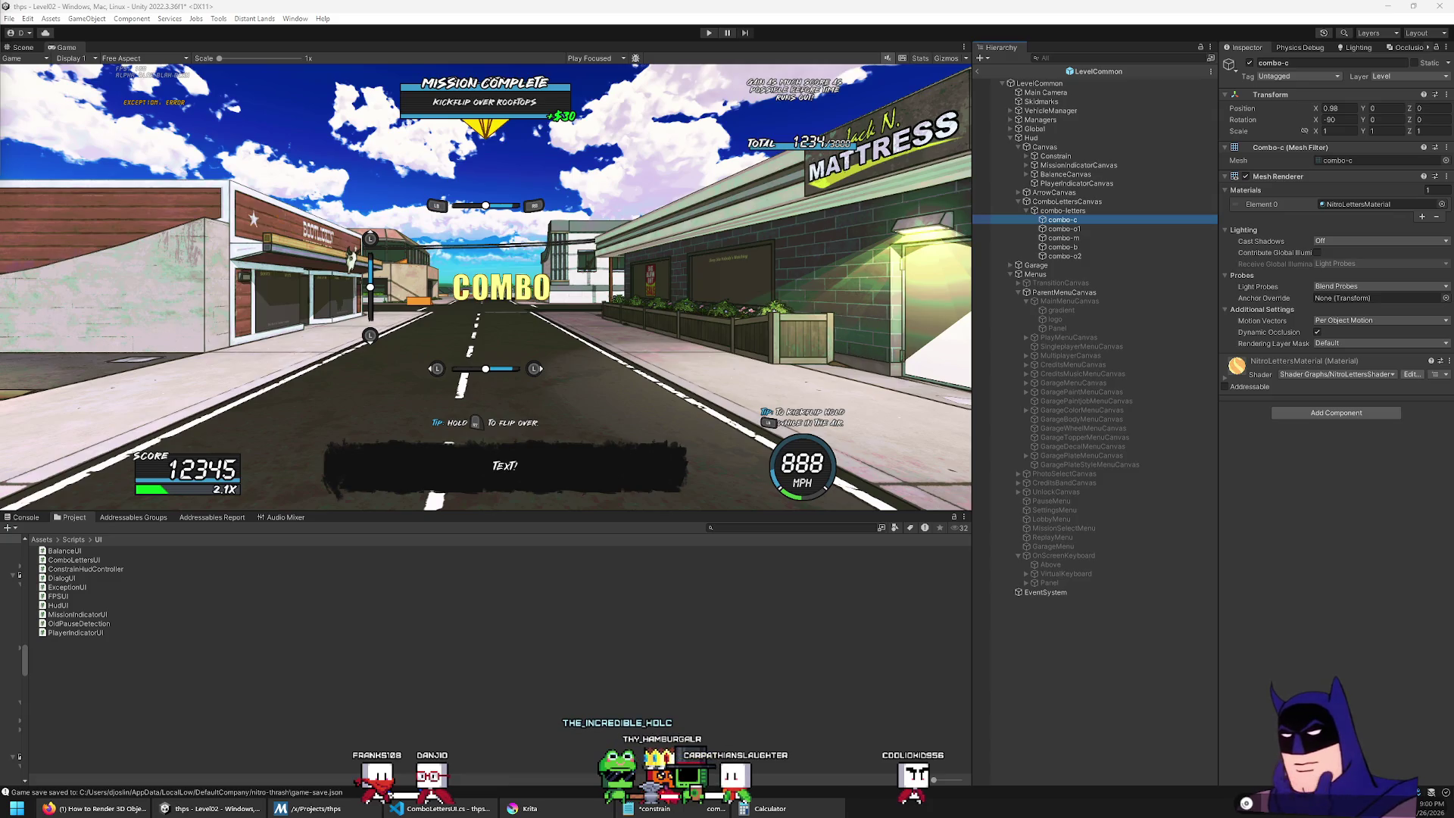
pyautogui.moveTo(700, 236); pyautogui.dragTo(666, 224)
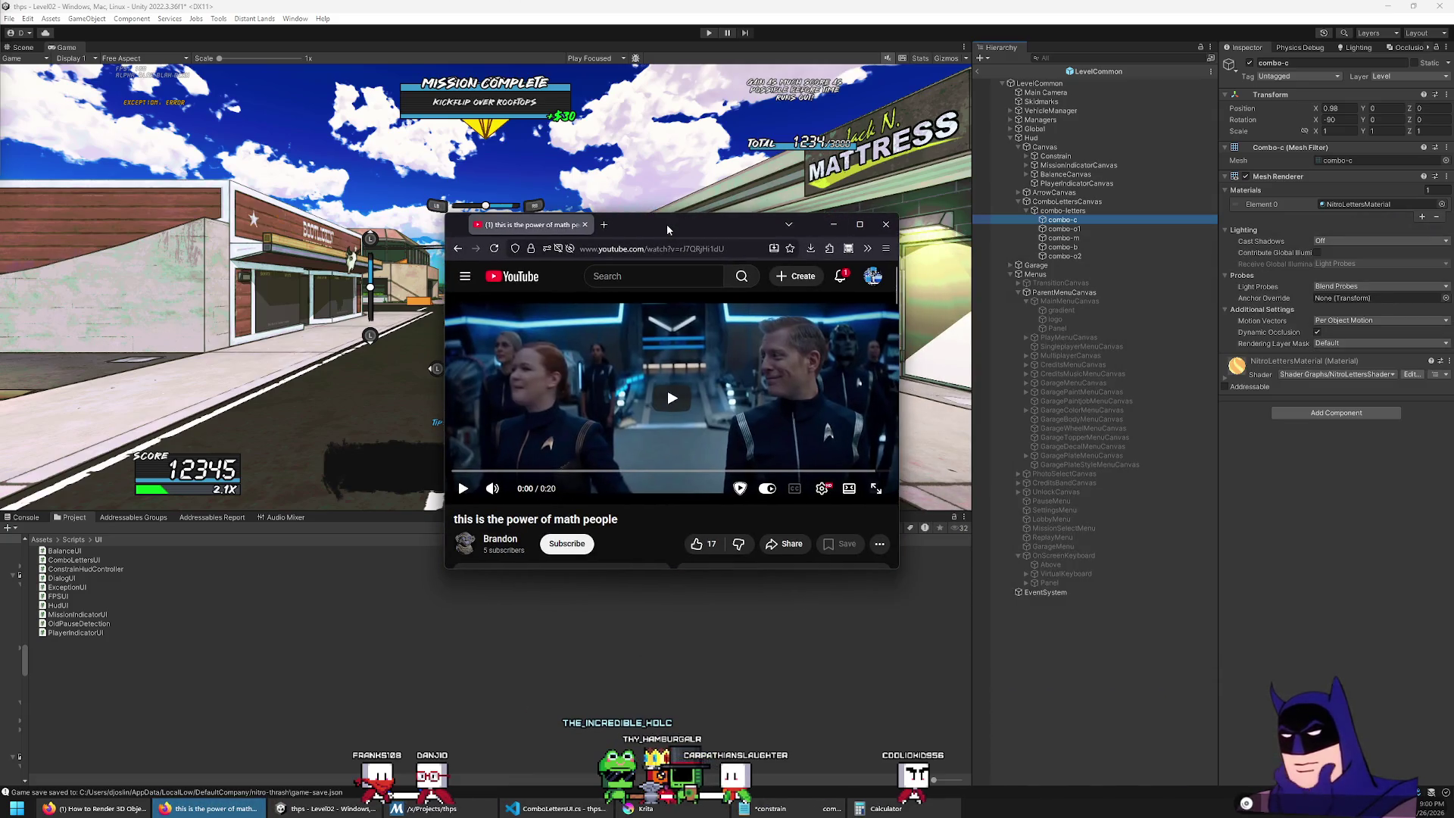
pyautogui.doubleClick(671, 229)
pyautogui.click(786, 451)
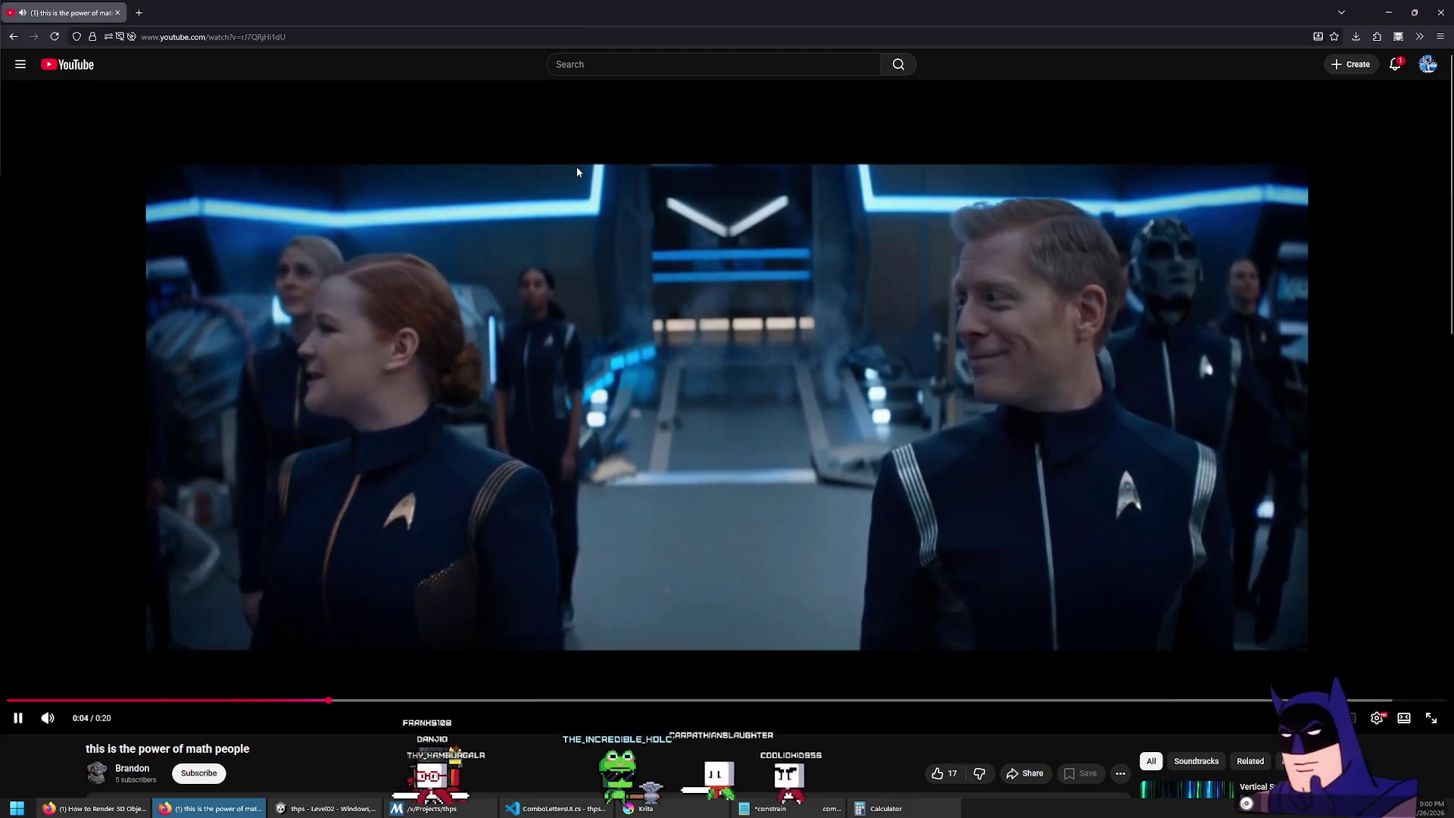
pyautogui.click(456, 415)
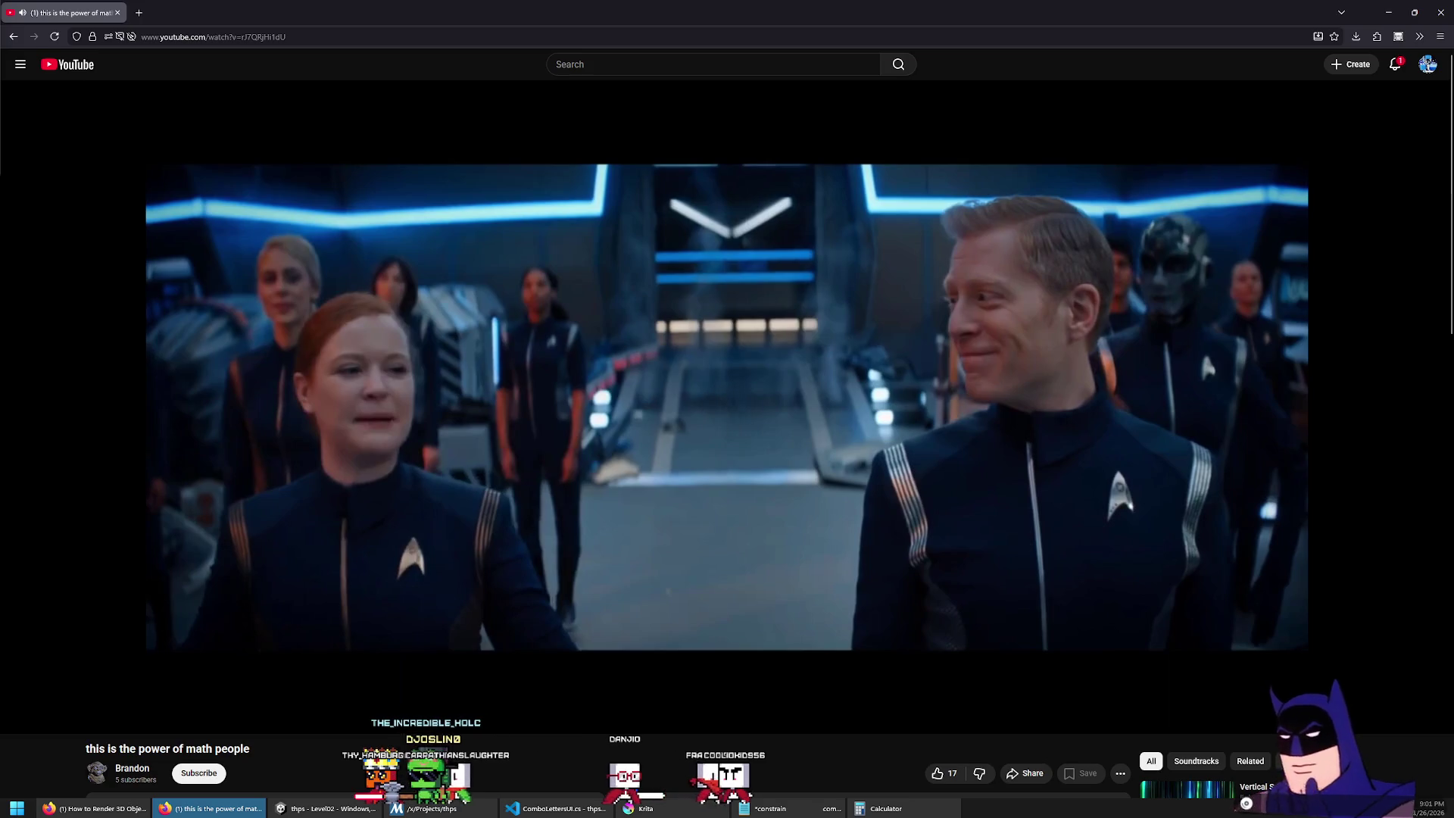
pyautogui.click(68, 700)
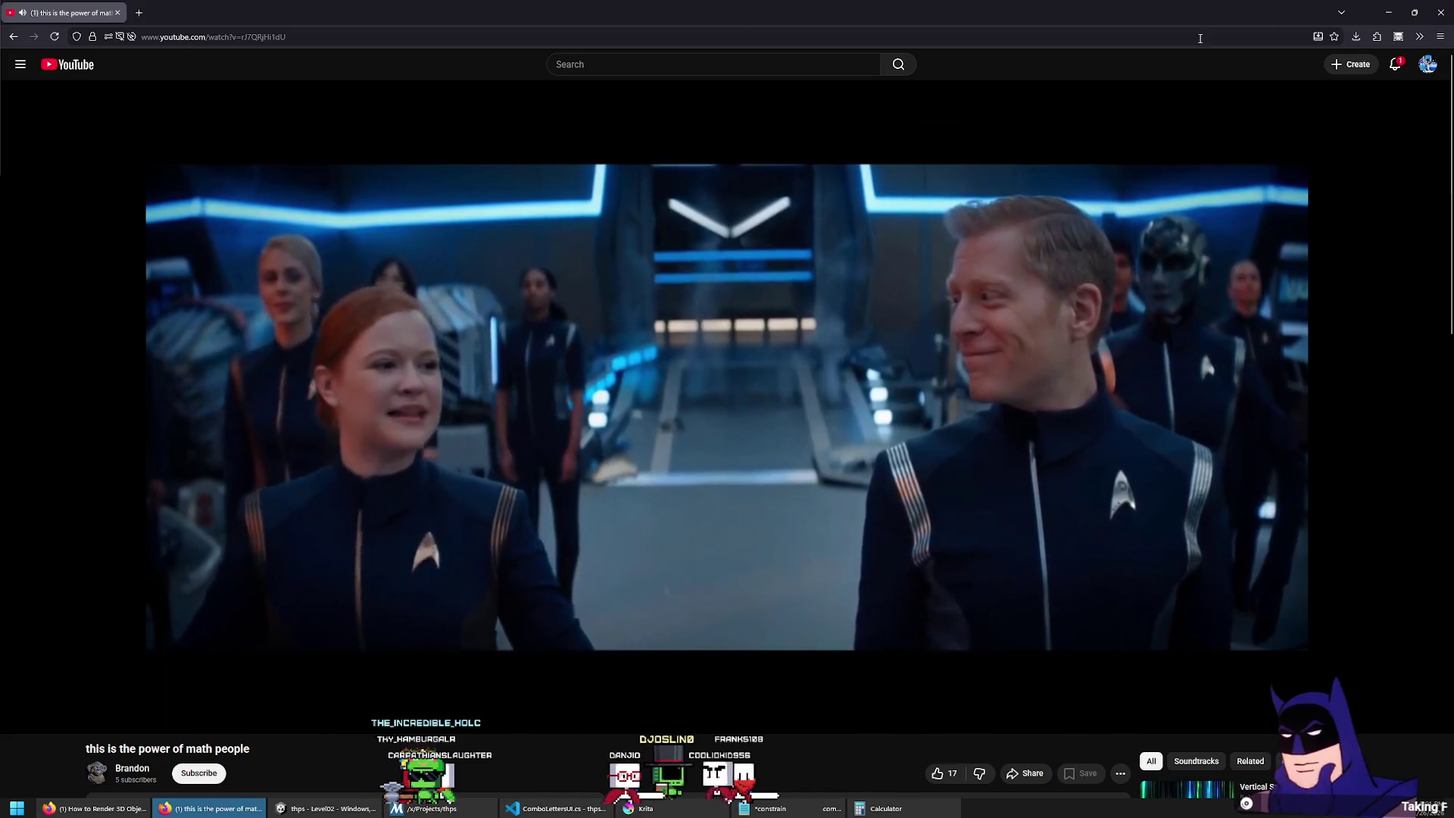
pyautogui.click(1433, 8)
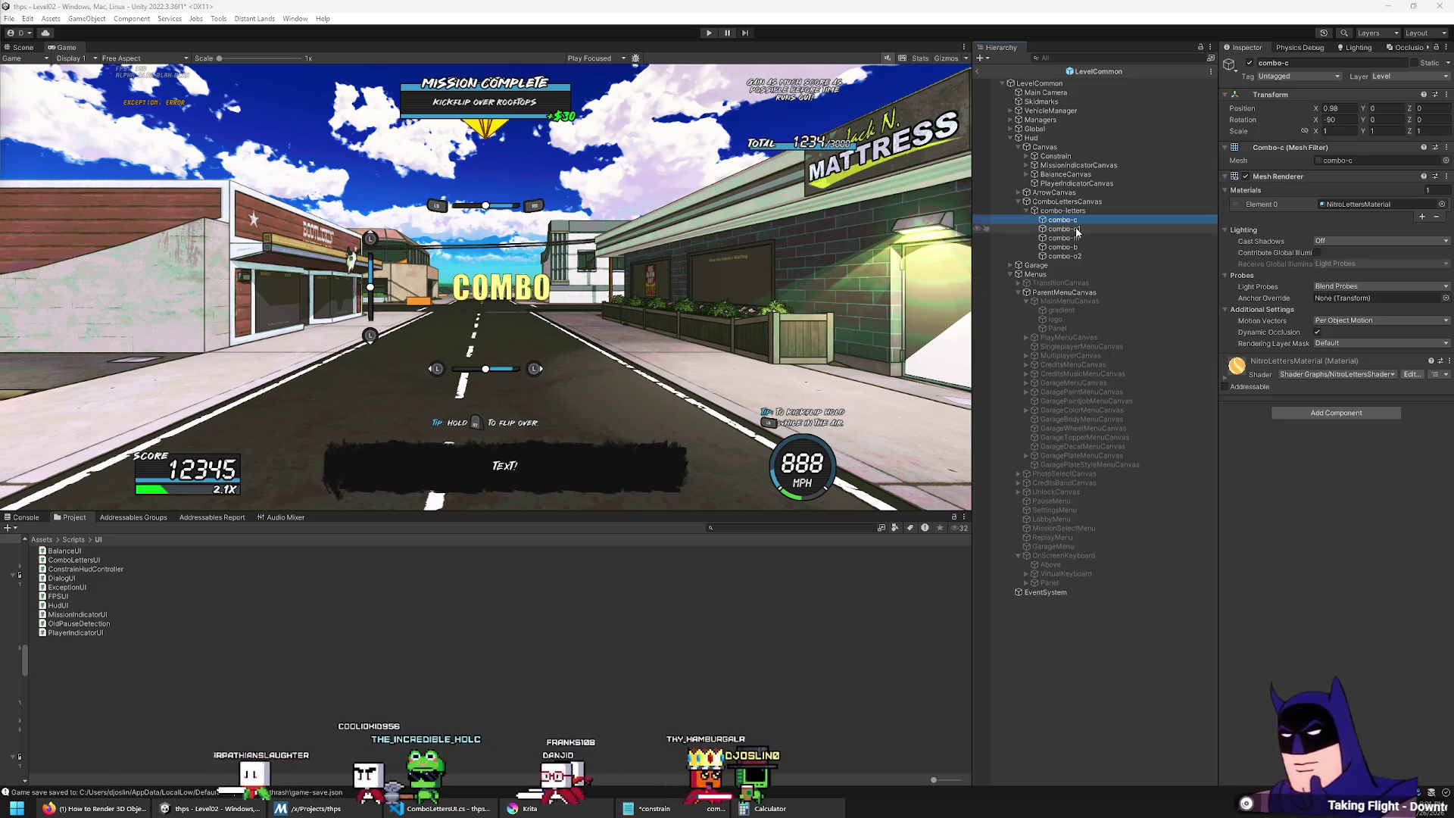
# Step: Edit the letter's Transform position, entering X 0 and then -0.98
pyautogui.click(1337, 108)
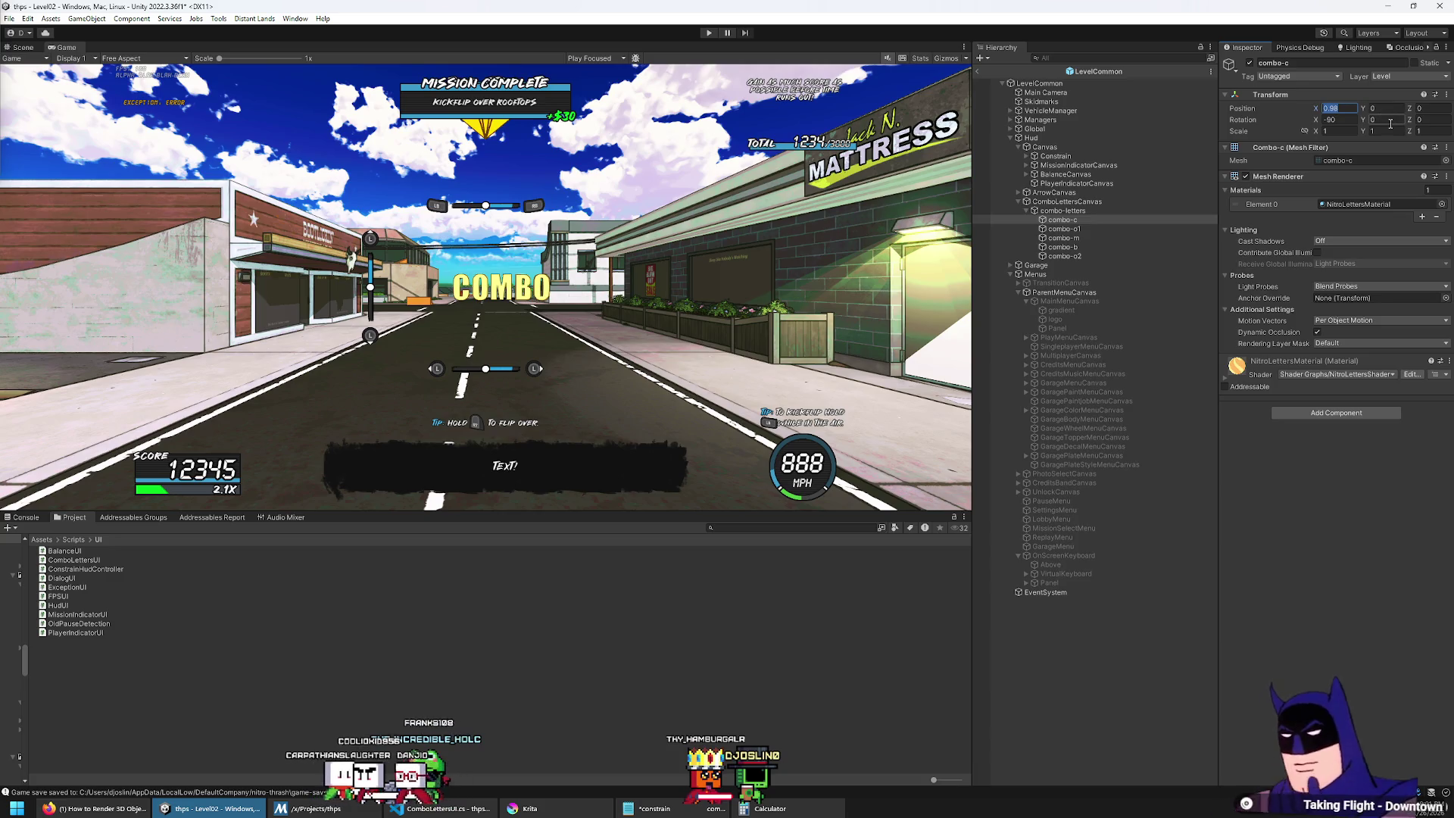
pyautogui.write('0')
pyautogui.hotkey('ctrl', 's')
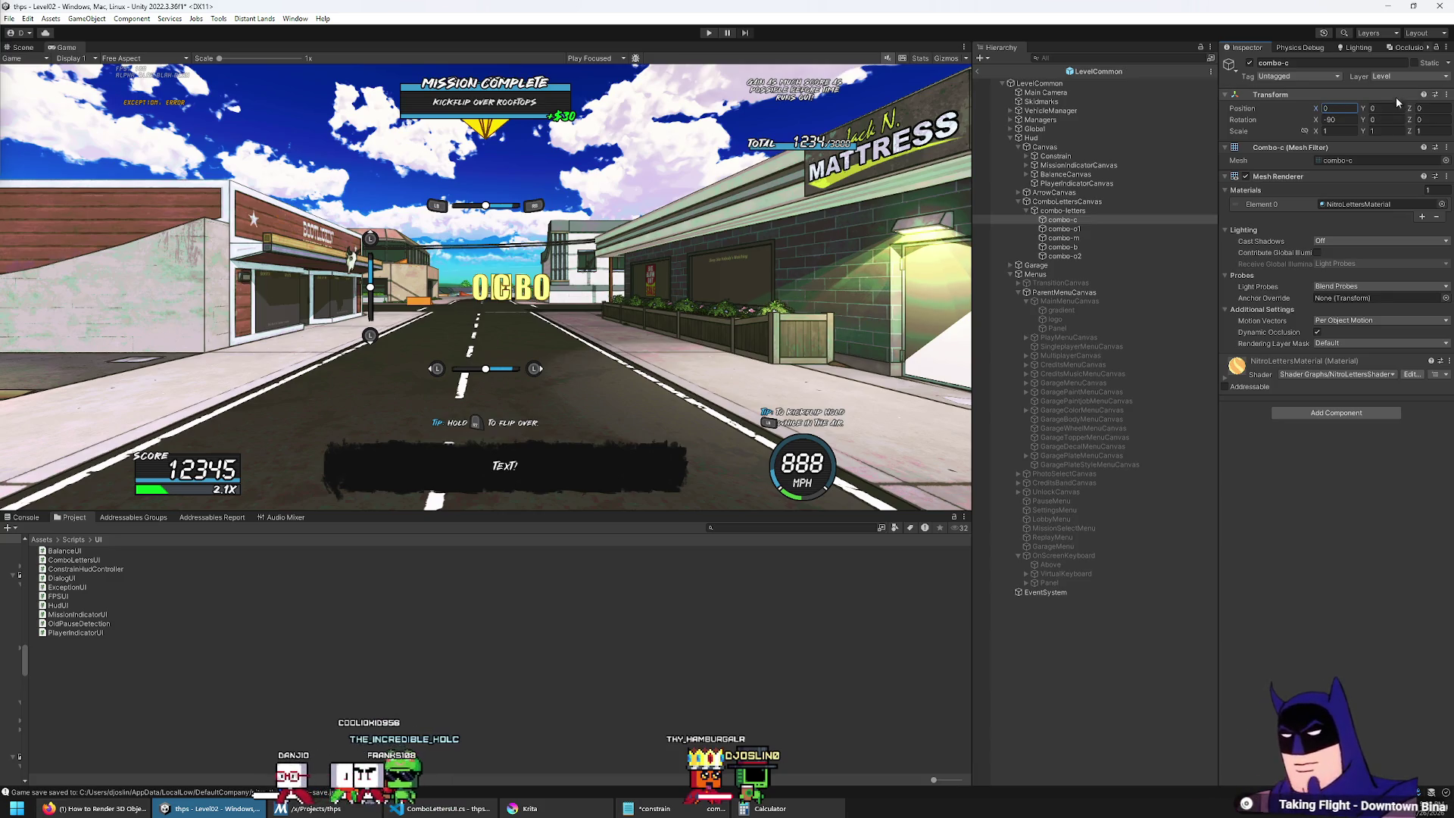
pyautogui.write('.5')
pyautogui.press('Return')
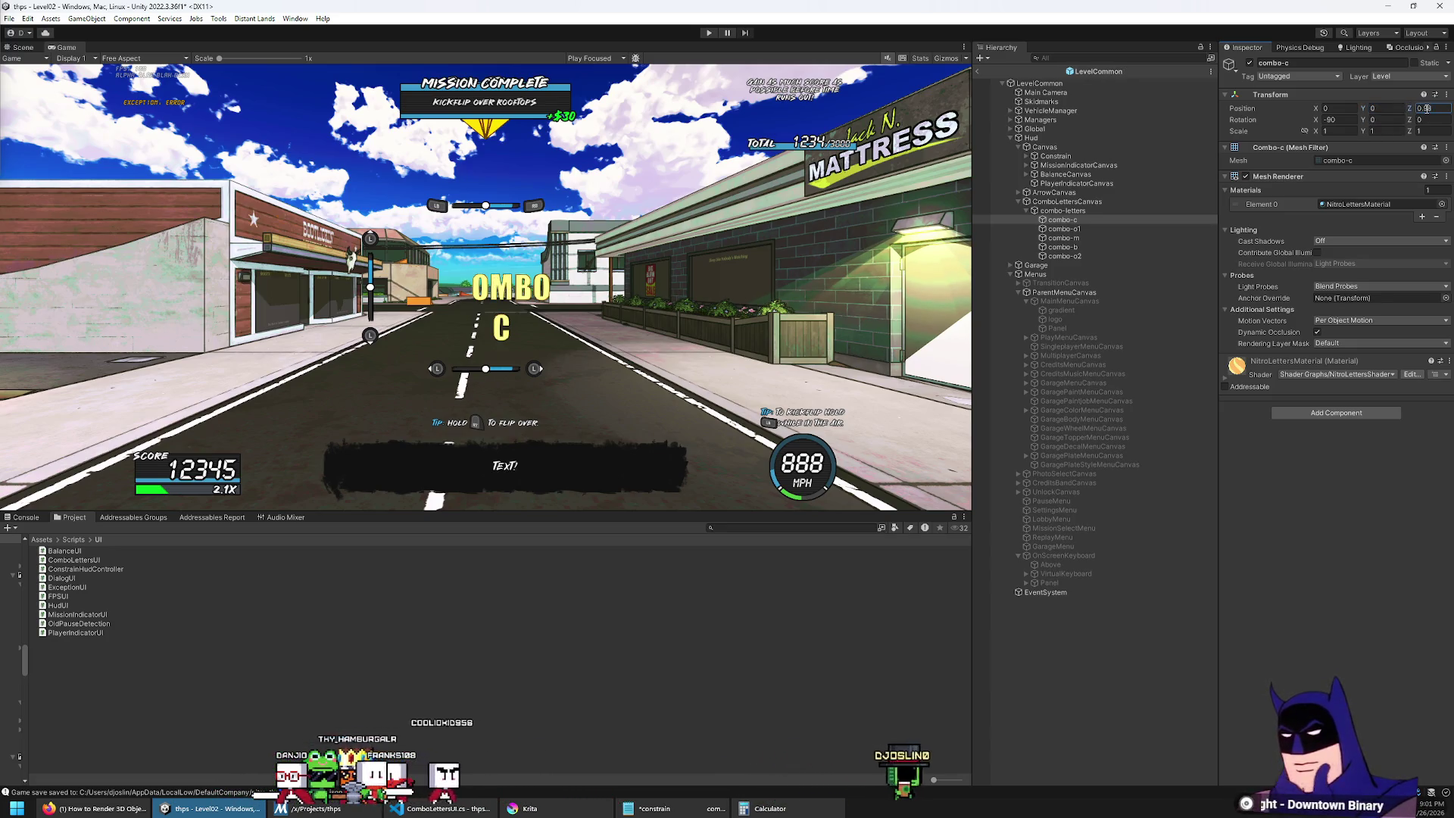
pyautogui.write('-0.98')
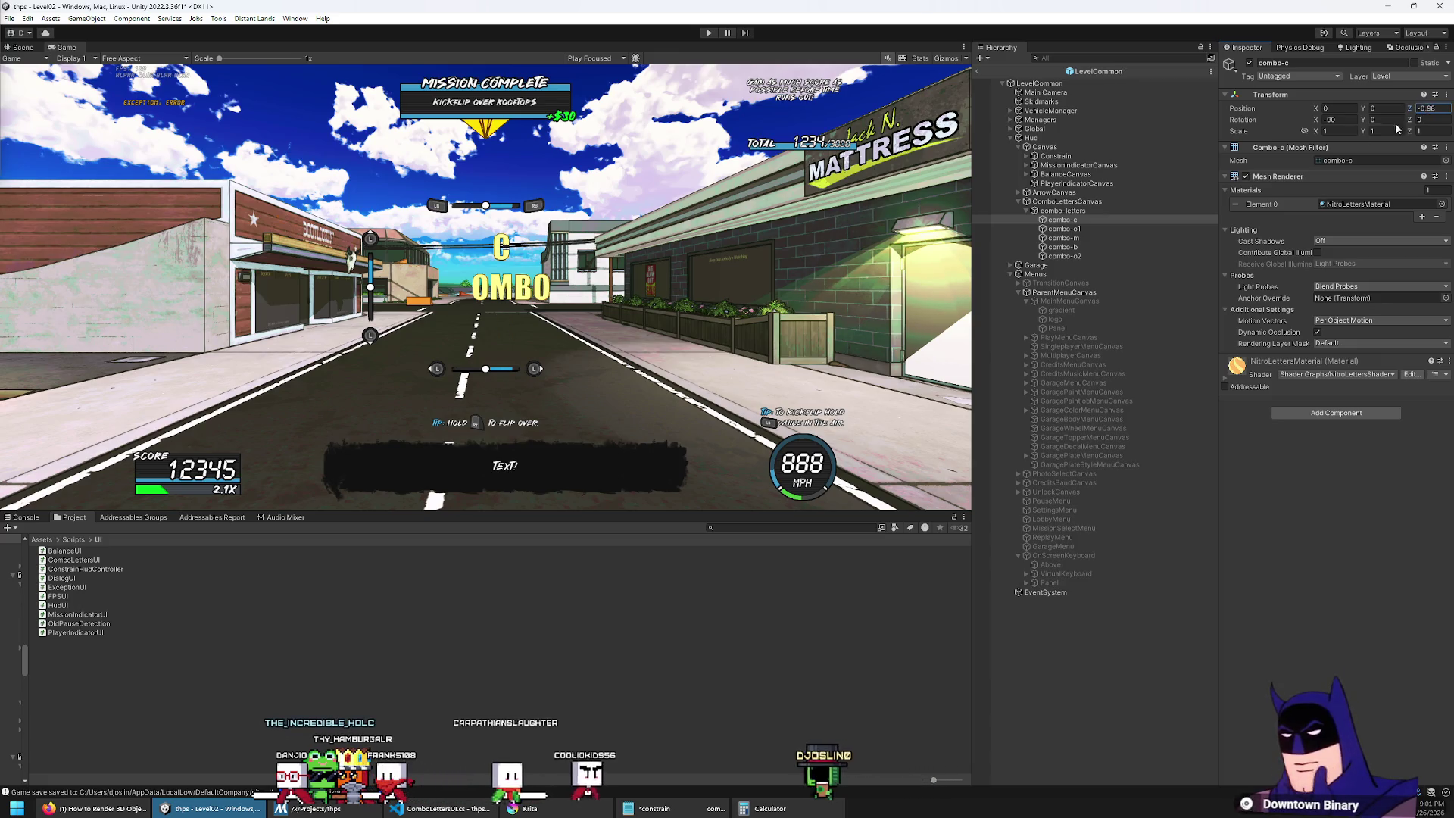
# Step: Select combo-o1, frame it in the Scene view, then check the letters in the Game view
pyautogui.click(1075, 228)
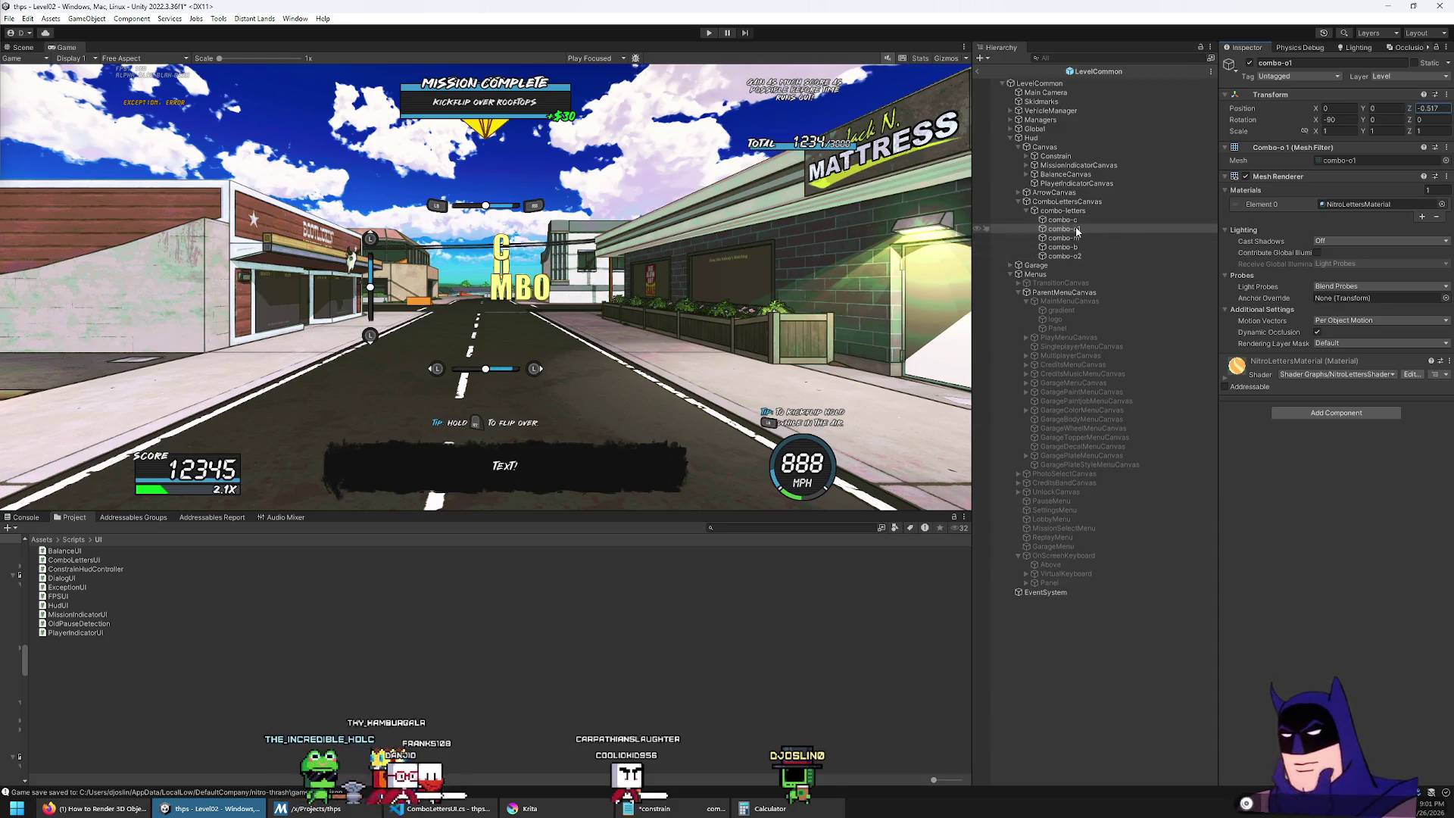
pyautogui.click(24, 47)
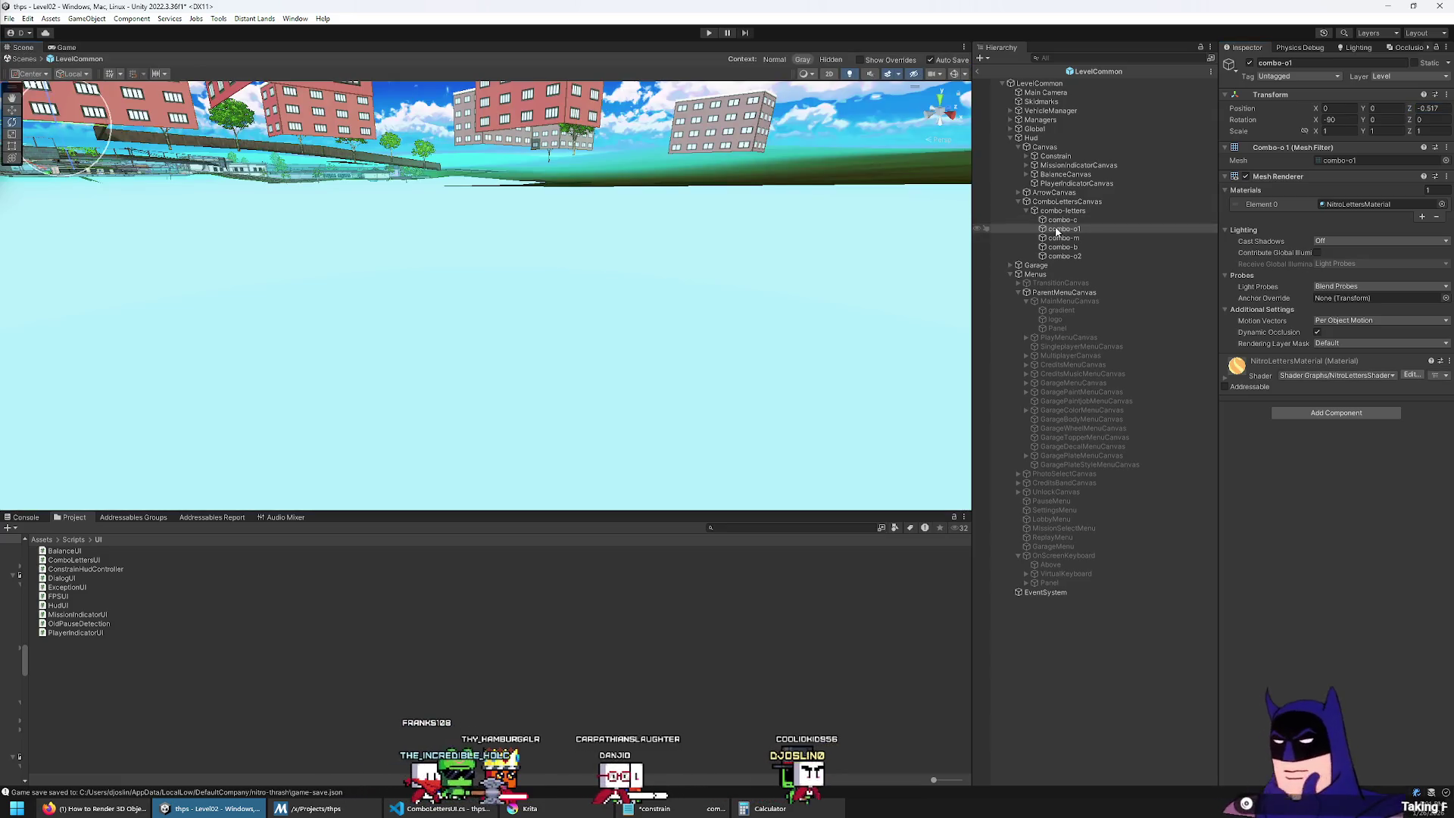
pyautogui.doubleClick(1063, 228)
pyautogui.scroll(-5, 499, 268)
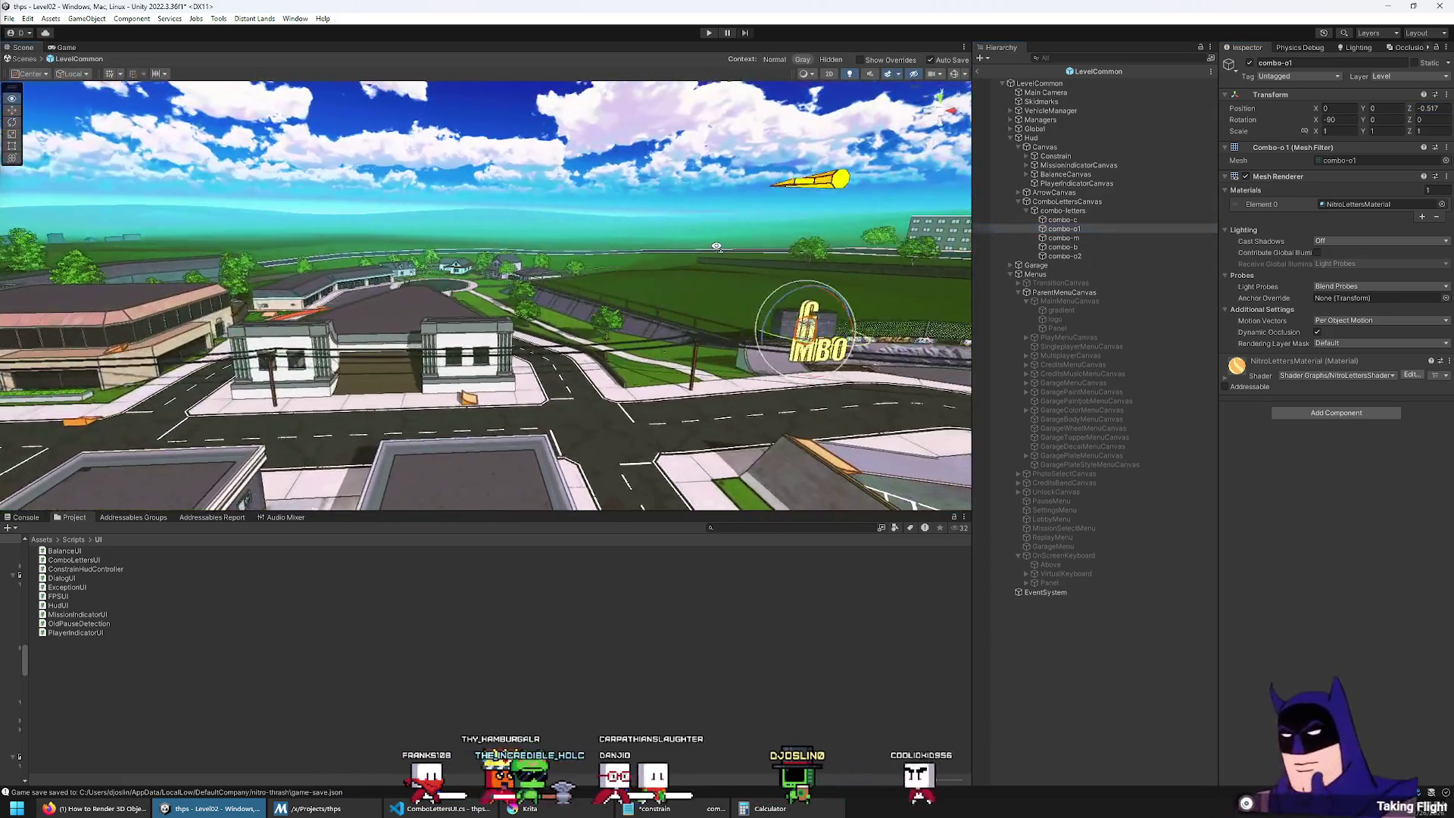
pyautogui.click(53, 49)
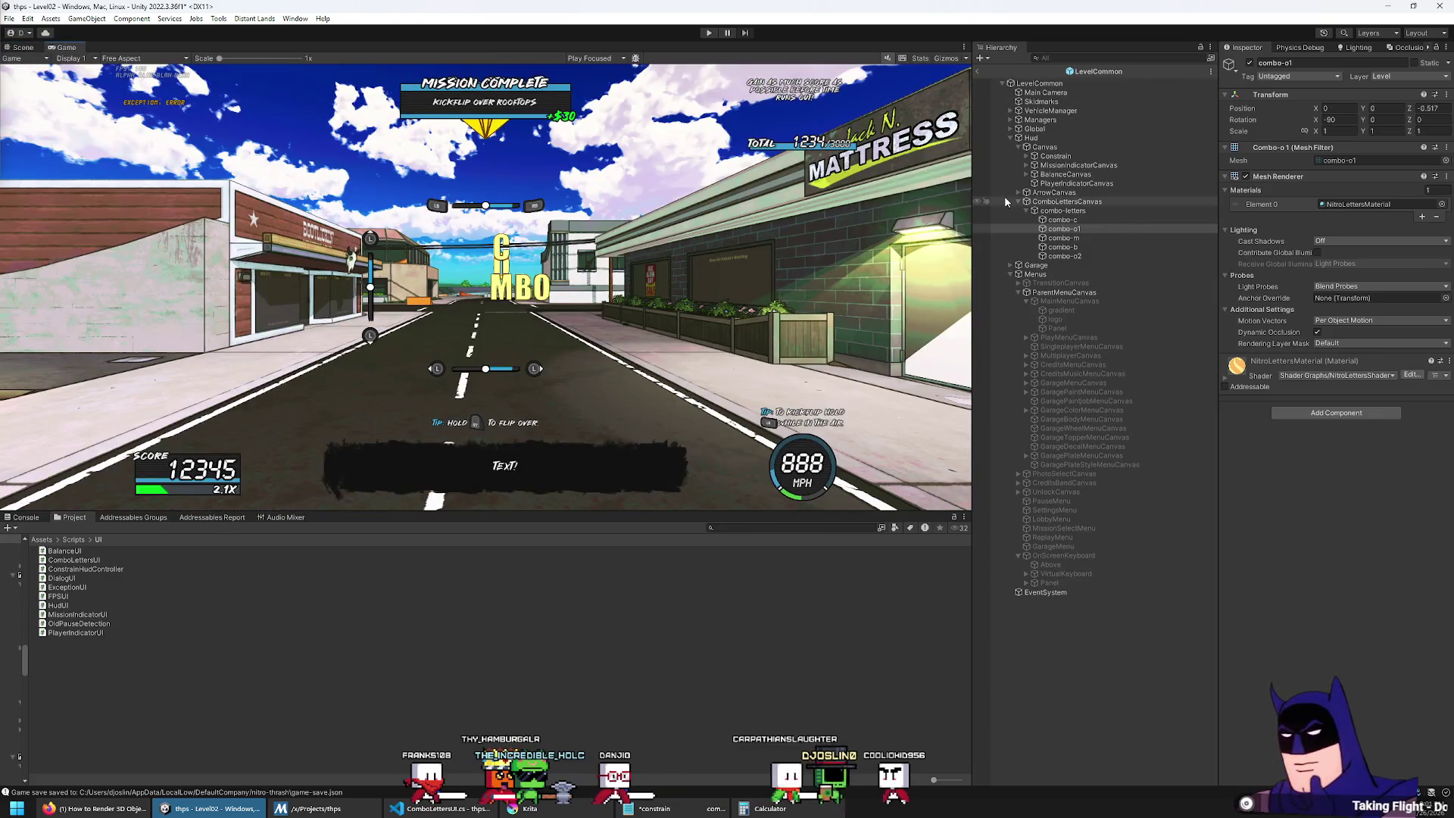
# Step: Step through combo-m and combo-b, then set combo-o2's Position X to 0
pyautogui.click(1063, 238)
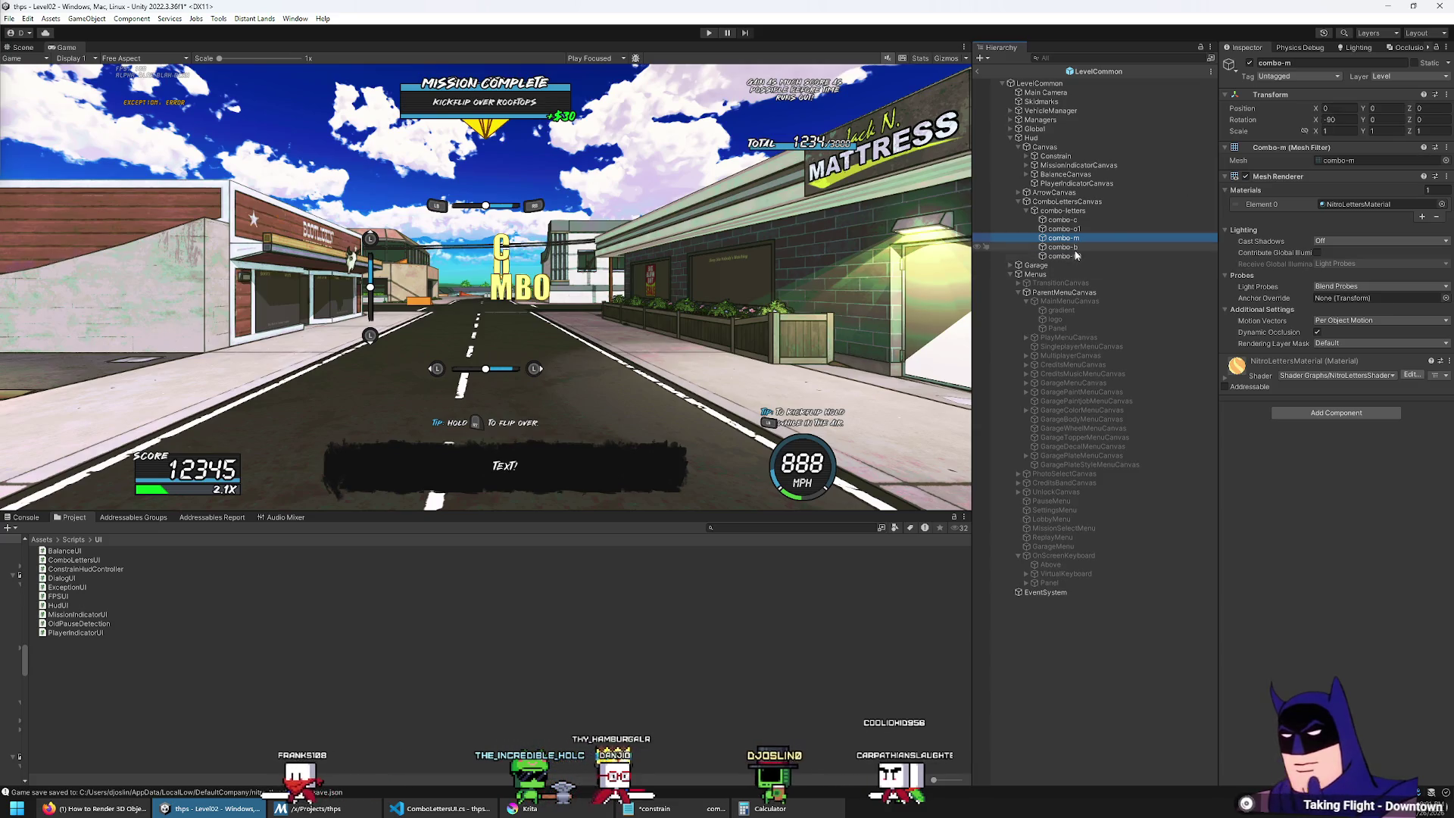
pyautogui.click(1078, 250)
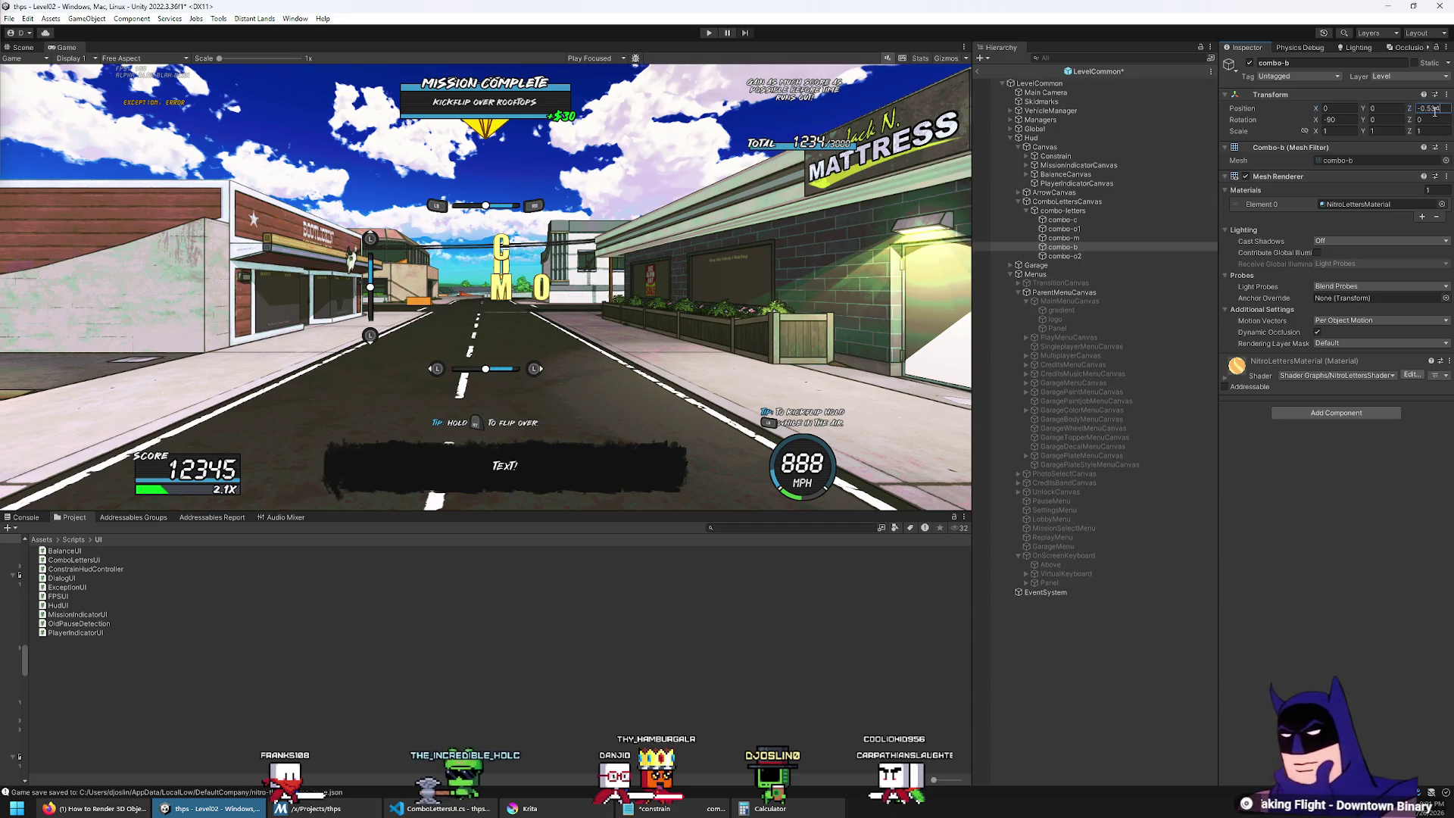
pyautogui.click(1065, 256)
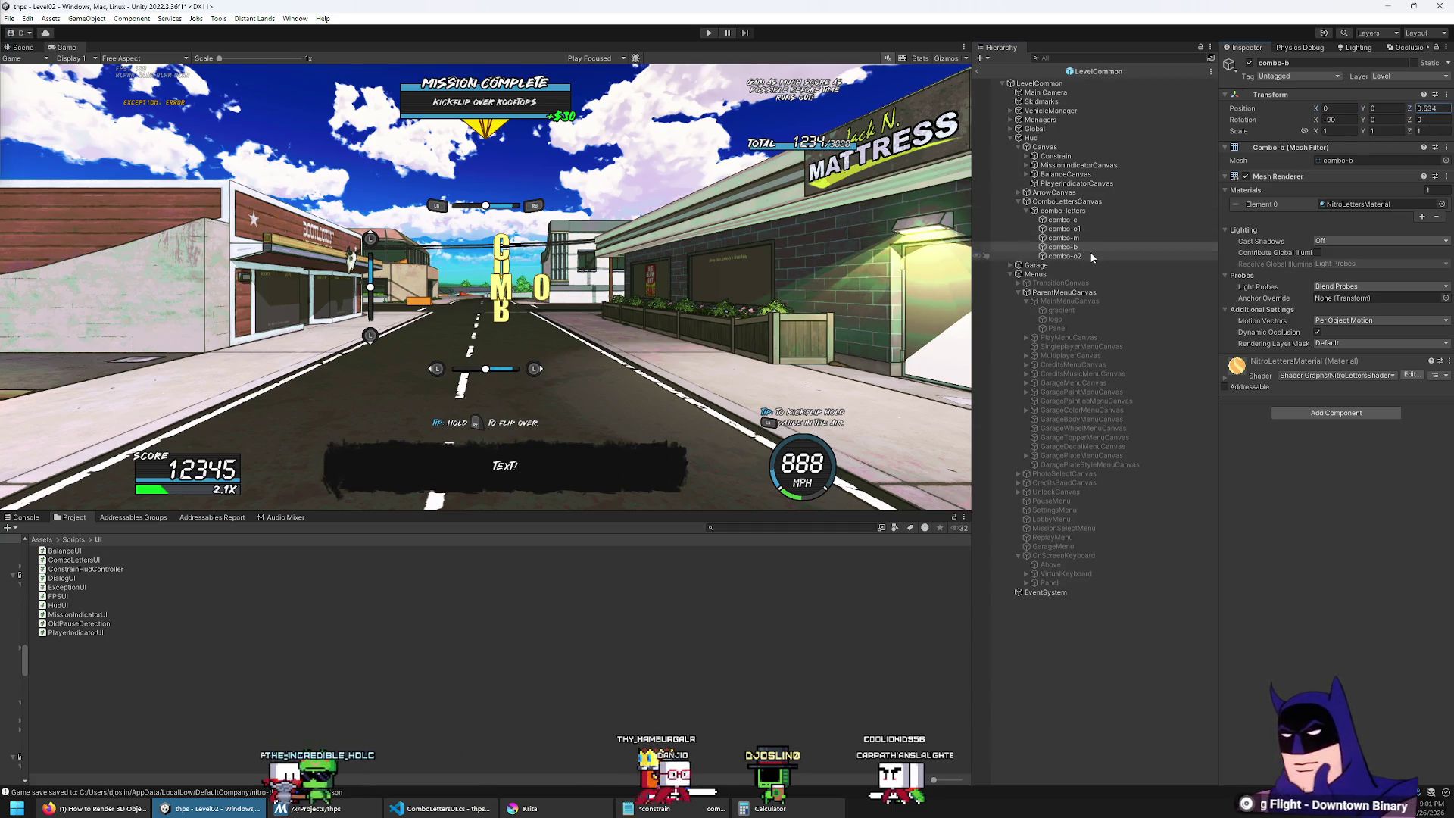
pyautogui.write('0')
pyautogui.click(1434, 110)
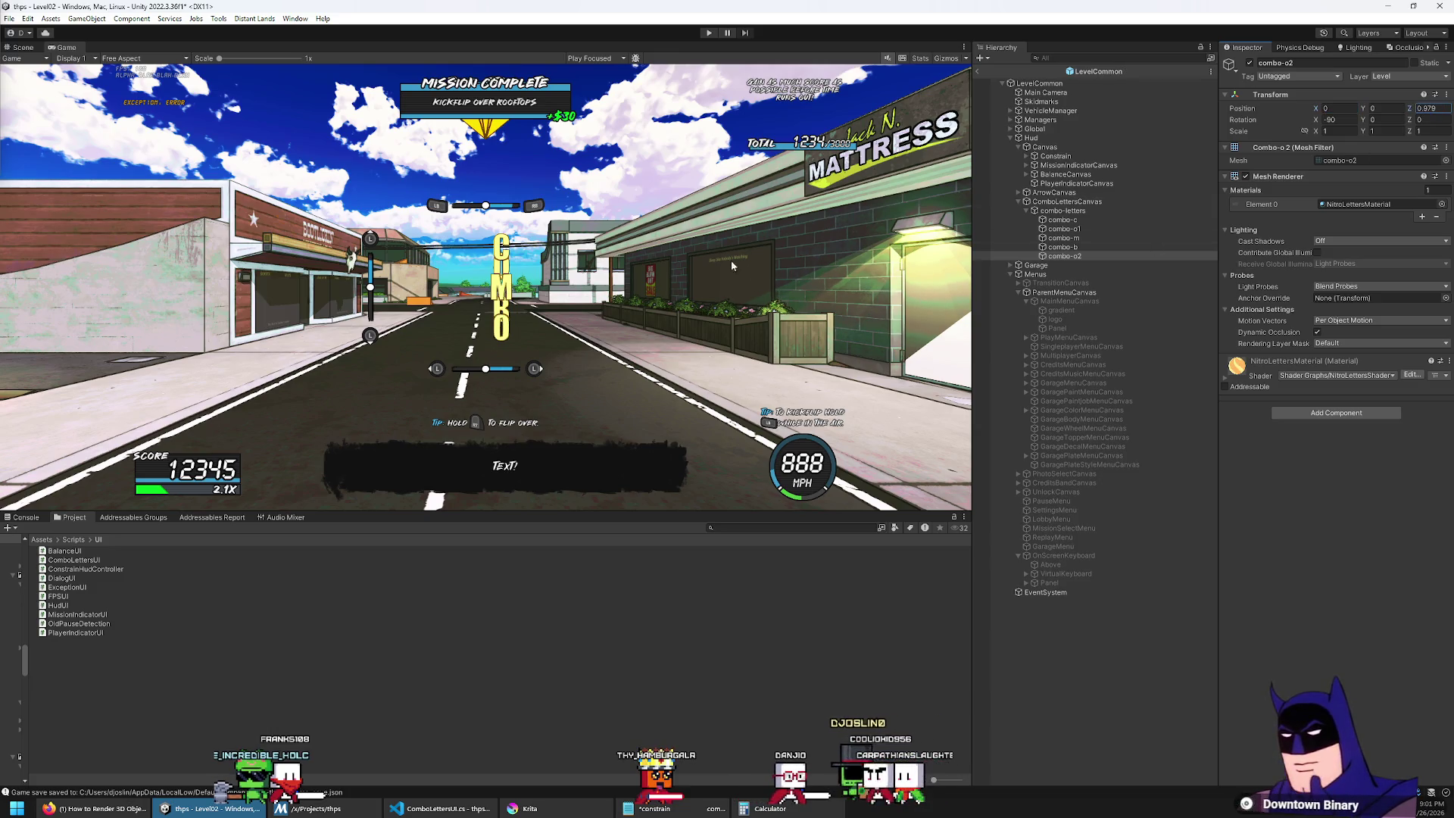
# Step: Select combo-c and set its Position Z to -0.05
pyautogui.click(1063, 219)
pyautogui.click(1427, 108)
pyautogui.write('-0.38')
pyautogui.press('BackSpace')
pyautogui.press('BackSpace')
pyautogui.write('05')
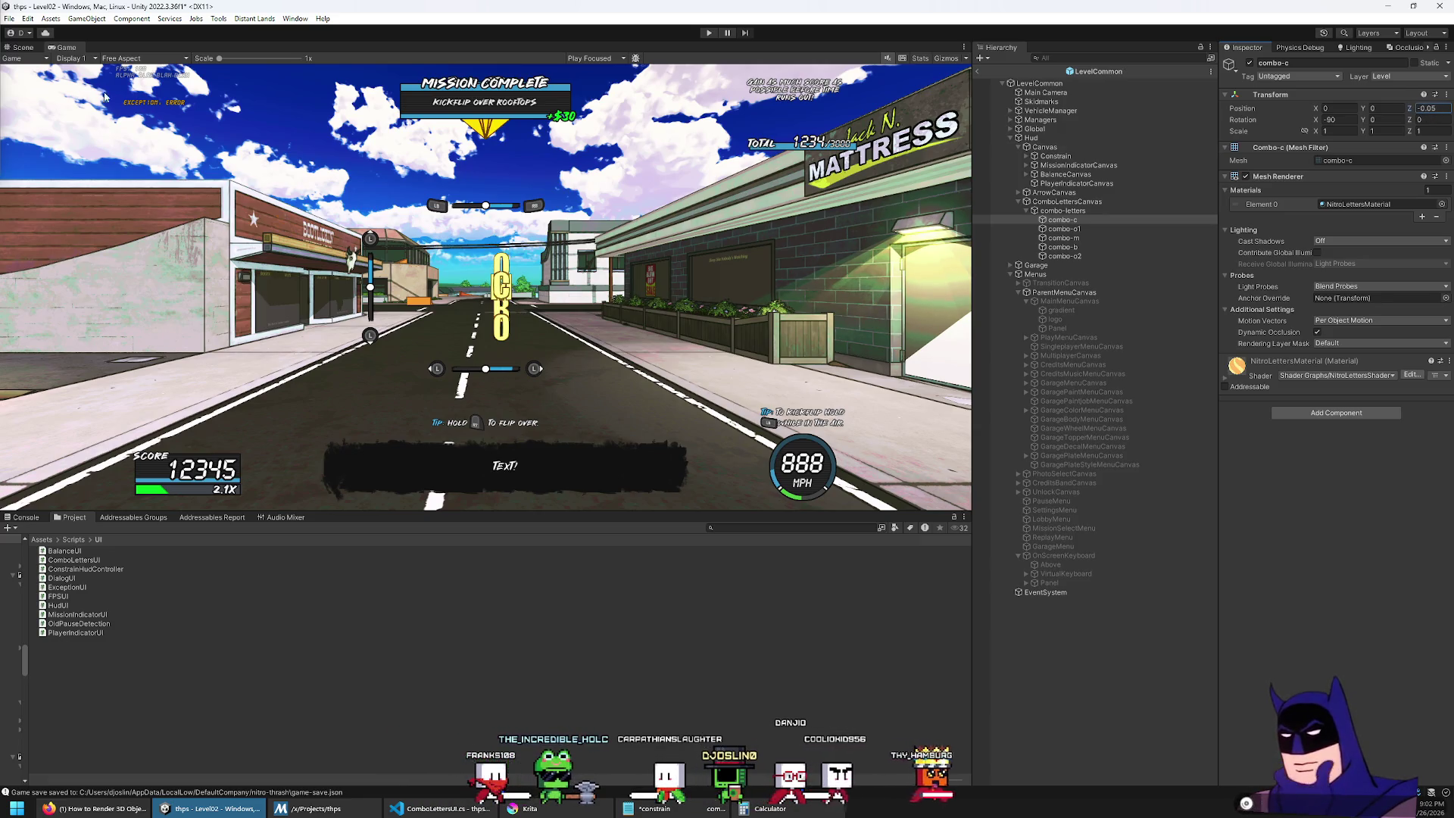
# Step: Resize the Game preview taller and wider to see the letters better
pyautogui.doubleClick(67, 48)
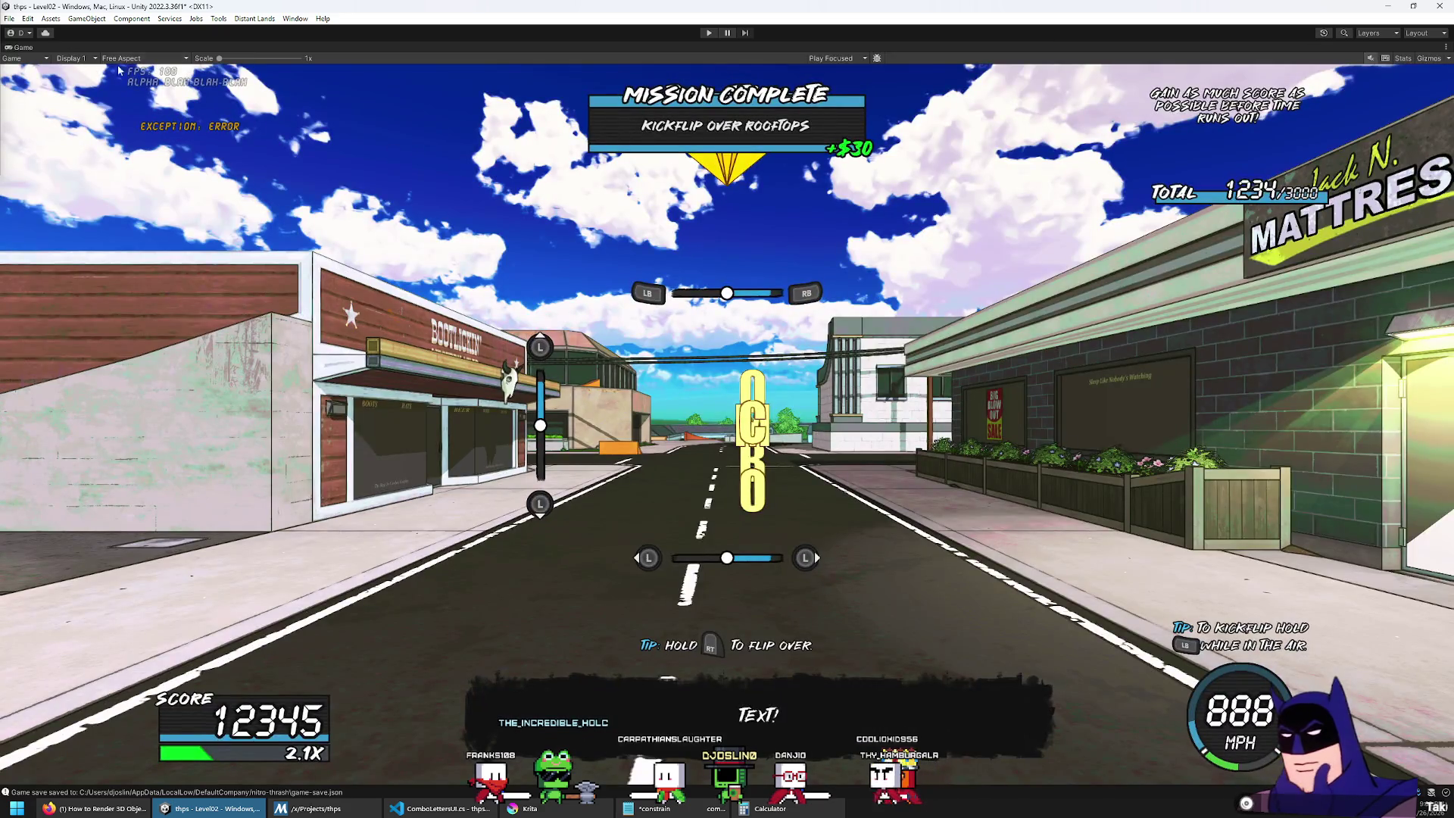
pyautogui.doubleClick(24, 47)
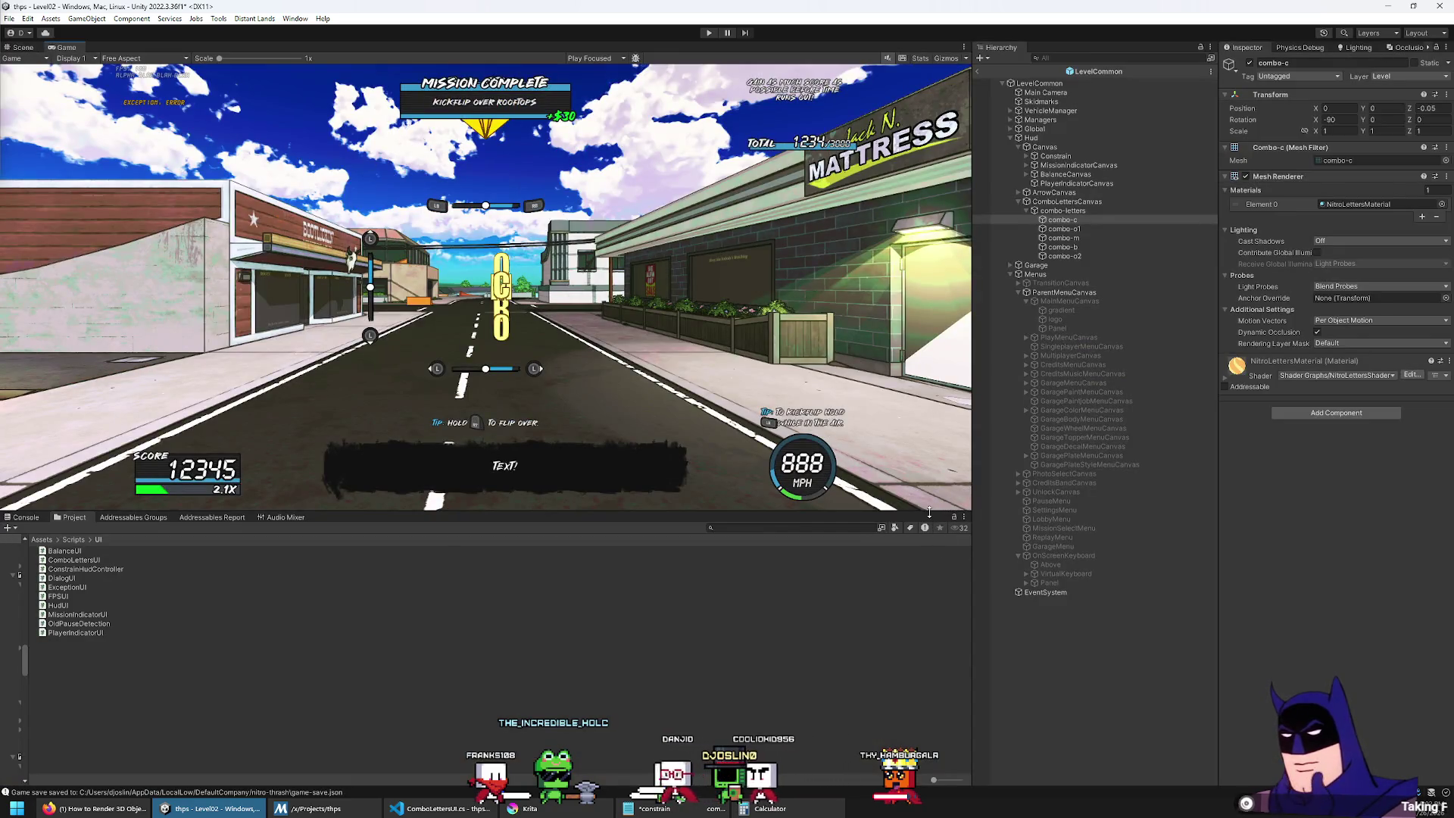
pyautogui.moveTo(934, 513); pyautogui.dragTo(934, 688)
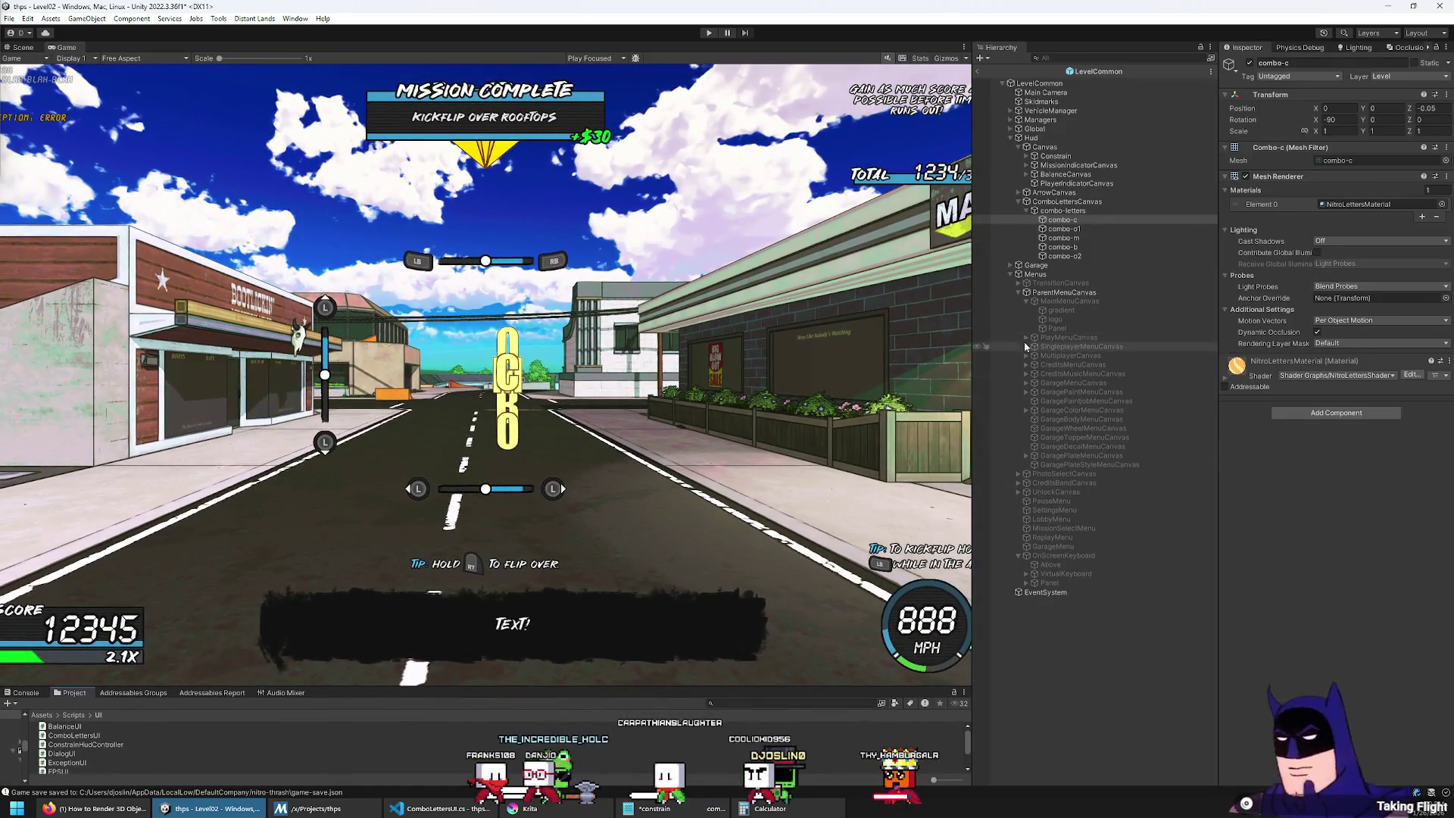
pyautogui.moveTo(972, 319); pyautogui.dragTo(1099, 319)
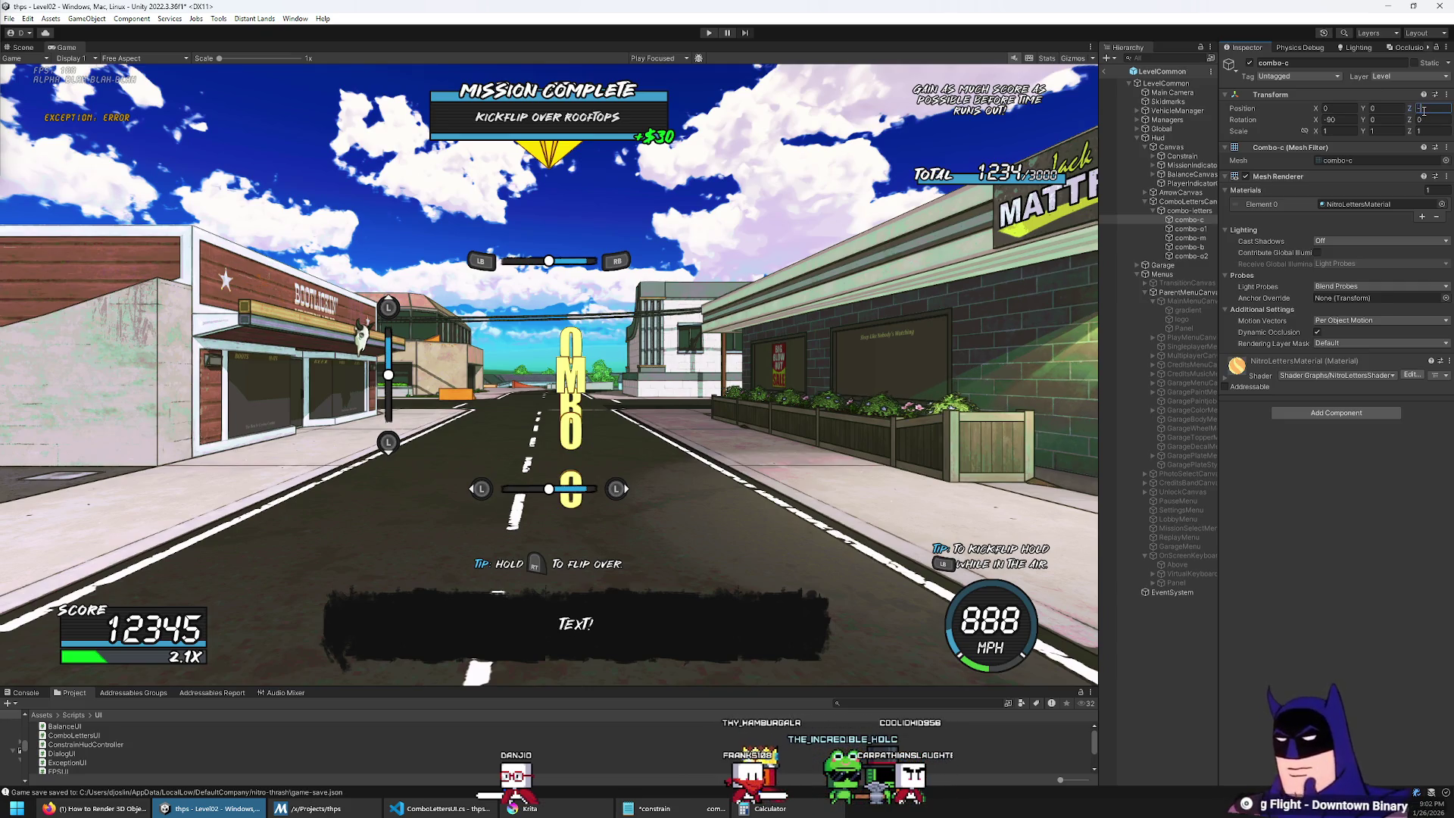
# Step: Change combo-c's Position Z to -1.3
pyautogui.write('-2')
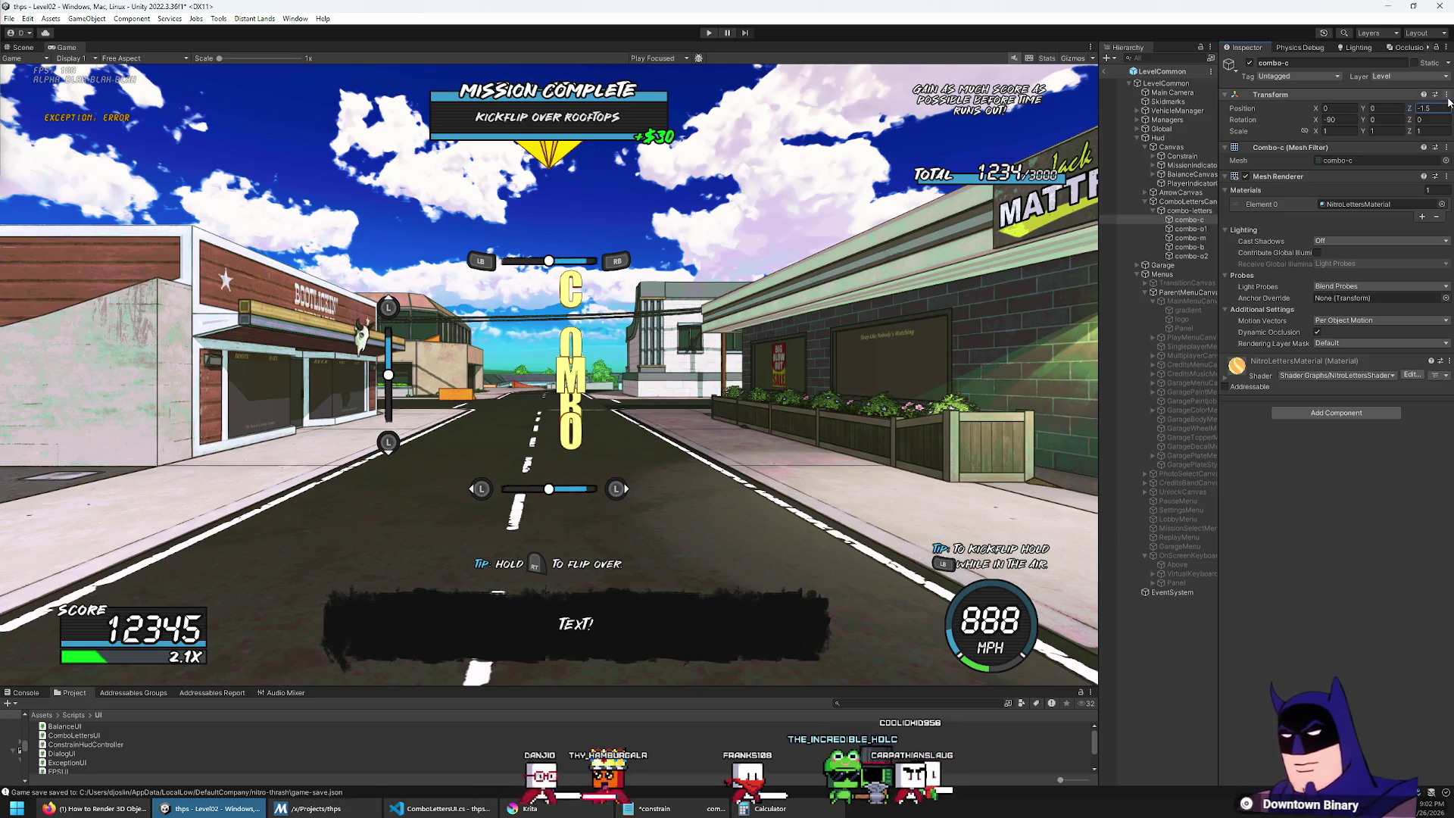
pyautogui.click(1446, 95)
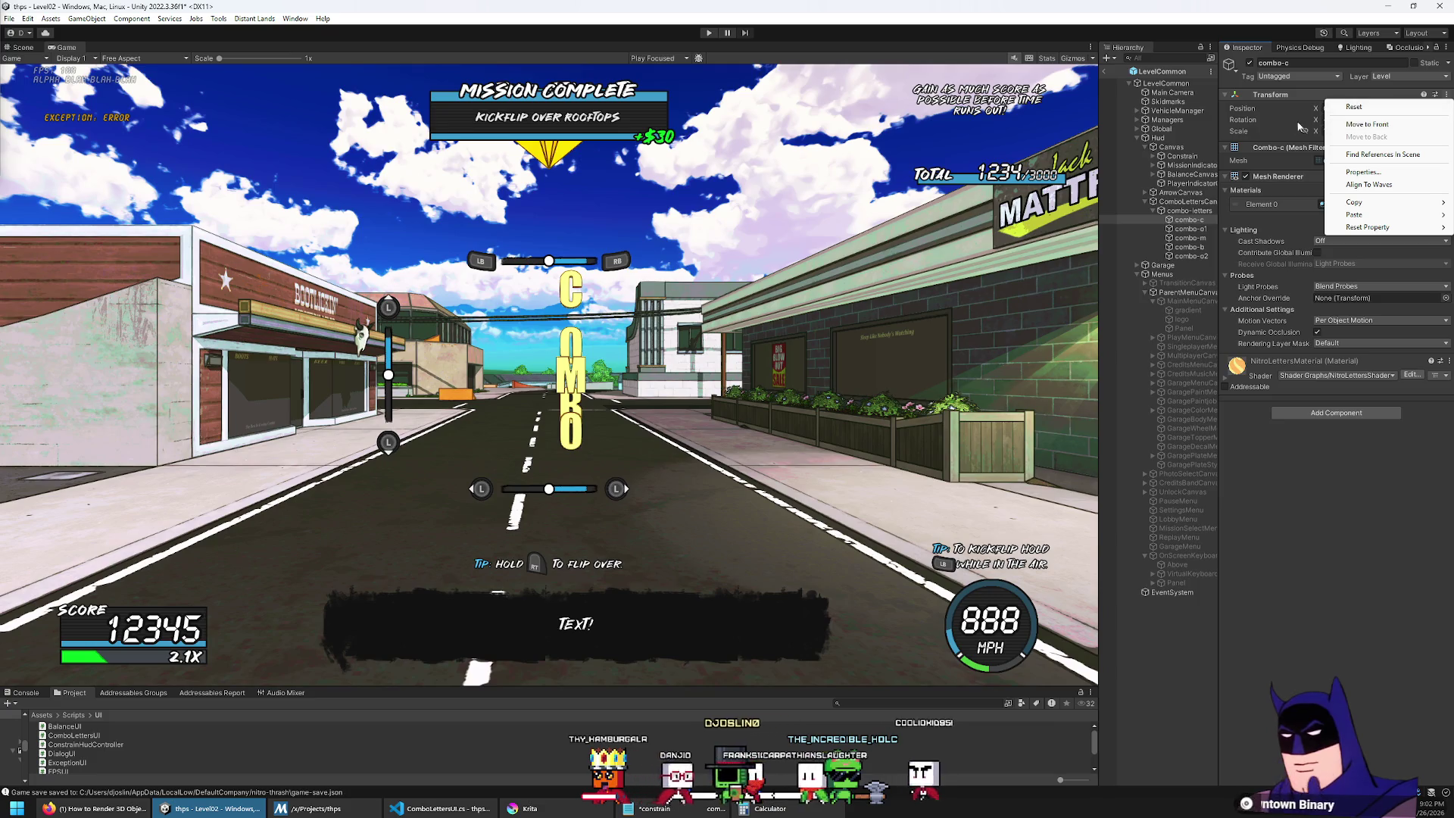
pyautogui.click(1407, 108)
pyautogui.click(1437, 107)
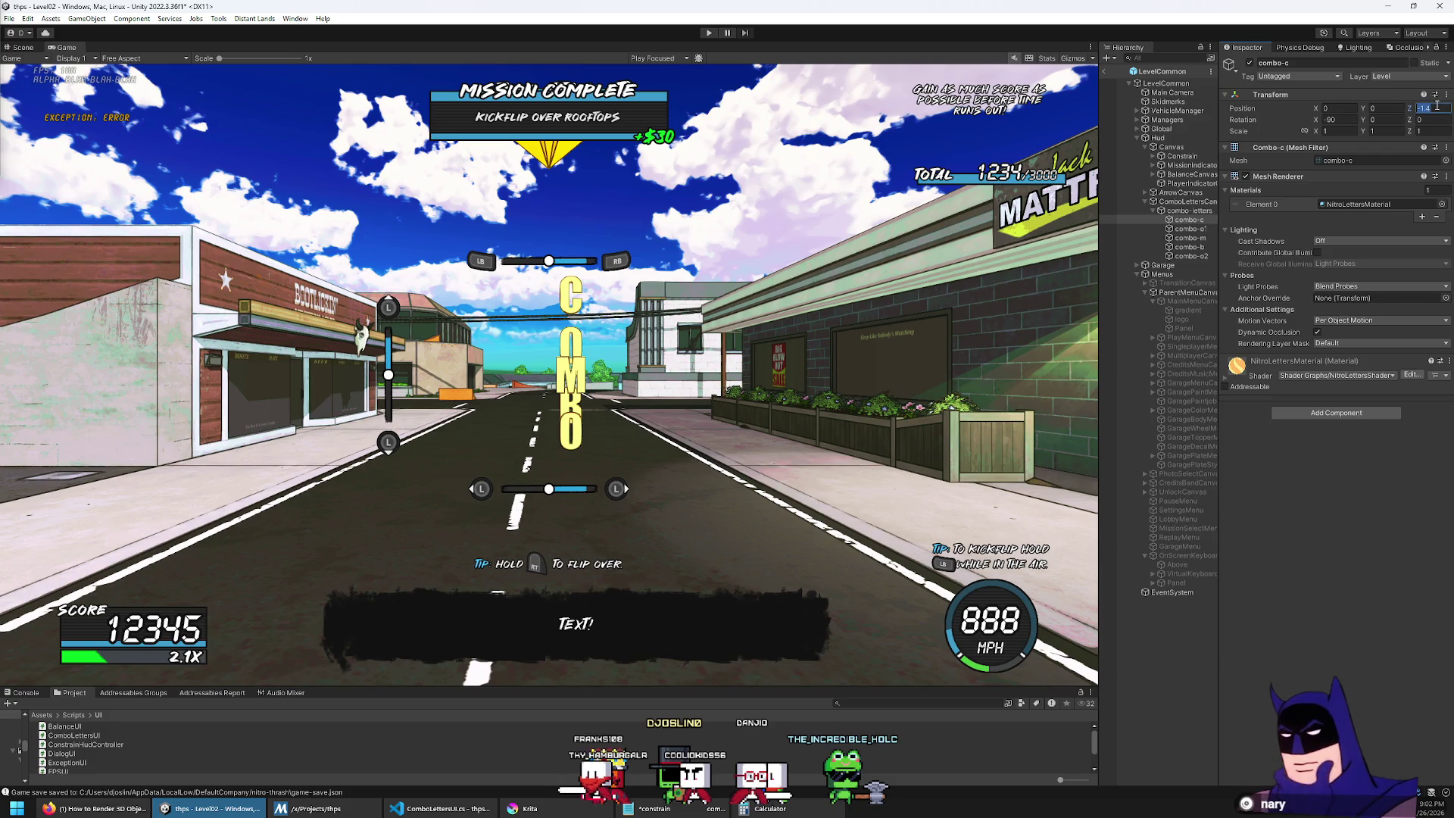
pyautogui.press('BackSpace')
pyautogui.write('3')
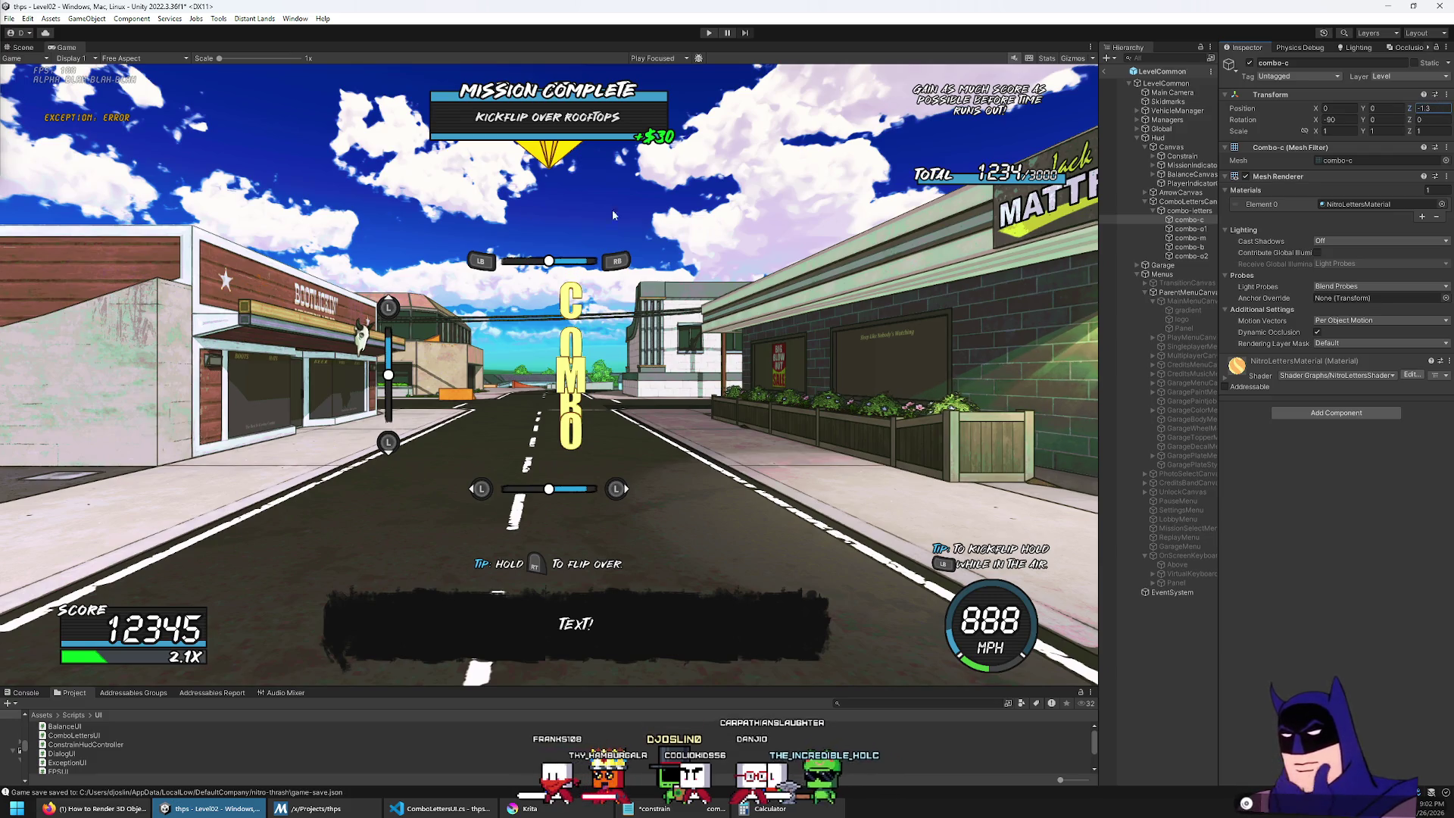
pyautogui.click(23, 47)
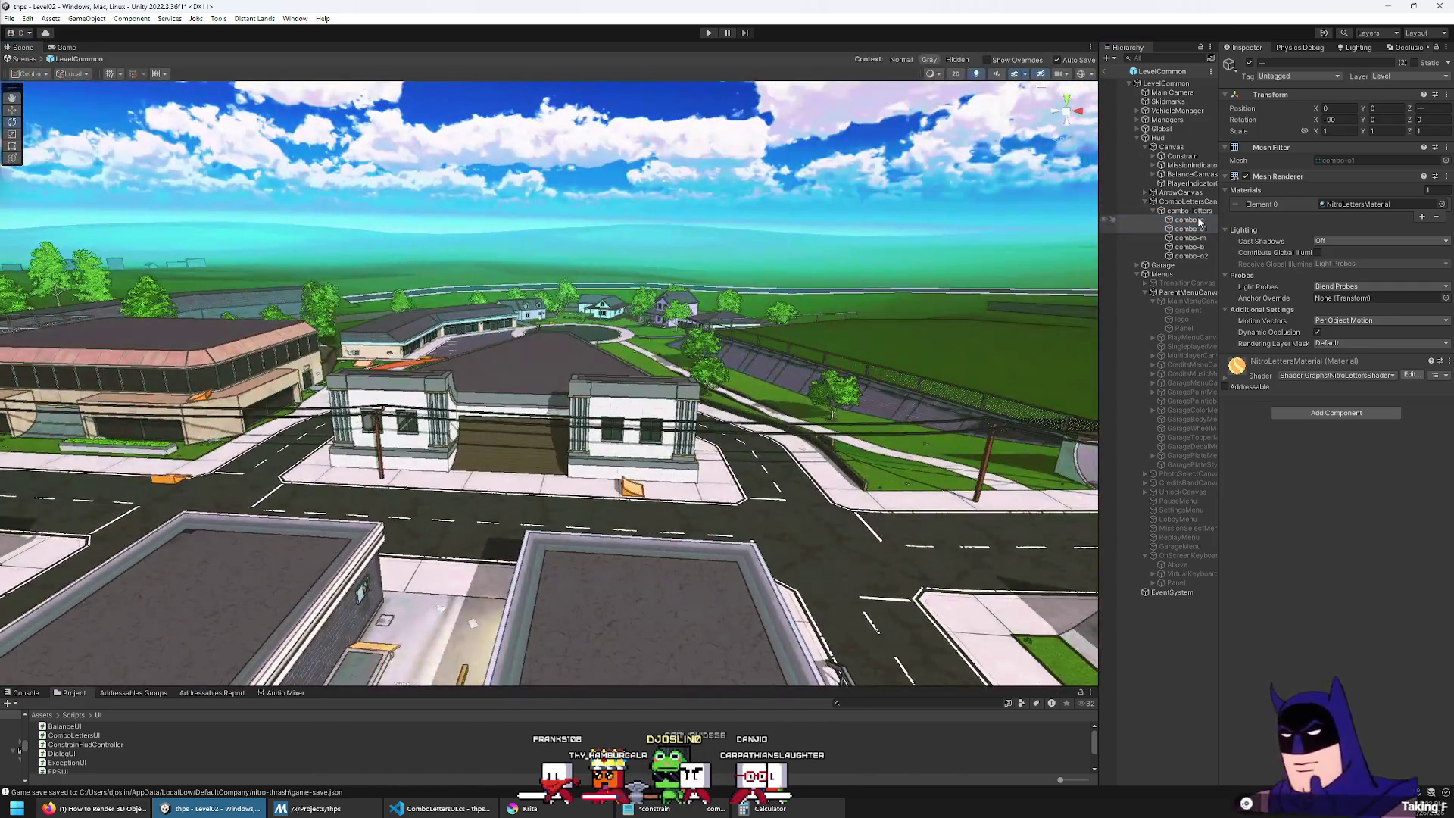
# Step: Frame combo-c in the Back view with the whole COMBO word centered
pyautogui.doubleClick(1187, 220)
pyautogui.moveTo(758, 343)
pyautogui.mouseDown()
pyautogui.moveTo(754, 317)
pyautogui.moveTo(715, 322)
pyautogui.mouseUp()
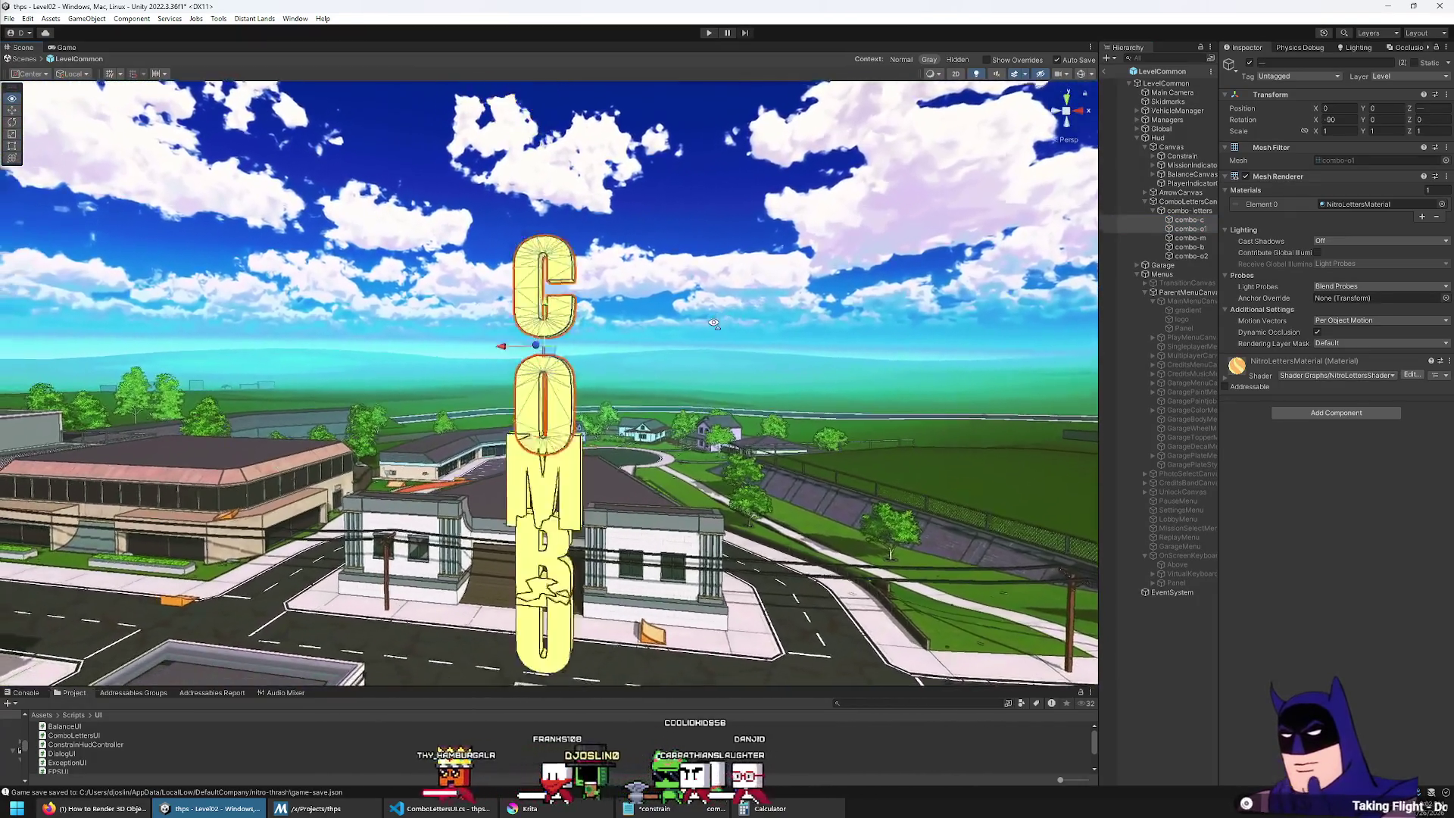
pyautogui.scroll(3, 715, 322)
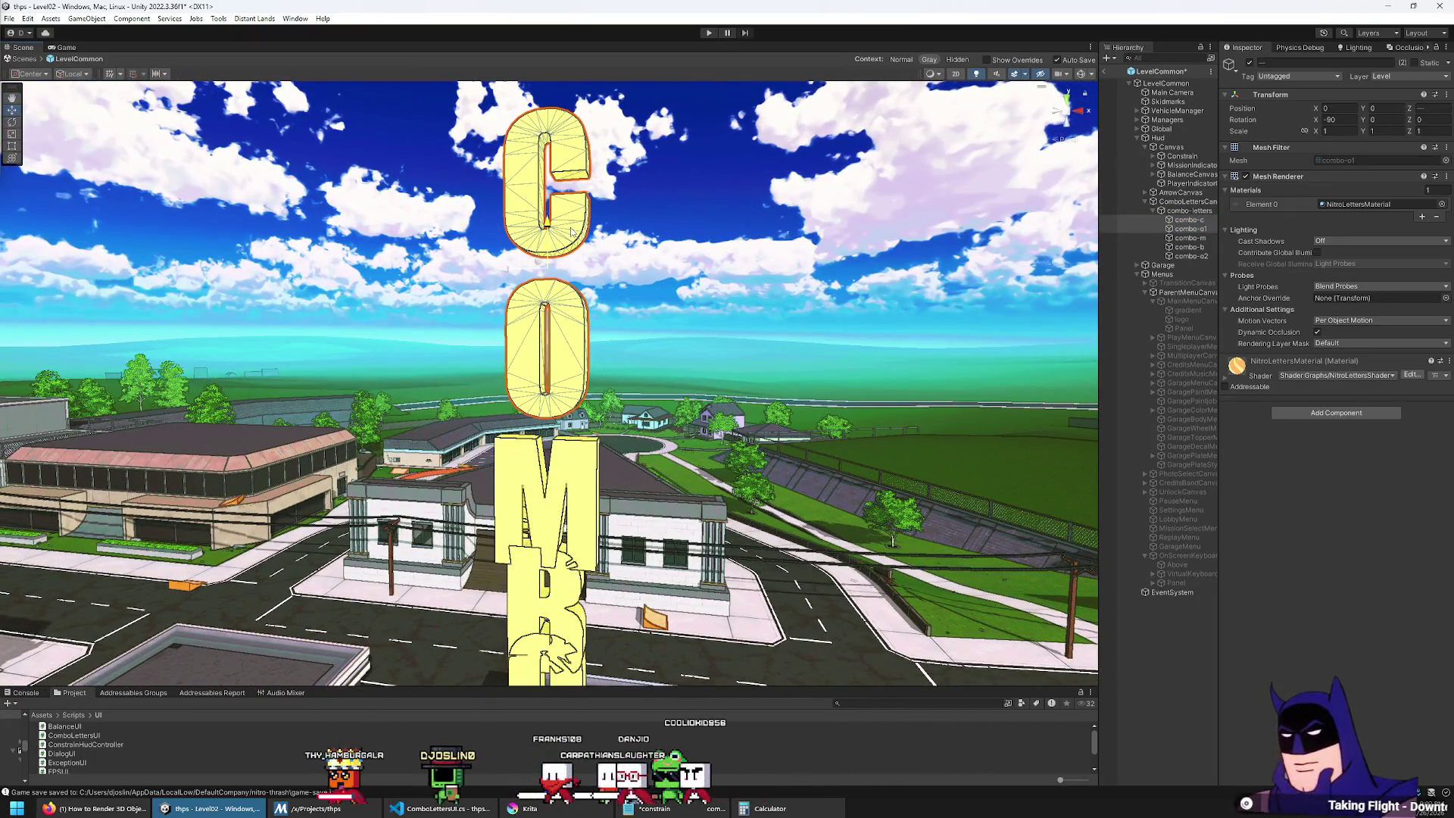
pyautogui.click(1063, 112)
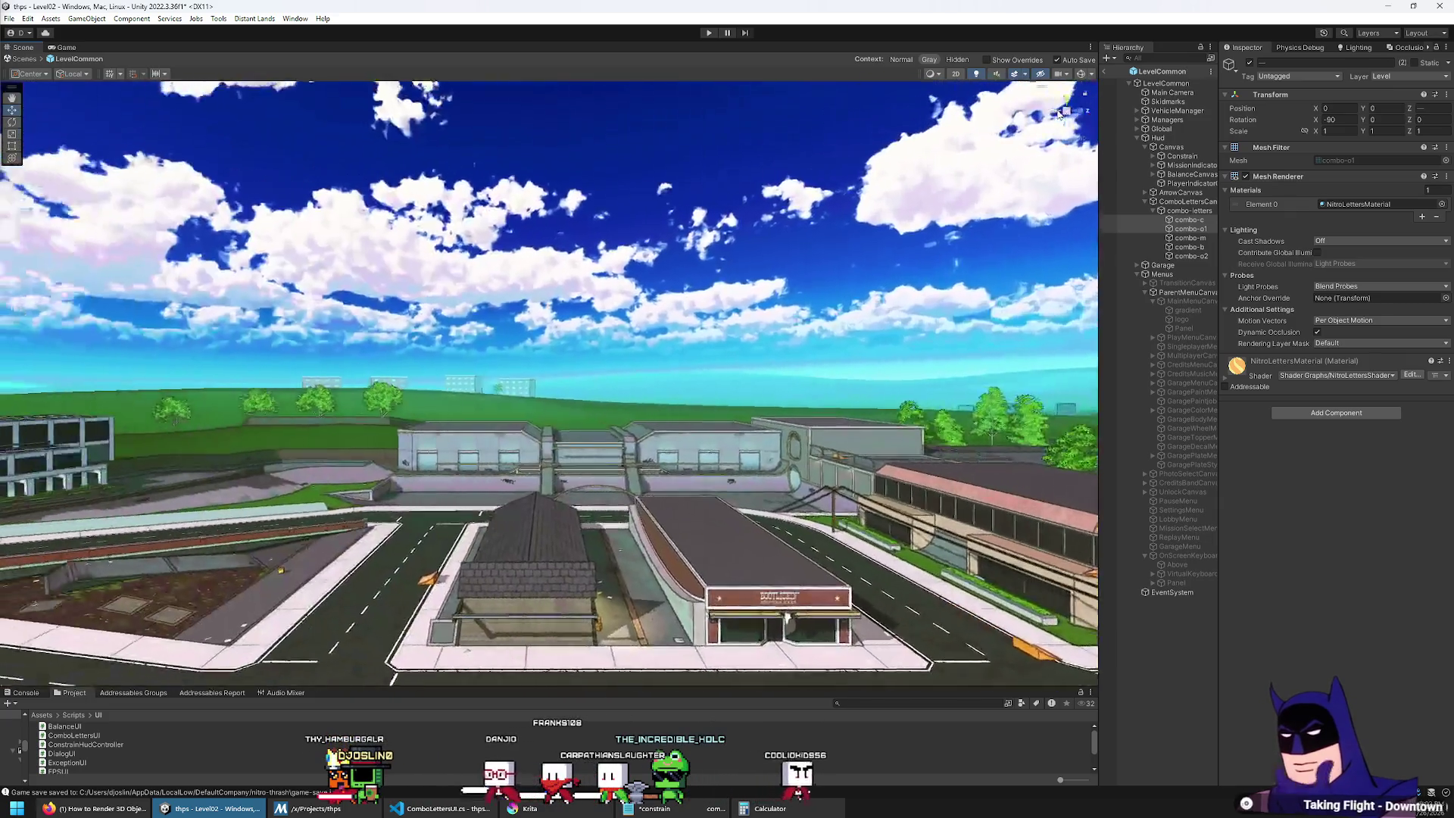
pyautogui.scroll(5, 657, 423)
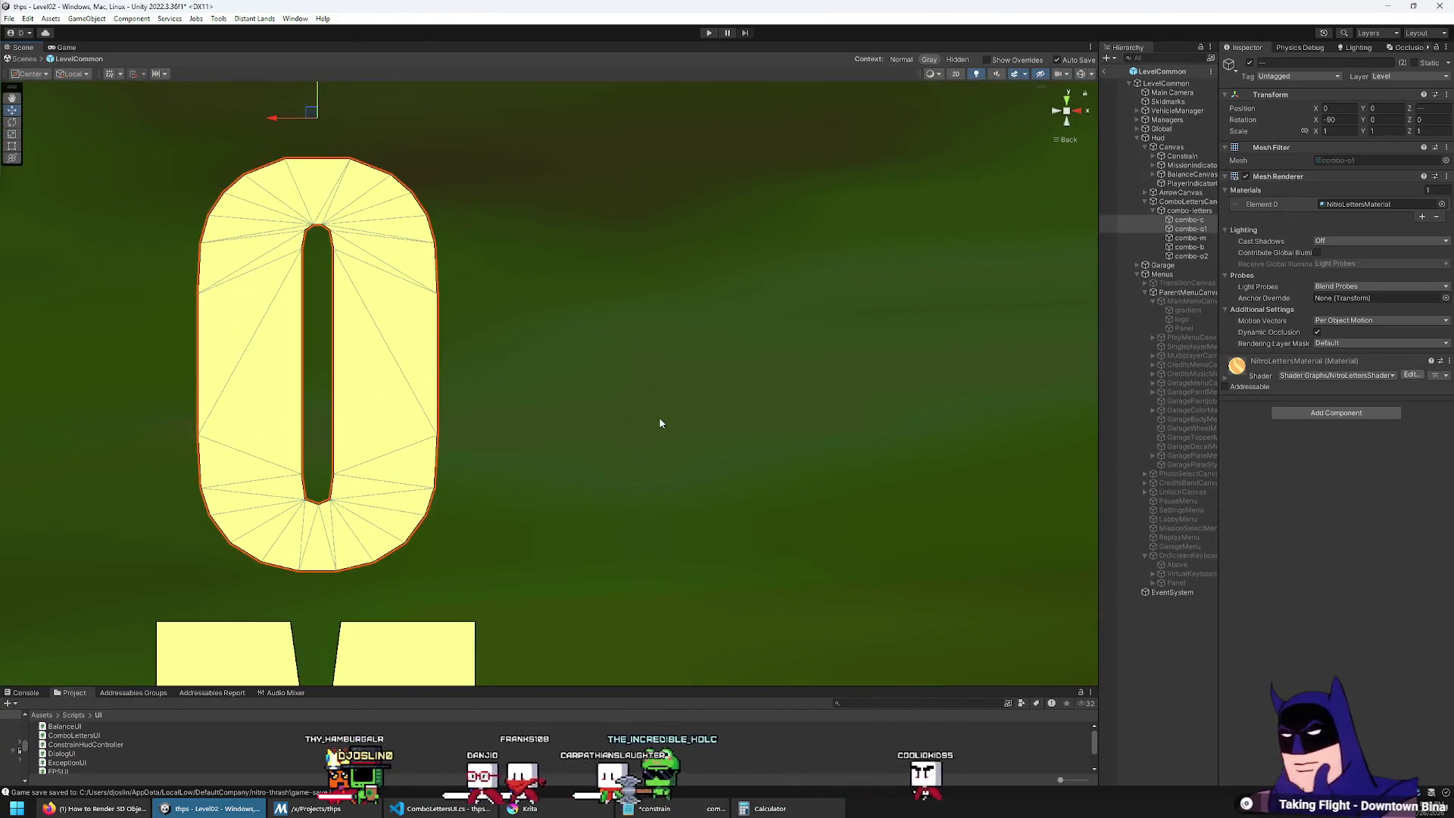
pyautogui.scroll(-6, 657, 423)
pyautogui.moveTo(598, 422)
pyautogui.mouseDown()
pyautogui.moveTo(629, 377)
pyautogui.moveTo(627, 396)
pyautogui.mouseUp()
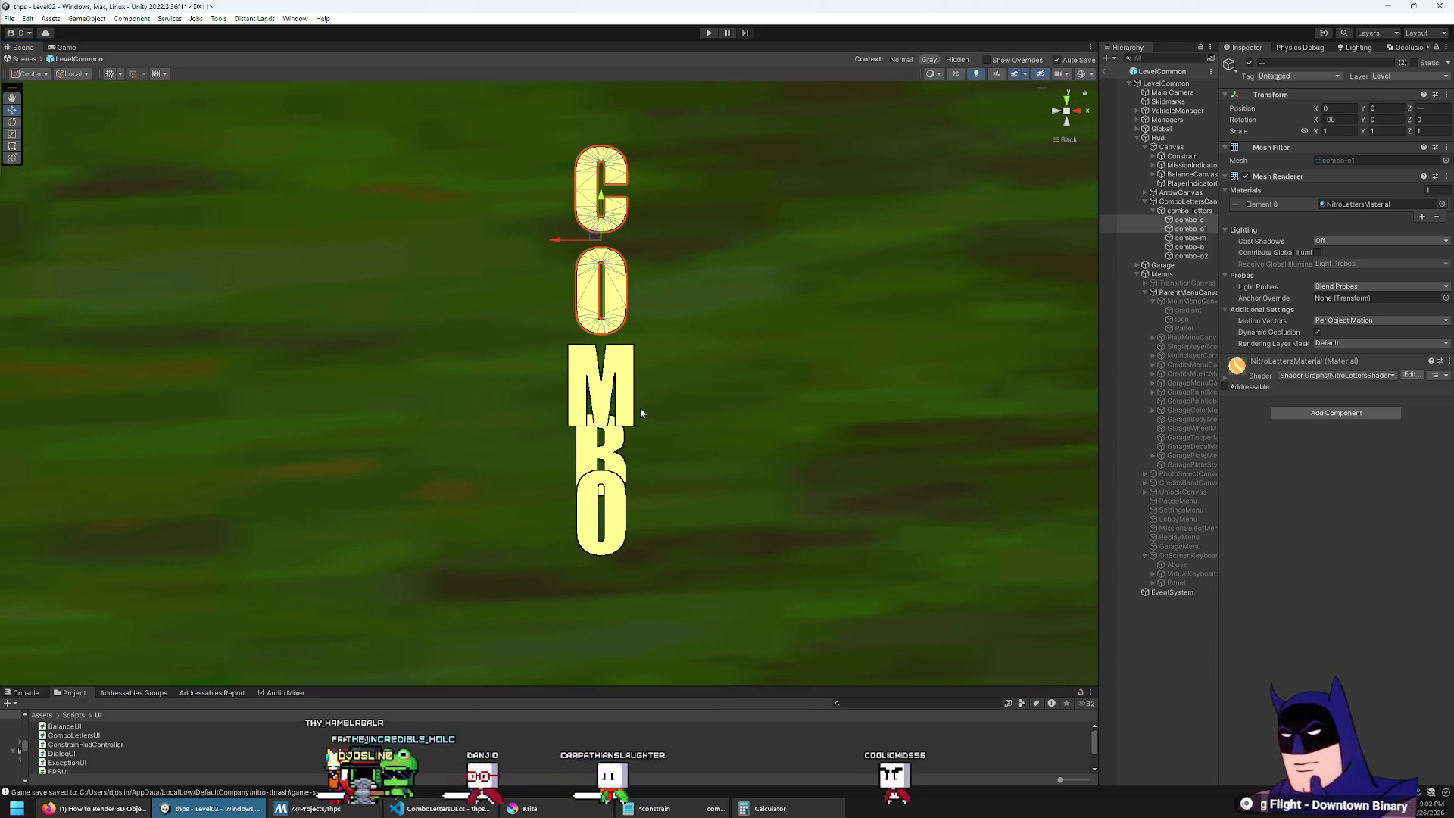
# Step: Raise the C and first O, and lower the B and bottom O along Y
pyautogui.moveTo(605, 201); pyautogui.dragTo(599, 135)
pyautogui.click(631, 175)
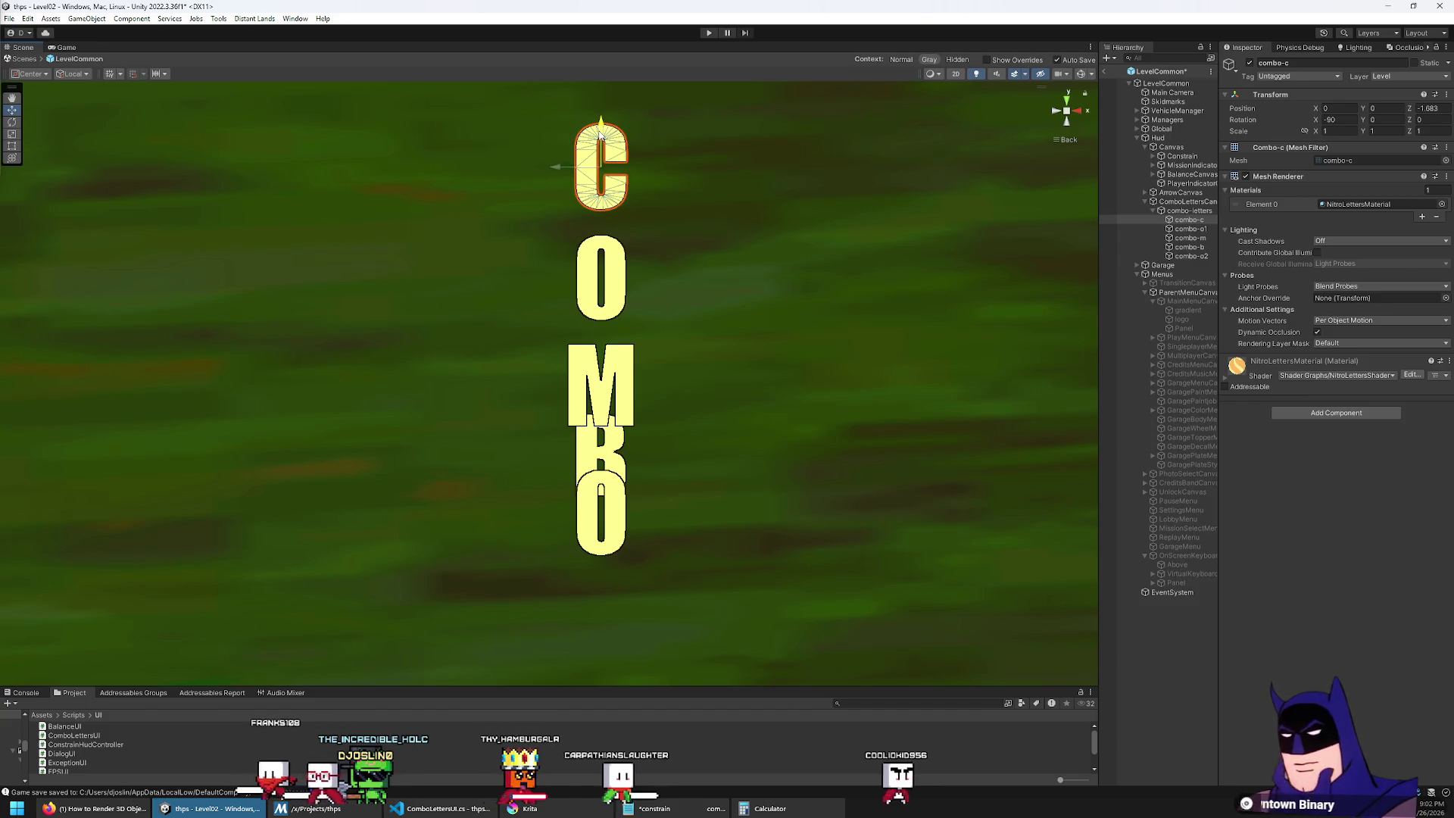
pyautogui.click(594, 500)
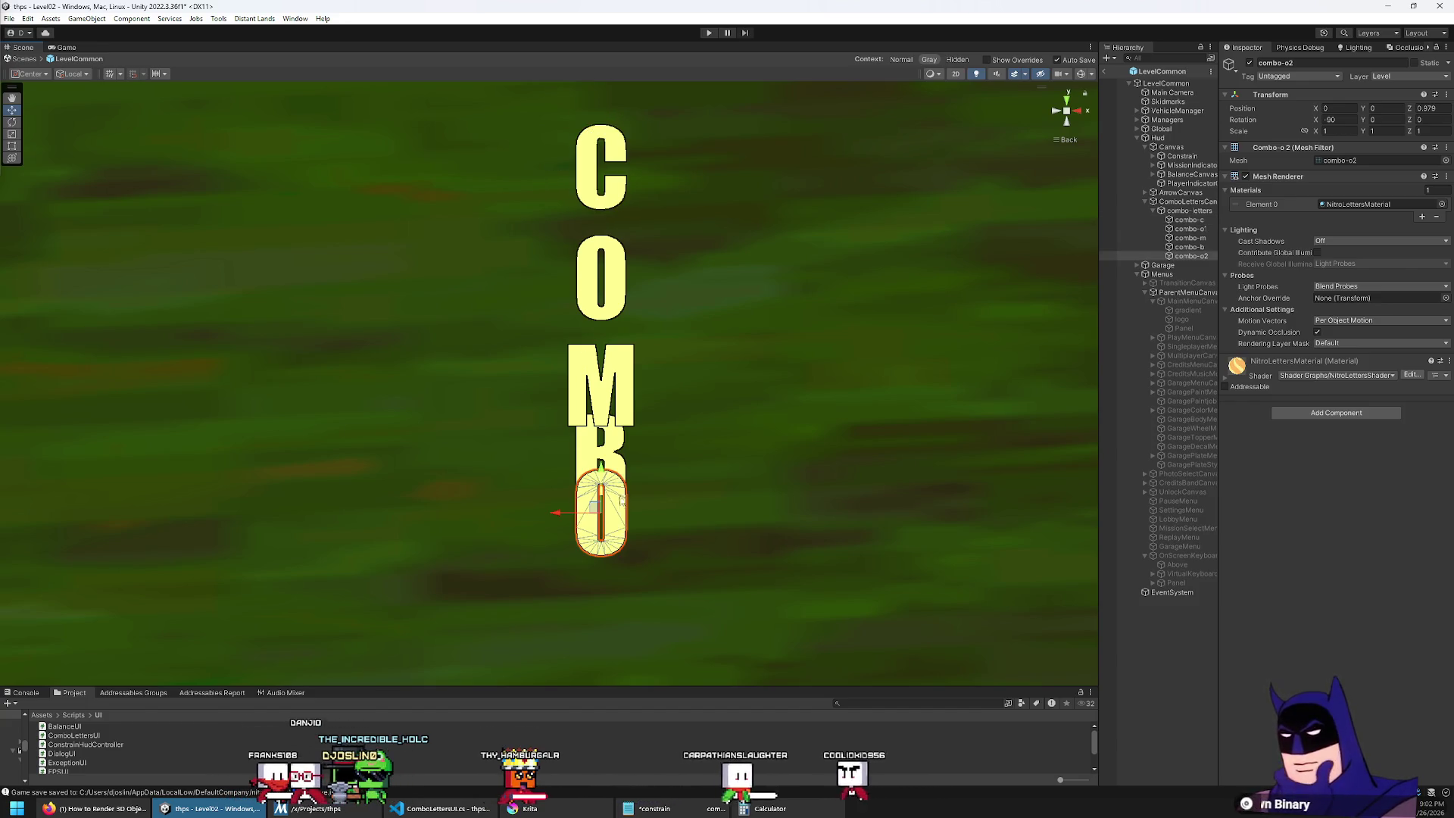
pyautogui.keyDown('shift'); pyautogui.click(610, 446); pyautogui.keyUp('shift')
pyautogui.moveTo(601, 460); pyautogui.dragTo(604, 481)
pyautogui.click(604, 506)
pyautogui.moveTo(603, 506); pyautogui.dragTo(601, 558)
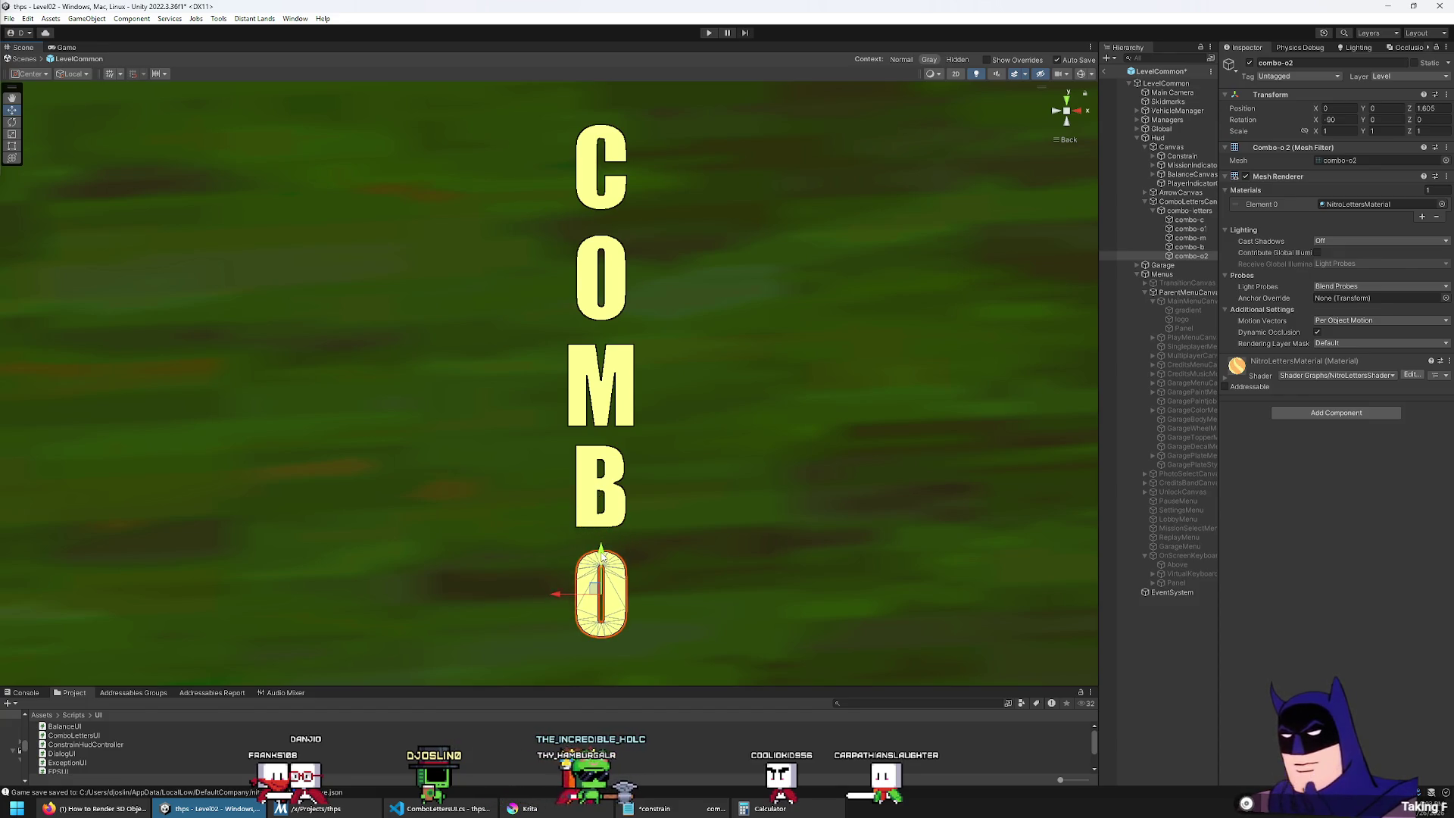
# Step: Nudge the B and bottom O slightly lower to even the spacing, then preview in Game view
pyautogui.click(743, 476)
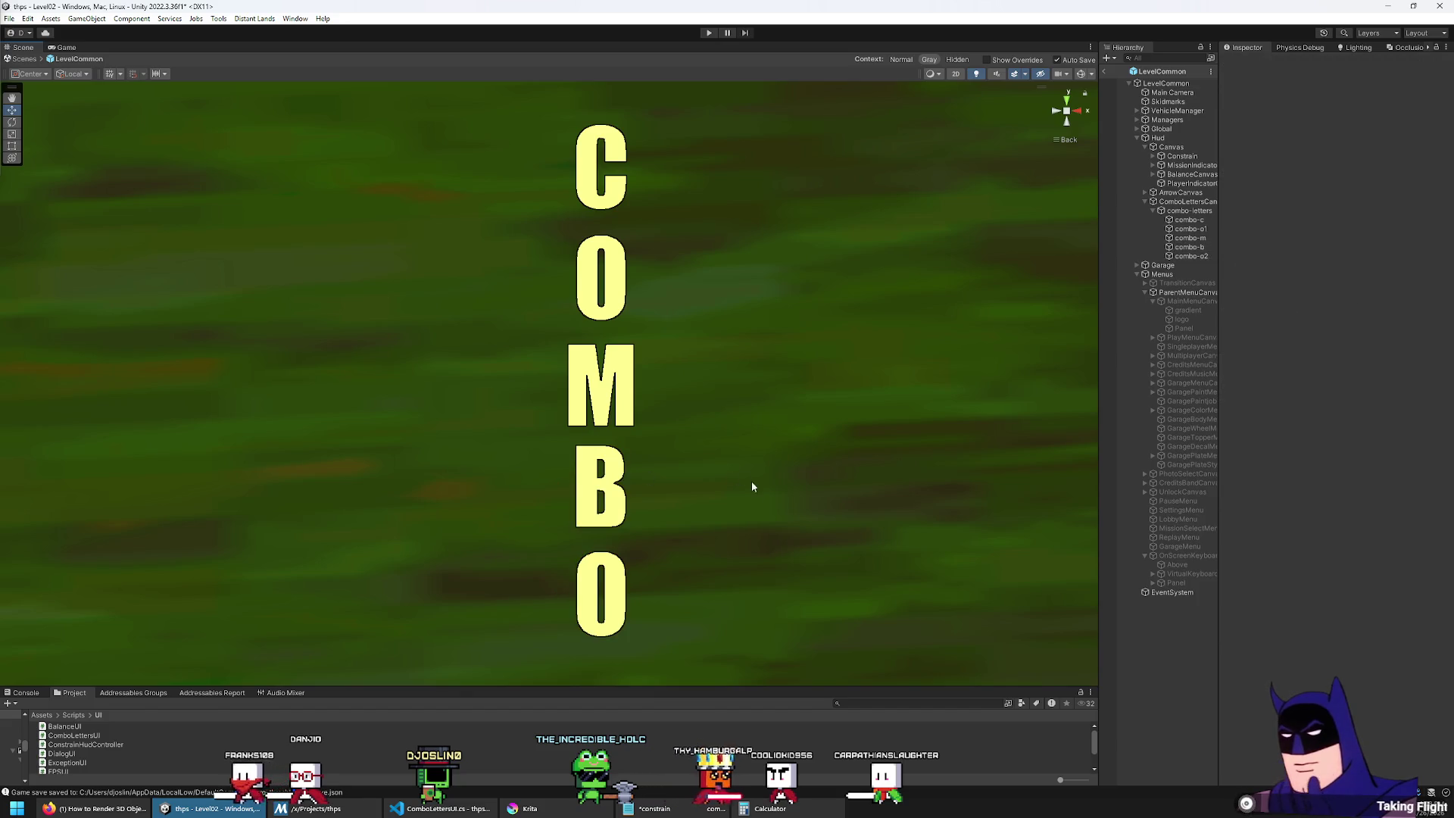
pyautogui.click(610, 208)
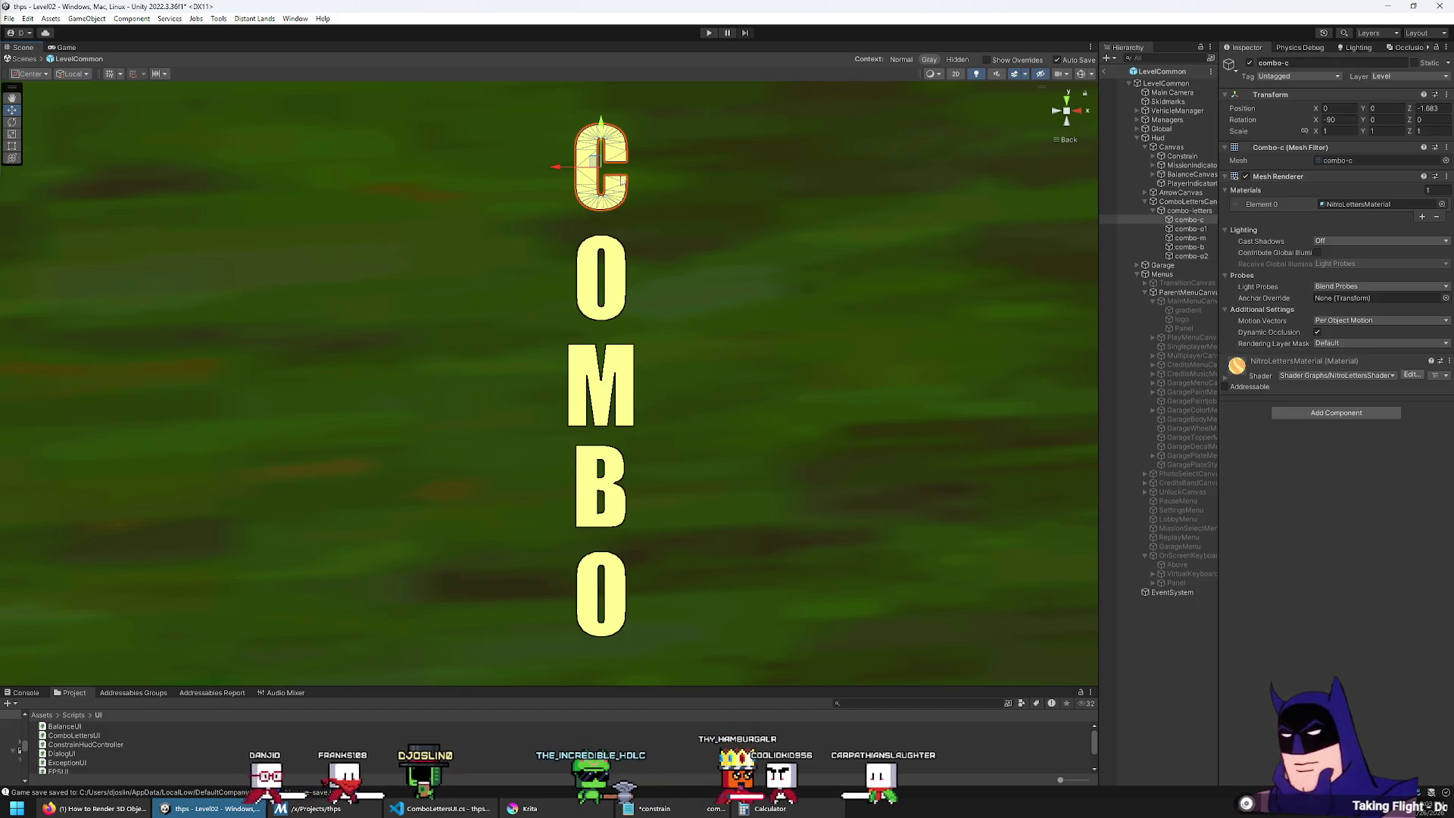
pyautogui.click(750, 513)
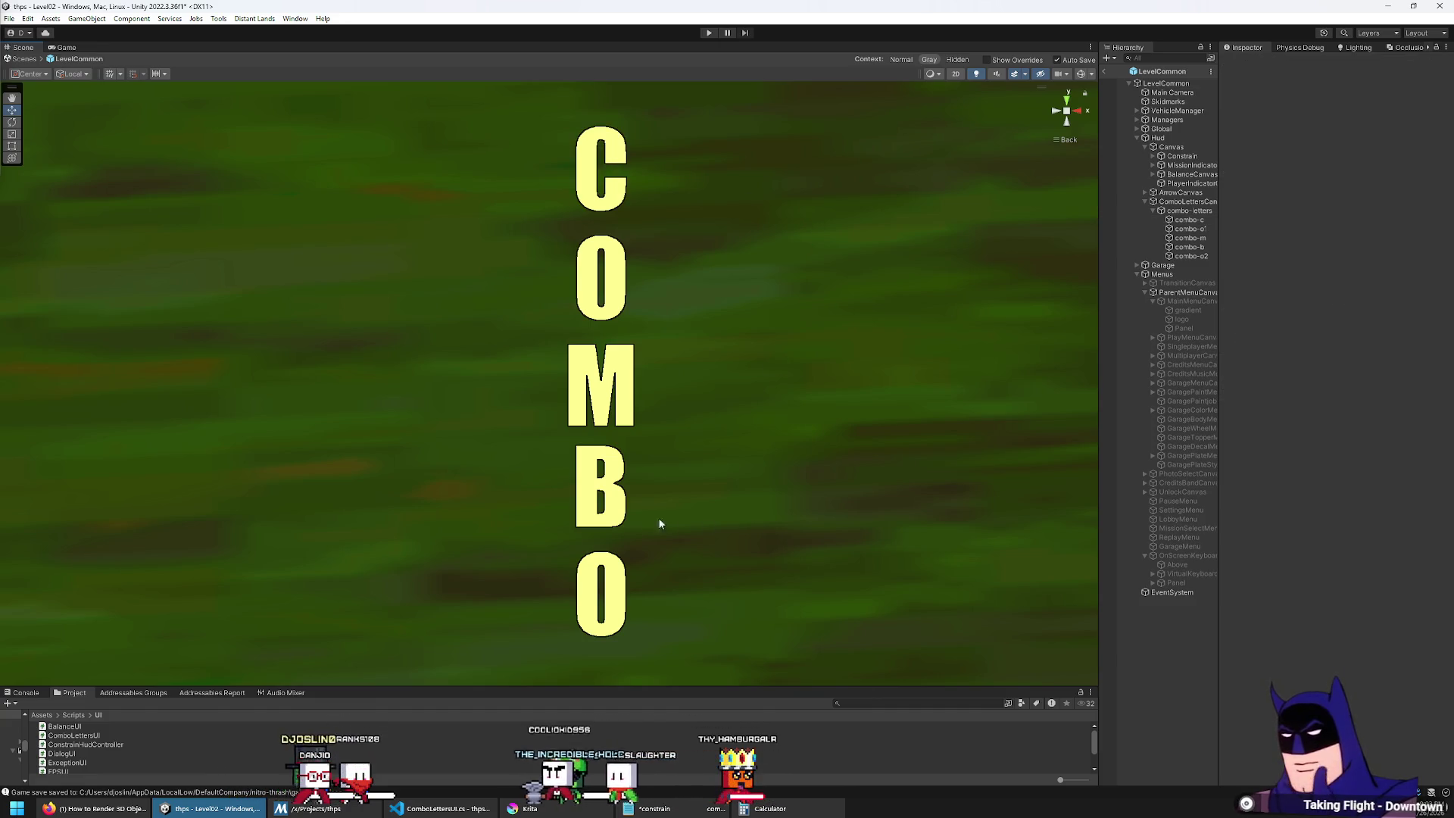
pyautogui.click(600, 498)
pyautogui.moveTo(603, 502); pyautogui.dragTo(602, 511)
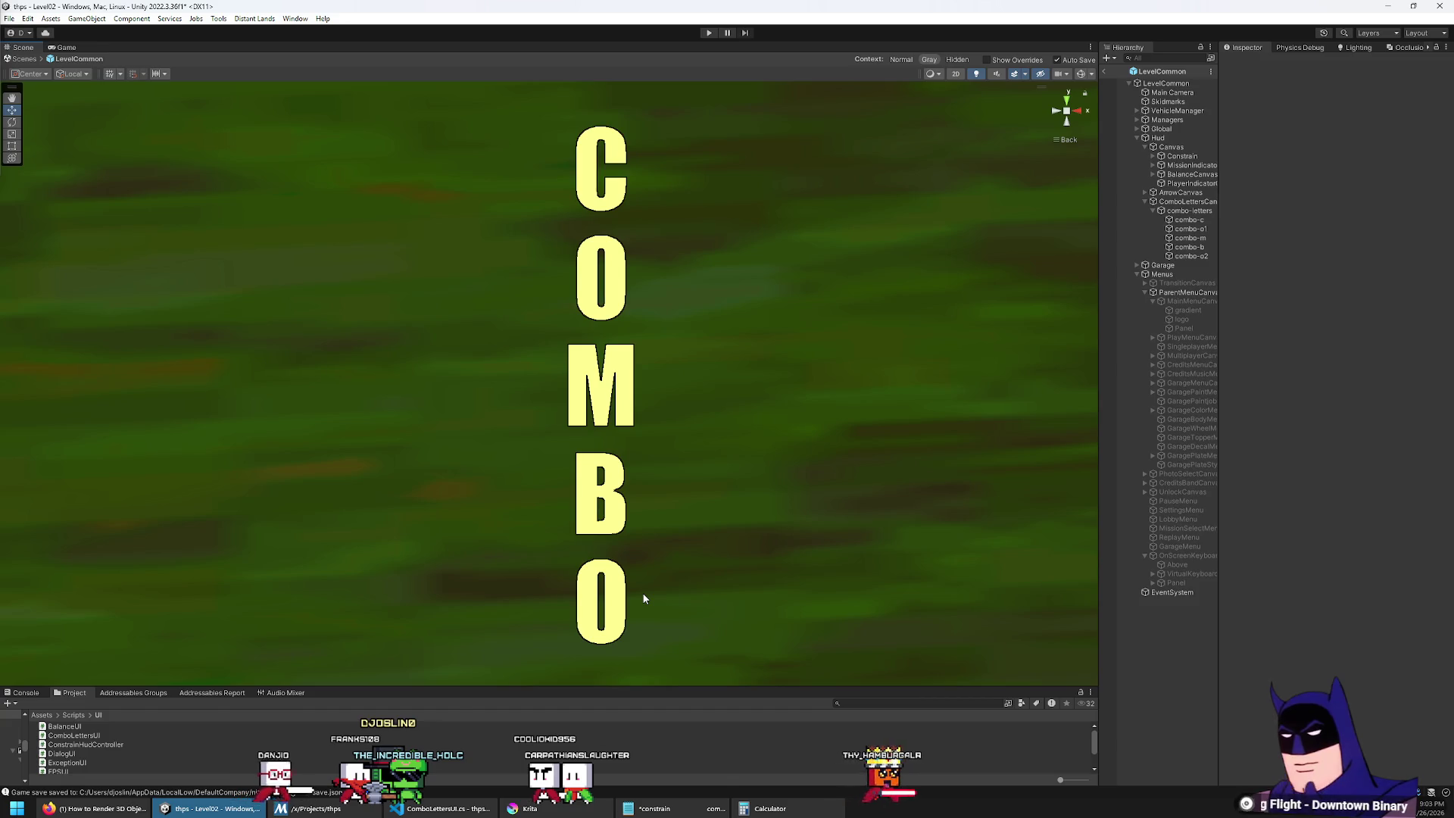
pyautogui.click(608, 136)
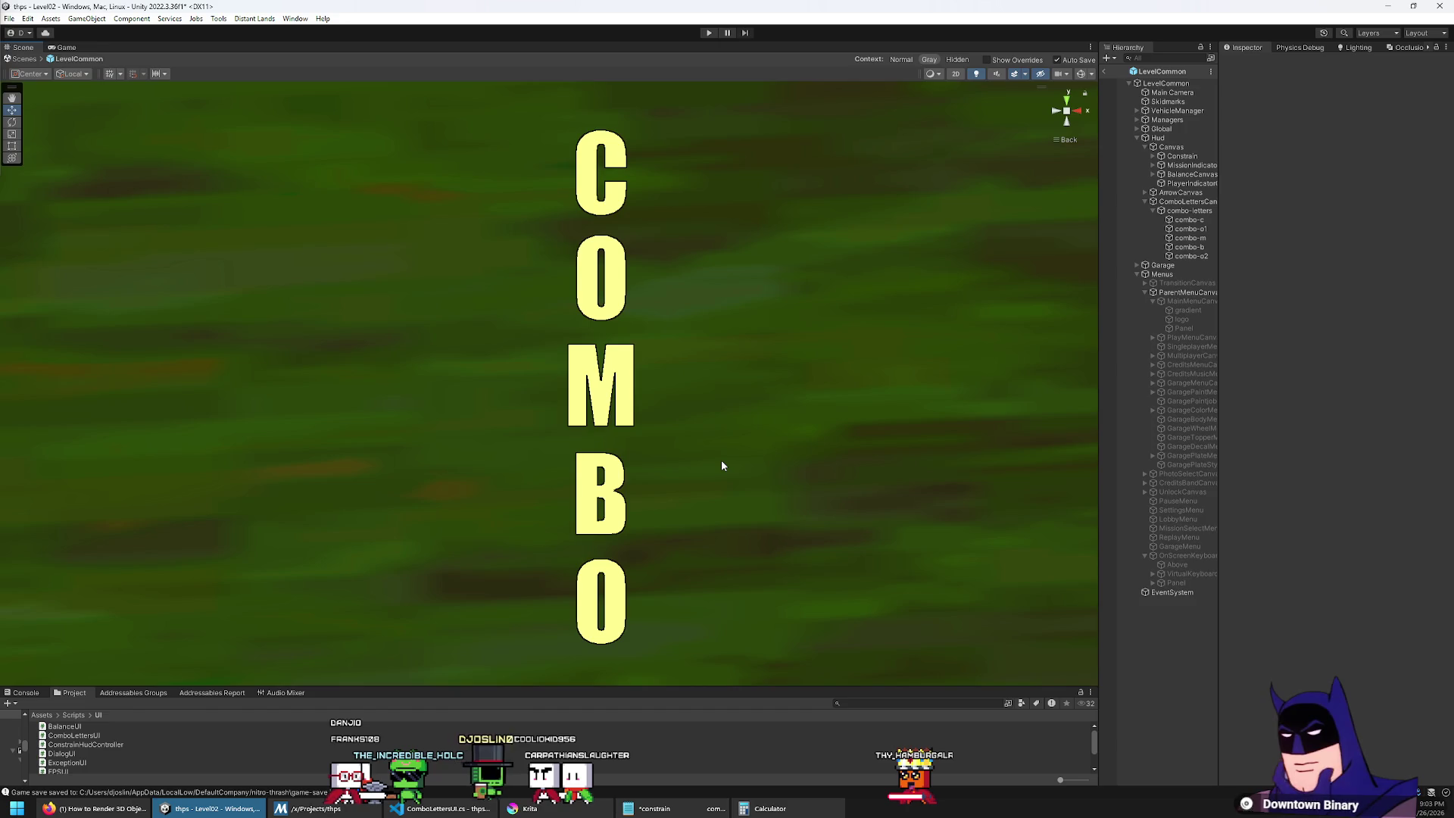
pyautogui.click(71, 45)
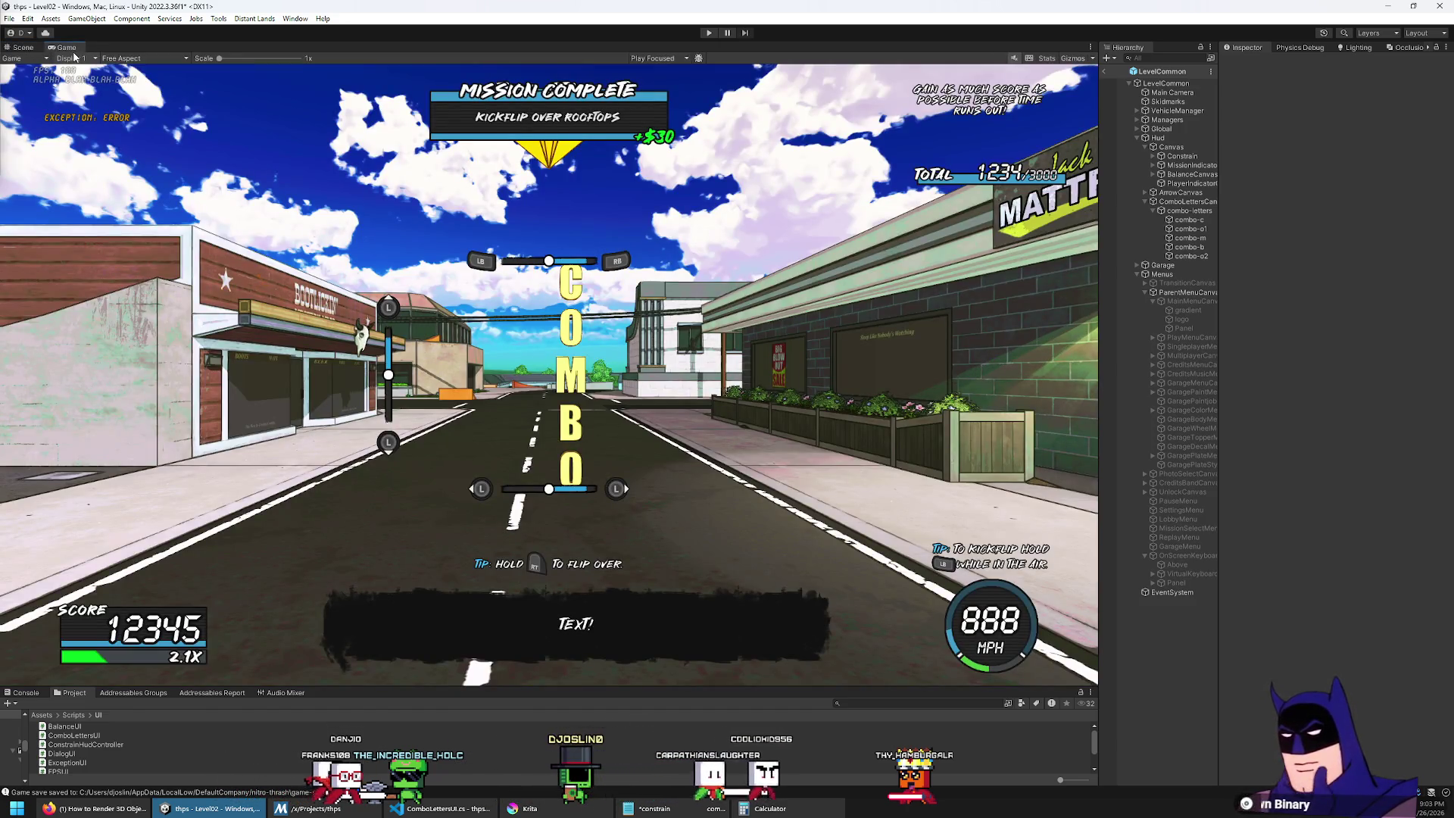
# Step: Set combo-letters' Position X, trying 200 and 400 before settling on 420
pyautogui.click(1207, 210)
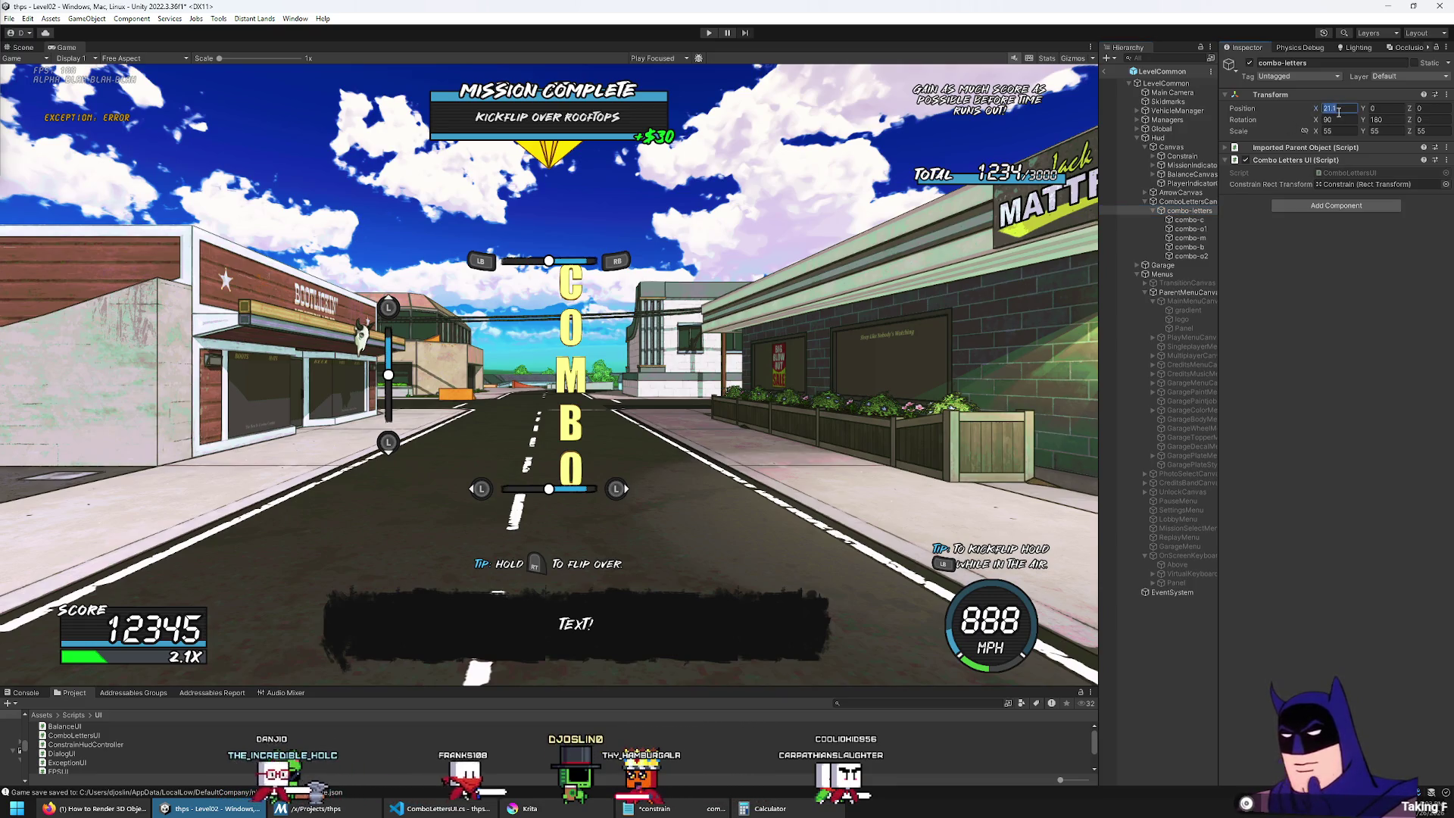
pyautogui.write('40')
pyautogui.press('BackSpace')
pyautogui.press('BackSpace')
pyautogui.write('200')
pyautogui.press('BackSpace')
pyautogui.press('BackSpace')
pyautogui.press('BackSpace')
pyautogui.write('400')
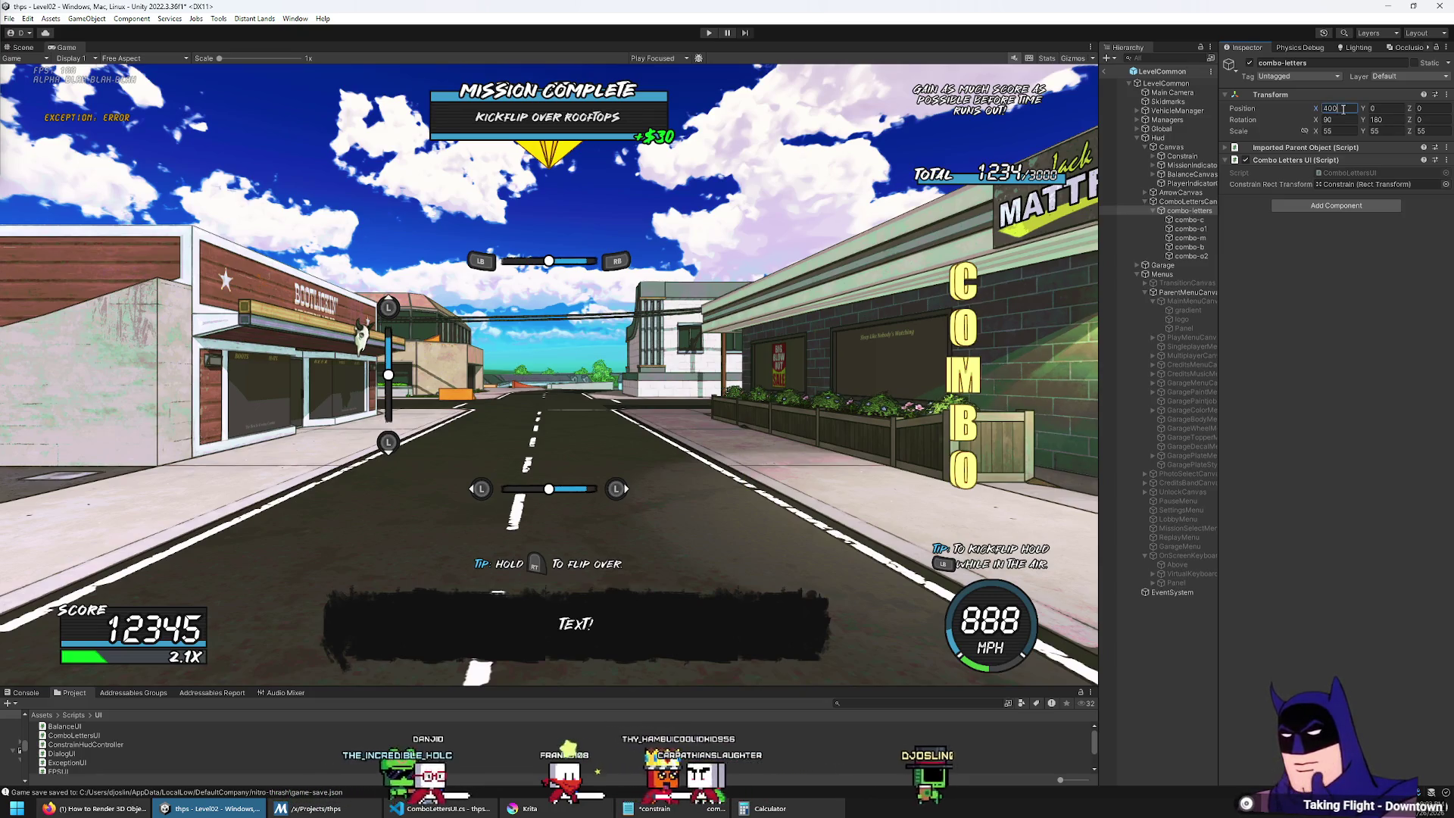
pyautogui.press('BackSpace')
pyautogui.press('BackSpace')
pyautogui.write('20')
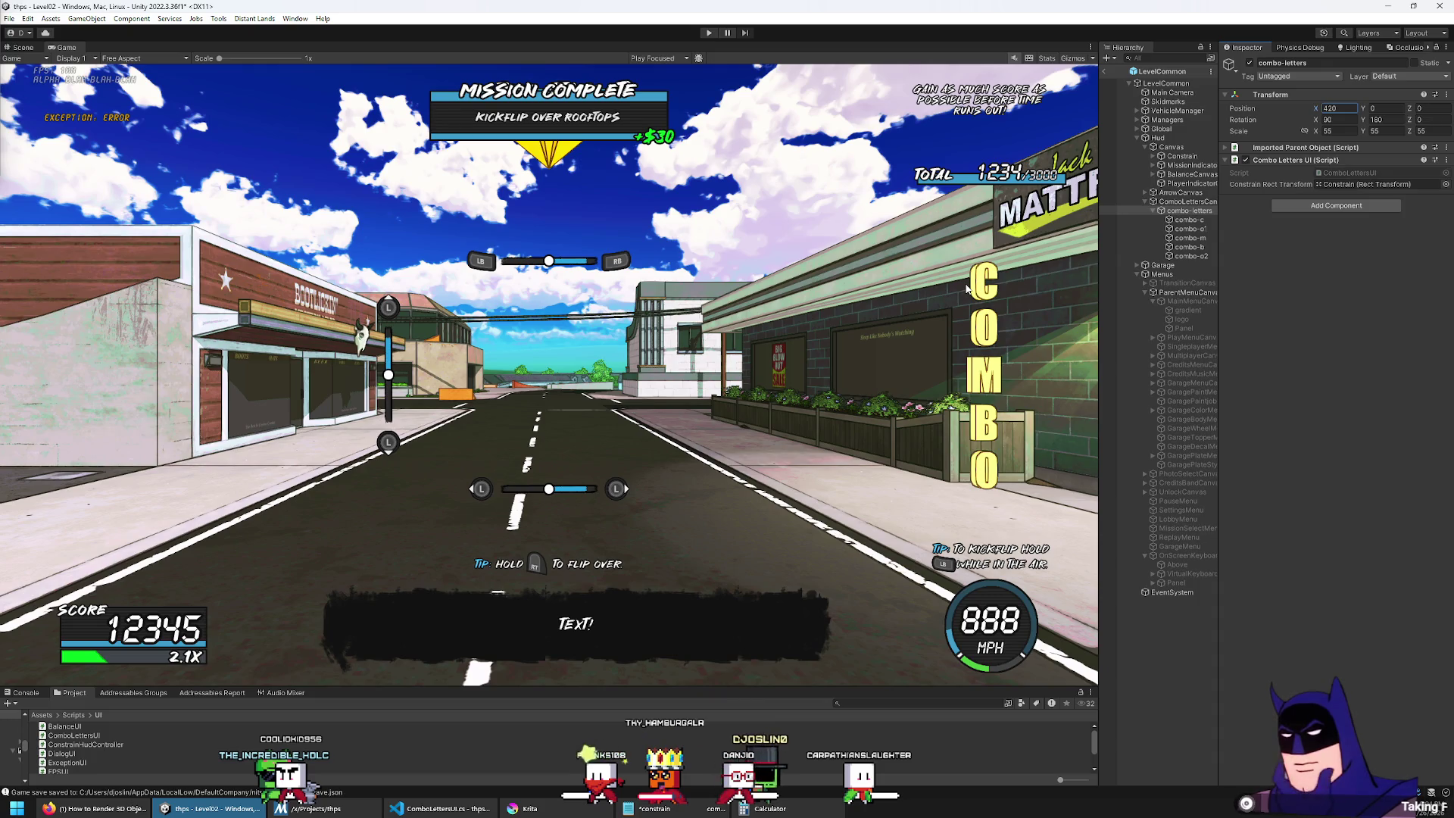
pyautogui.click(1188, 220)
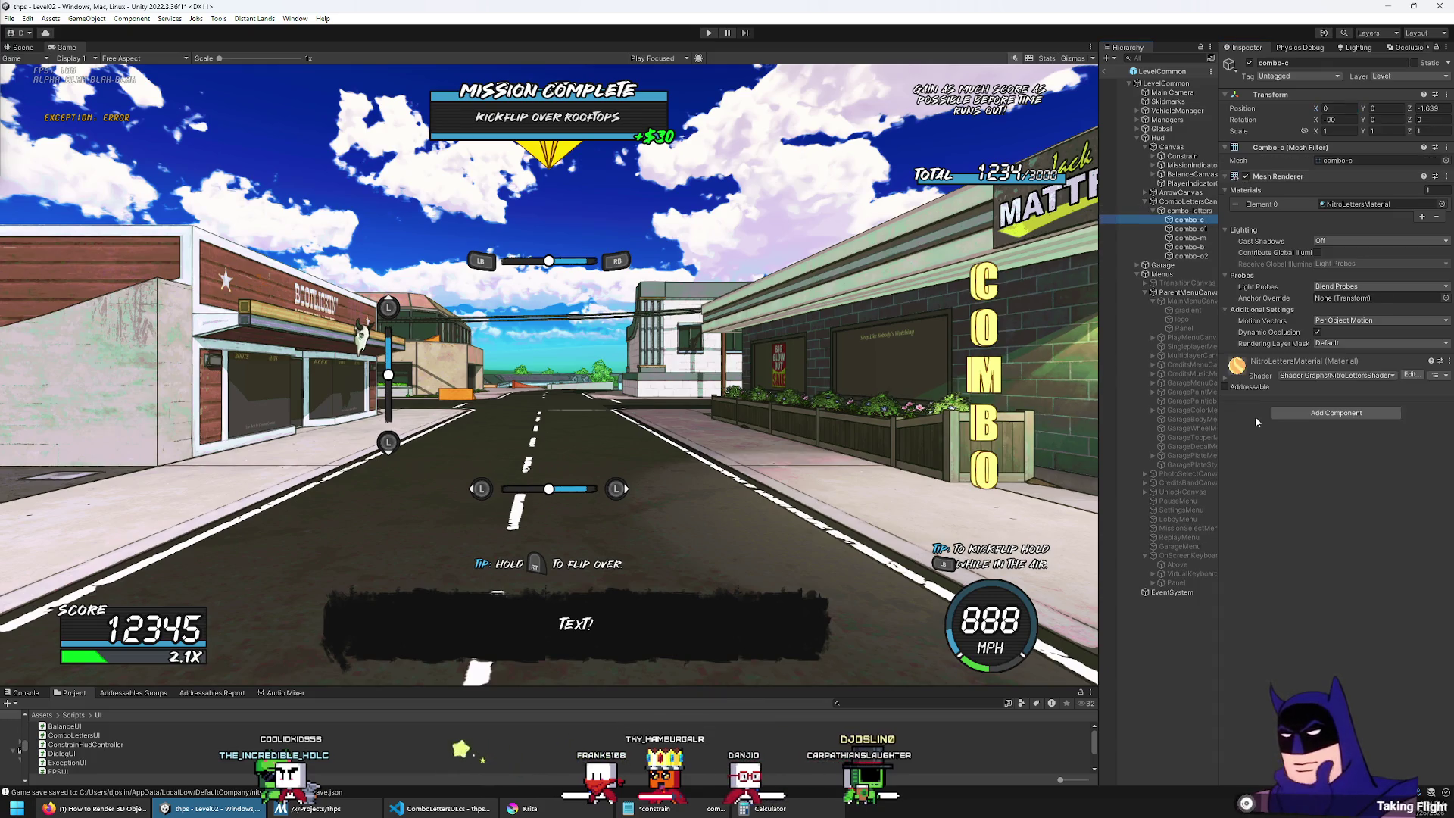
# Step: Expand combo-c's NitroLettersMaterial, inspect its BaseColor in the picker, and enlarge the Project panel
pyautogui.click(1287, 366)
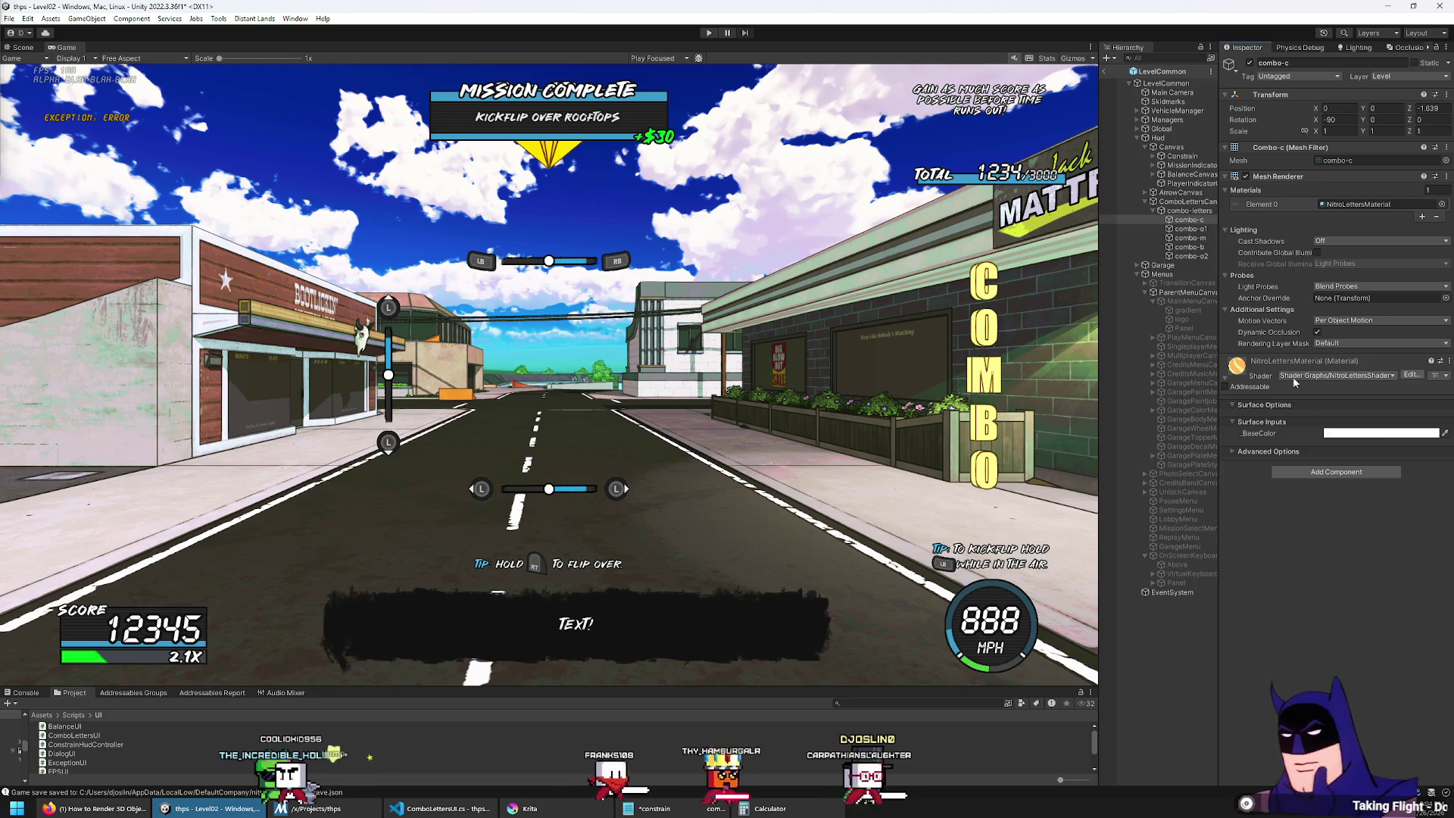
pyautogui.click(1377, 433)
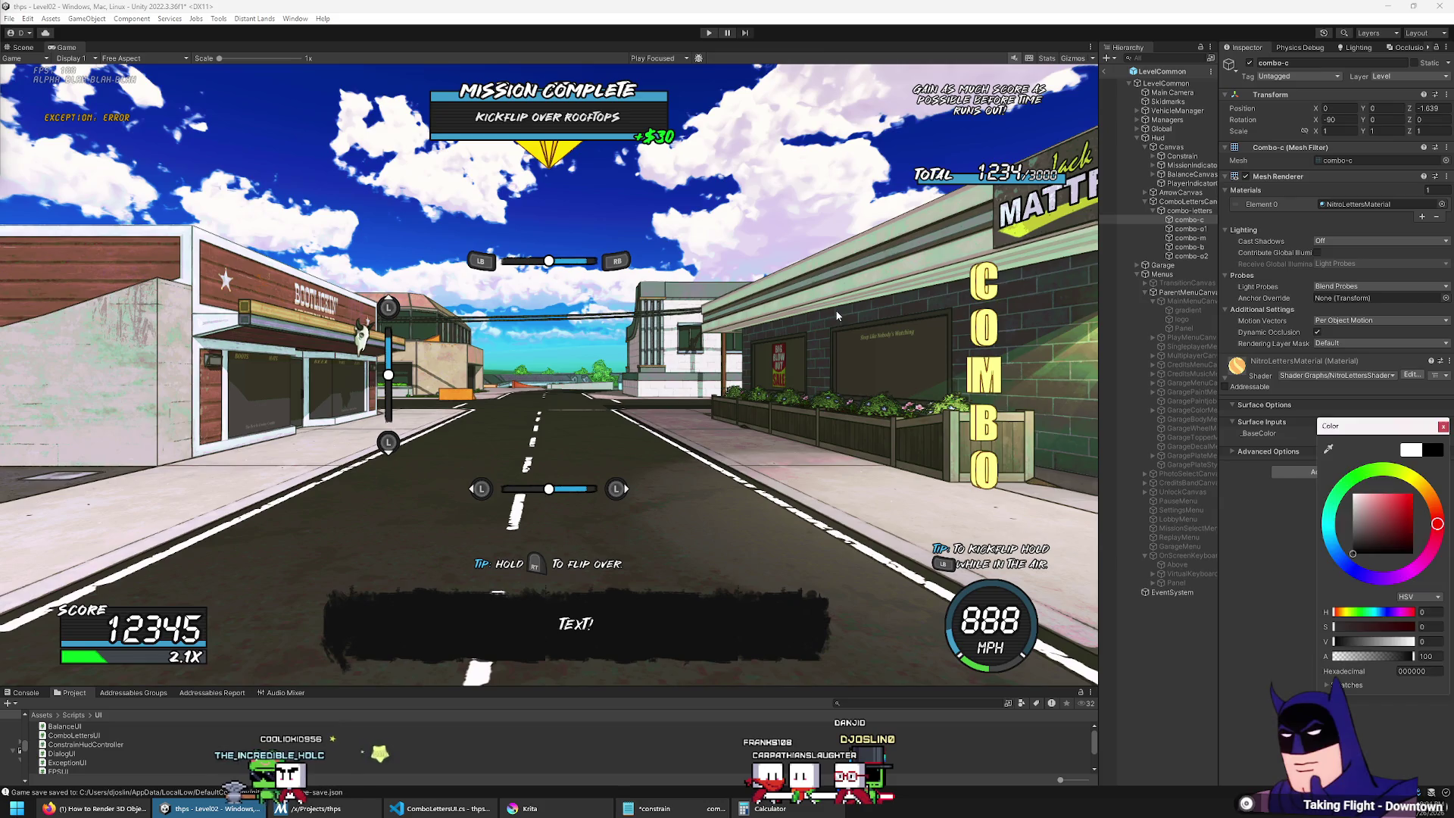
pyautogui.click(1031, 331)
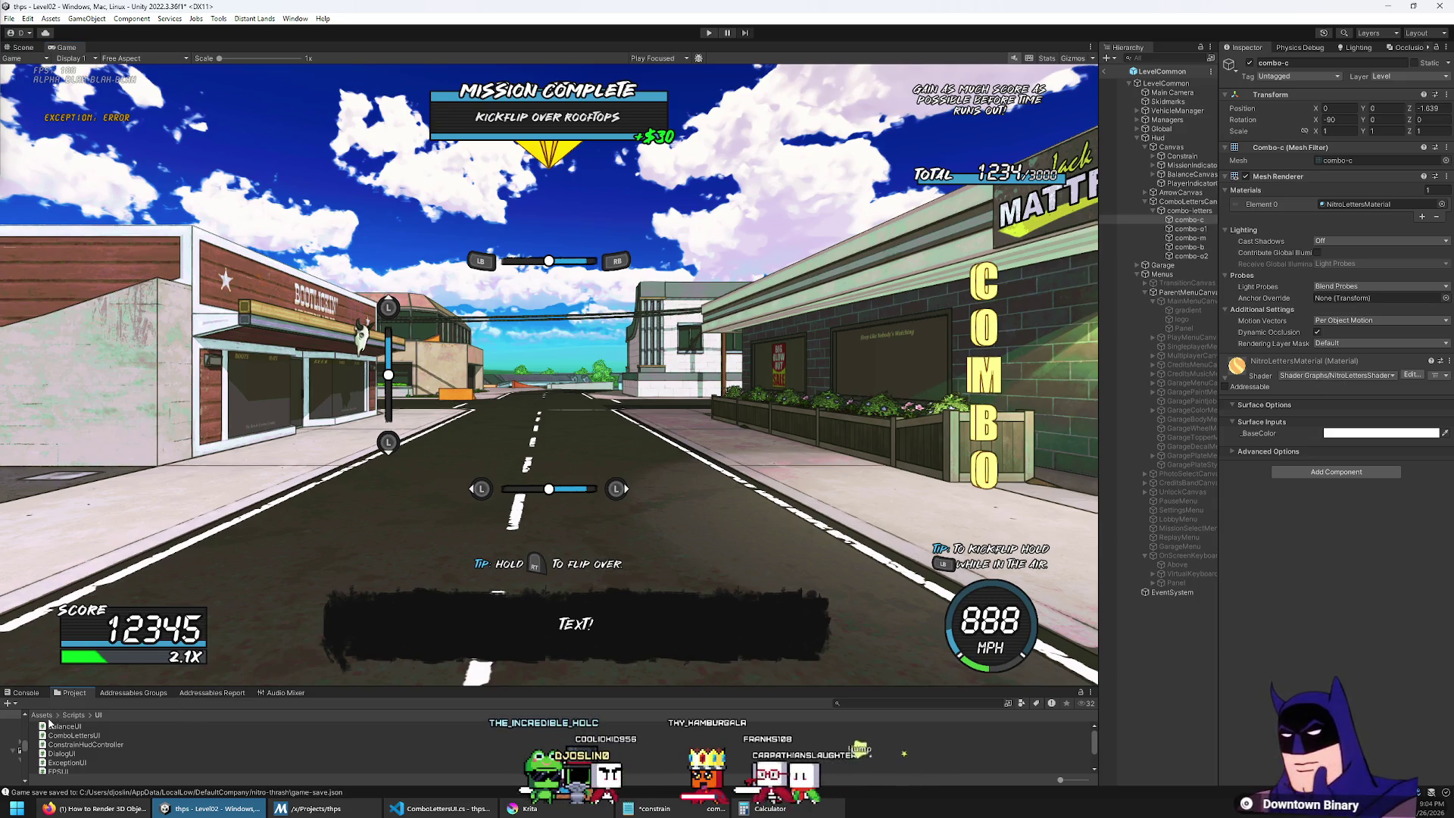
pyautogui.scroll(-3, 62, 726)
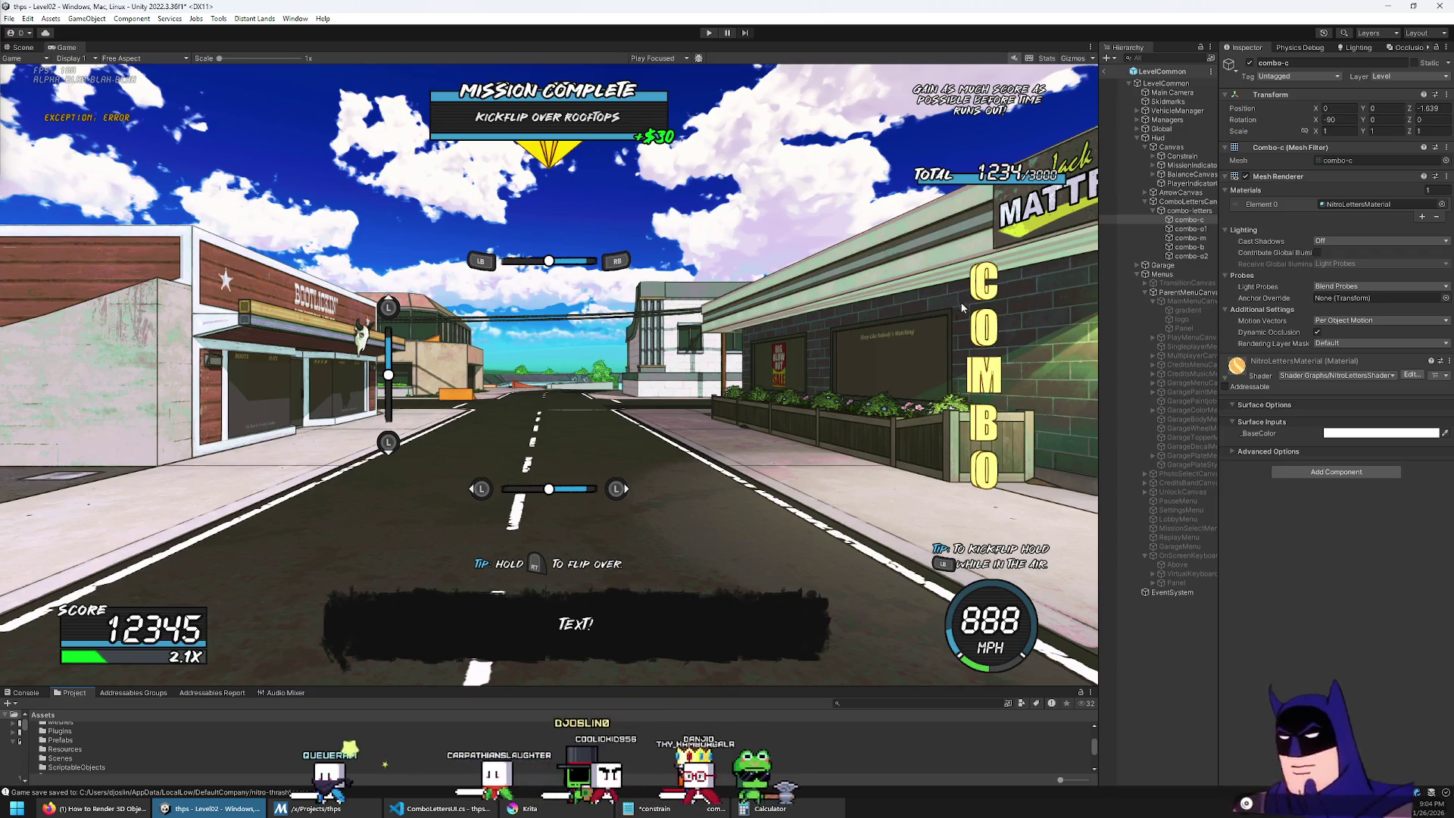
pyautogui.moveTo(176, 687); pyautogui.dragTo(176, 598)
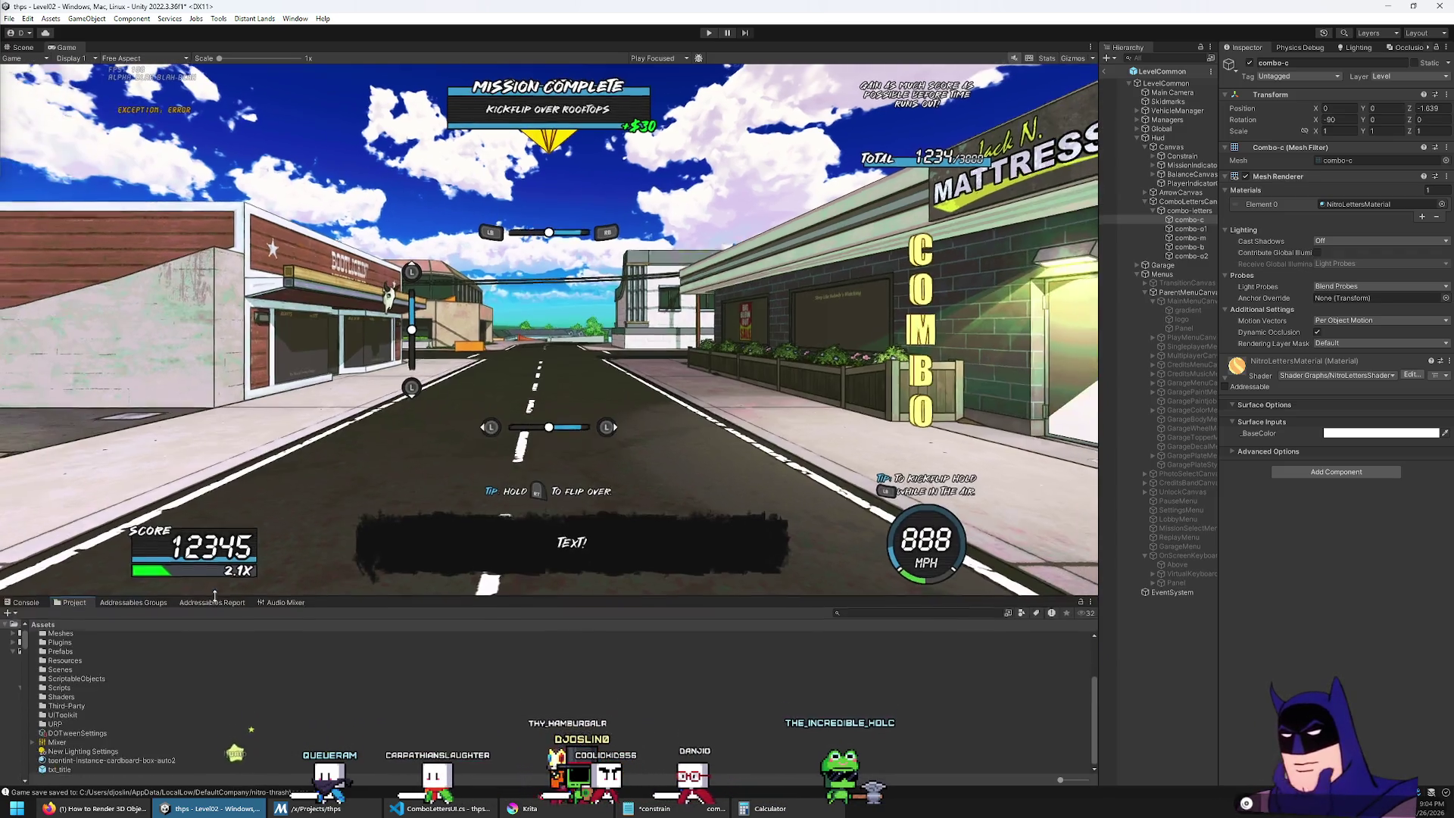
# Step: Open the NitroLettersShader graph from the Assets/Shaders folder
pyautogui.doubleClick(59, 696)
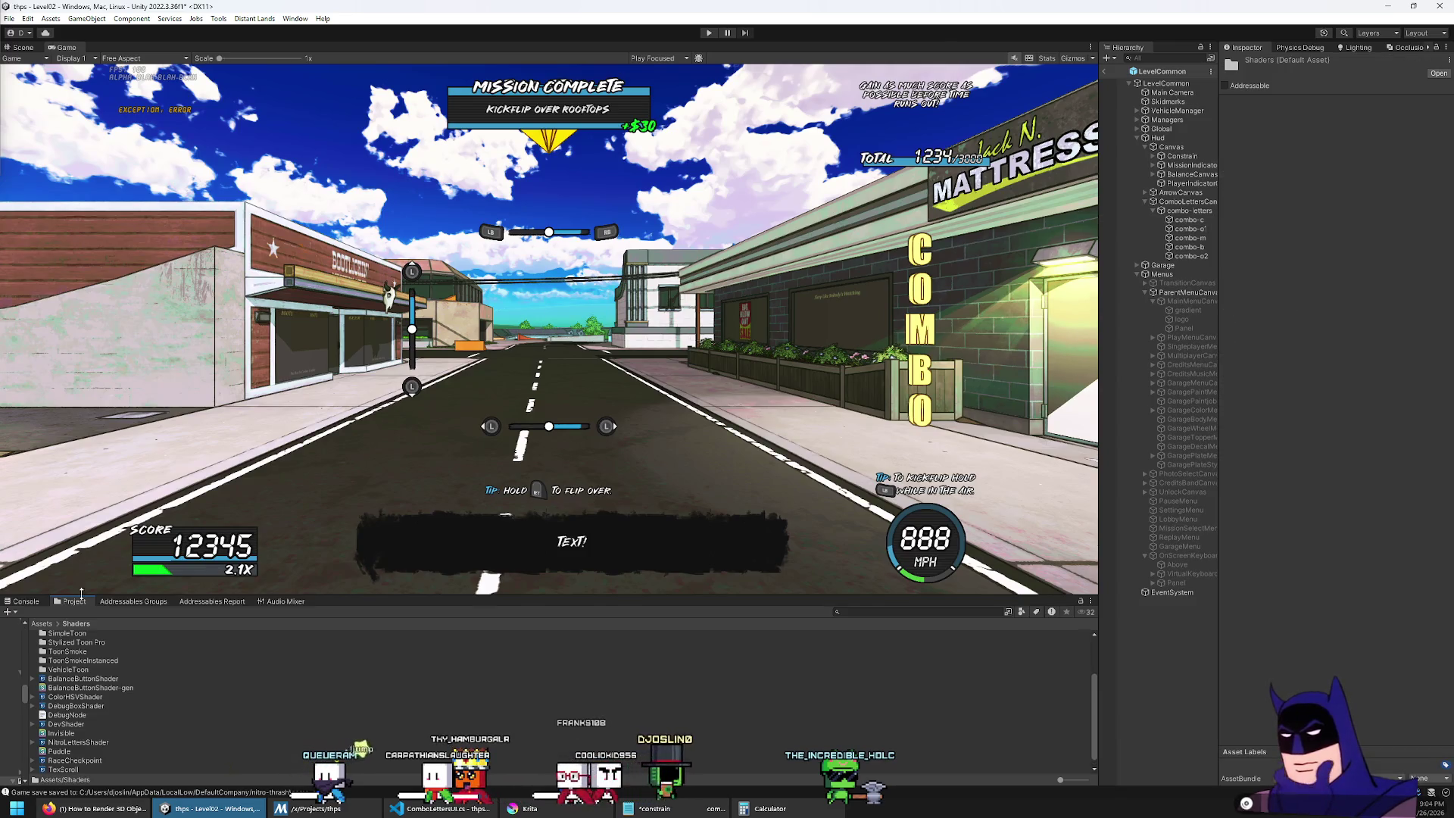
pyautogui.click(73, 743)
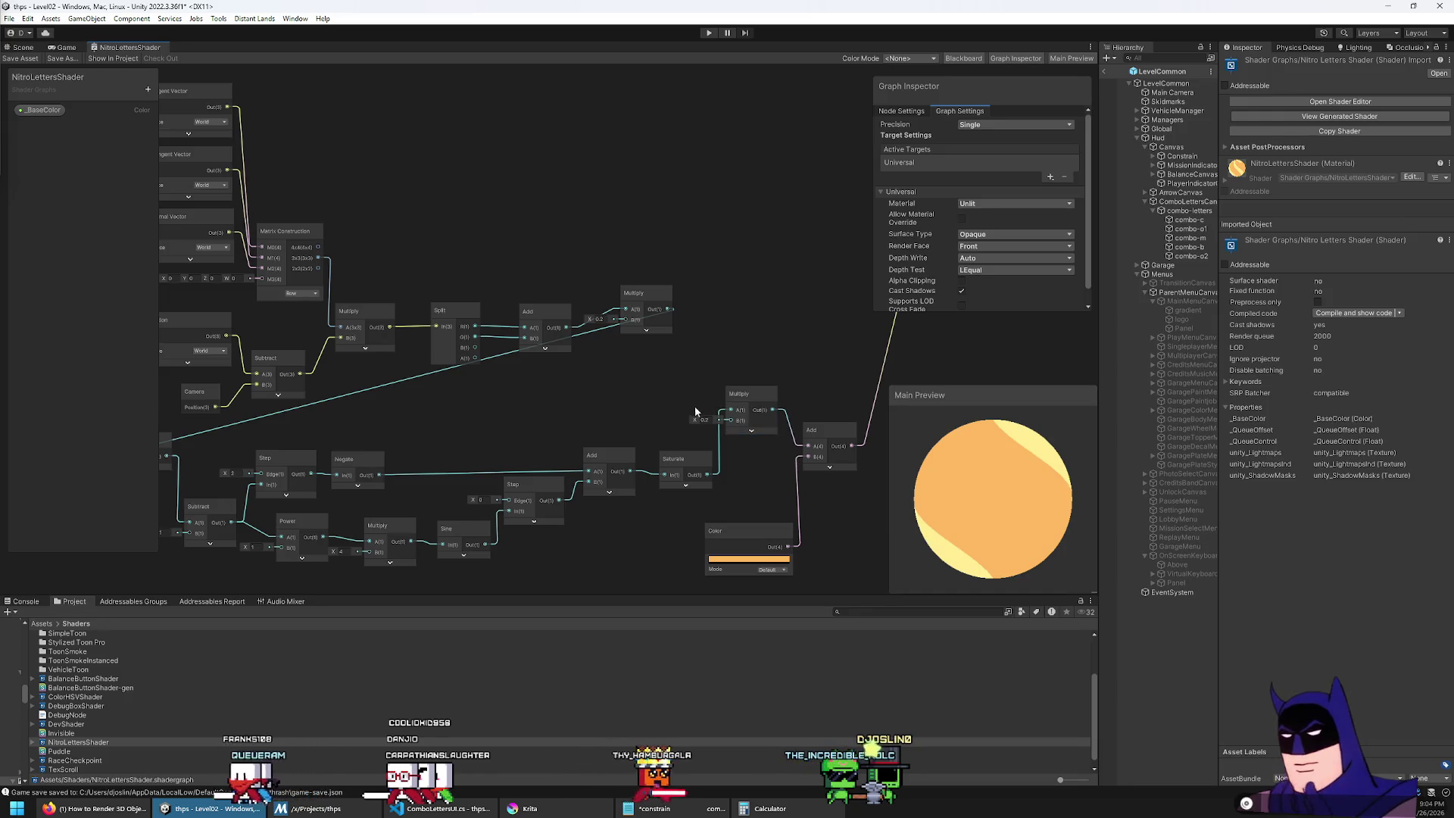
pyautogui.scroll(-3, 520, 359)
pyautogui.scroll(2, 501, 338)
pyautogui.scroll(-1, 239, 139)
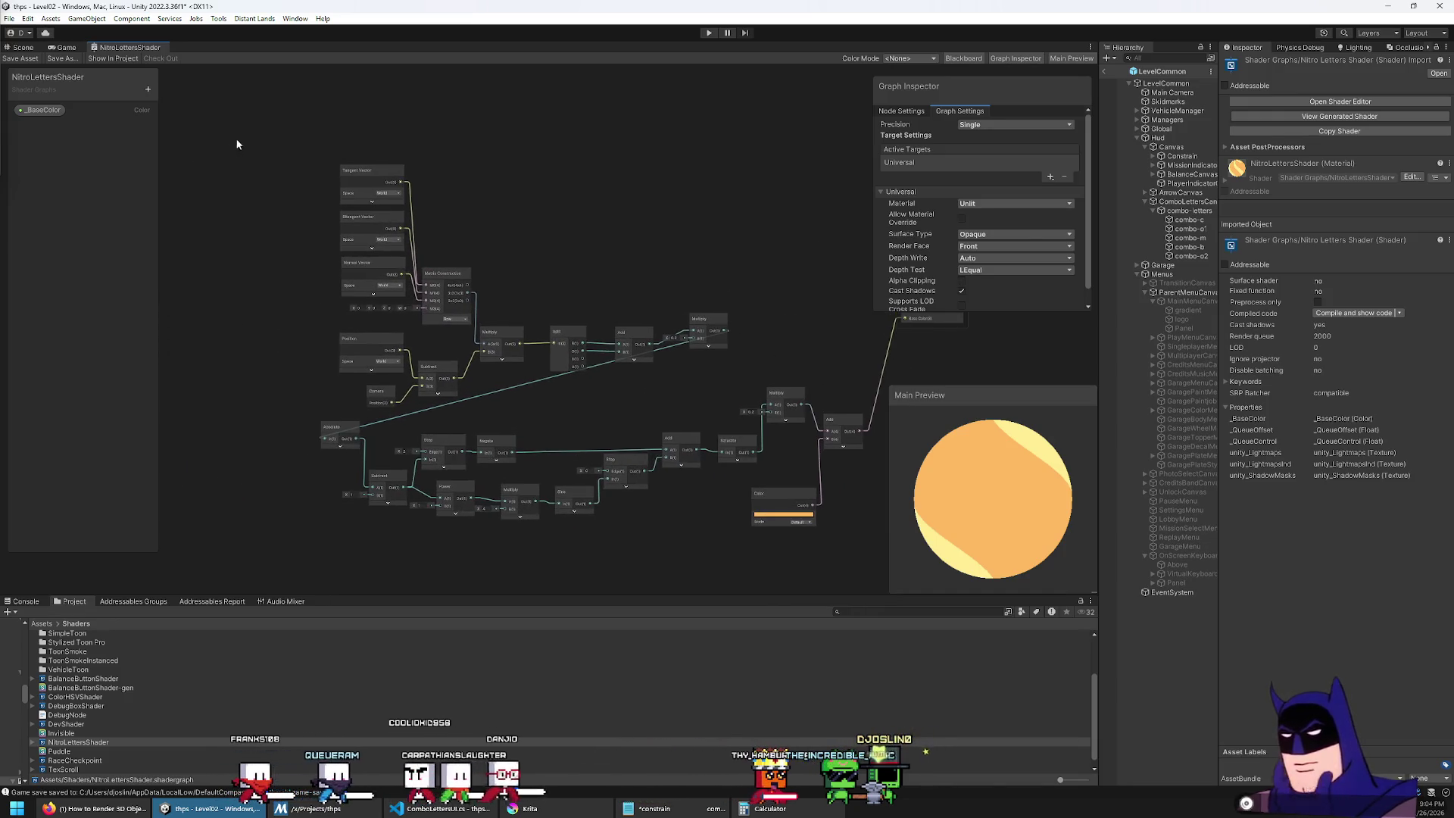
# Step: Drag the _BaseColor property from the Blackboard into the graph's working area
pyautogui.click(44, 113)
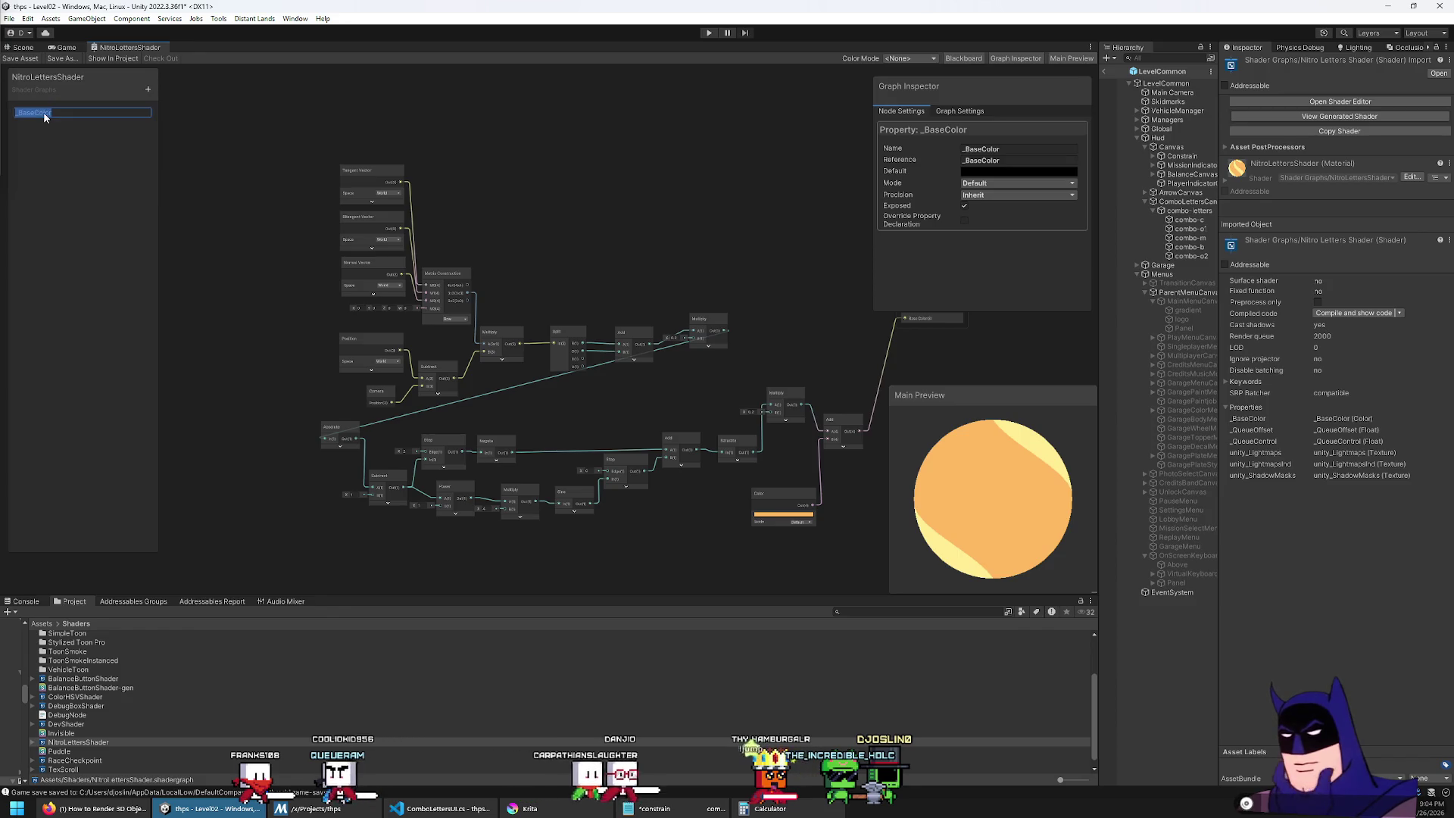
pyautogui.moveTo(43, 116); pyautogui.dragTo(719, 221)
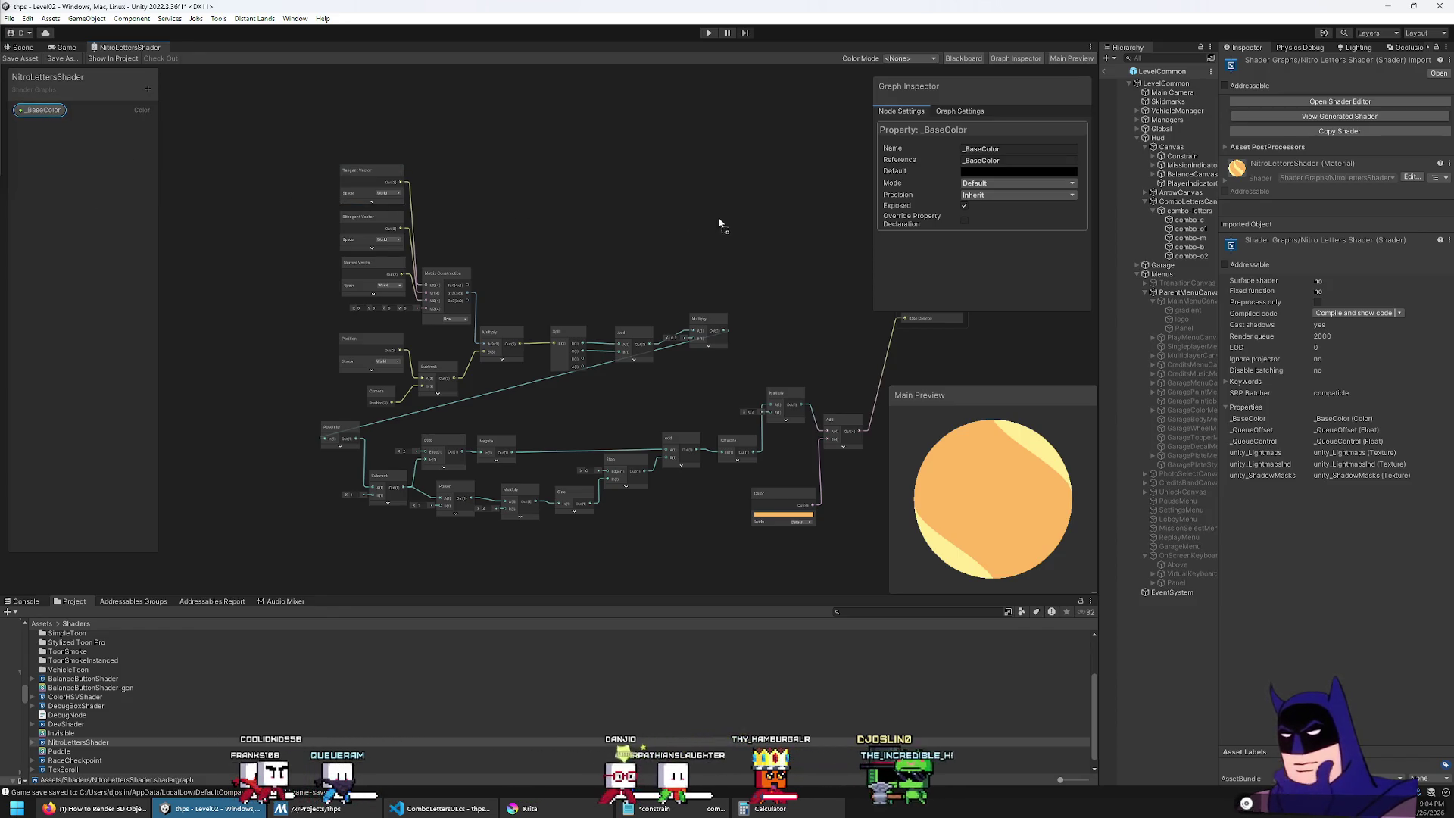
pyautogui.scroll(5, 575, 300)
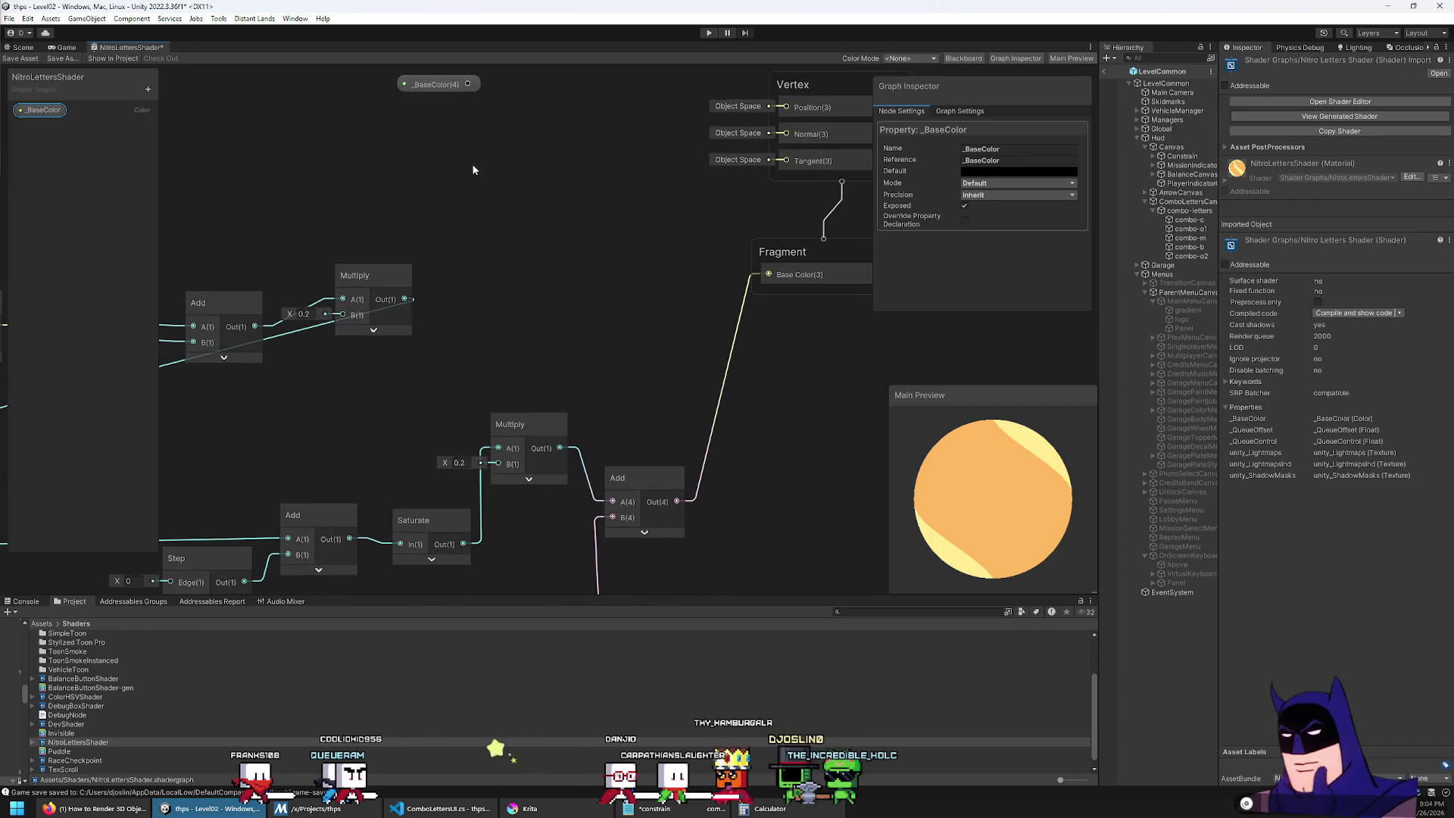
pyautogui.moveTo(439, 87)
pyautogui.mouseDown()
pyautogui.moveTo(561, 293)
pyautogui.moveTo(585, 231)
pyautogui.mouseUp()
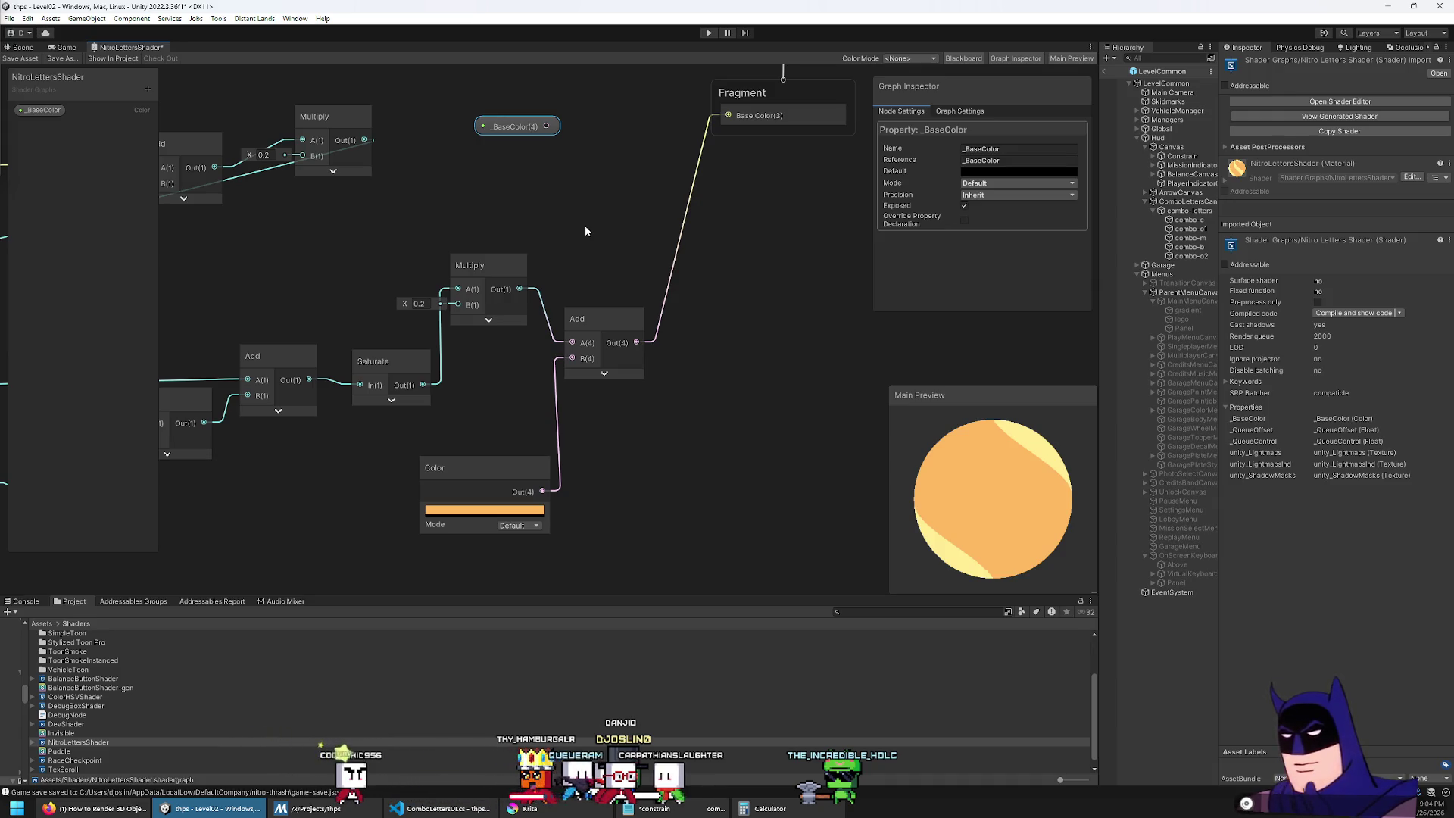
# Step: Add a Multiply node taking Color and _BaseColor, feeding its result into the Add node
pyautogui.rightClick(583, 225)
pyautogui.click(605, 233)
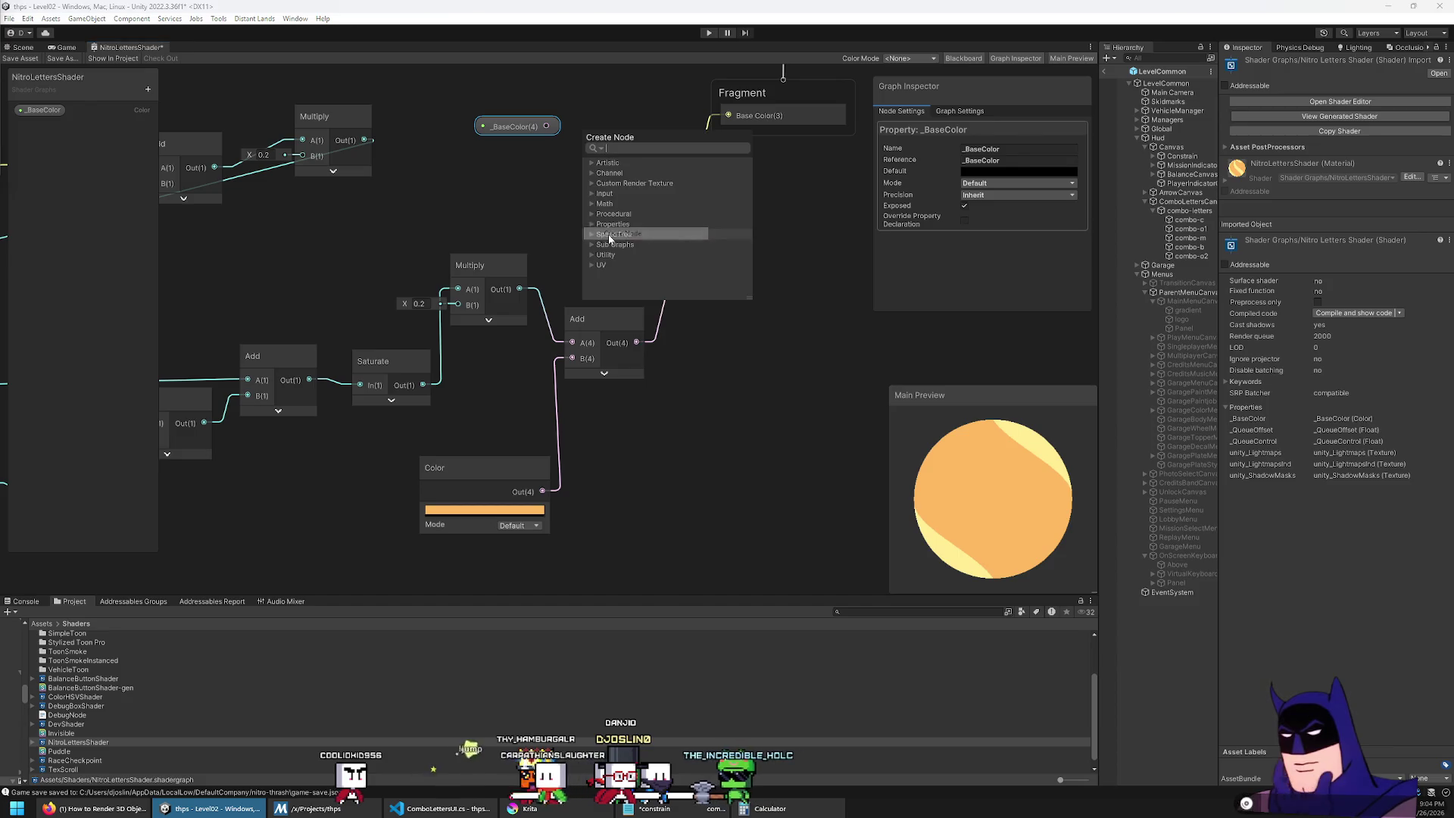
pyautogui.write('multiply')
pyautogui.press('Return')
pyautogui.moveTo(609, 239); pyautogui.dragTo(657, 456)
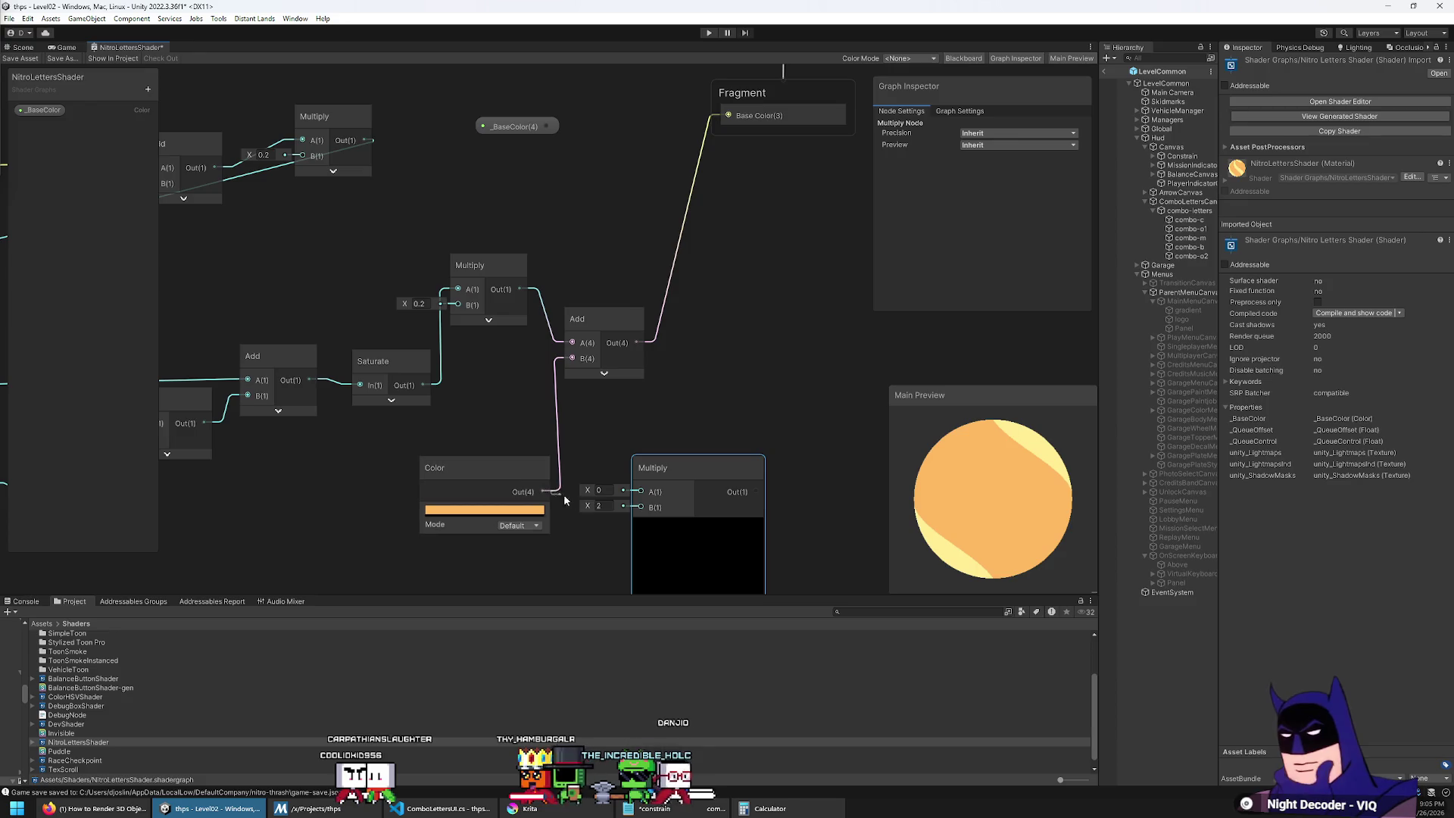
pyautogui.moveTo(636, 512); pyautogui.dragTo(641, 507)
pyautogui.moveTo(546, 126)
pyautogui.mouseDown()
pyautogui.moveTo(639, 408)
pyautogui.moveTo(641, 492)
pyautogui.mouseUp()
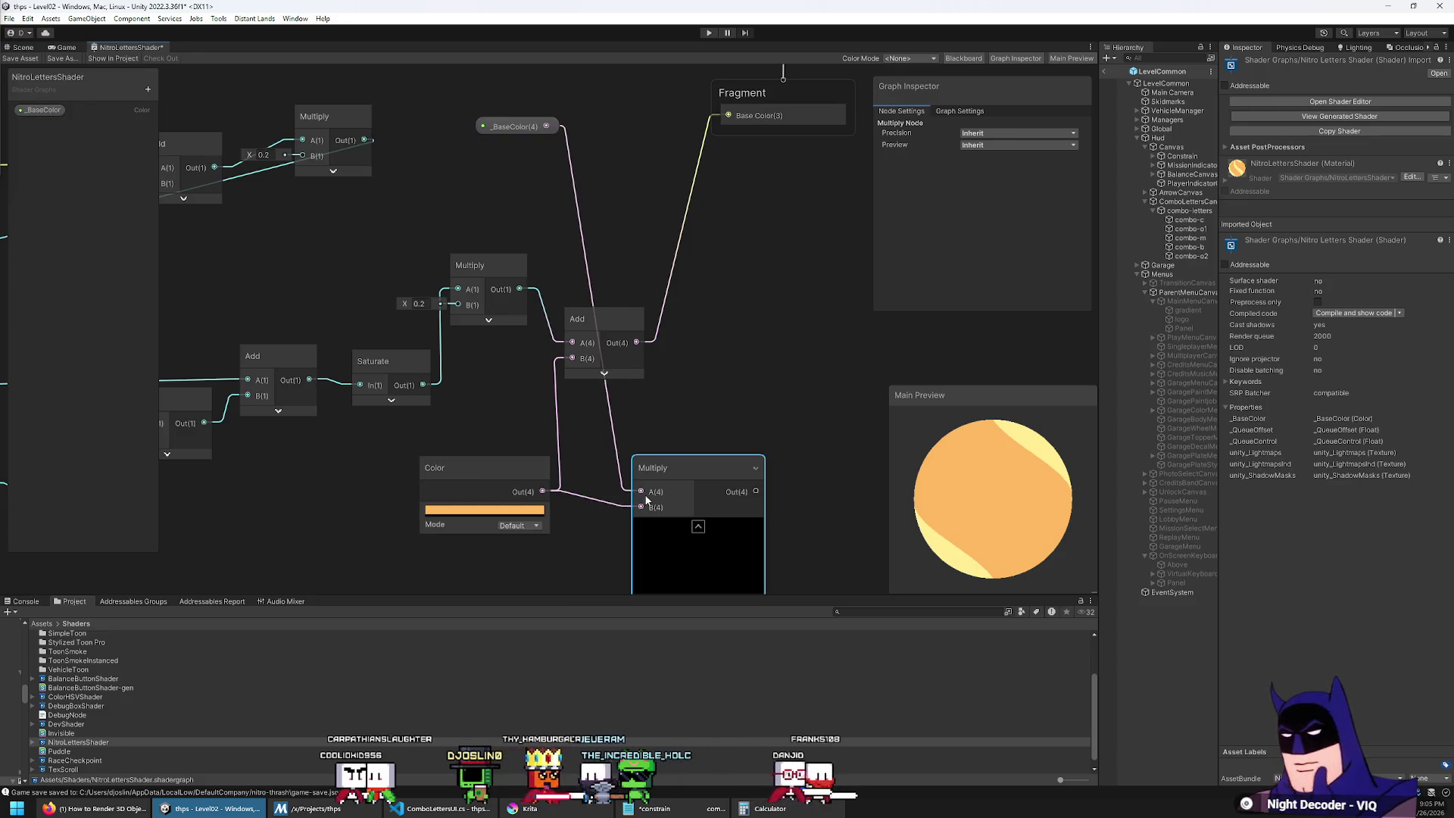
pyautogui.moveTo(756, 491); pyautogui.dragTo(572, 358)
# Step: Set the _BaseColor property's default colour to white
pyautogui.moveTo(506, 130)
pyautogui.mouseDown()
pyautogui.moveTo(484, 340)
pyautogui.moveTo(500, 409)
pyautogui.mouseUp()
pyautogui.moveTo(485, 471); pyautogui.dragTo(460, 564)
pyautogui.click(513, 349)
pyautogui.click(1018, 172)
pyautogui.moveTo(1055, 262); pyautogui.dragTo(661, 58)
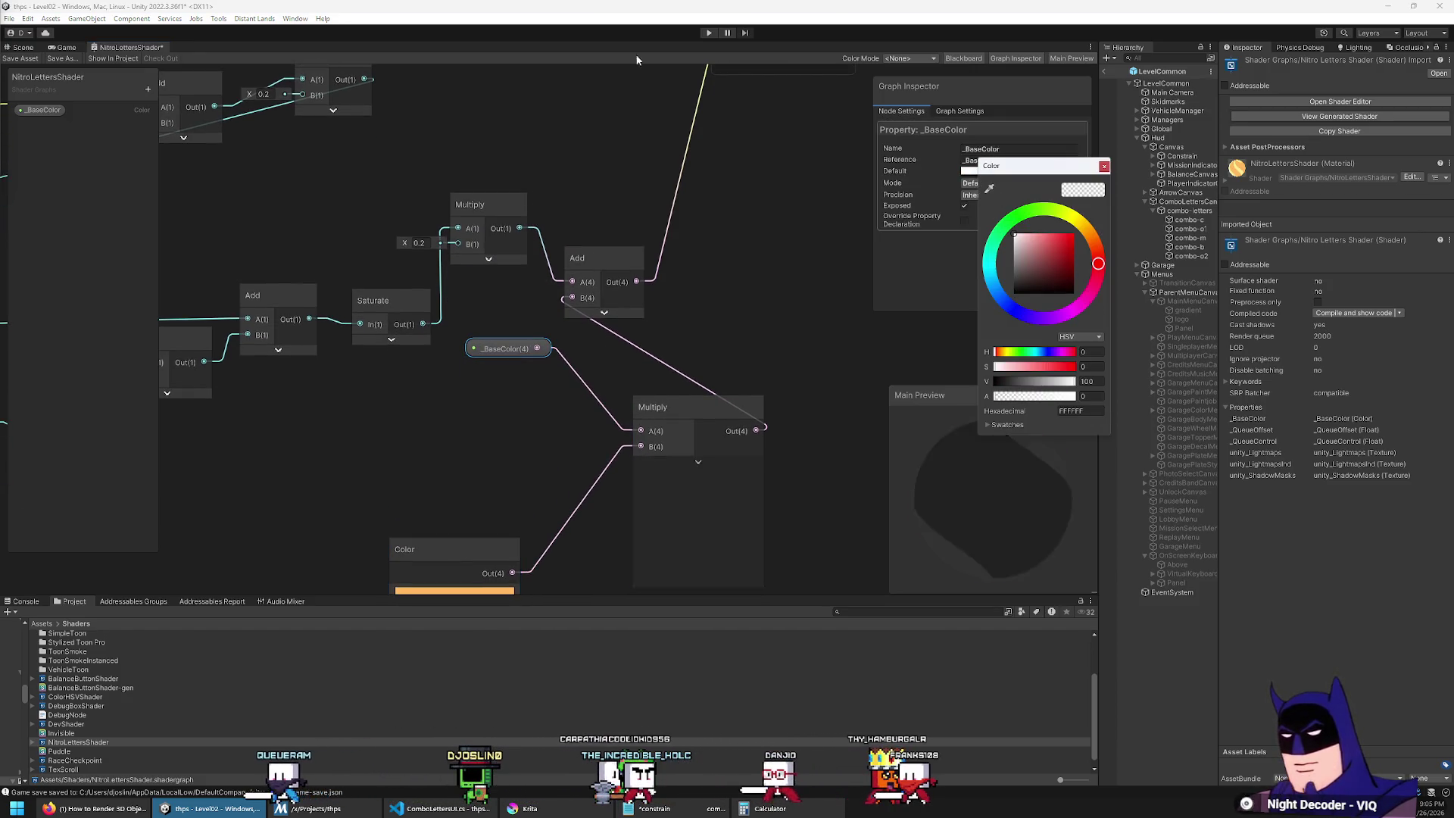
# Step: Arrange _BaseColor and Color beside Multiply's inputs and save the shader graph
pyautogui.moveTo(504, 355); pyautogui.dragTo(430, 448)
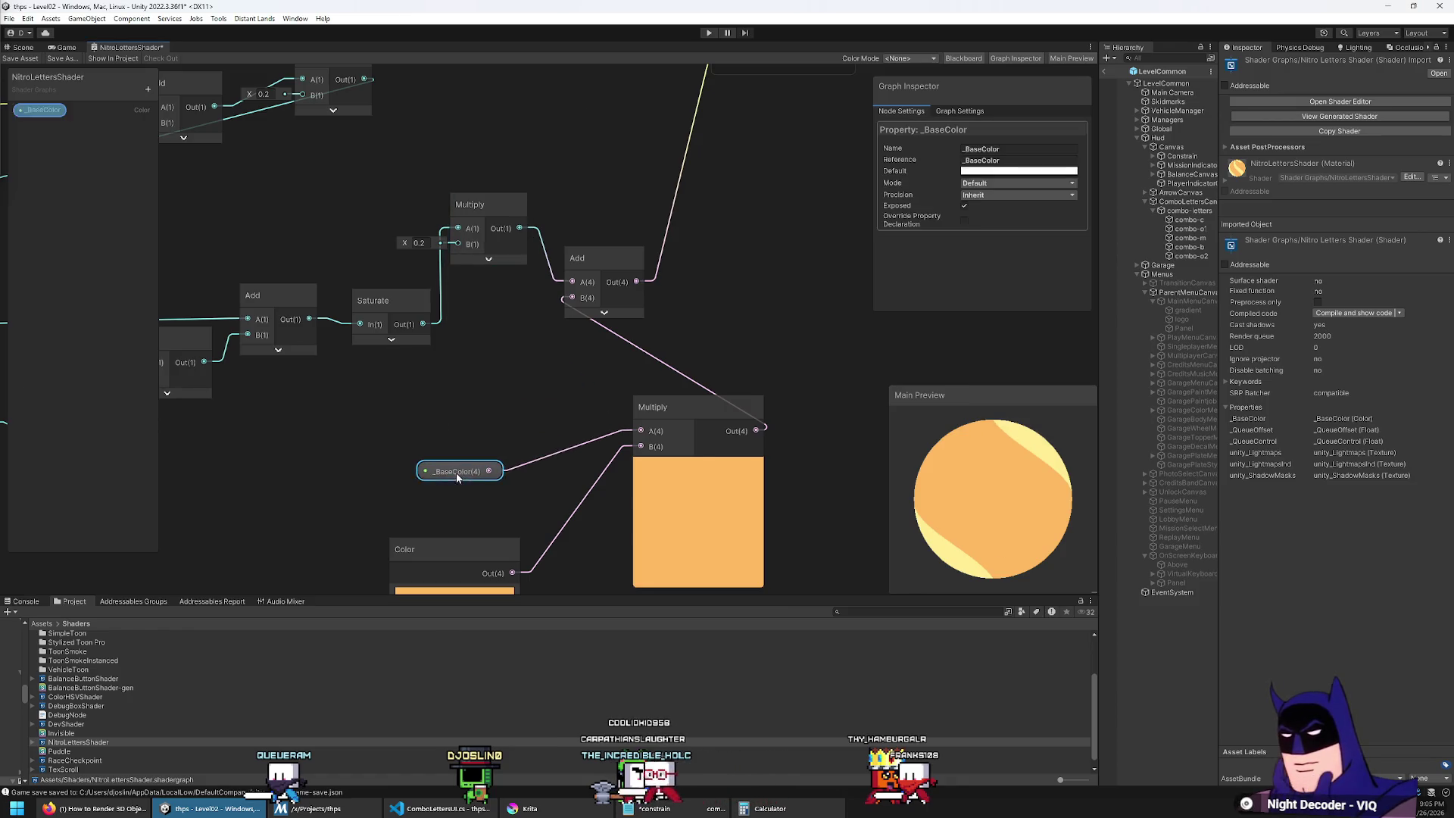
pyautogui.moveTo(705, 415)
pyautogui.mouseDown()
pyautogui.moveTo(490, 400)
pyautogui.moveTo(547, 406)
pyautogui.mouseUp()
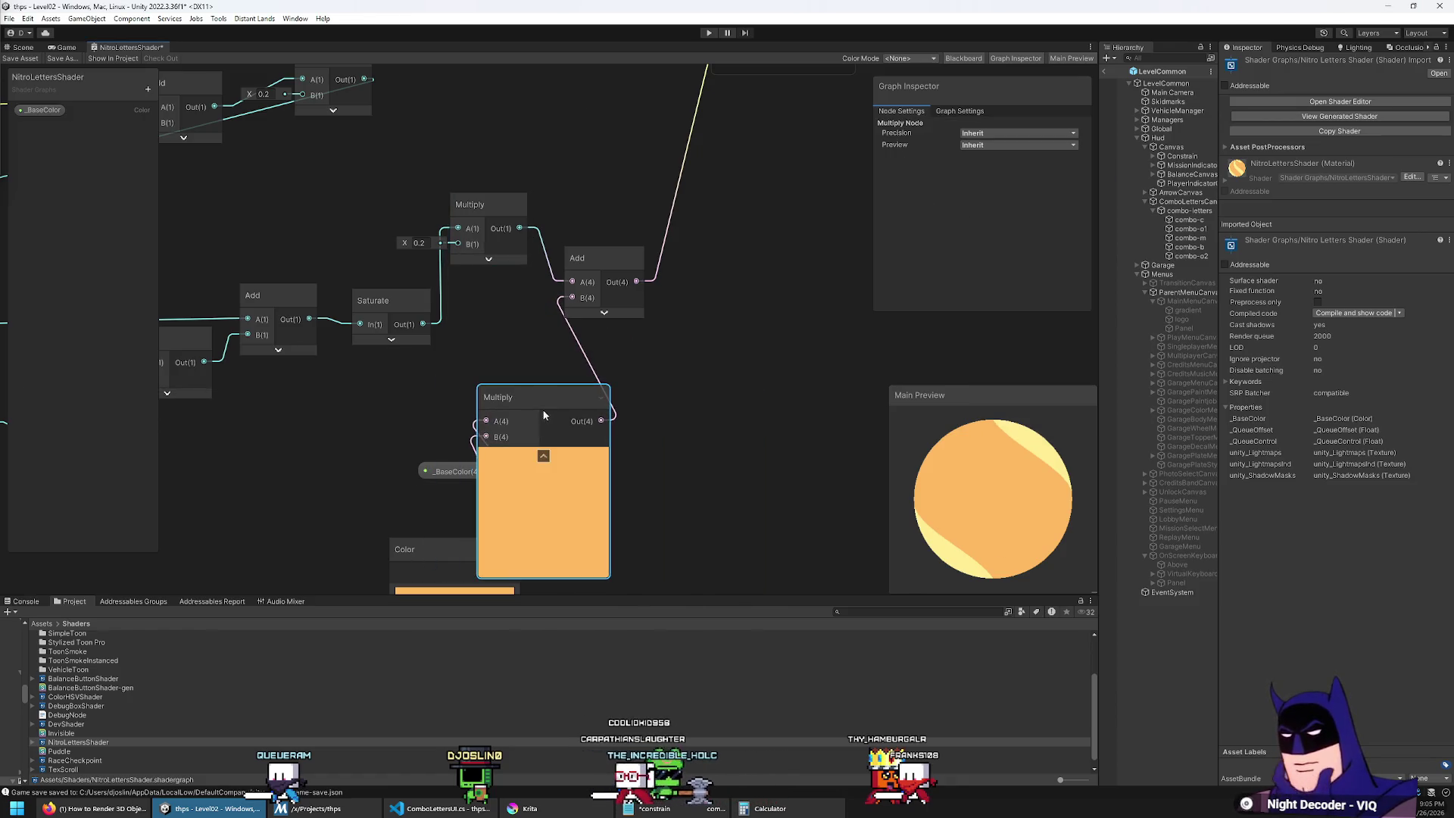
pyautogui.moveTo(465, 469); pyautogui.dragTo(297, 470)
pyautogui.moveTo(429, 559); pyautogui.dragTo(217, 469)
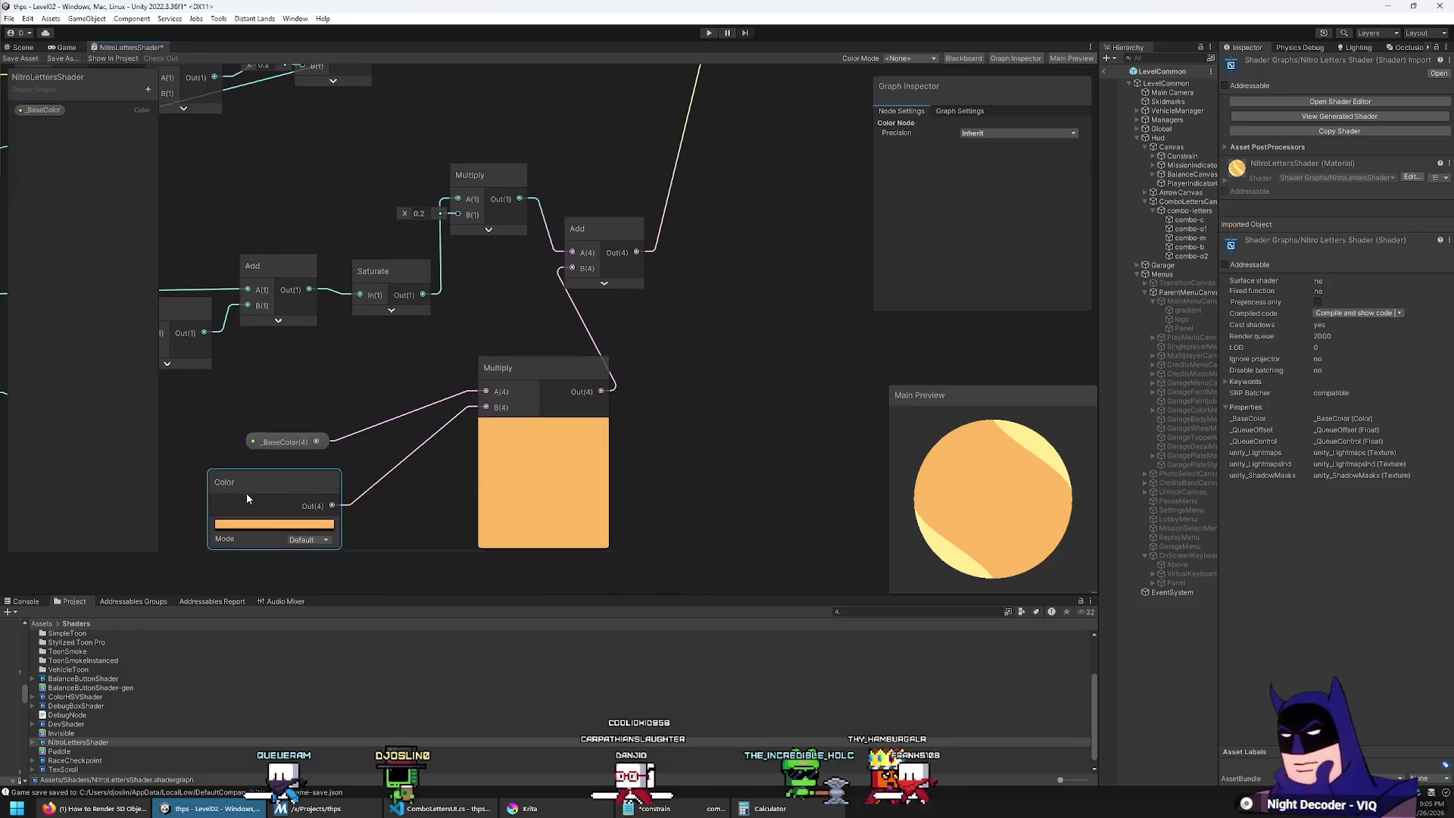
pyautogui.moveTo(535, 371)
pyautogui.mouseDown()
pyautogui.moveTo(412, 347)
pyautogui.moveTo(465, 365)
pyautogui.mouseUp()
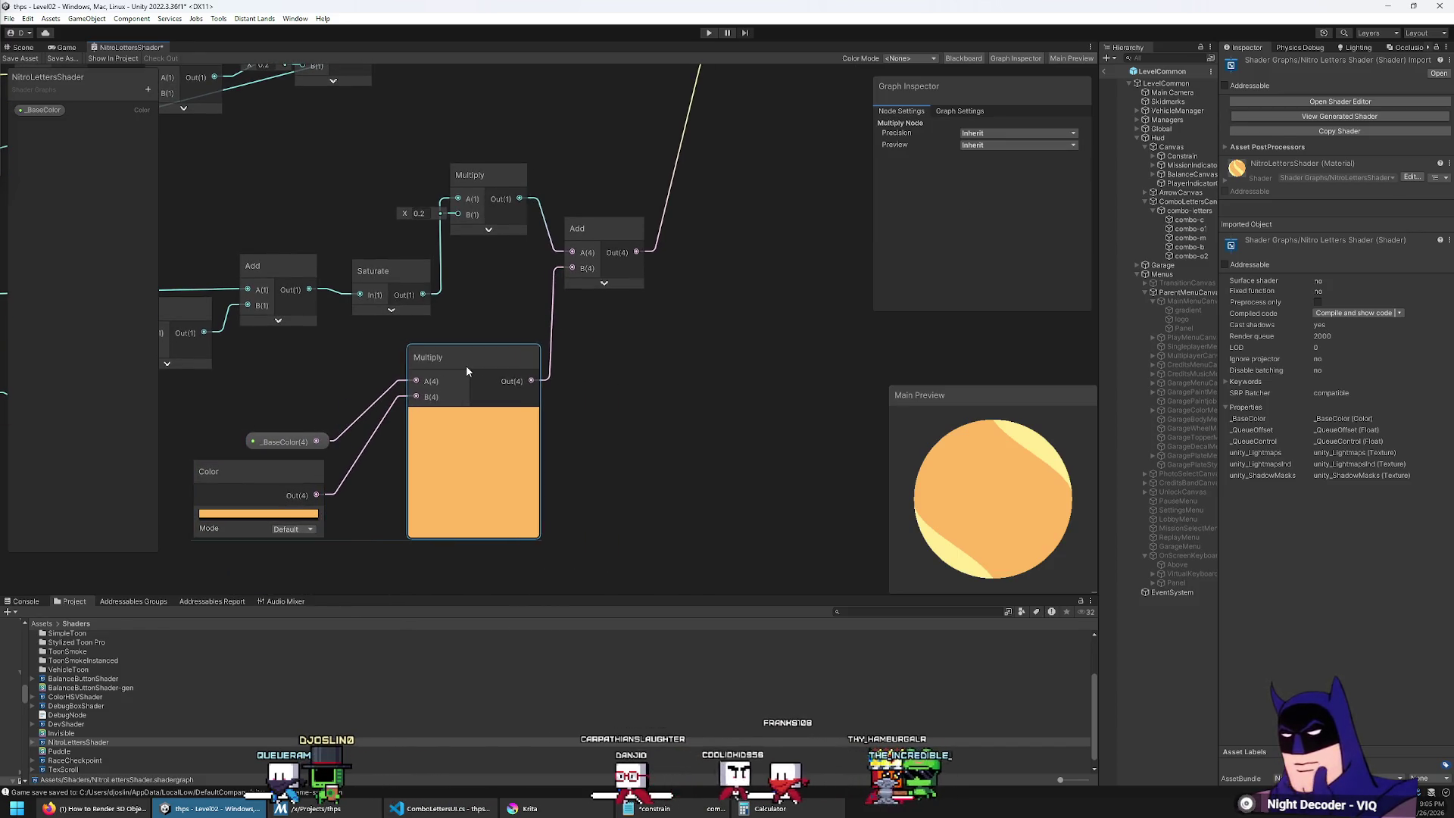
pyautogui.moveTo(284, 447); pyautogui.dragTo(335, 378)
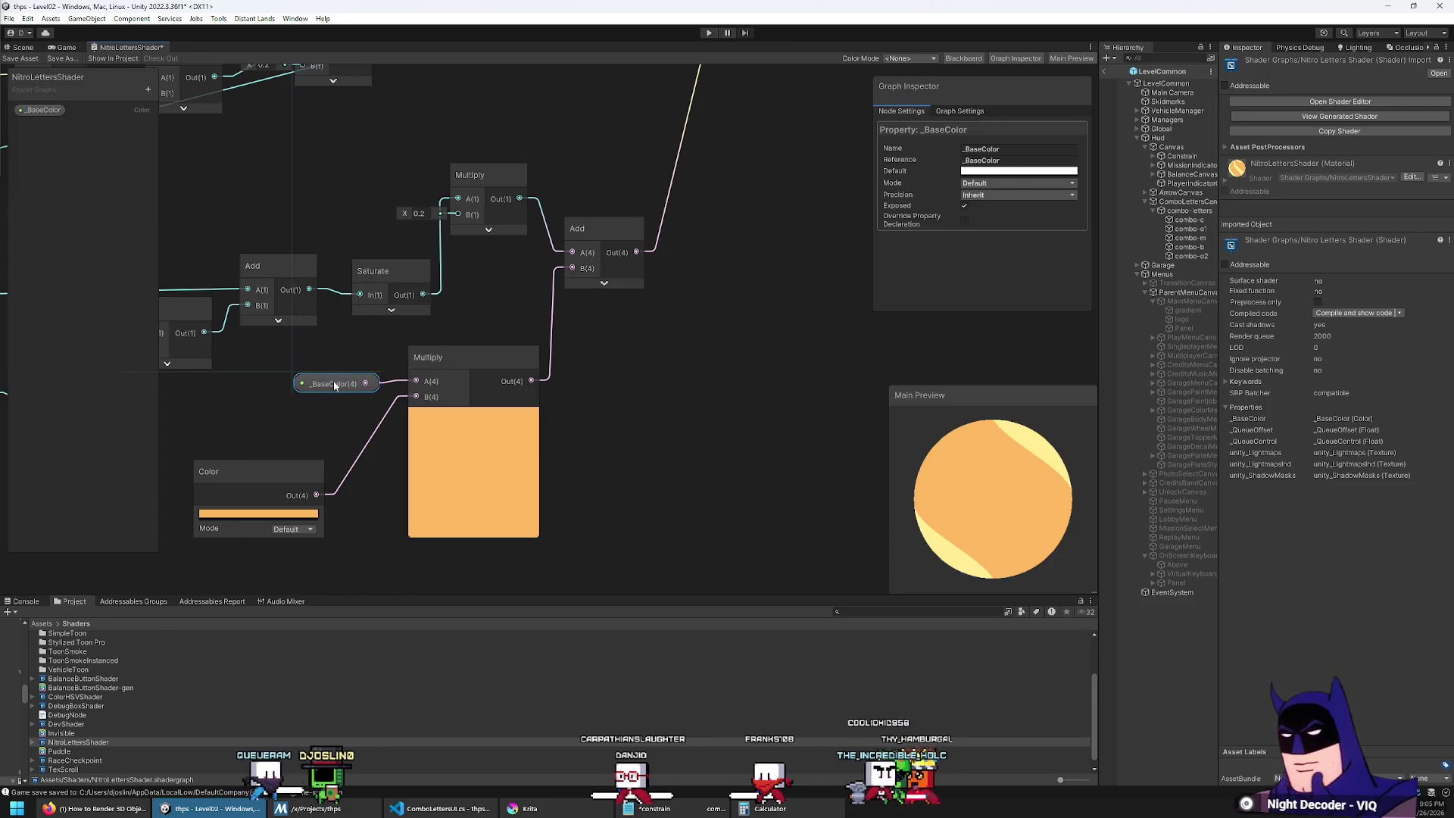
pyautogui.moveTo(275, 470); pyautogui.dragTo(340, 416)
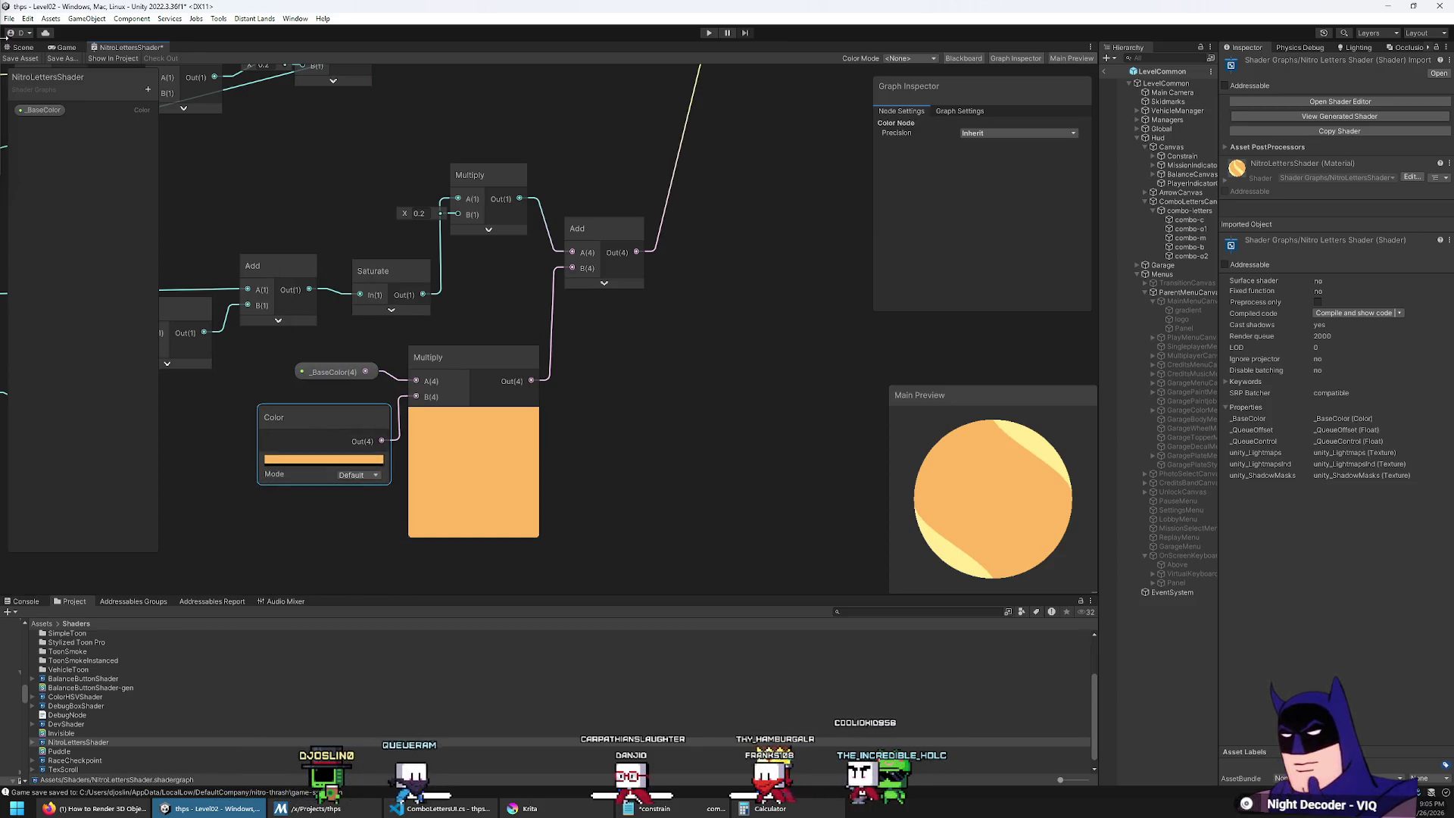
pyautogui.click(23, 60)
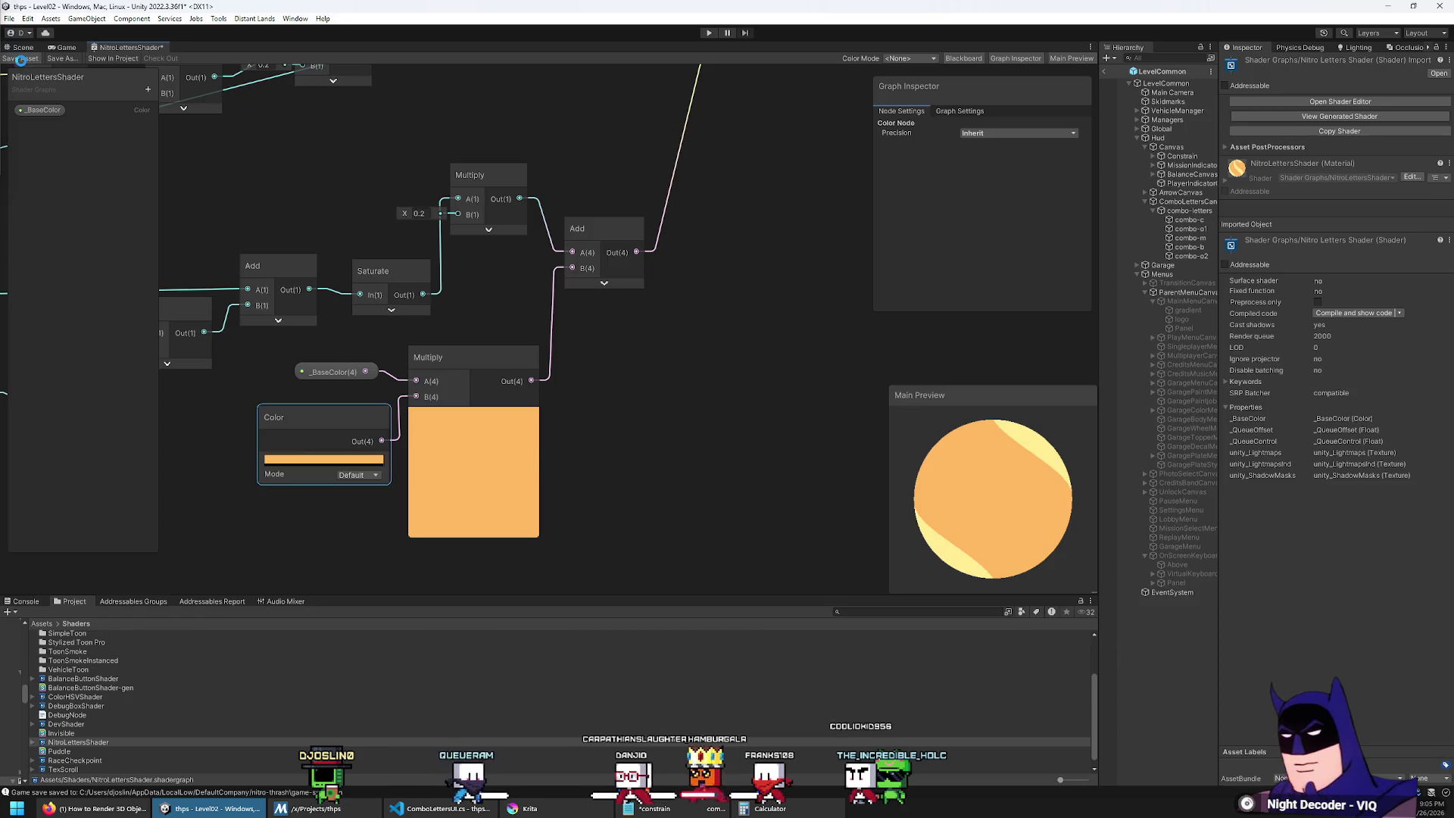
pyautogui.click(75, 49)
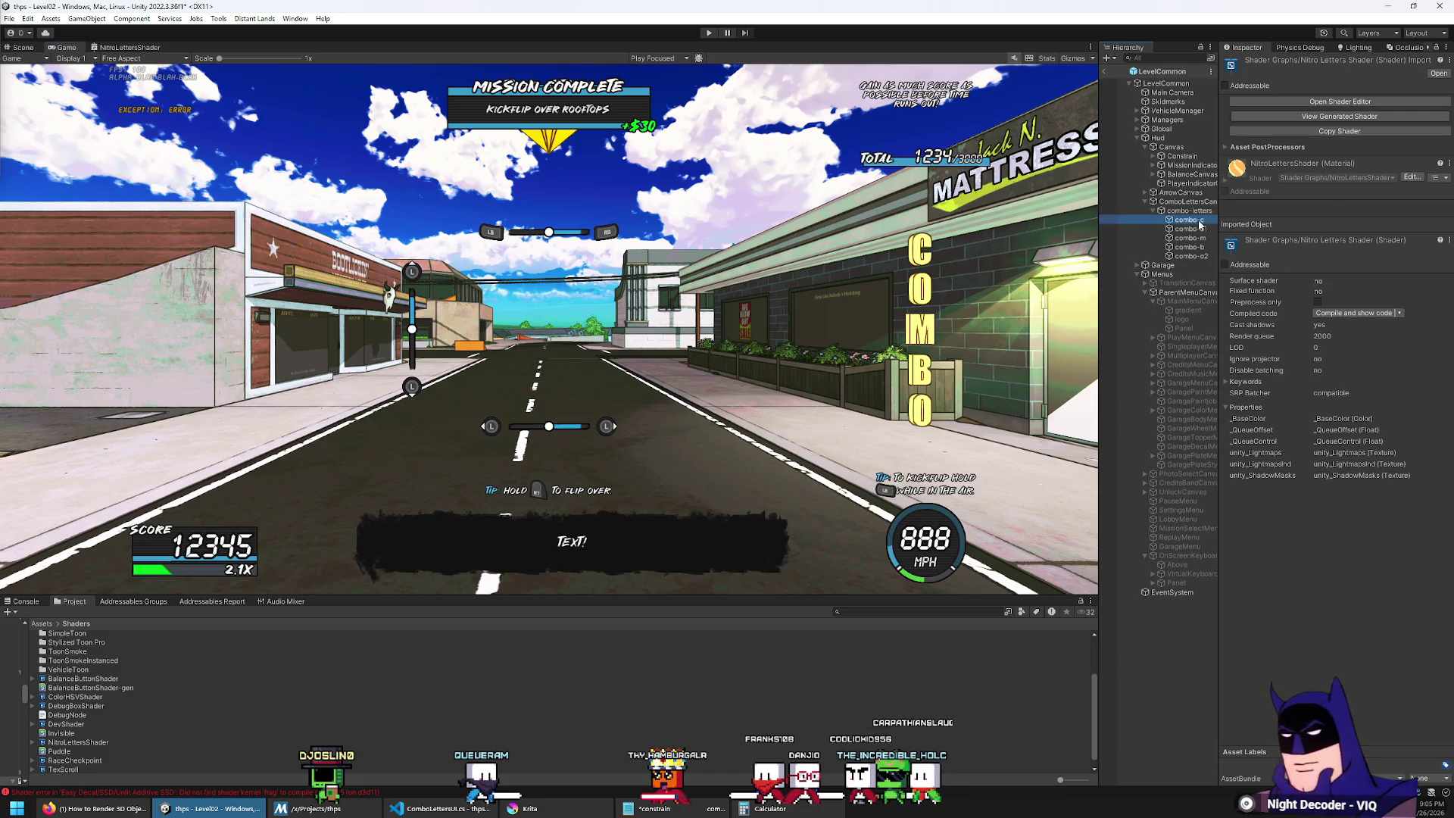
# Step: Preview colours such as black on the letters via BaseColor, leaving it white
pyautogui.click(1390, 433)
pyautogui.moveTo(1378, 539); pyautogui.dragTo(1285, 633)
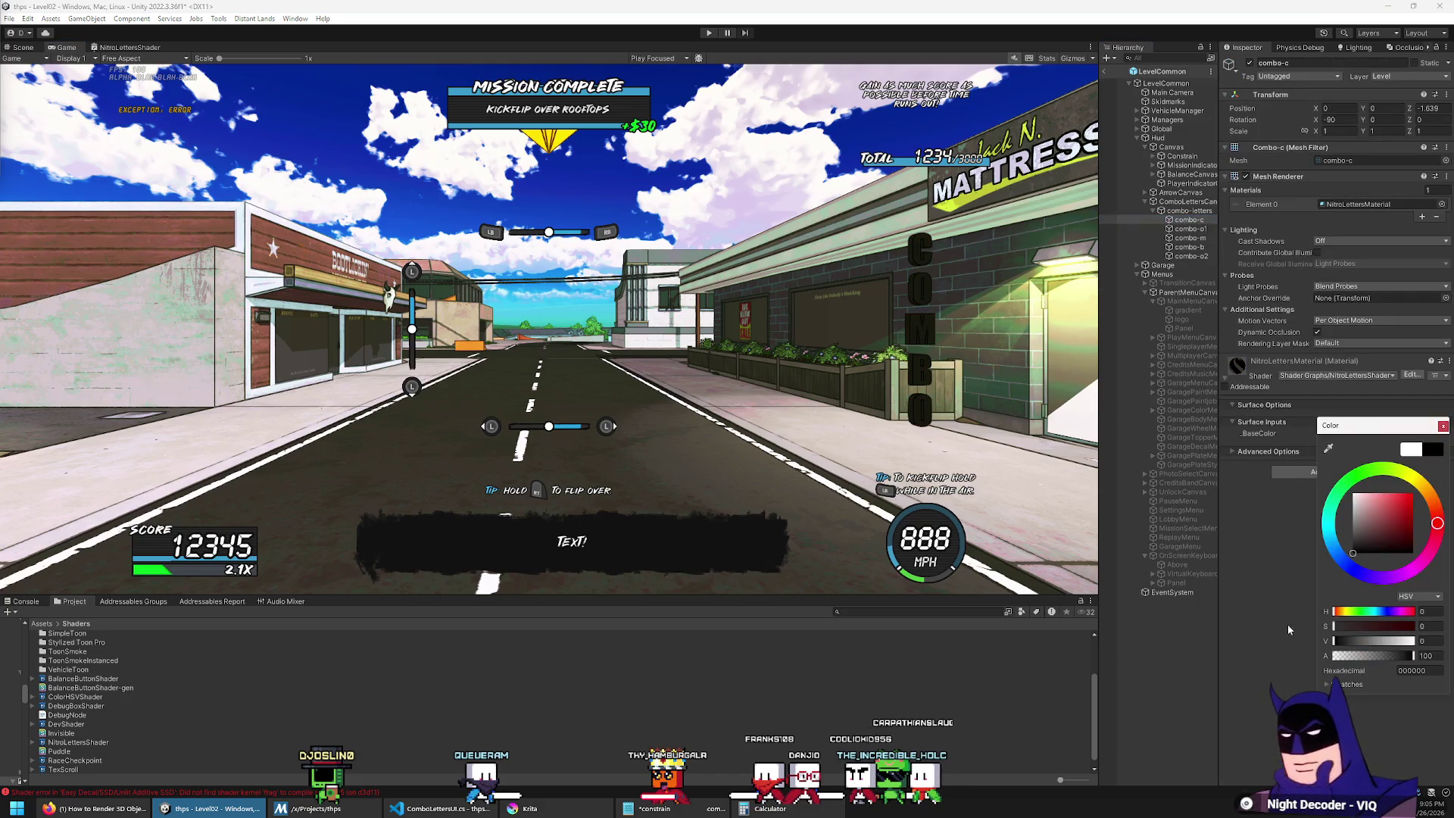
pyautogui.moveTo(1378, 532)
pyautogui.mouseDown()
pyautogui.moveTo(1411, 493)
pyautogui.moveTo(1340, 580)
pyautogui.moveTo(1400, 504)
pyautogui.moveTo(1317, 551)
pyautogui.moveTo(1313, 473)
pyautogui.mouseUp()
pyautogui.click(479, 143)
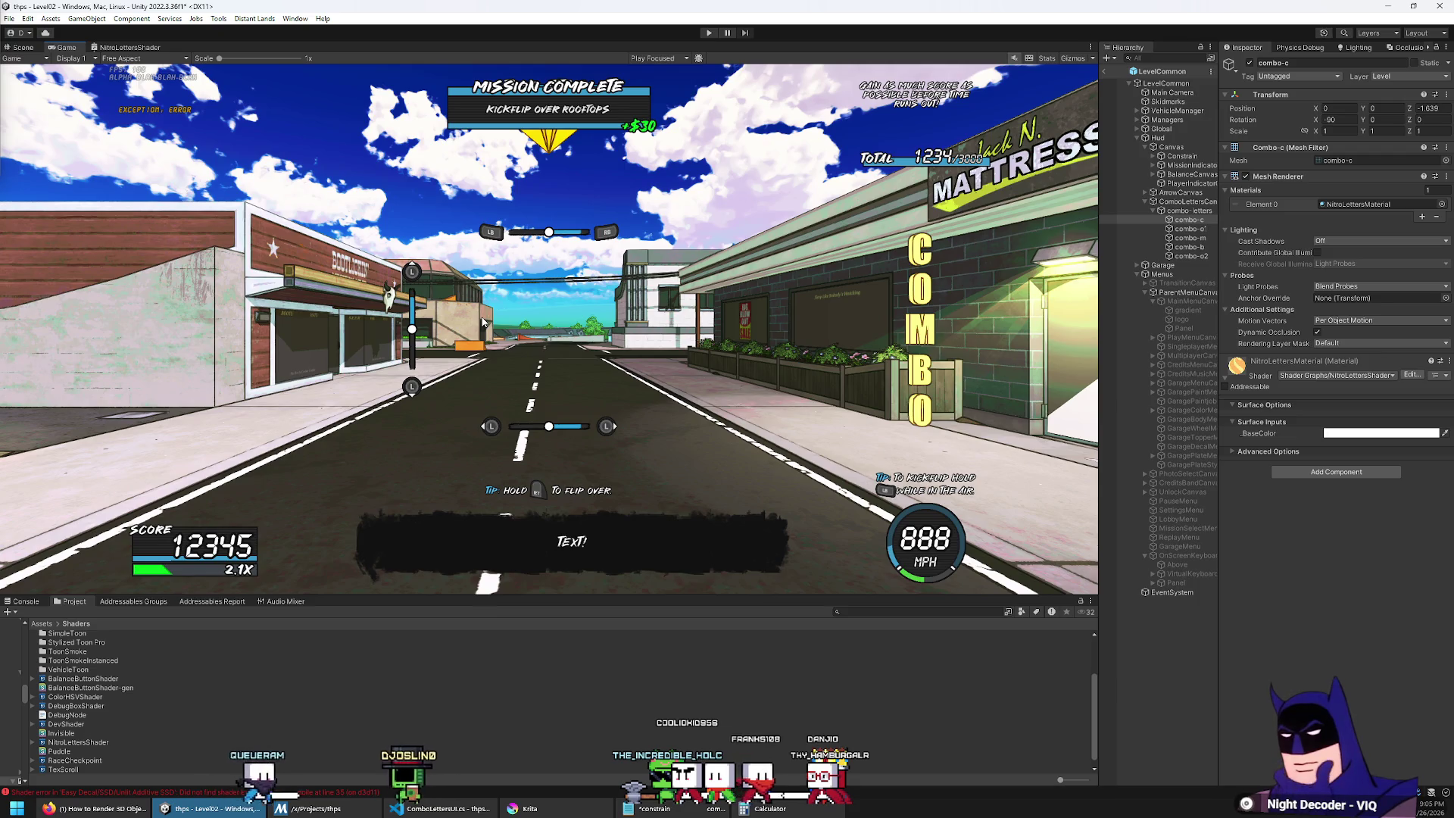
# Step: Locate ComboLettersUI via combo-letters, duplicate it as ComboLetterUI, and open the copy
pyautogui.click(1194, 211)
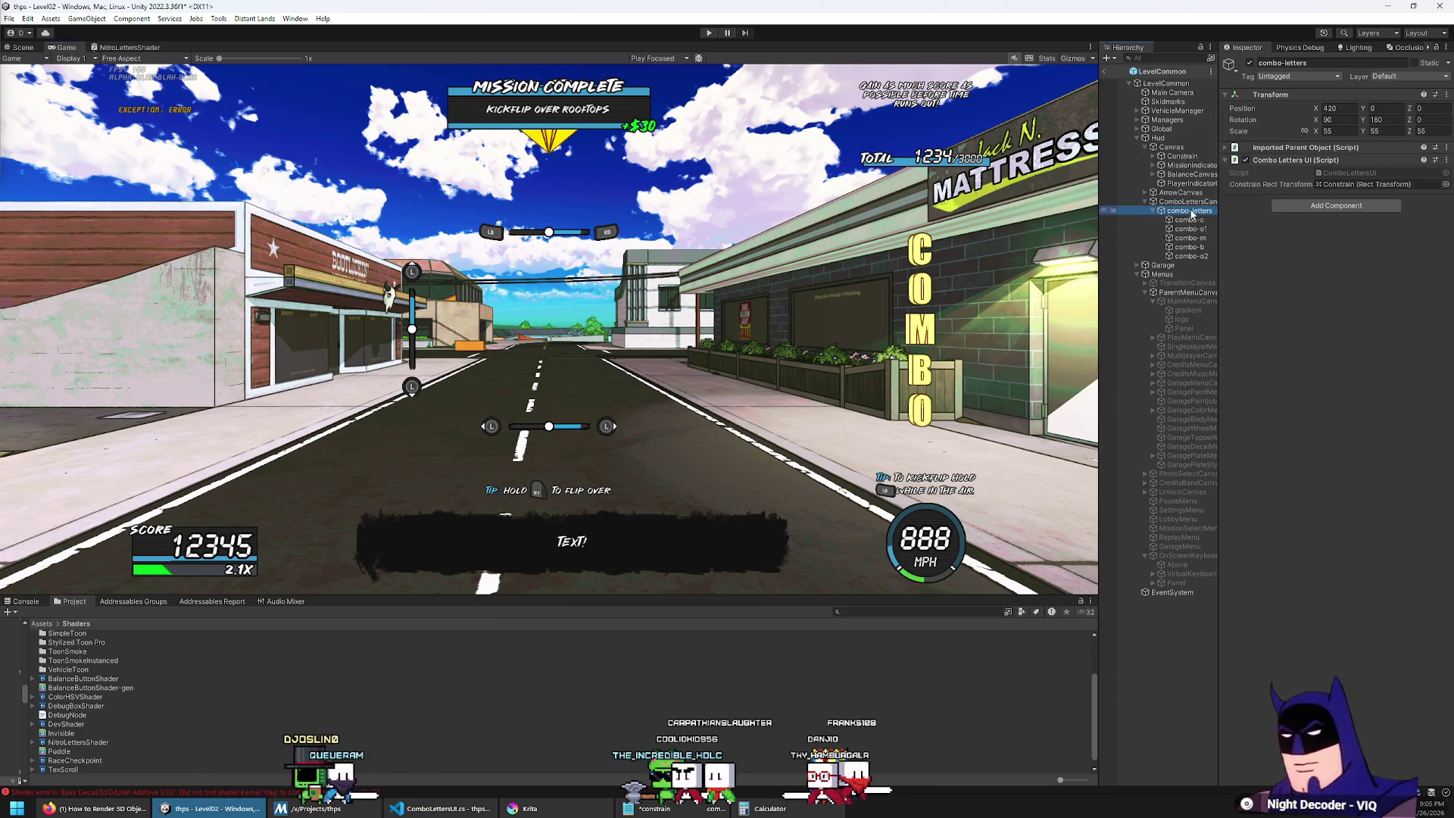
pyautogui.click(1355, 174)
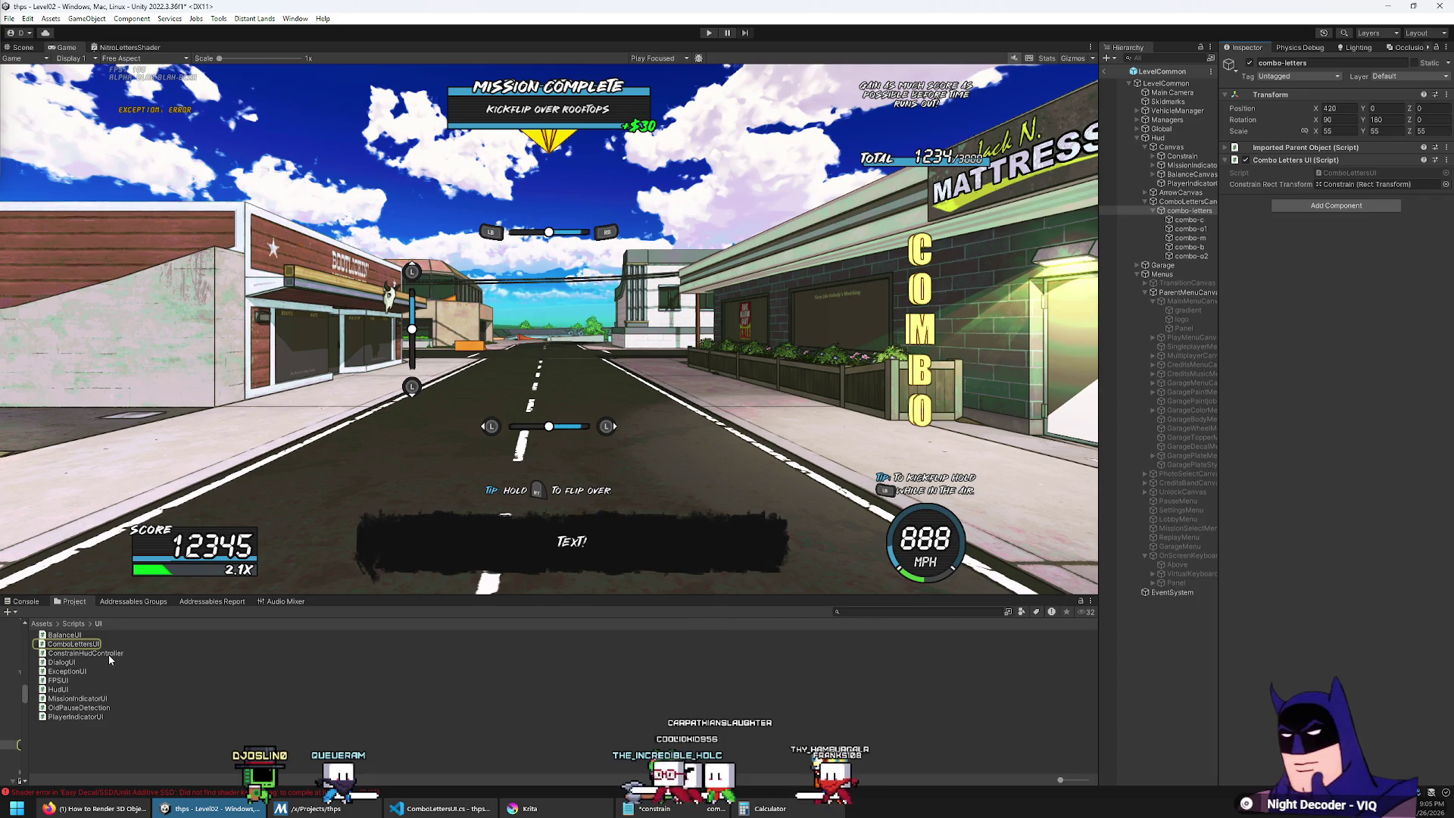
pyautogui.click(135, 643)
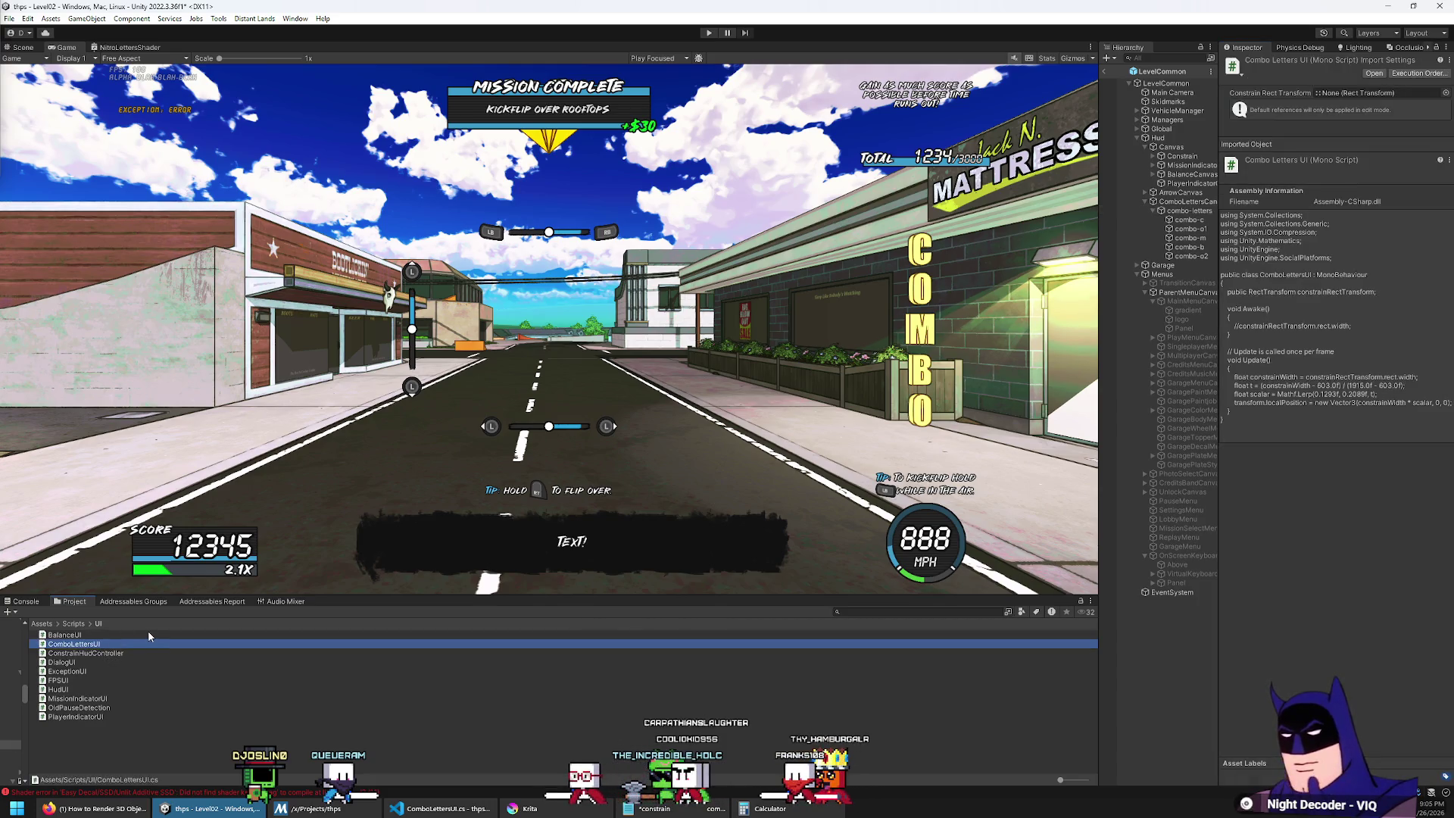
pyautogui.hotkey('ctrl', 'd')
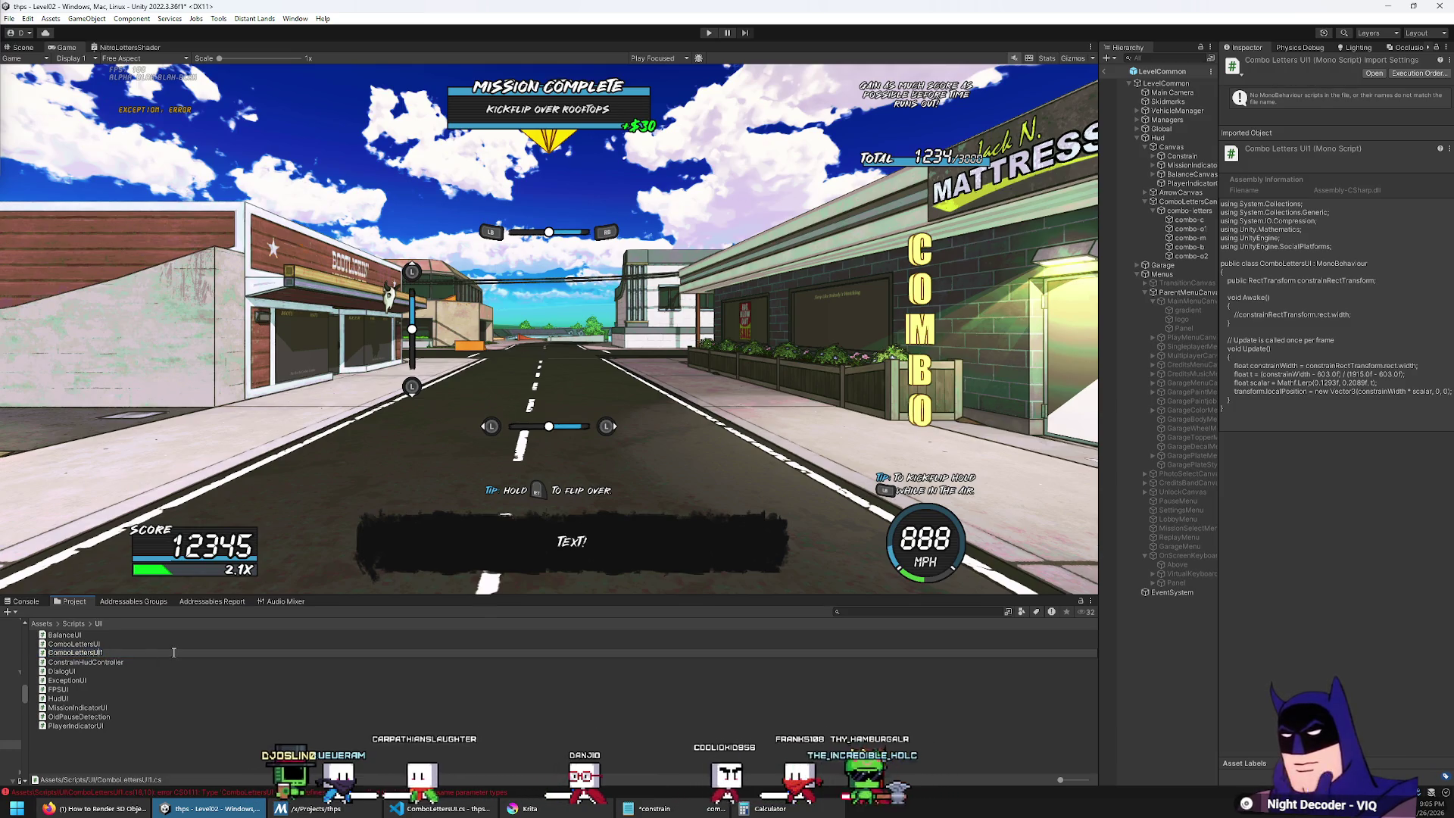
pyautogui.write('ComboLetterUI')
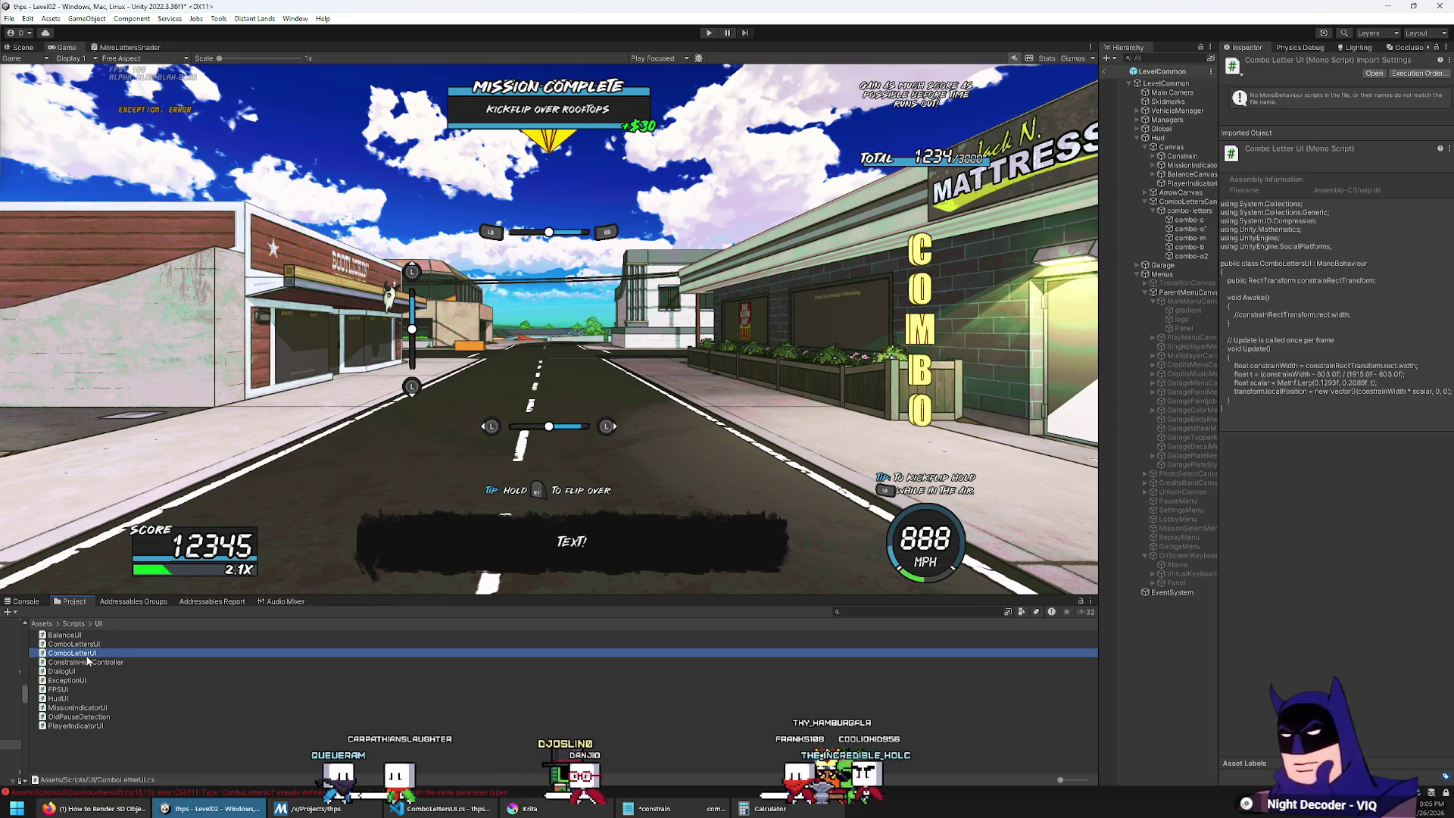
pyautogui.doubleClick(173, 652)
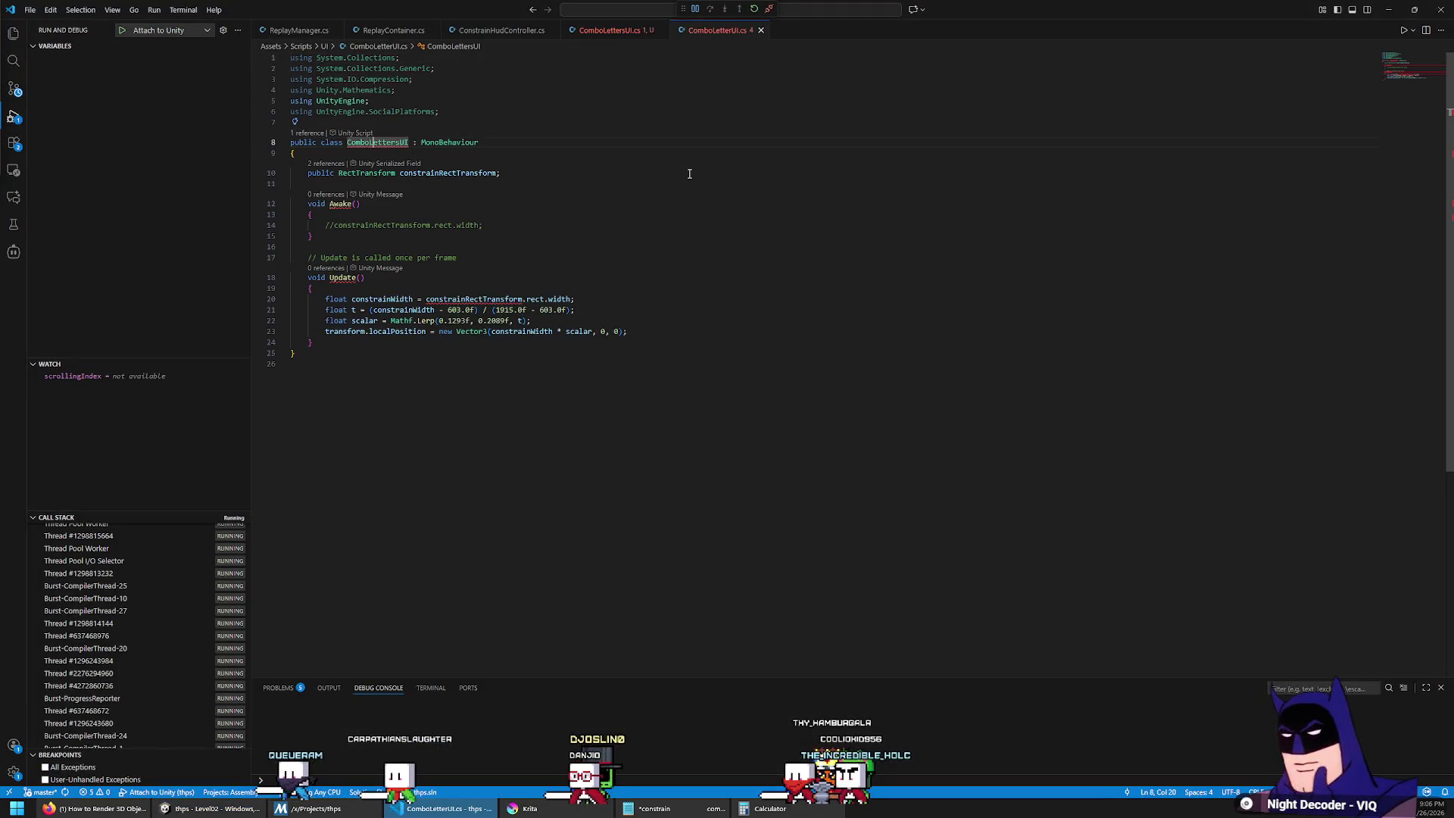
# Step: Rename the class to ComboLetterUI and delete the constrainRectTransform field
pyautogui.press('BackSpace')
pyautogui.press('Down')
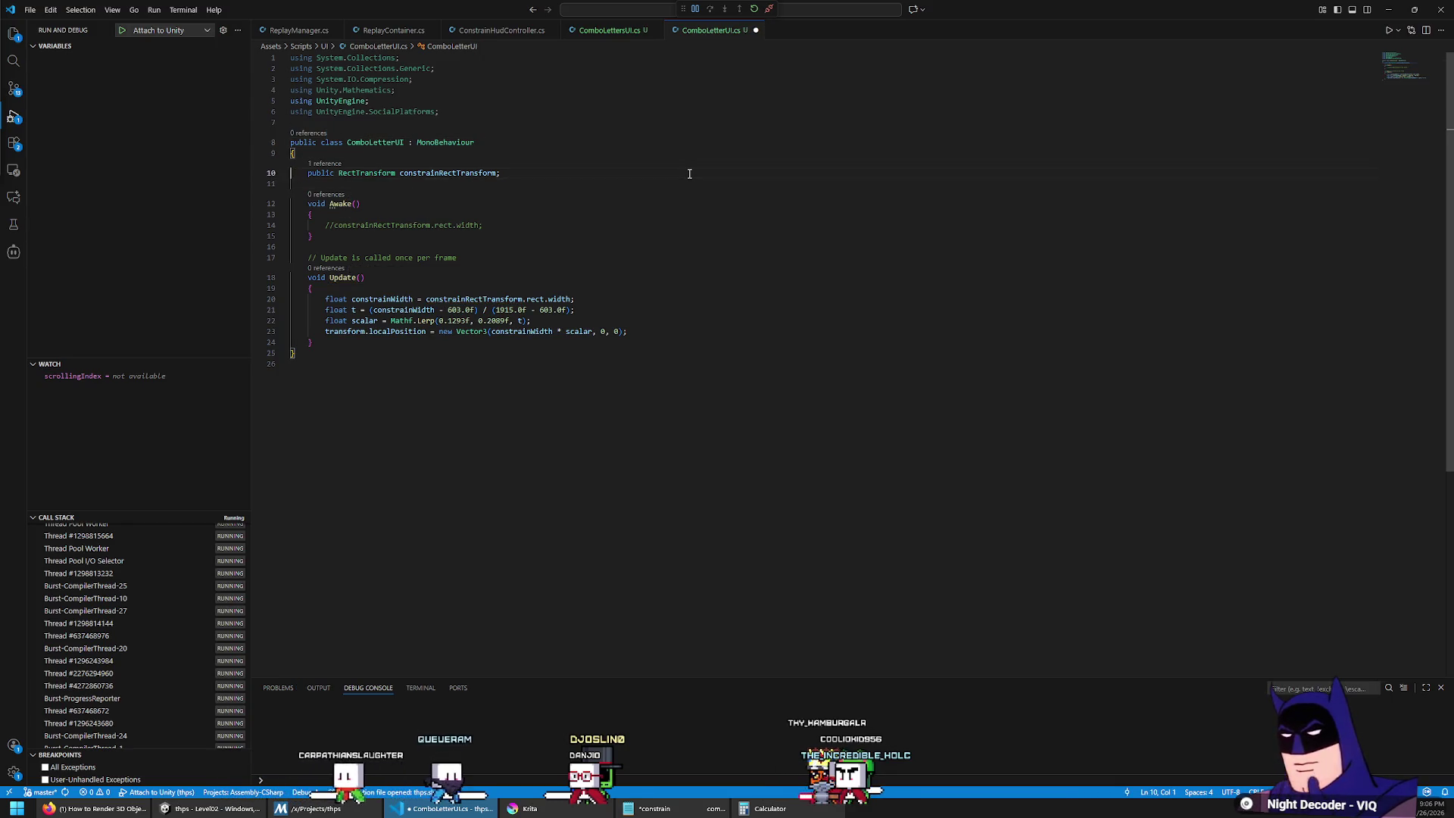
pyautogui.press('Up')
pyautogui.hotkey('shift', 'Down')
pyautogui.hotkey('shift', 'Down')
pyautogui.press('Delete')
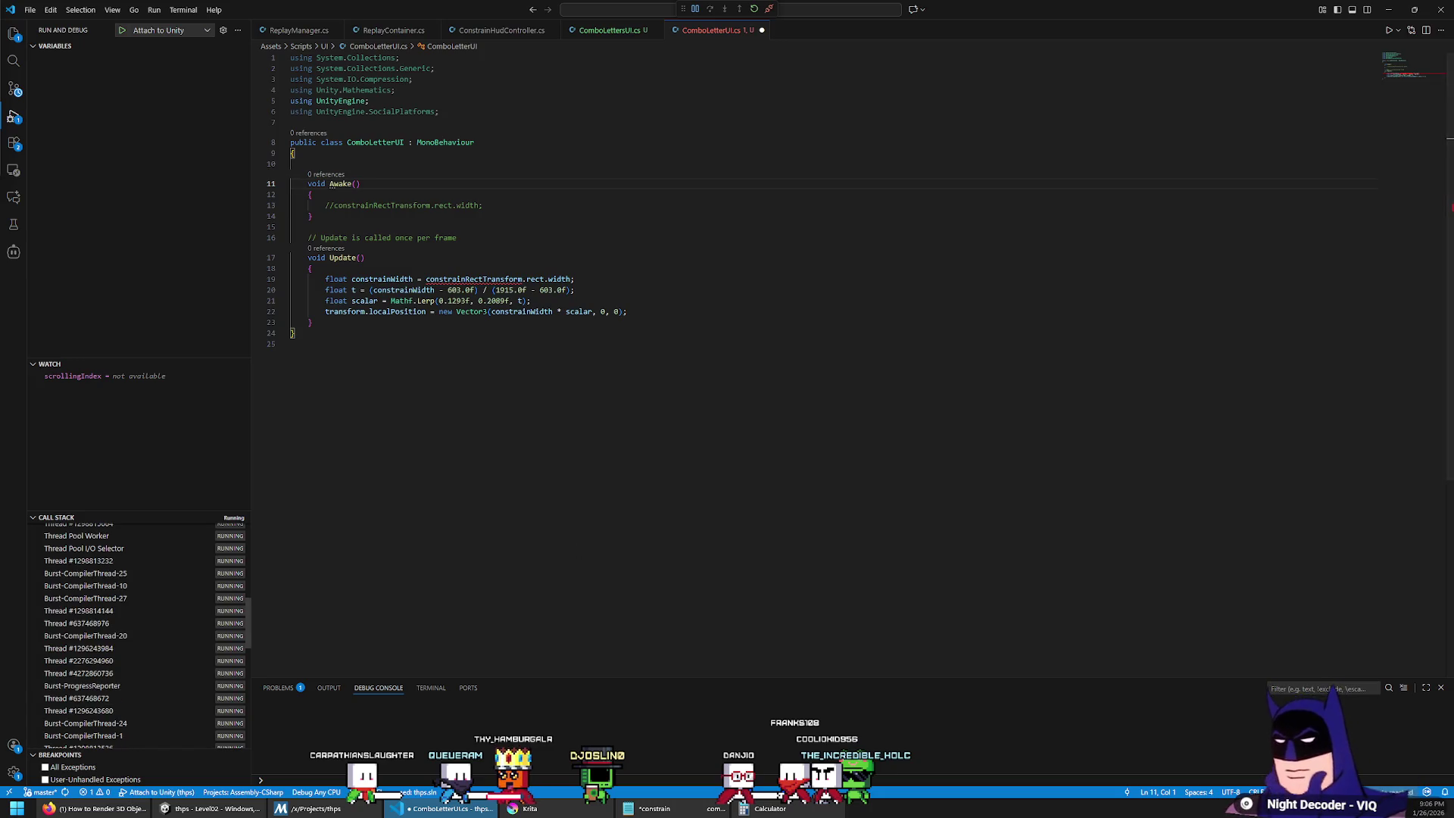
# Step: Clear the stale project-wide search results and select the empty line above Awake
pyautogui.scroll(-1, 136, 636)
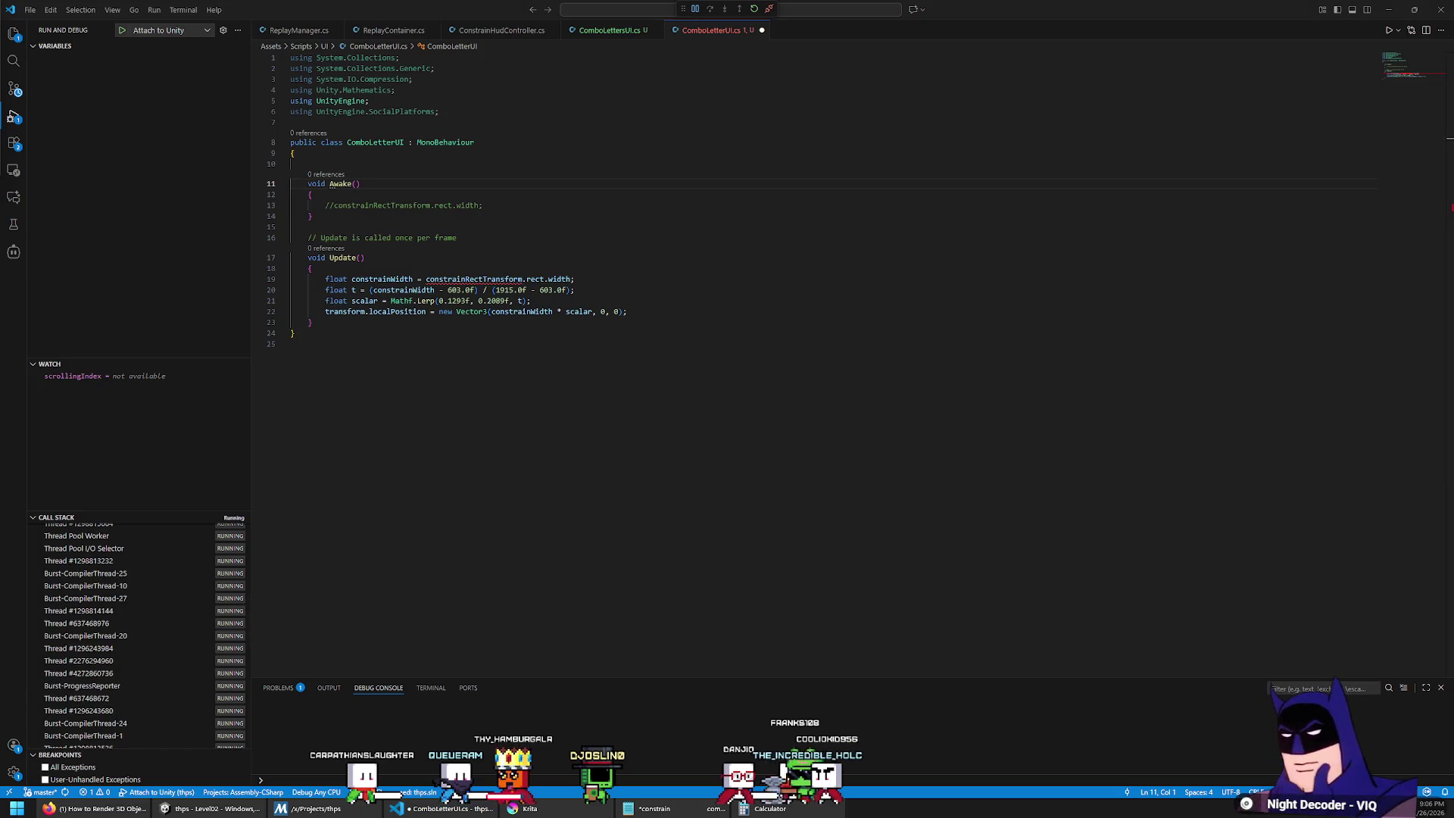
pyautogui.scroll(-1, 137, 636)
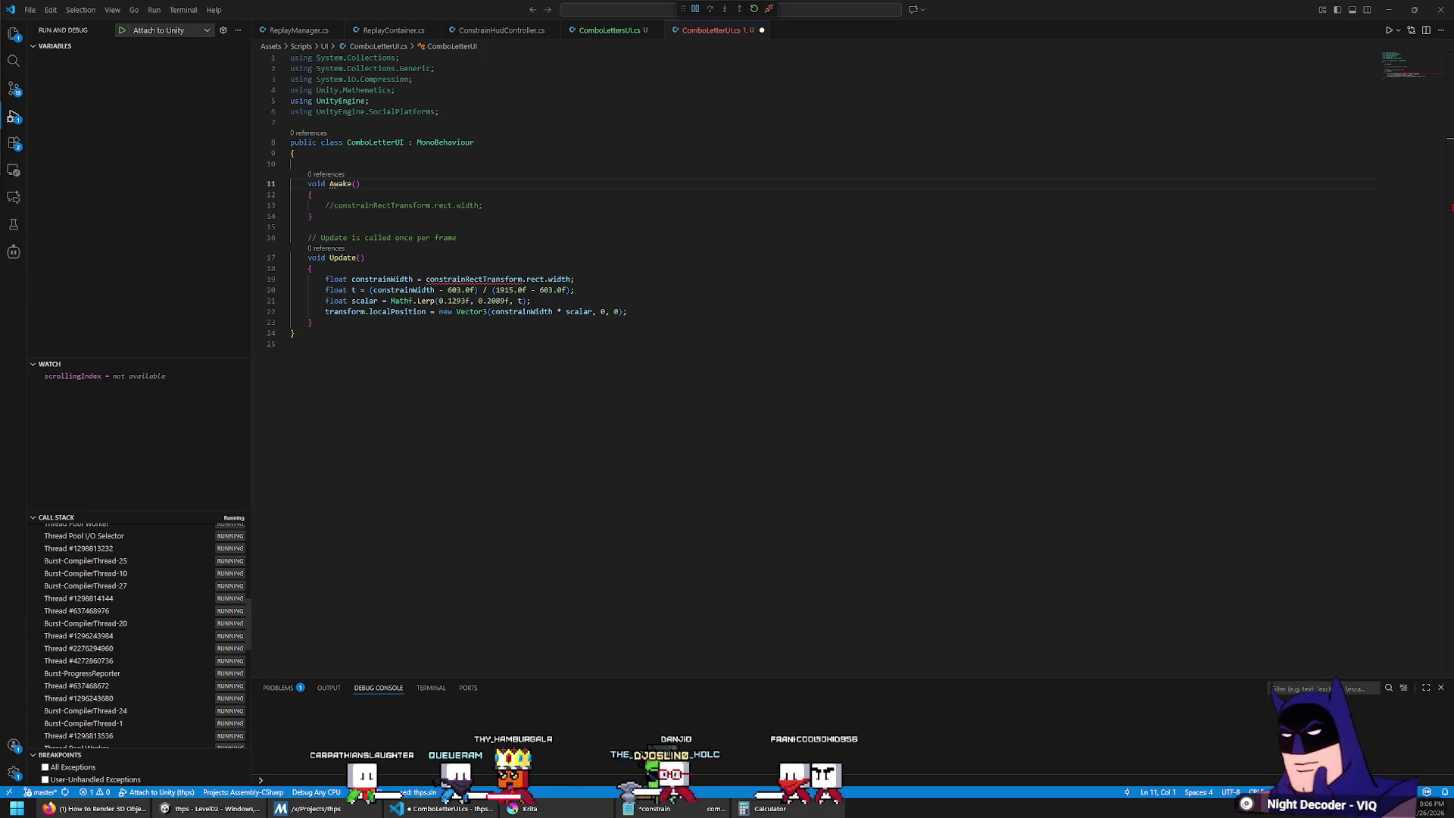
pyautogui.click(1111, 545)
pyautogui.hotkey('ctrl', 'shift', 'f')
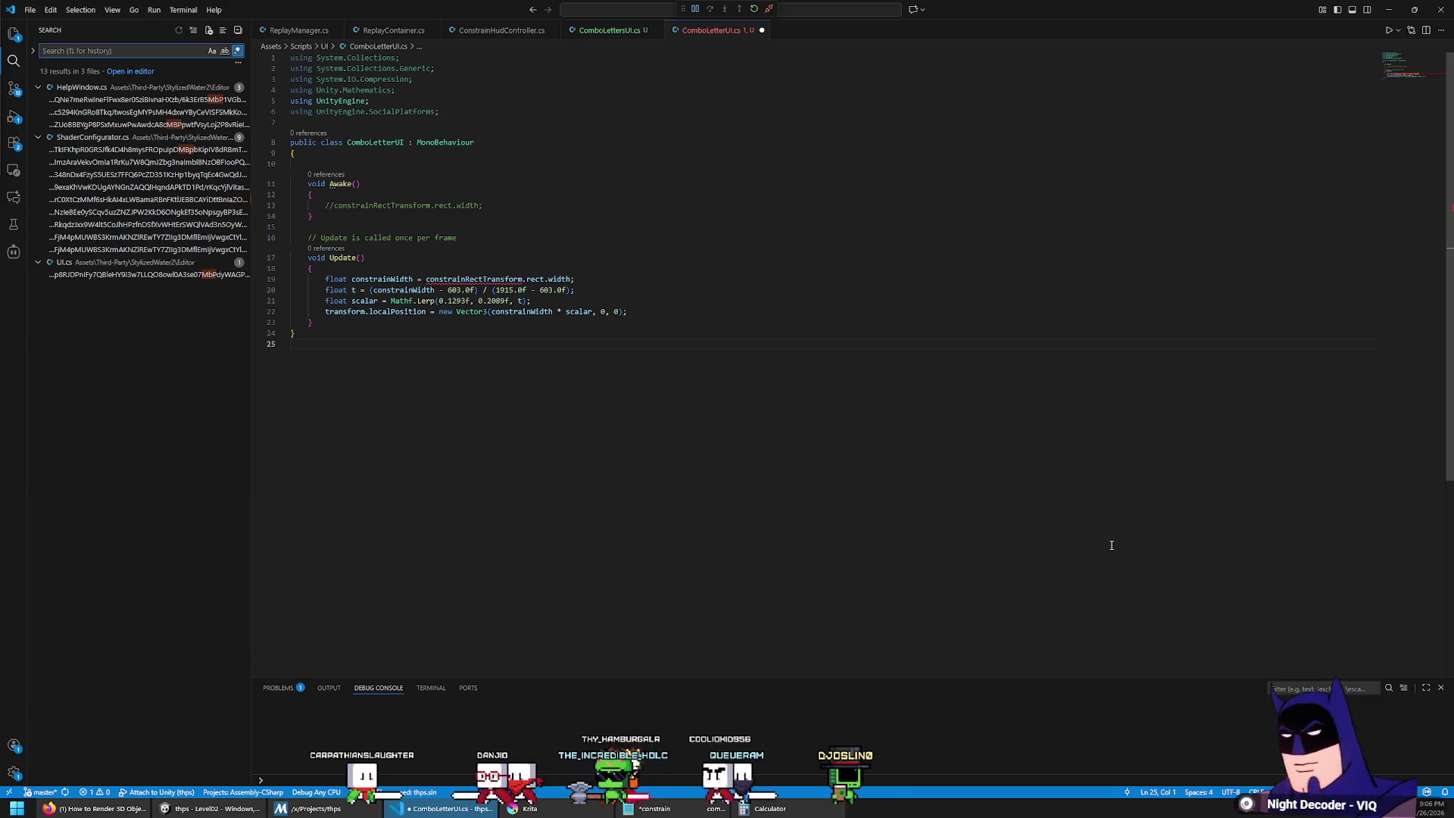
pyautogui.click(1112, 545)
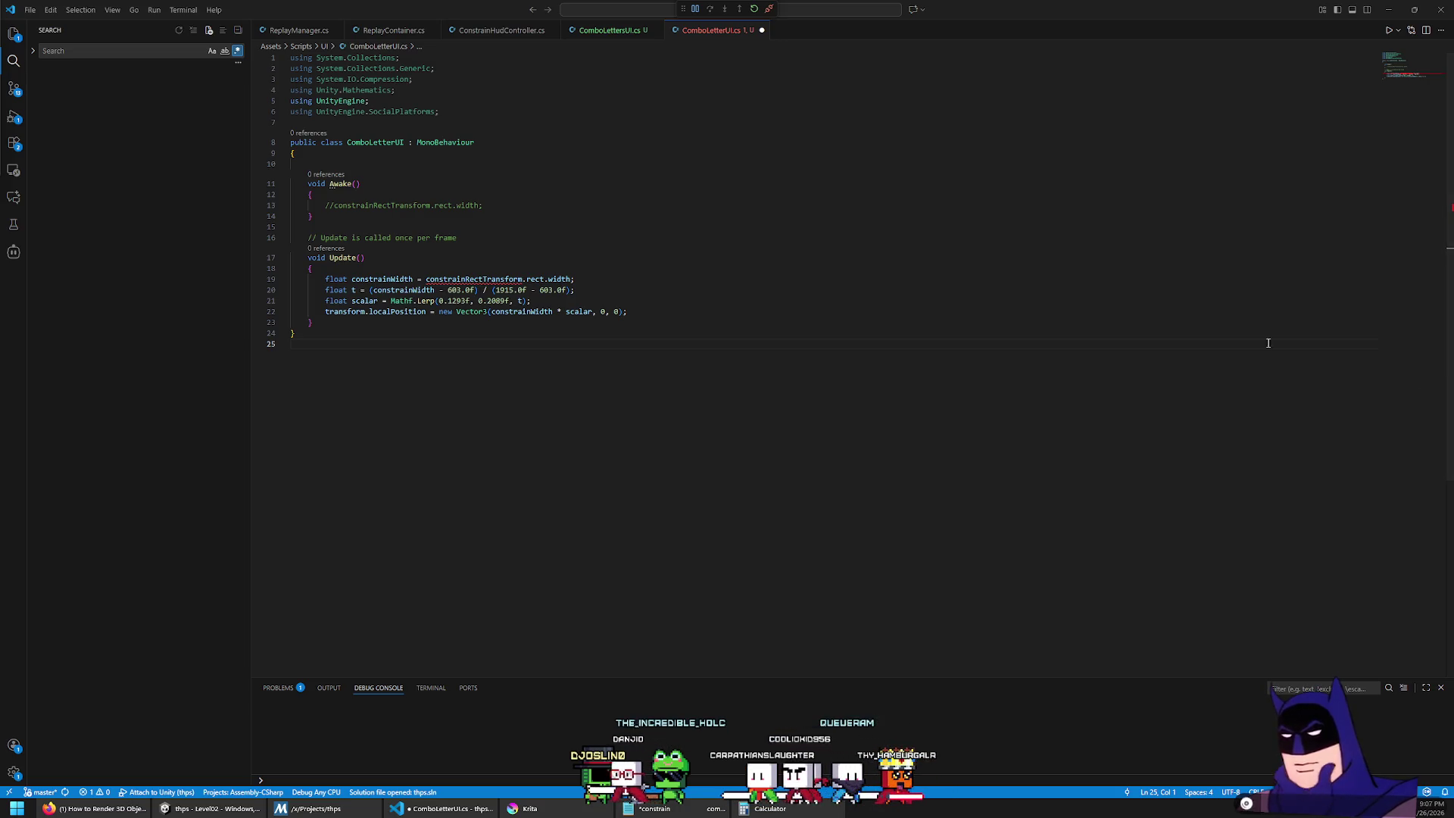
pyautogui.moveTo(534, 163); pyautogui.dragTo(537, 173)
# Step: Declare a private MaterialPropertyBlock mpb field and delete the commented-out width line in Awake
pyautogui.press('BackSpace')
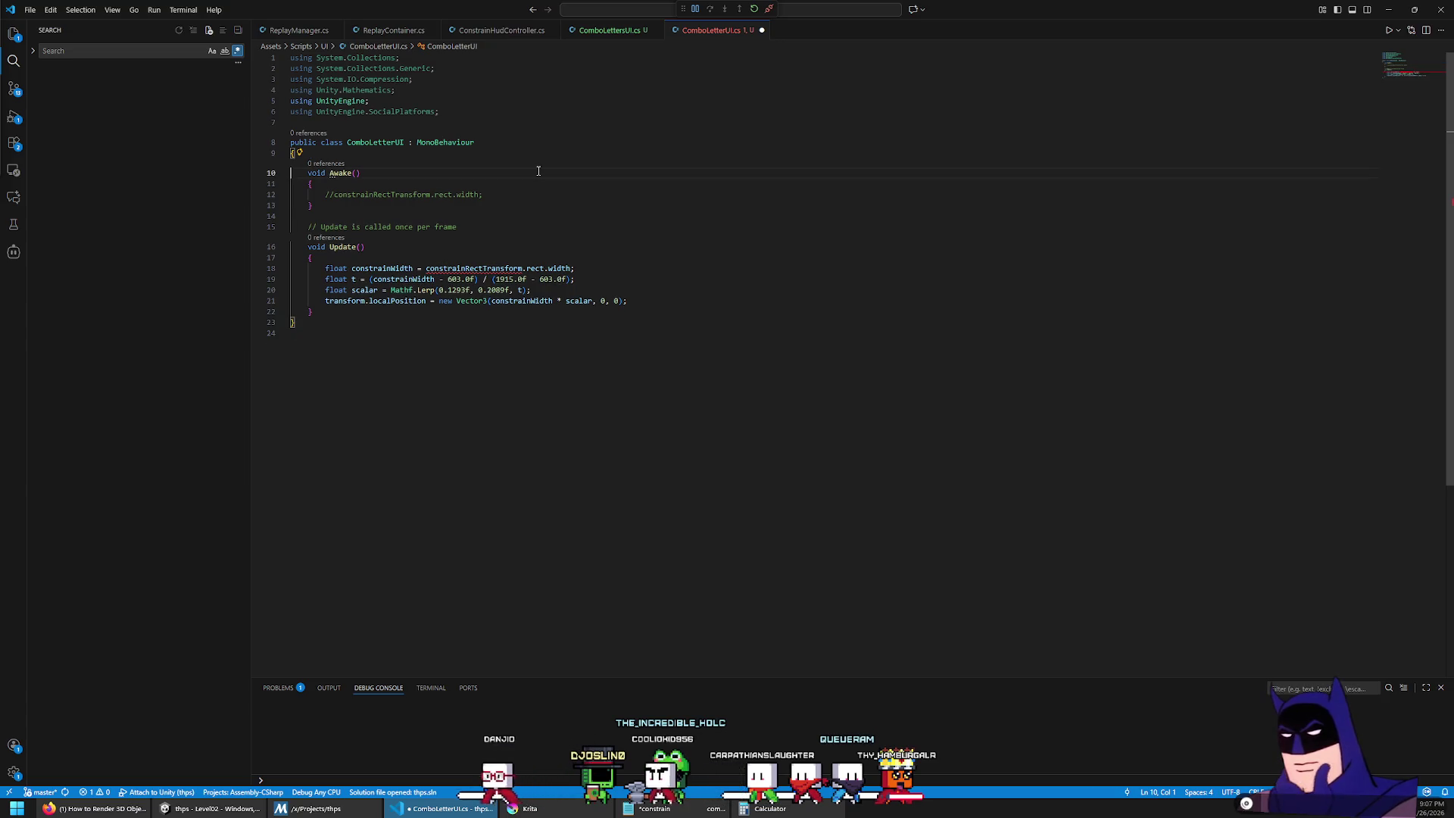
pyautogui.press('Return')
pyautogui.write('private ')
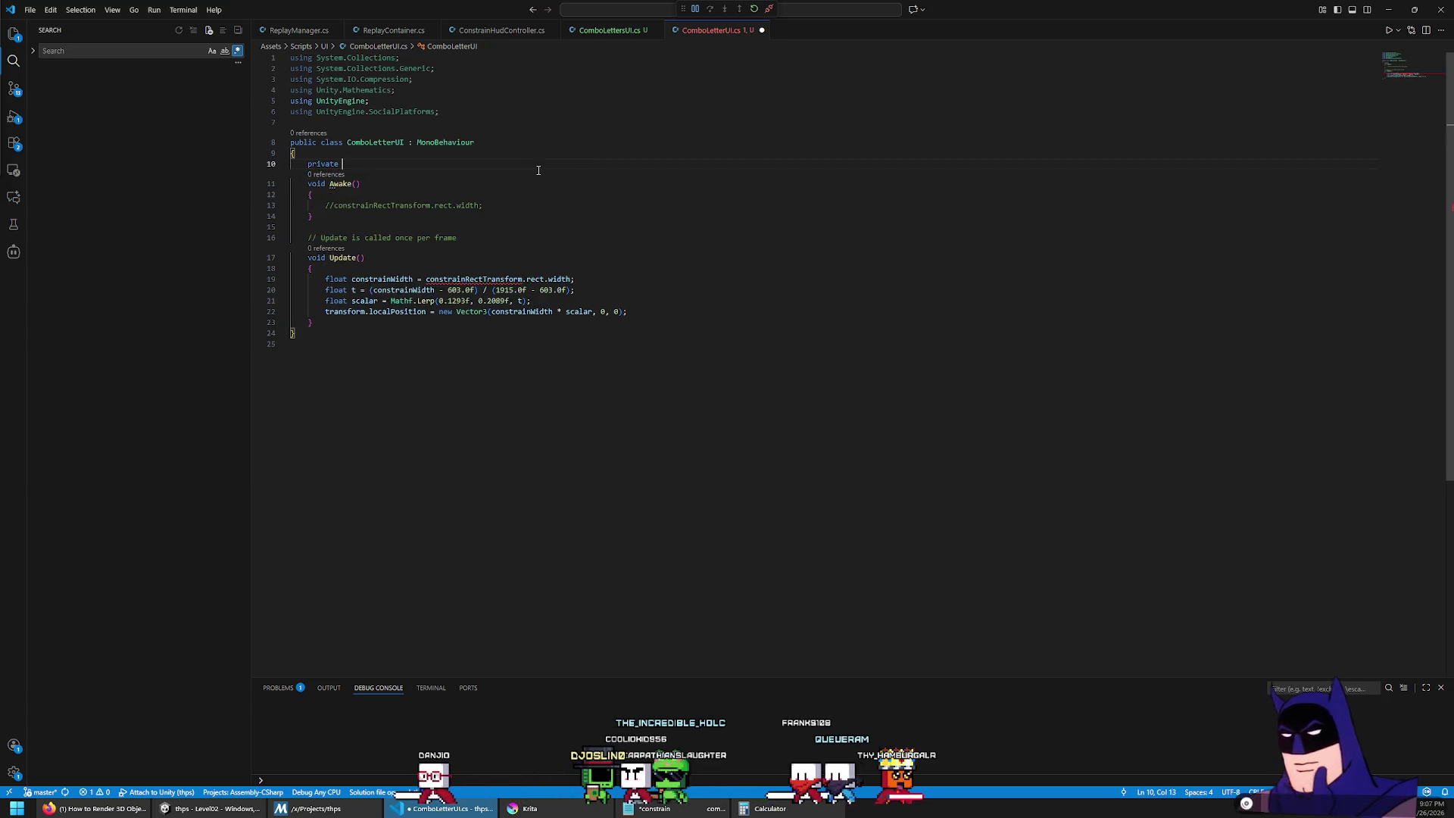
pyautogui.write('MaterialPropertyBlock ')
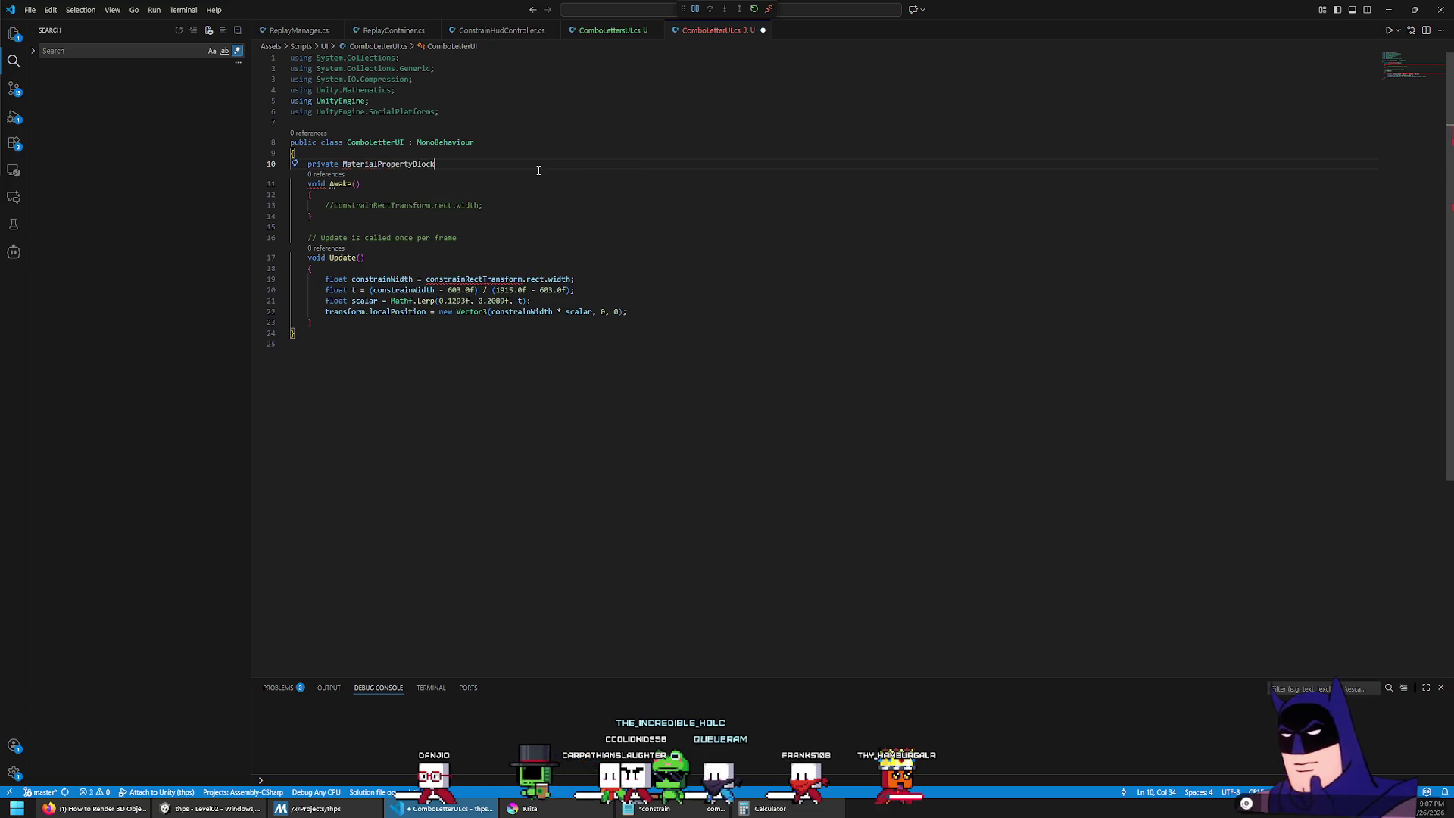
pyautogui.write('mp')
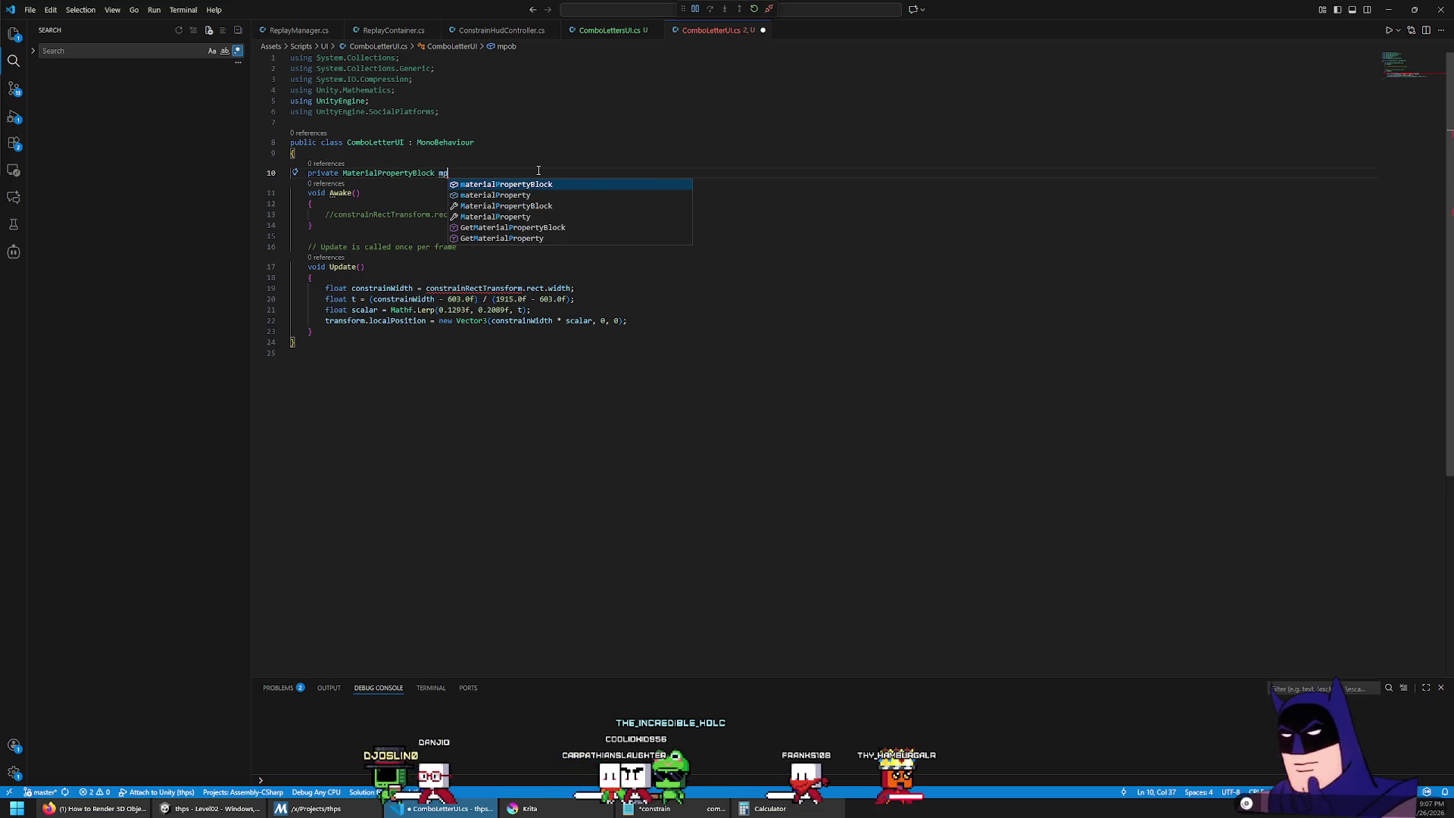
pyautogui.write('b;')
pyautogui.press('Return')
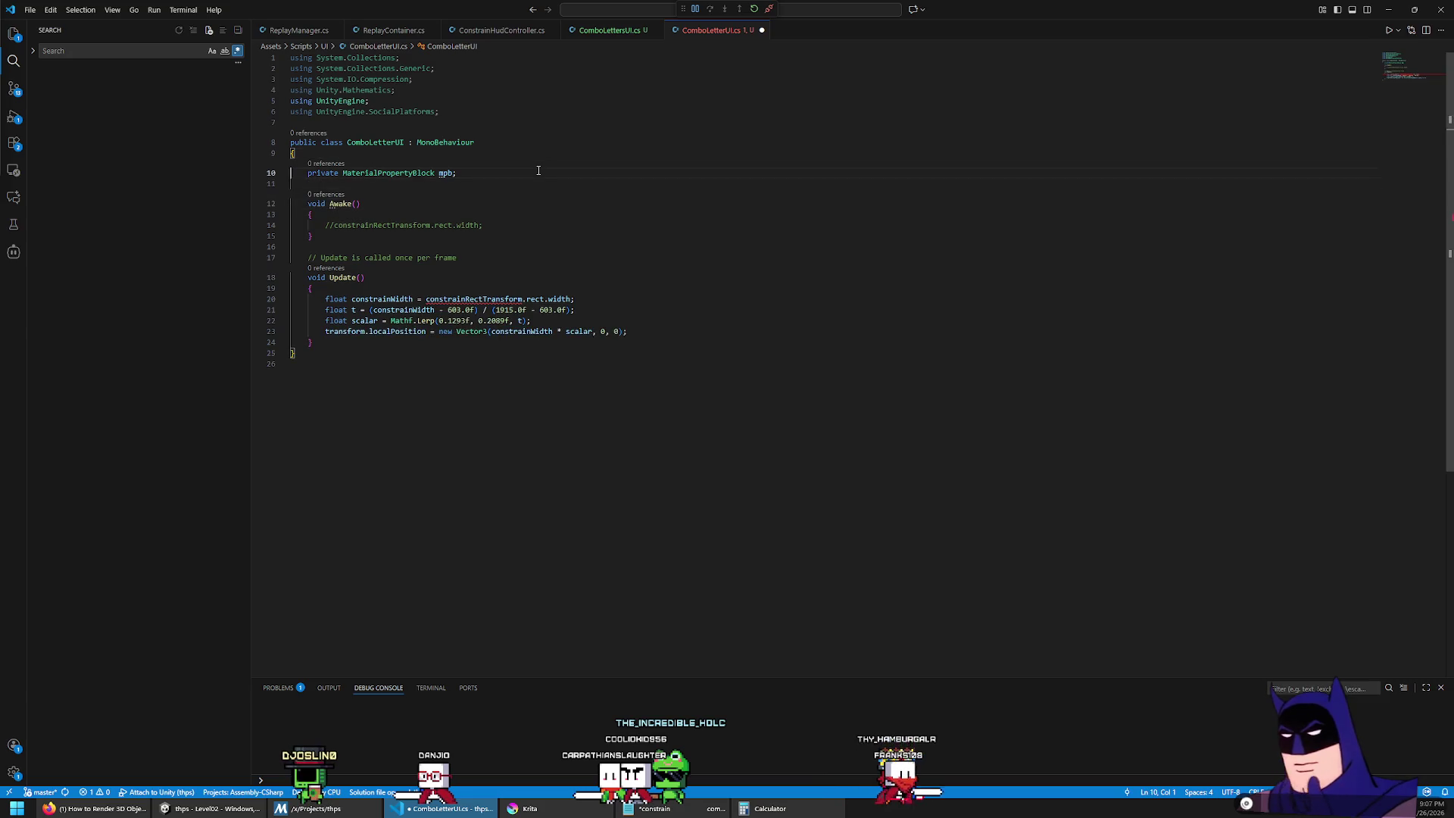
pyautogui.hotkey('shift', 'End')
pyautogui.press('Delete')
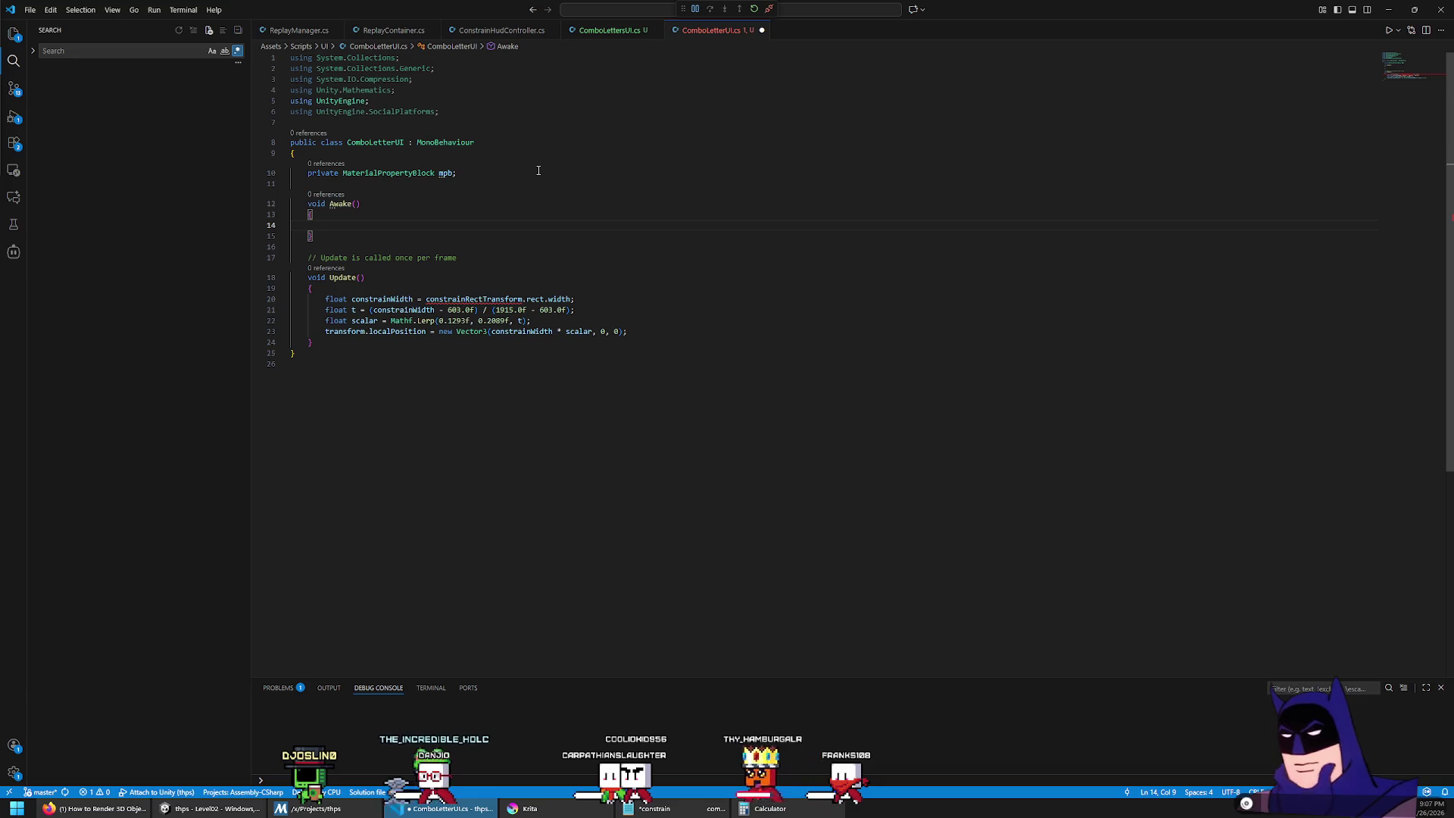
# Step: Add a private Renderer renderer field just below the class brace
pyautogui.press('Up')
pyautogui.press('Up')
pyautogui.press('Up')
pyautogui.press('Return')
pyautogui.write('private Renderer re')
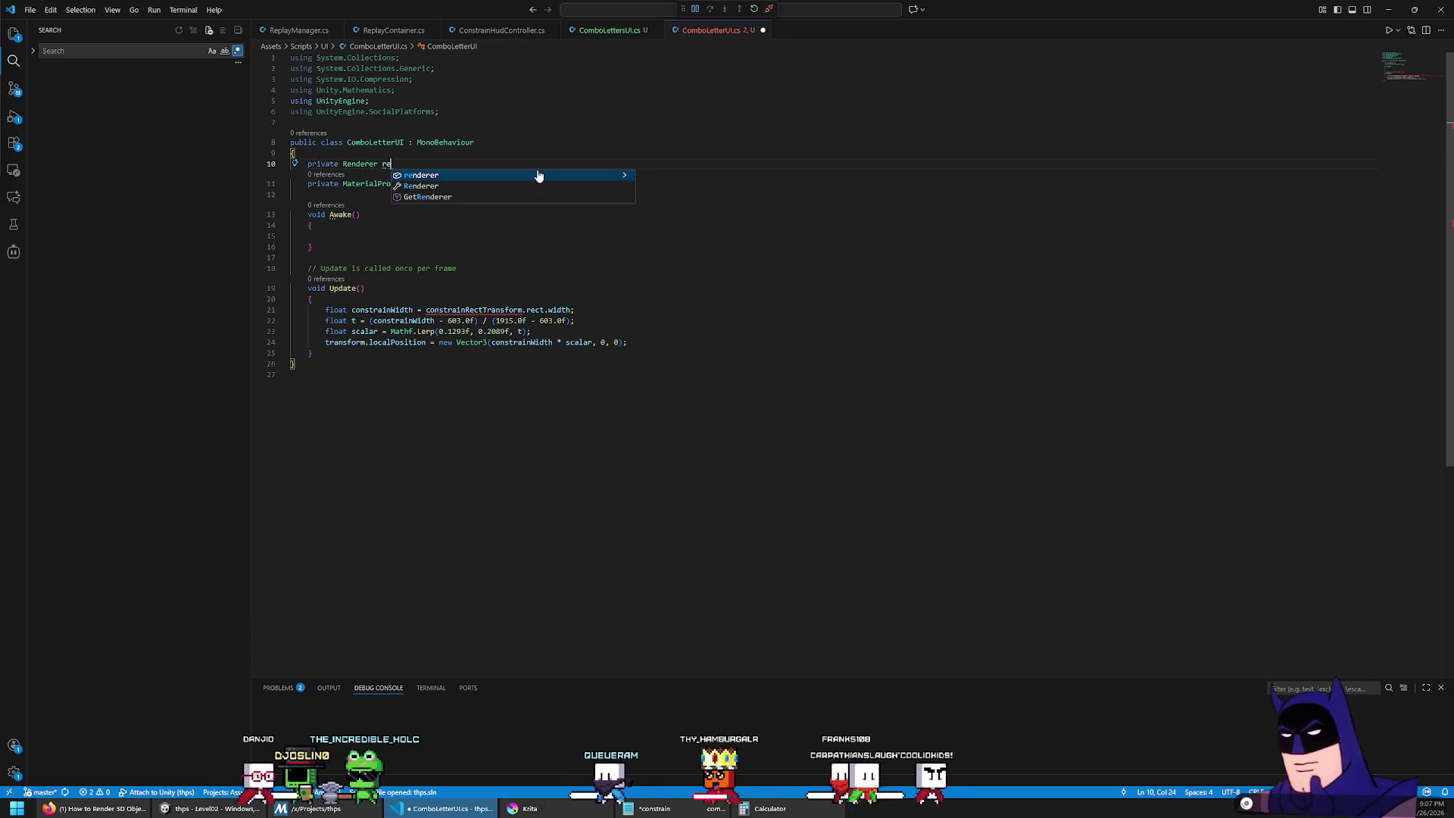
pyautogui.press('Tab')
pyautogui.write(';')
pyautogui.press('Left')
pyautogui.hotkey('ctrl', 'shift', 'Left')
# Step: In Awake, assign renderer = GetComponent<Renderer>() and mpb = new MaterialPropertyBlock()
pyautogui.press('Down')
pyautogui.press('Down')
pyautogui.press('Down')
pyautogui.write('renderer = G')
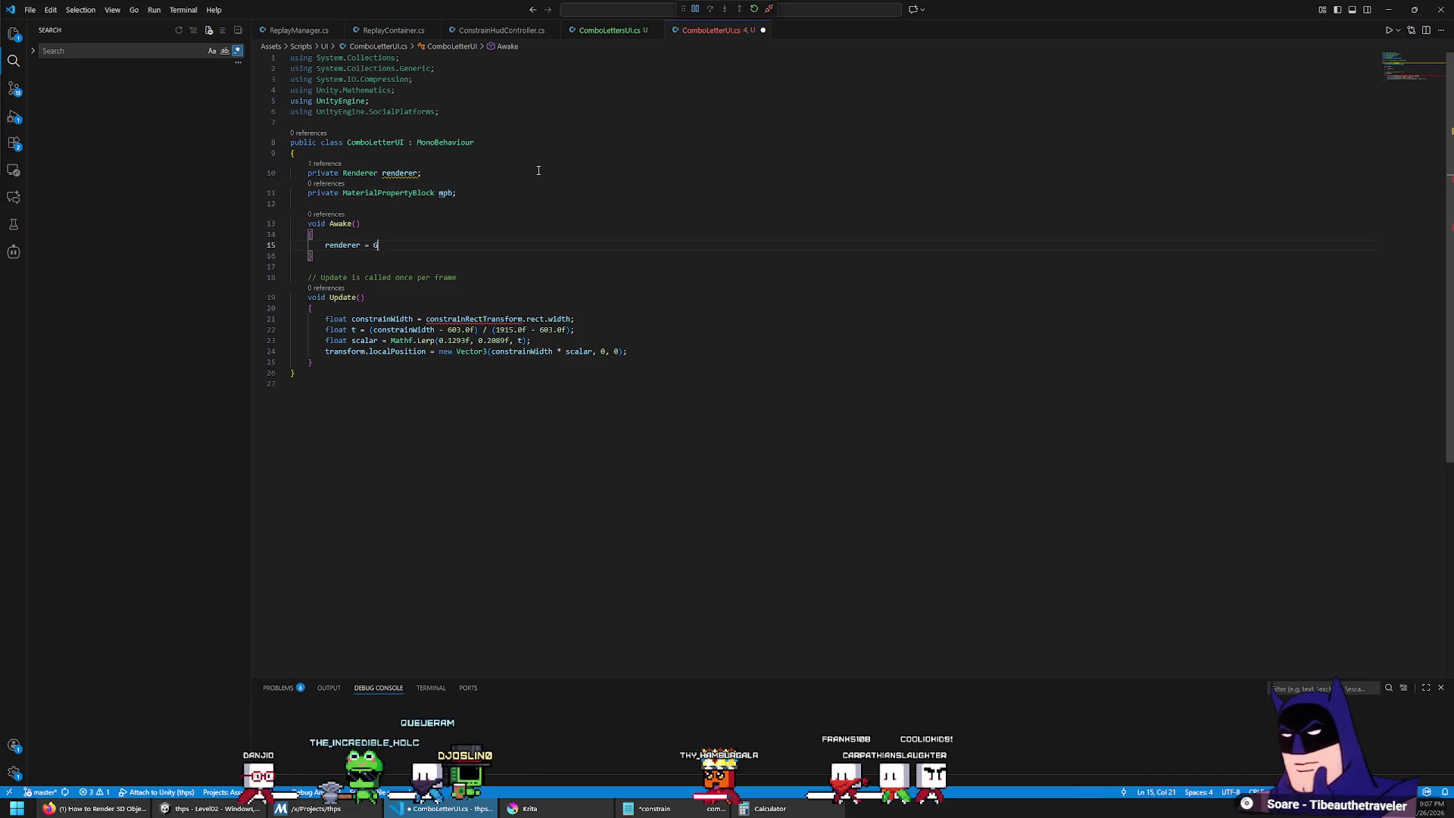
pyautogui.write('etComponent<R')
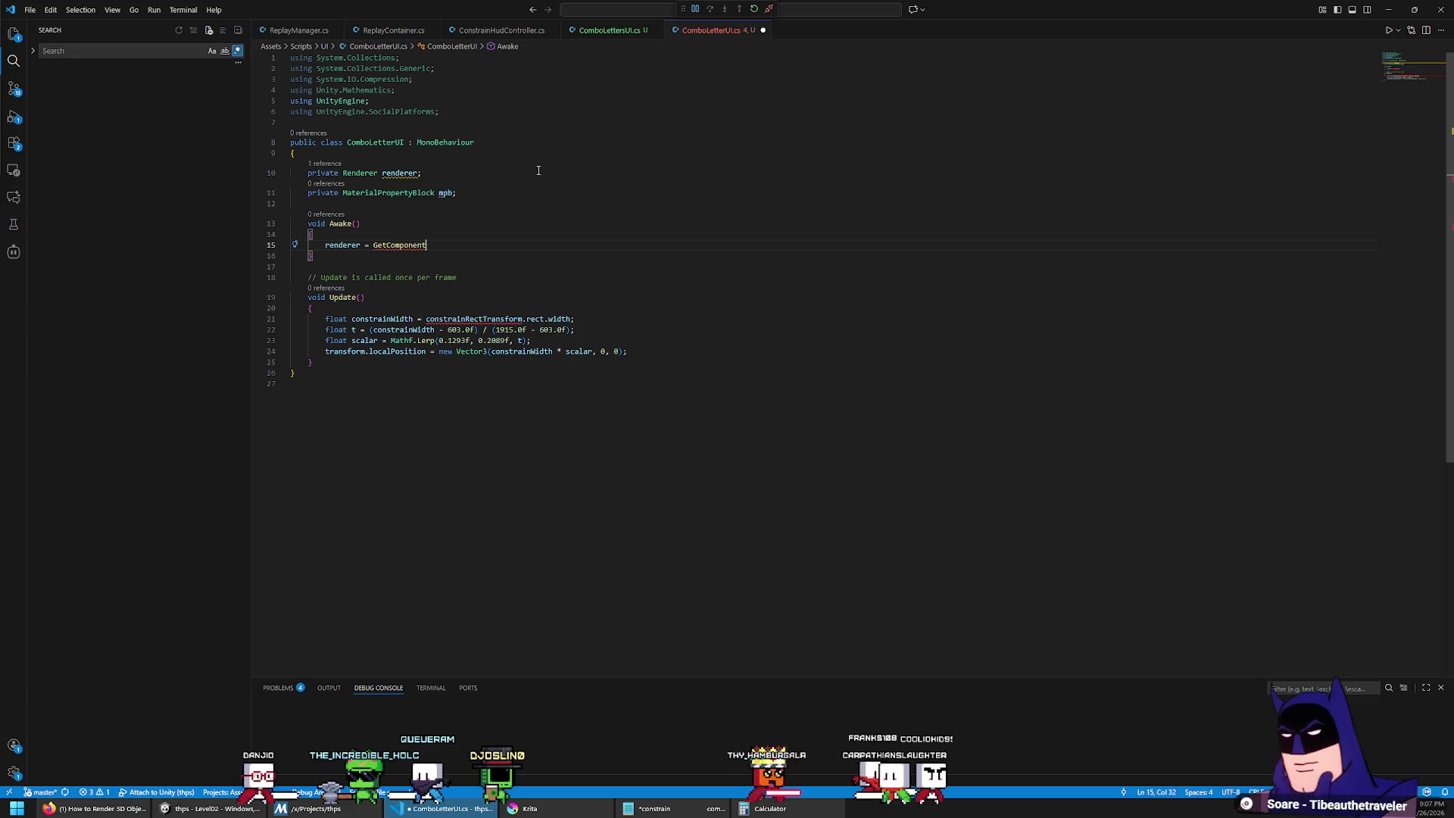
pyautogui.write('ender')
pyautogui.press('Down')
pyautogui.press('Tab')
pyautogui.write('<>')
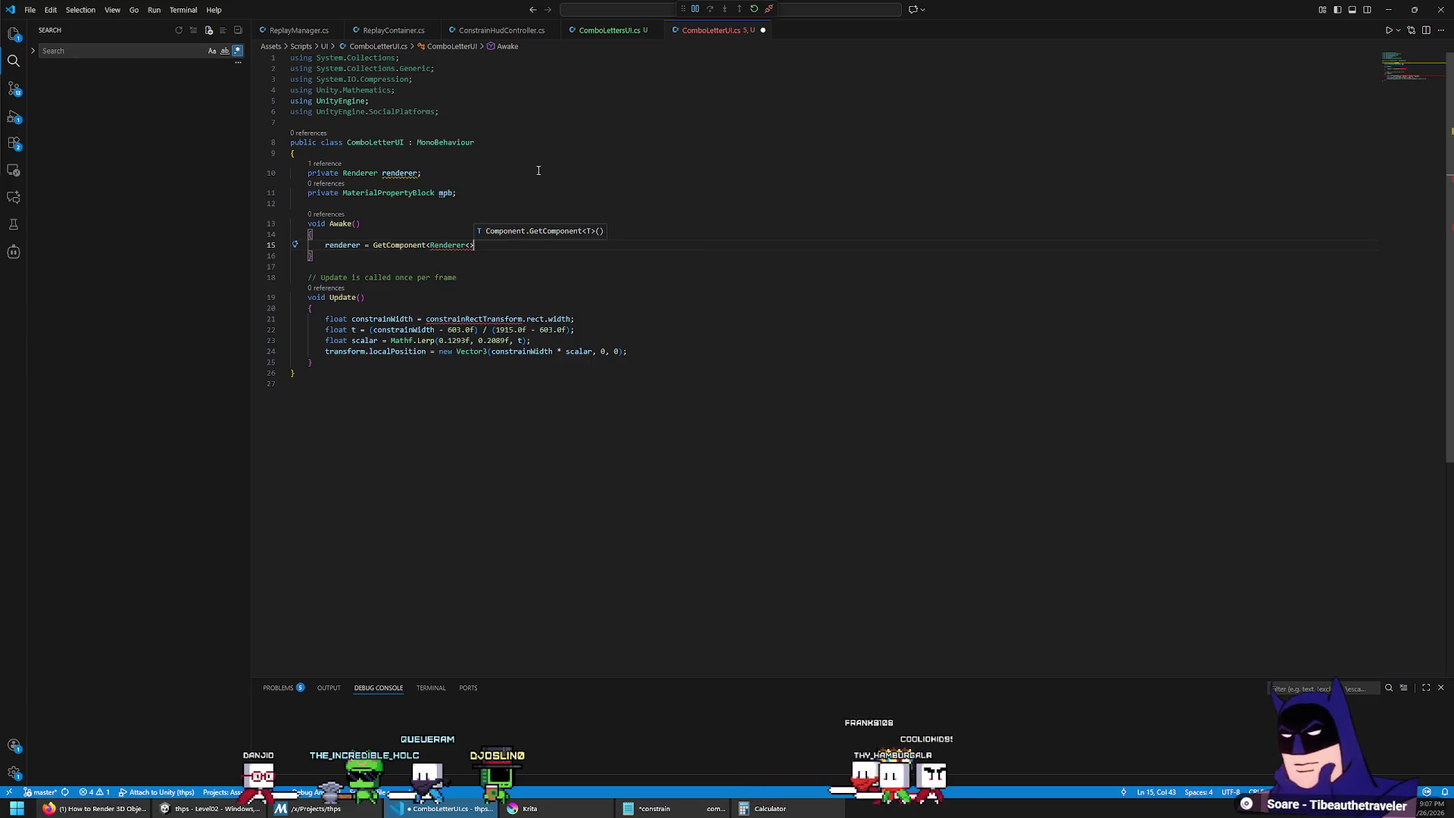
pyautogui.write(';')
pyautogui.press('Return')
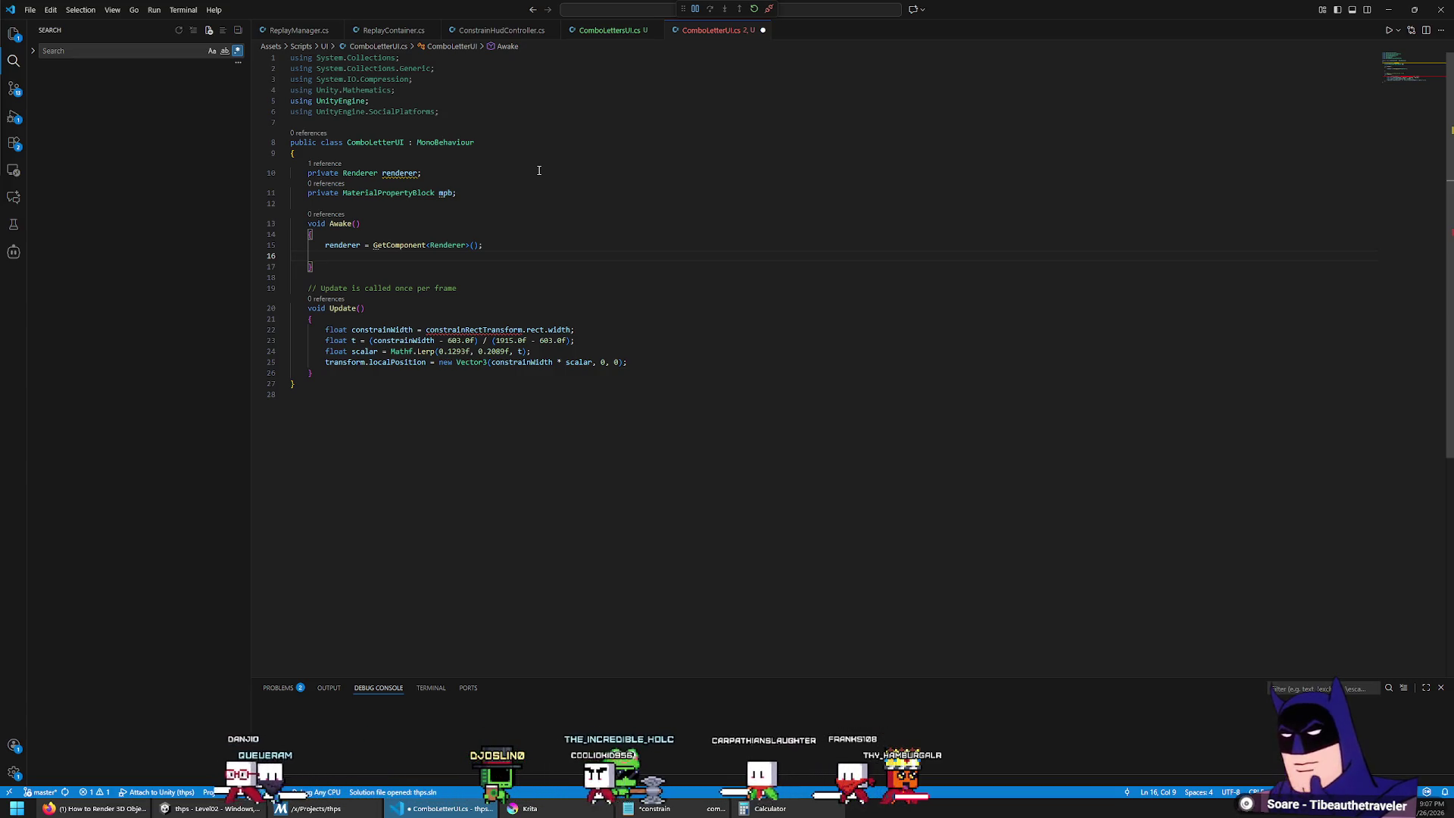
pyautogui.write('mpb = new Mater')
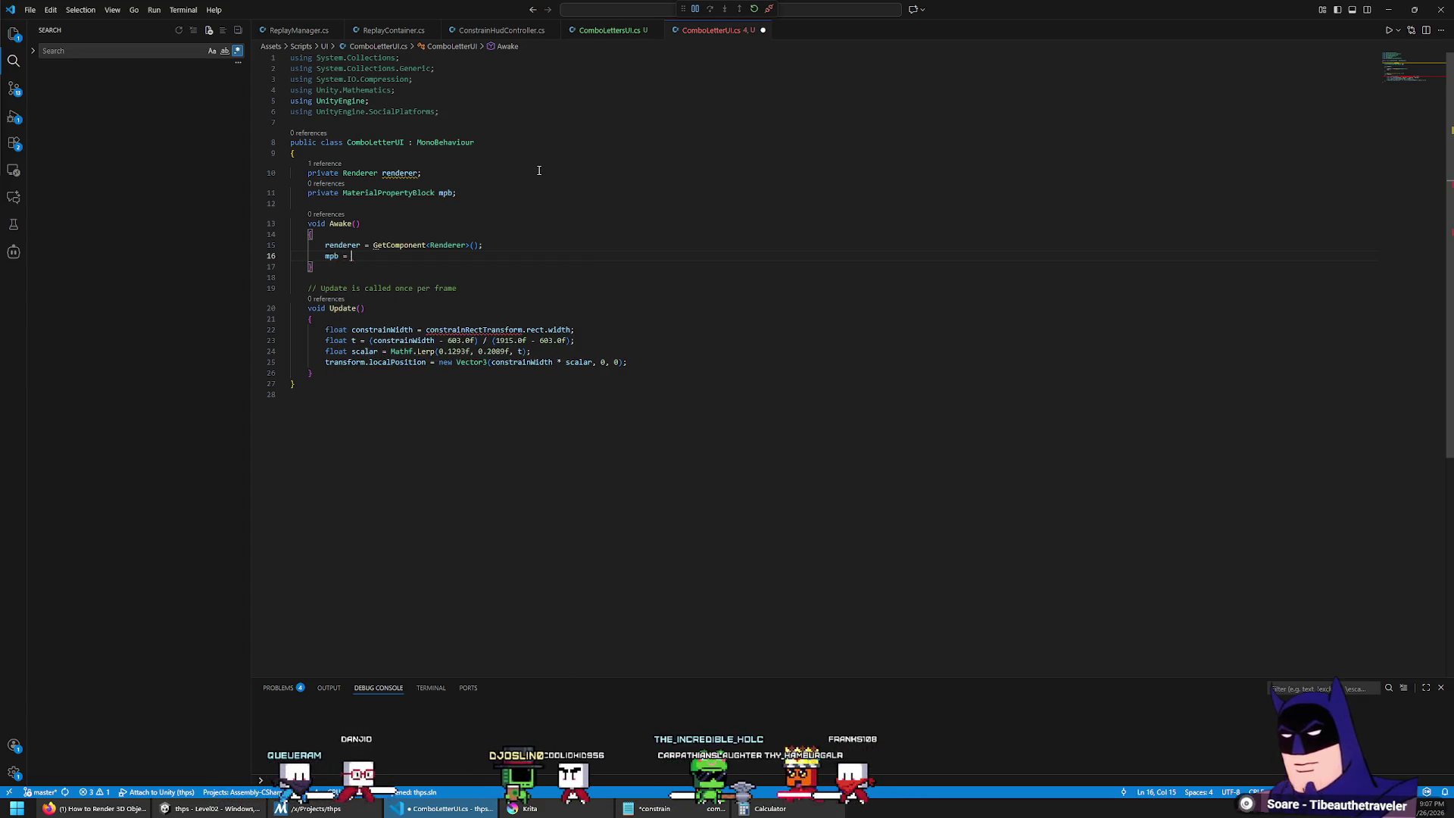
pyautogui.press('Tab')
pyautogui.write('();')
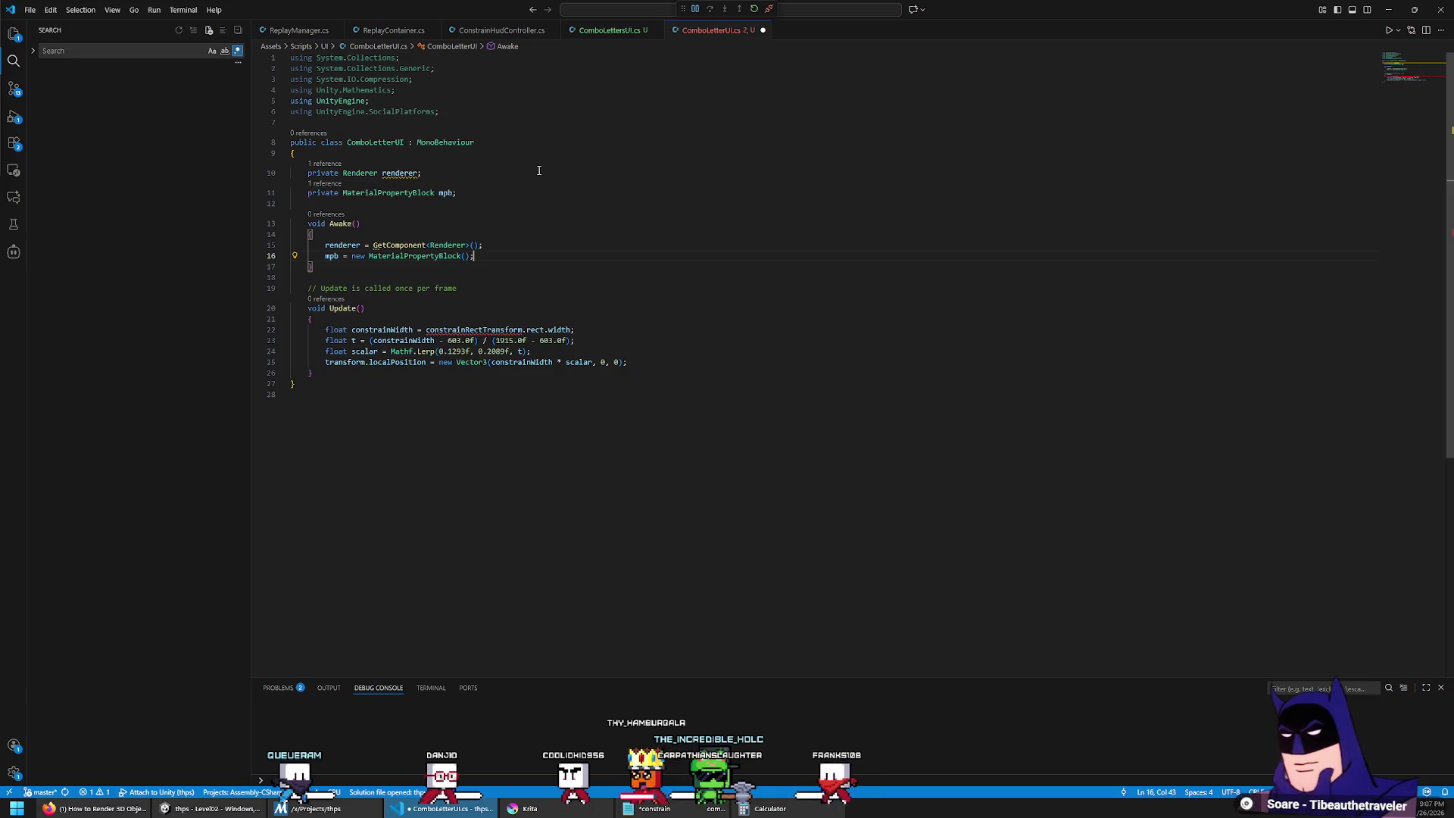
pyautogui.press('Return')
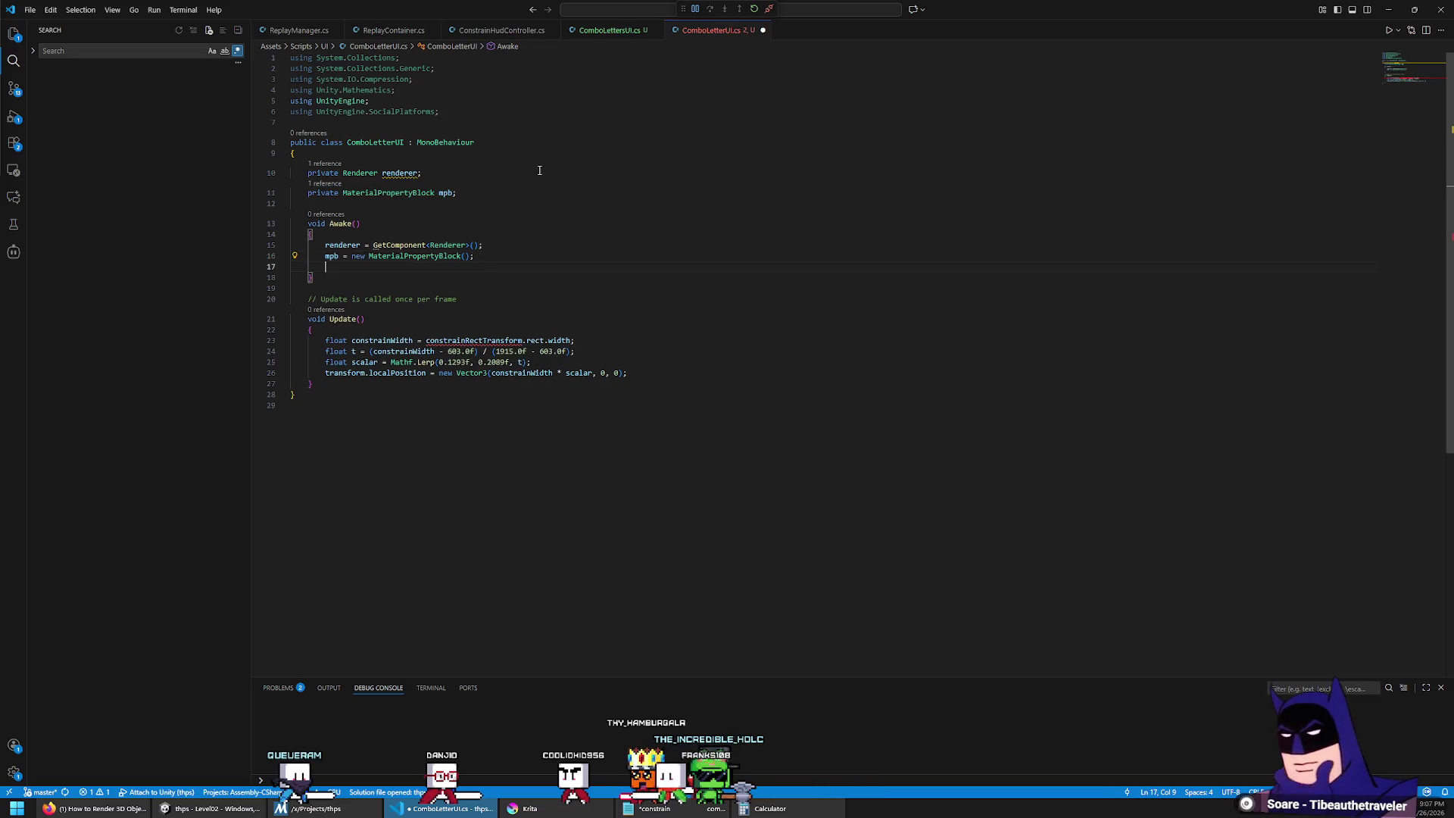
pyautogui.write('ren.GetP')
# Step: Start a renderer.GetPropertyBlock call on line 17 and paste the cached _BaseColor ID field
pyautogui.press('Escape')
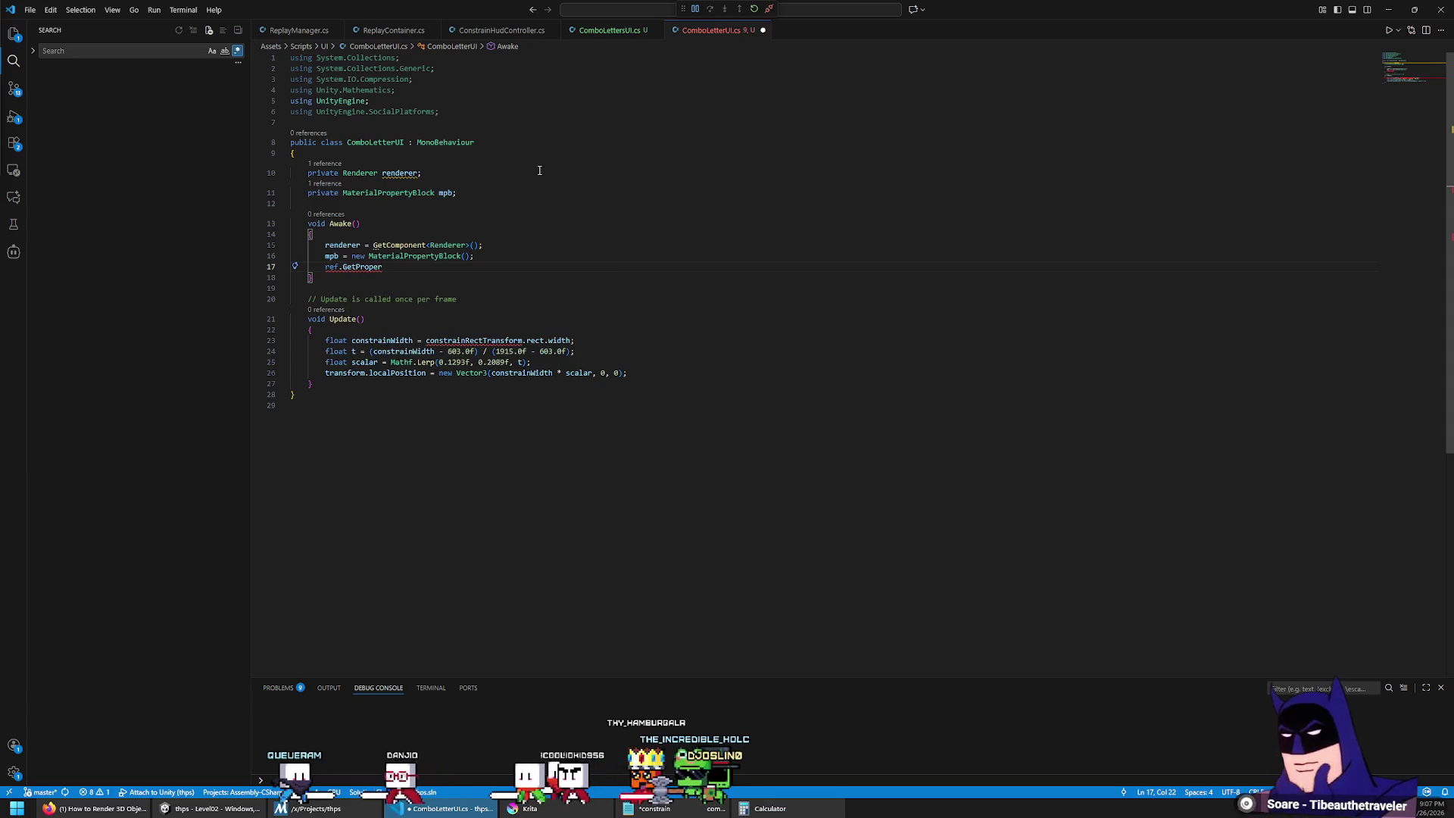
pyautogui.press('BackSpace')
pyautogui.press('BackSpace')
pyautogui.press('BackSpace')
pyautogui.write('rende')
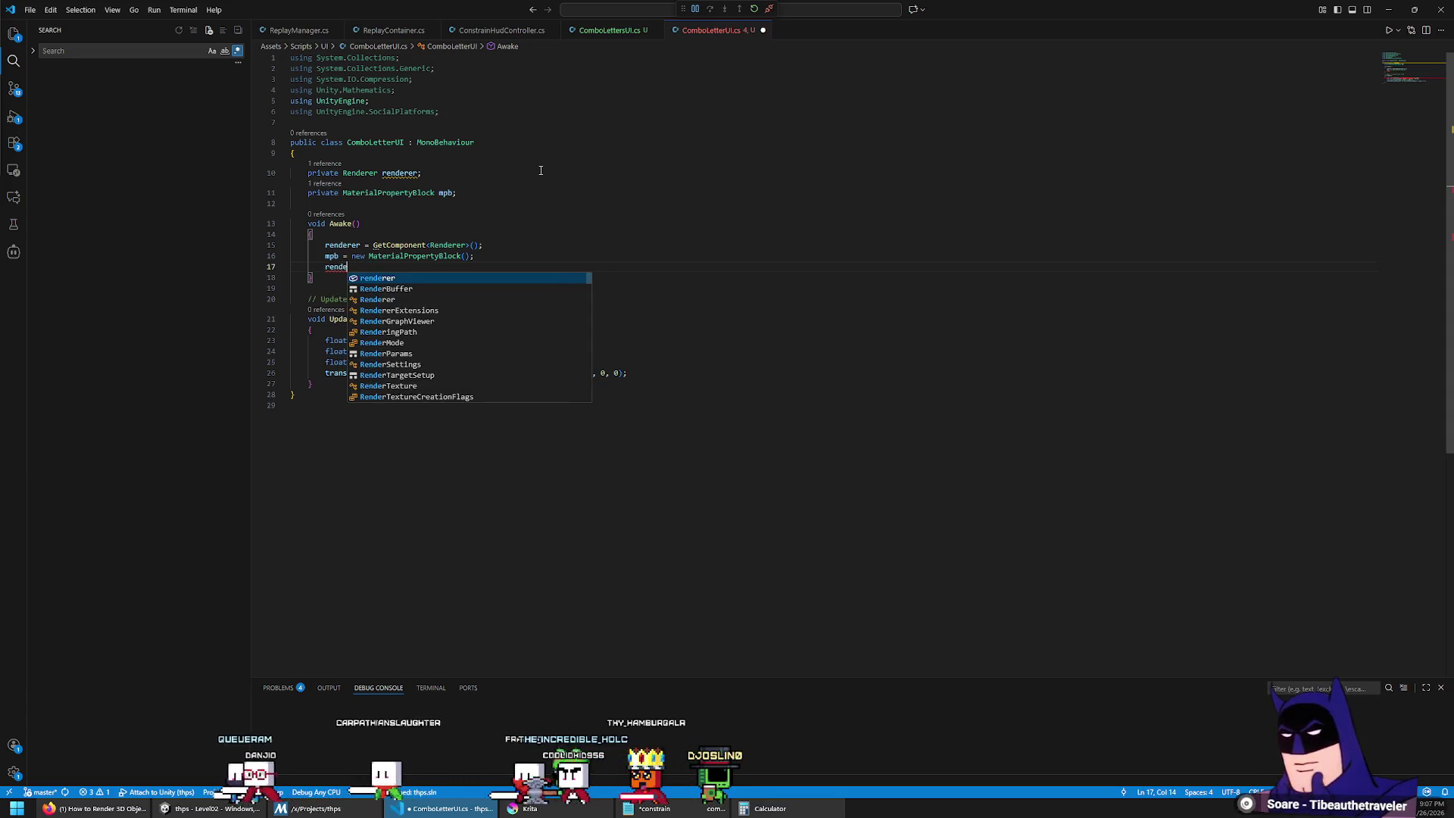
pyautogui.write('rer.GetPro')
pyautogui.press('Tab')
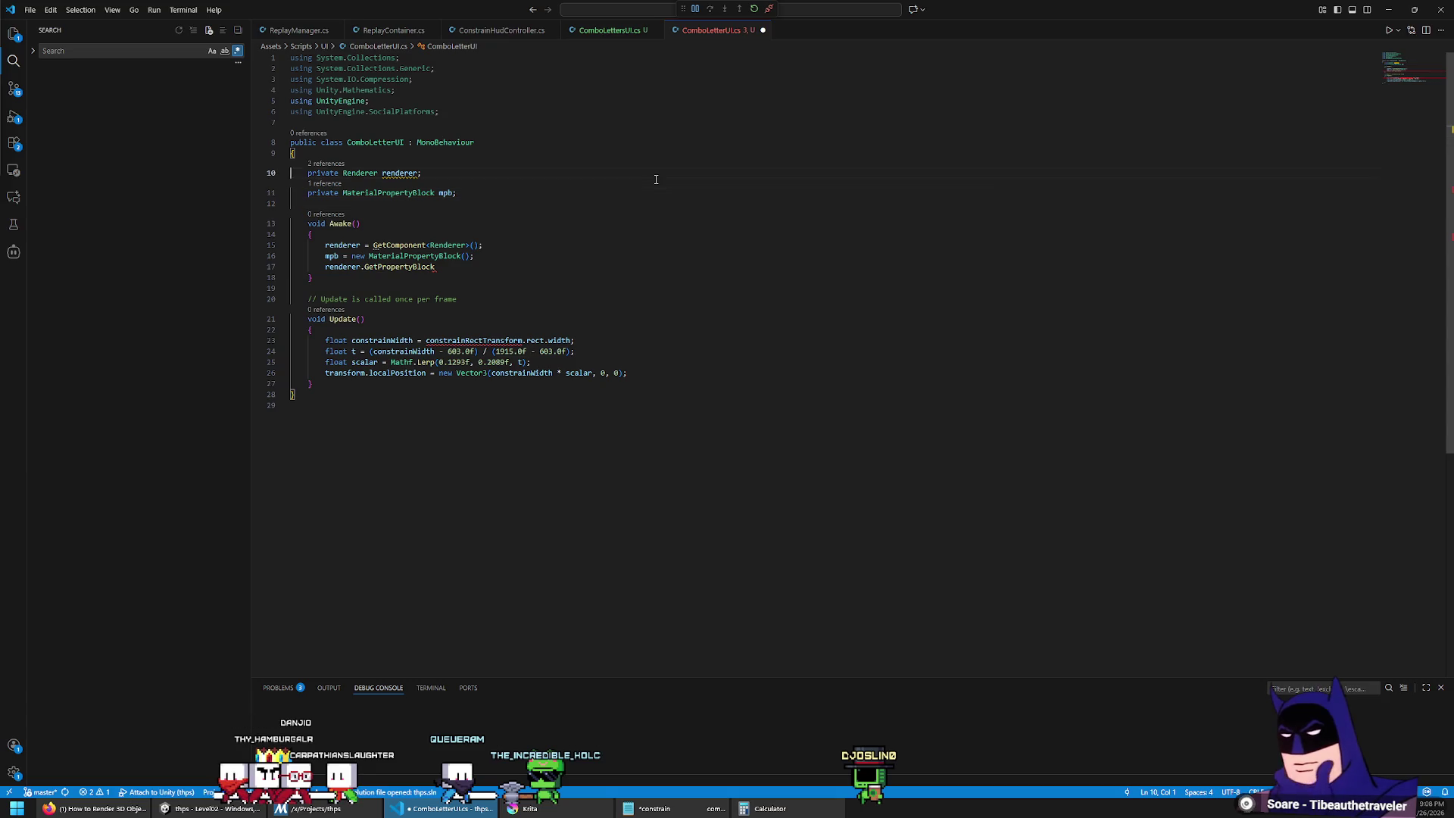
pyautogui.press('Return')
pyautogui.write('static readonly int BaseColorID = Shader.PropertyToID("_BaseColor");')
# Step: Complete the Awake call as renderer.GetPropertyBlock(mpb);
pyautogui.press('Return')
pyautogui.press('Up')
pyautogui.press('Up')
pyautogui.click(431, 173)
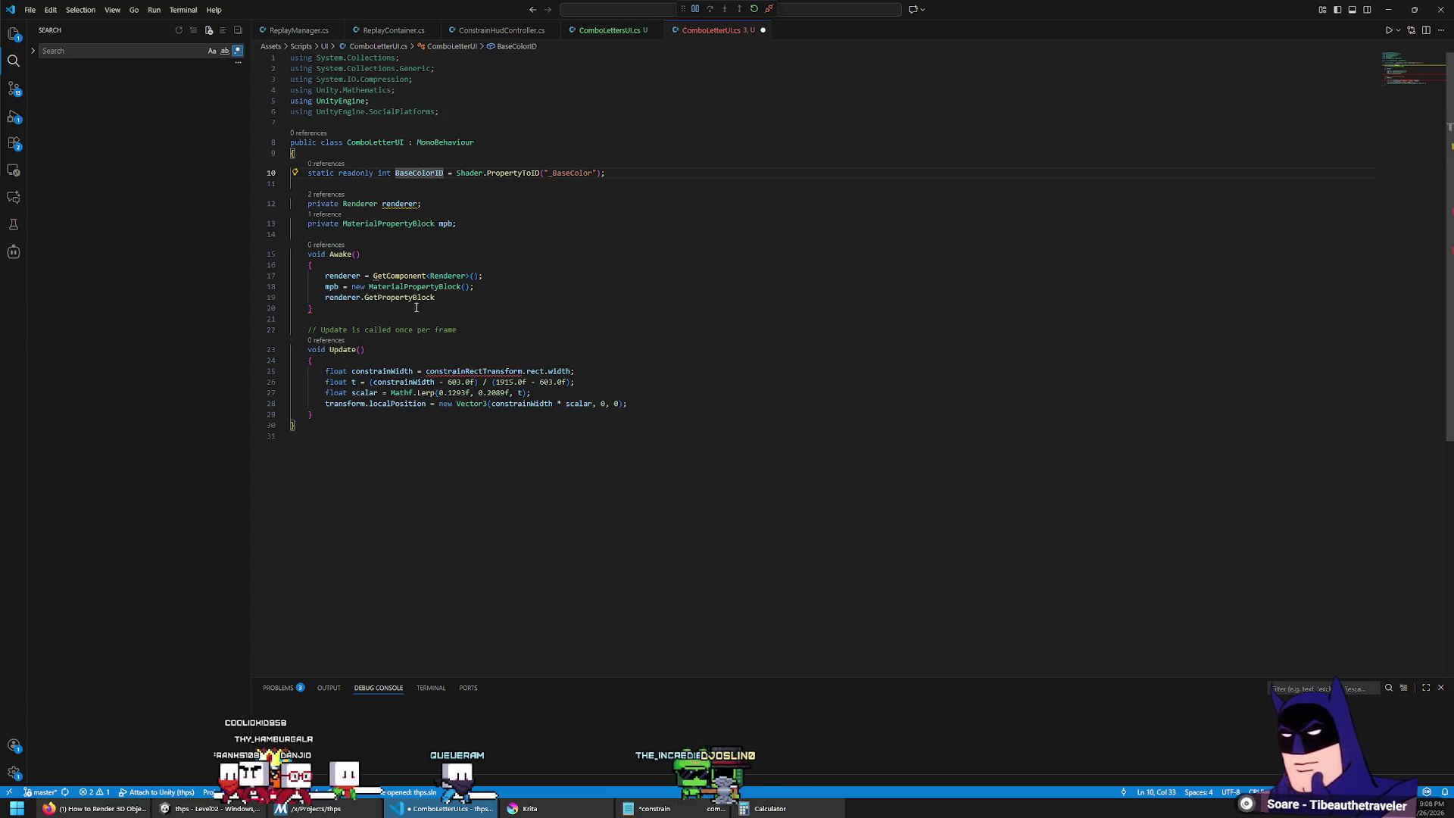
pyautogui.click(454, 300)
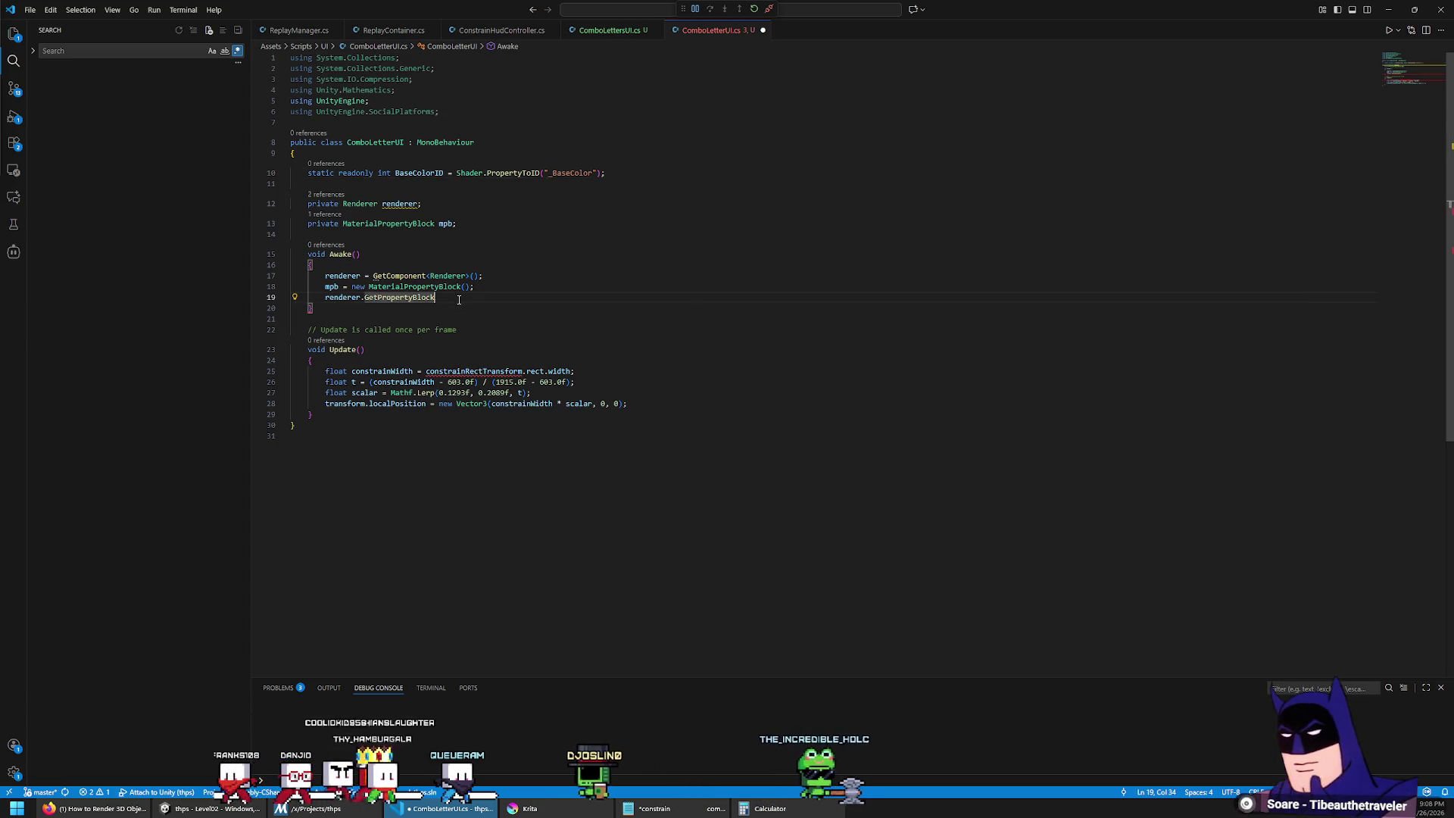
pyautogui.write('(BaseColorID')
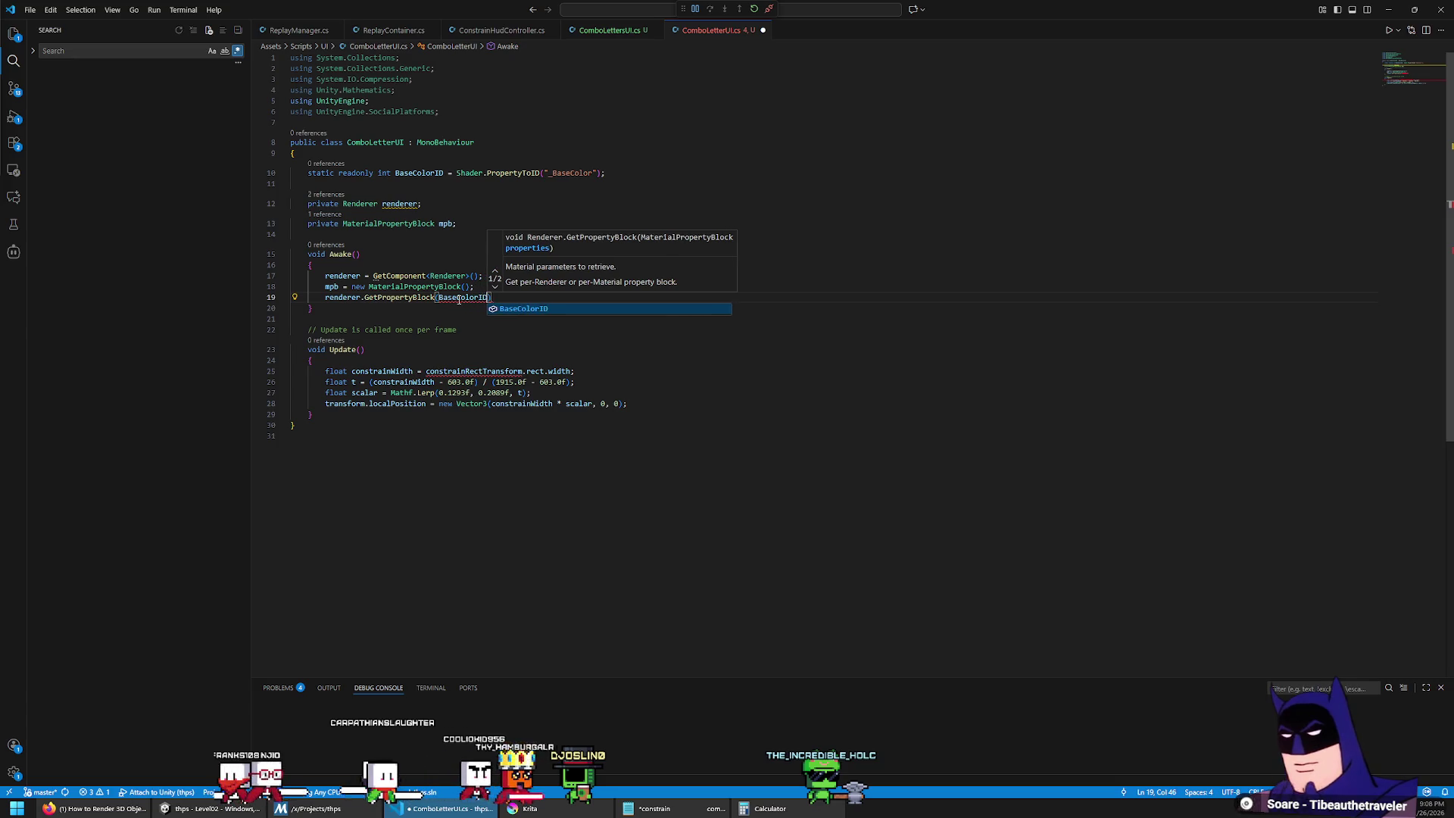
pyautogui.write(',')
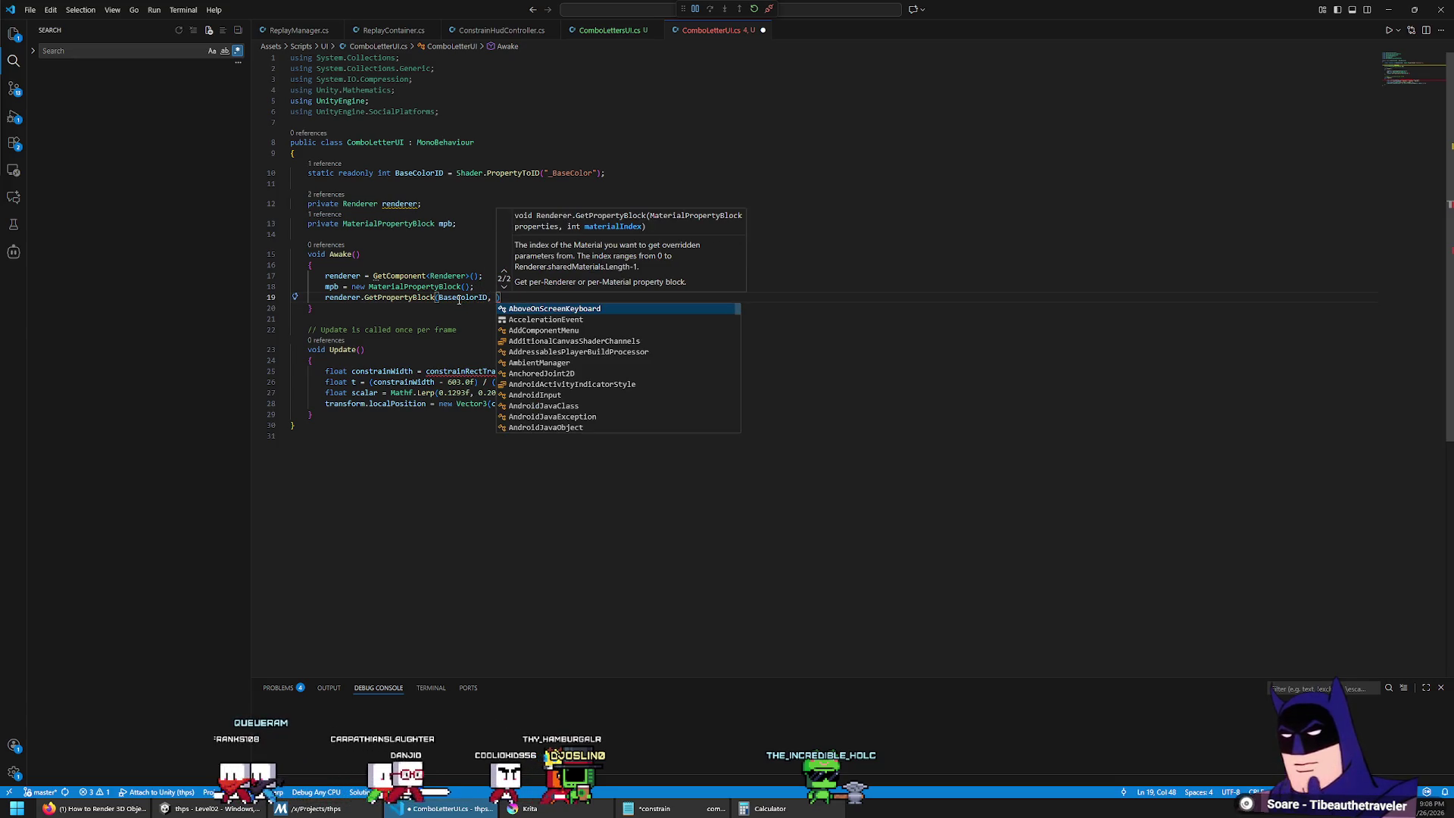
pyautogui.hotkey('ctrl', 'BackSpace')
pyautogui.hotkey('ctrl', 'BackSpace')
pyautogui.write('mpb);')
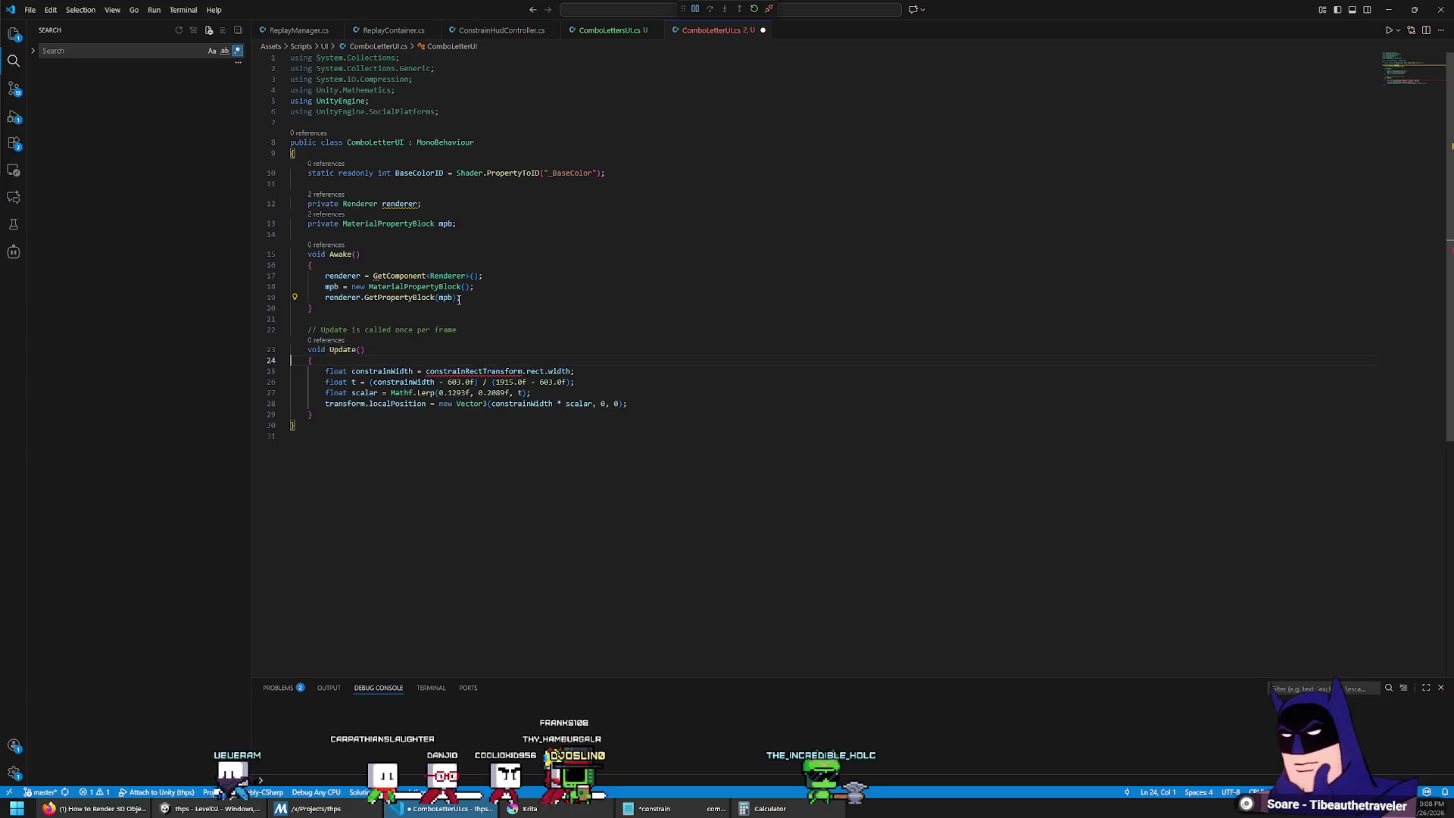
# Step: Delete the old positioning code from Update's body
pyautogui.hotkey('shift', 'Down')
pyautogui.hotkey('shift', 'Down')
pyautogui.hotkey('shift', 'Down')
pyautogui.hotkey('shift', 'End')
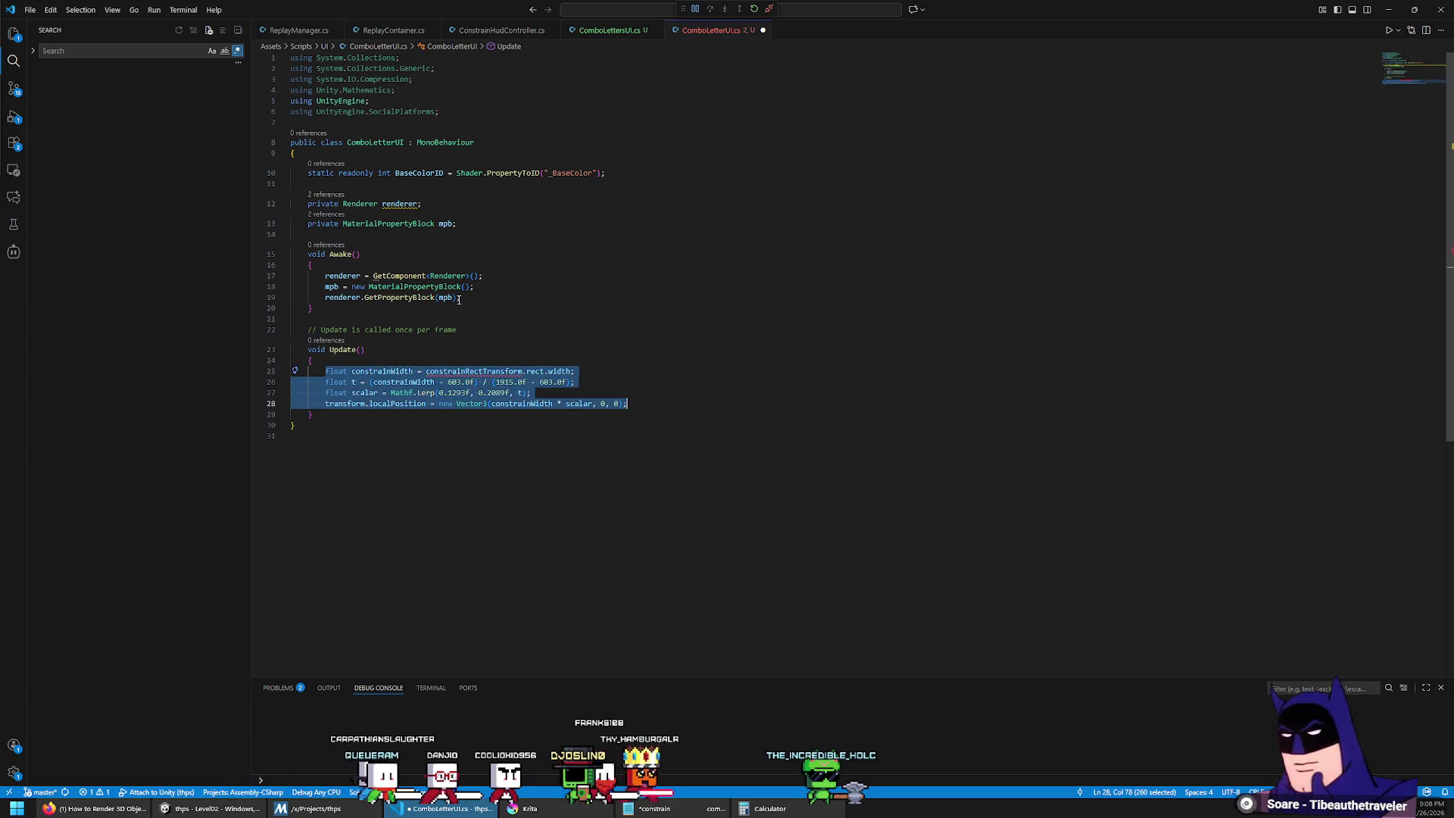
pyautogui.press('BackSpace')
pyautogui.press('Tab')
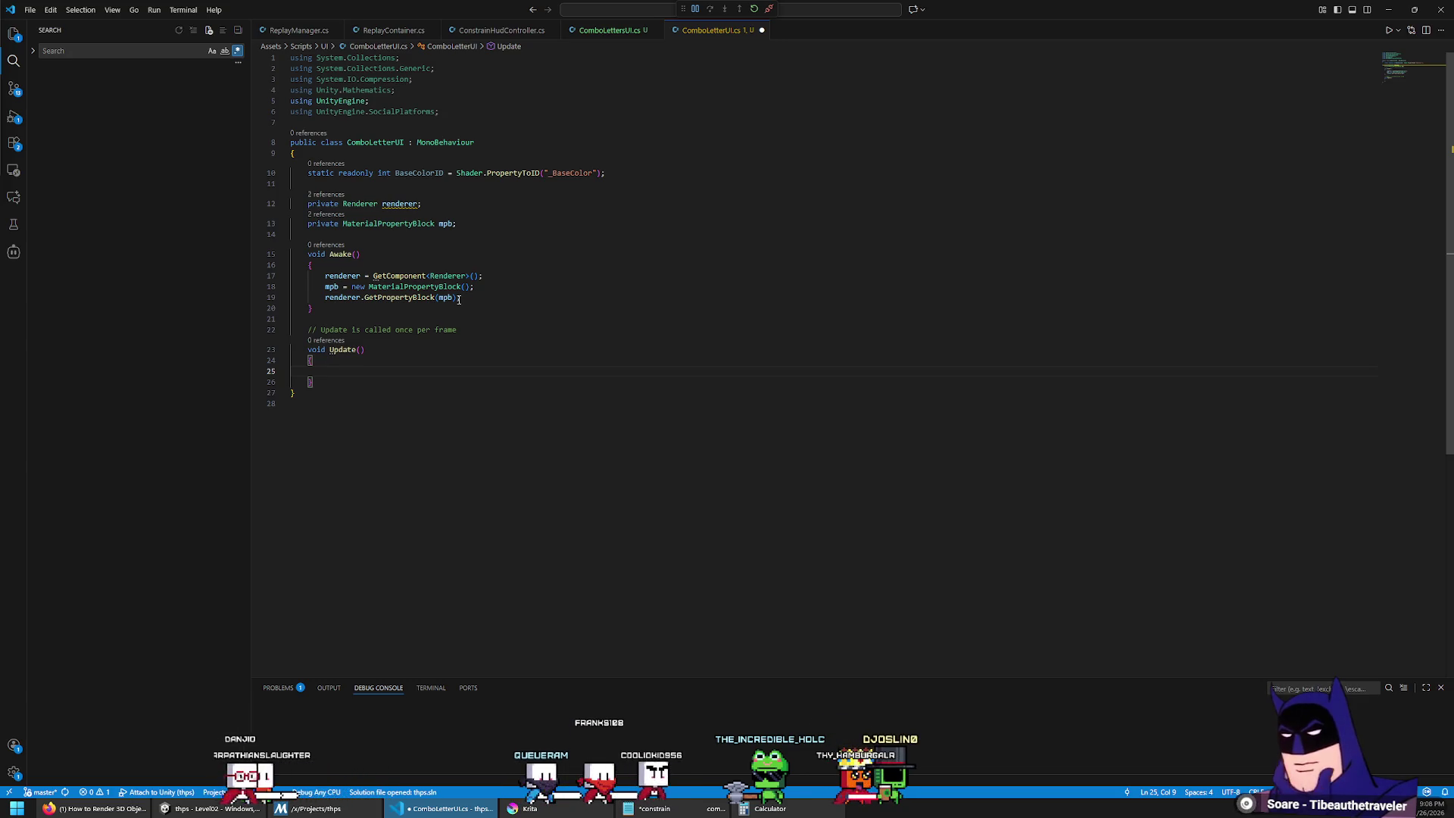
pyautogui.hotkey('ctrl', 'space')
pyautogui.press('Escape')
pyautogui.press('Up')
pyautogui.press('Up')
pyautogui.press('Up')
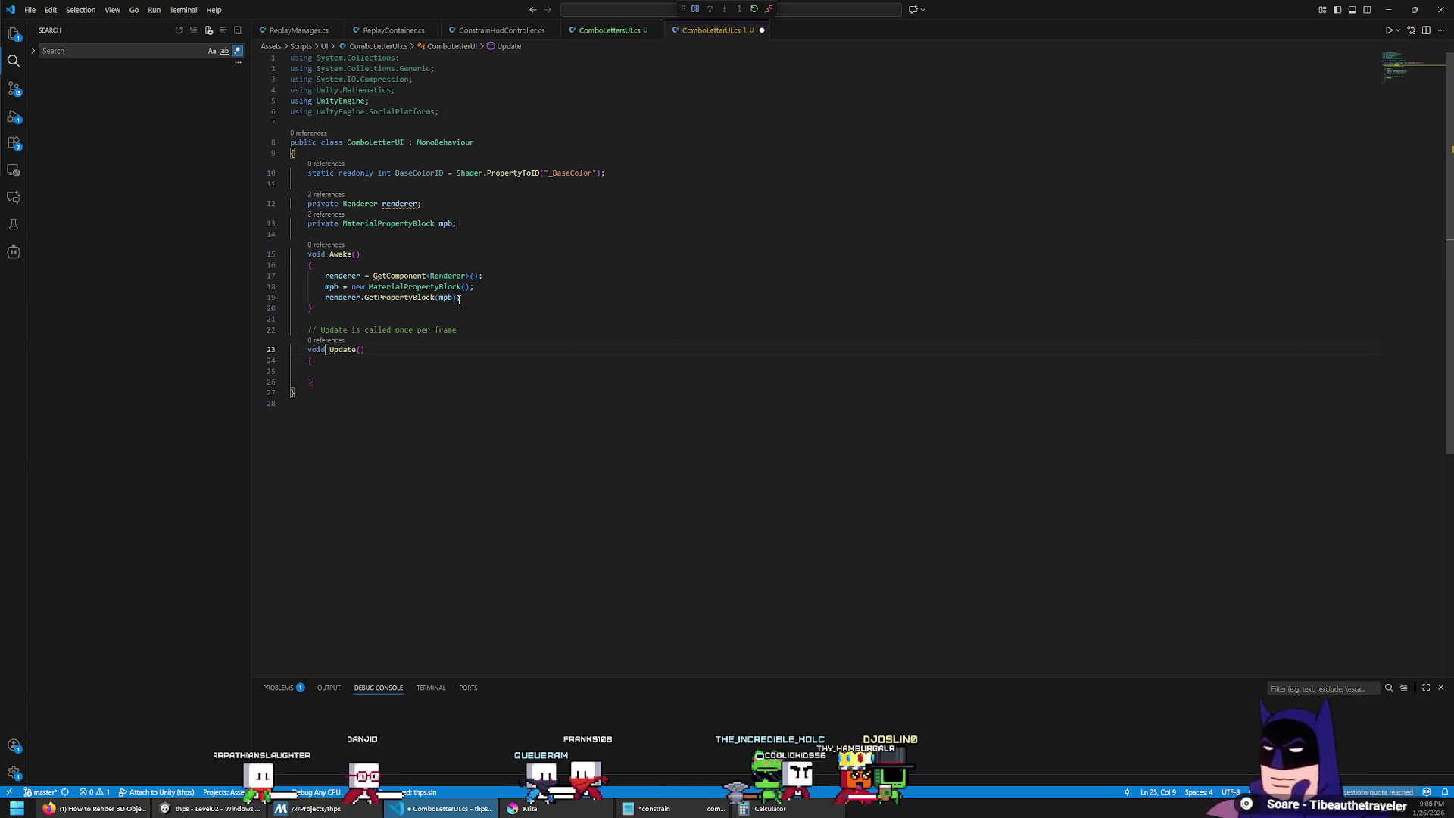
pyautogui.press('Down')
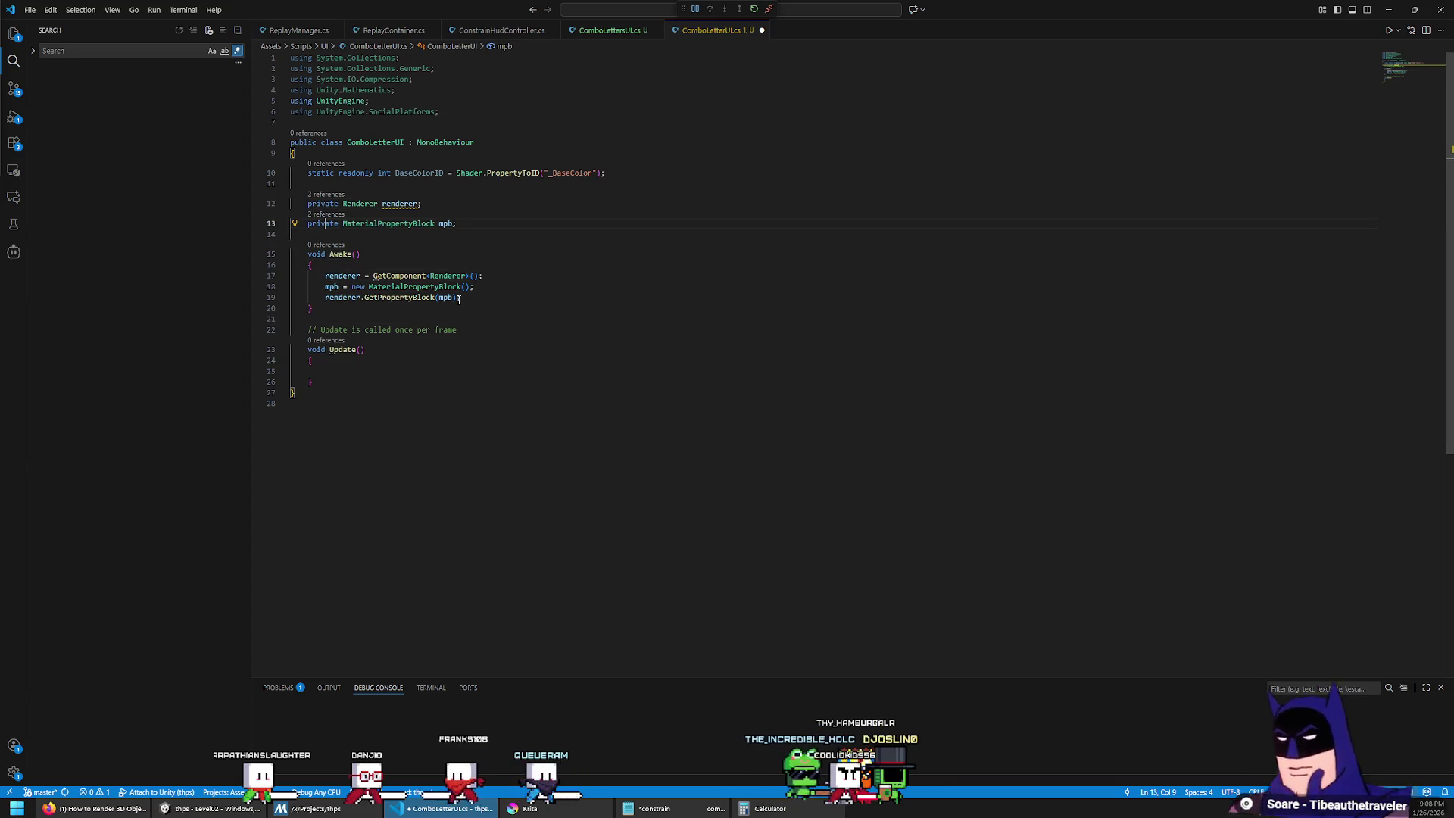
pyautogui.press('Down')
pyautogui.press('Down')
pyautogui.press('Down')
# Step: Begin mpb.SetColor(BaseColorID, new Color(Mathf.Sin(Time.time)...)) in Update
pyautogui.write('mpb.SetColor(')
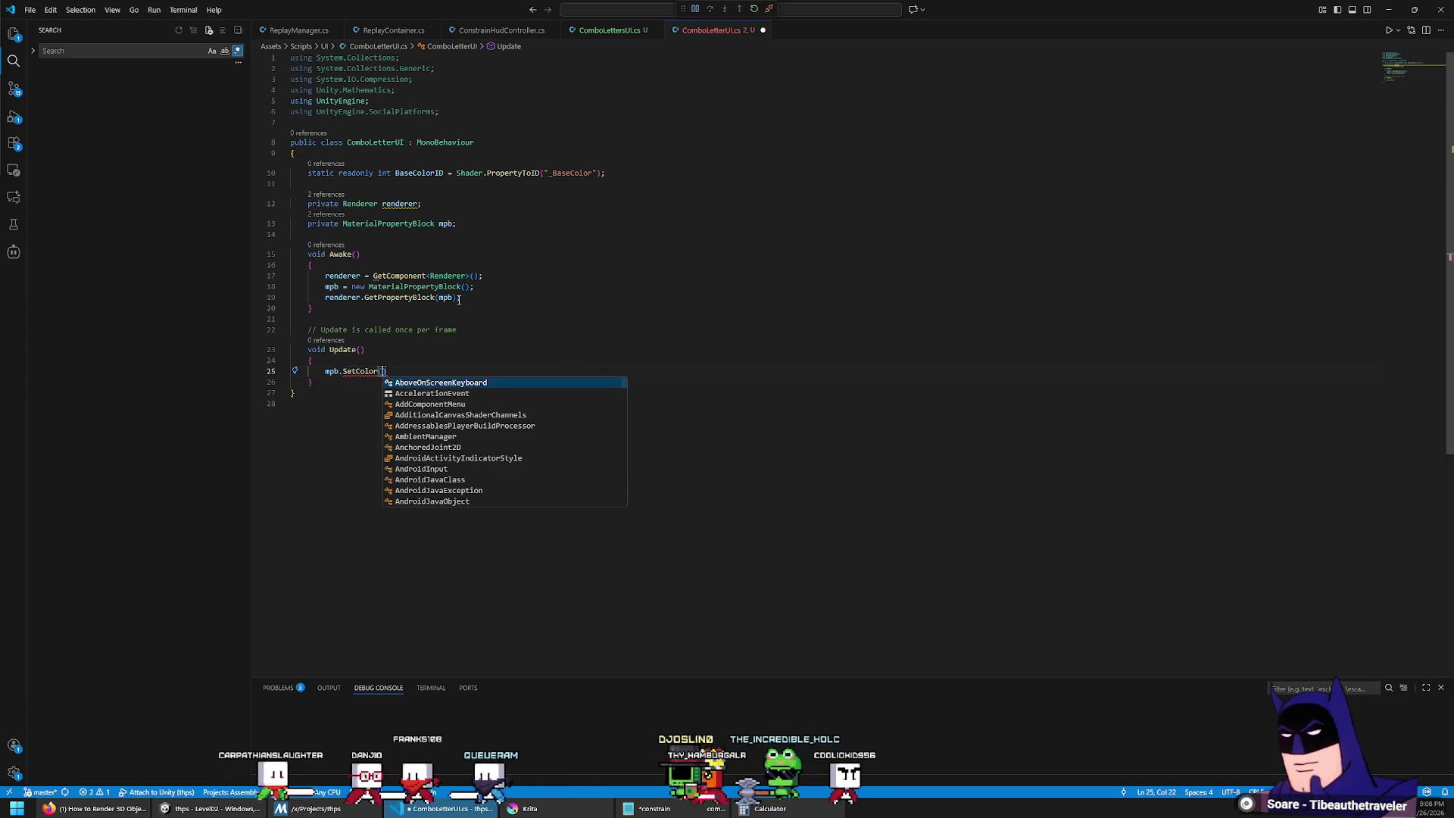
pyautogui.write('Base')
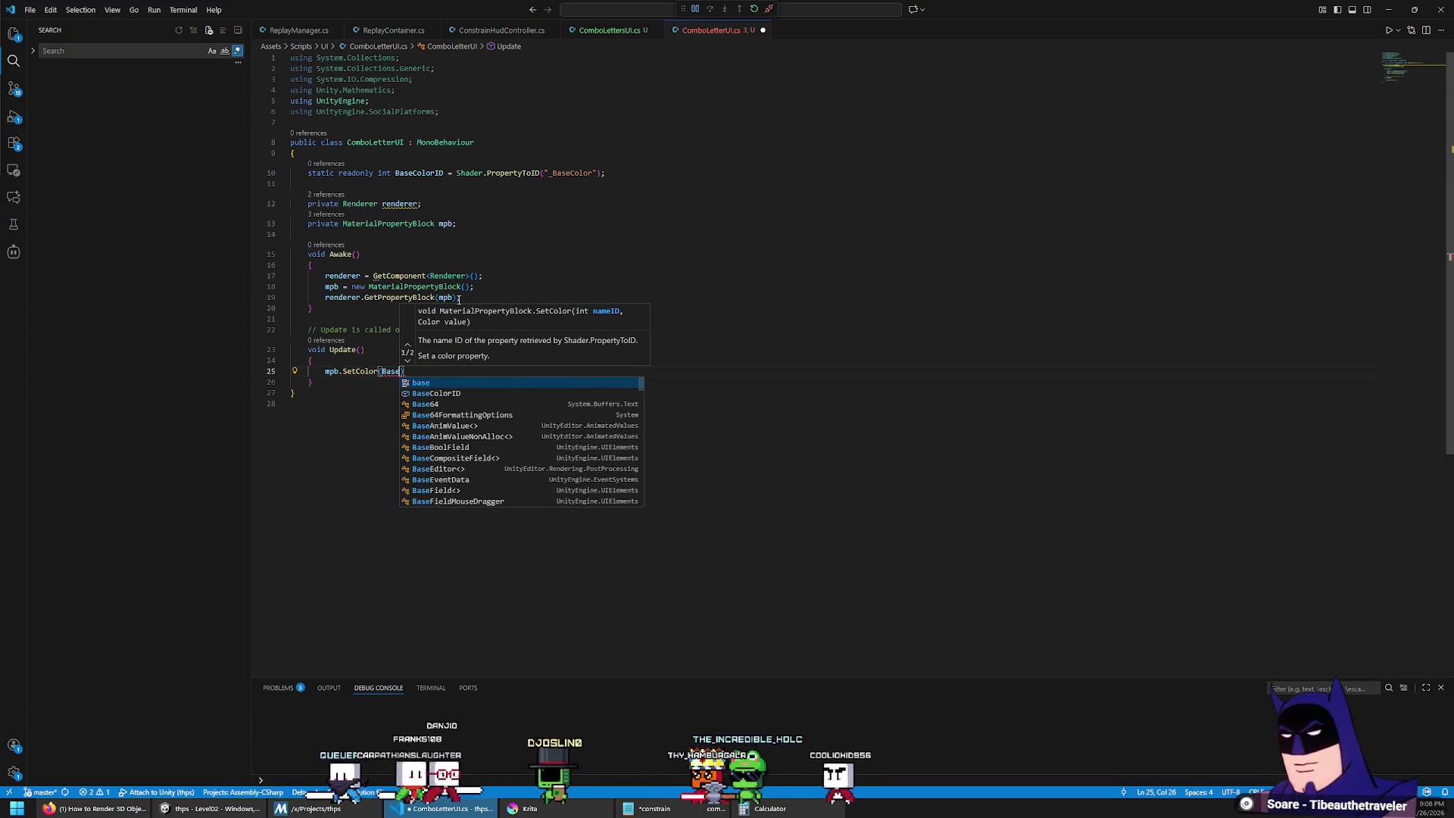
pyautogui.press('Tab')
pyautogui.write(', ')
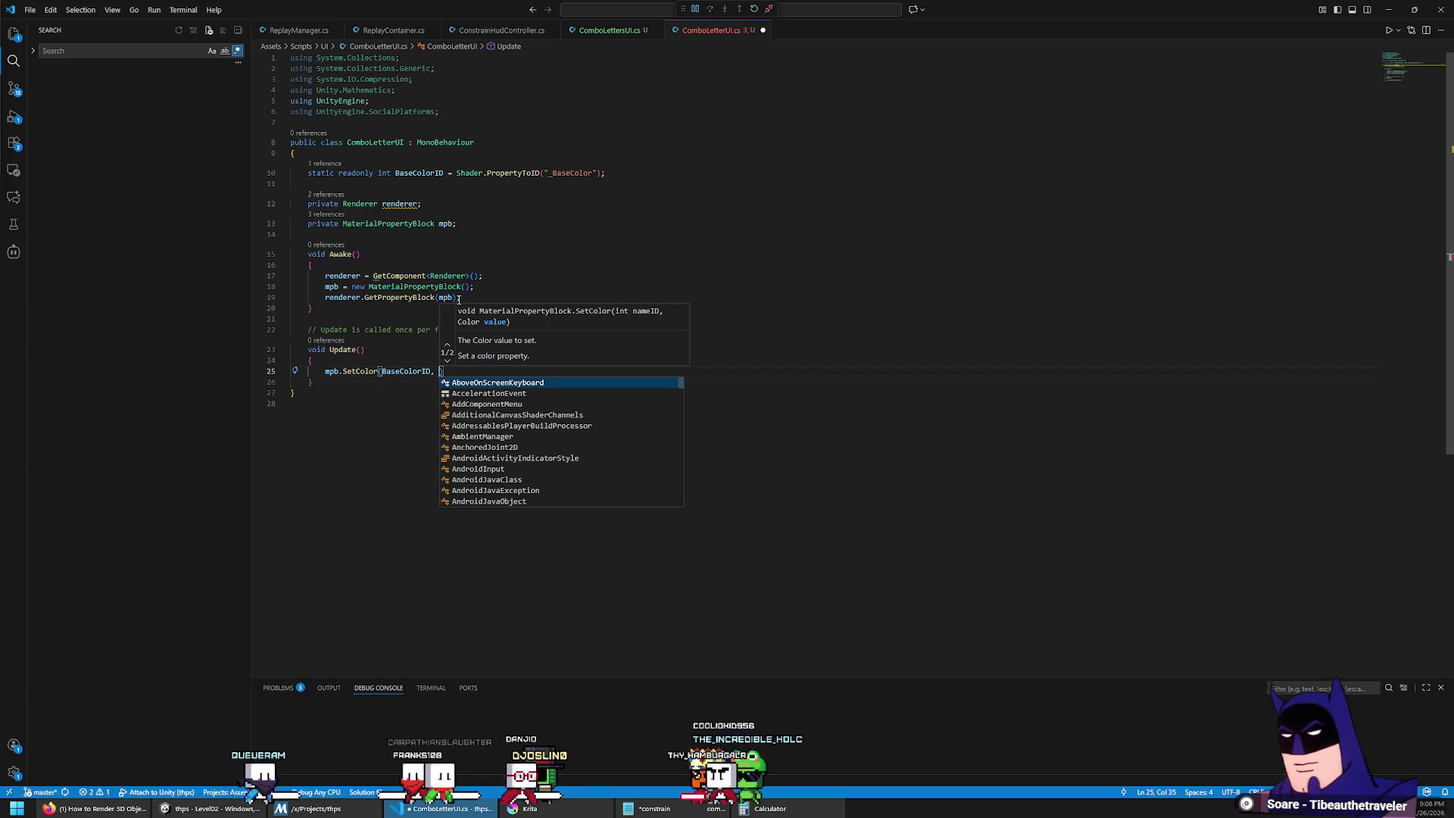
pyautogui.write('new Color(MT')
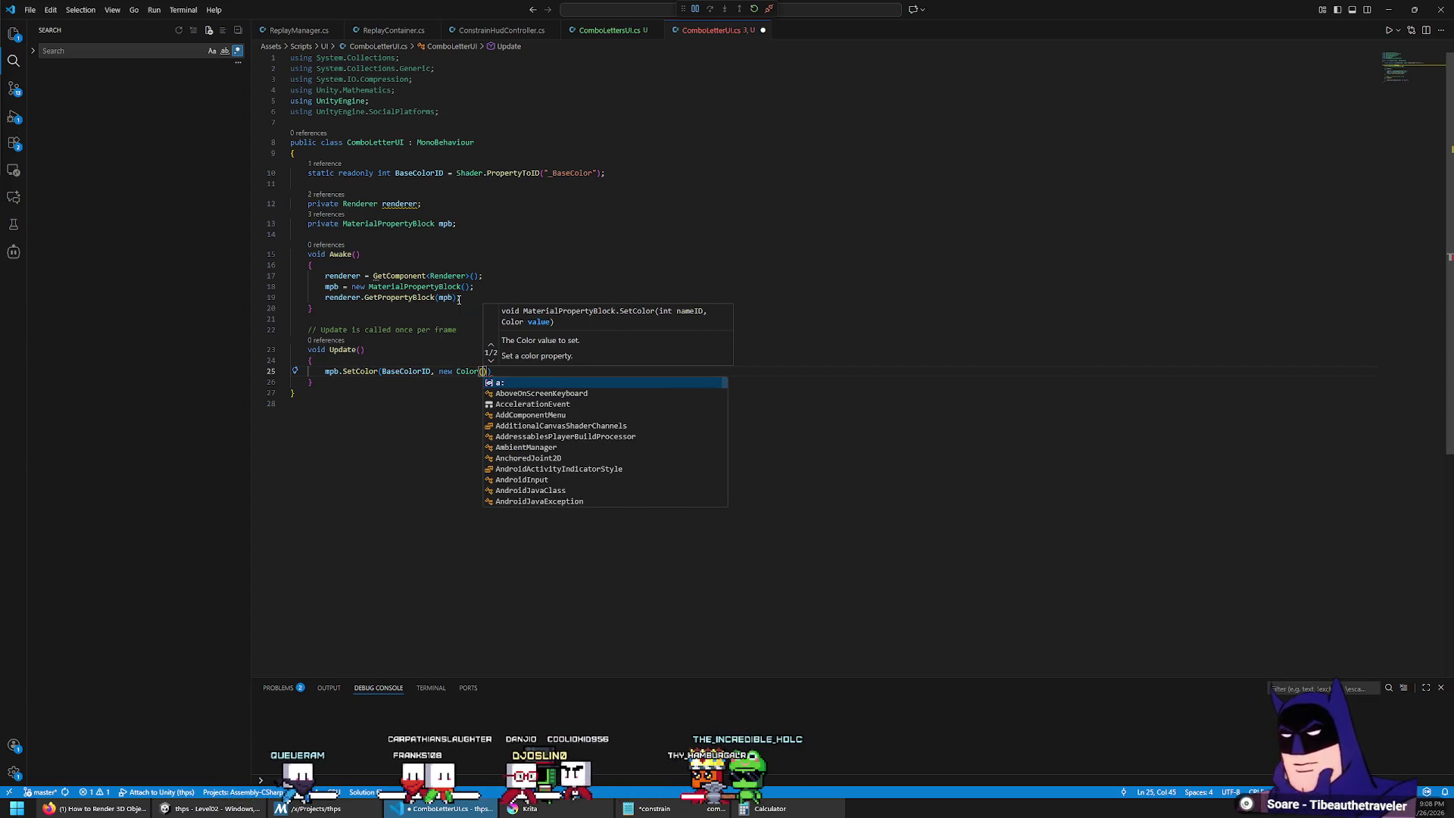
pyautogui.write('ime.time')
pyautogui.hotkey('ctrl', 'Left')
pyautogui.hotkey('ctrl', 'Left')
pyautogui.write('Mathf.Sin(')
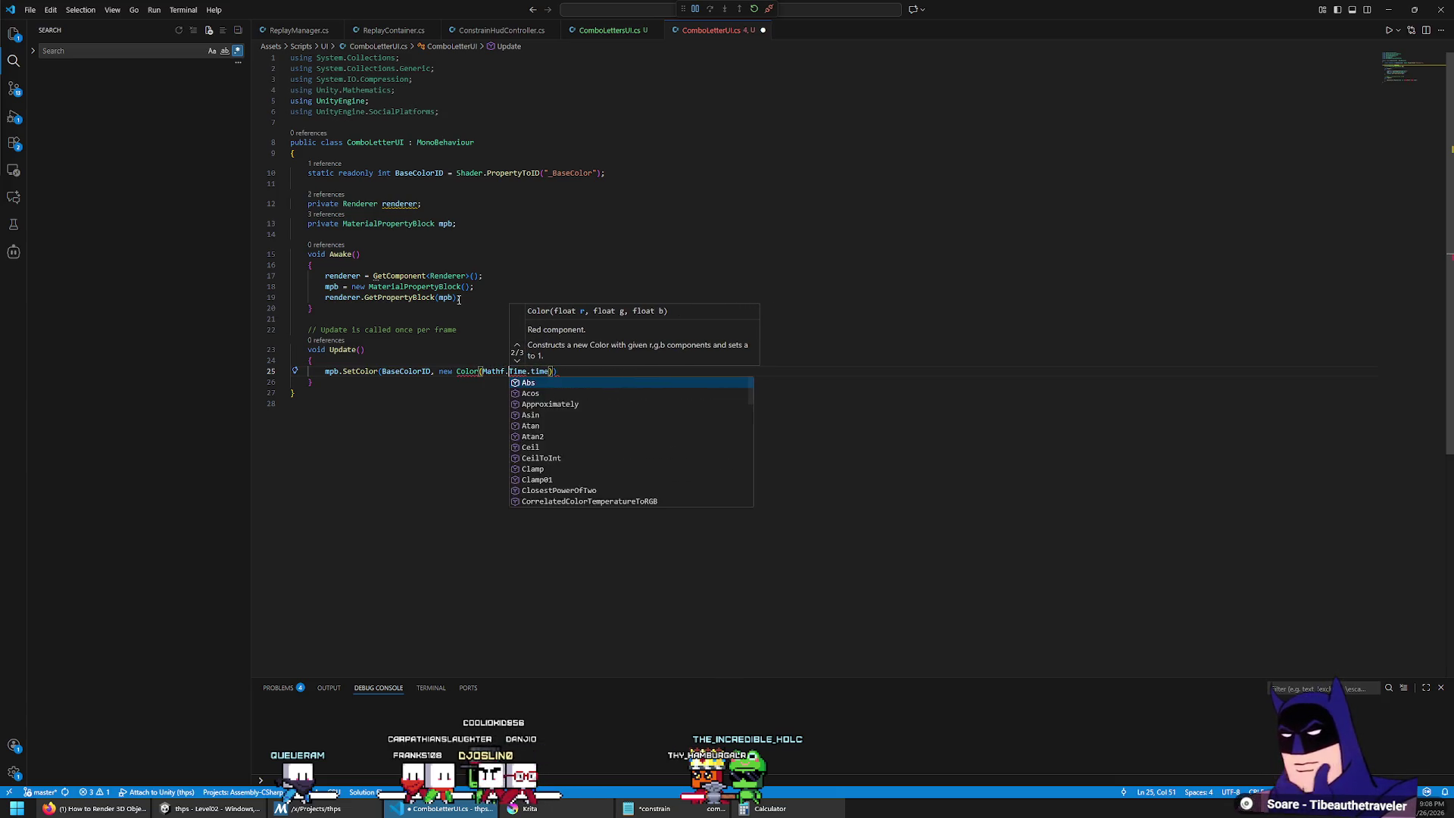
pyautogui.press('Escape')
pyautogui.hotkey('ctrl', 'Right')
pyautogui.hotkey('ctrl', 'Right')
pyautogui.hotkey('ctrl', 'Right')
pyautogui.write(')')
pyautogui.hotkey('ctrl', 'shift', 'Left')
pyautogui.hotkey('ctrl', 'shift', 'Left')
pyautogui.hotkey('ctrl', 'shift', 'Left')
pyautogui.hotkey('ctrl', 'c')
# Step: Reuse the sine term for green and blue, then add renderer.SetPropertyBlock(mpb)
pyautogui.press('Right')
pyautogui.write(',')
pyautogui.hotkey('ctrl', 'v')
pyautogui.write(',')
pyautogui.hotkey('ctrl', 'v')
pyautogui.write(')')
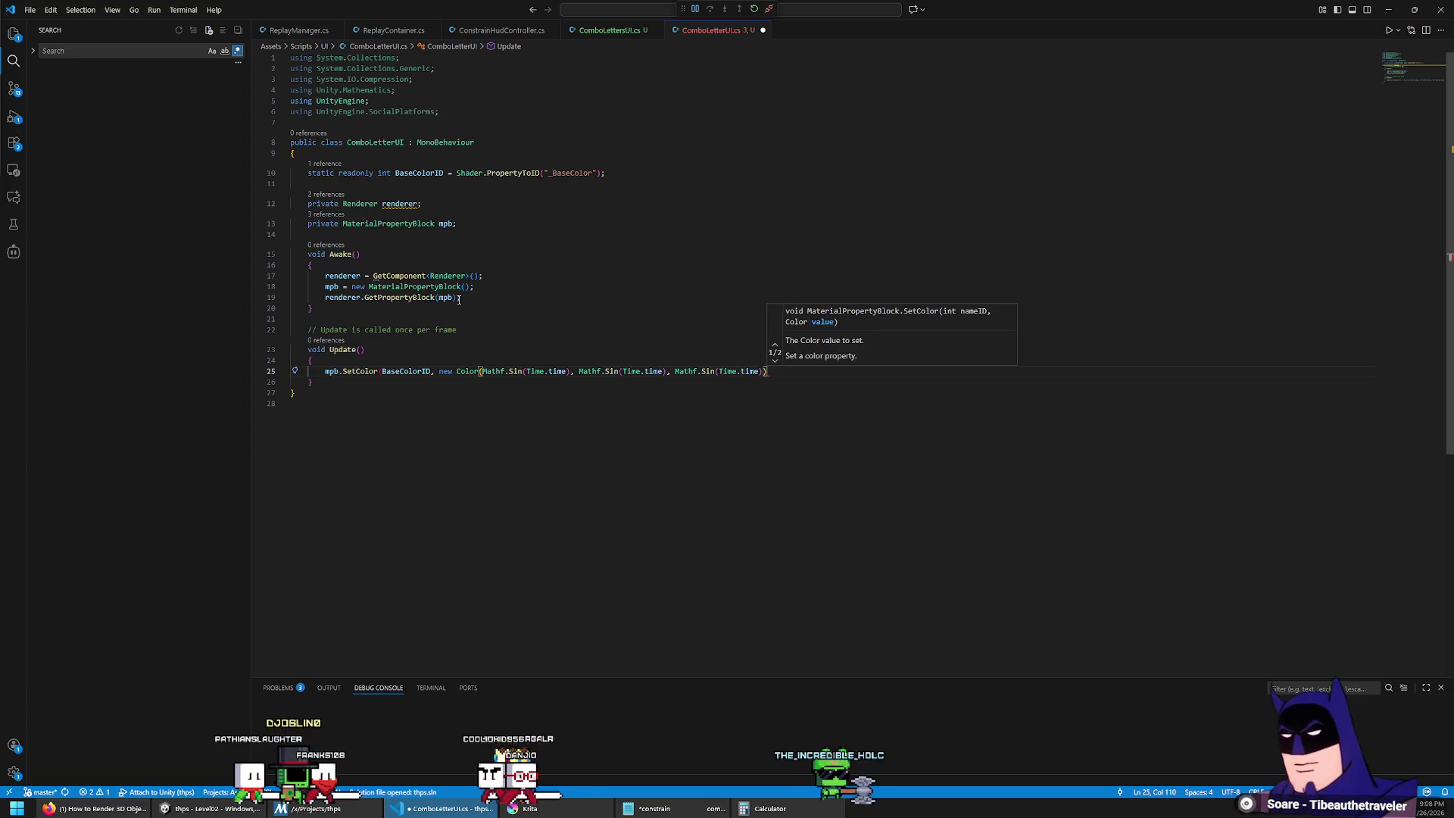
pyautogui.write(');')
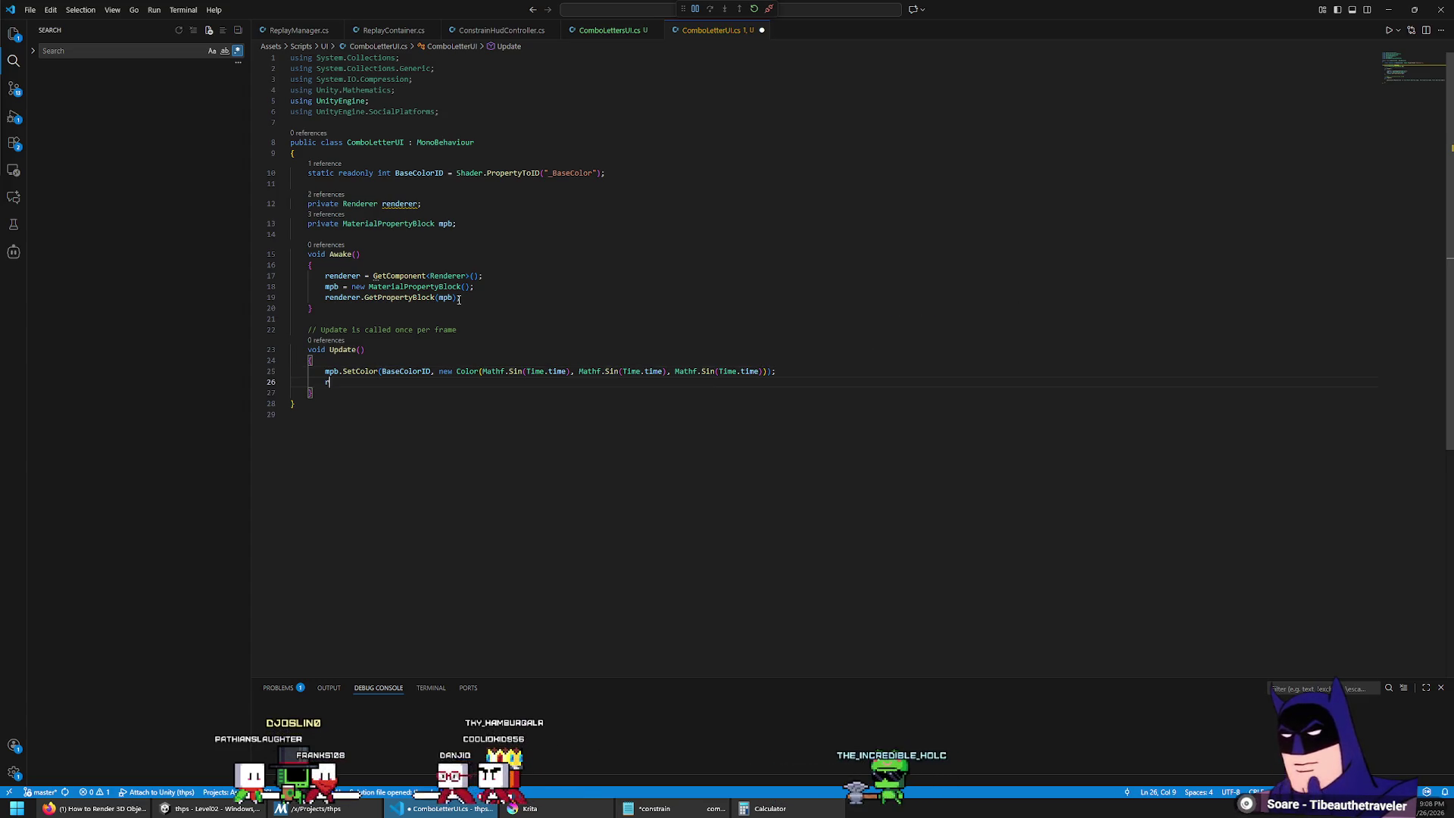
pyautogui.write('rendeer.setp')
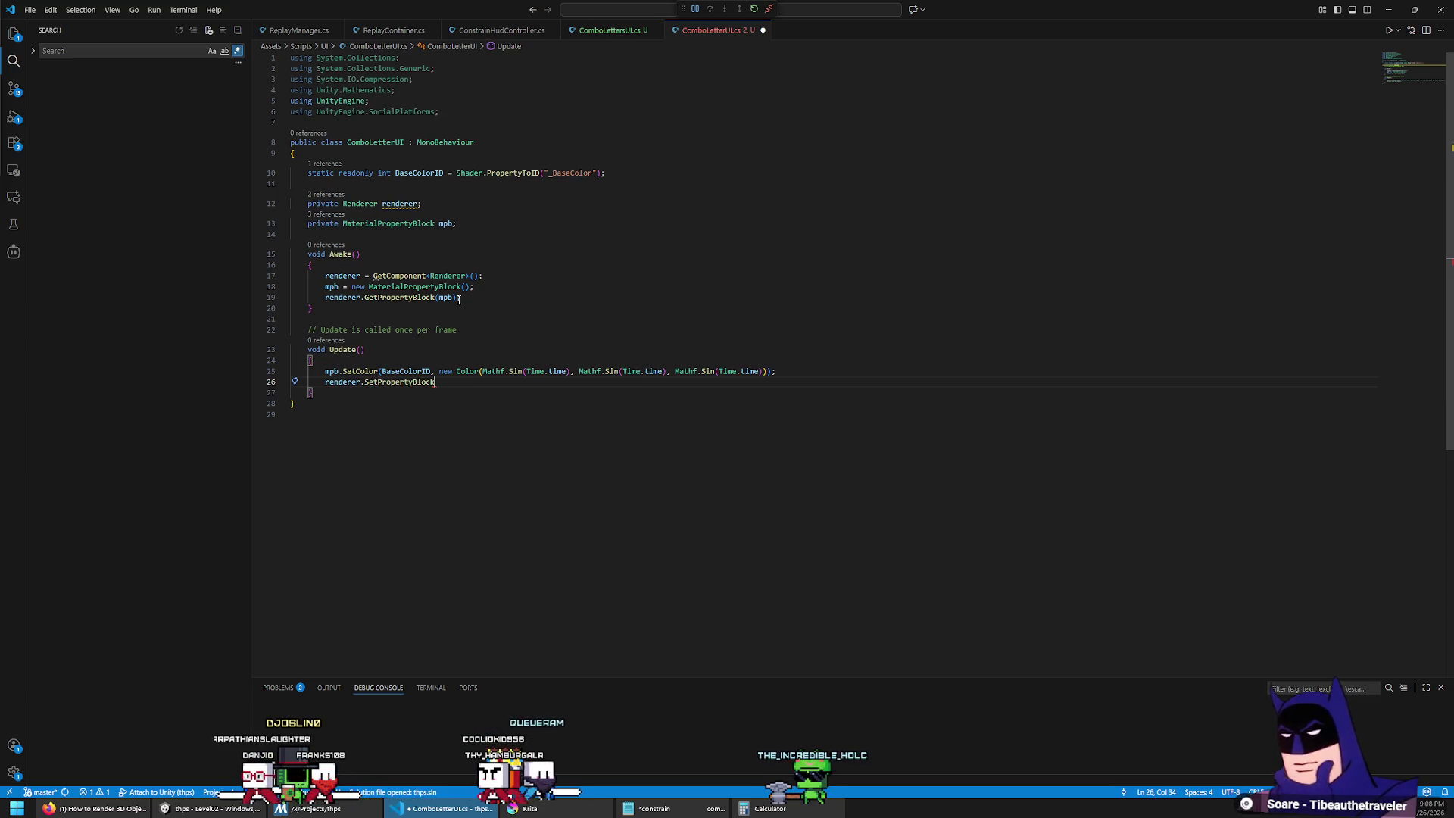
pyautogui.write('(mpb);')
# Step: Scale the green and blue Time.time by 1.2f and 1.3f and save the script
pyautogui.press('Up')
pyautogui.hotkey('ctrl', 'Right')
pyautogui.hotkey('ctrl', 'Right')
pyautogui.hotkey('ctrl', 'Right')
pyautogui.hotkey('ctrl', 'Right')
pyautogui.hotkey('ctrl', 'Right')
pyautogui.hotkey('ctrl', 'Right')
pyautogui.write('* 1.2f')
pyautogui.hotkey('ctrl', 'Right')
pyautogui.hotkey('ctrl', 'Right')
pyautogui.hotkey('ctrl', 'Right')
pyautogui.write('* 1.3f')
pyautogui.hotkey('ctrl', 's')
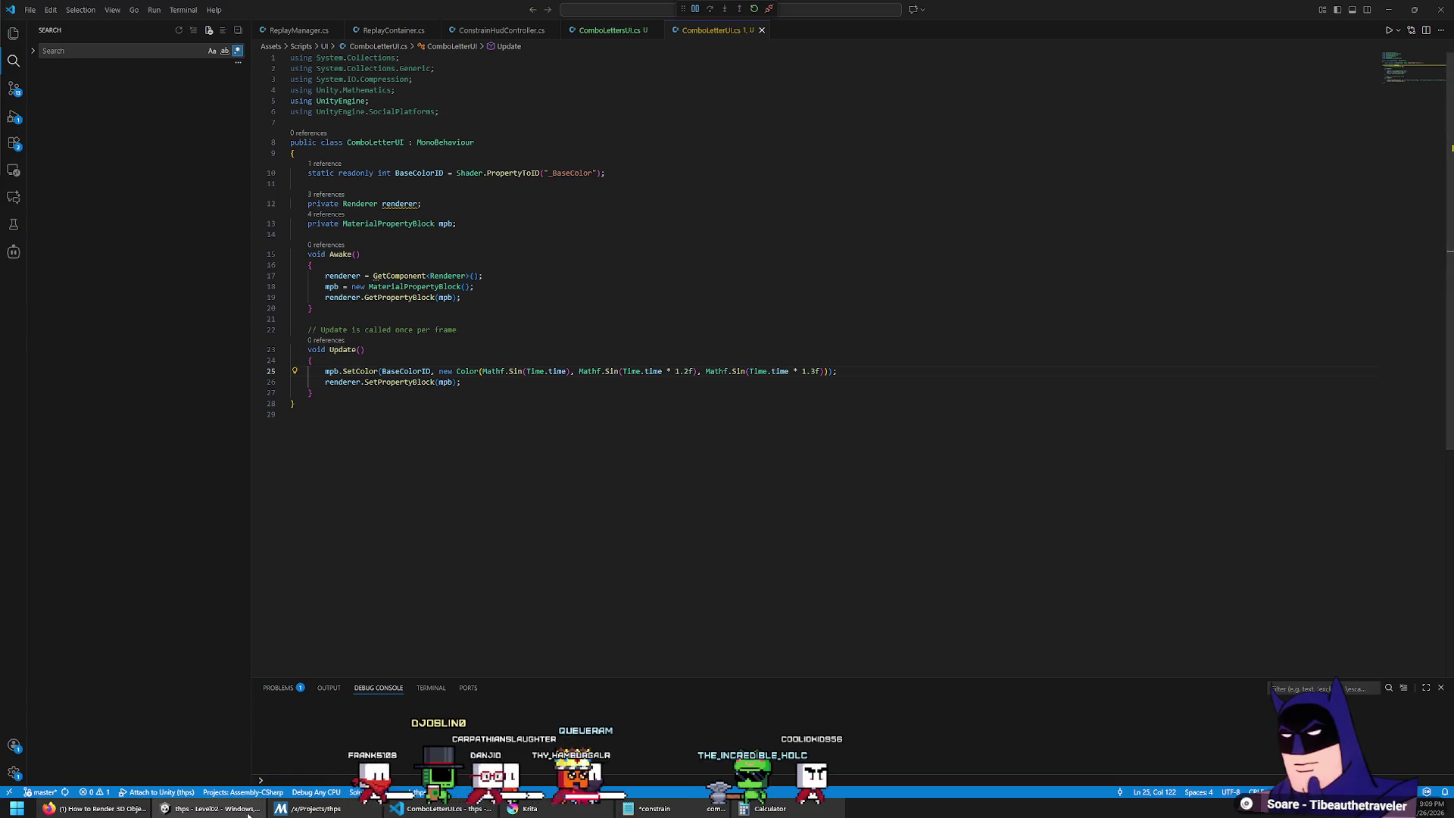
pyautogui.hotkey('alt', 'Tab')
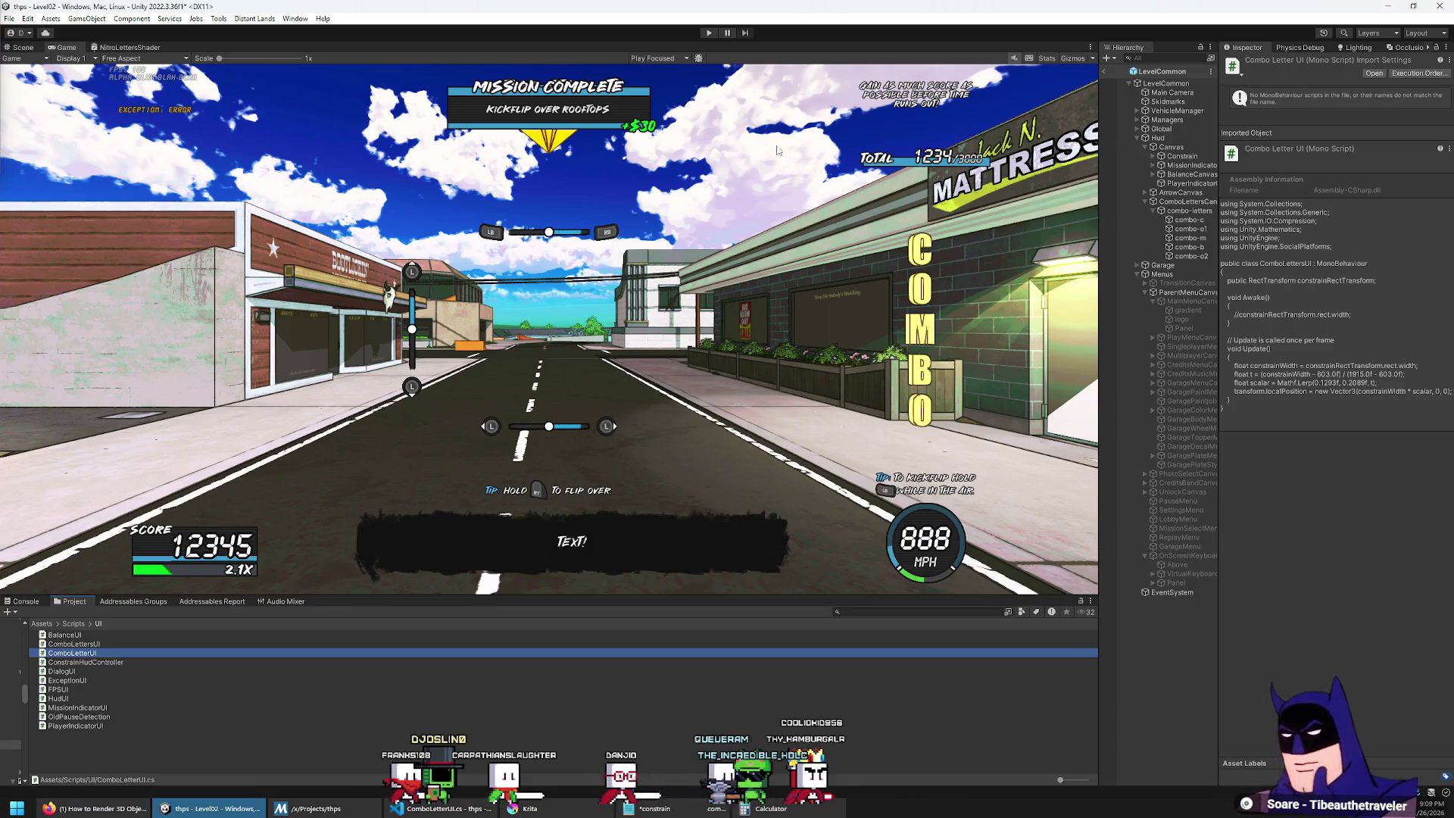
# Step: Run the recompiled game in Play mode to check the COMBO letters, then return to ComboLetterUI
pyautogui.click(709, 33)
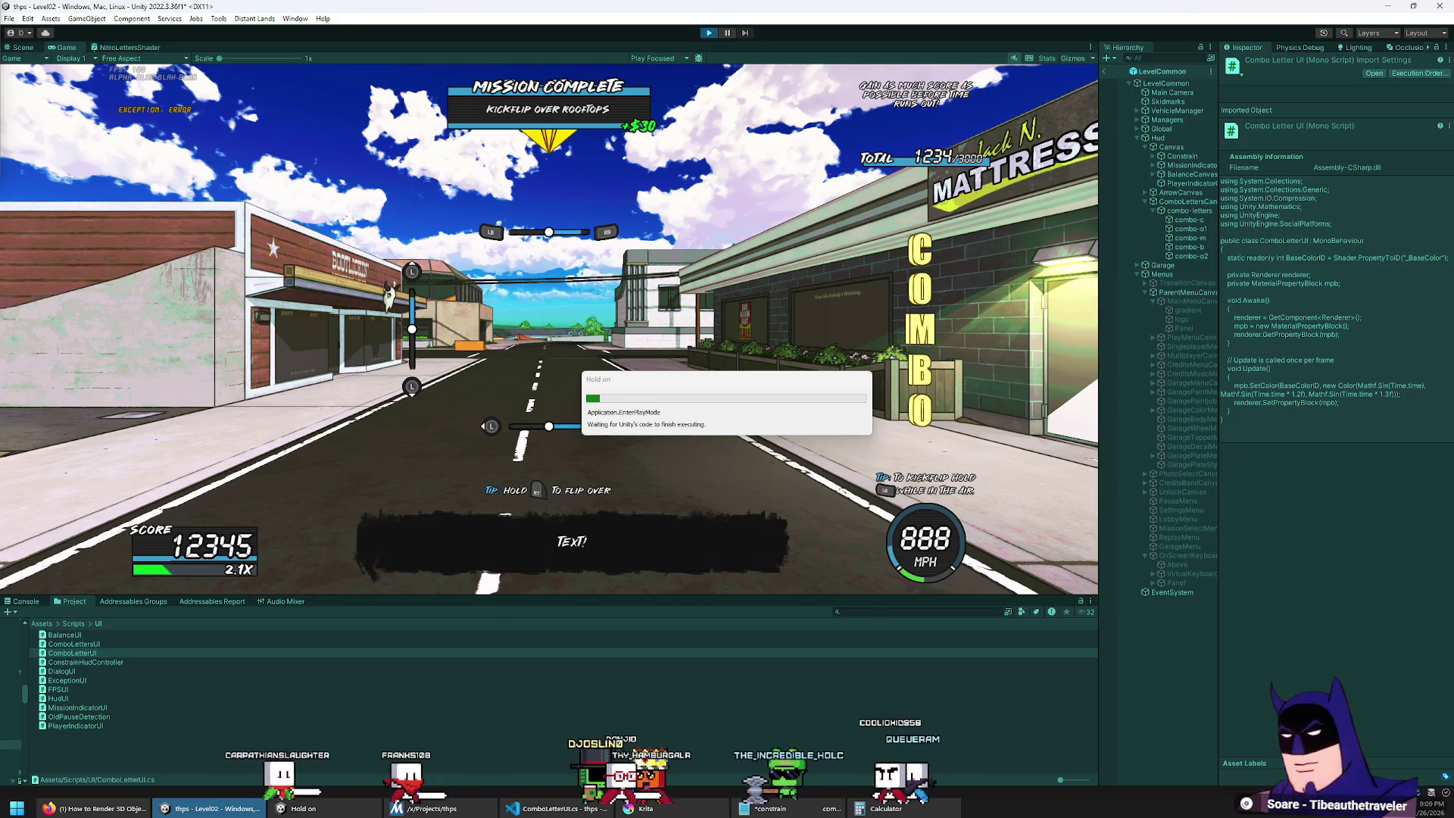
pyautogui.click(561, 801)
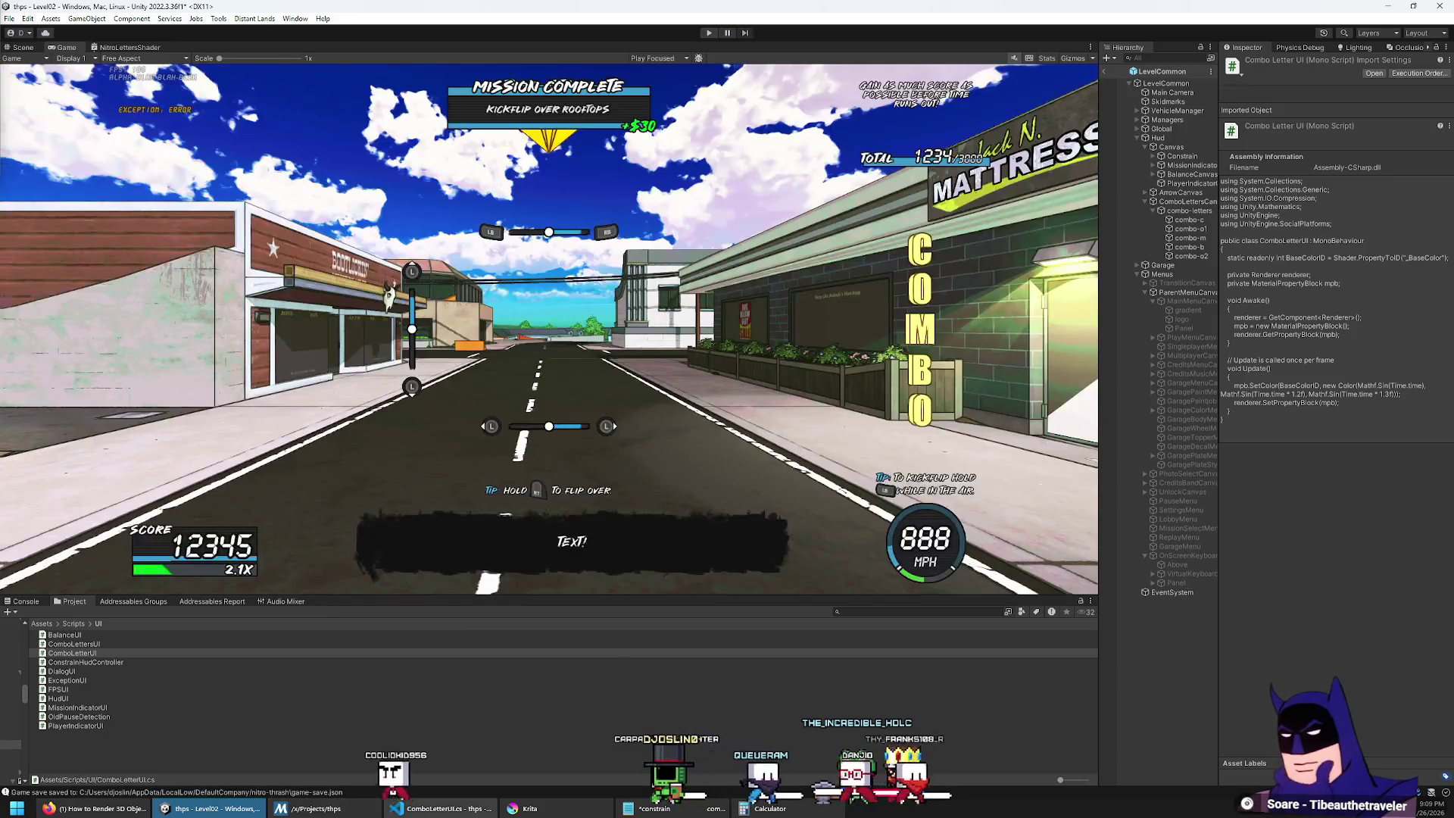
pyautogui.hotkey('alt', 'Tab')
pyautogui.click(527, 518)
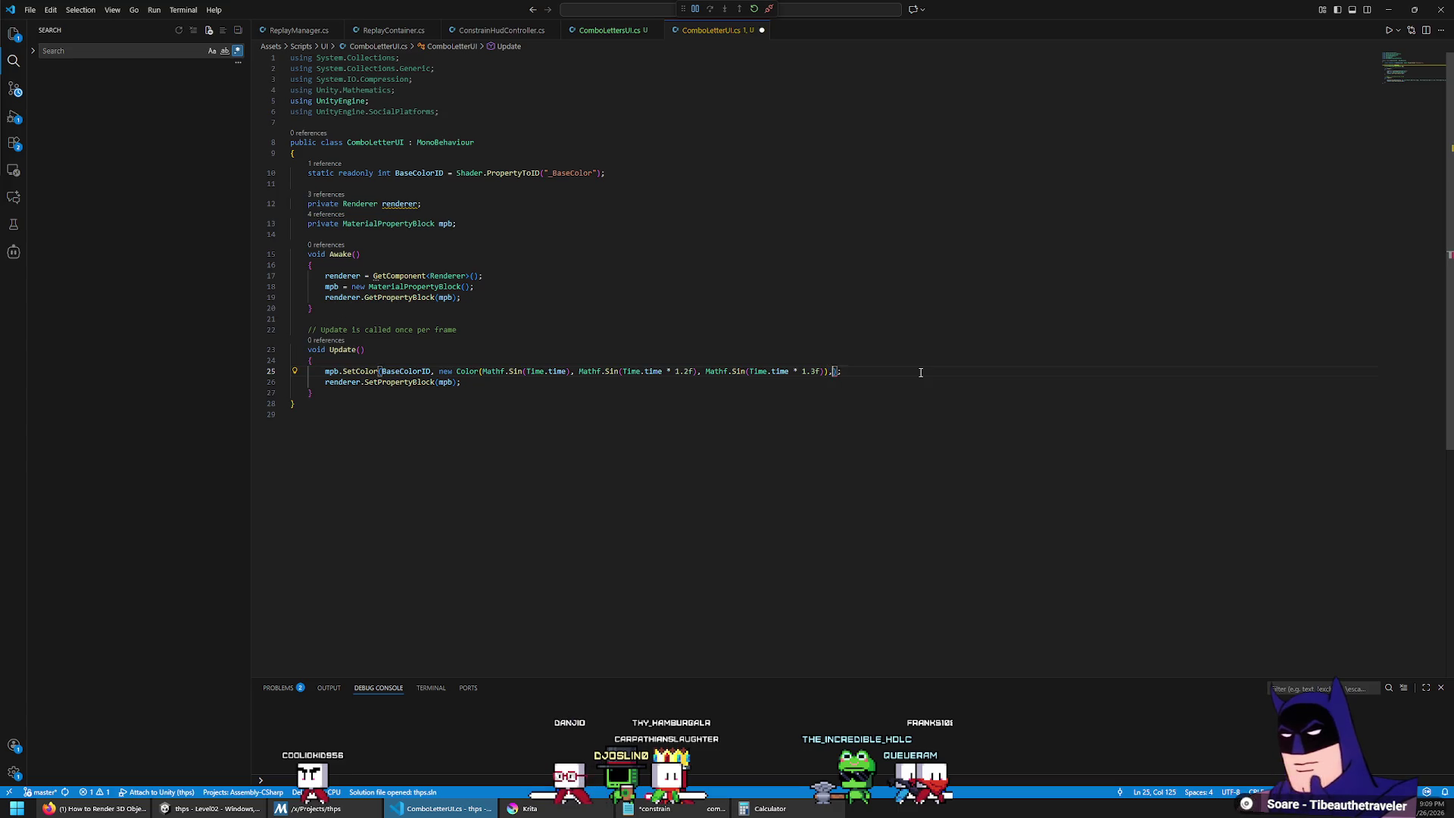
# Step: Add alpha 1 to the Color and wrap the red sine in Mathf.Abs
pyautogui.write(', 1')
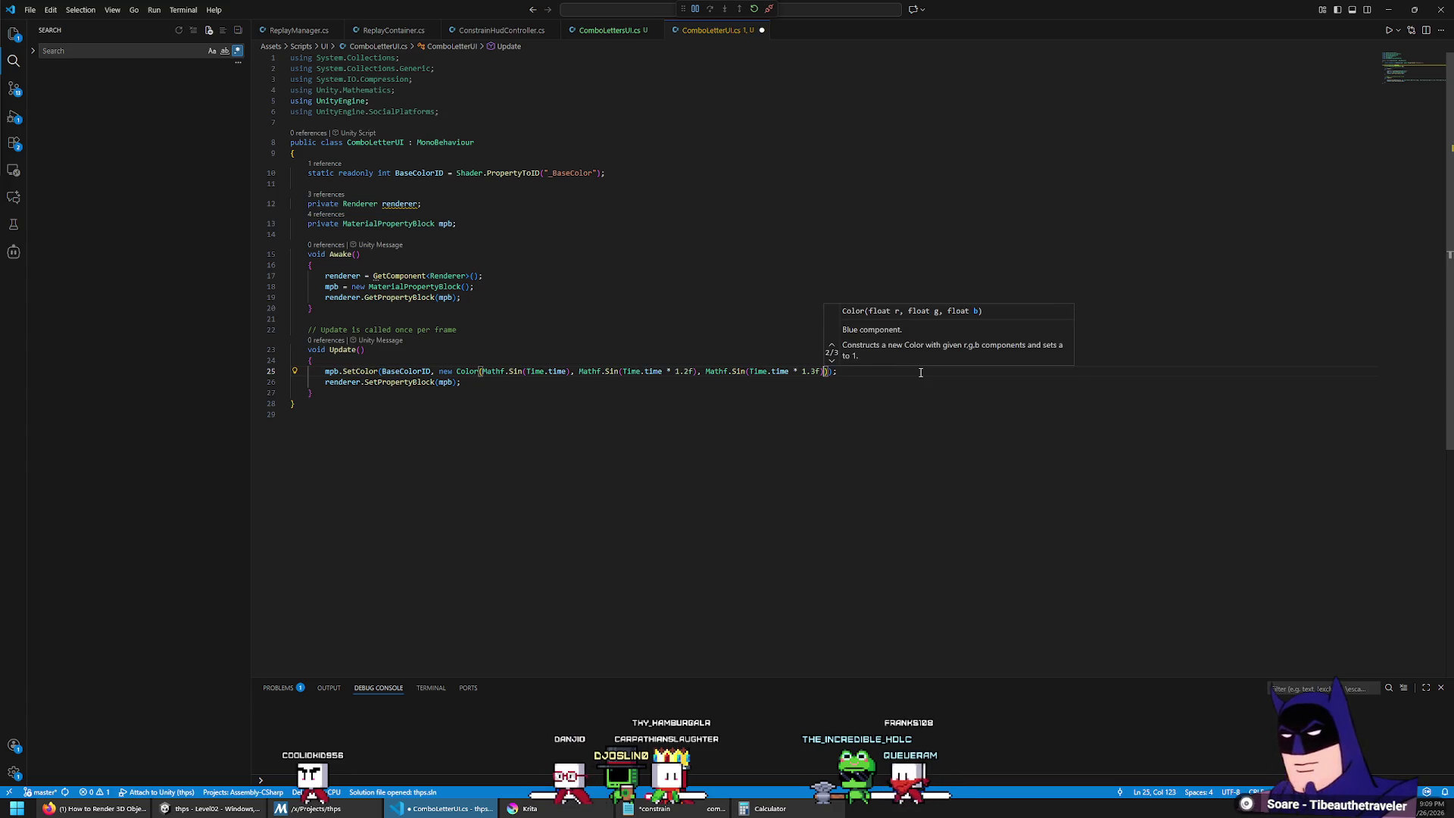
pyautogui.hotkey('ctrl', 'Left')
pyautogui.hotkey('ctrl', 'Left')
pyautogui.hotkey('ctrl', 'Left')
pyautogui.hotkey('ctrl', 'Left')
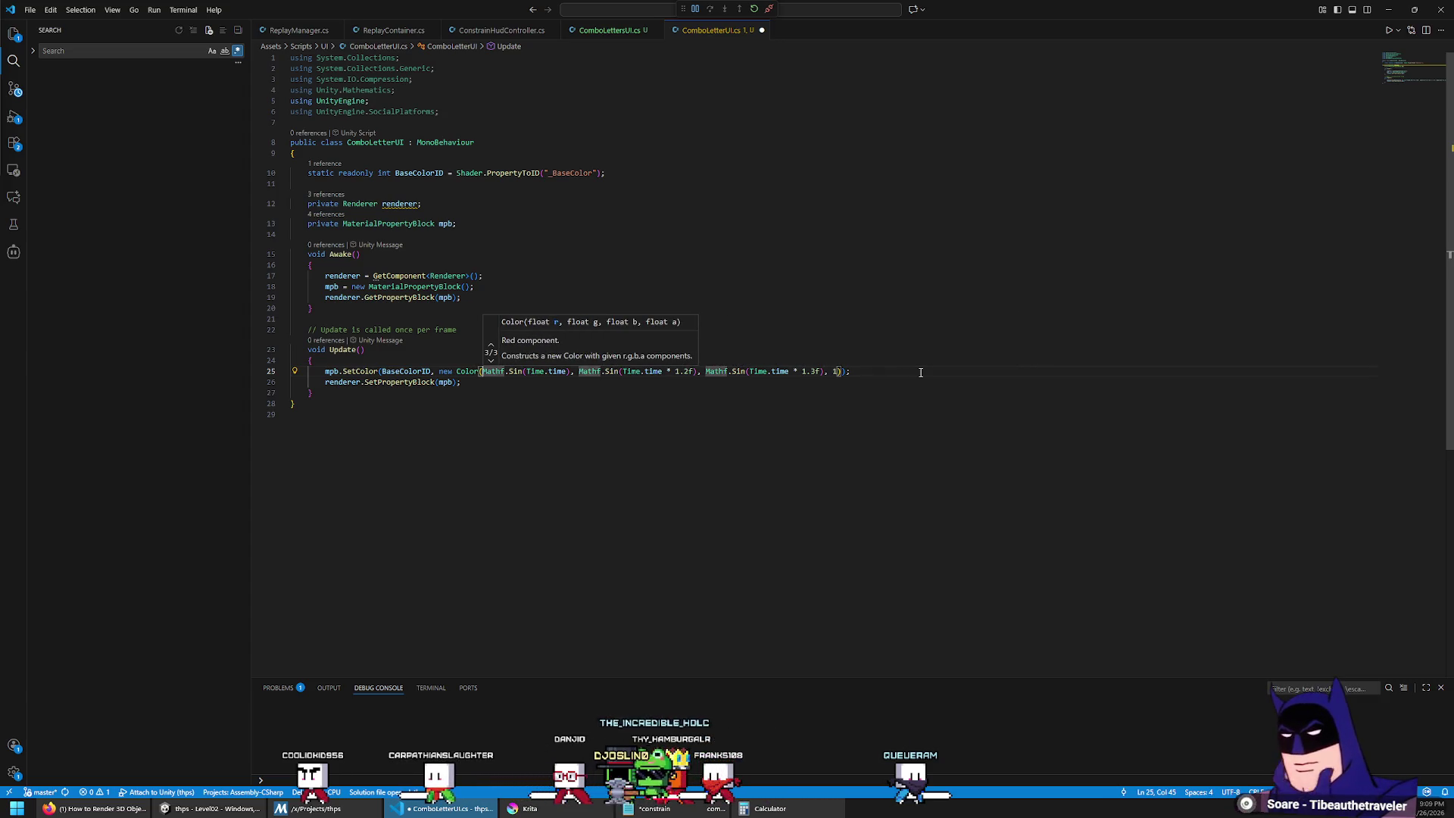
pyautogui.write('Mathf.ab')
pyautogui.press('Tab')
pyautogui.write('(')
pyautogui.hotkey('ctrl', 'Right')
pyautogui.hotkey('ctrl', 'Right')
pyautogui.hotkey('ctrl', 'Right')
pyautogui.write(')')
pyautogui.hotkey('ctrl', 'Left')
pyautogui.hotkey('ctrl', 'Left')
pyautogui.hotkey('ctrl', 'Left')
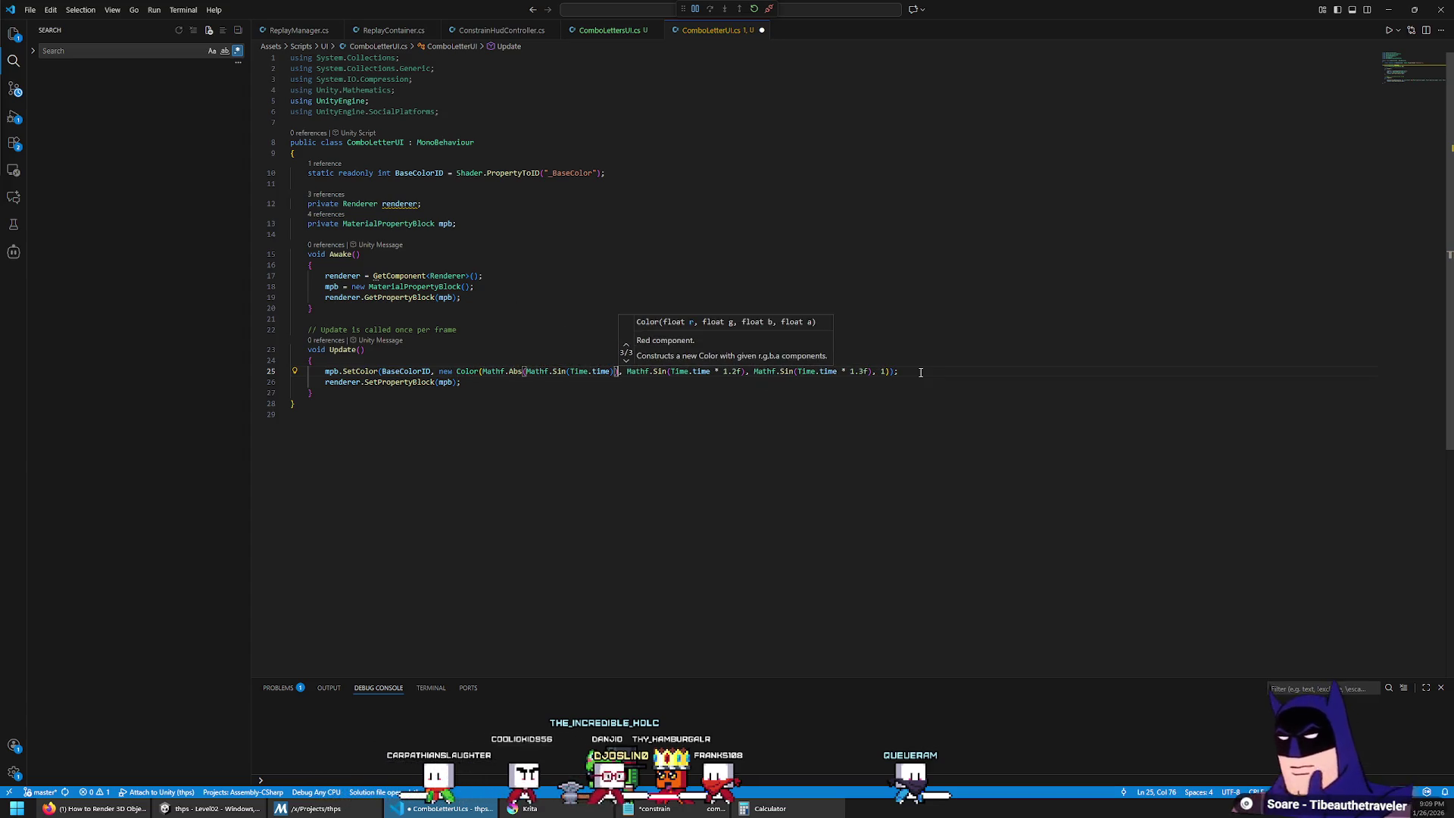
# Step: Put the red, green and blue colour terms each on their own line
pyautogui.press('Right')
pyautogui.press('Return')
pyautogui.hotkey('ctrl', 'Right')
pyautogui.hotkey('ctrl', 'Right')
pyautogui.hotkey('ctrl', 'Right')
pyautogui.hotkey('ctrl', 'Right')
pyautogui.press('Return')
pyautogui.hotkey('ctrl', 'Right')
pyautogui.hotkey('ctrl', 'Right')
pyautogui.hotkey('ctrl', 'Right')
pyautogui.hotkey('ctrl', 'Right')
pyautogui.hotkey('ctrl', 'Right')
pyautogui.press('Return')
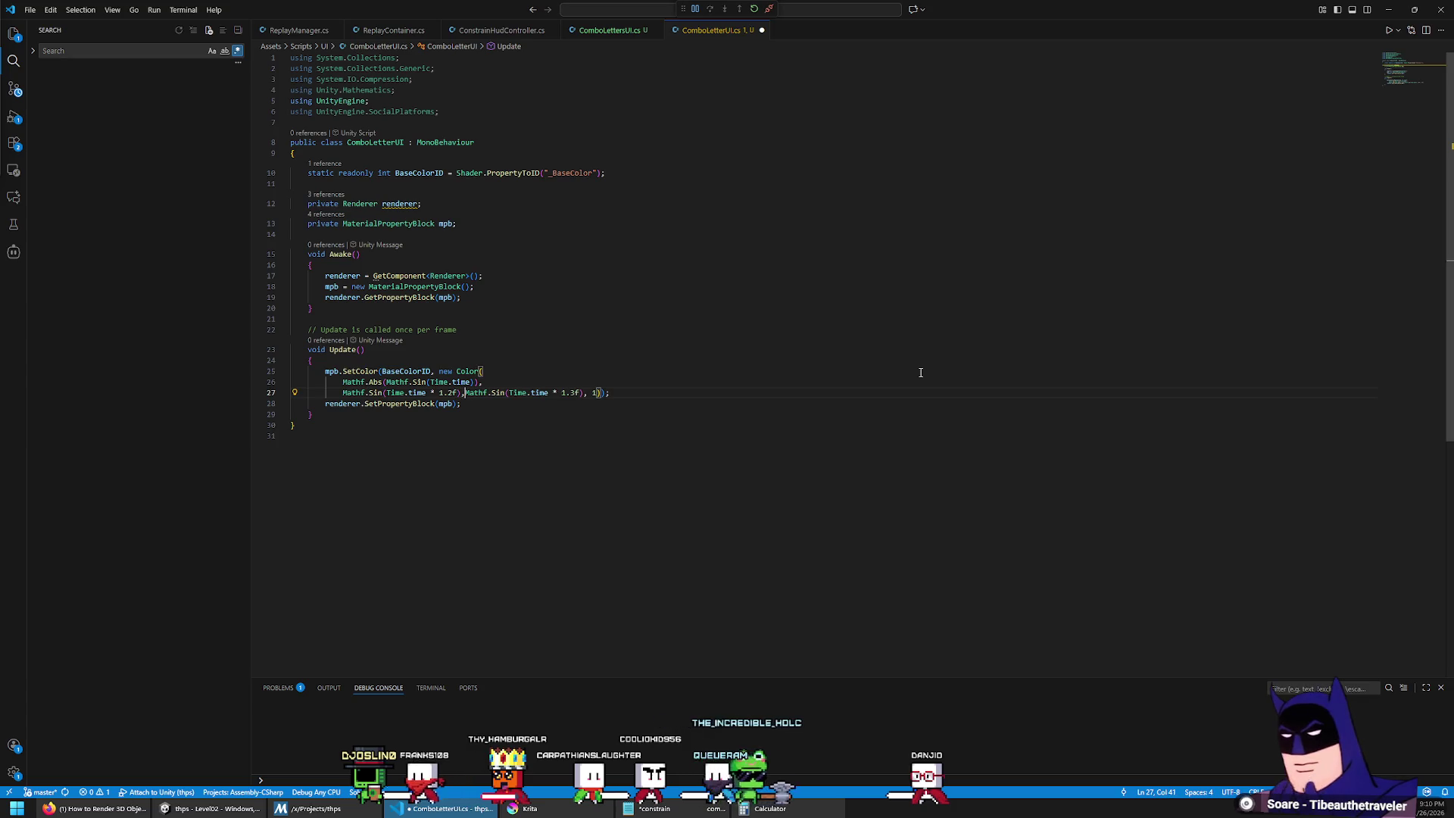
pyautogui.hotkey('ctrl', 'Right')
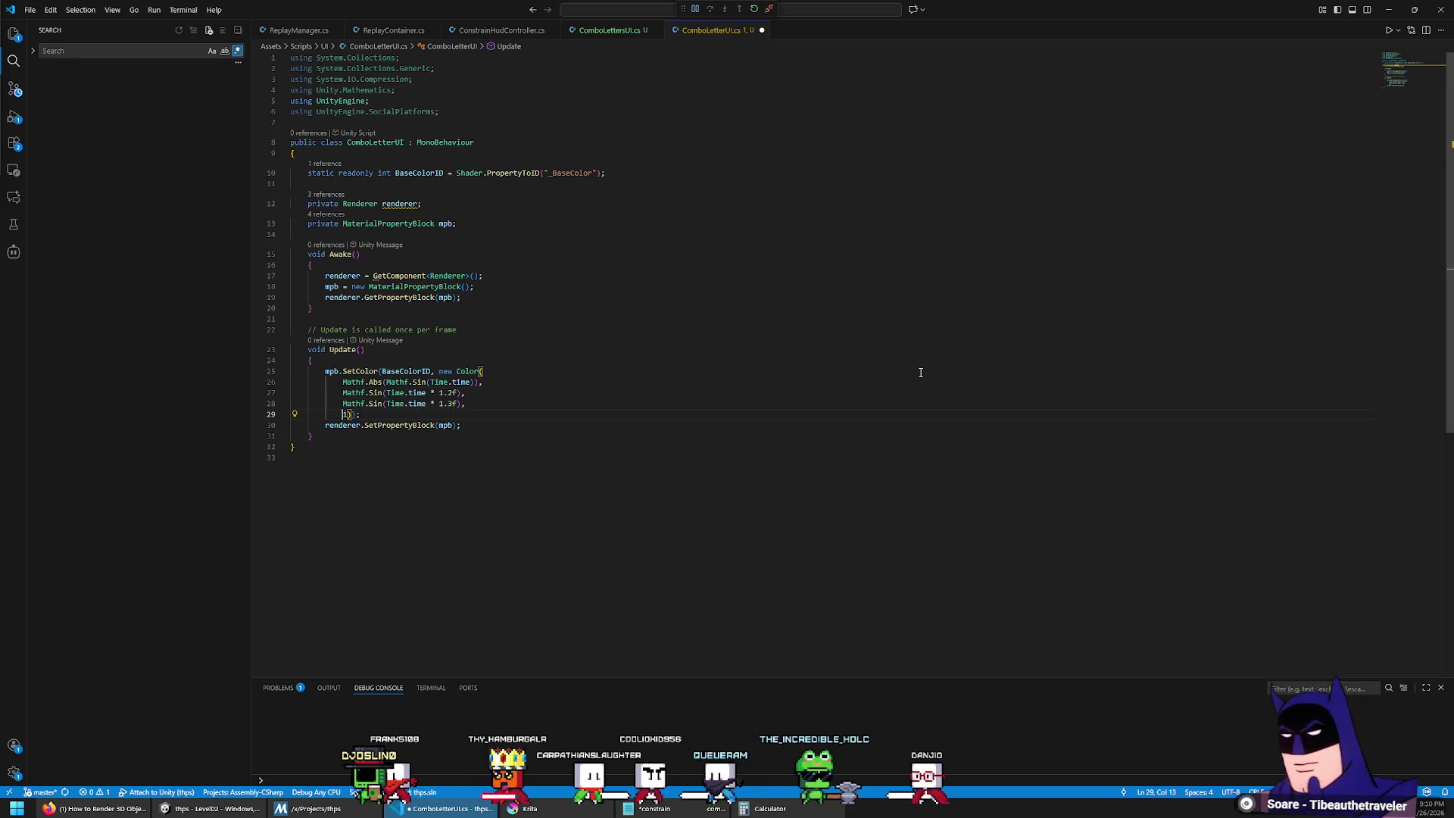
# Step: Give green and blue the Mathf.Abs sine, set multipliers 1.1f and 1.2f, and save
pyautogui.hotkey('ctrl', 'alt', 'Down')
pyautogui.hotkey('shift', 'End')
pyautogui.hotkey('shift', 'Left')
pyautogui.write('Mathf.Abs(Mathf.Sin(Time.time))')
pyautogui.press('Left')
pyautogui.press('Left')
pyautogui.write('* 1.2f')
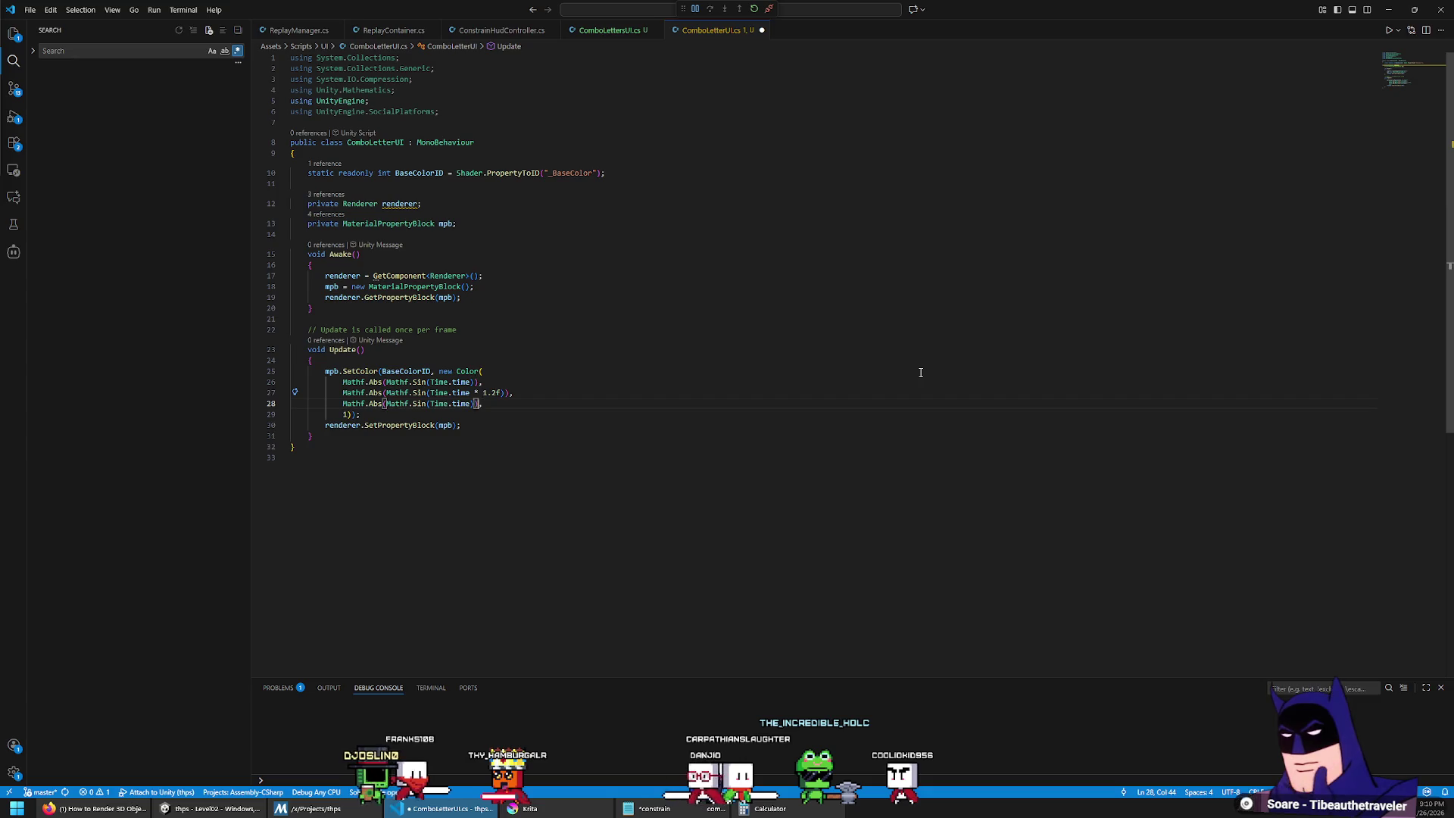
pyautogui.press('Up')
pyautogui.press('Left')
pyautogui.press('Left')
pyautogui.press('Left')
pyautogui.write('* 1.')
pyautogui.hotkey('ctrl', 's')
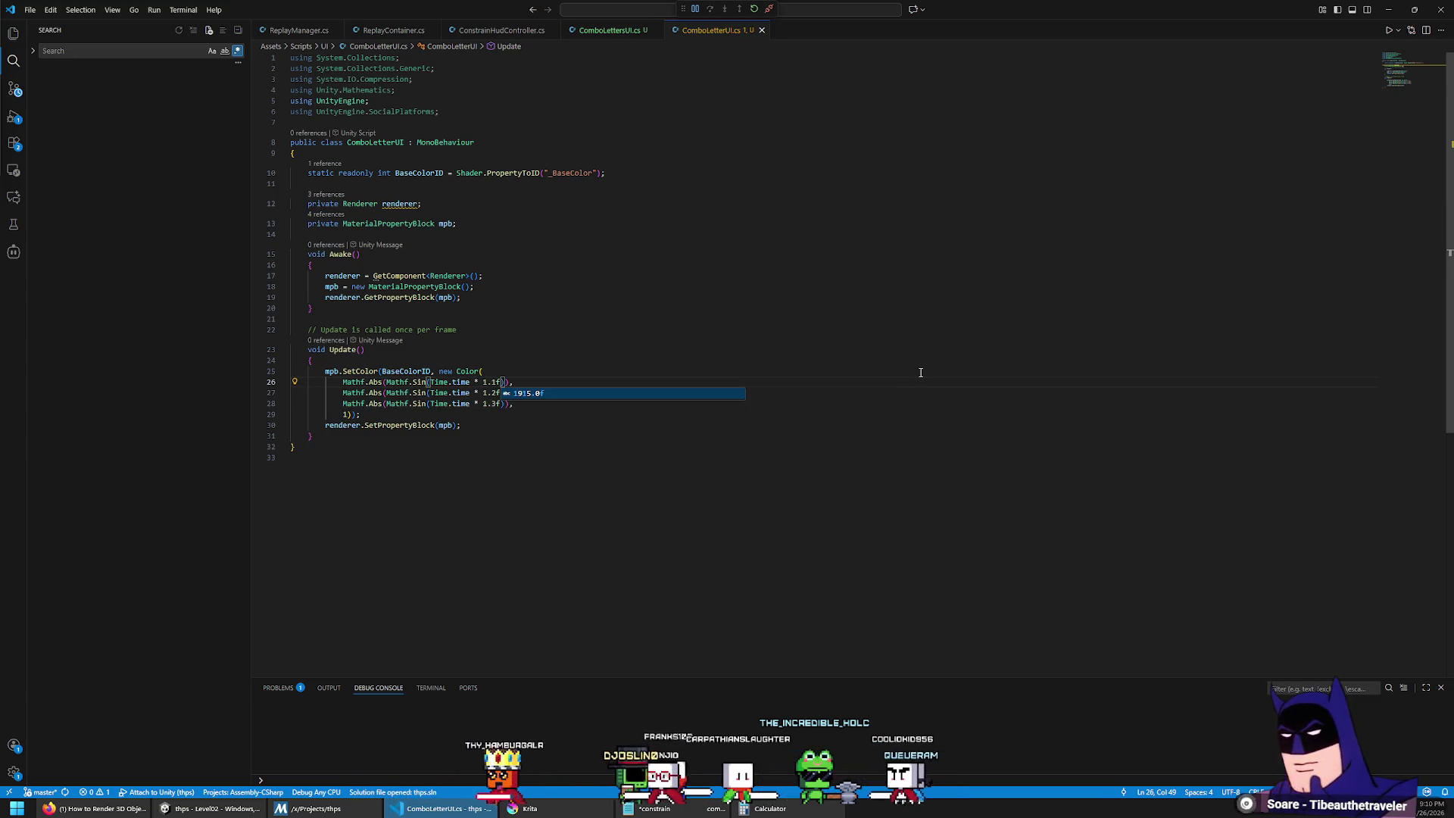
# Step: Prefix the renderer reference on line 17 with this
pyautogui.click(786, 436)
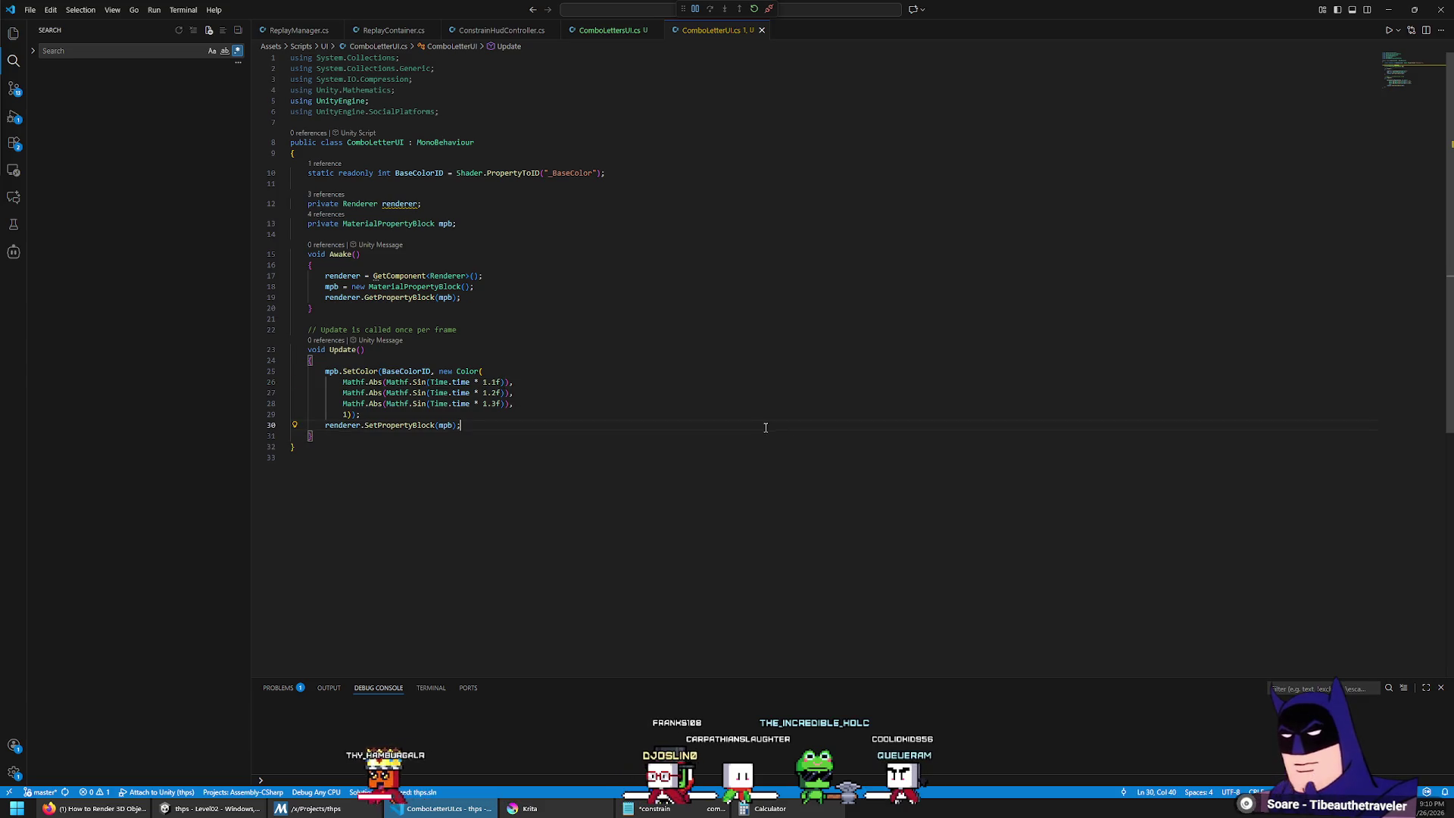
pyautogui.moveTo(411, 204)
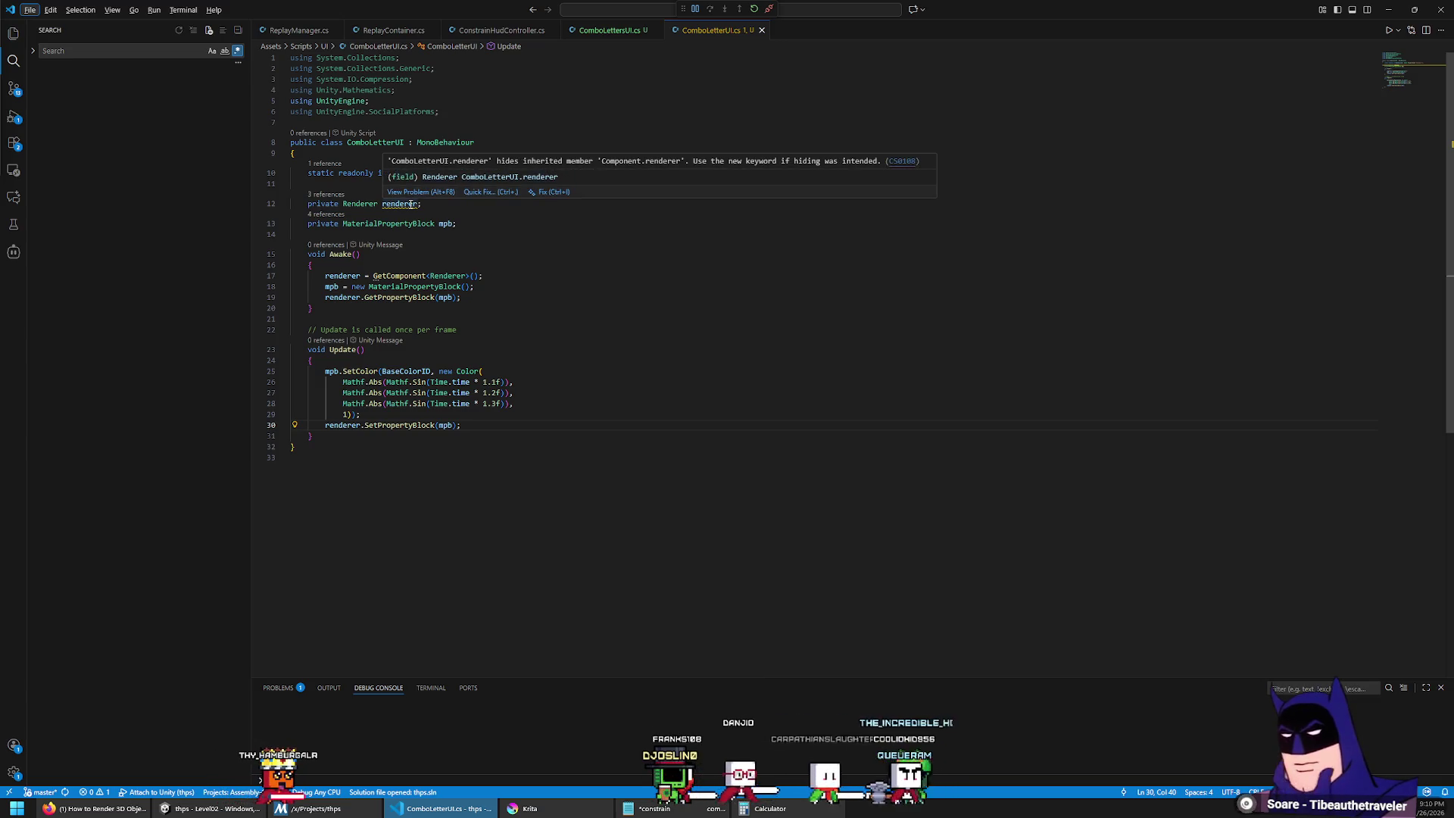
pyautogui.click(410, 203)
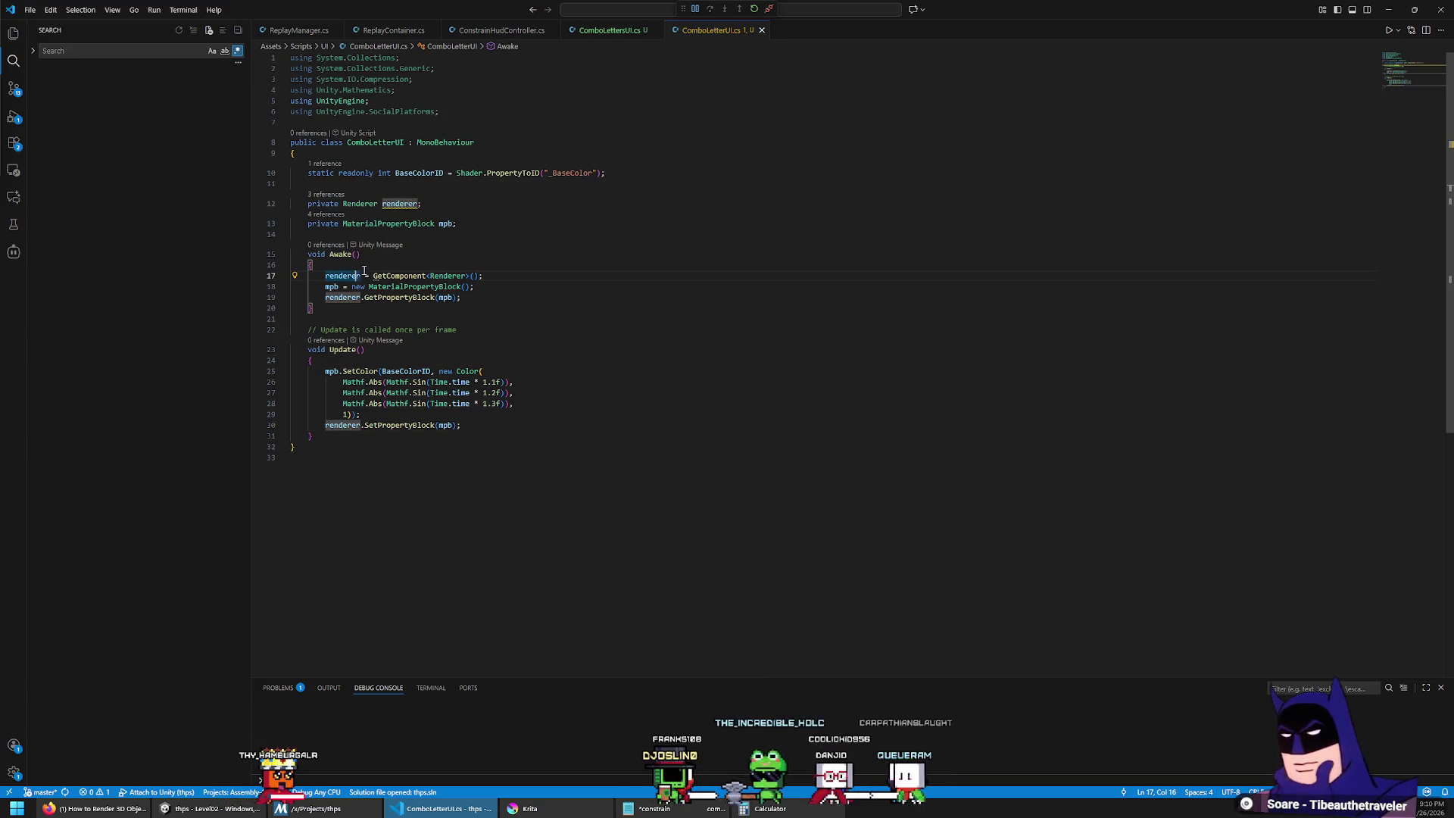
pyautogui.press('Home')
pyautogui.write('this.')
# Step: Add this. before renderer on lines 19 and 30 and save the script
pyautogui.hotkey('shift', 'Home')
pyautogui.hotkey('ctrl', 'c')
pyautogui.press('Down')
pyautogui.press('Down')
pyautogui.hotkey('ctrl', 'v')
pyautogui.press('Down')
pyautogui.press('Down')
pyautogui.press('Down')
pyautogui.press('Home')
pyautogui.hotkey('ctrl', 'v')
pyautogui.hotkey('ctrl', 's')
pyautogui.click(778, 330)
pyautogui.hotkey('shift', 'Right')
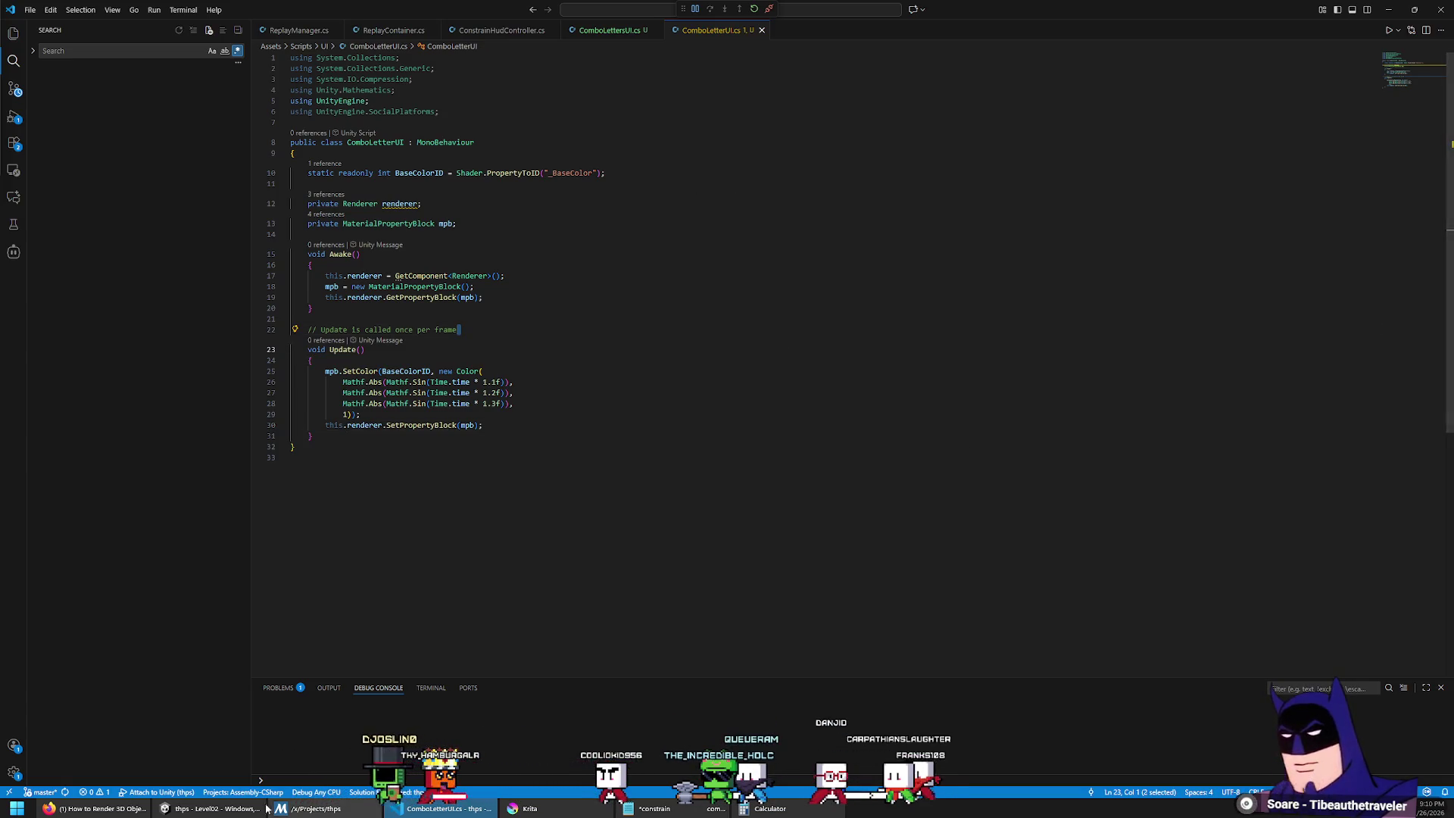
pyautogui.hotkey('alt', 'Tab')
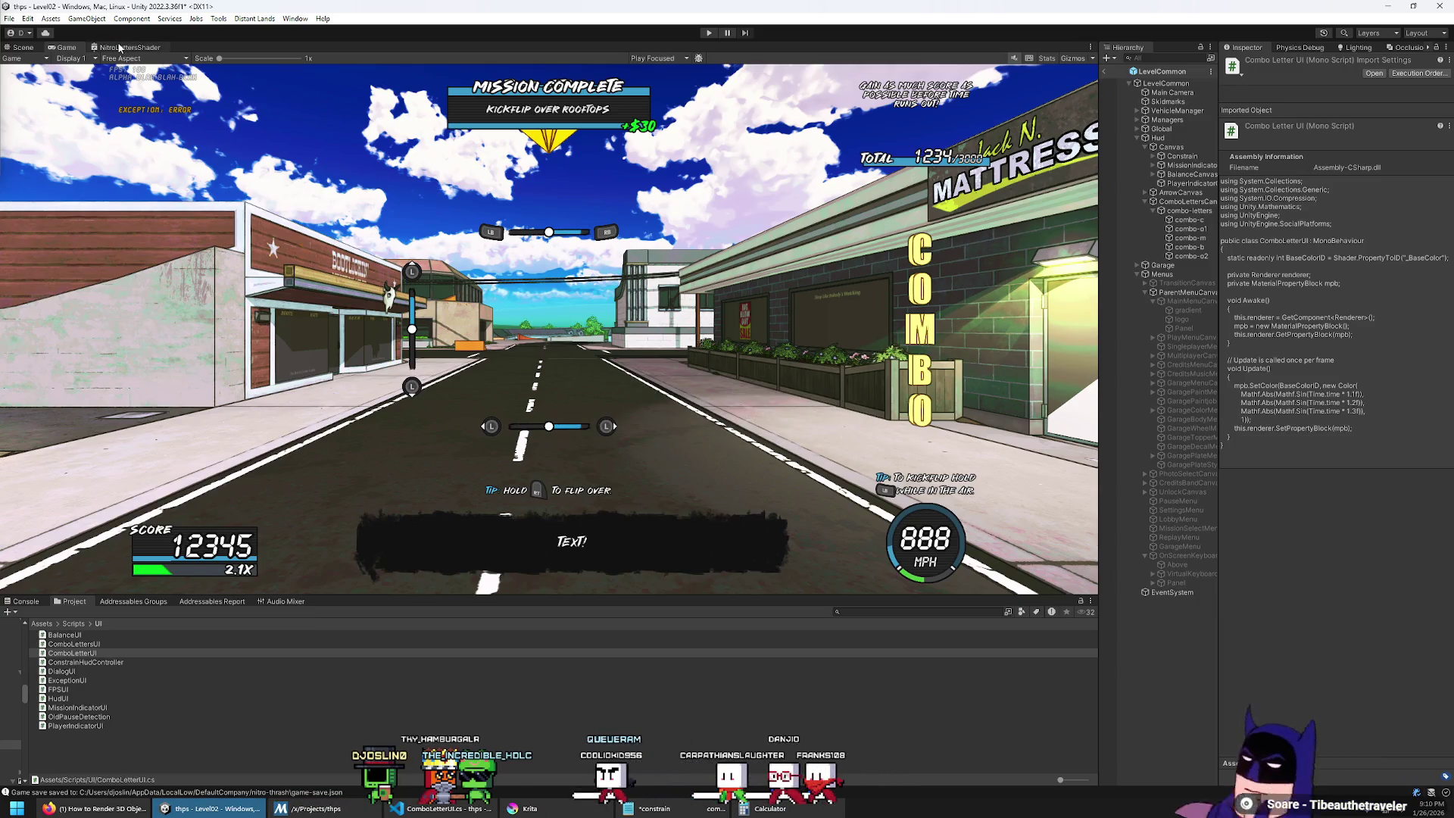
# Step: Inspect the _BaseColor property in the NitroLettersShader Blackboard, then go back to ComboLetterUI
pyautogui.click(123, 47)
pyautogui.click(44, 110)
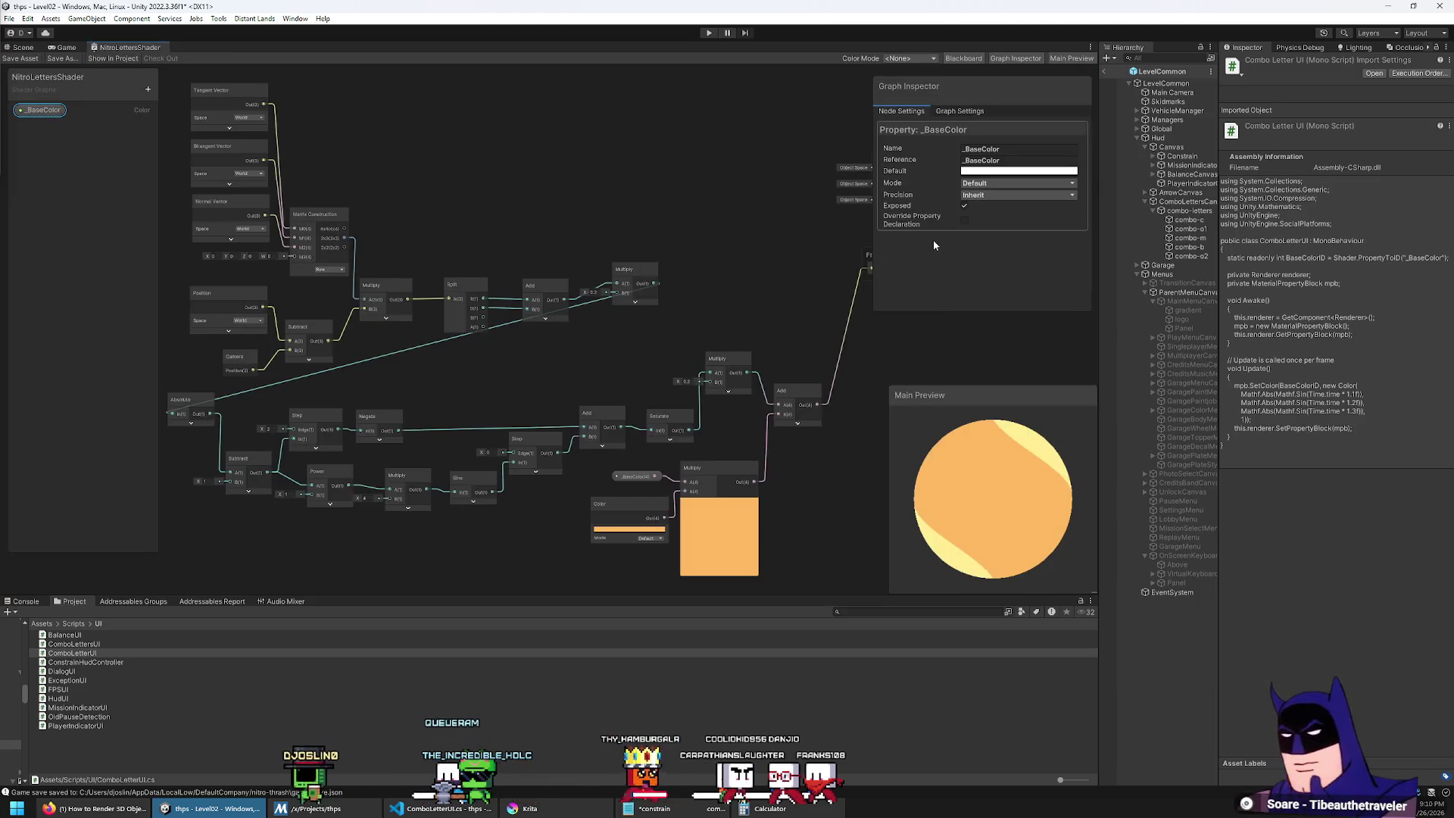
pyautogui.hotkey('alt', 'Tab')
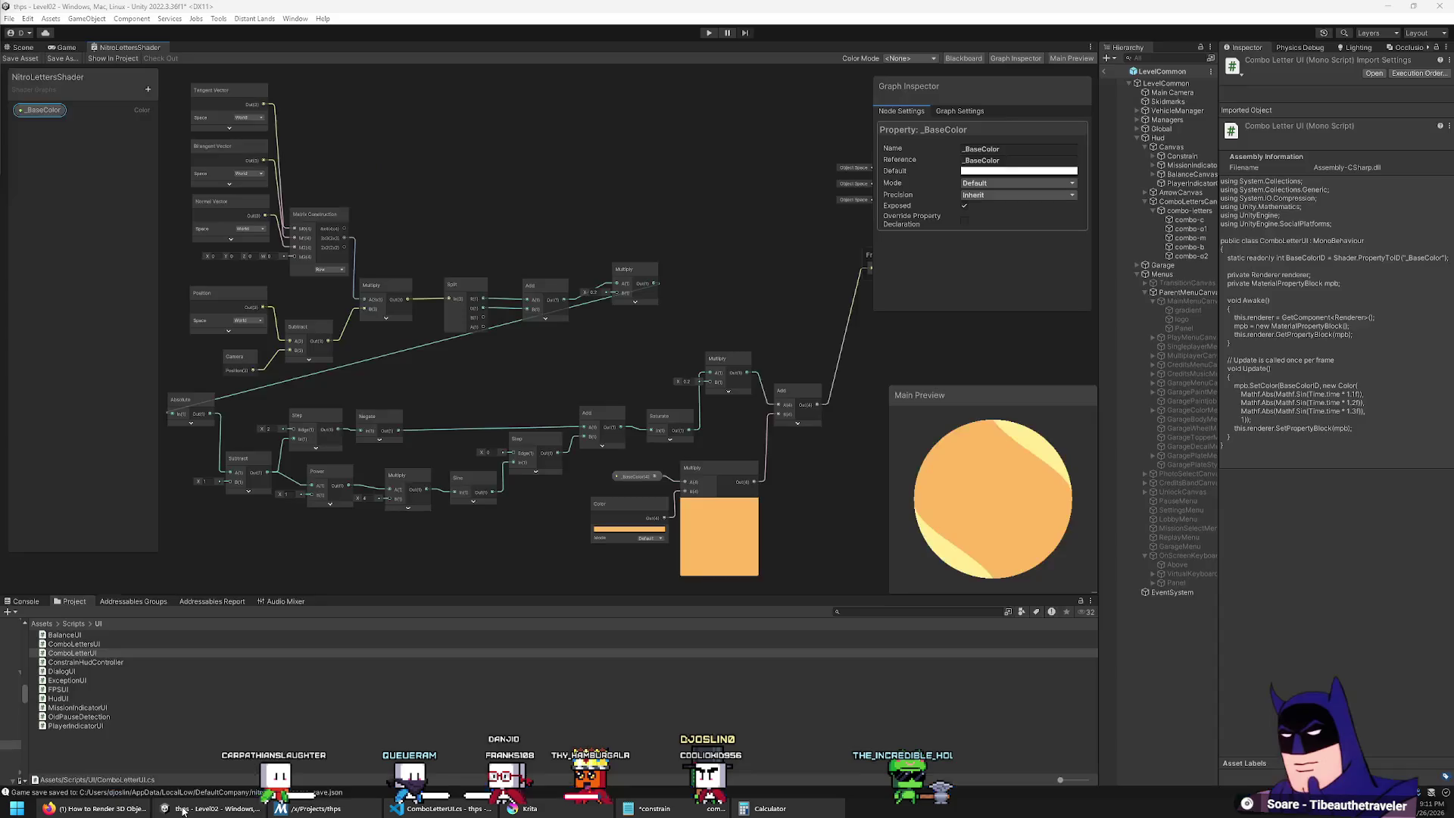
pyautogui.click(212, 808)
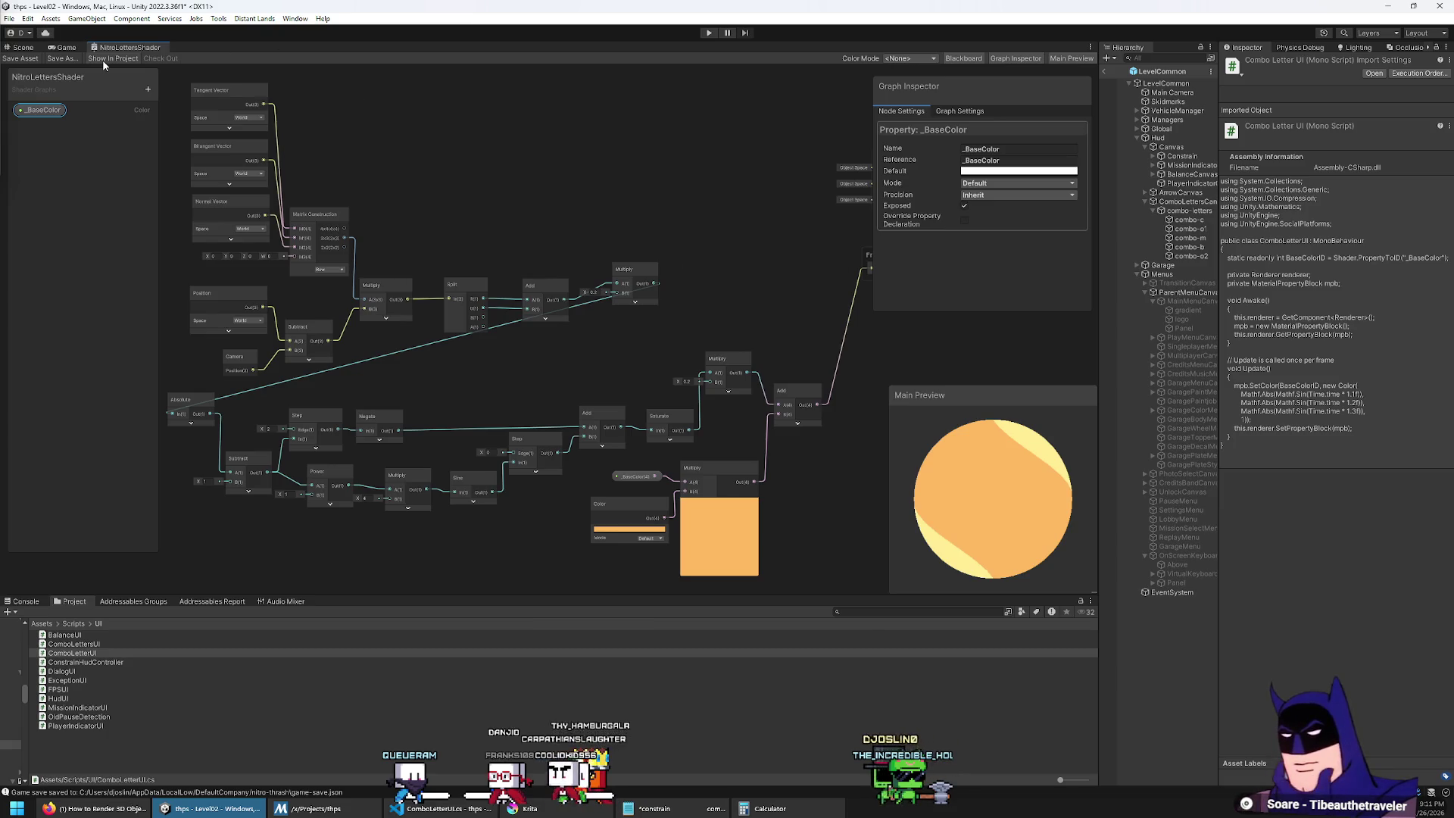
pyautogui.click(443, 808)
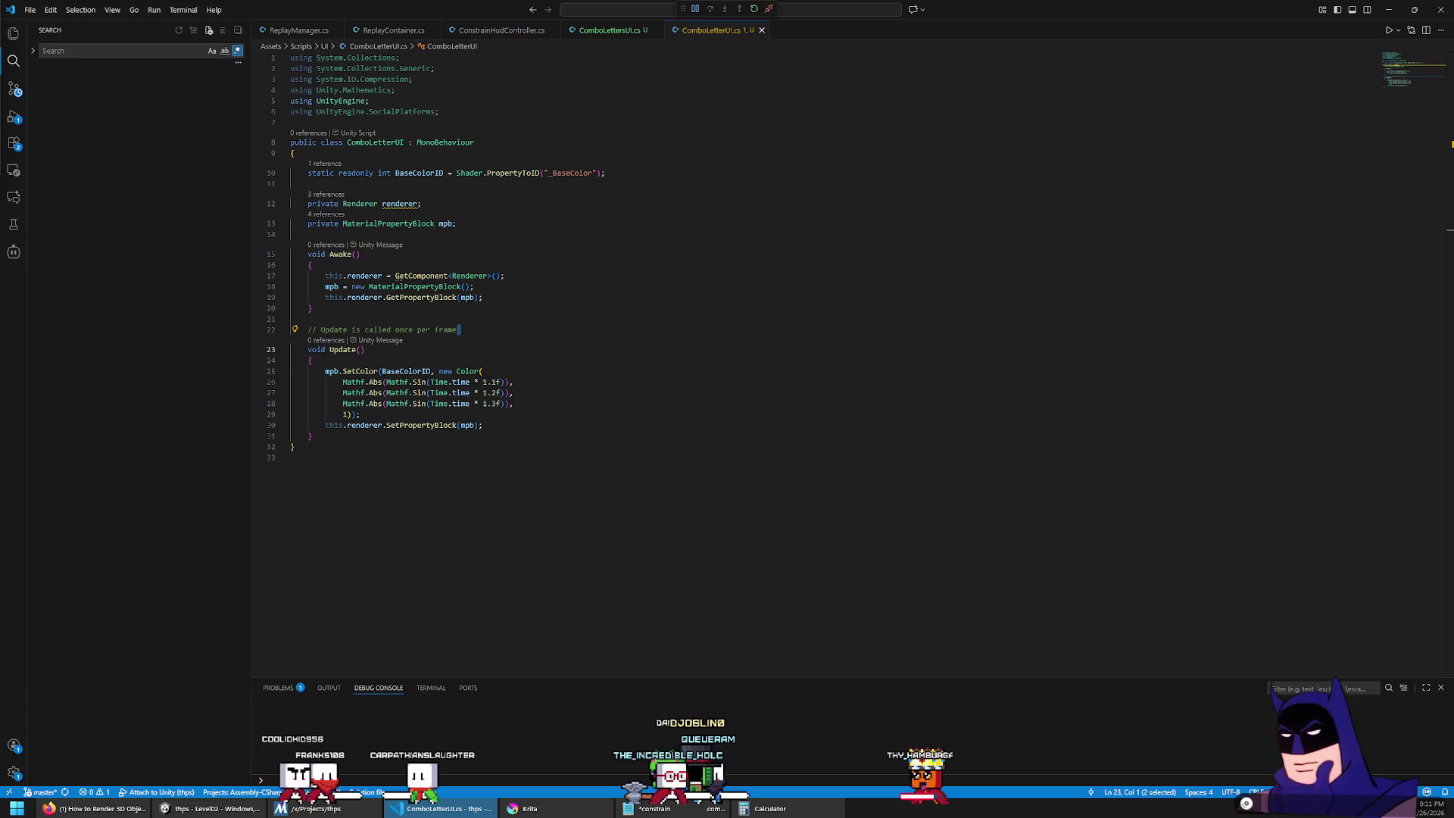
# Step: Search the project for SetPropertyBlock and copy "_BaseColor" from DestructibleController.cs
pyautogui.click(665, 463)
pyautogui.doubleClick(422, 425)
pyautogui.hotkey('ctrl', 'shift', 'f')
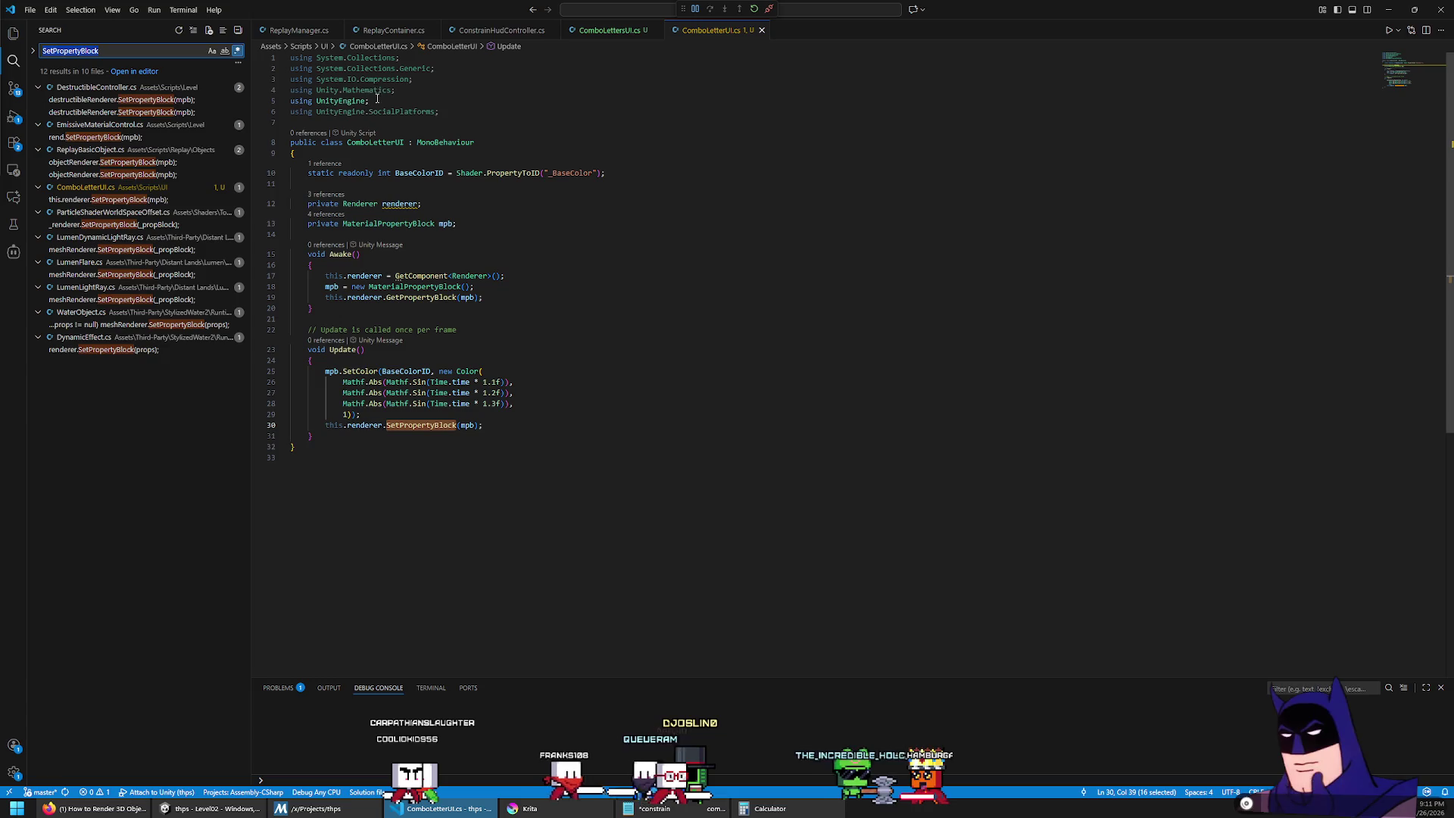
pyautogui.click(193, 99)
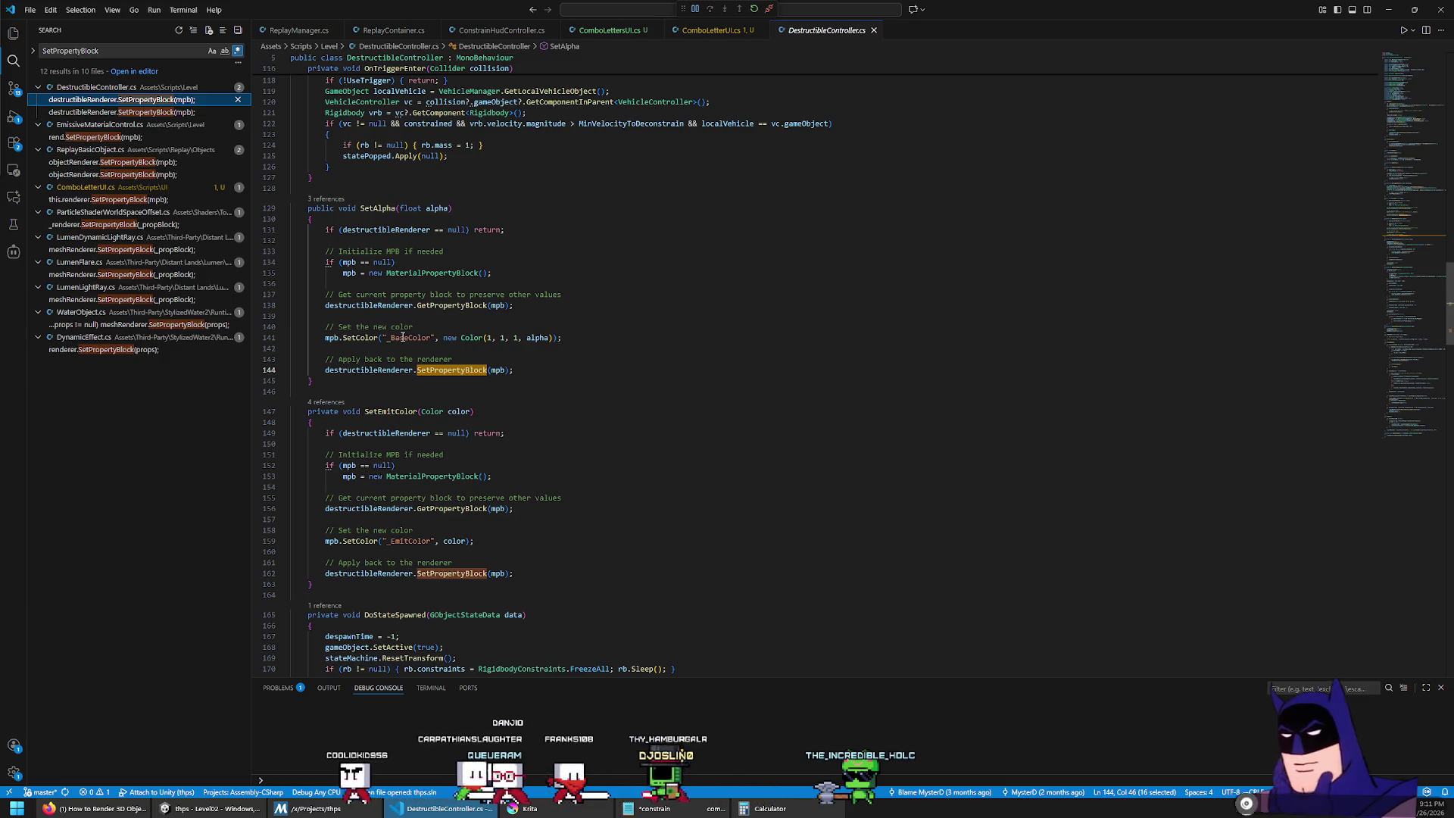
pyautogui.doubleClick(402, 338)
pyautogui.hotkey('alt', 'Left')
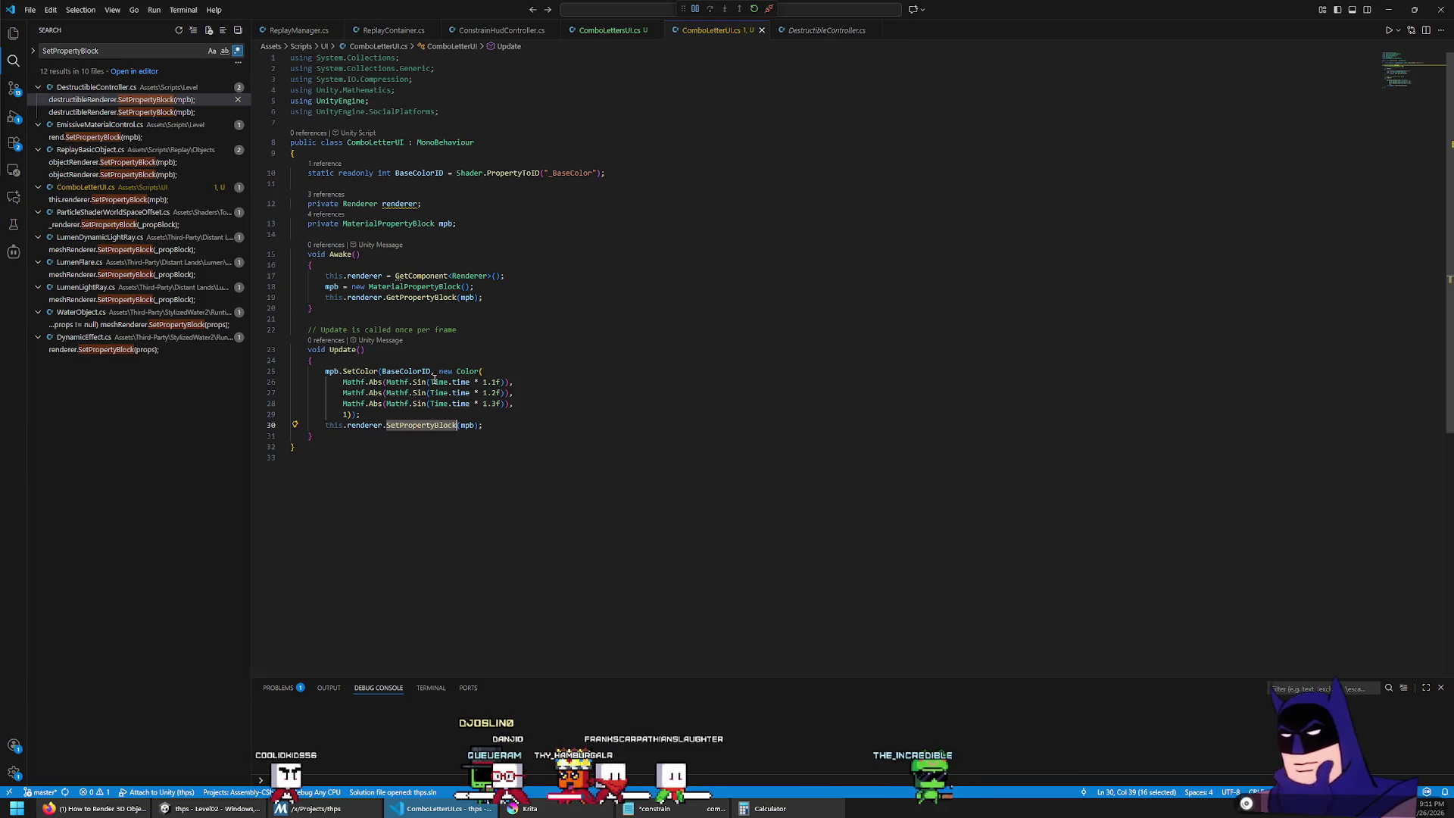
# Step: Replace BaseColorID in ComboLetterUI's SetColor call with the "_BaseColor" string, then switch to Unity
pyautogui.doubleClick(407, 371)
pyautogui.write('"_')
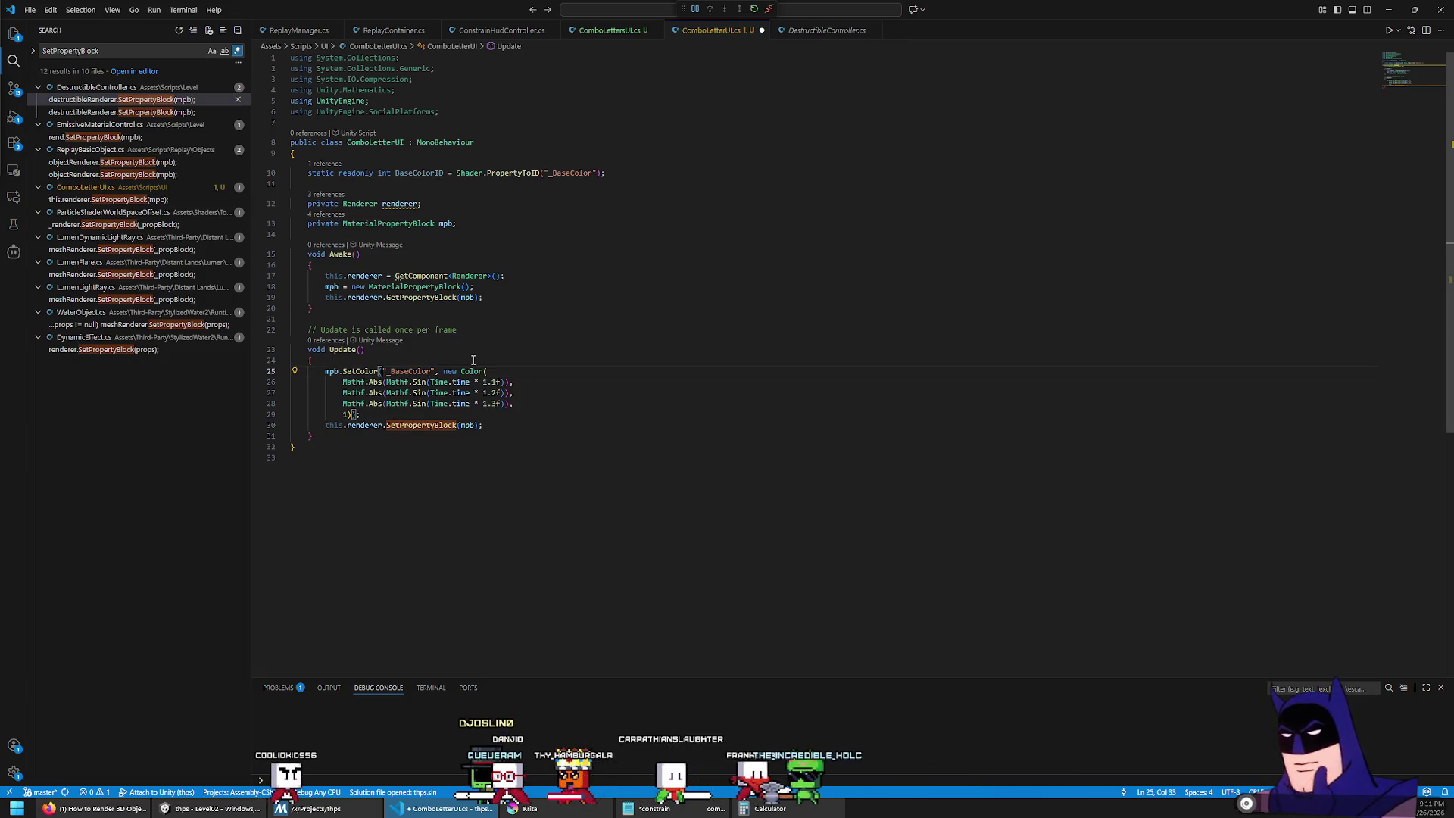
pyautogui.hotkey('alt', 'Left')
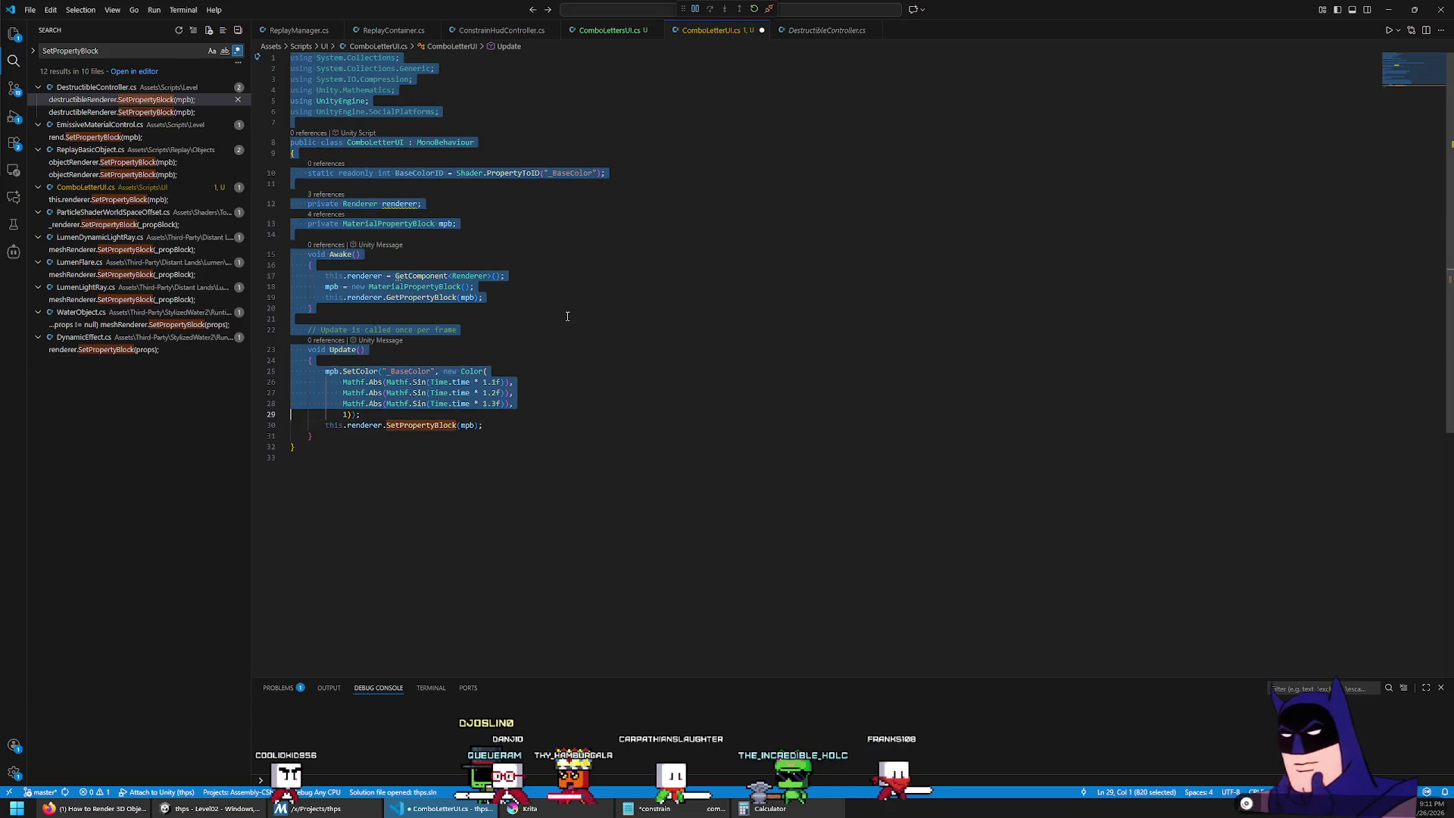
pyautogui.click(828, 31)
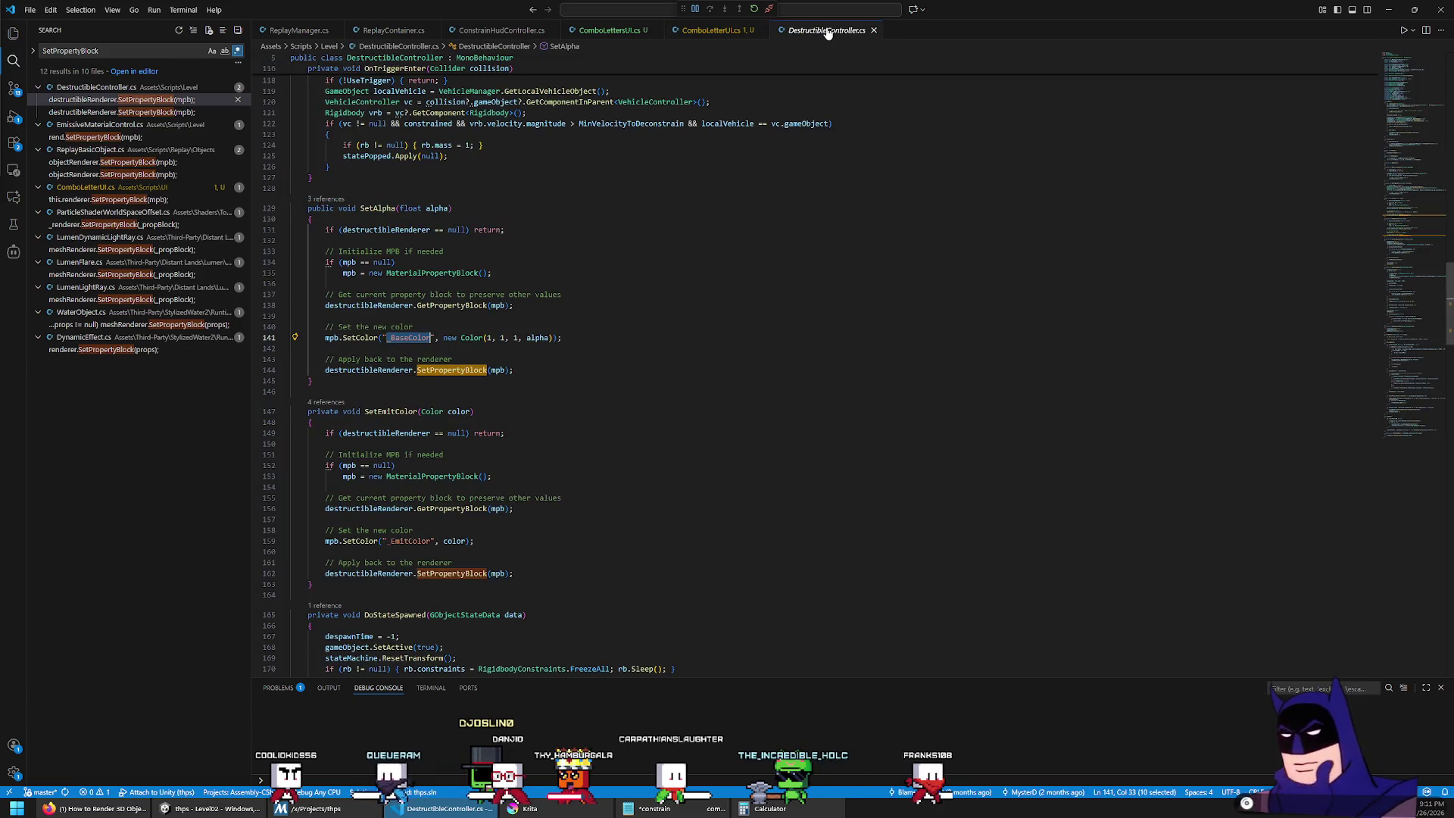
pyautogui.click(720, 30)
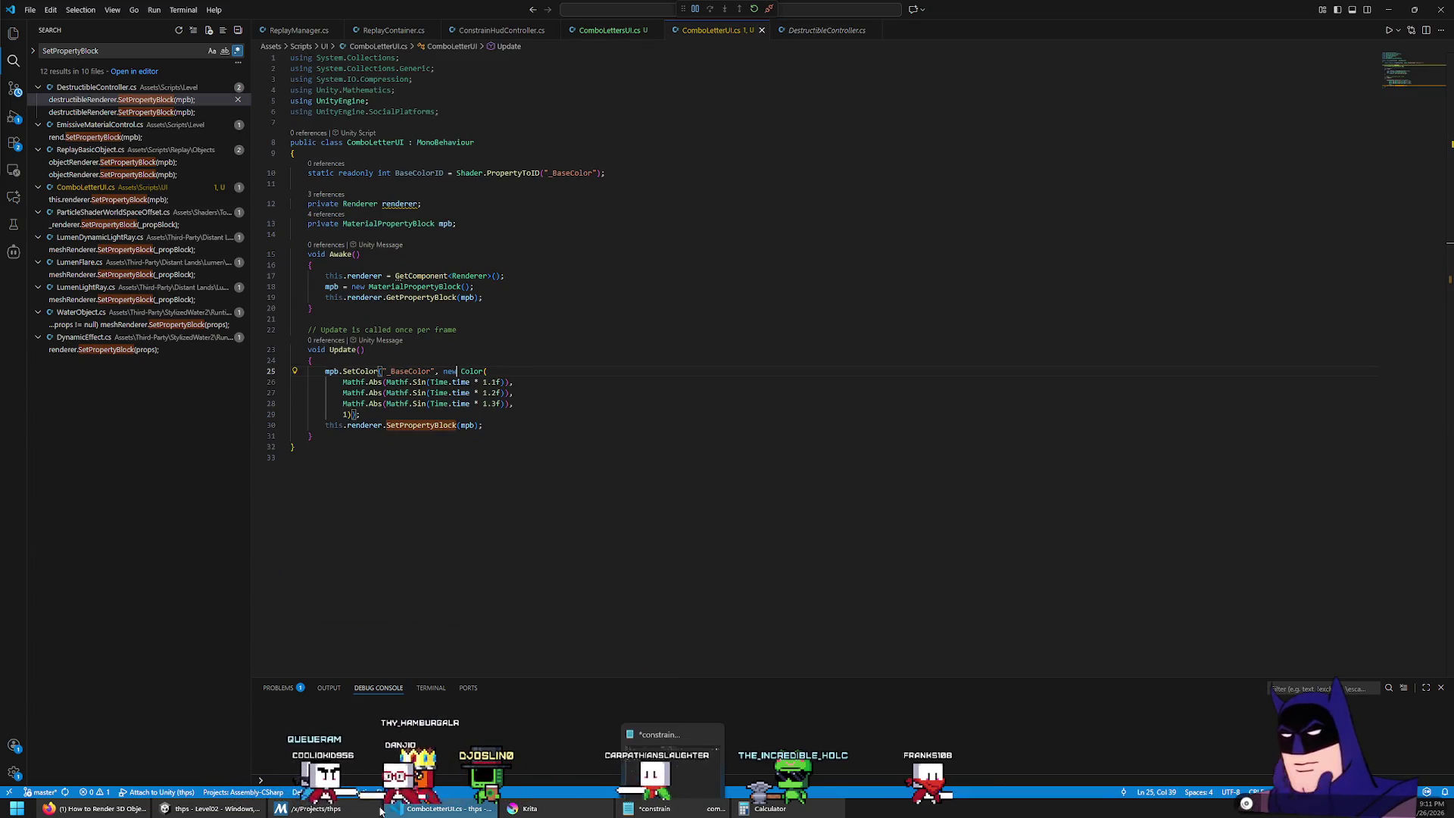
pyautogui.click(212, 808)
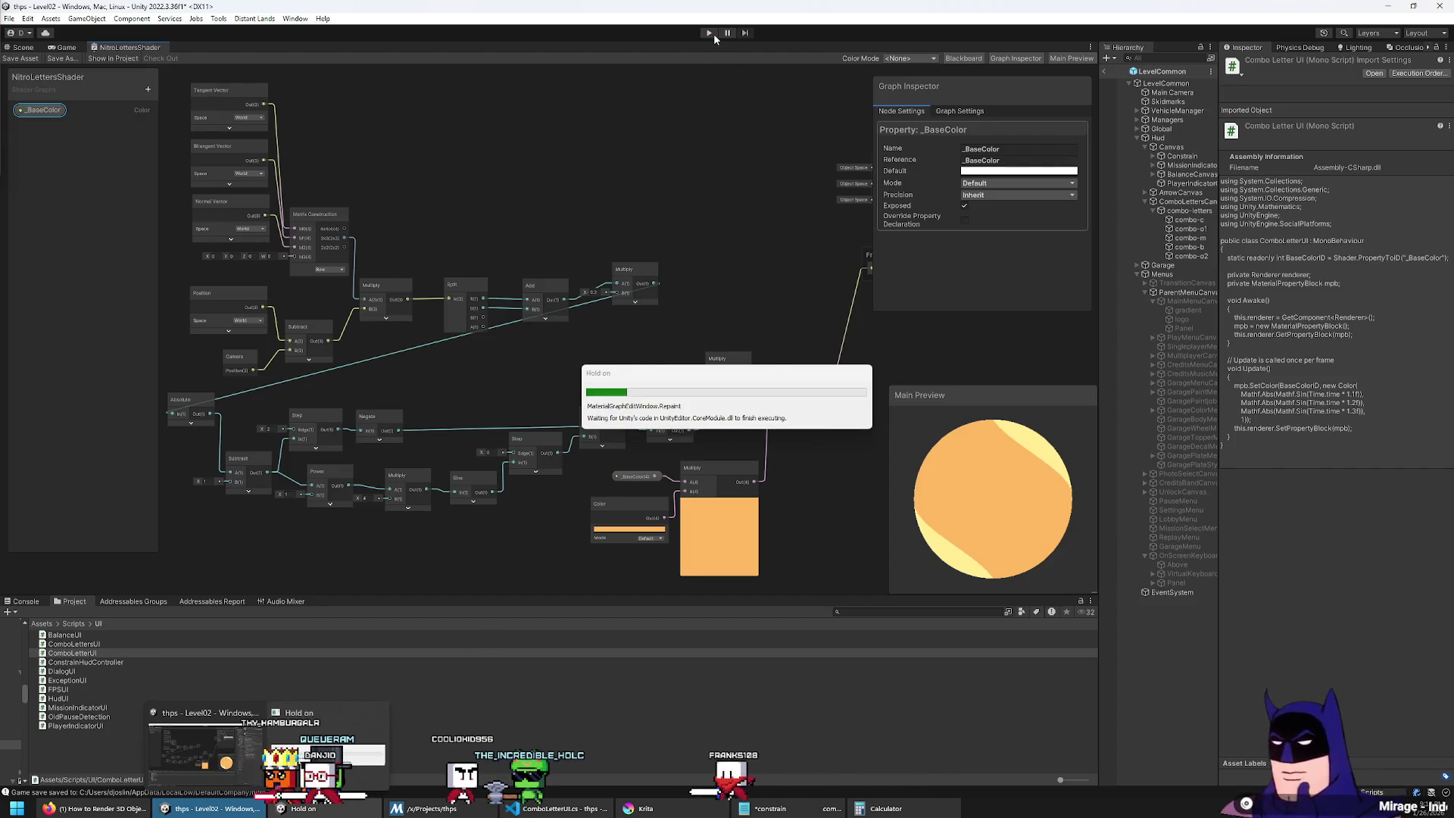
# Step: Add ComboLetterUI to letters combo-c through combo-o2, then run Play to watch them change colour
pyautogui.click(712, 33)
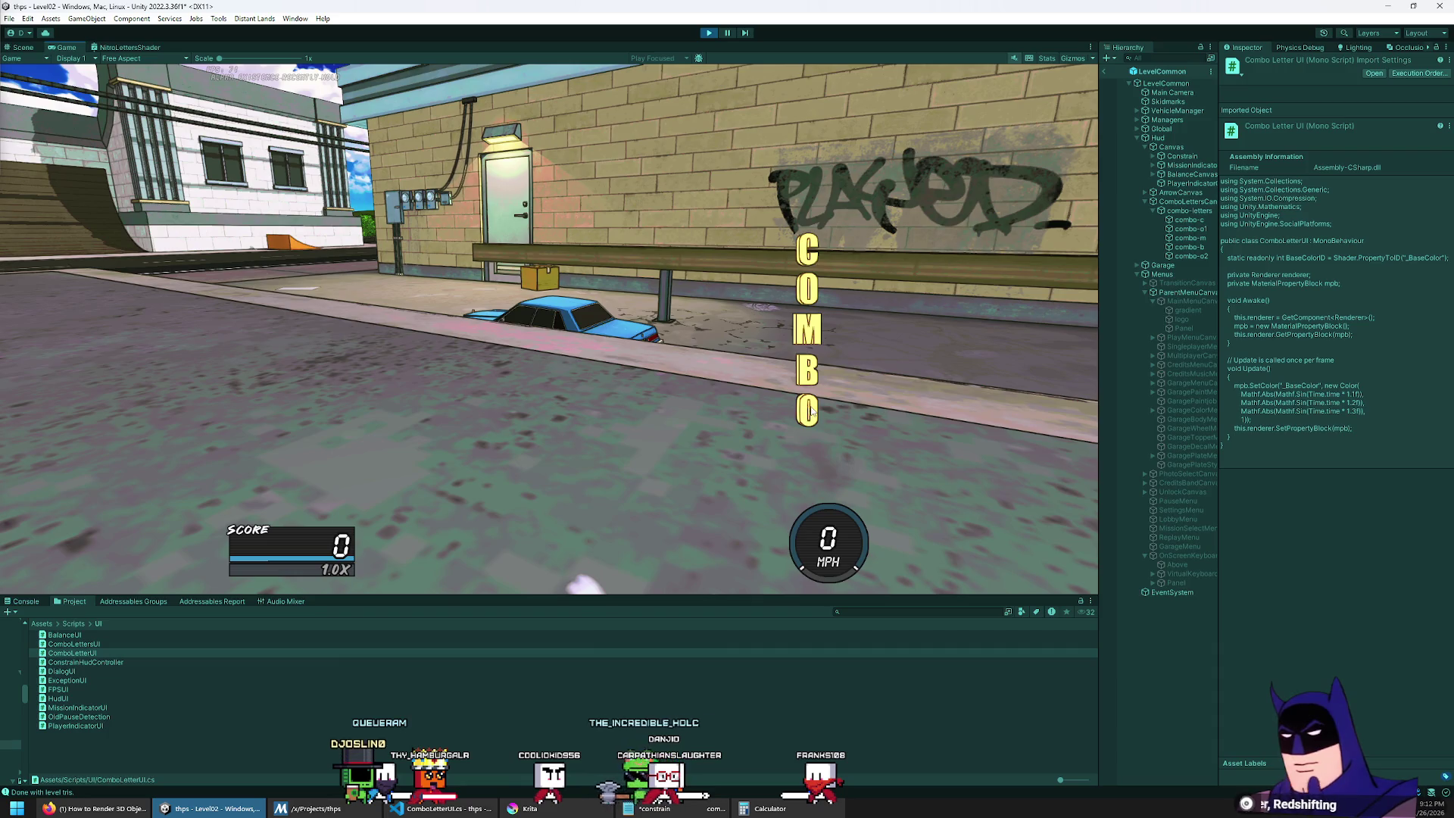
pyautogui.click(706, 34)
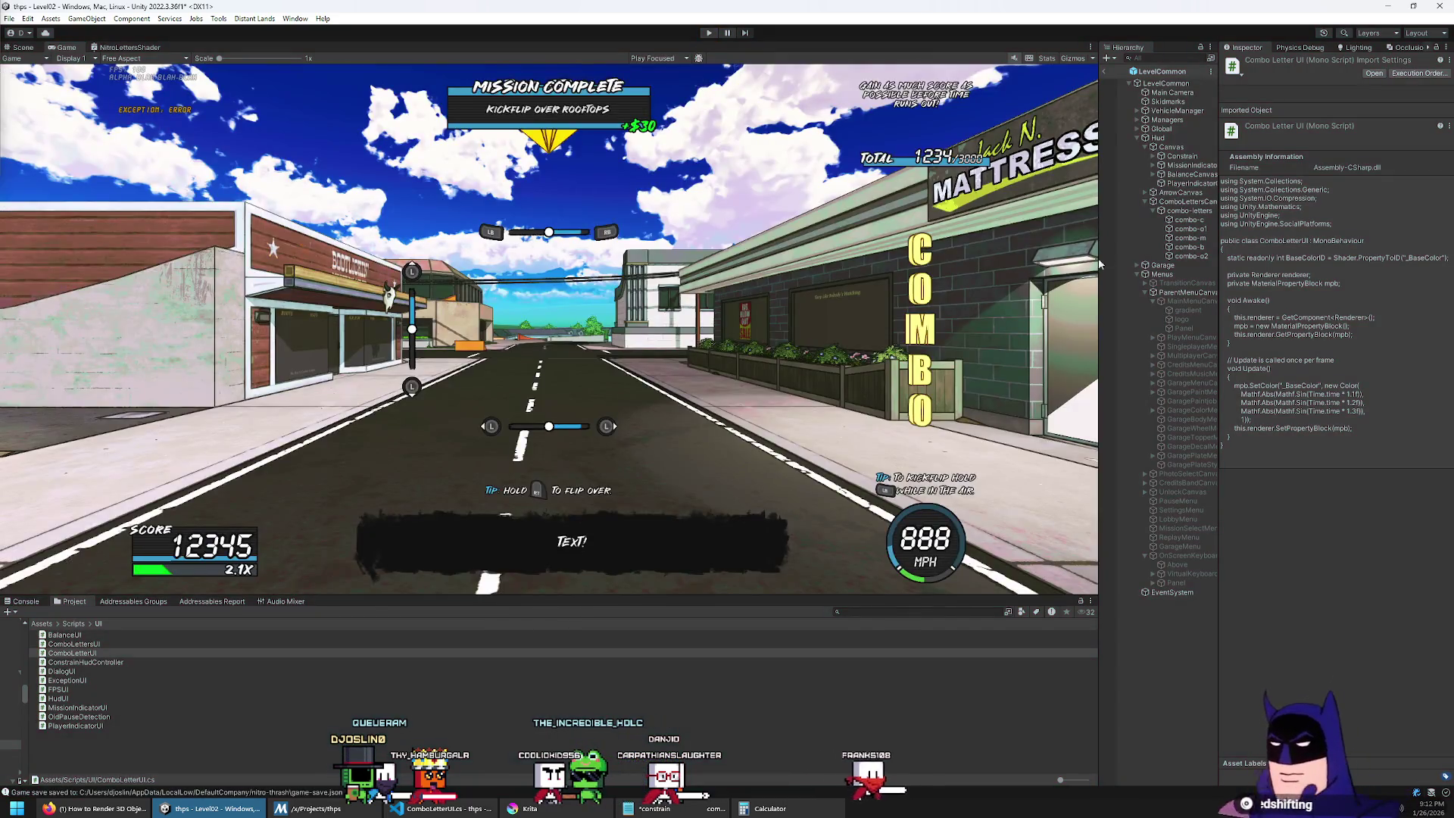
pyautogui.click(1190, 219)
pyautogui.keyDown('shift'); pyautogui.click(1191, 256); pyautogui.keyUp('shift')
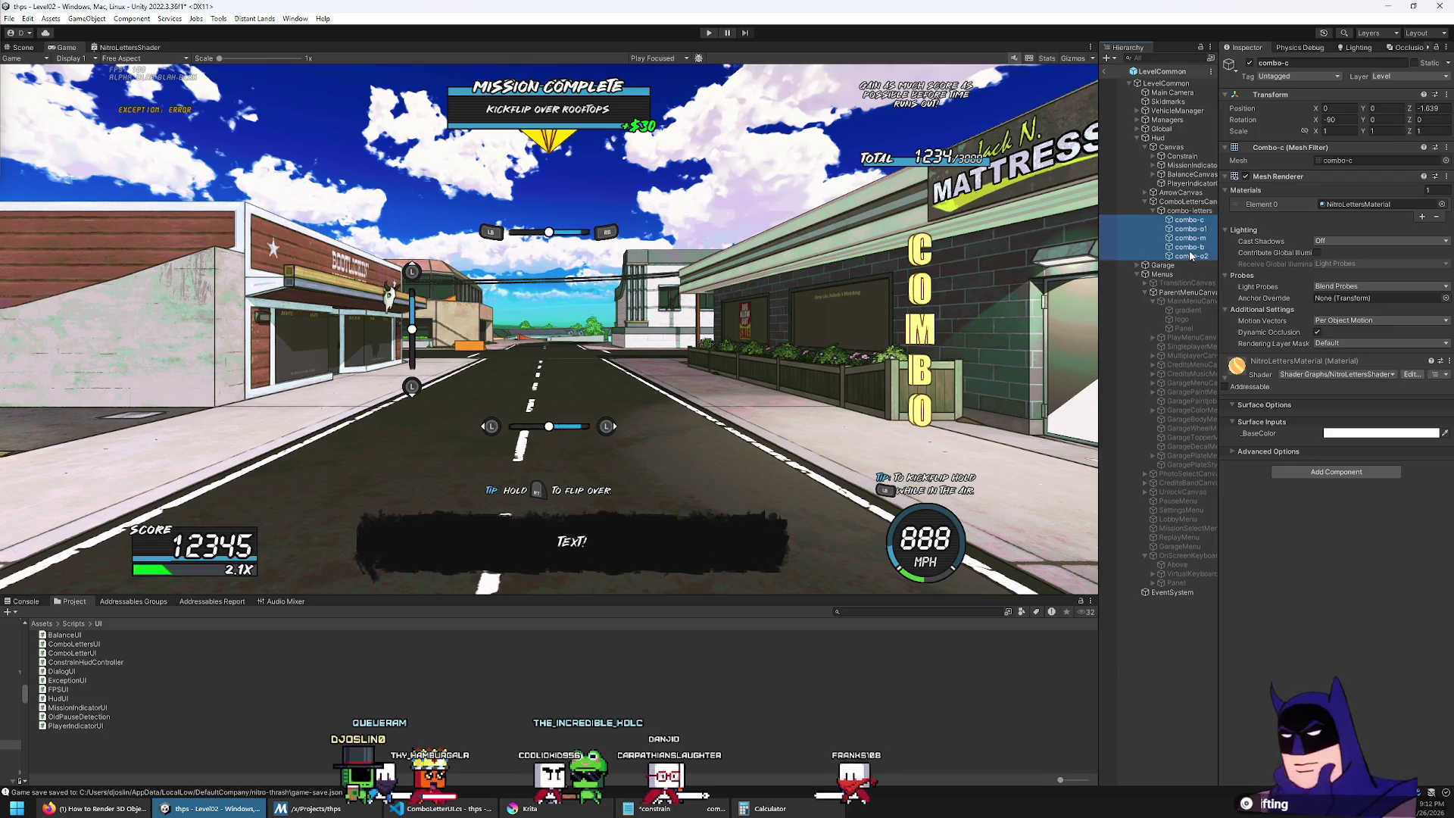
pyautogui.moveTo(76, 655); pyautogui.dragTo(1333, 515)
pyautogui.hotkey('ctrl', 'p')
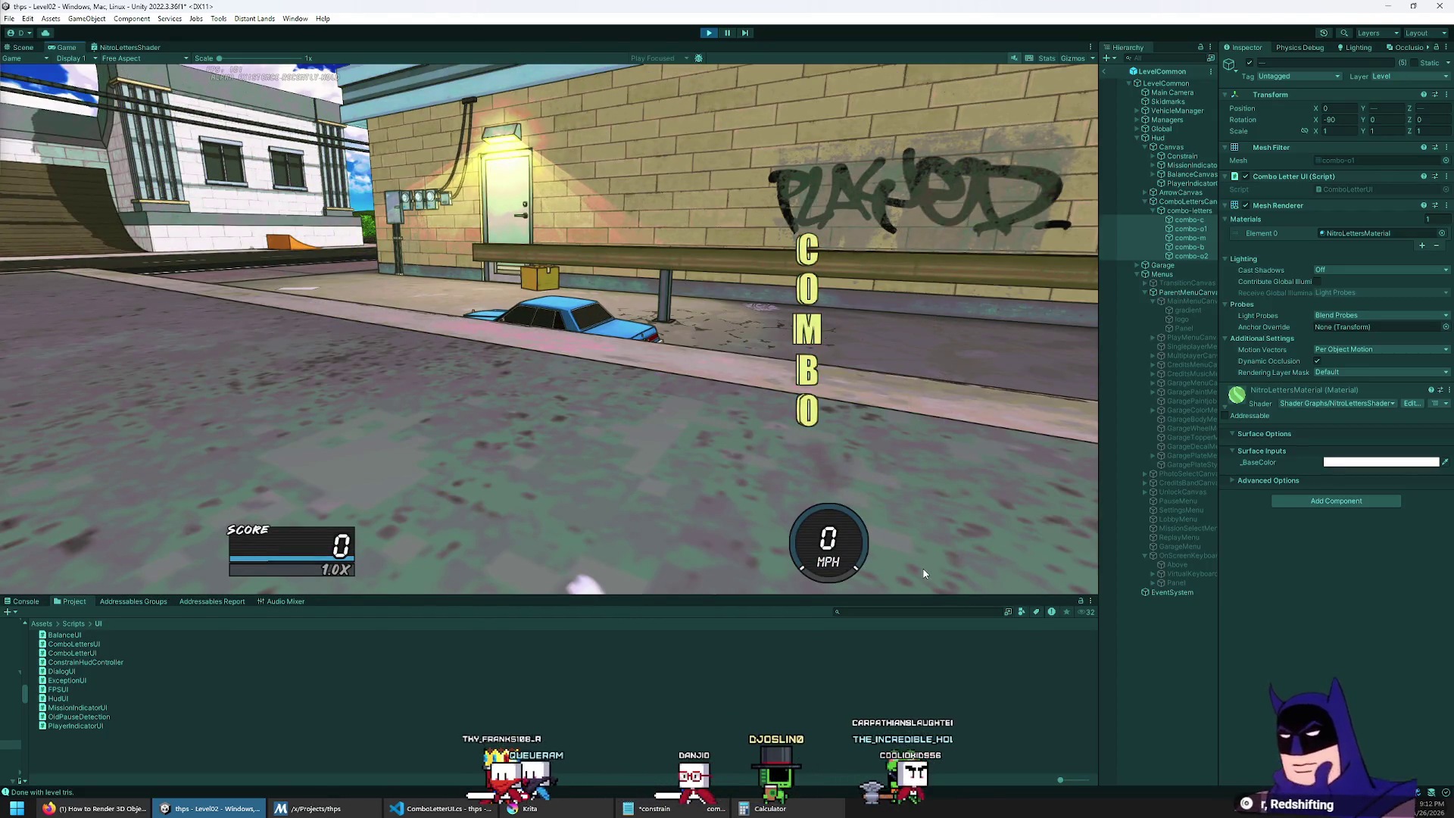
pyautogui.moveTo(951, 596)
pyautogui.mouseDown()
pyautogui.moveTo(1019, 445)
pyautogui.moveTo(587, 436)
pyautogui.moveTo(1166, 436)
pyautogui.moveTo(1108, 437)
pyautogui.mouseUp()
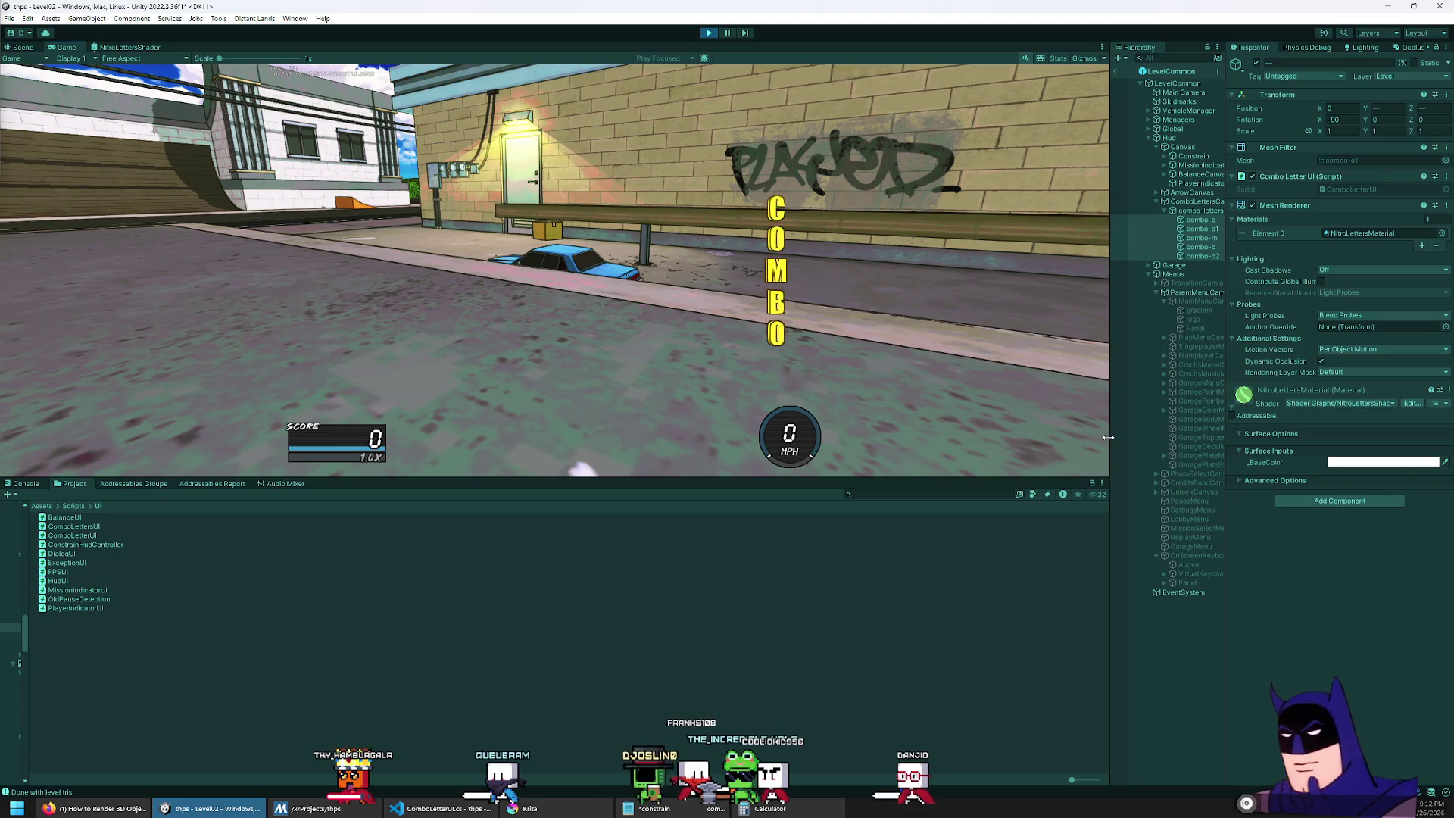
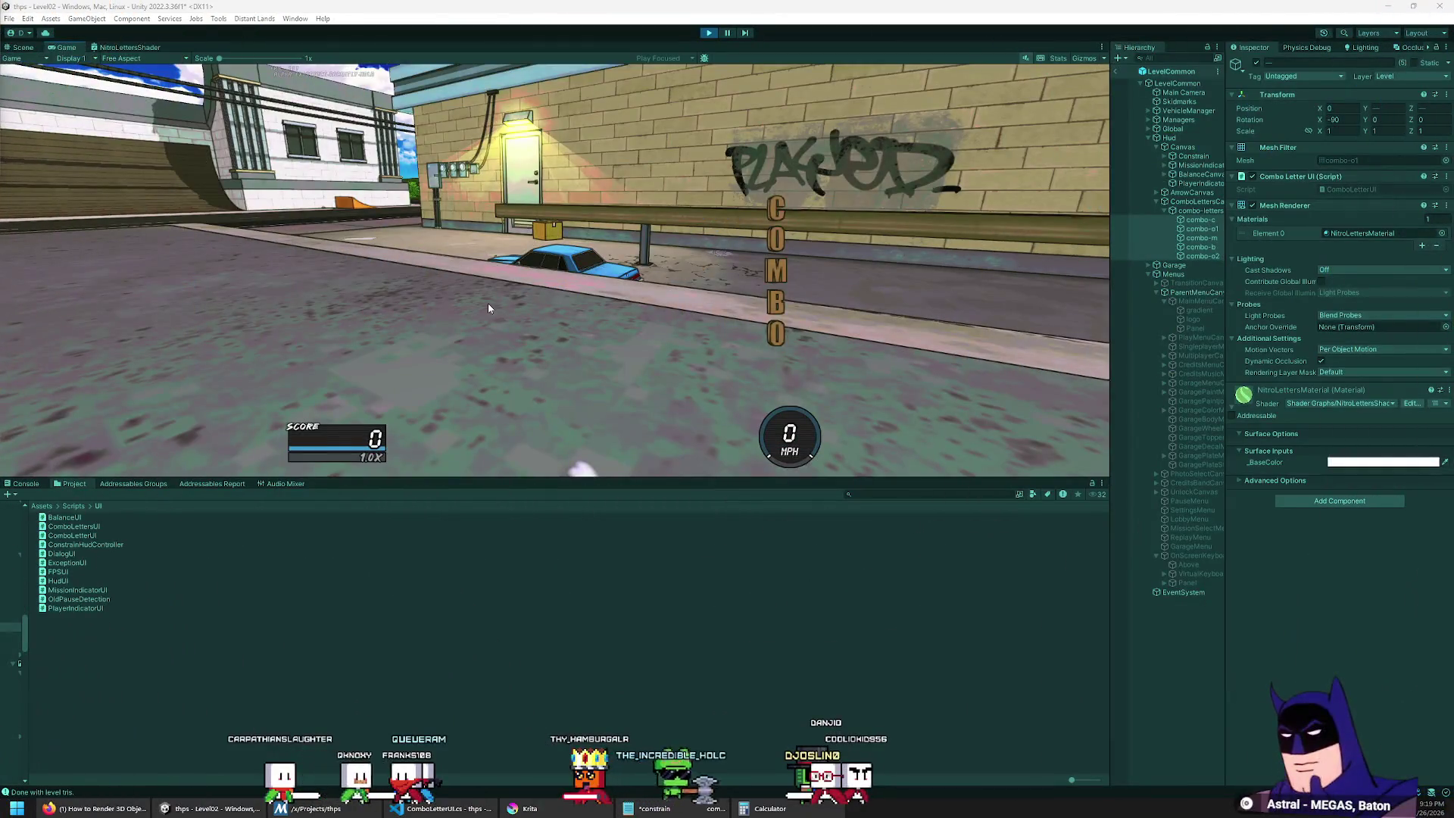
# Step: Drag the splitters to make the Game view showing the COMBO letters smaller and the Hierarchy wider
pyautogui.moveTo(867, 479); pyautogui.dragTo(867, 664)
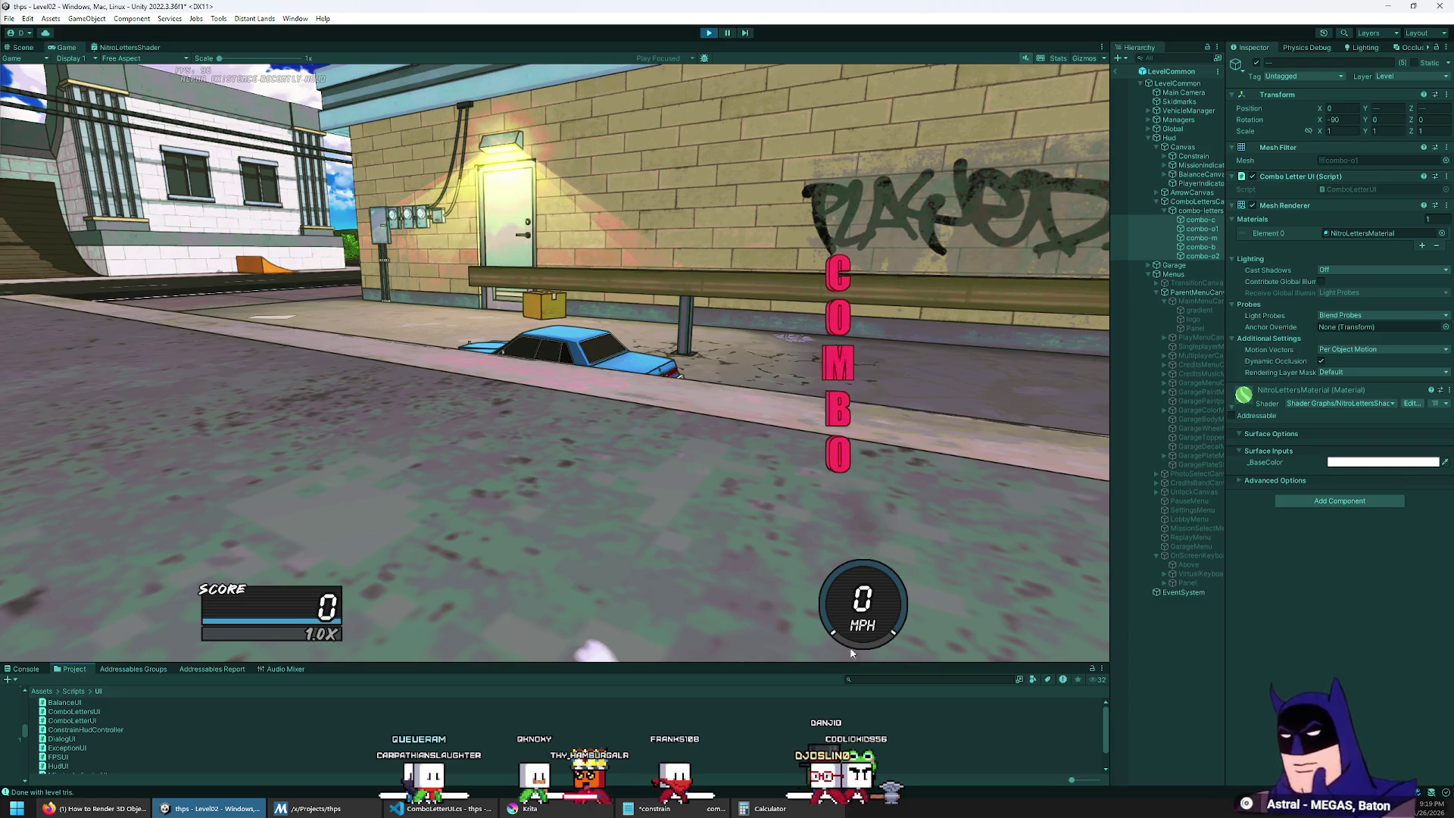
pyautogui.moveTo(826, 666)
pyautogui.mouseDown()
pyautogui.moveTo(832, 480)
pyautogui.moveTo(840, 683)
pyautogui.moveTo(840, 444)
pyautogui.mouseUp()
pyautogui.moveTo(1110, 401)
pyautogui.mouseDown()
pyautogui.moveTo(156, 395)
pyautogui.moveTo(1338, 405)
pyautogui.moveTo(1119, 419)
pyautogui.mouseUp()
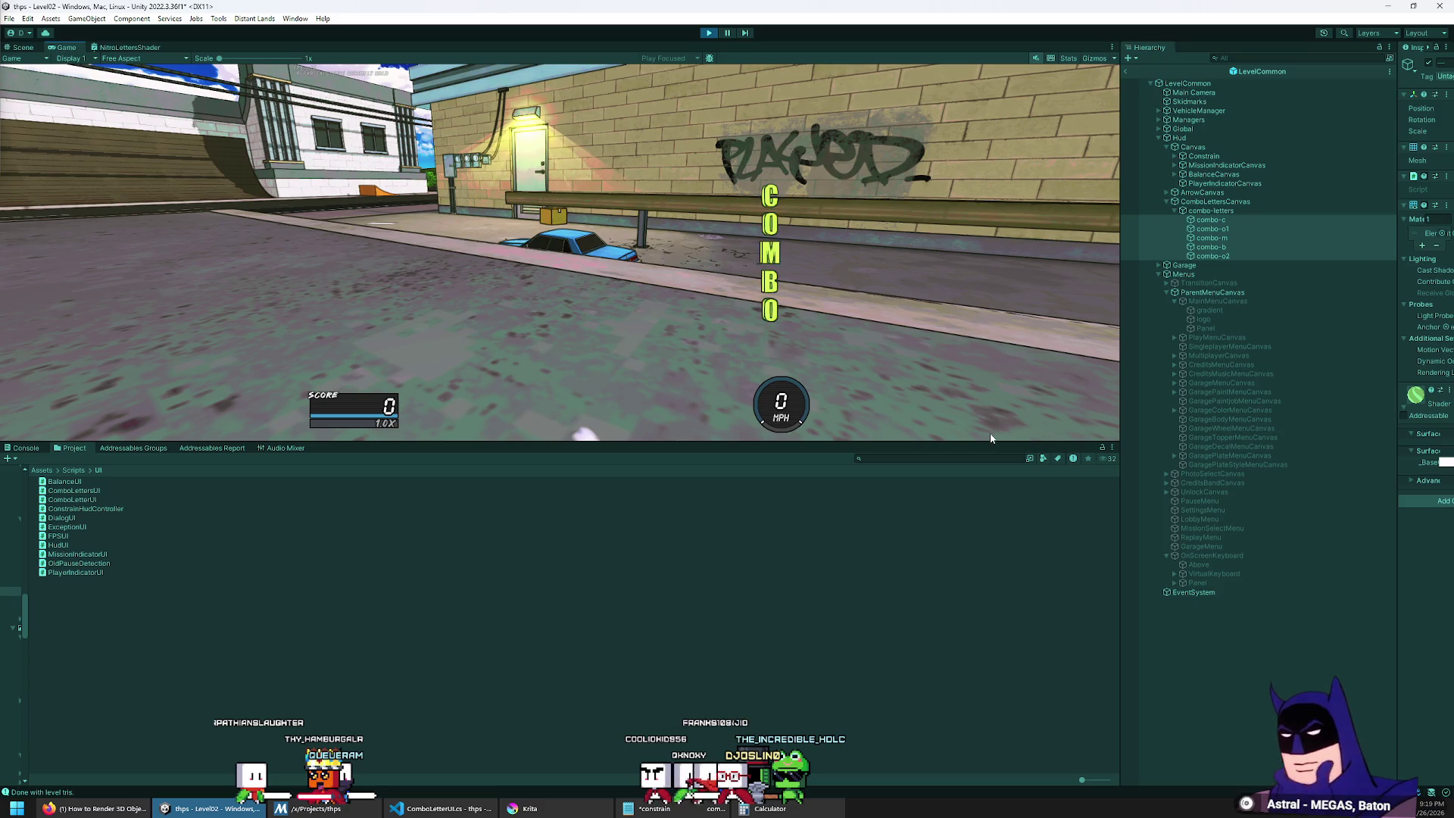
pyautogui.moveTo(970, 443); pyautogui.dragTo(977, 363)
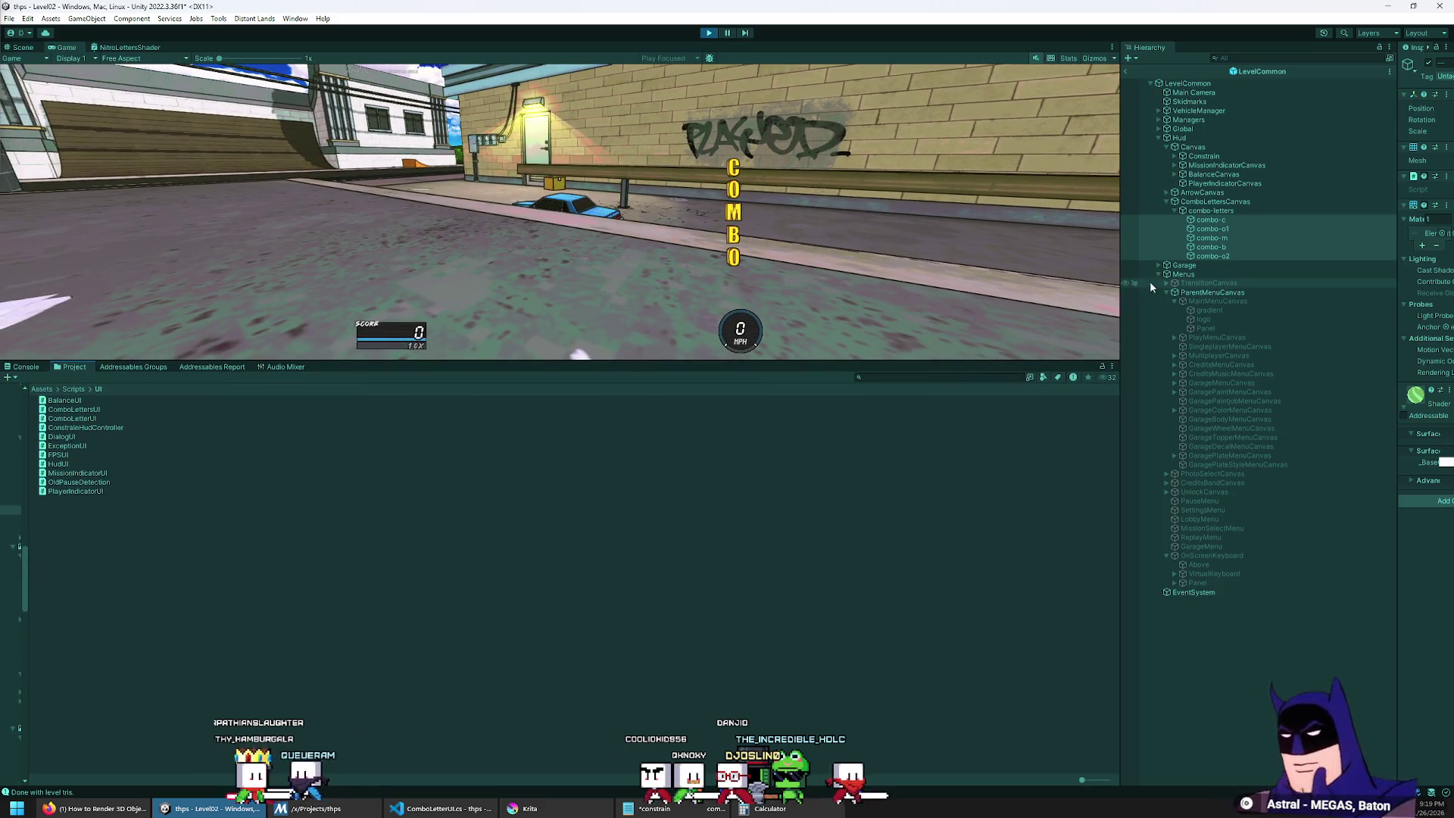
pyautogui.moveTo(1122, 284)
pyautogui.mouseDown()
pyautogui.moveTo(293, 318)
pyautogui.moveTo(1264, 364)
pyautogui.mouseUp()
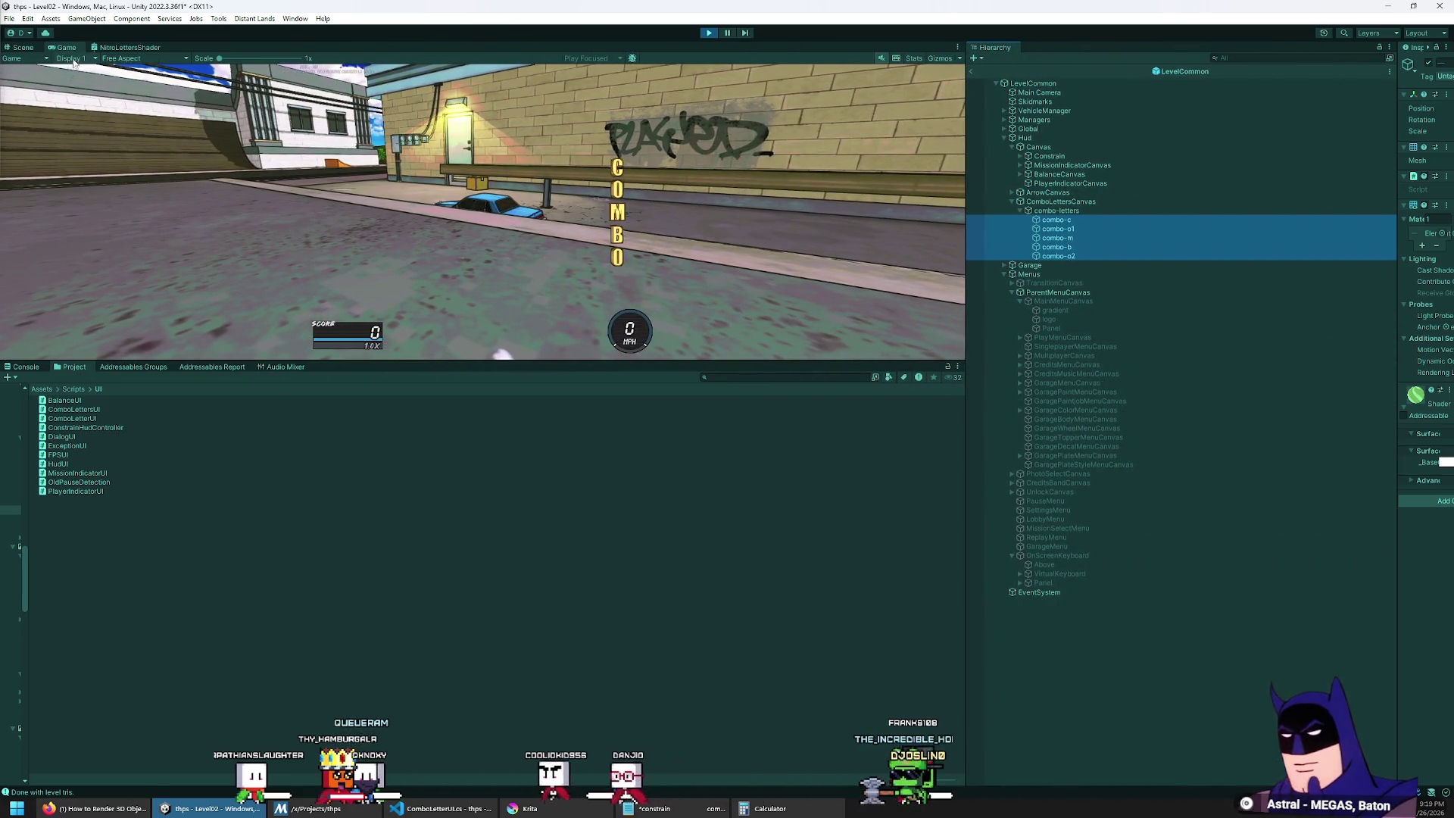
pyautogui.doubleClick(65, 47)
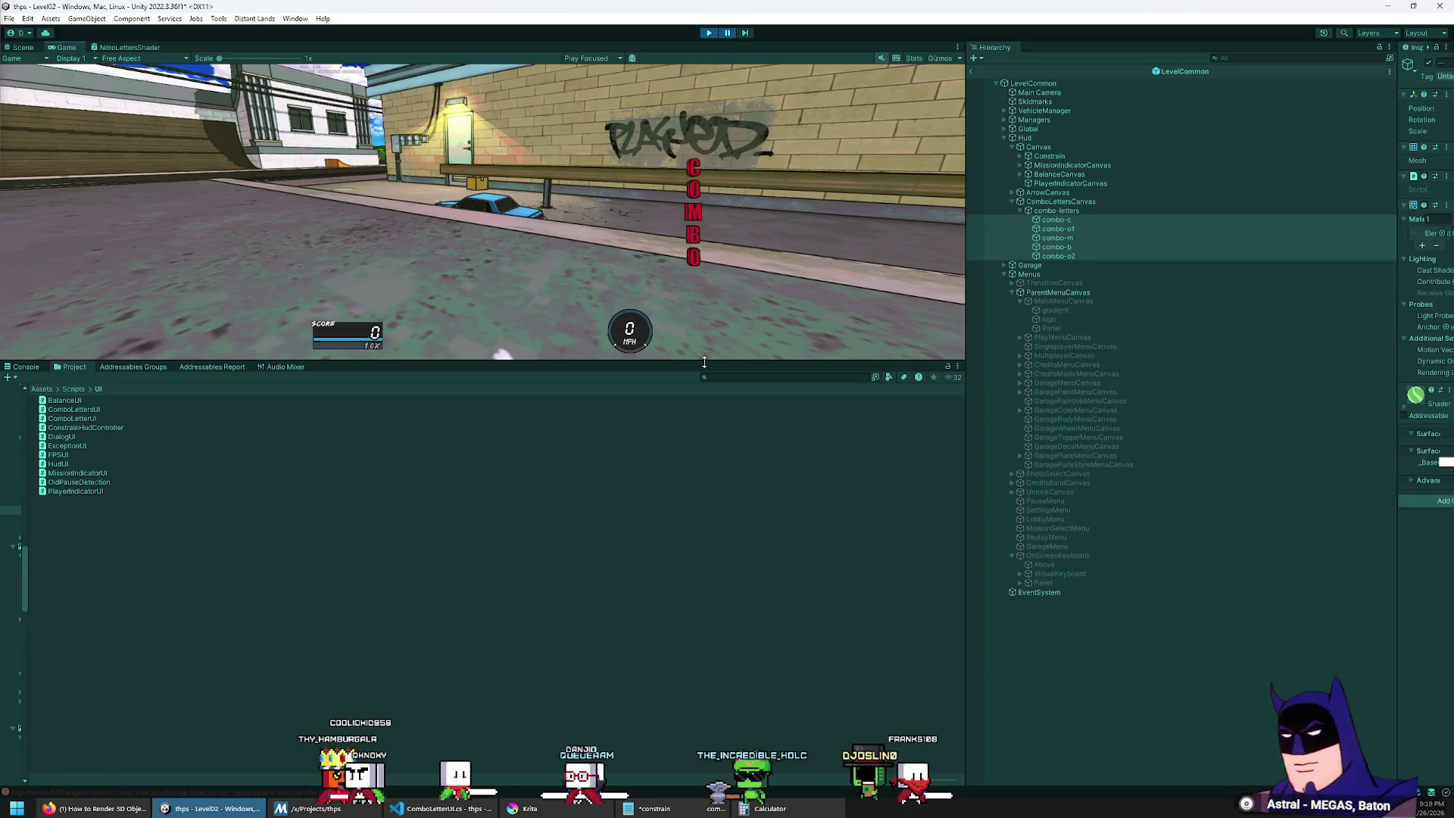
pyautogui.moveTo(704, 363)
pyautogui.mouseDown()
pyautogui.moveTo(704, 439)
pyautogui.moveTo(739, 141)
pyautogui.moveTo(757, 593)
pyautogui.moveTo(763, 458)
pyautogui.mouseUp()
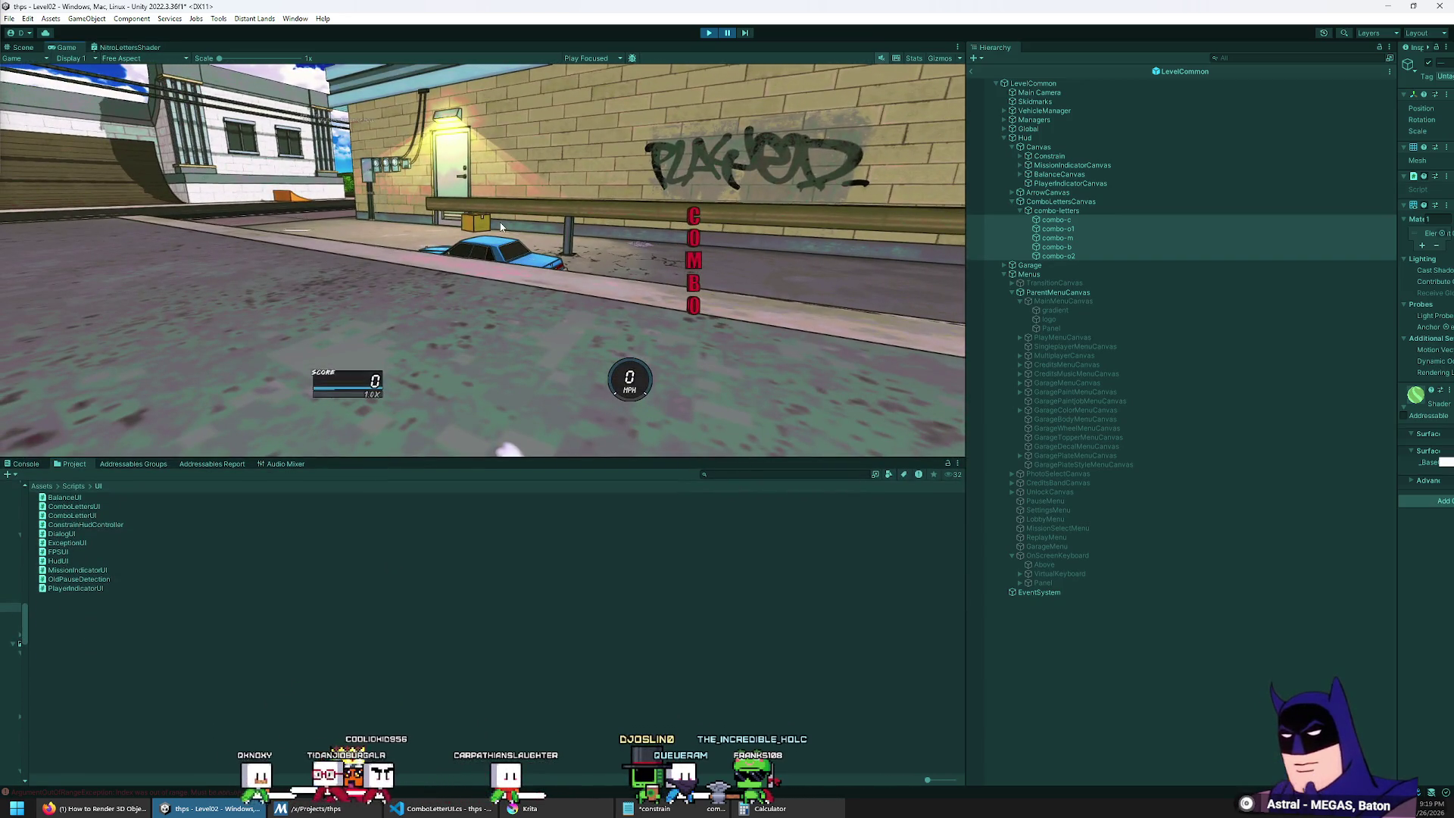
pyautogui.doubleClick(65, 47)
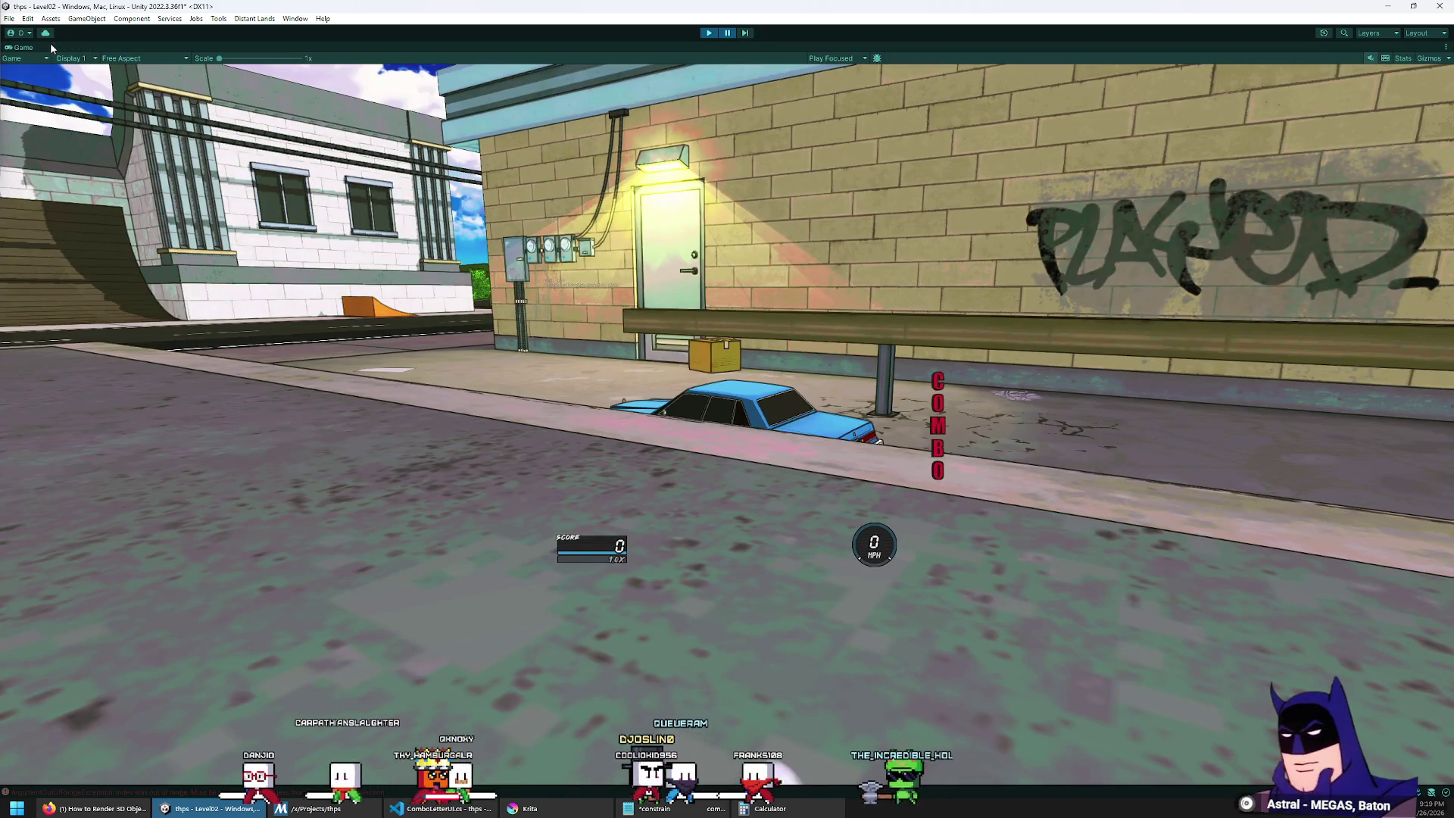
pyautogui.doubleClick(26, 49)
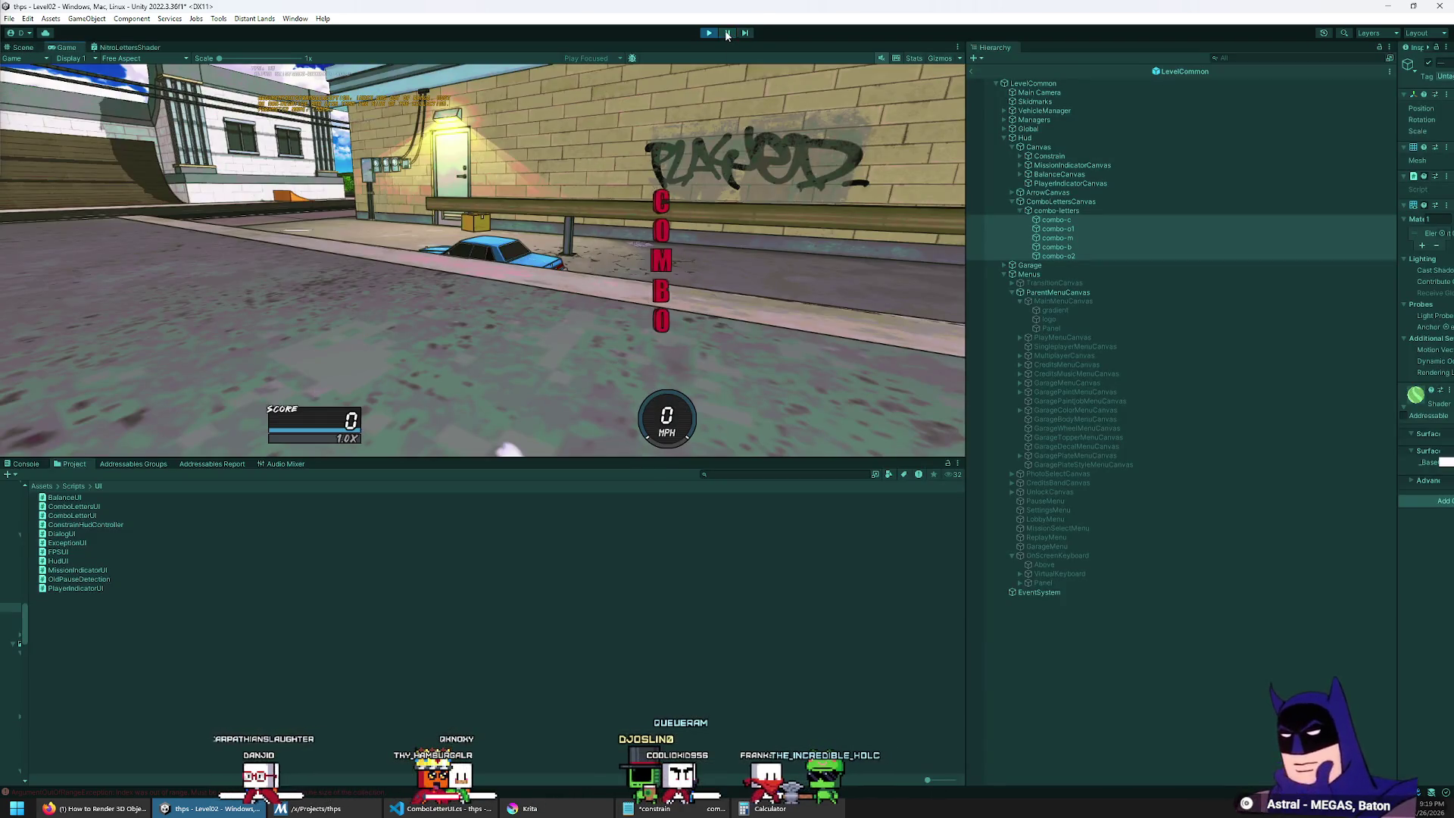
pyautogui.doubleClick(65, 49)
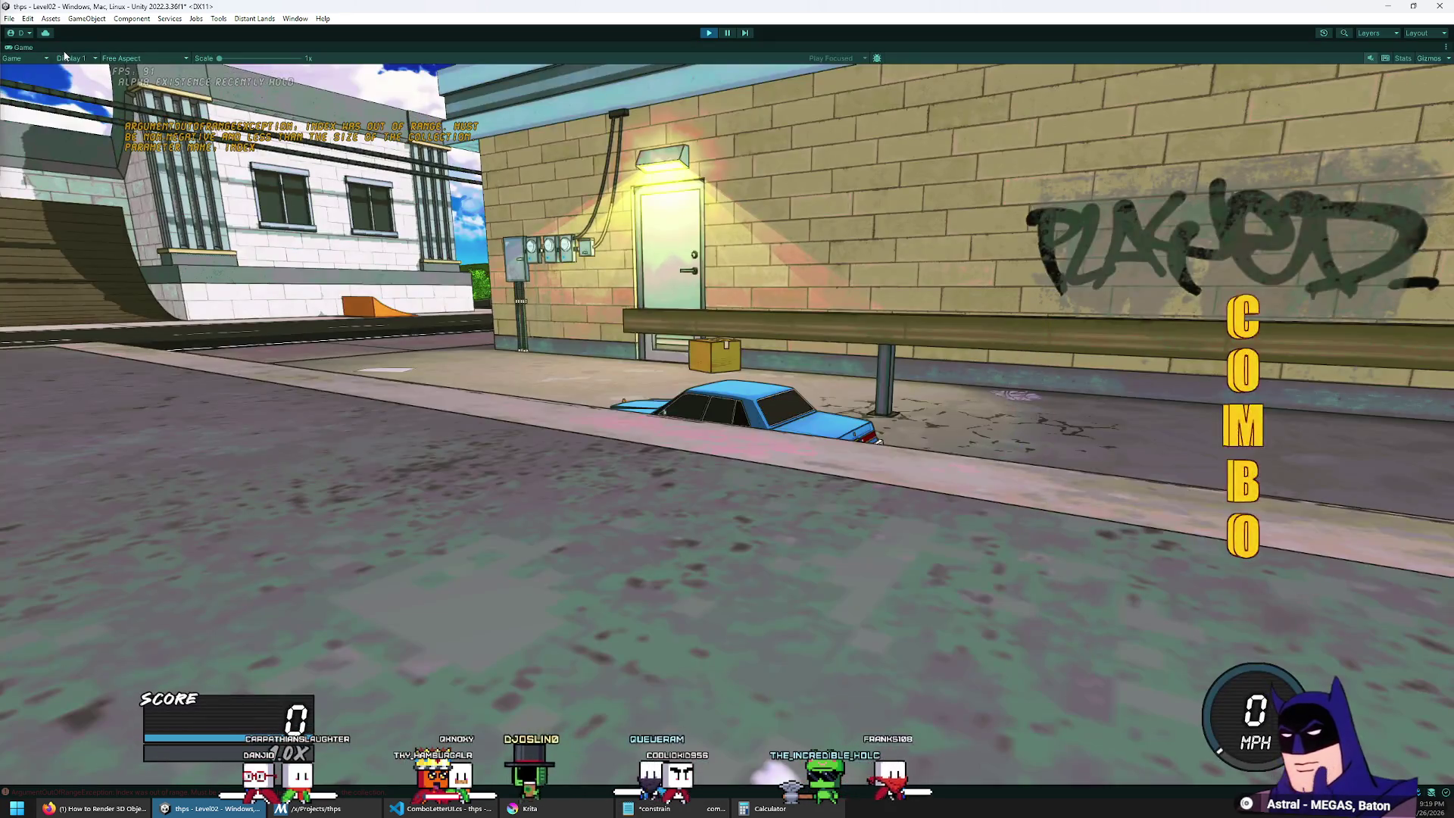
pyautogui.doubleClick(29, 49)
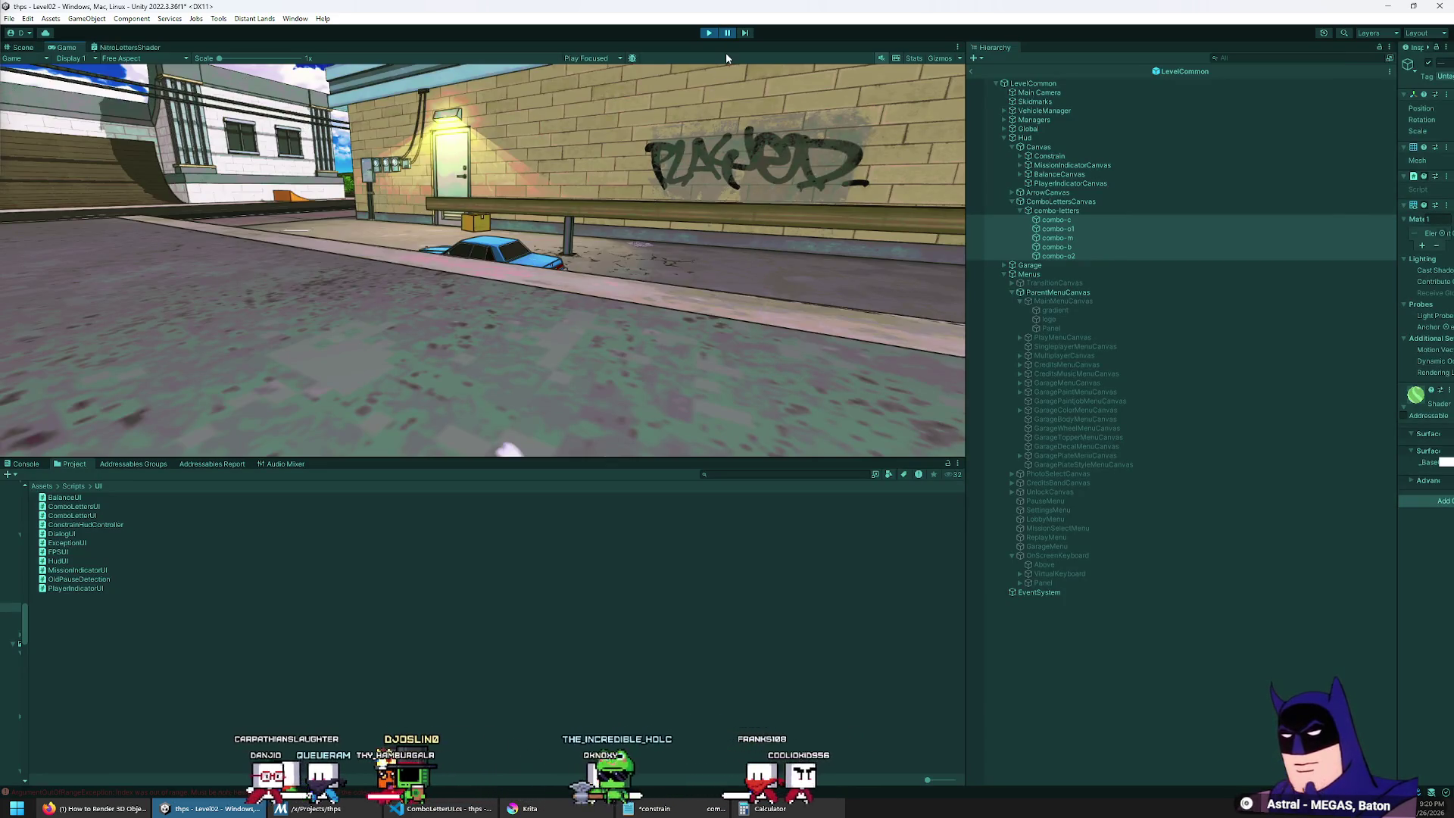
# Step: Review the ArgumentOutOfRangeException stack trace in the Console, stop play mode, and clear the log
pyautogui.click(27, 464)
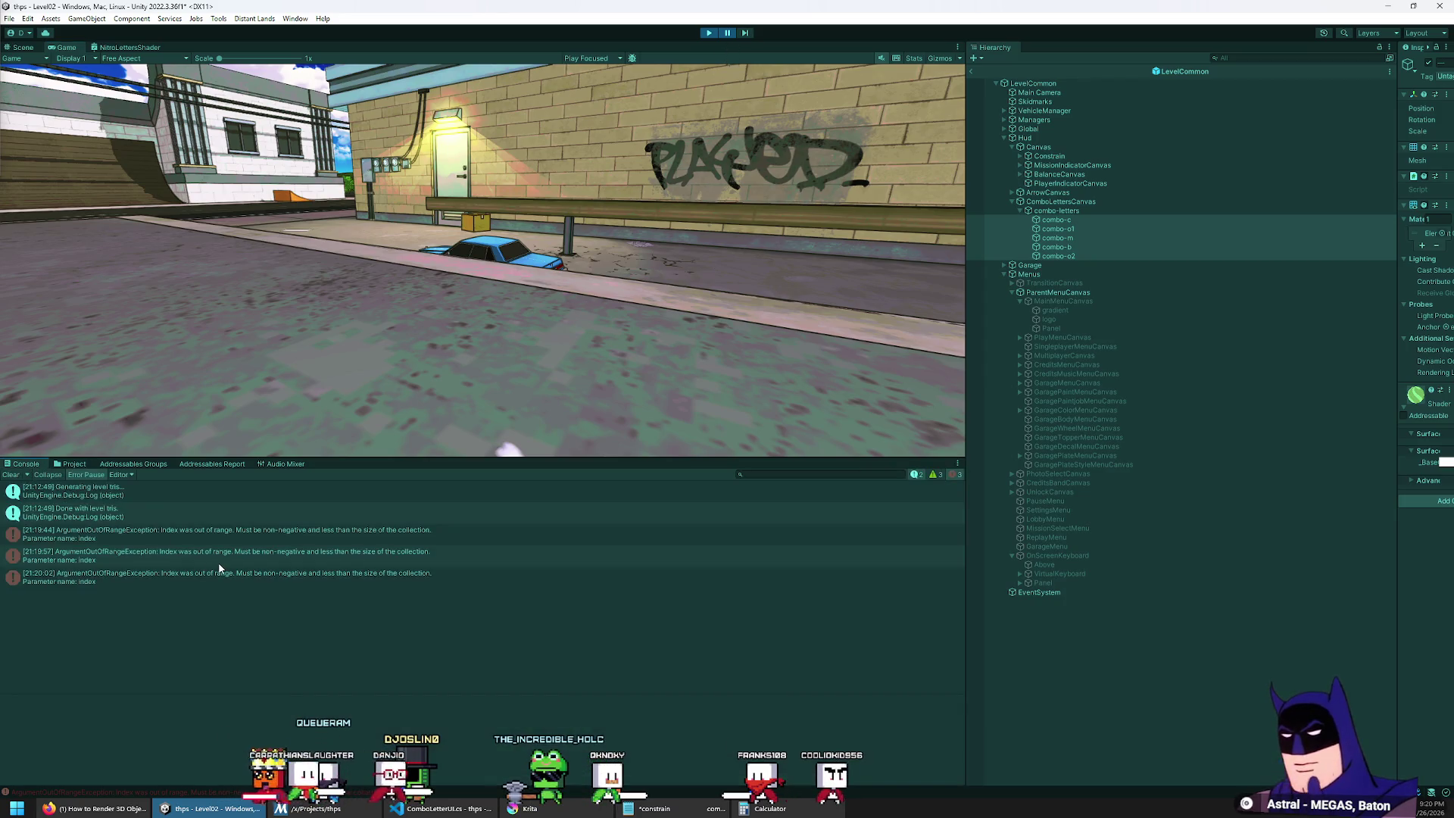
pyautogui.click(209, 539)
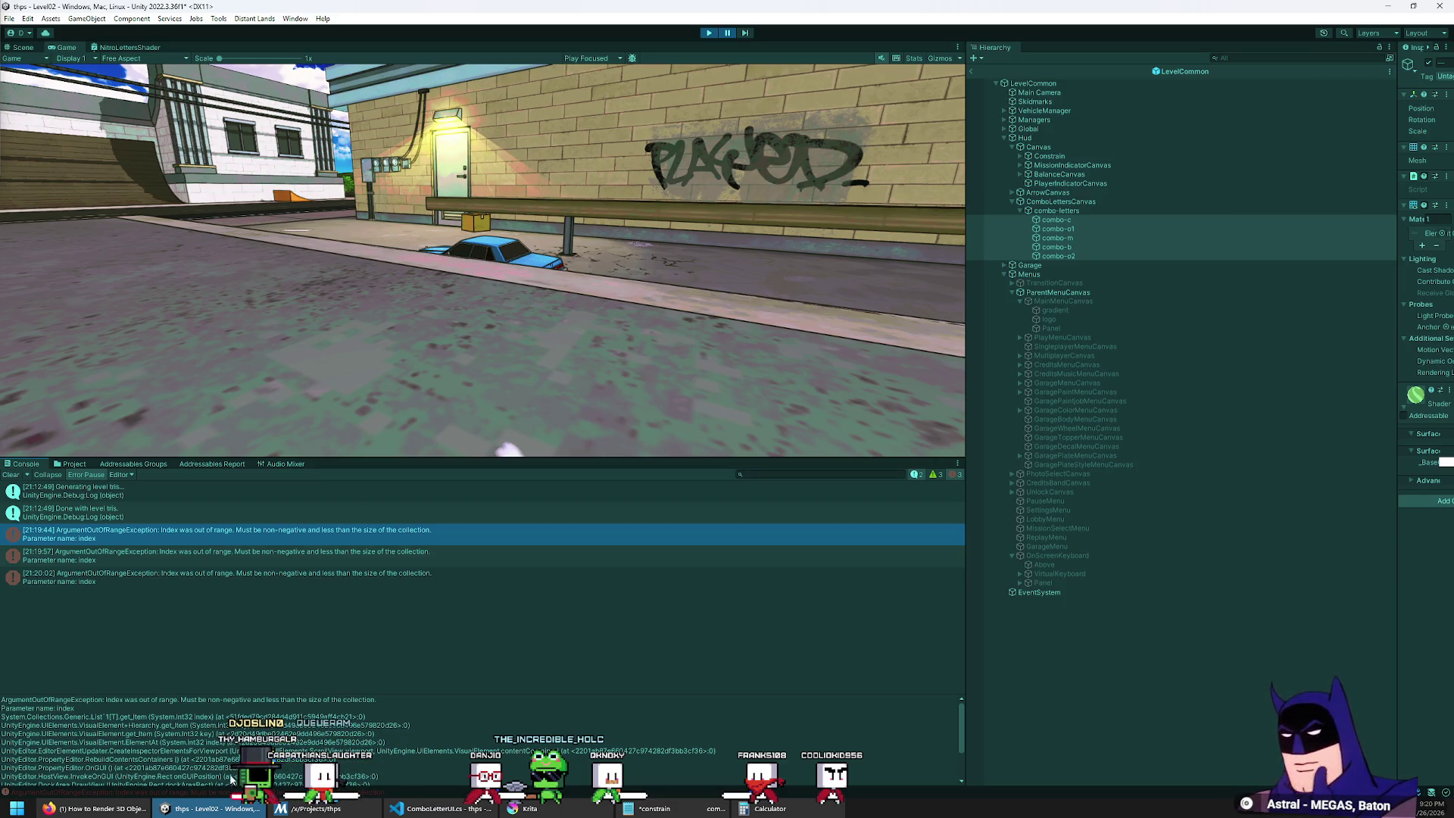
pyautogui.scroll(-2, 229, 772)
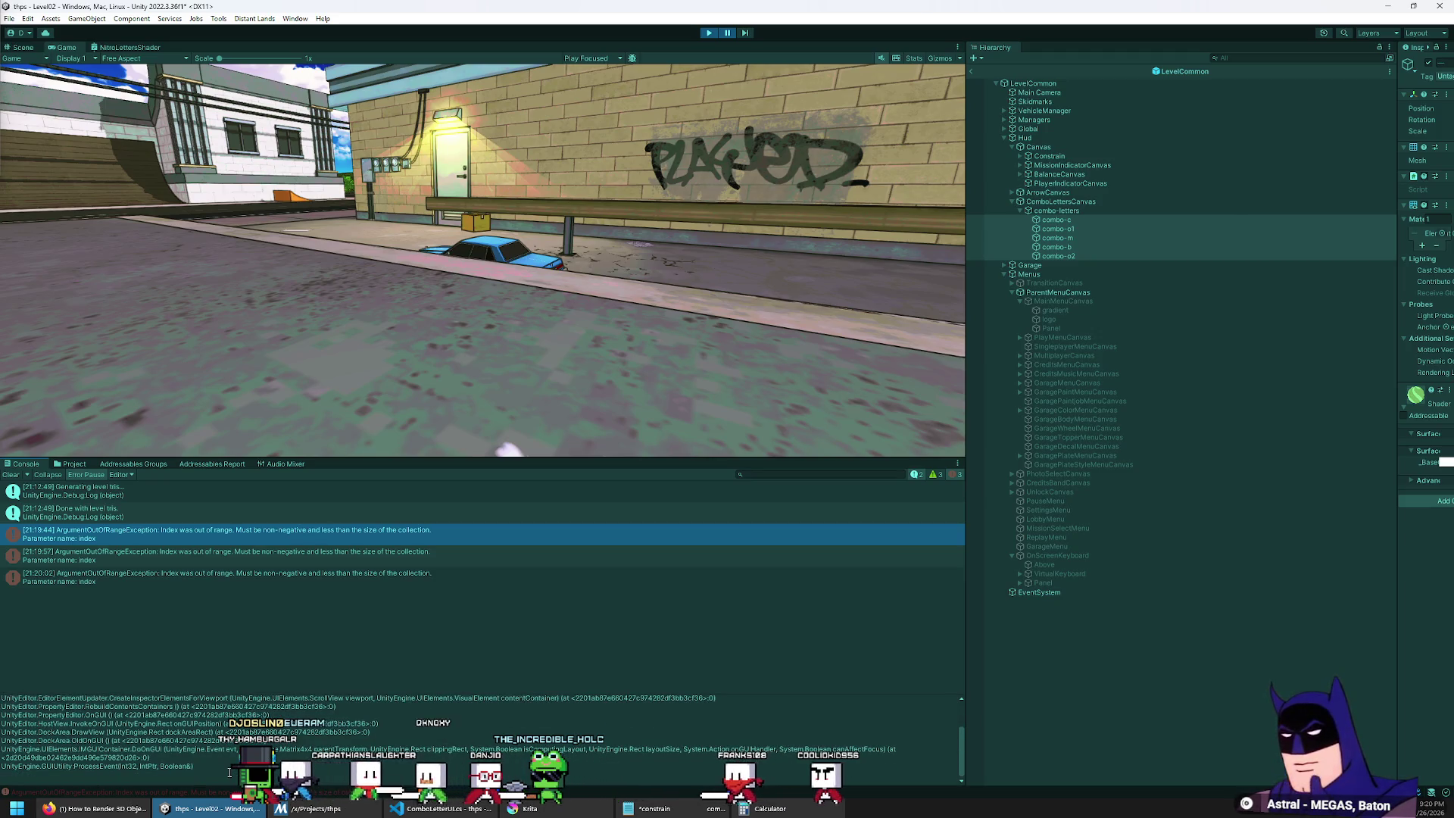
pyautogui.click(708, 33)
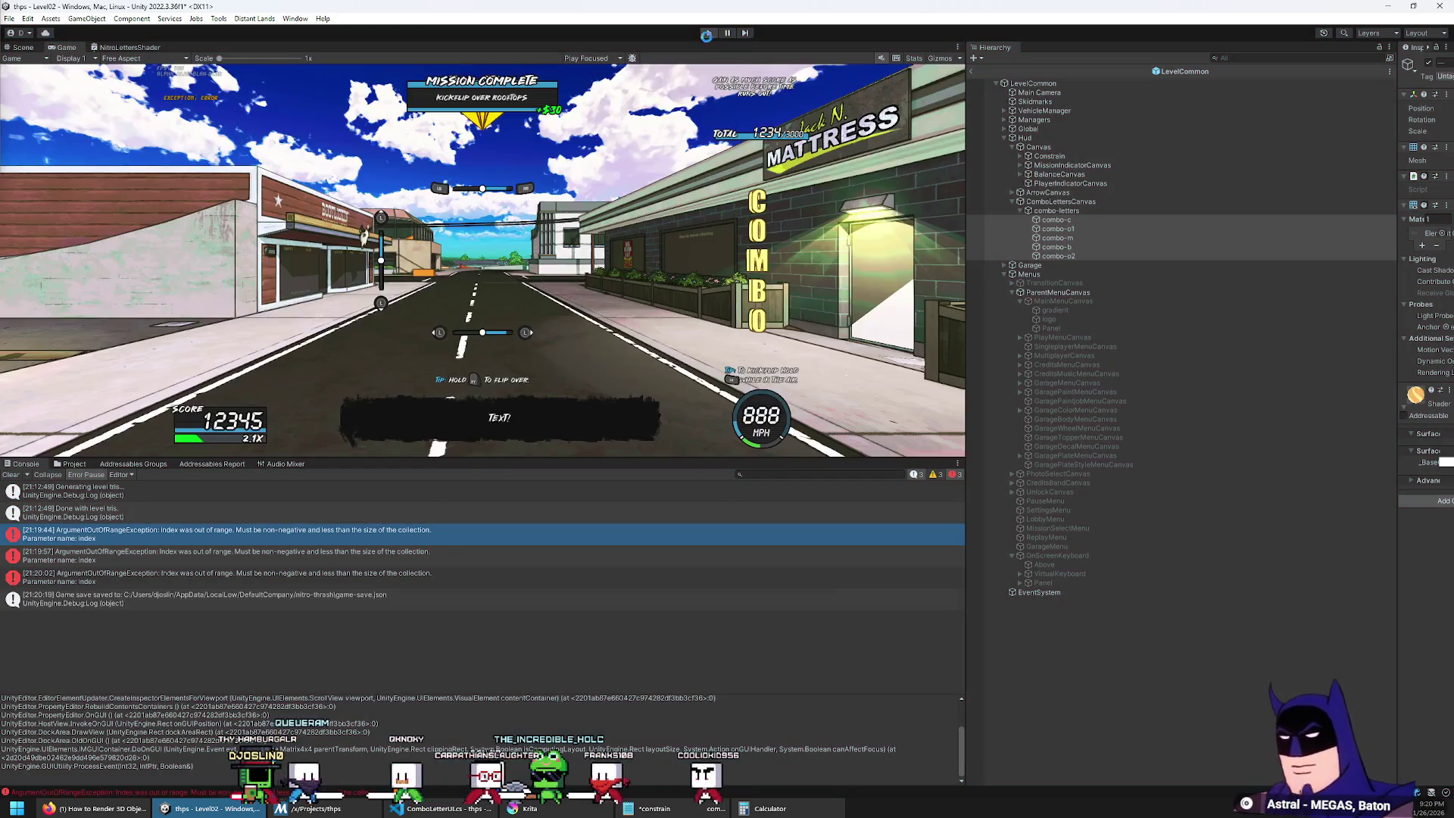
pyautogui.click(6, 475)
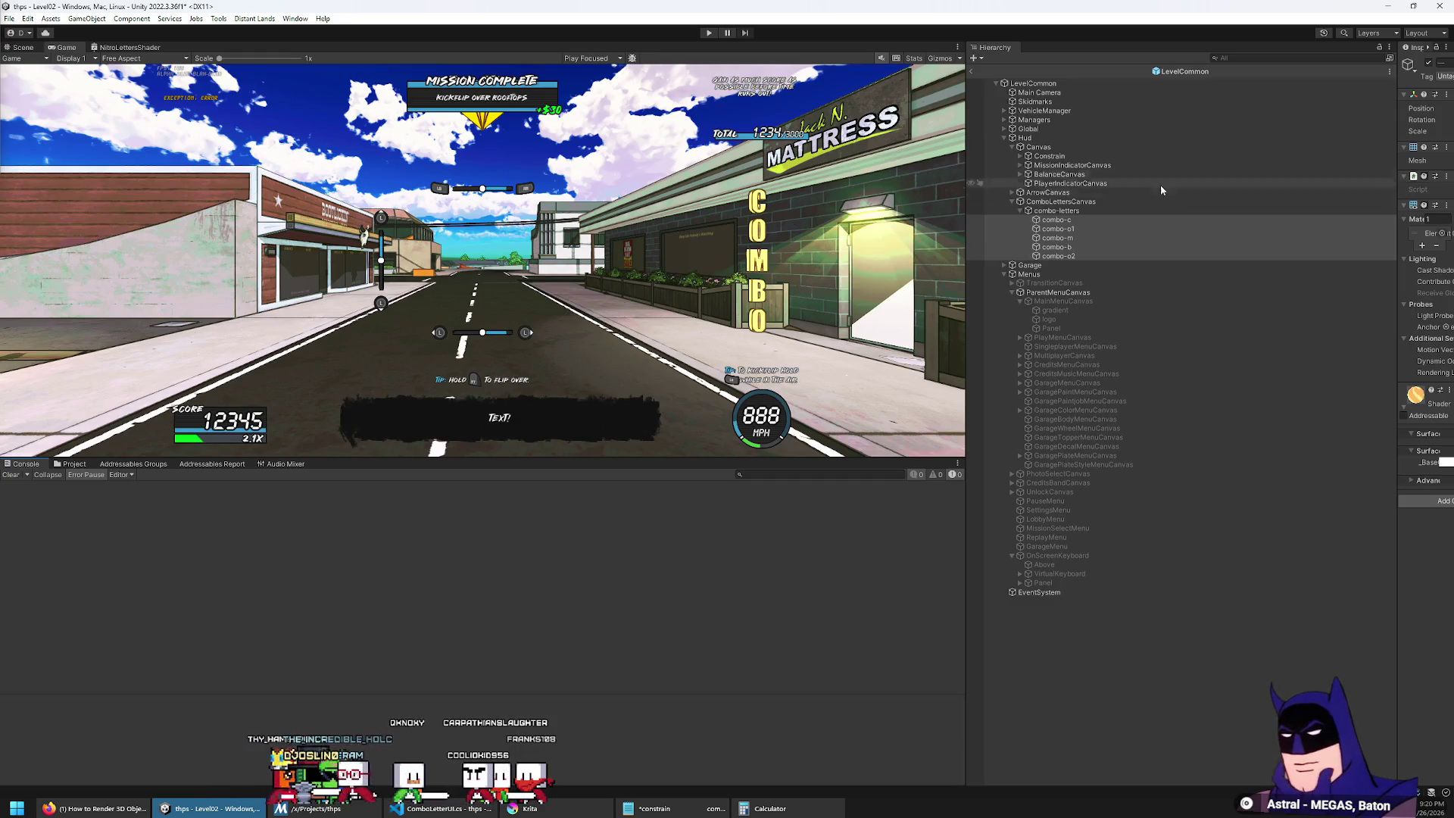
# Step: Inspect combo-c, the combo-letters parent, and the Hud object's script fields in the Inspector
pyautogui.click(1055, 221)
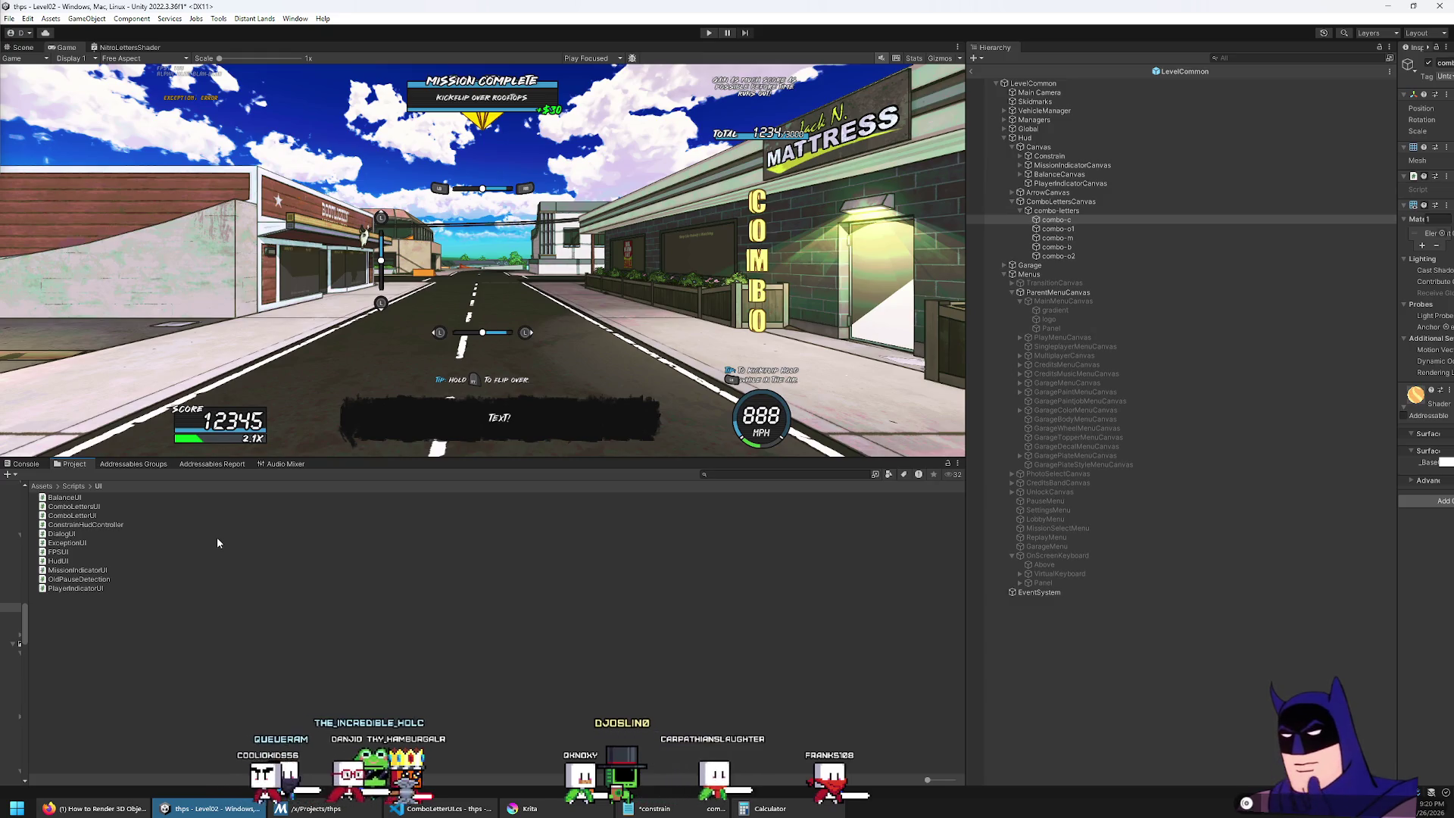
pyautogui.moveTo(1399, 220); pyautogui.dragTo(1271, 220)
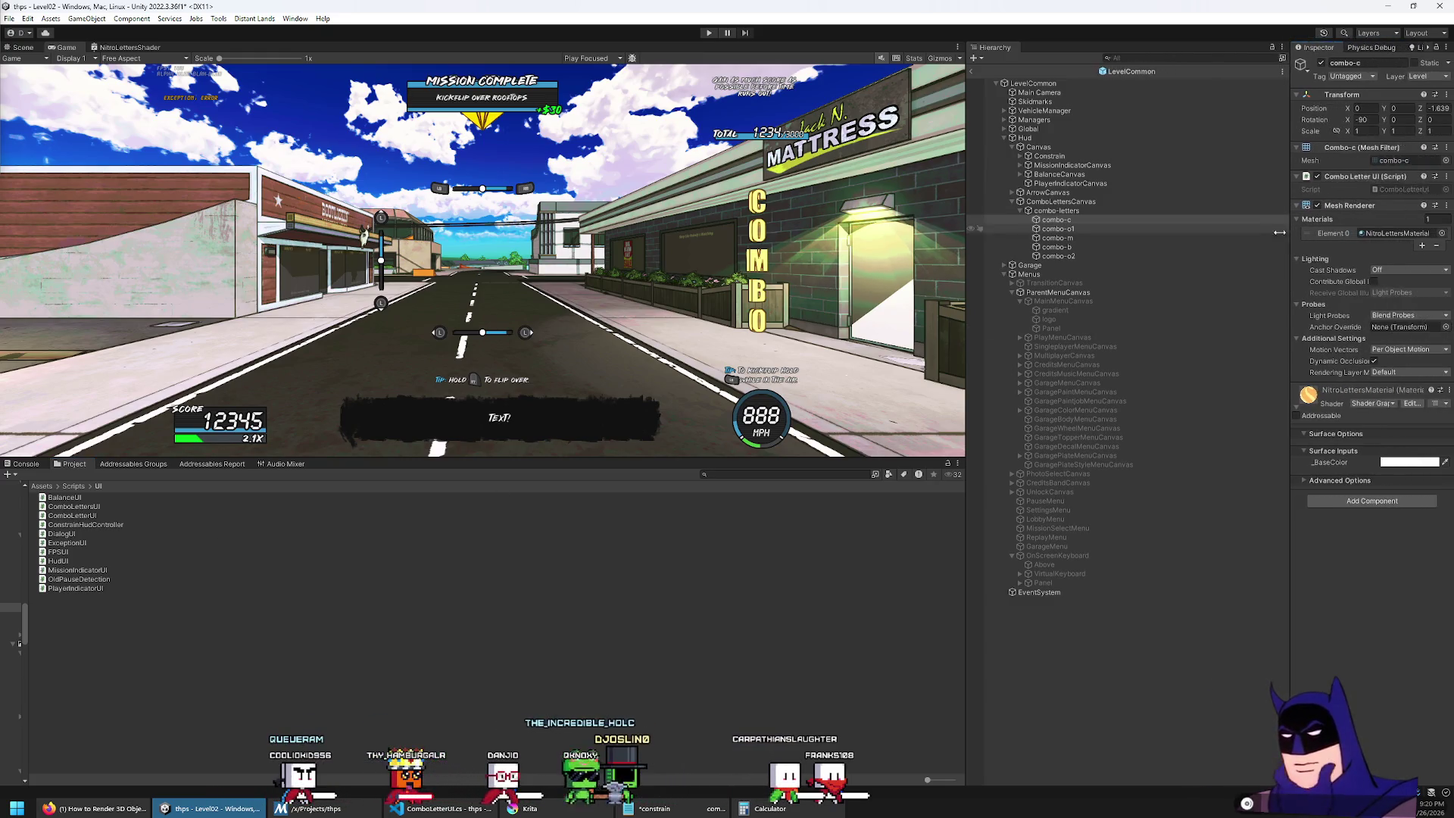
pyautogui.click(1063, 211)
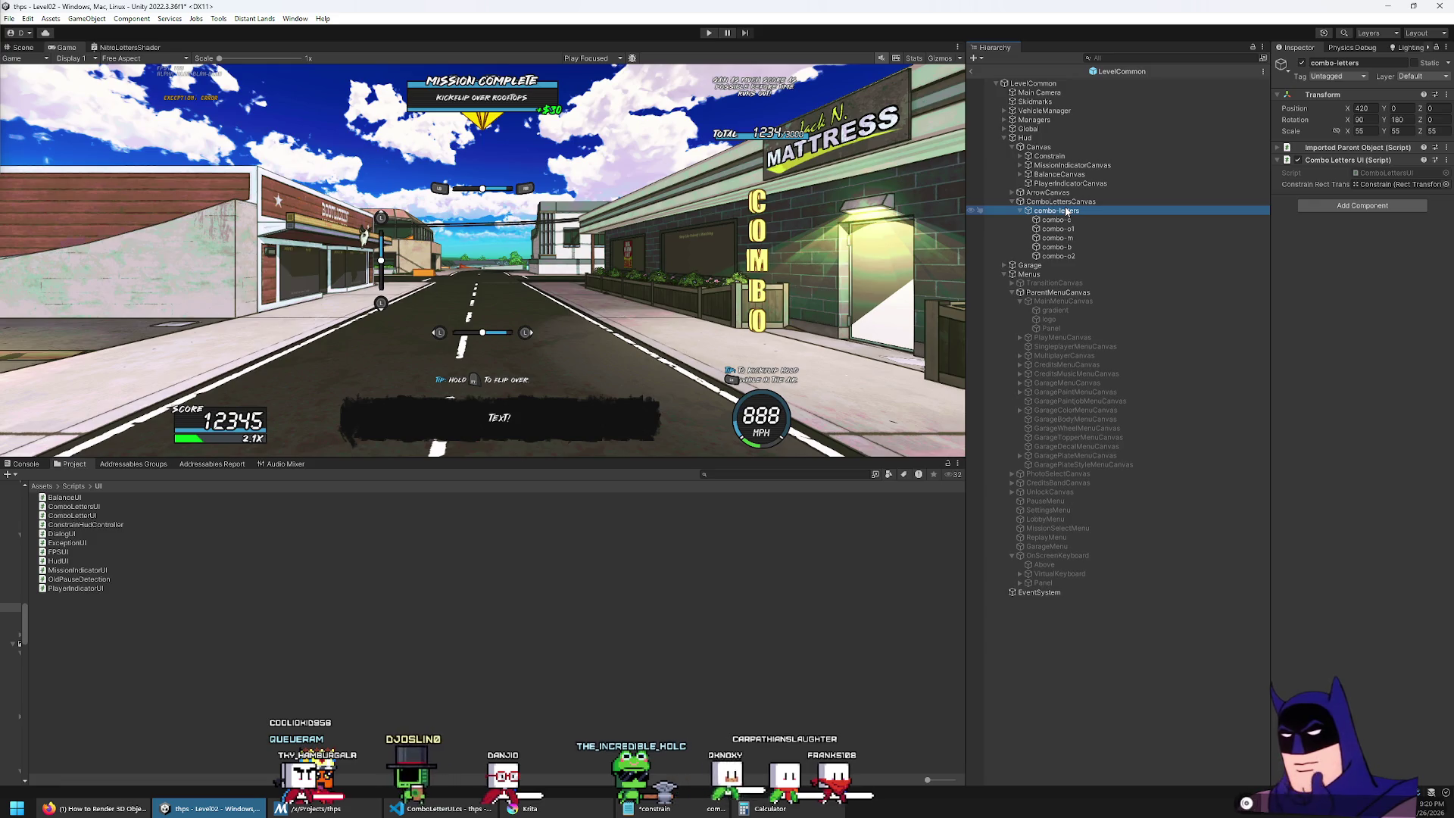
pyautogui.click(1059, 139)
# Step: Open HudUI.cs in VS Code, close the other script tabs, and make HudUI.cs the first tab
pyautogui.doubleClick(1369, 163)
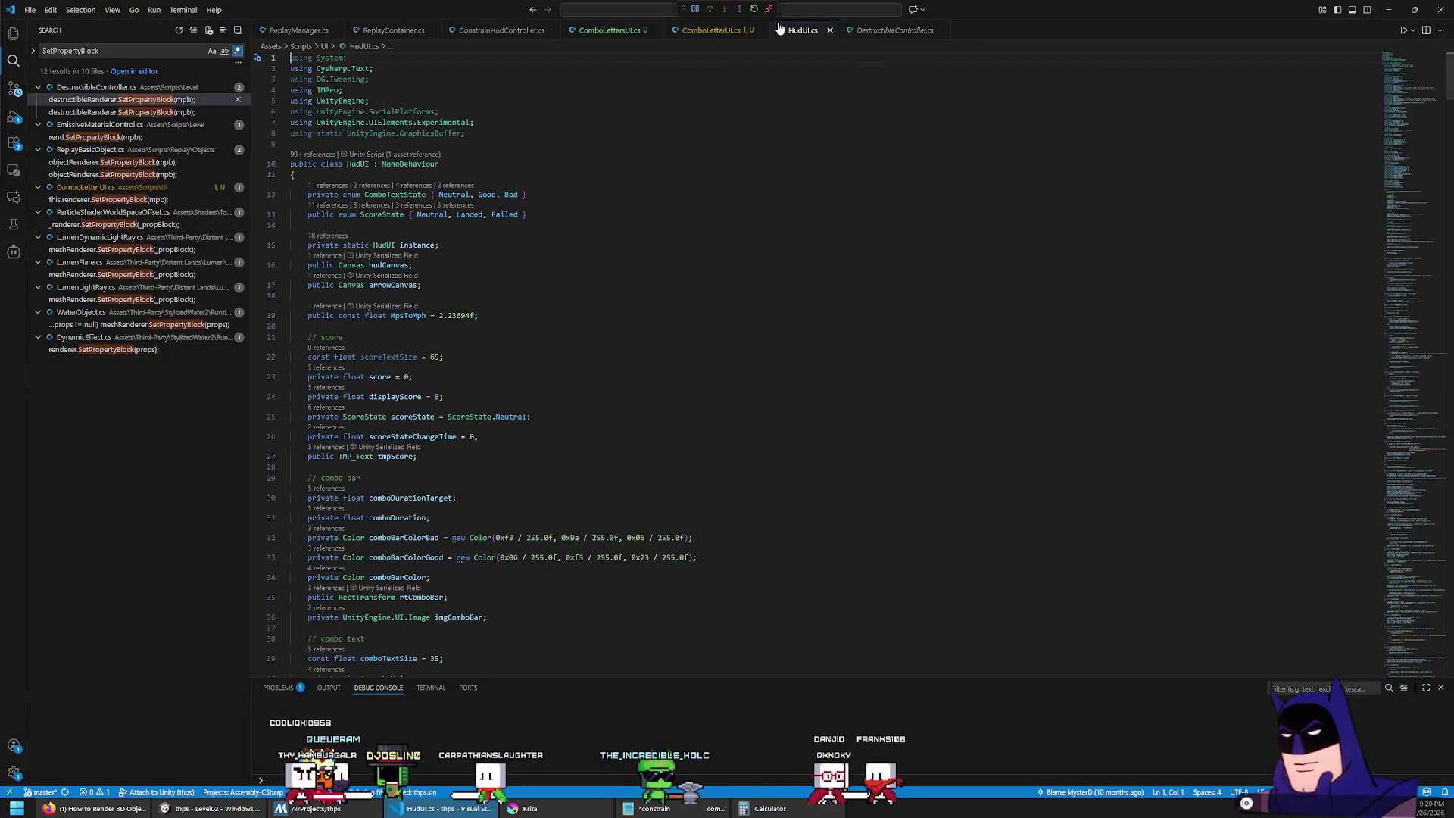
pyautogui.middleClick(305, 32)
pyautogui.middleClick(305, 32)
pyautogui.middleClick(305, 32)
pyautogui.middleClick(601, 32)
pyautogui.moveTo(492, 30); pyautogui.dragTo(284, 30)
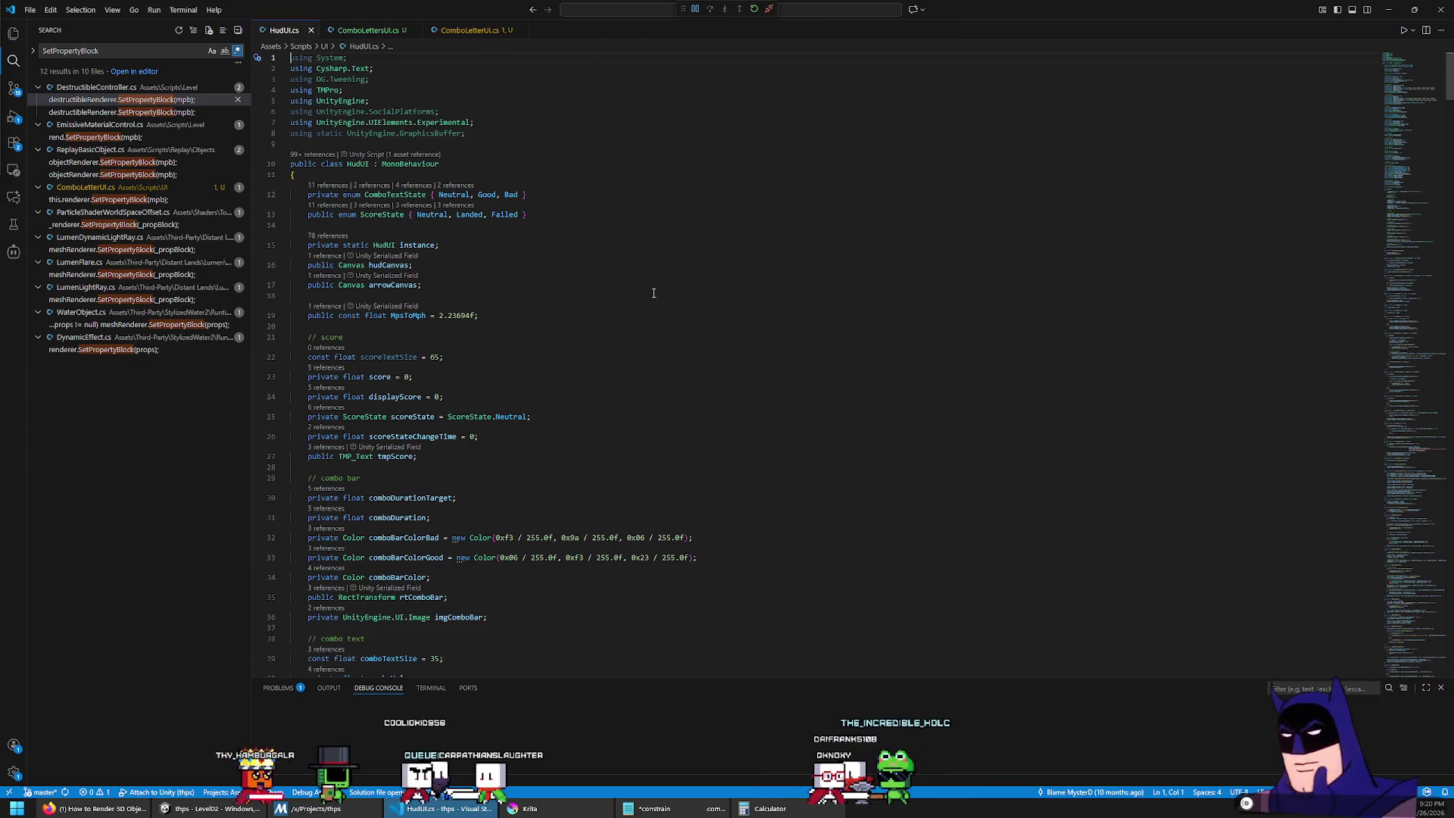
pyautogui.scroll(-15, 654, 292)
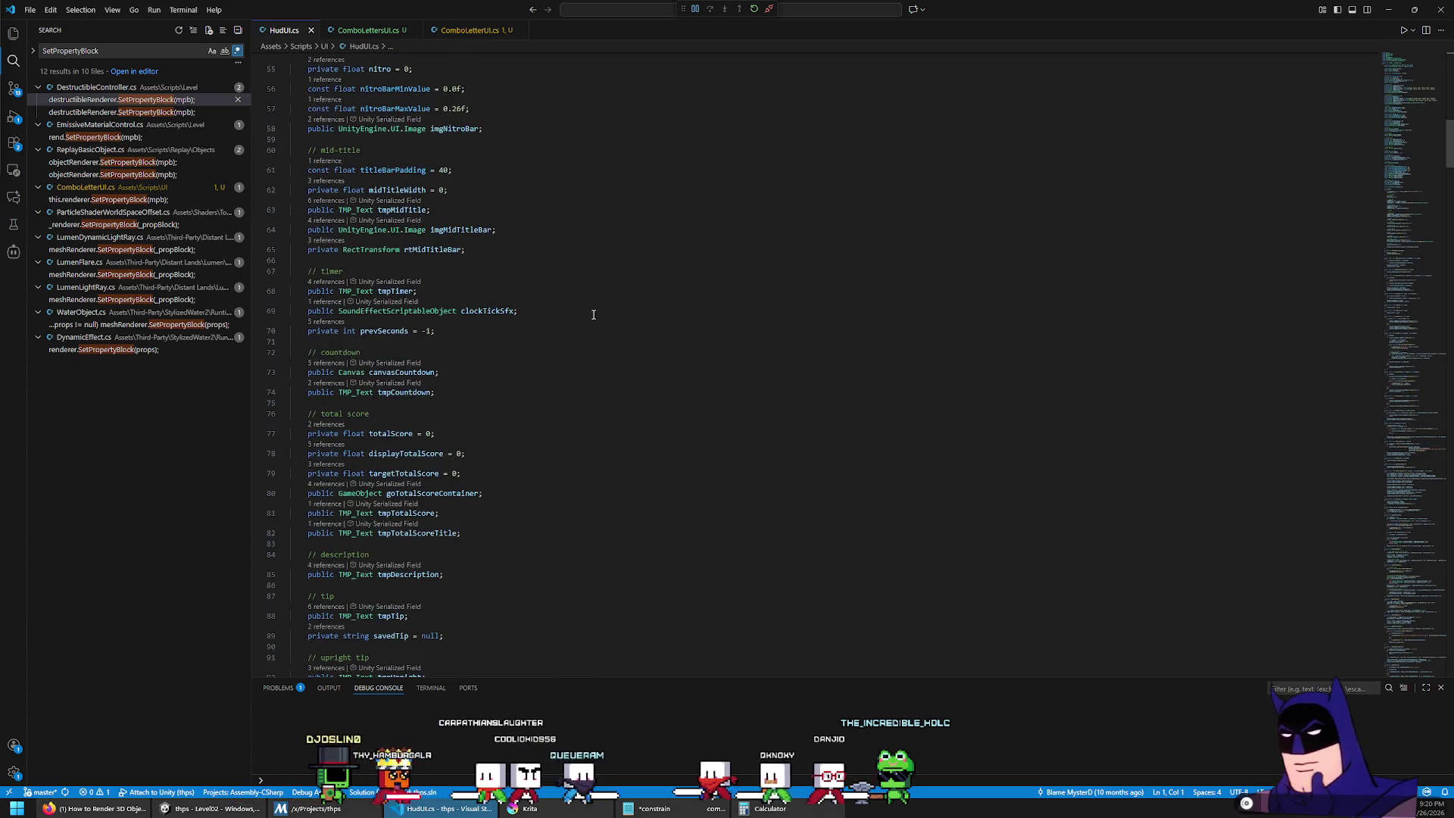
pyautogui.scroll(6, 594, 314)
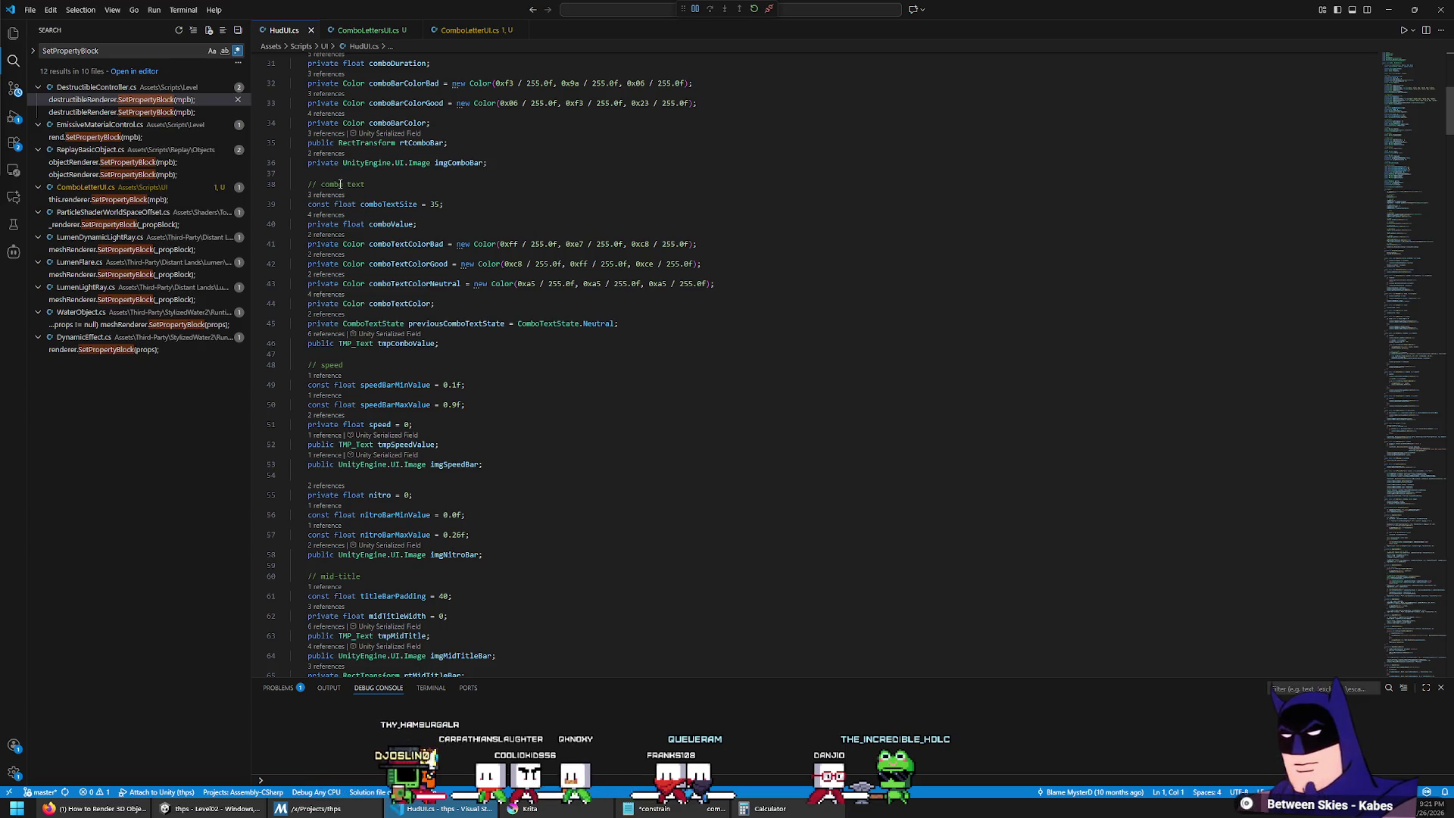
pyautogui.scroll(-17, 837, 405)
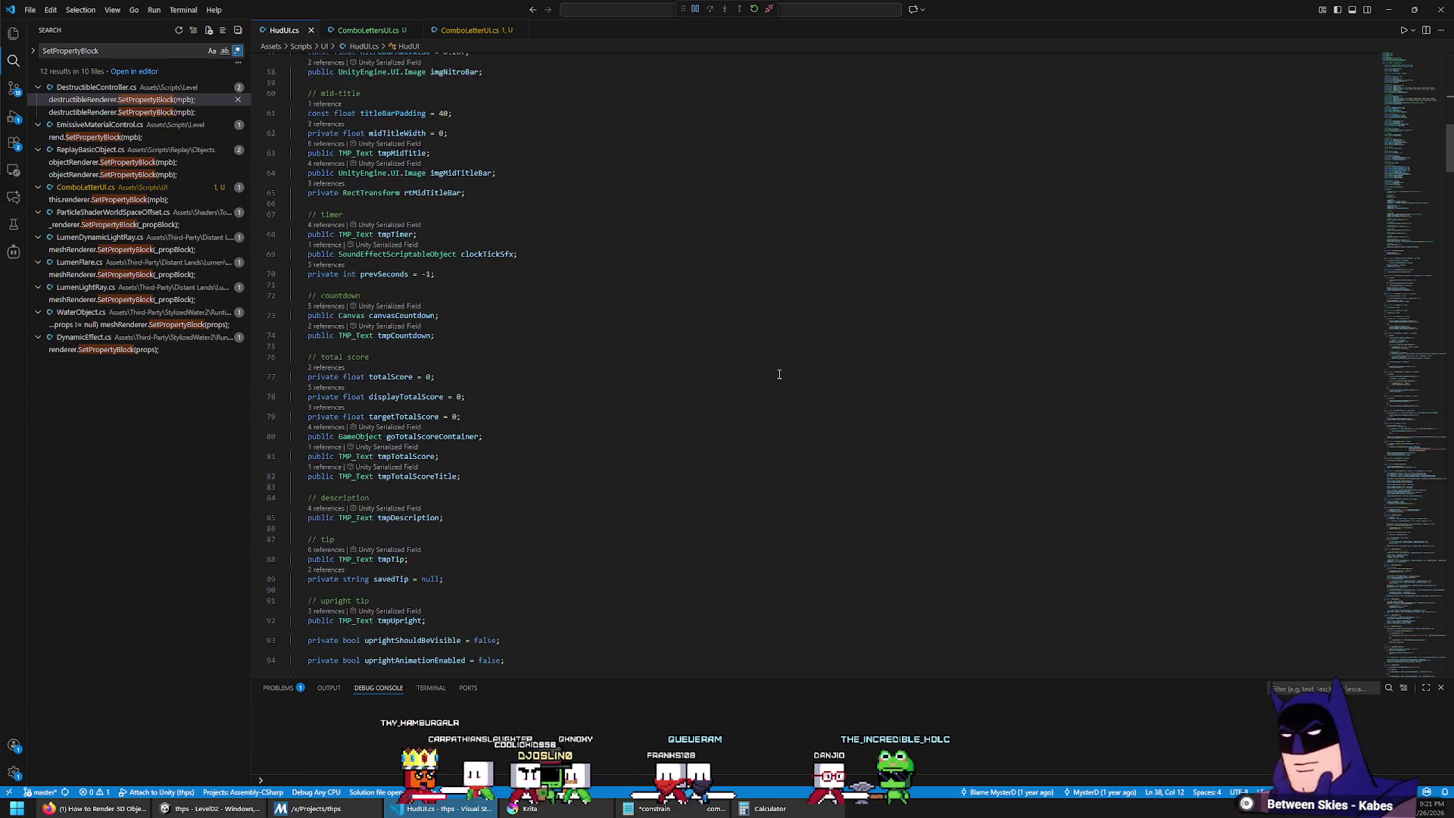
pyautogui.scroll(-5, 599, 316)
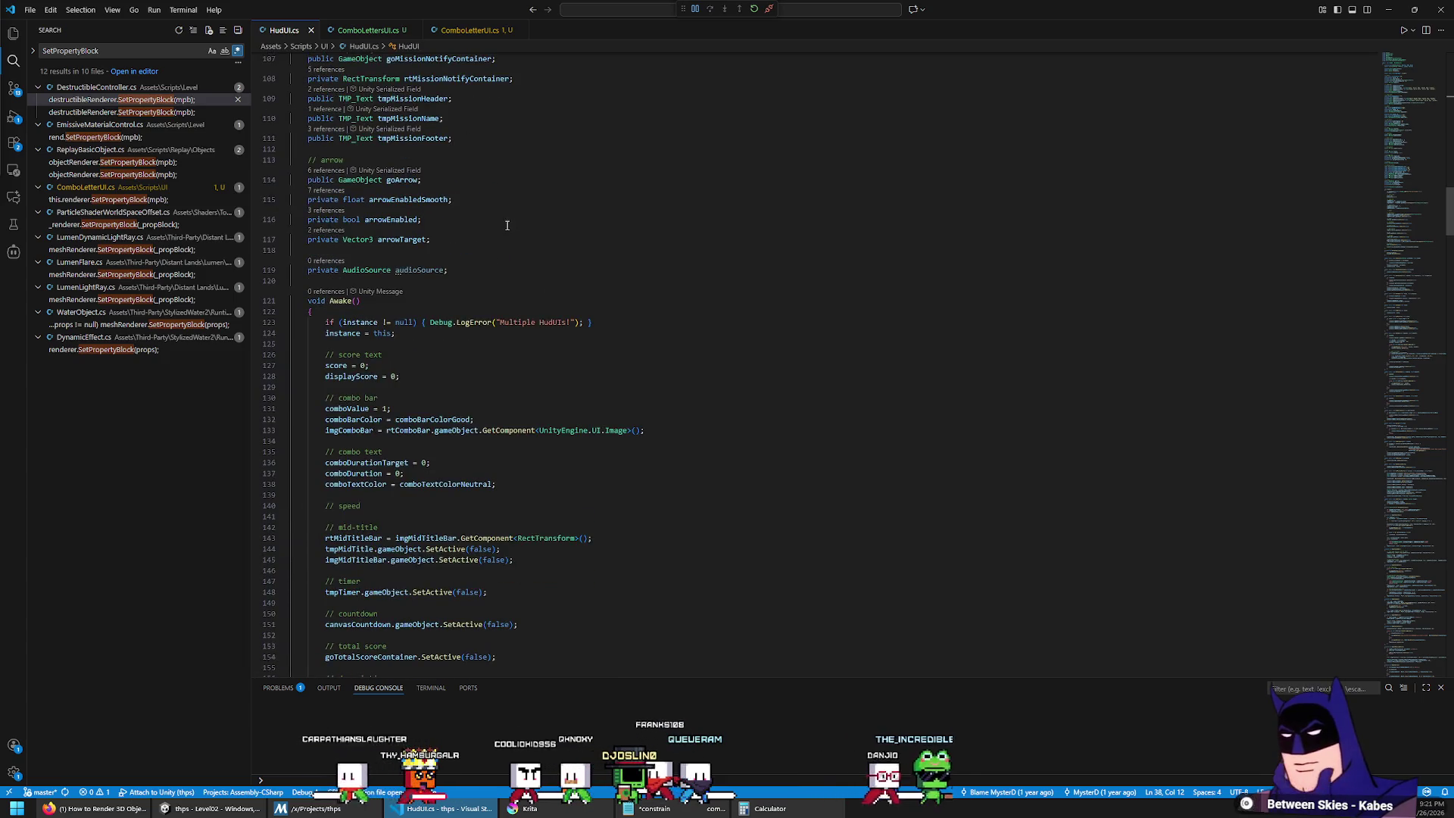
pyautogui.scroll(4, 528, 336)
# Step: Add a combo hud comment and a 'private GameObject hudLetterCanvas' field after the arrow fields
pyautogui.click(528, 336)
pyautogui.press('Up')
pyautogui.press('Up')
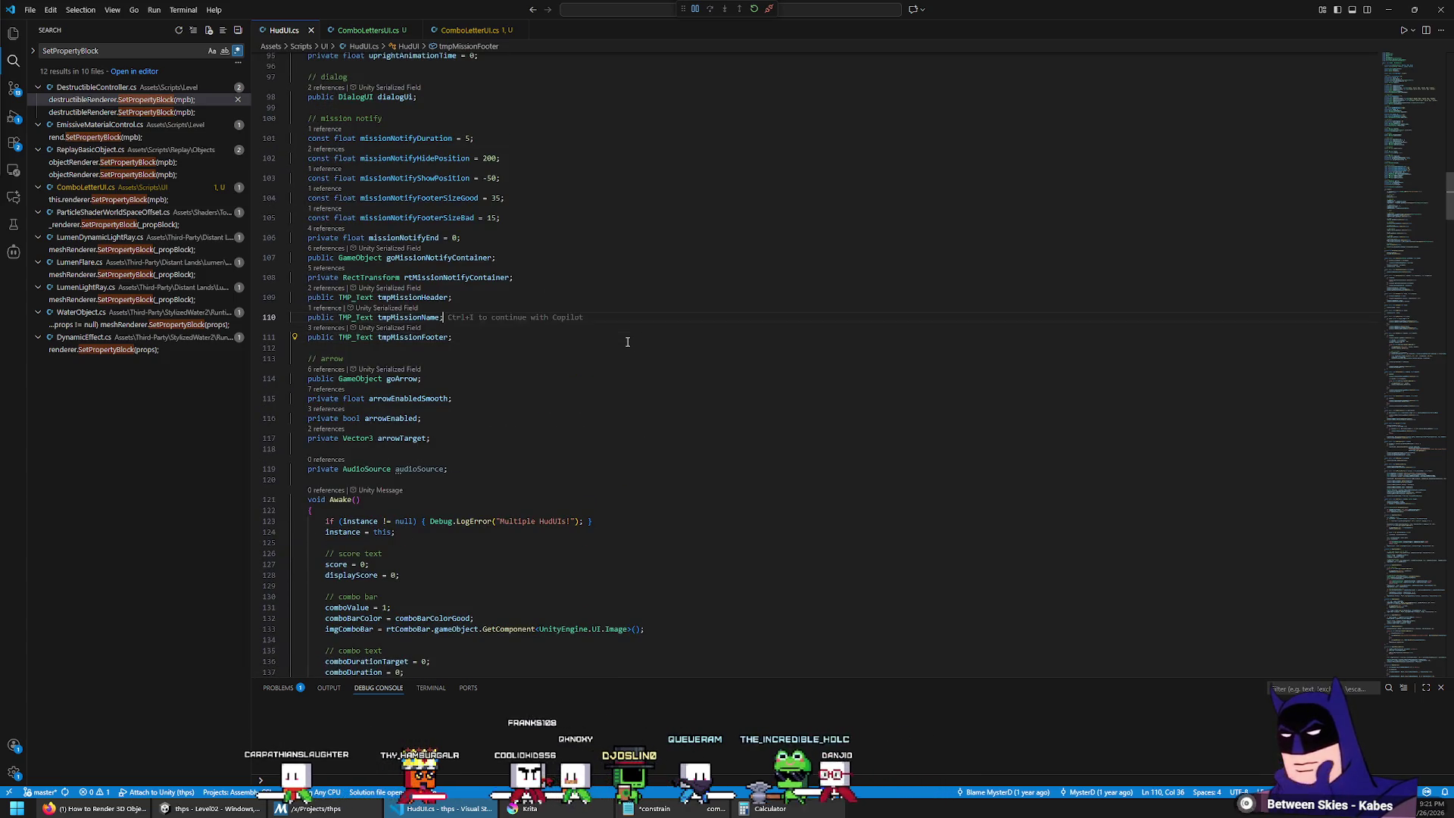
pyautogui.press('Down')
pyautogui.press('Down')
pyautogui.press('Down')
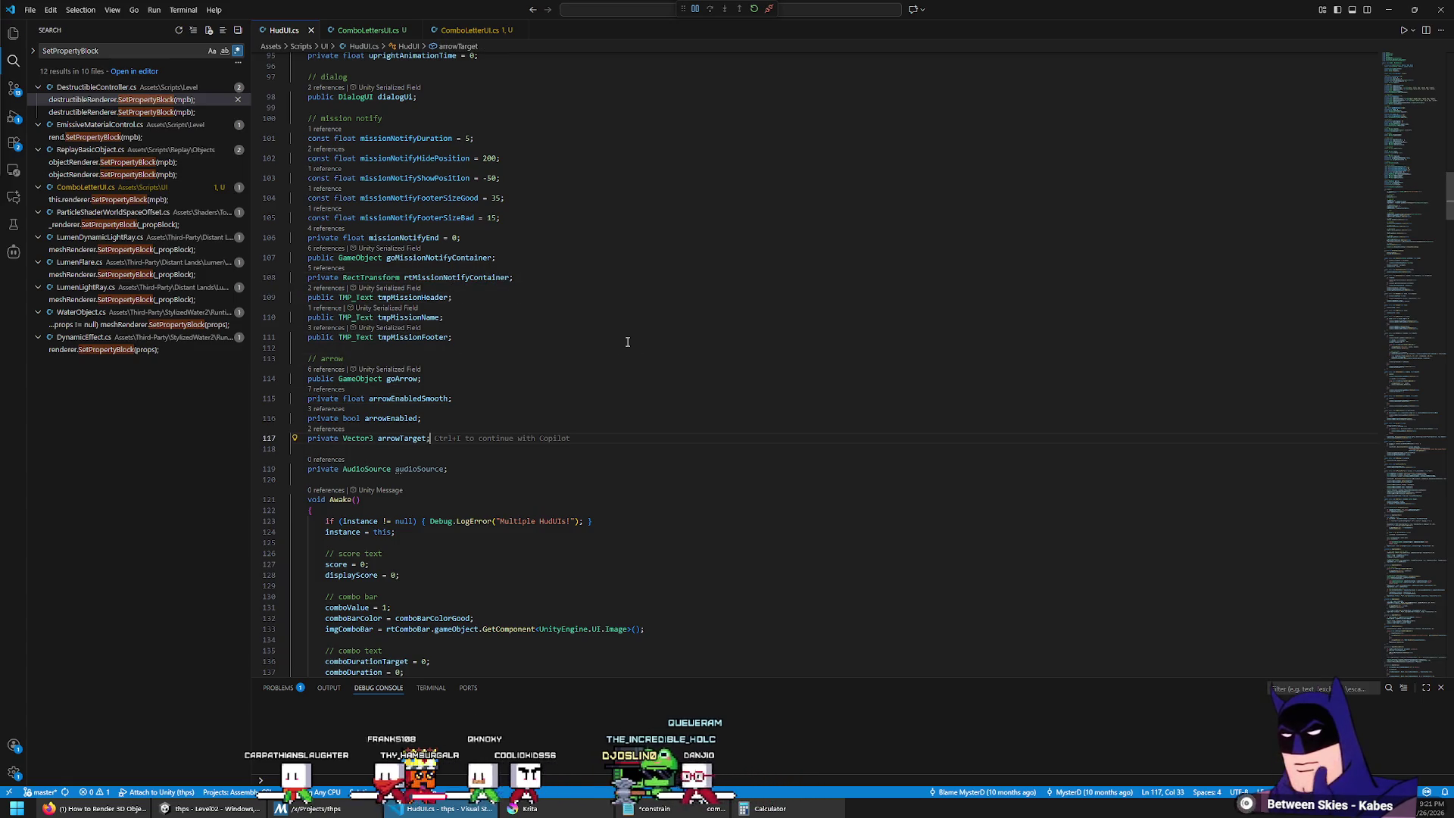
pyautogui.press('Return')
pyautogui.press('Return')
pyautogui.write('// combo hud')
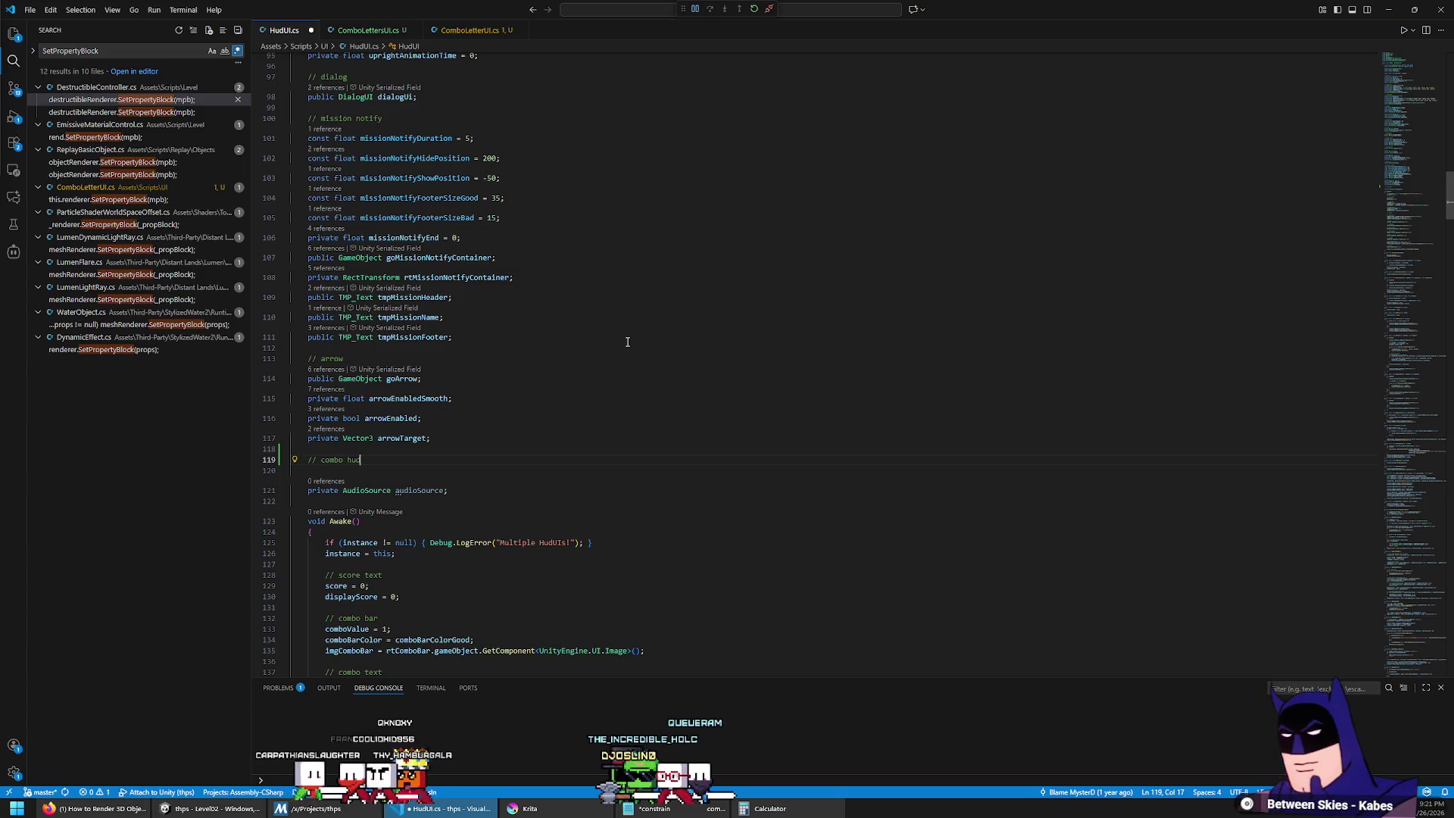
pyautogui.press('Return')
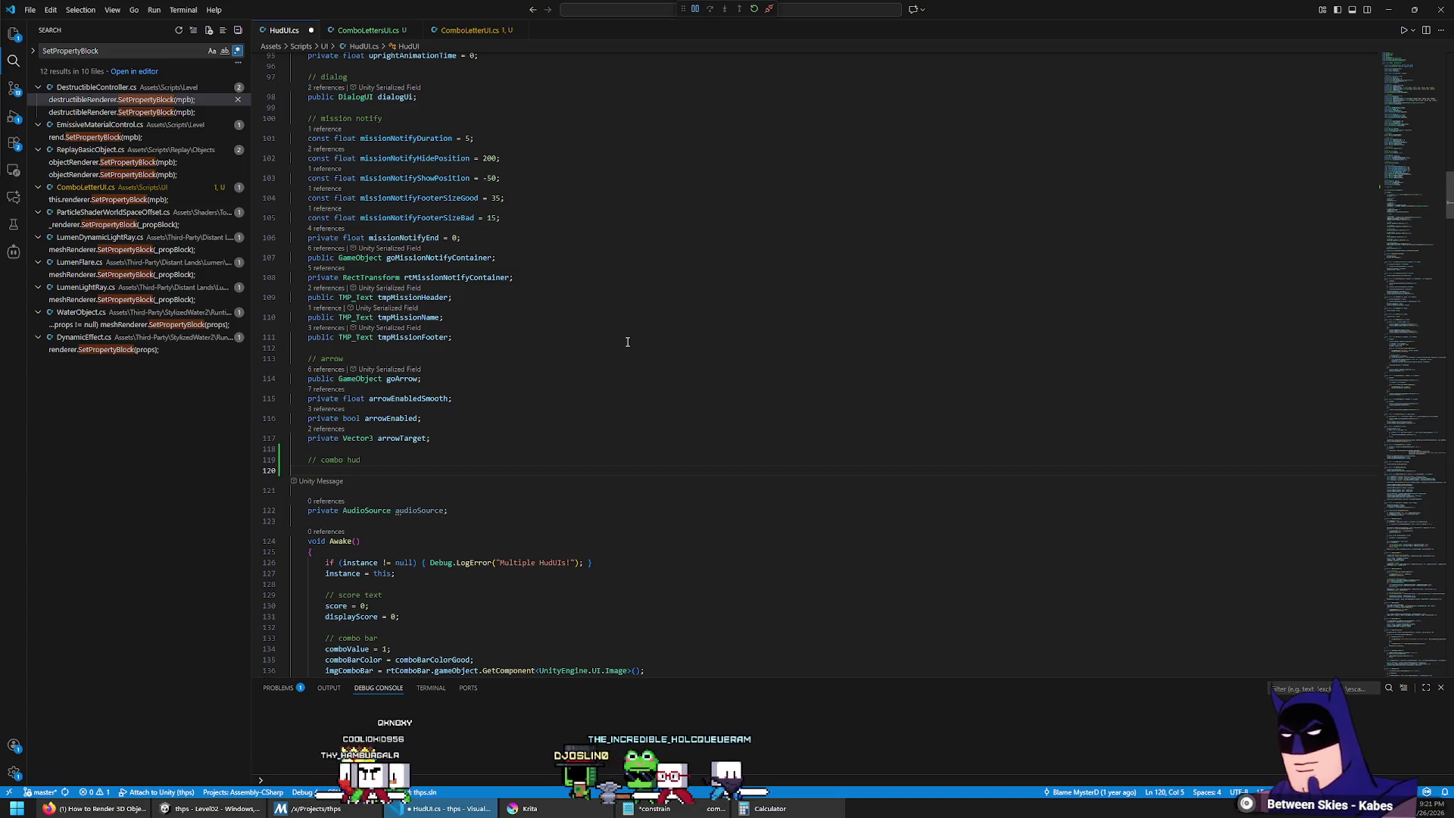
pyautogui.write('priv')
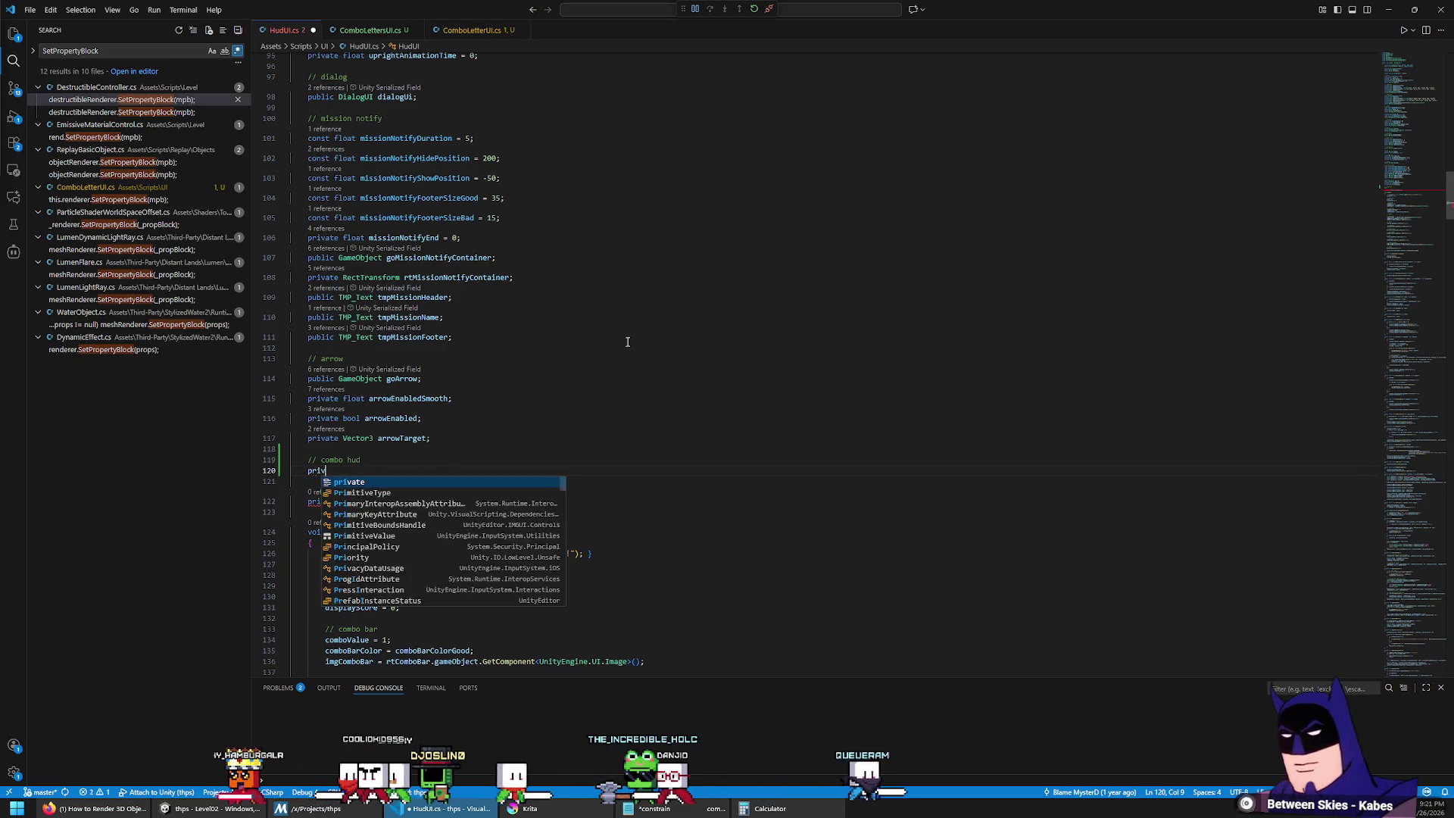
pyautogui.write('ate GameObject')
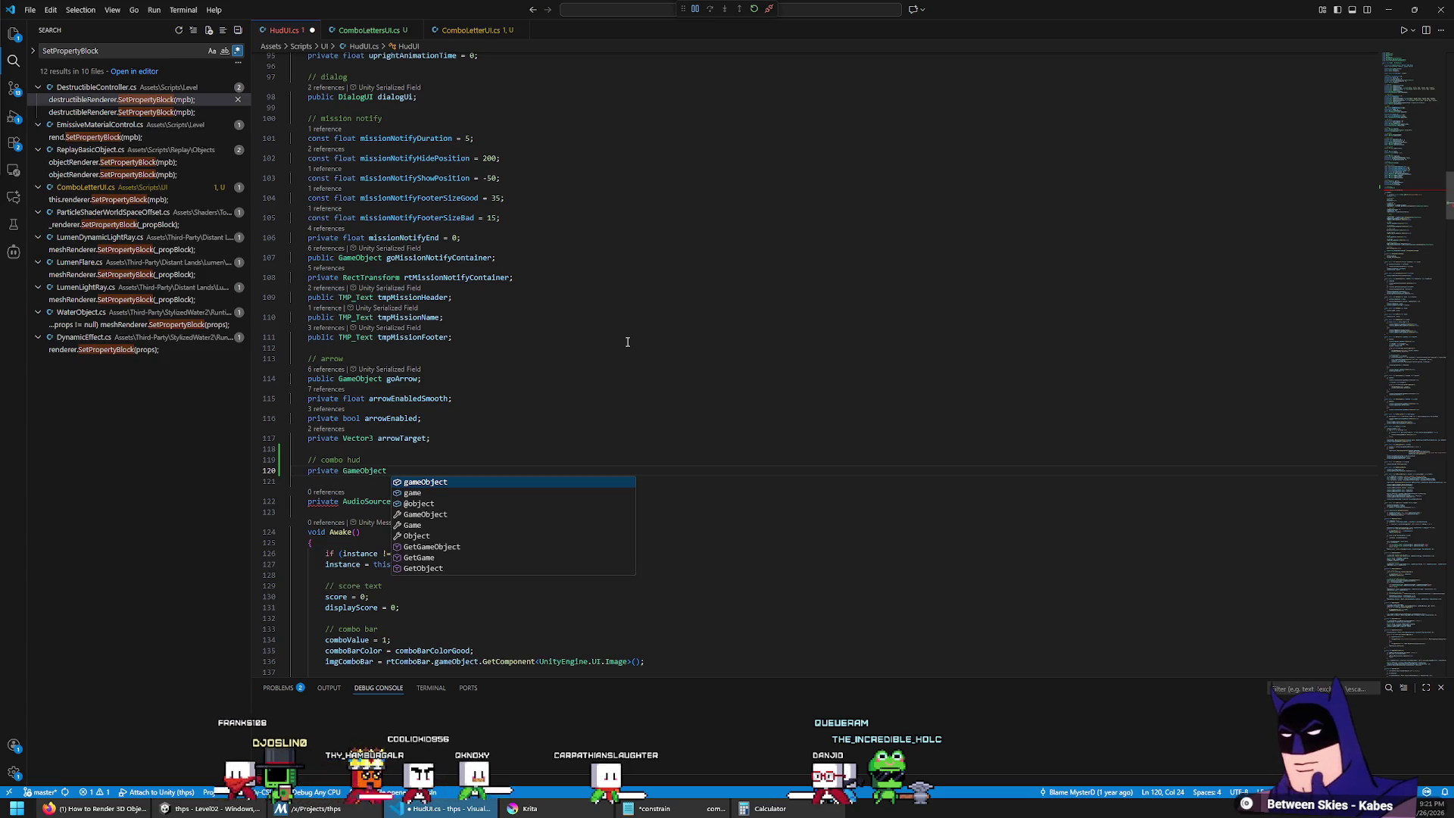
pyautogui.write('hudLetterCanvas;')
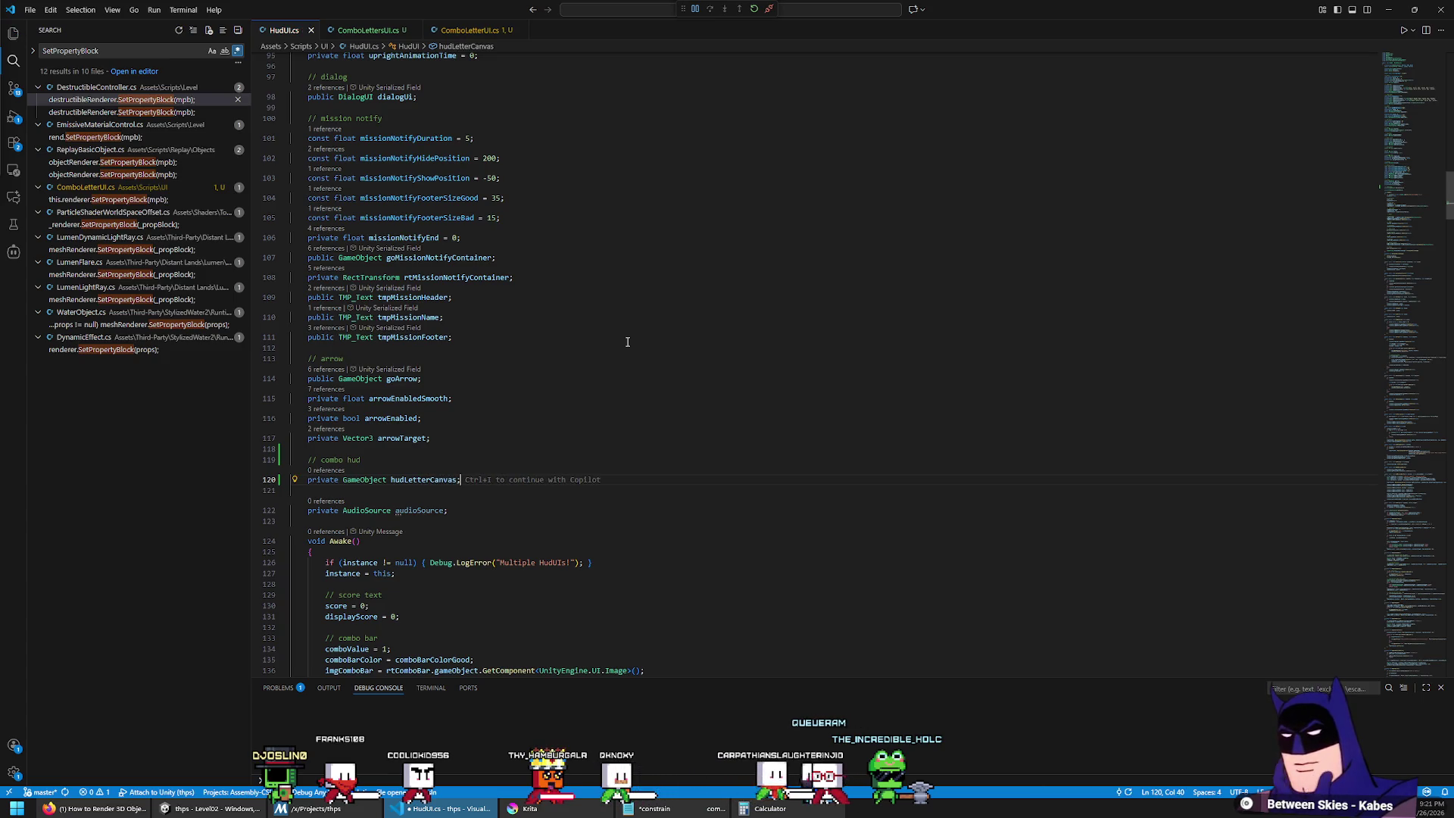
pyautogui.hotkey('alt', 'Tab')
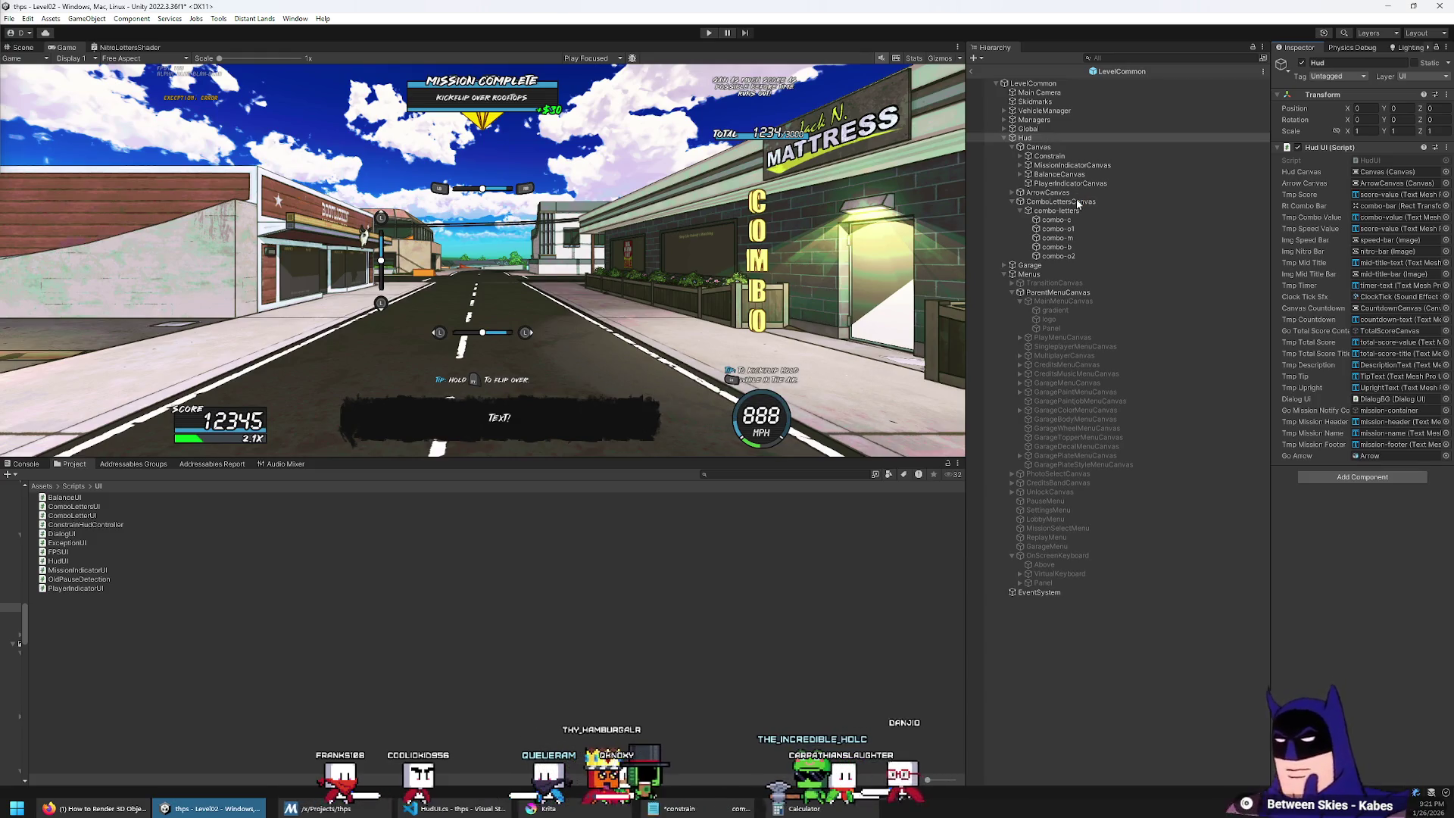
# Step: Rename ComboLettersCanvas in the Hierarchy to HudLettersCanvas
pyautogui.click(1077, 201)
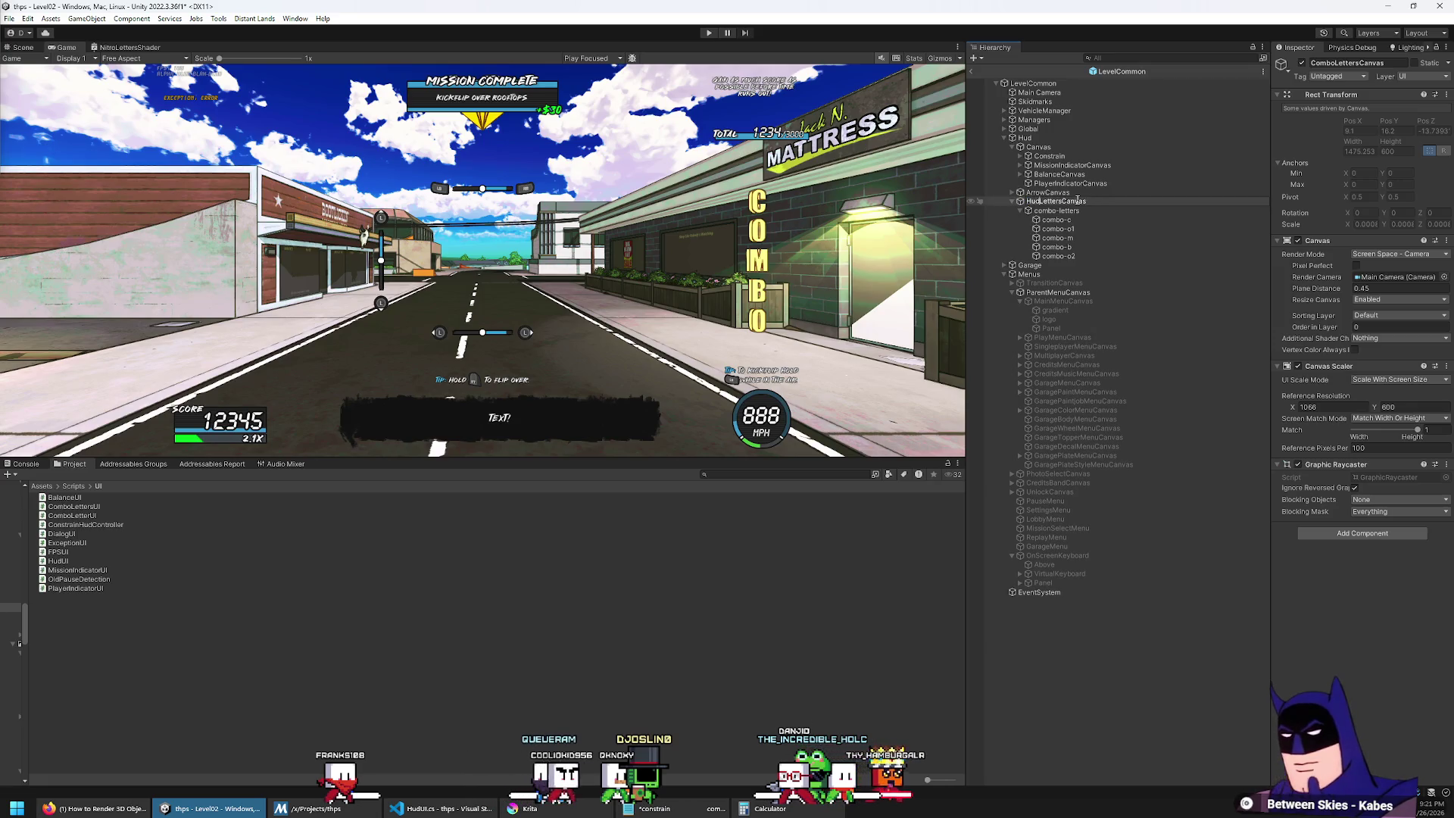
pyautogui.click(1077, 202)
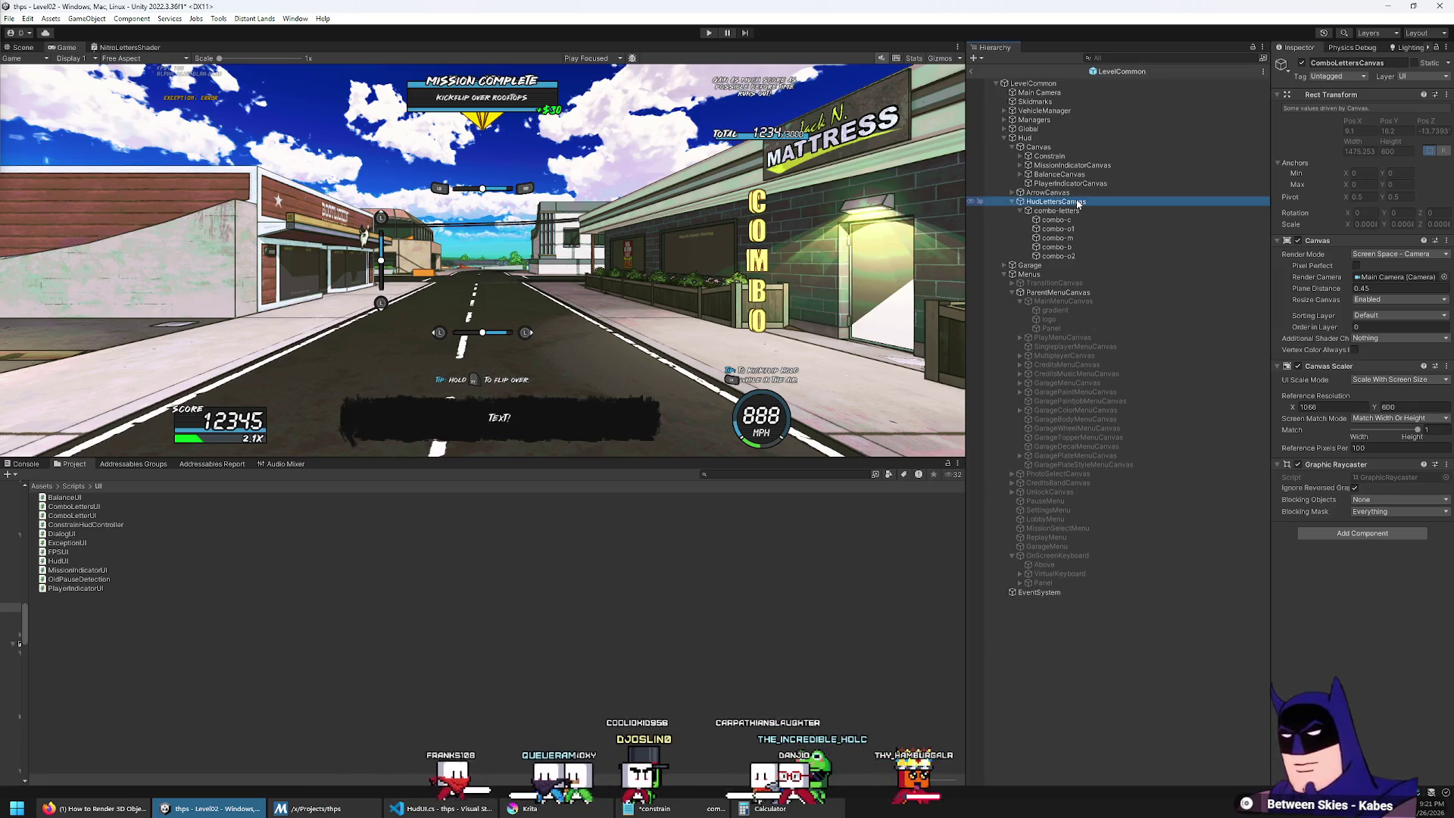
pyautogui.press('Return')
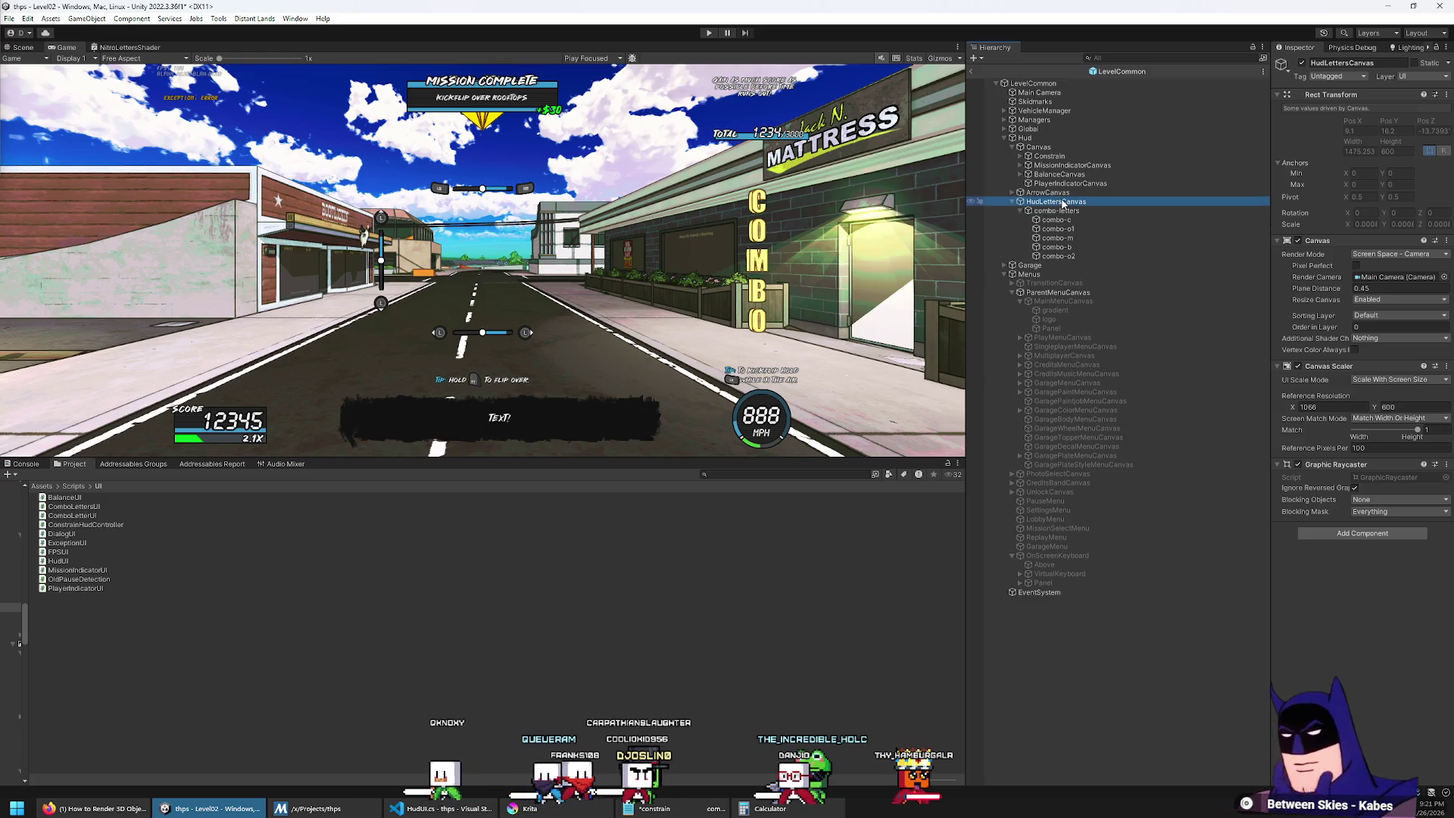
pyautogui.hotkey('alt', 'Tab')
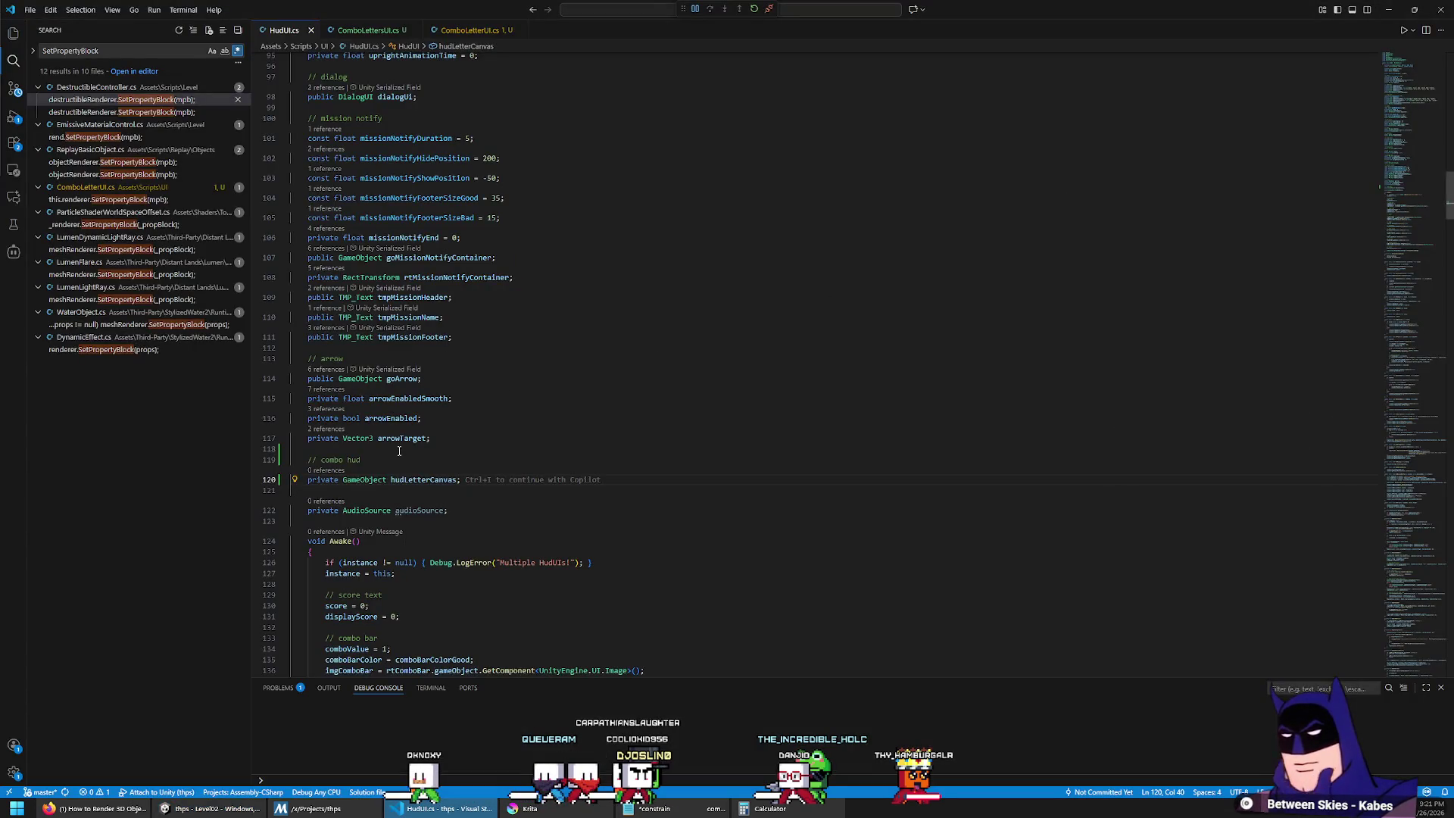
pyautogui.hotkey('ctrl', 'i')
pyautogui.press('Escape')
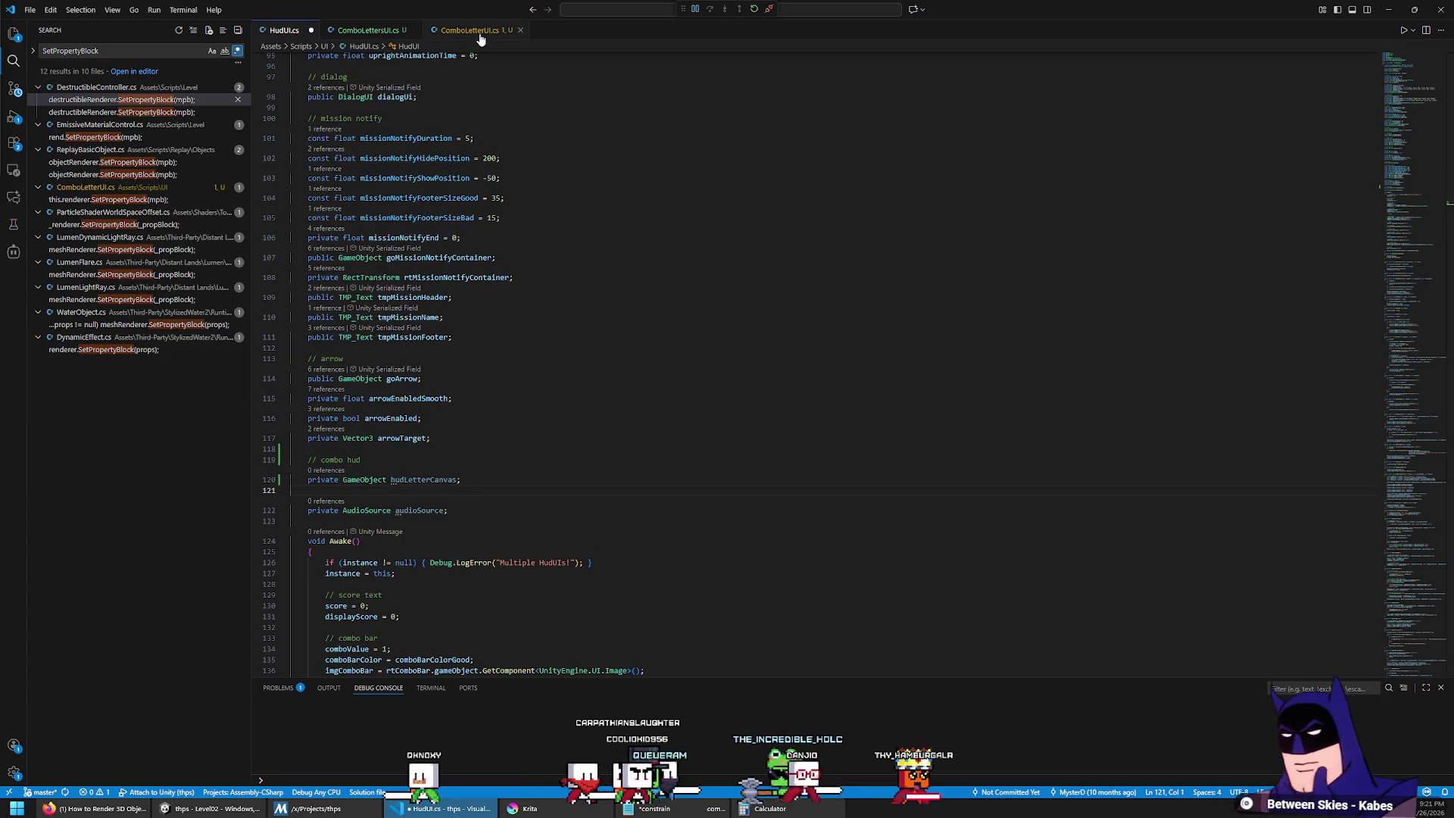
pyautogui.moveTo(257, 815)
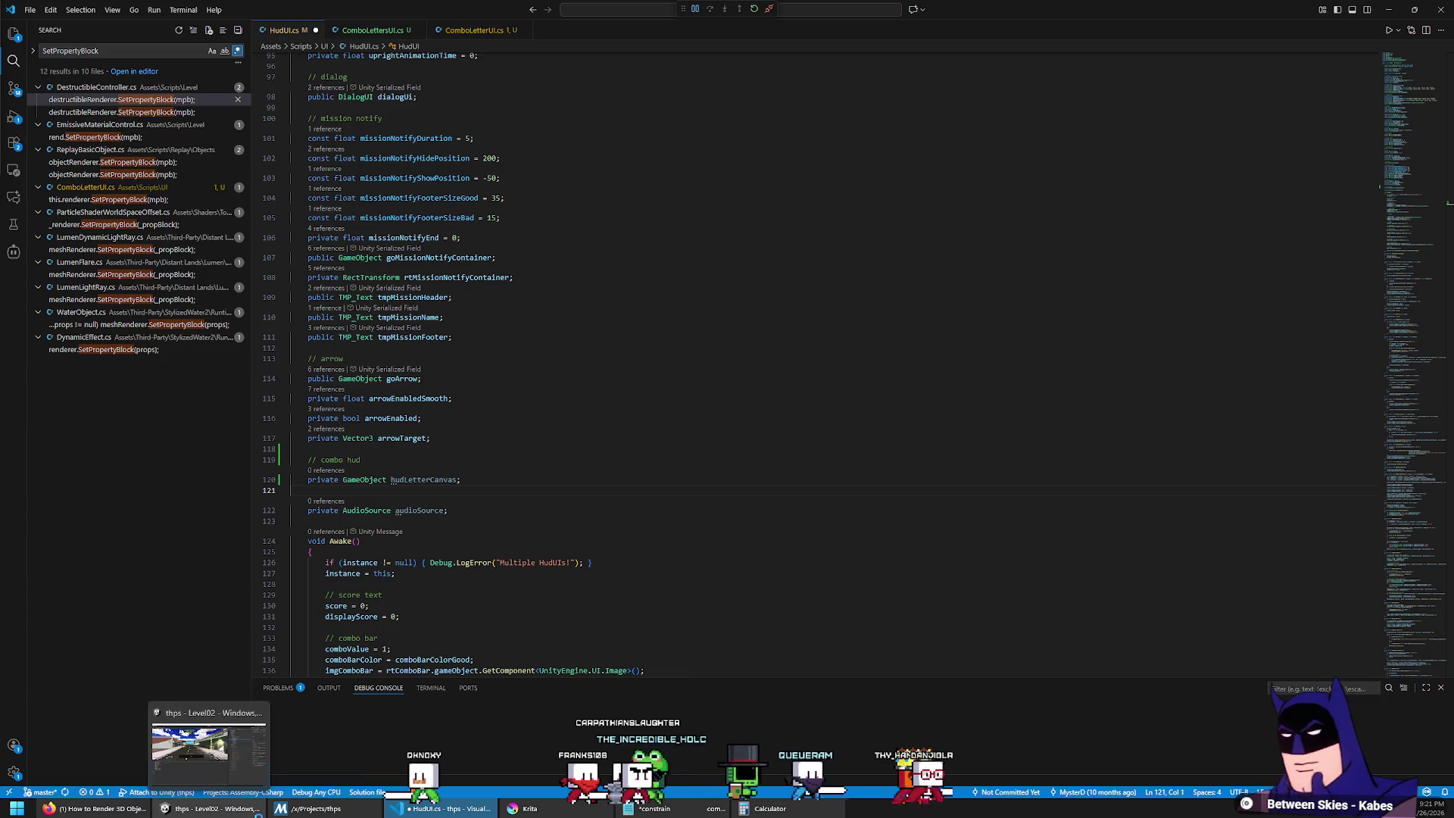
pyautogui.click(208, 746)
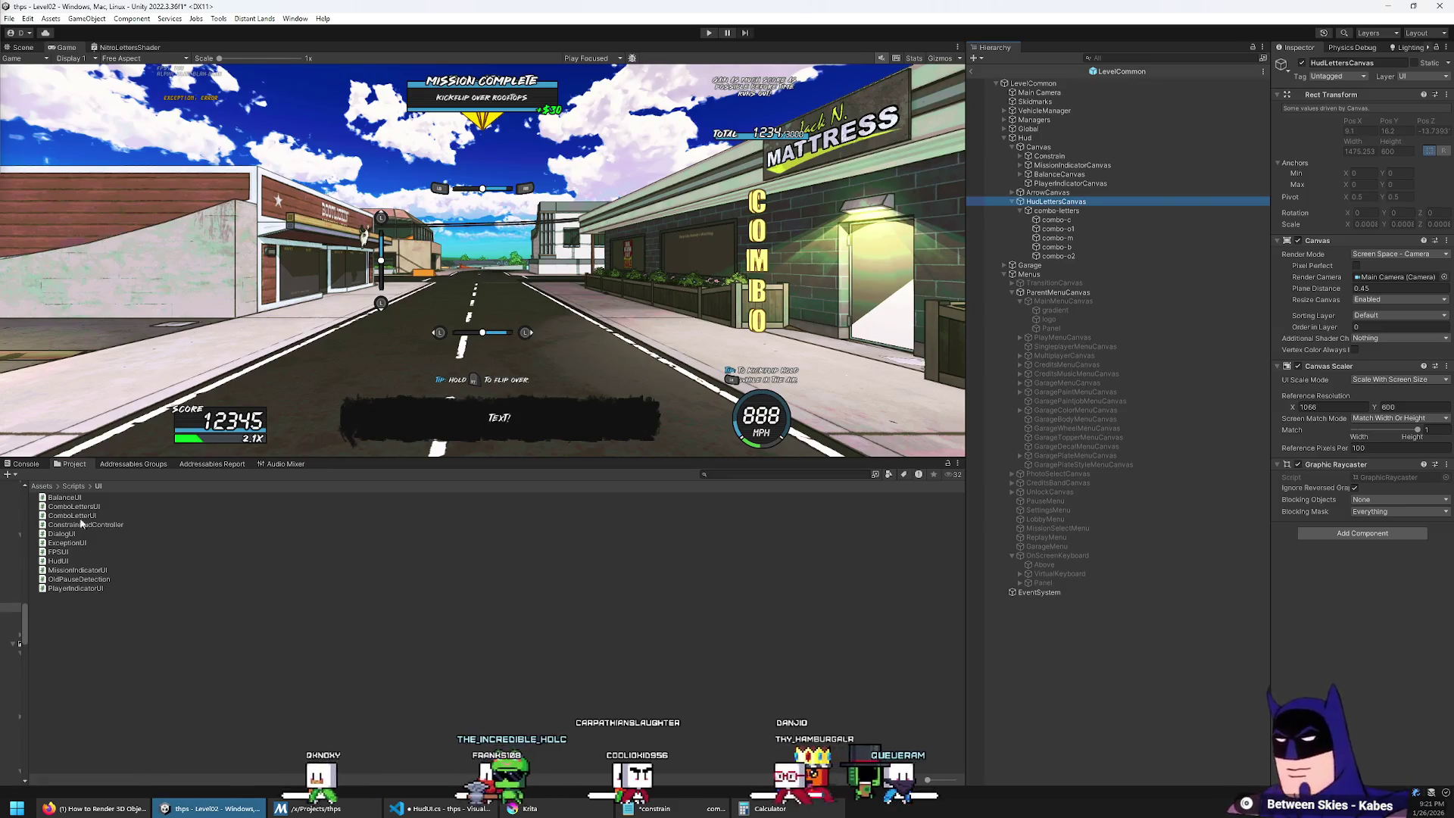
# Step: Rename the ComboLettersUI script to HudLettersUI and ComboLetterUI to HudLetterUI
pyautogui.click(73, 505)
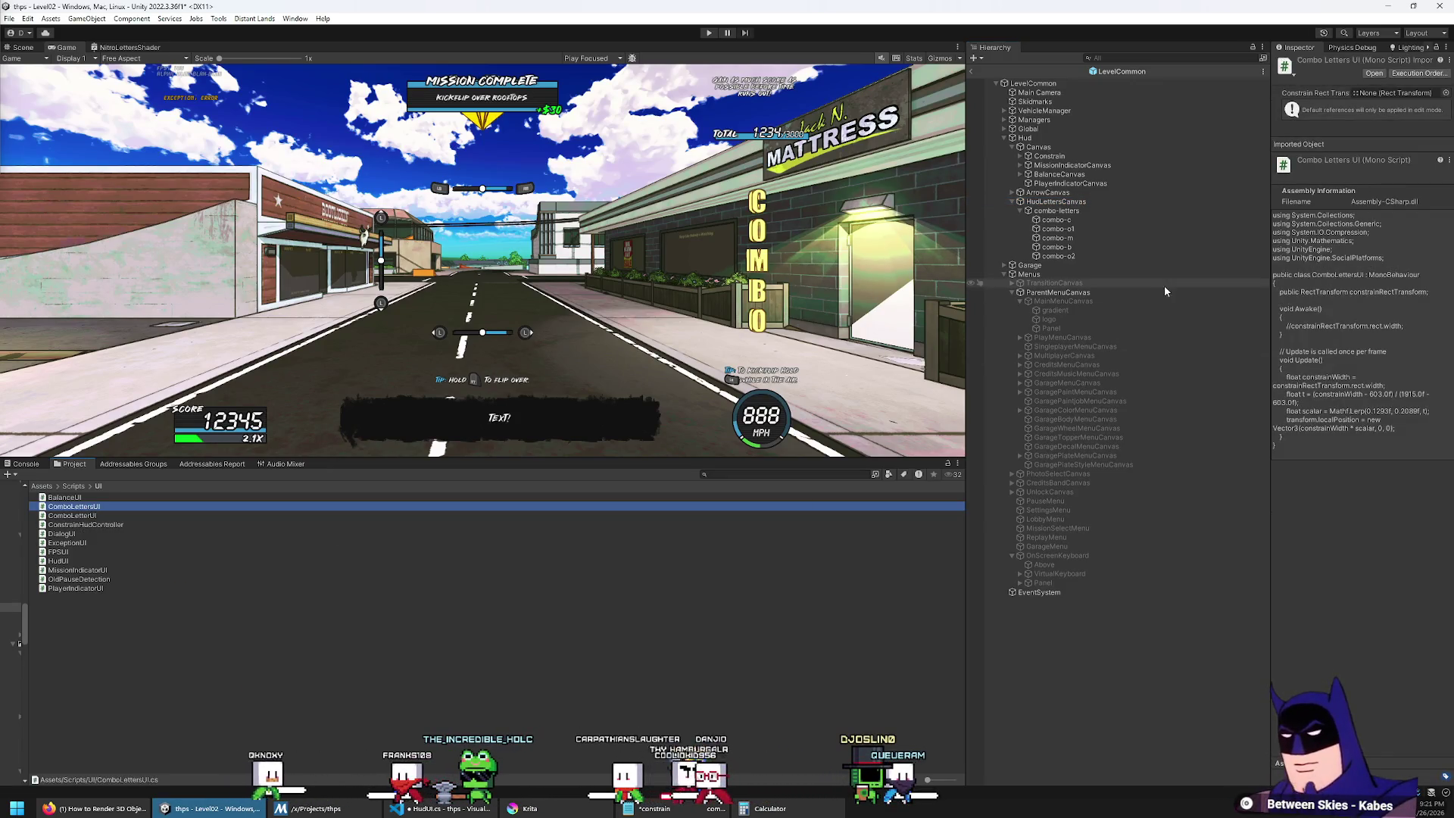
pyautogui.press('F2')
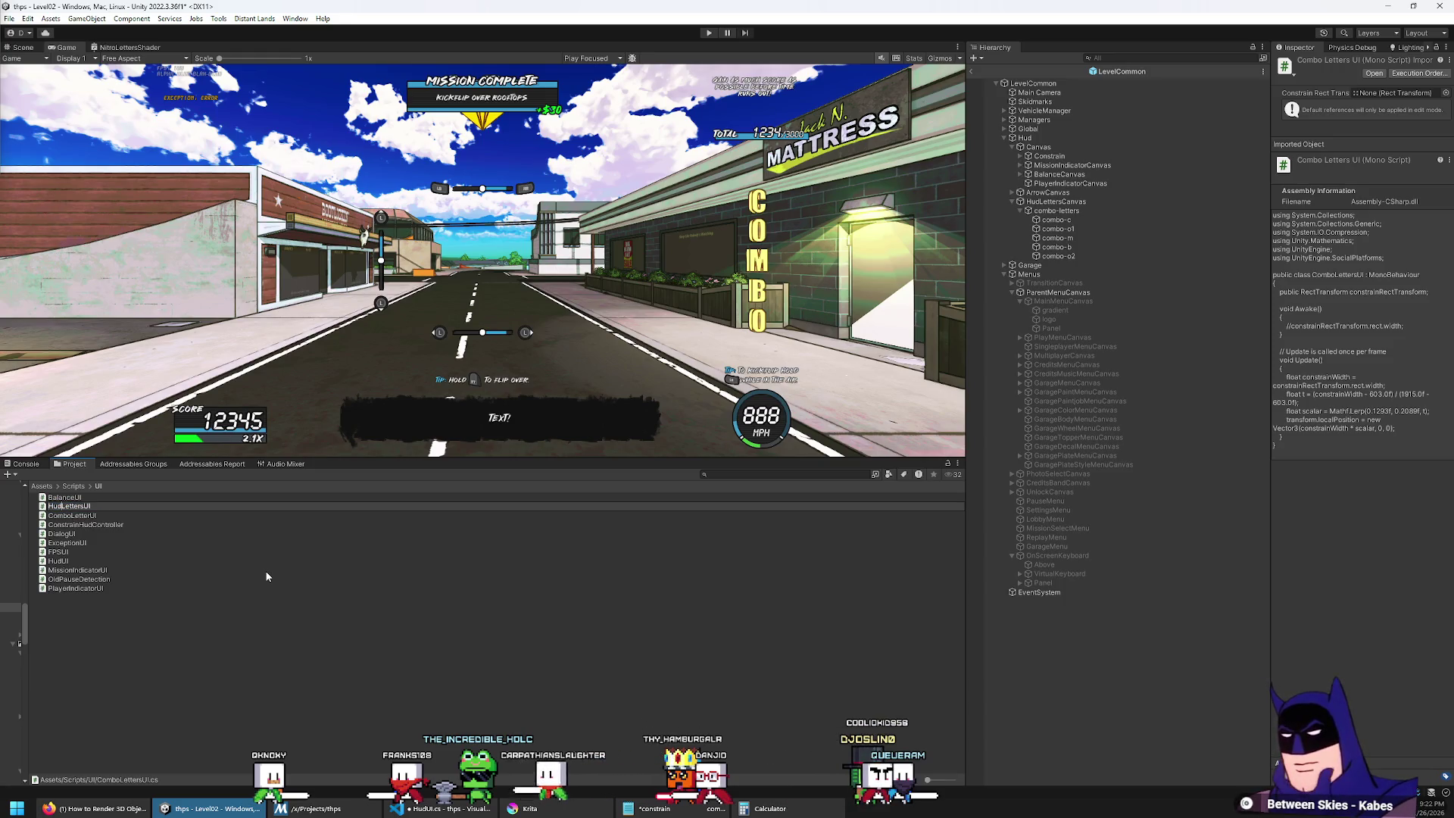
pyautogui.press('Return')
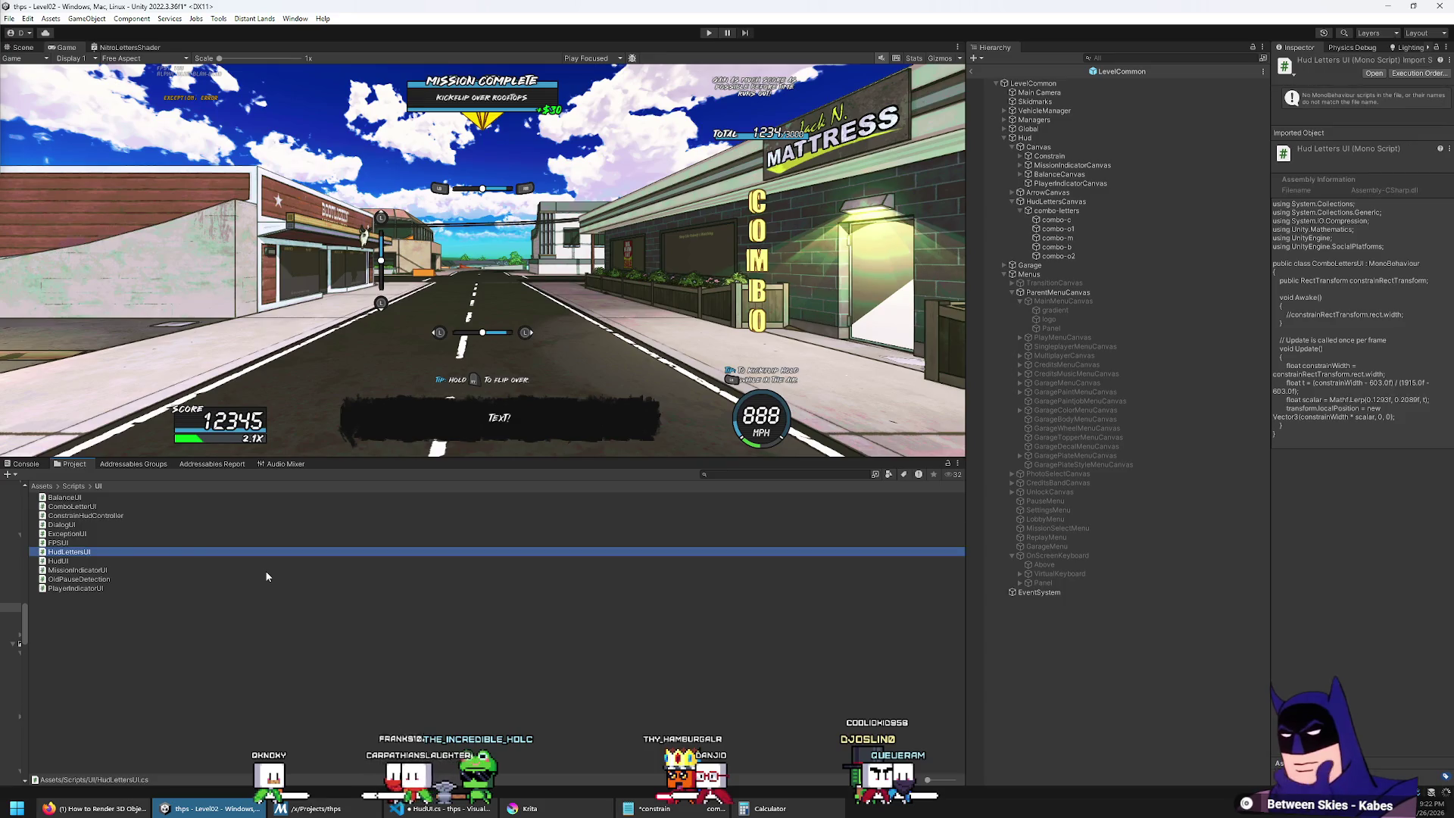
pyautogui.press('Down')
pyautogui.press('Down')
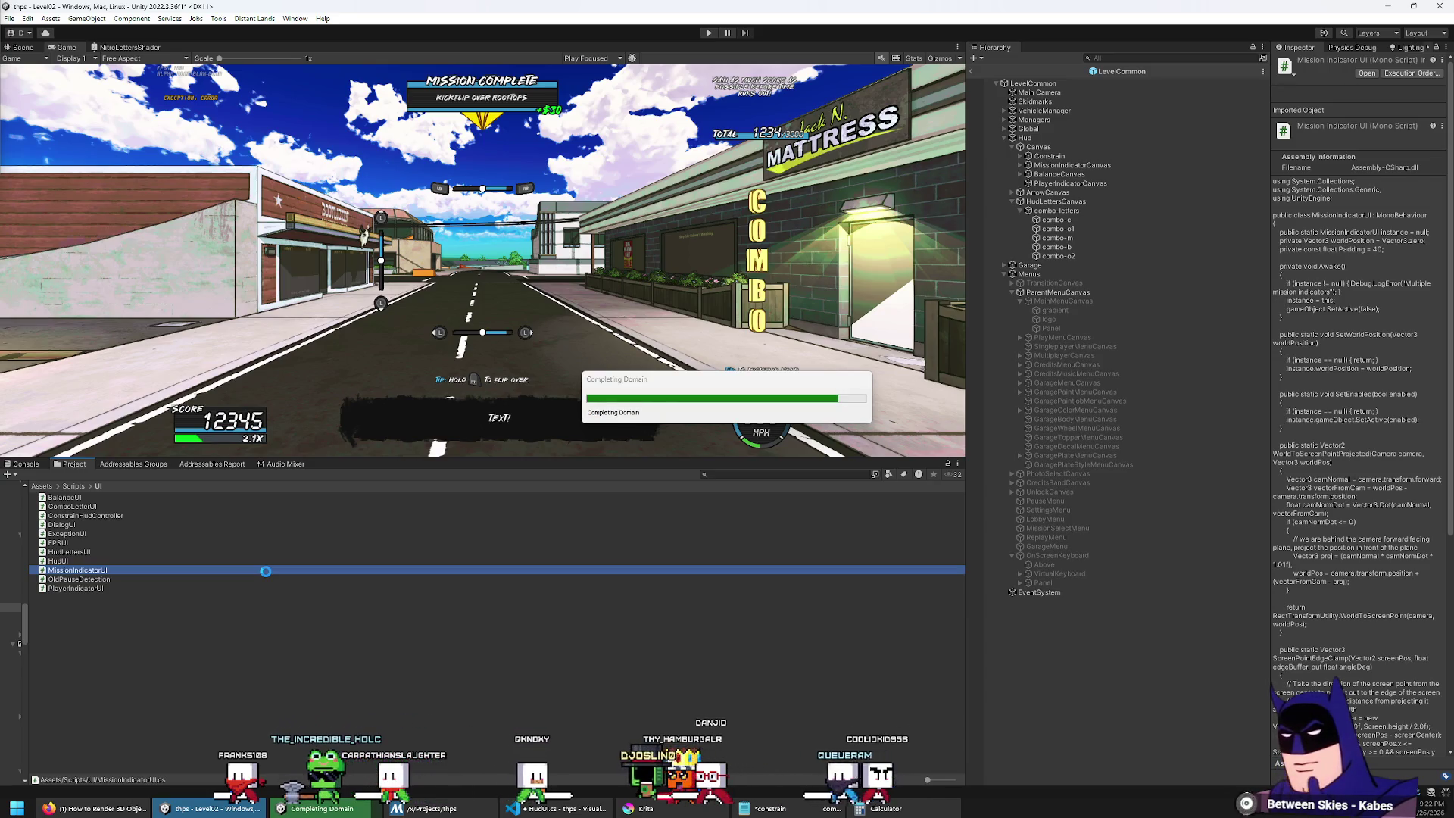
pyautogui.press('Up')
pyautogui.press('Up')
pyautogui.press('Up')
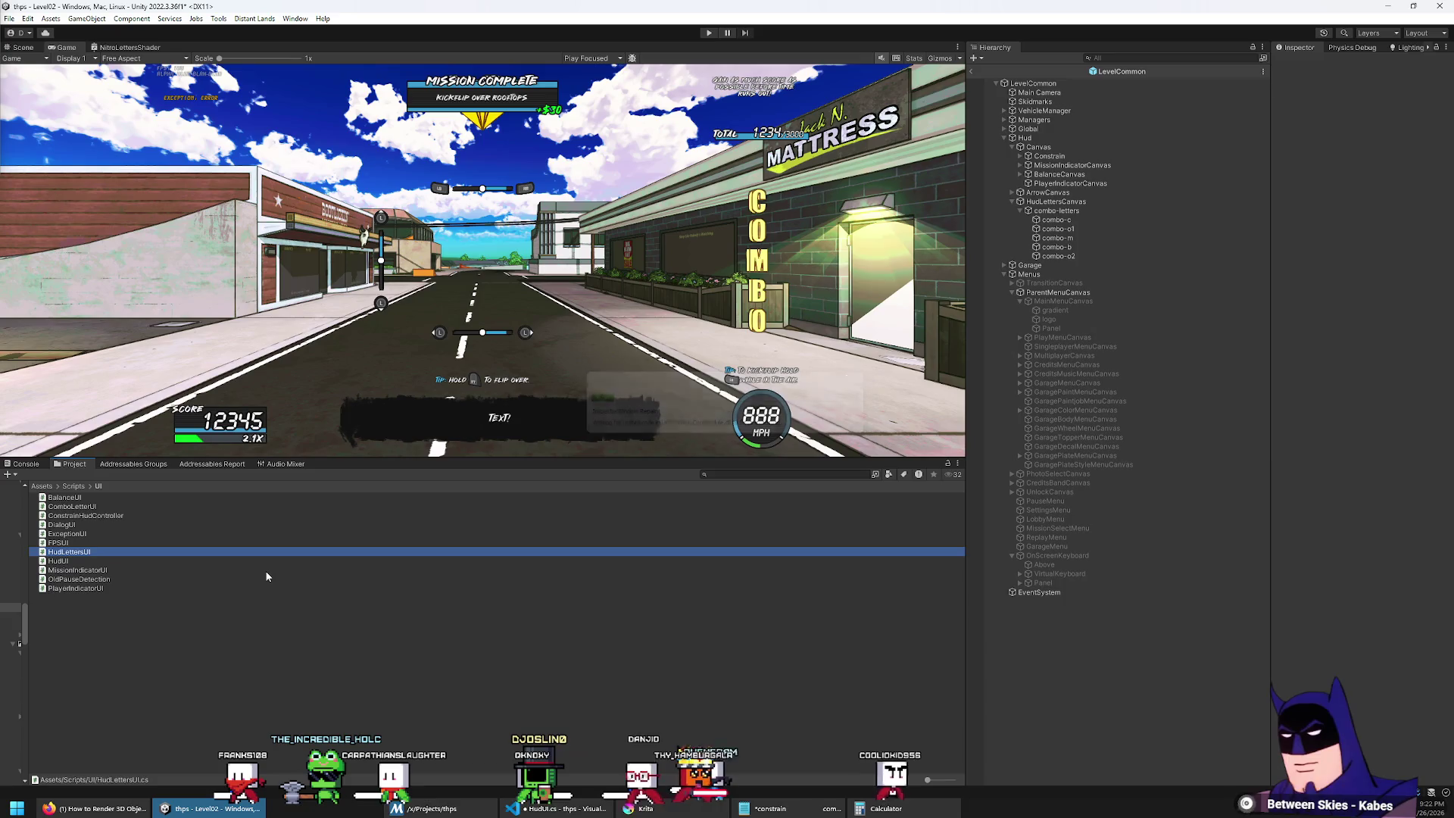
pyautogui.press('Up')
pyautogui.press('Up')
pyautogui.press('Up')
pyautogui.press('Return')
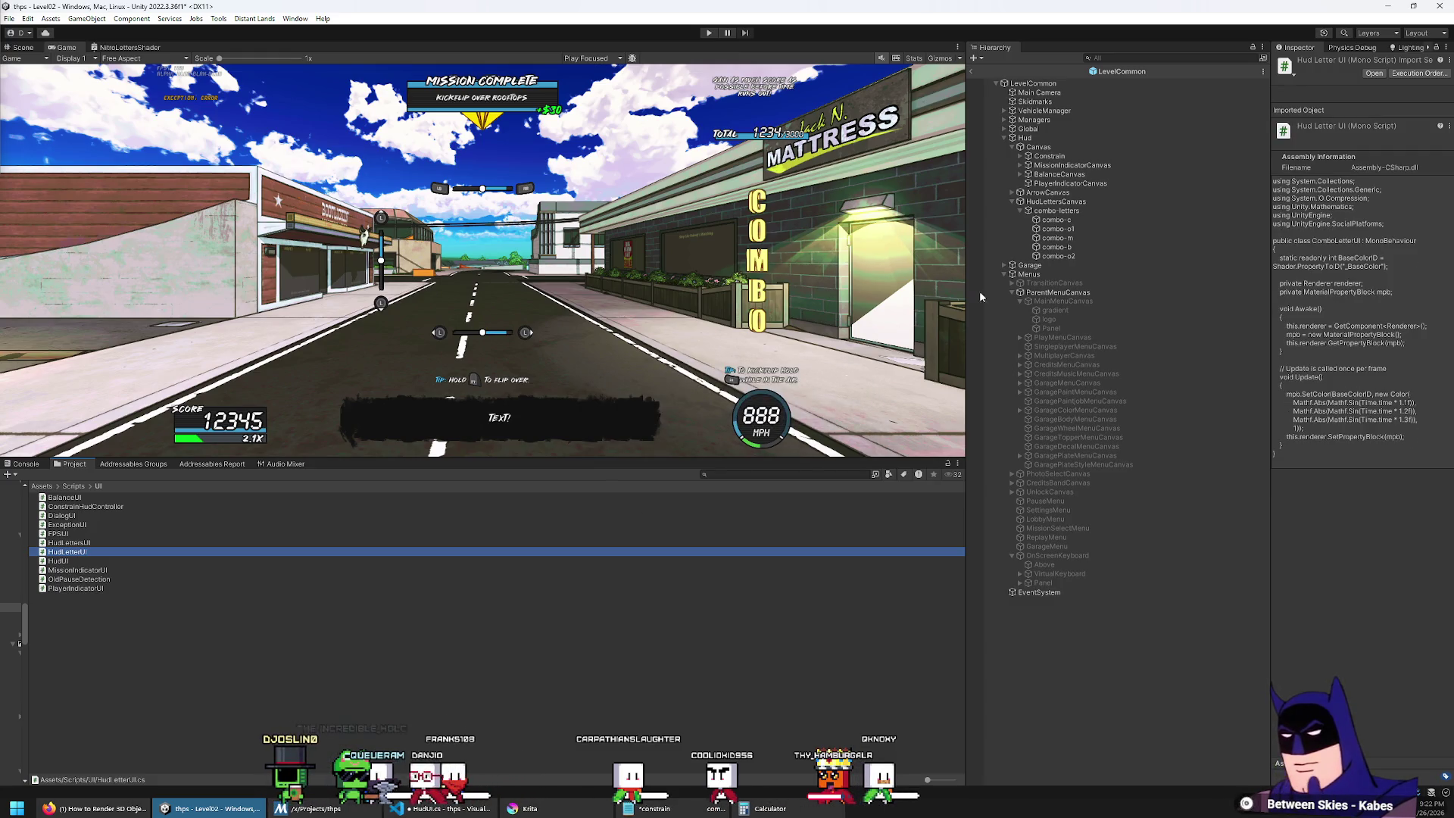
pyautogui.click(1074, 221)
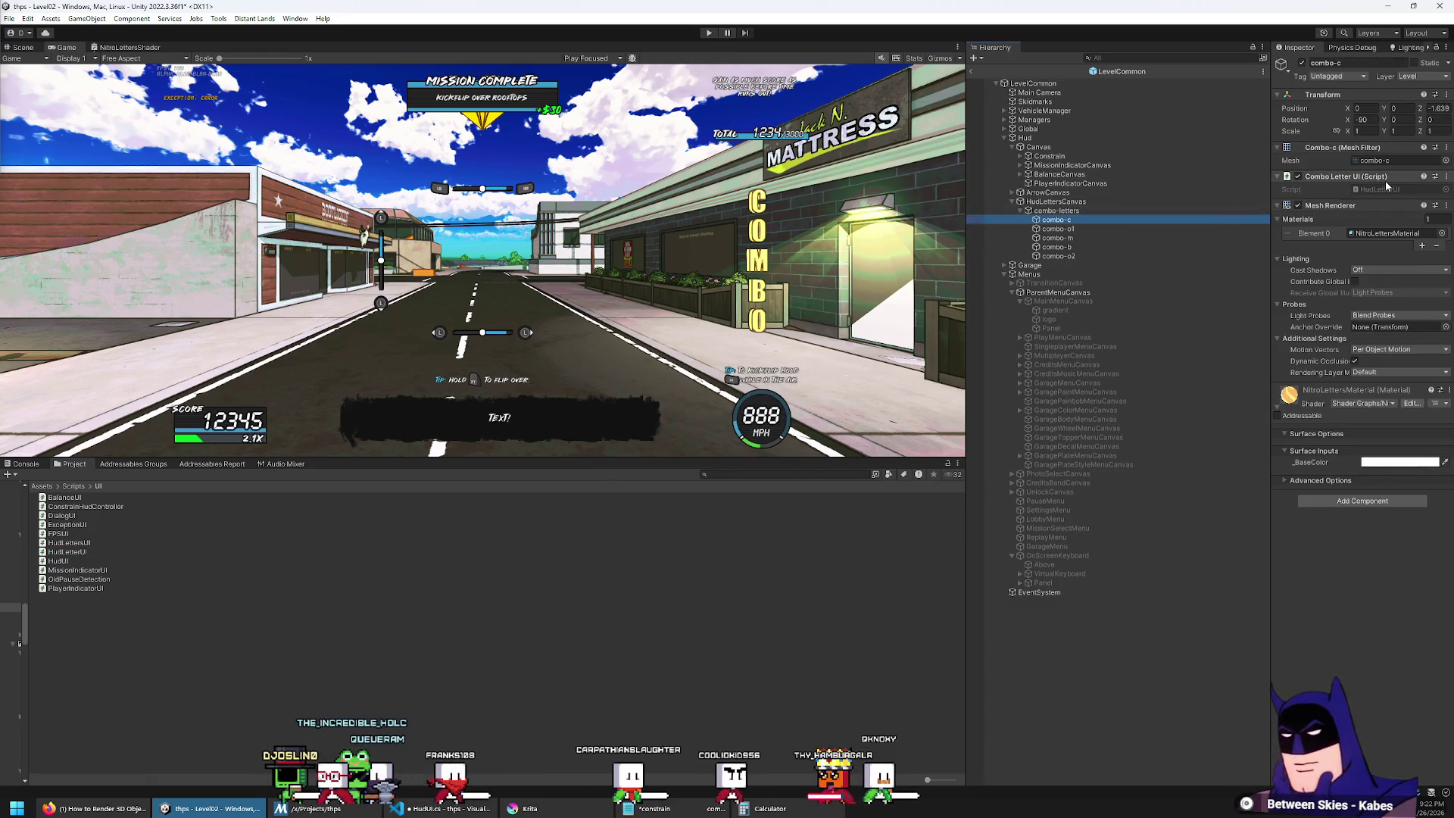
pyautogui.click(467, 806)
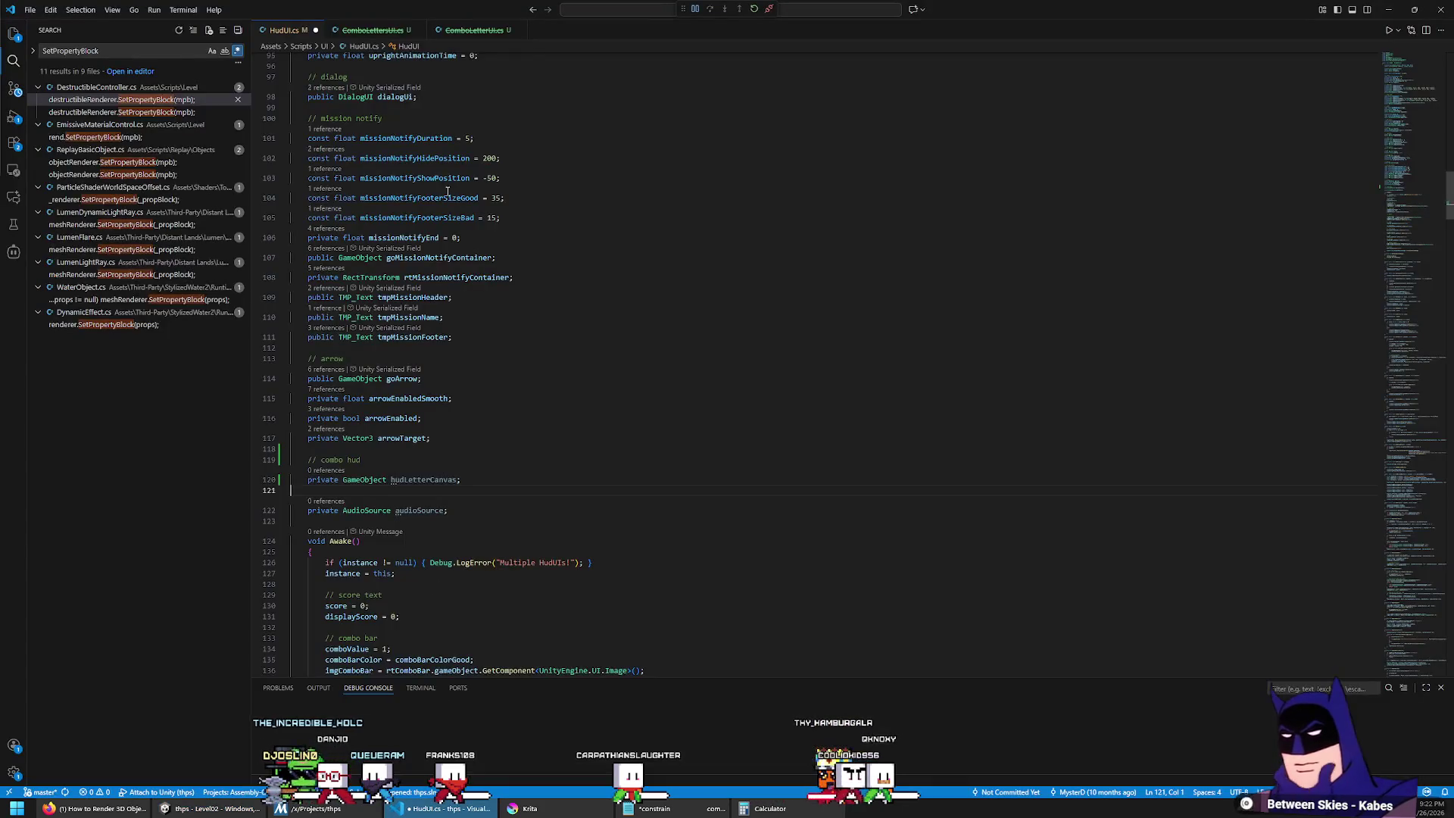
# Step: Open both letter scripts, rename the class to HudLetterUI, and rename the renderer field to r
pyautogui.hotkey('alt', 'Tab')
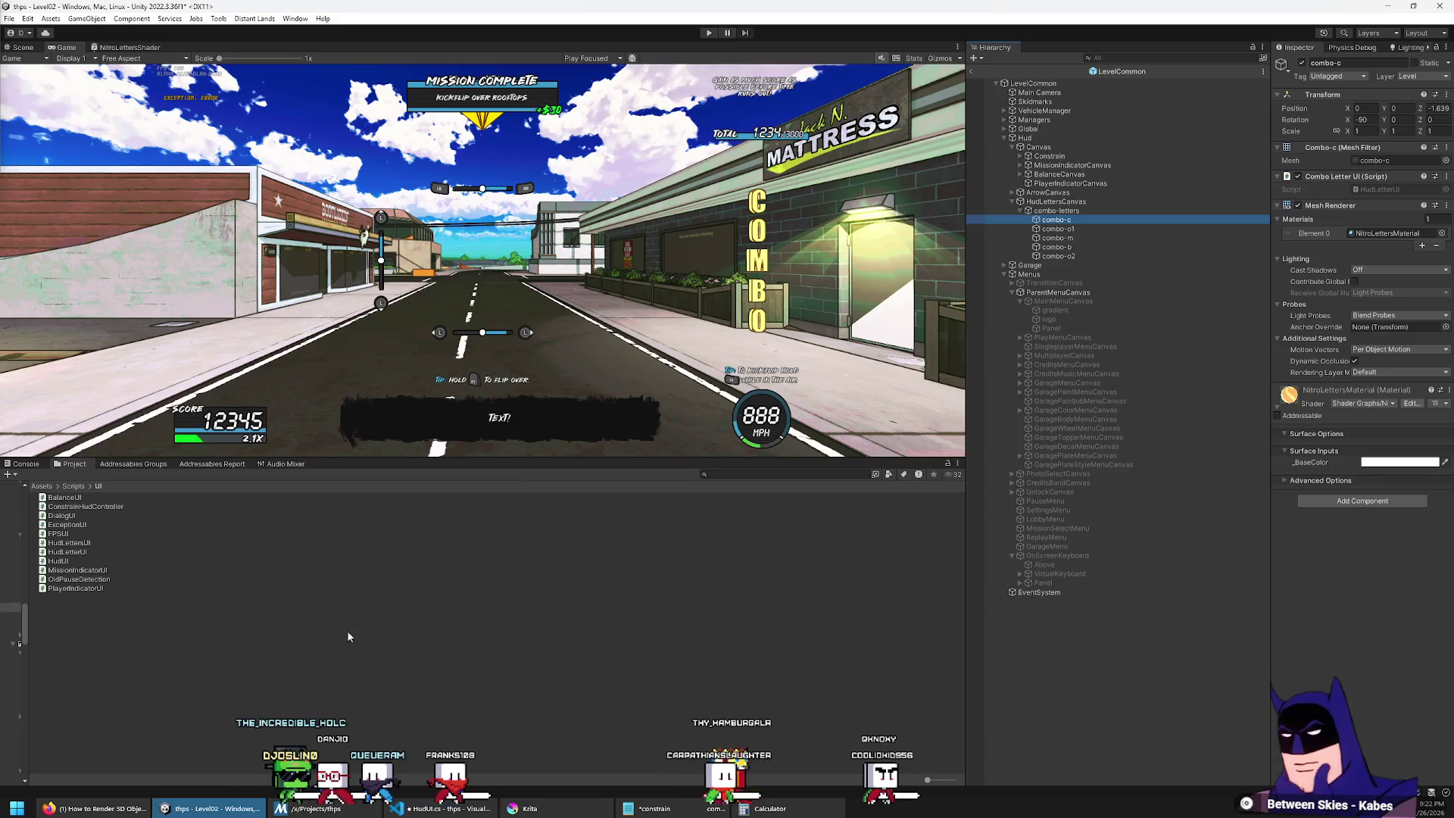
pyautogui.doubleClick(74, 543)
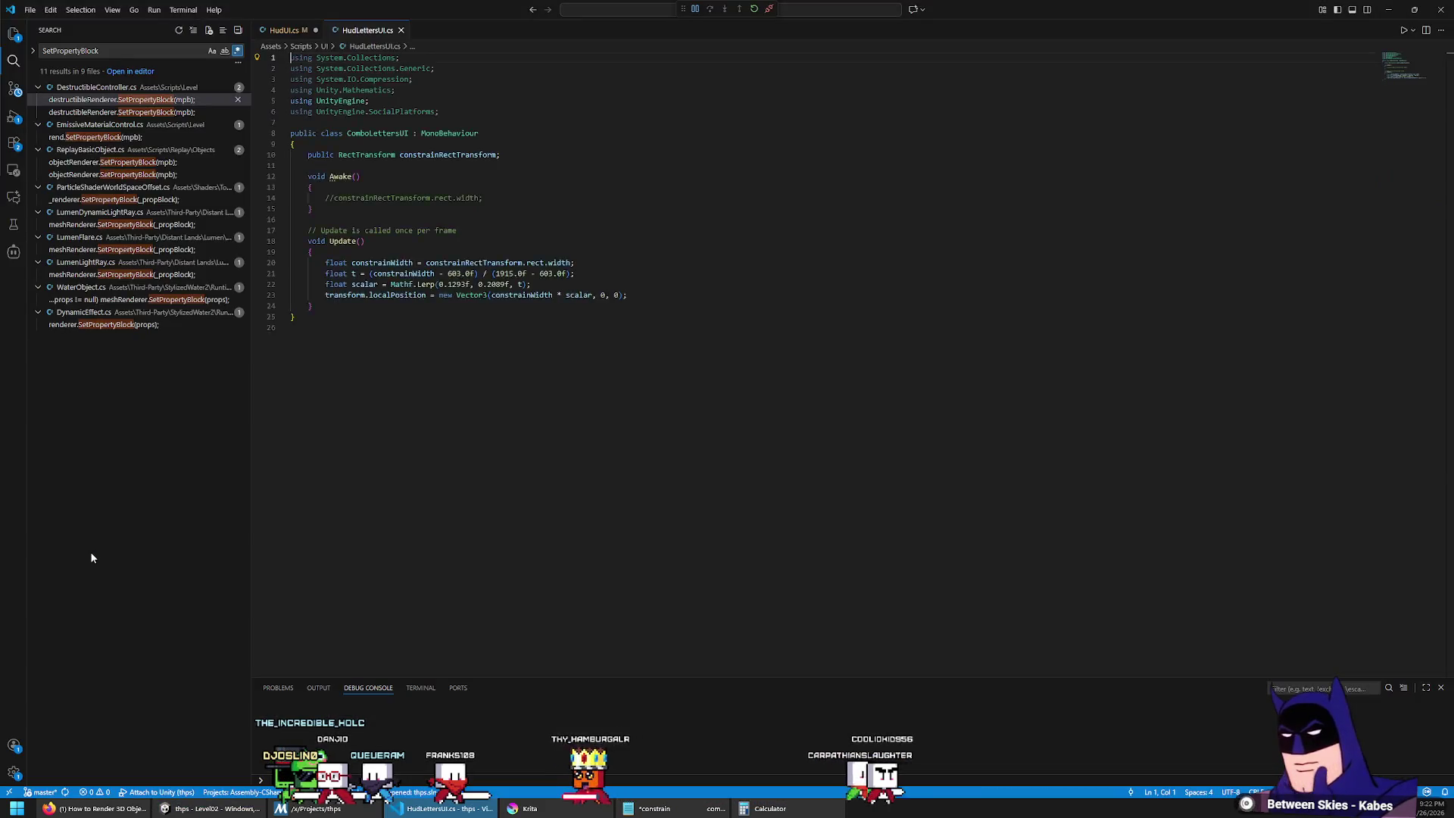
pyautogui.hotkey('alt', 'Tab')
pyautogui.doubleClick(81, 551)
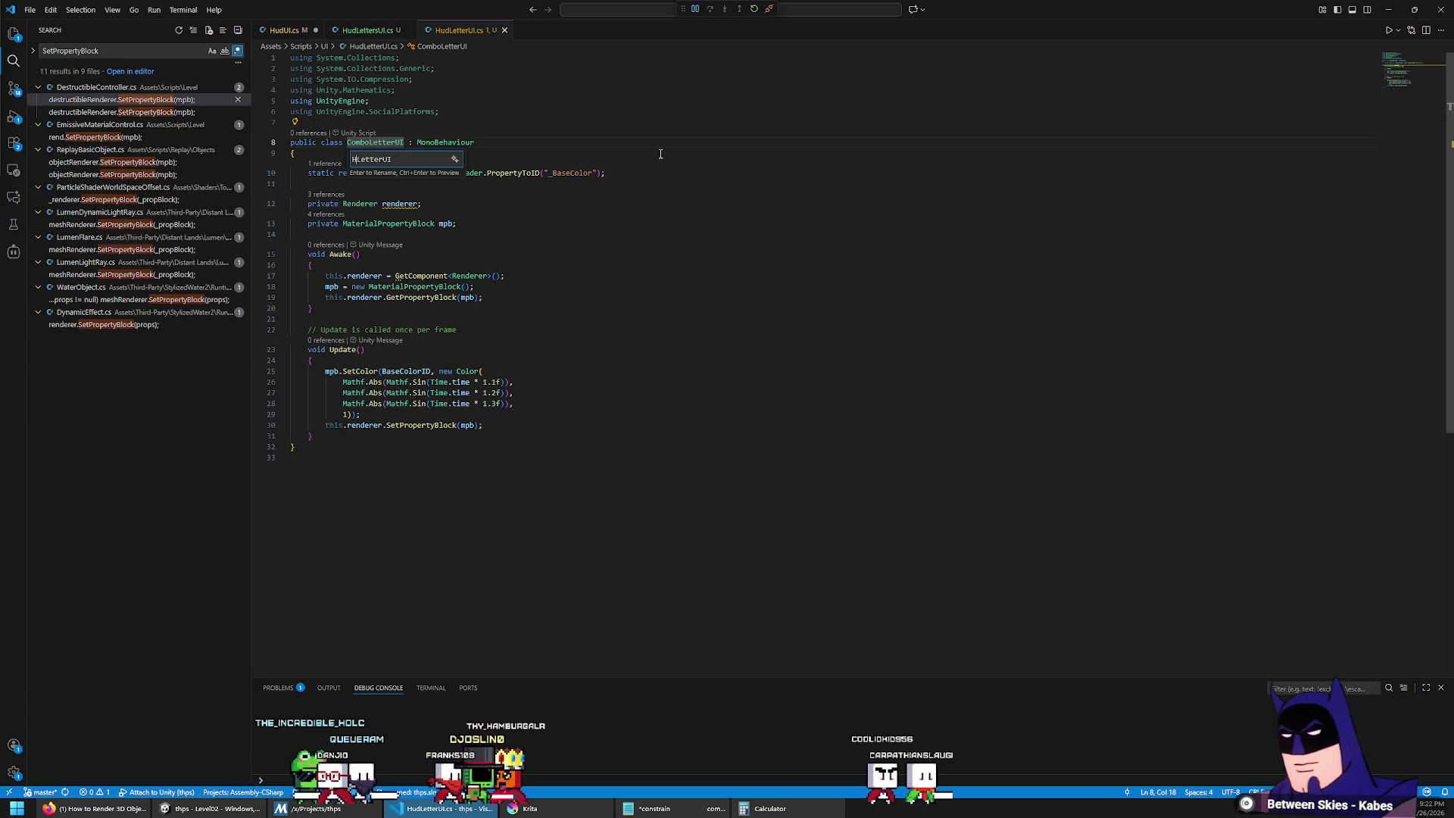
pyautogui.write('ud')
pyautogui.press('Return')
pyautogui.click(396, 207)
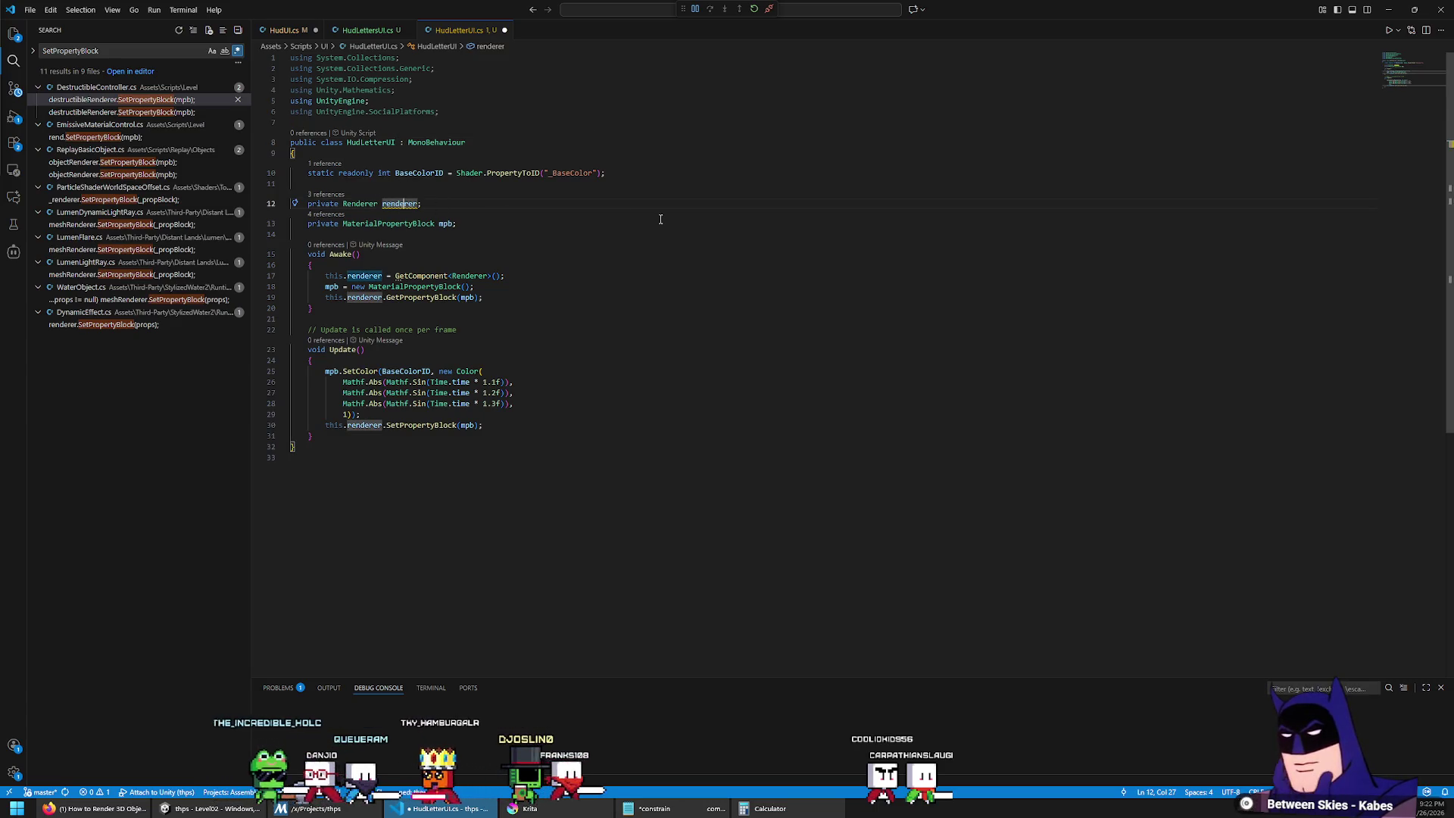
pyautogui.press('F2')
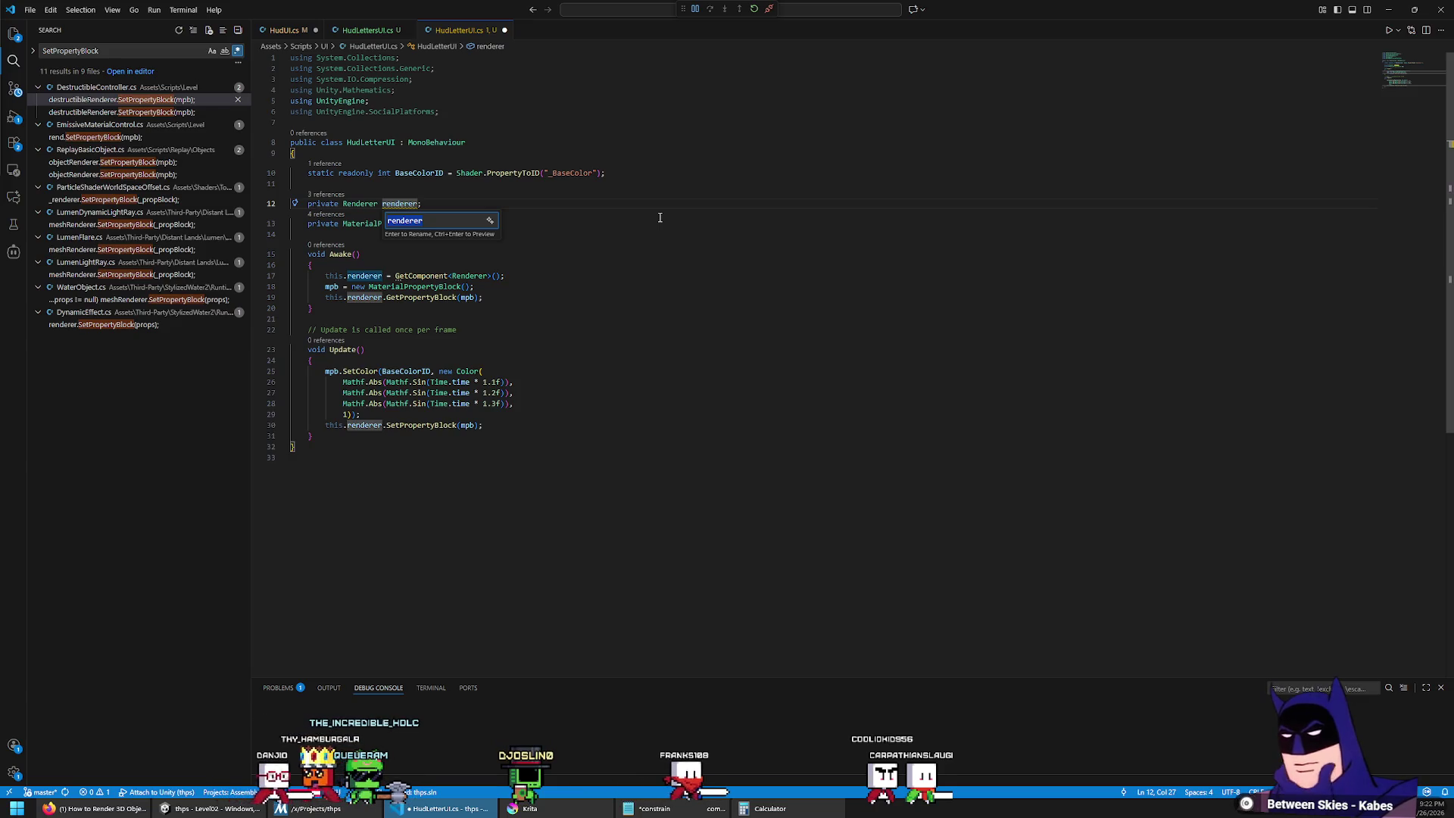
pyautogui.write('r')
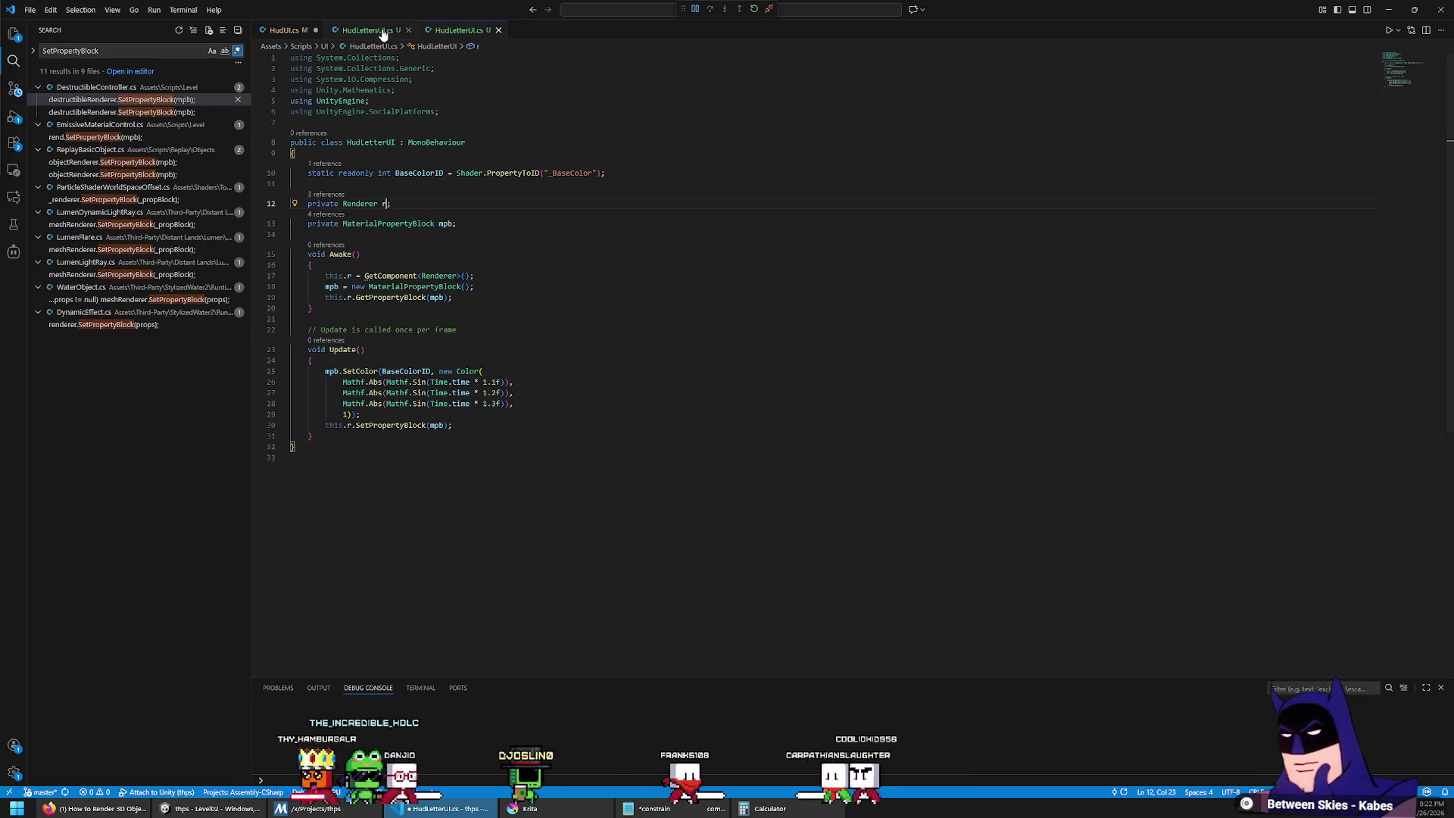
# Step: Rename the ComboLettersUI class to HudLettersUI, delete the width and Update comment lines, and save
pyautogui.click(381, 31)
pyautogui.press('F2')
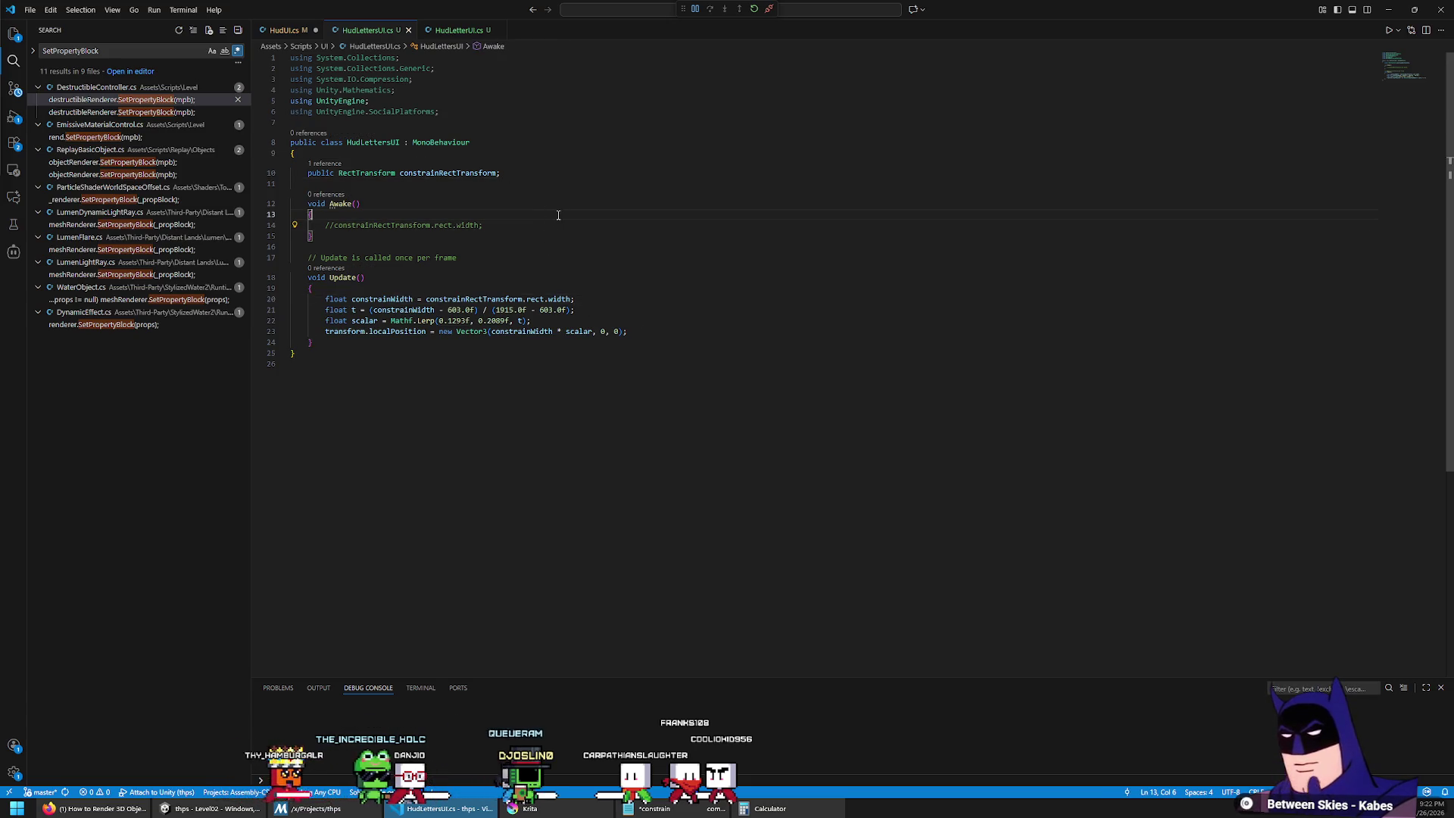
pyautogui.hotkey('shift', 'Up')
pyautogui.press('BackSpace')
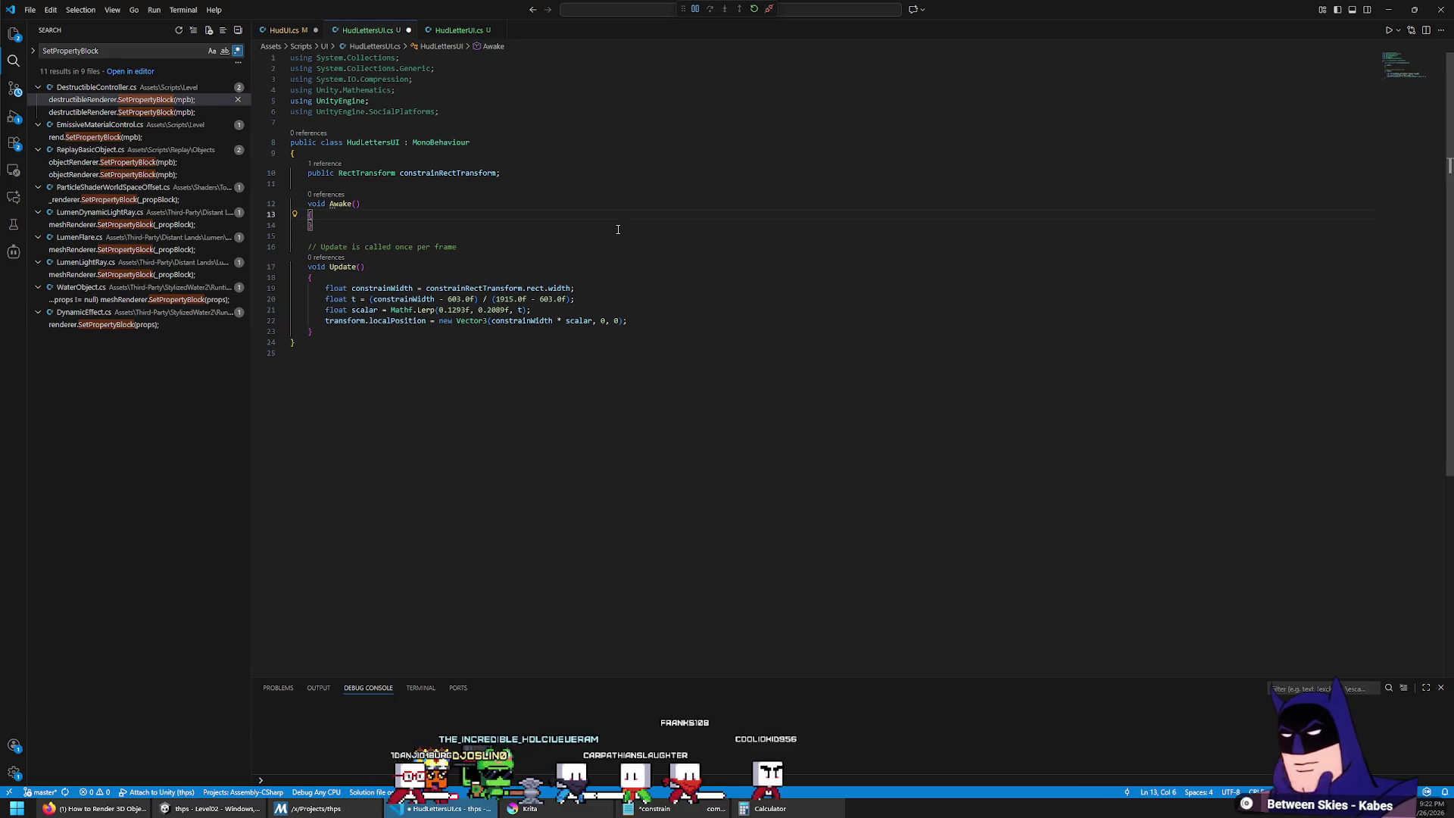
pyautogui.click(656, 244)
pyautogui.hotkey('shift', 'Up')
pyautogui.press('BackSpace')
pyautogui.hotkey('ctrl', 's')
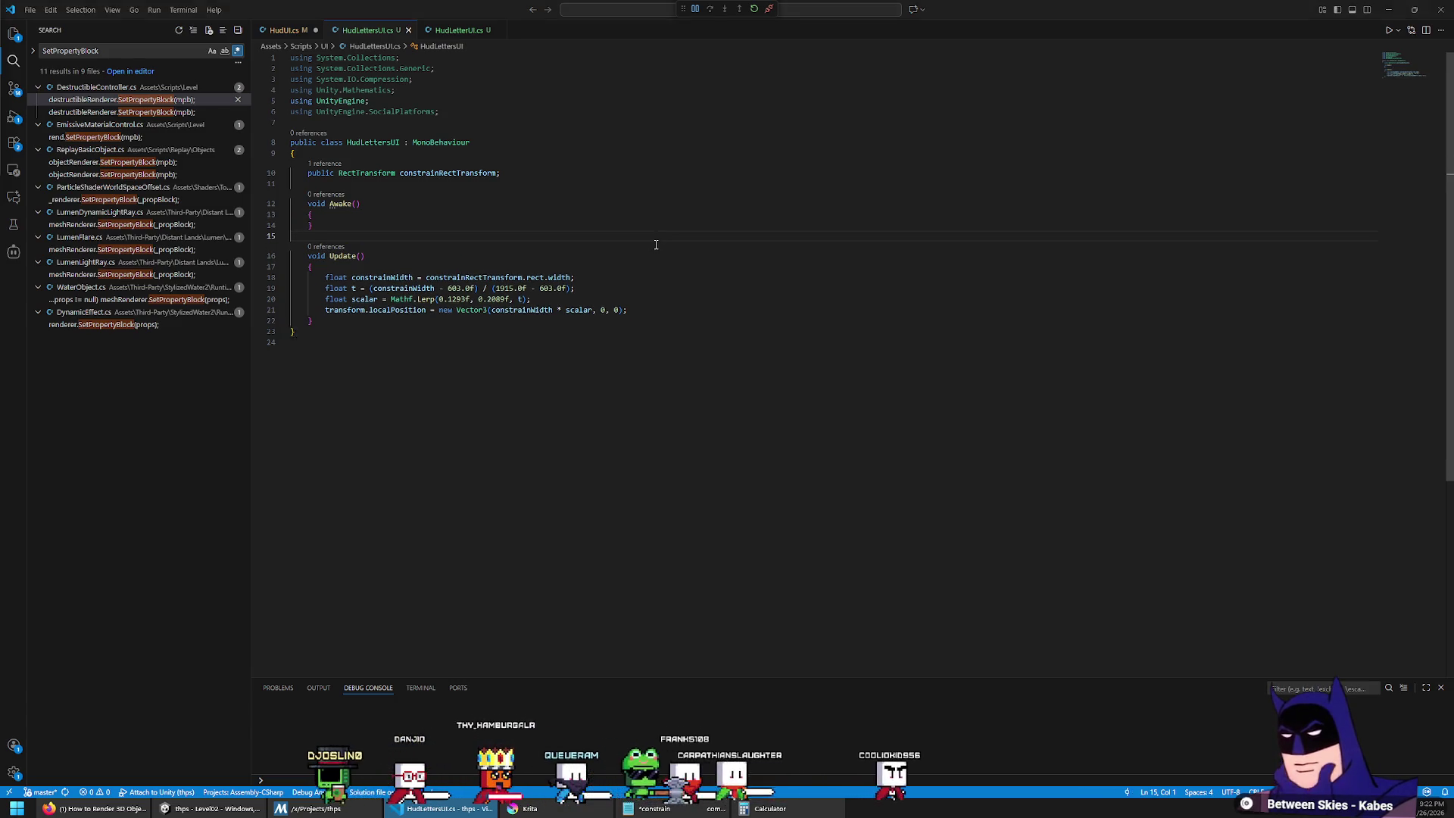
pyautogui.hotkey('alt', 'Tab')
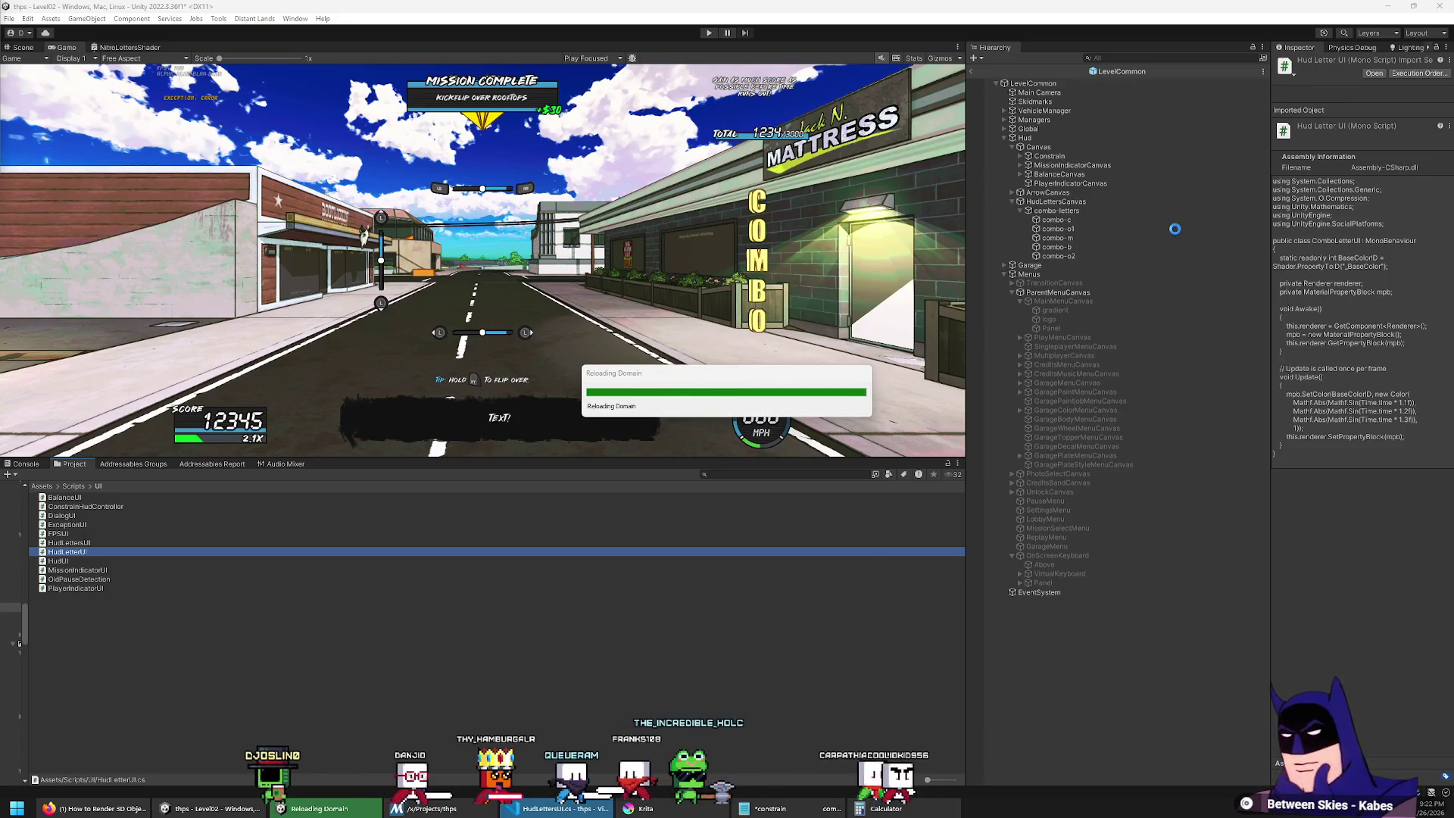
pyautogui.hotkey('alt', 'Tab')
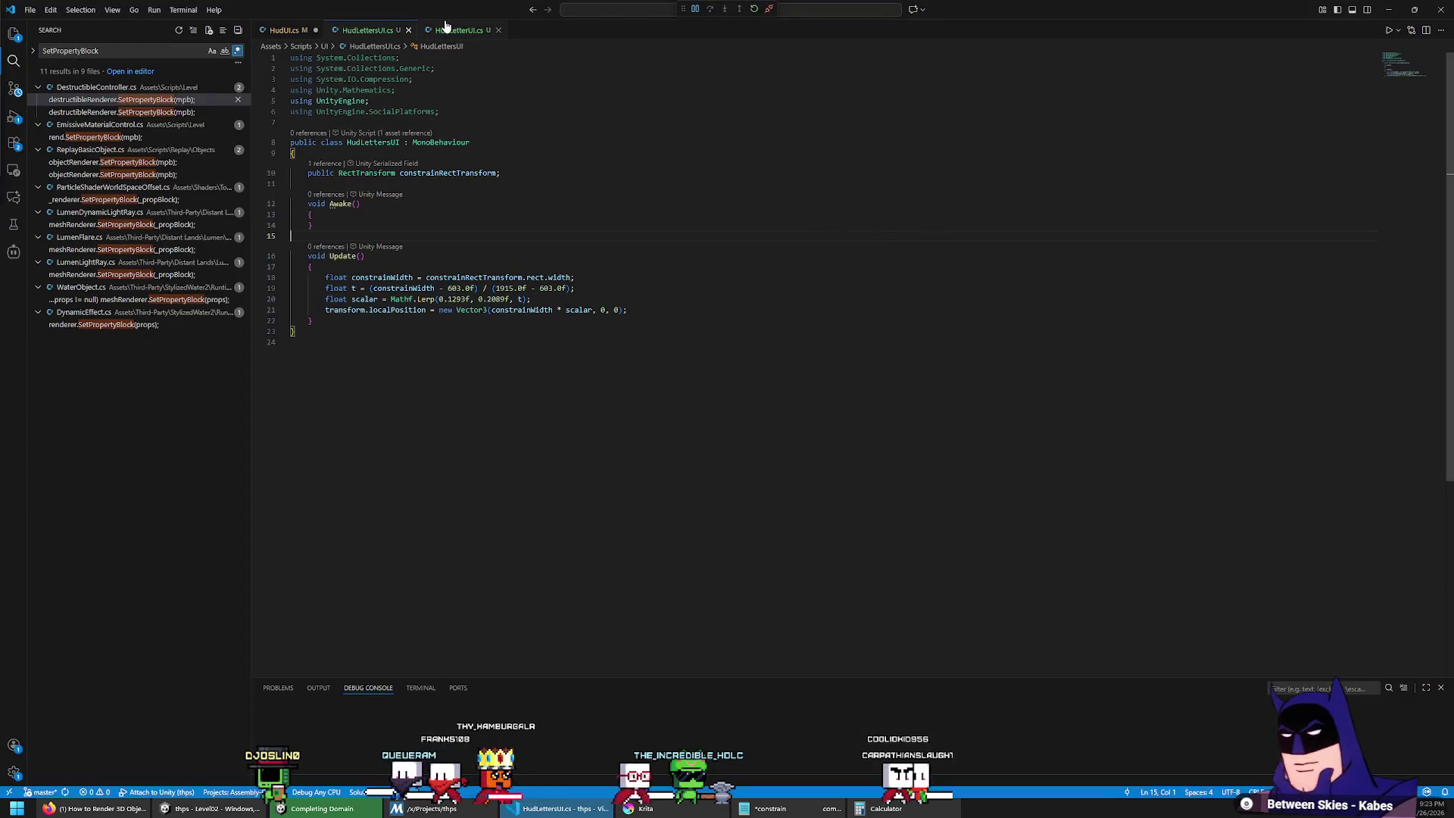
pyautogui.click(445, 29)
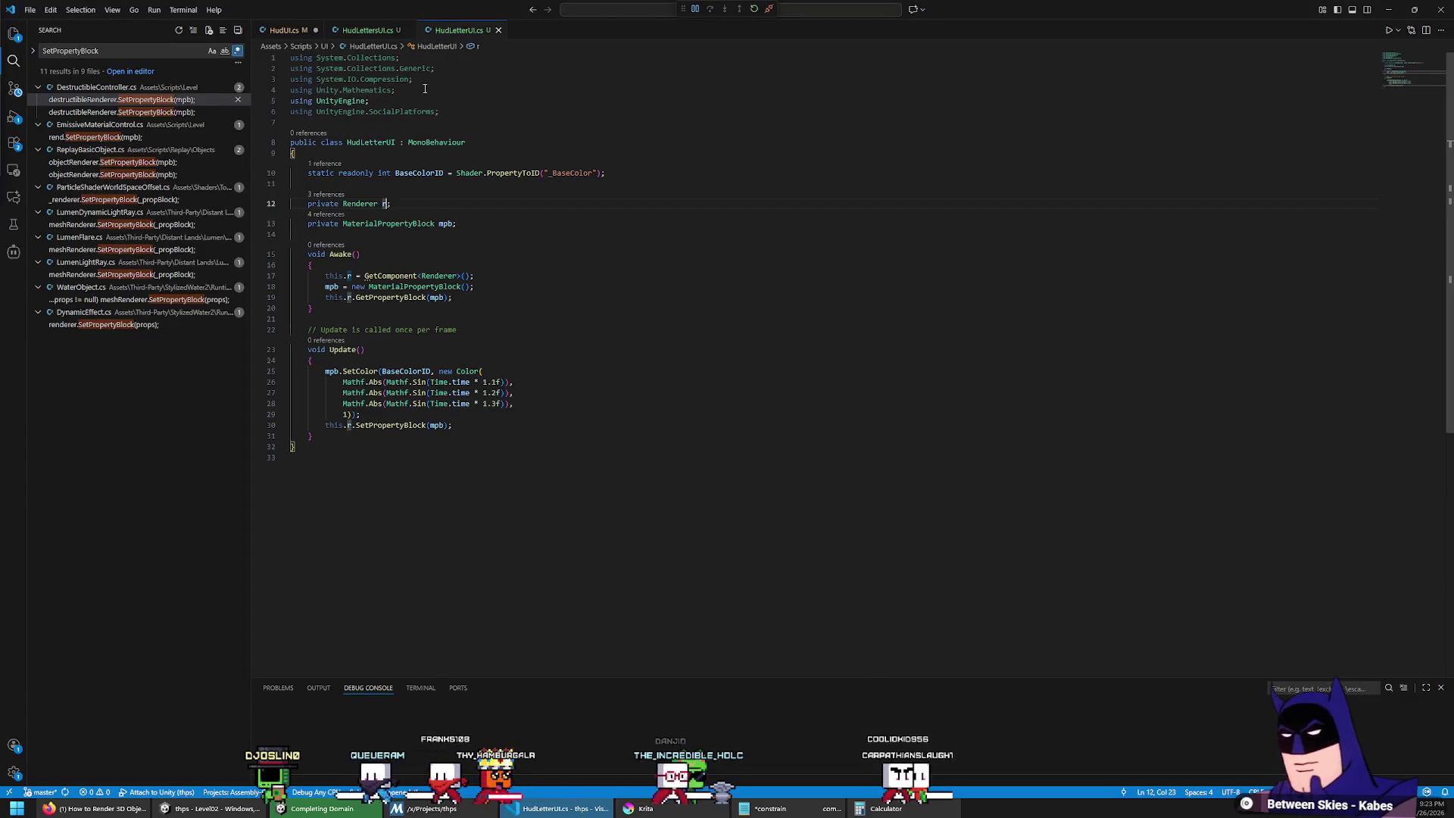
# Step: Make hudLetterCanvas public and declare a public HudLetterUI comboLettersUi array field in HudUI.cs
pyautogui.click(287, 31)
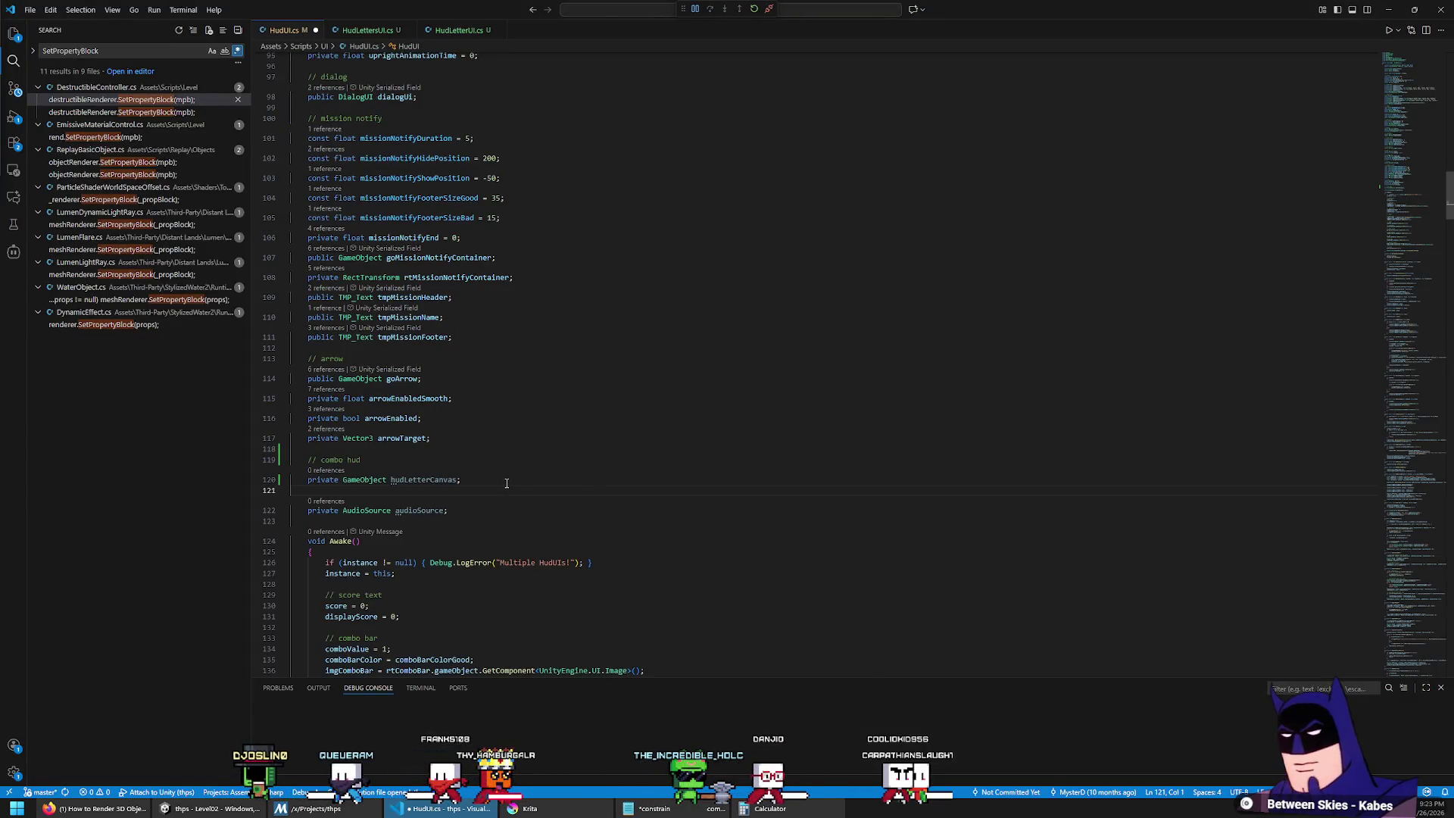
pyautogui.press('Return')
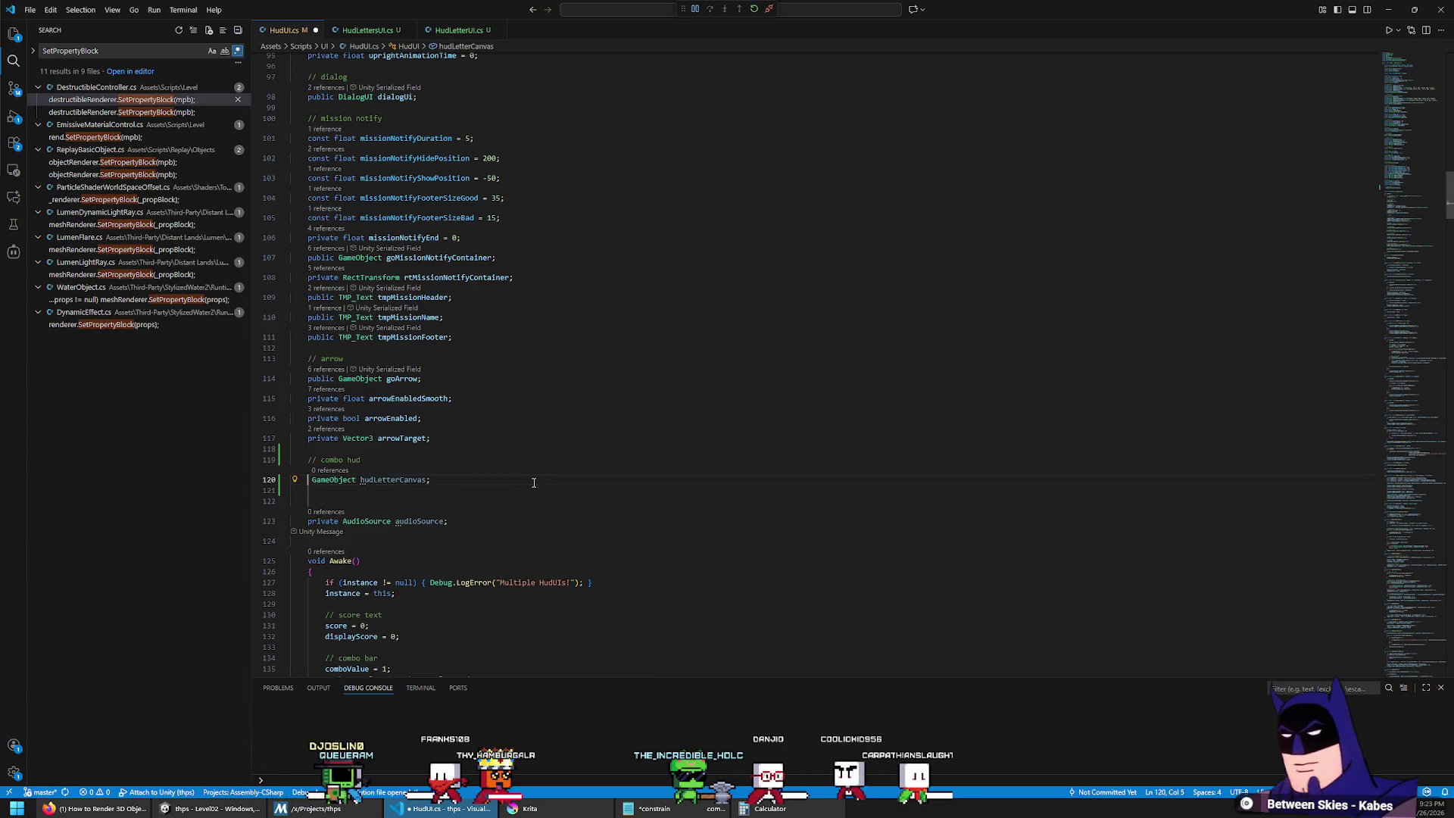
pyautogui.write('public')
pyautogui.press('Down')
pyautogui.write('public HudLetterUI')
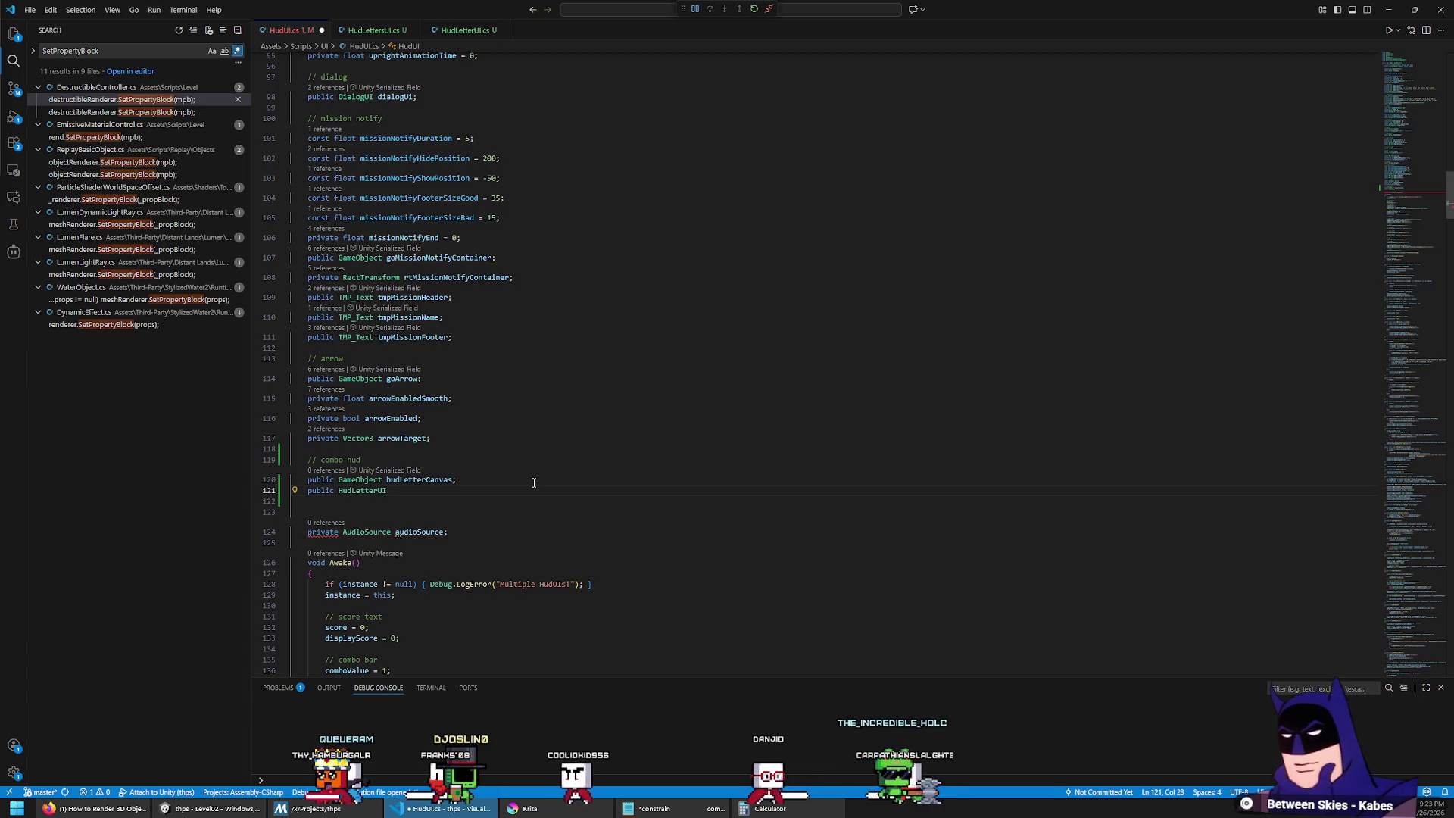
pyautogui.write(' comboLet')
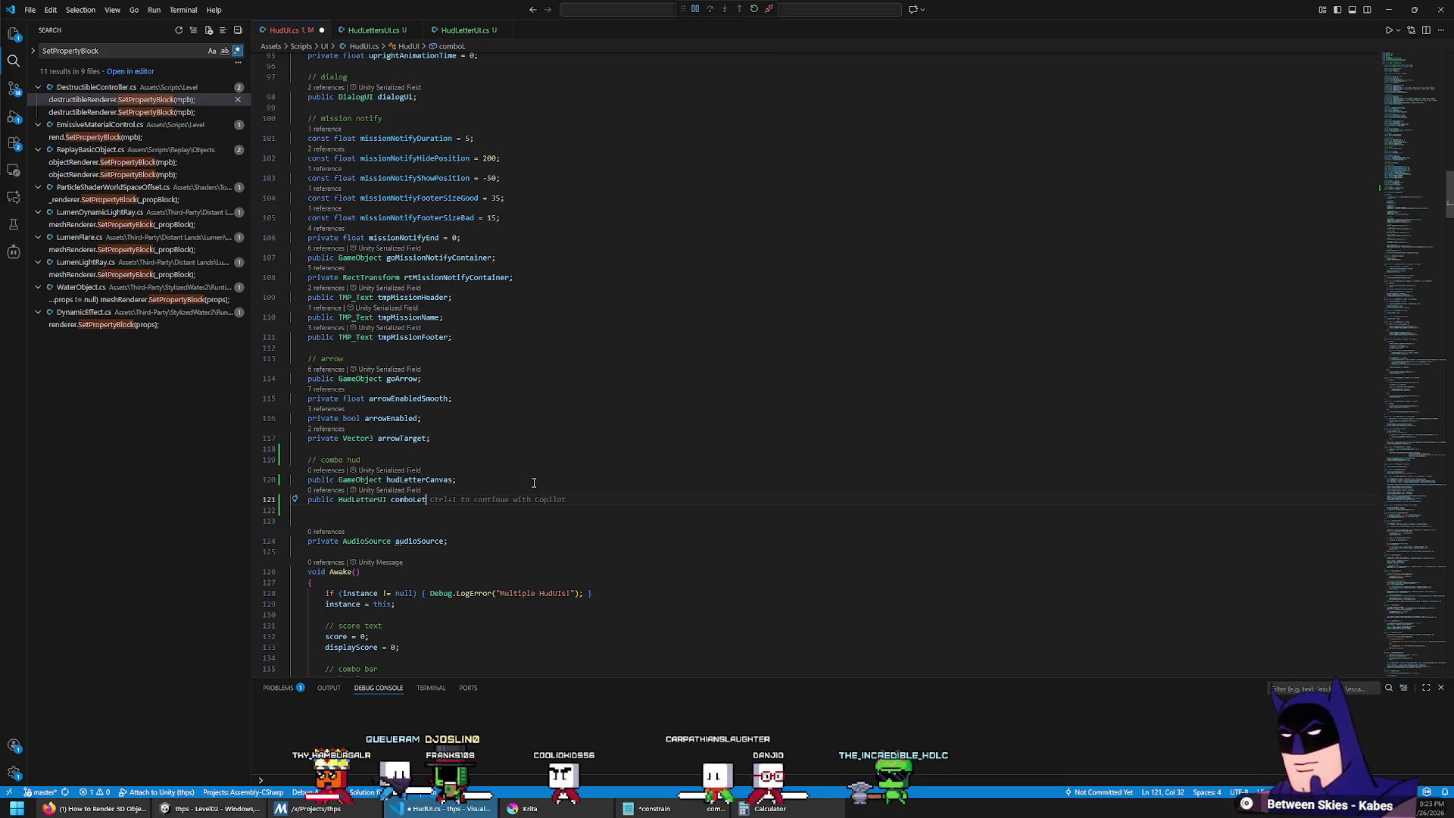
pyautogui.write('ersUi')
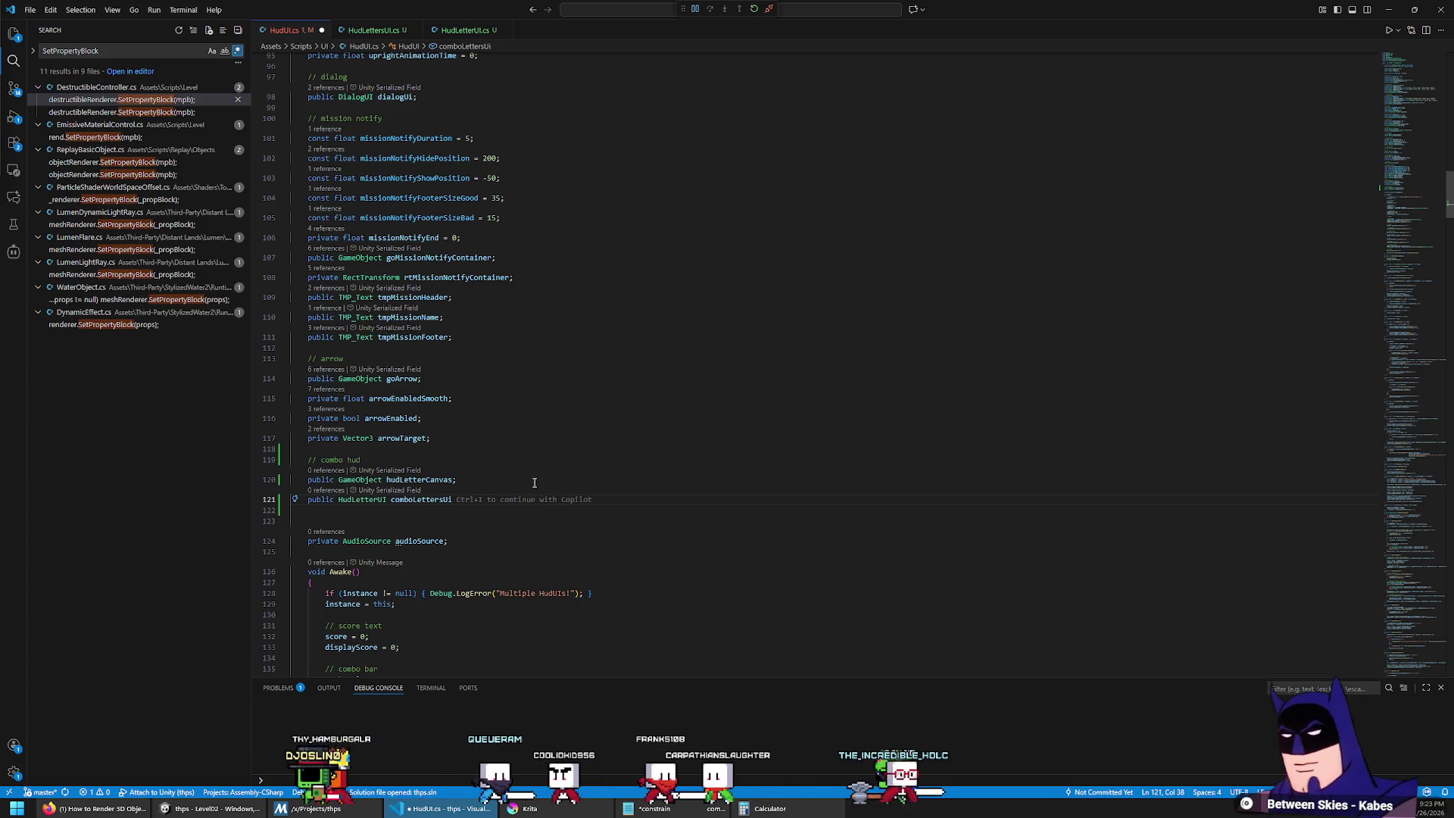
# Step: Duplicate the declaration as a nitroLettersUi field and save HudUI.cs
pyautogui.hotkey('shift', 'Home')
pyautogui.hotkey('ctrl', 'c')
pyautogui.press('End')
pyautogui.press('Return')
pyautogui.hotkey('ctrl', 'v')
pyautogui.press('Left')
pyautogui.press('Left')
pyautogui.press('Left')
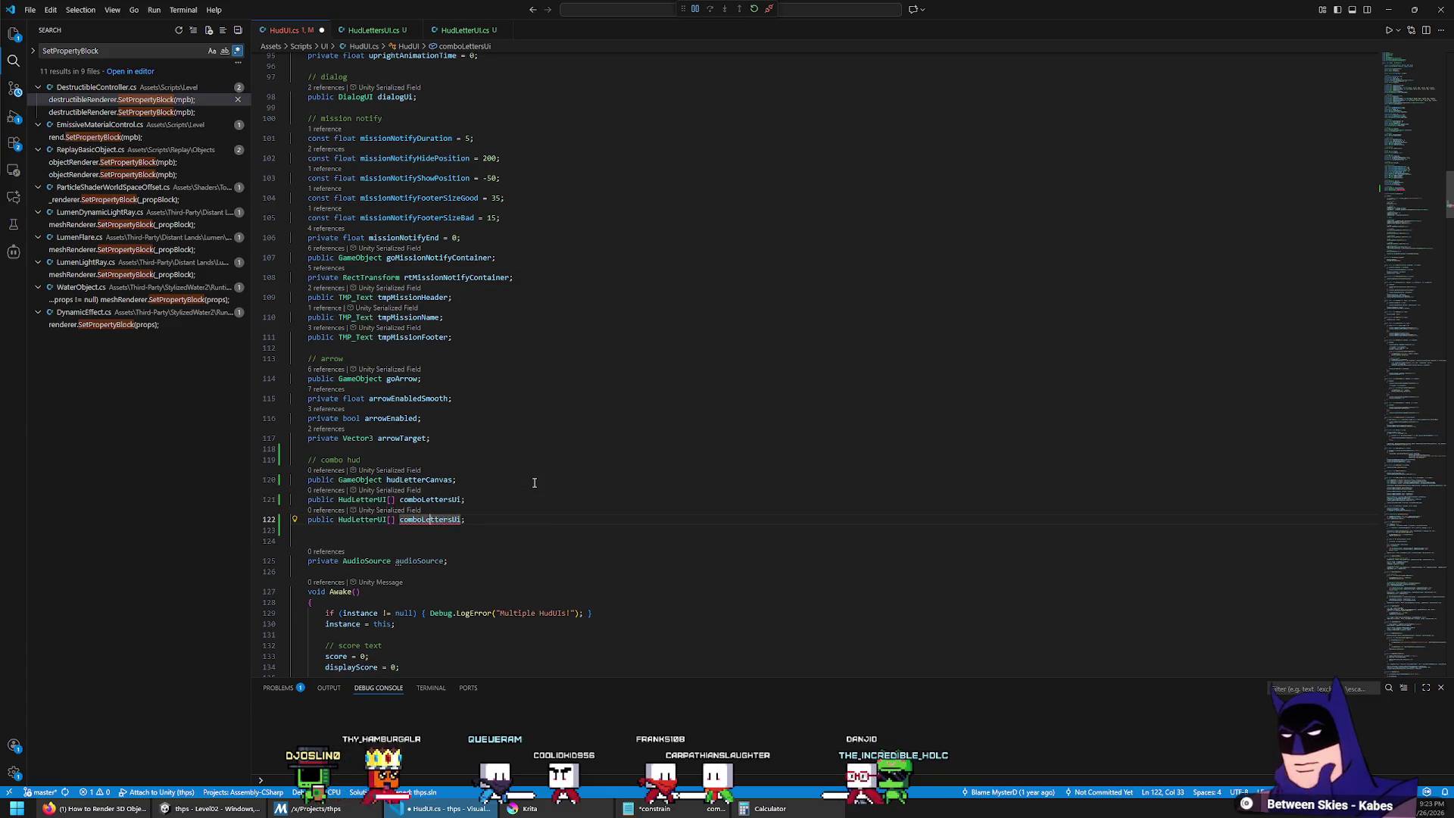
pyautogui.hotkey('ctrl', 'BackSpace')
pyautogui.write('nitro')
pyautogui.press('Down')
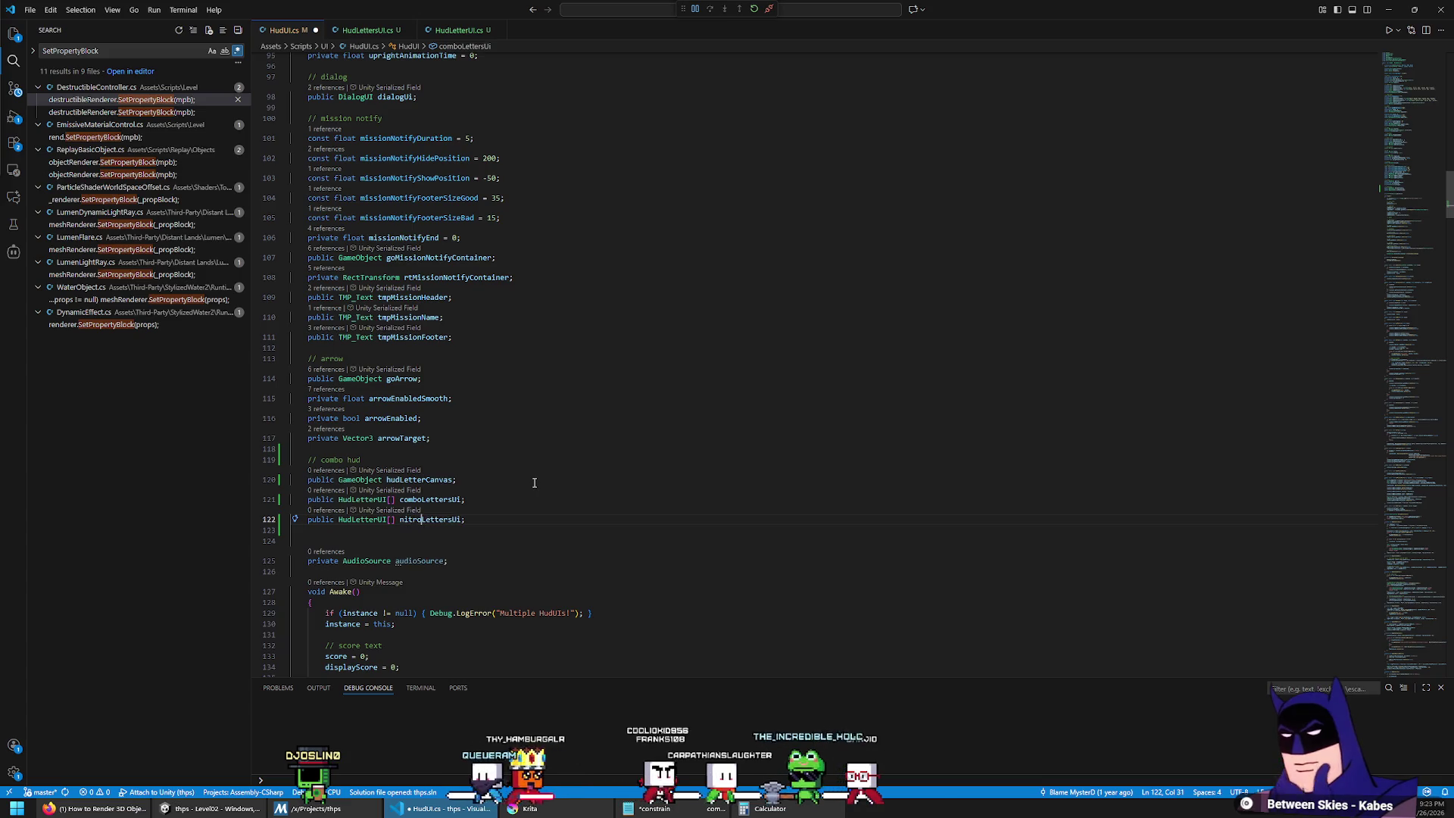
pyautogui.hotkey('ctrl', 's')
# Step: Change the section comment from combo to combo / nitro, then return to Unity to recompile
pyautogui.doubleClick(344, 458)
pyautogui.press('Right')
pyautogui.write('/ n')
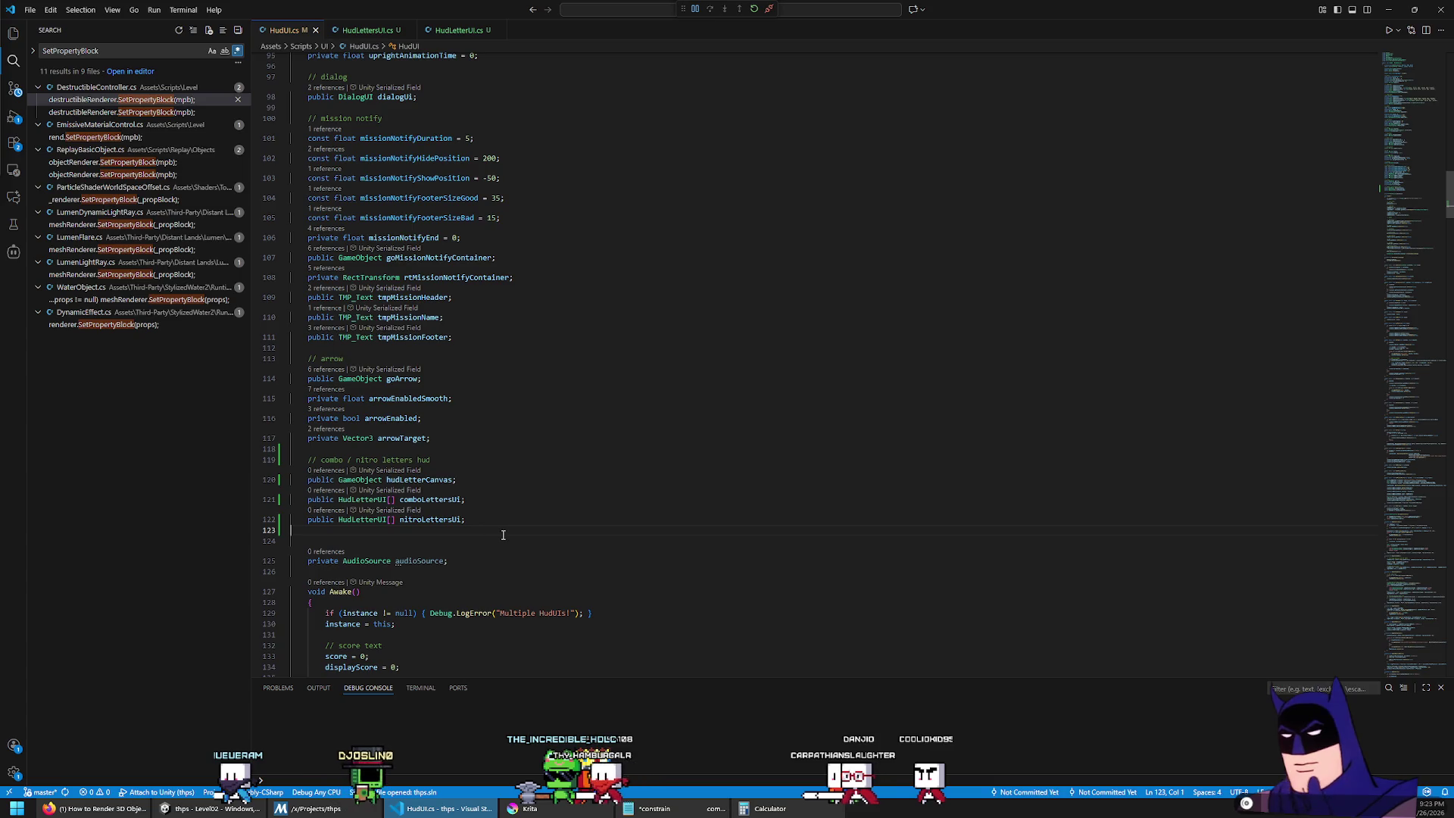
pyautogui.hotkey('alt', 'Tab')
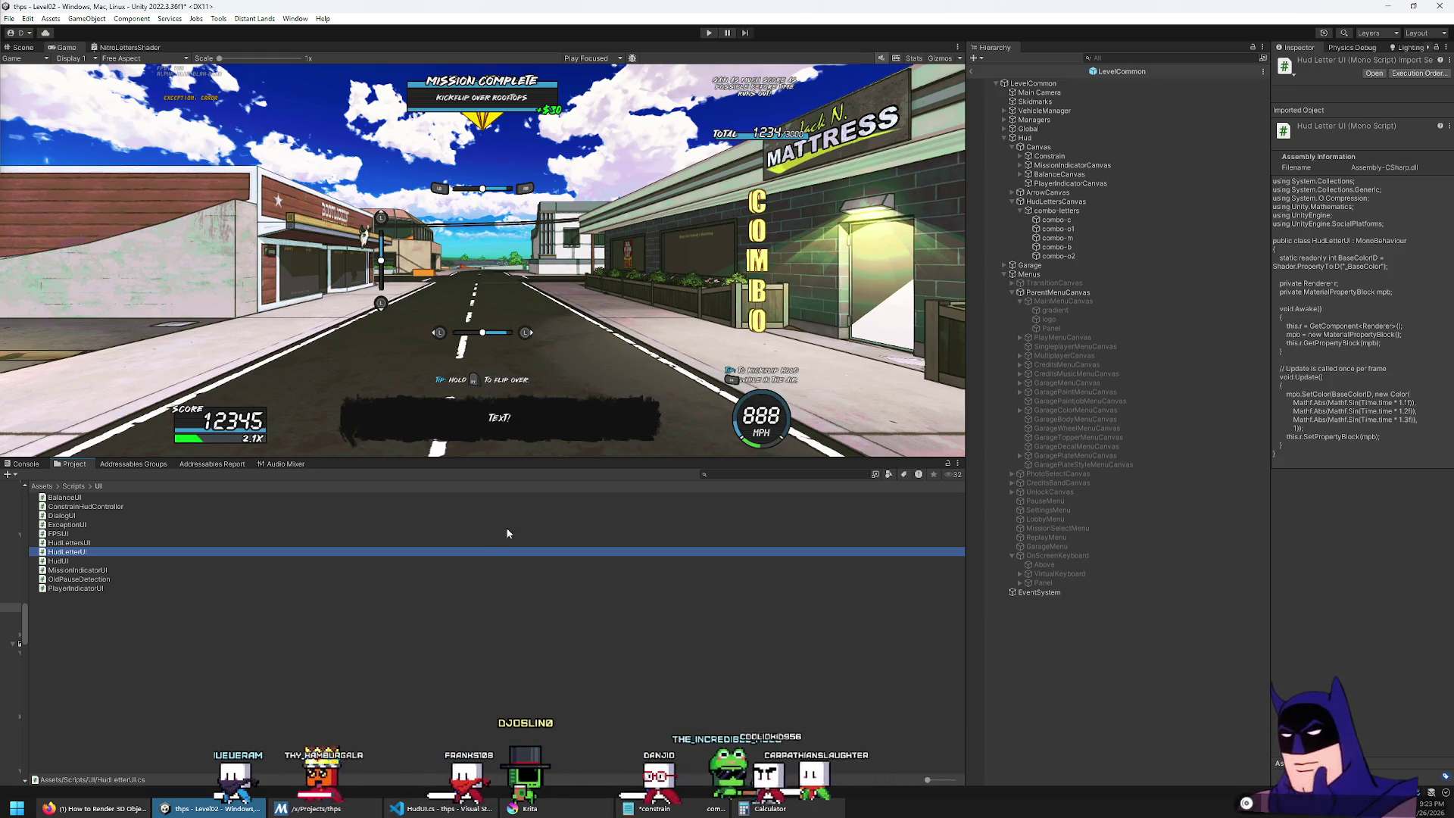
# Step: Assign HudLettersCanvas to the Hud's Hud Letter Canvas field and open Hud's properties in a floating window
pyautogui.click(1024, 137)
pyautogui.moveTo(1045, 203); pyautogui.dragTo(1374, 468)
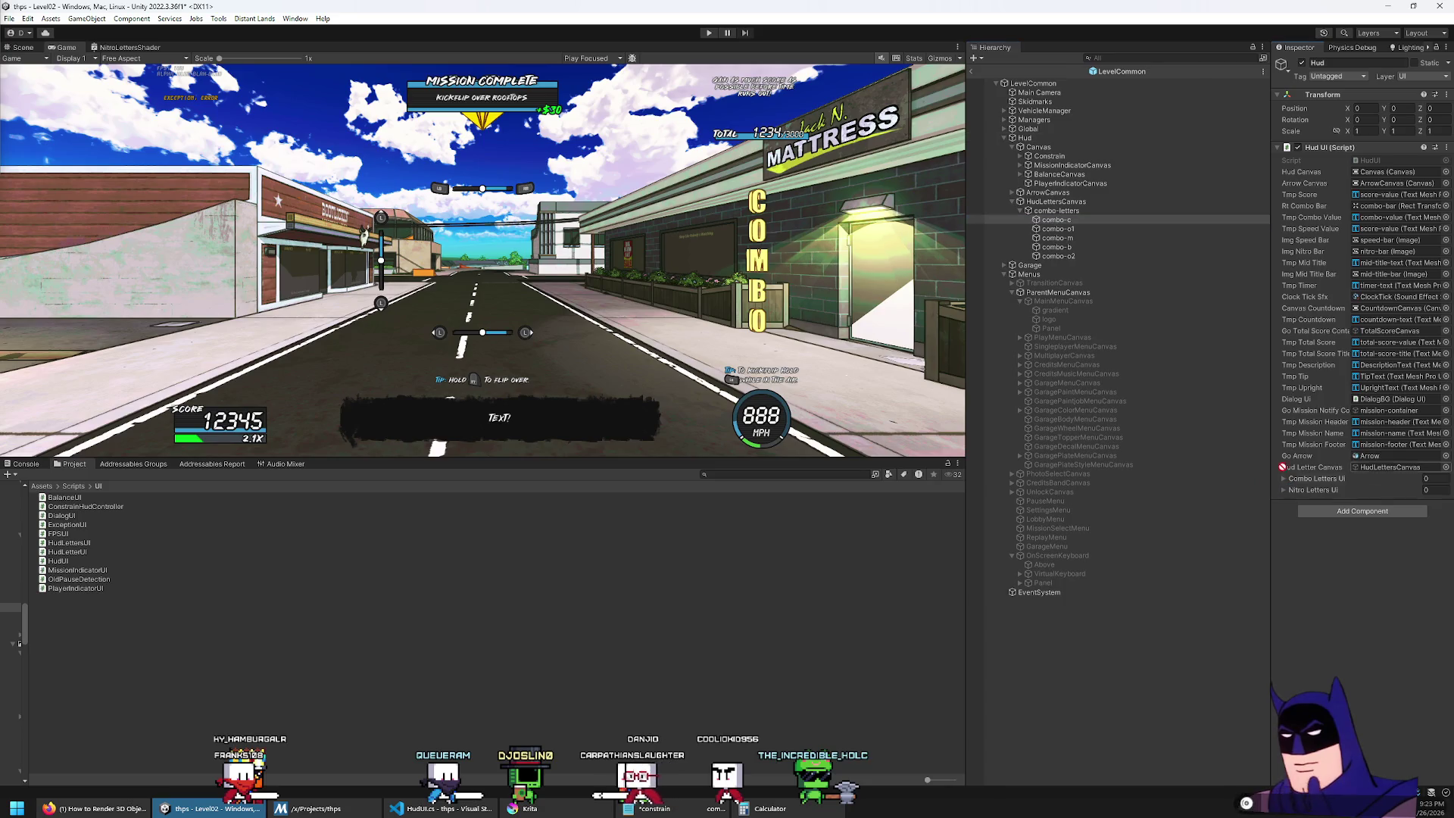
pyautogui.moveTo(1334, 480); pyautogui.dragTo(1321, 479)
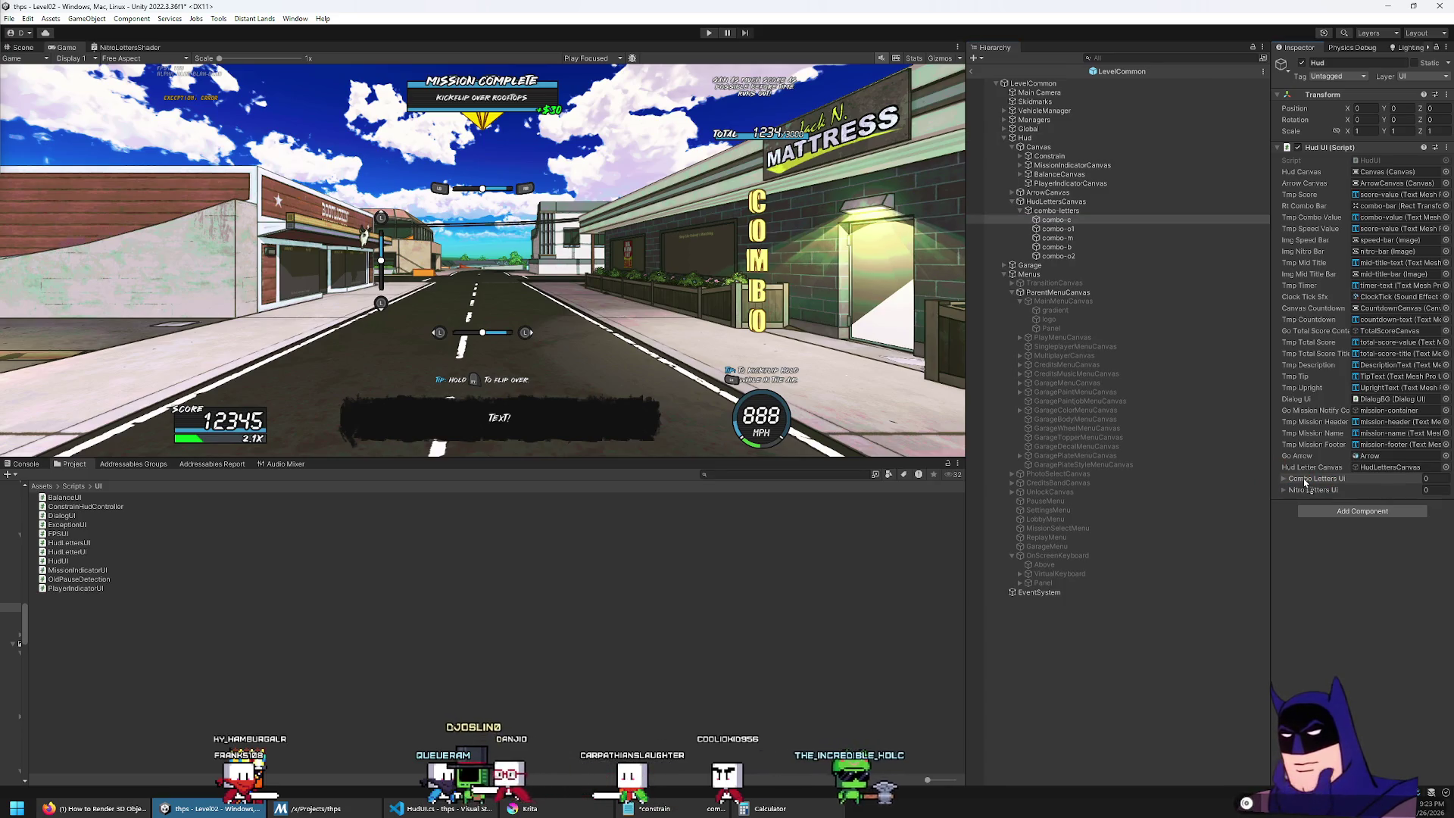
pyautogui.click(1060, 228)
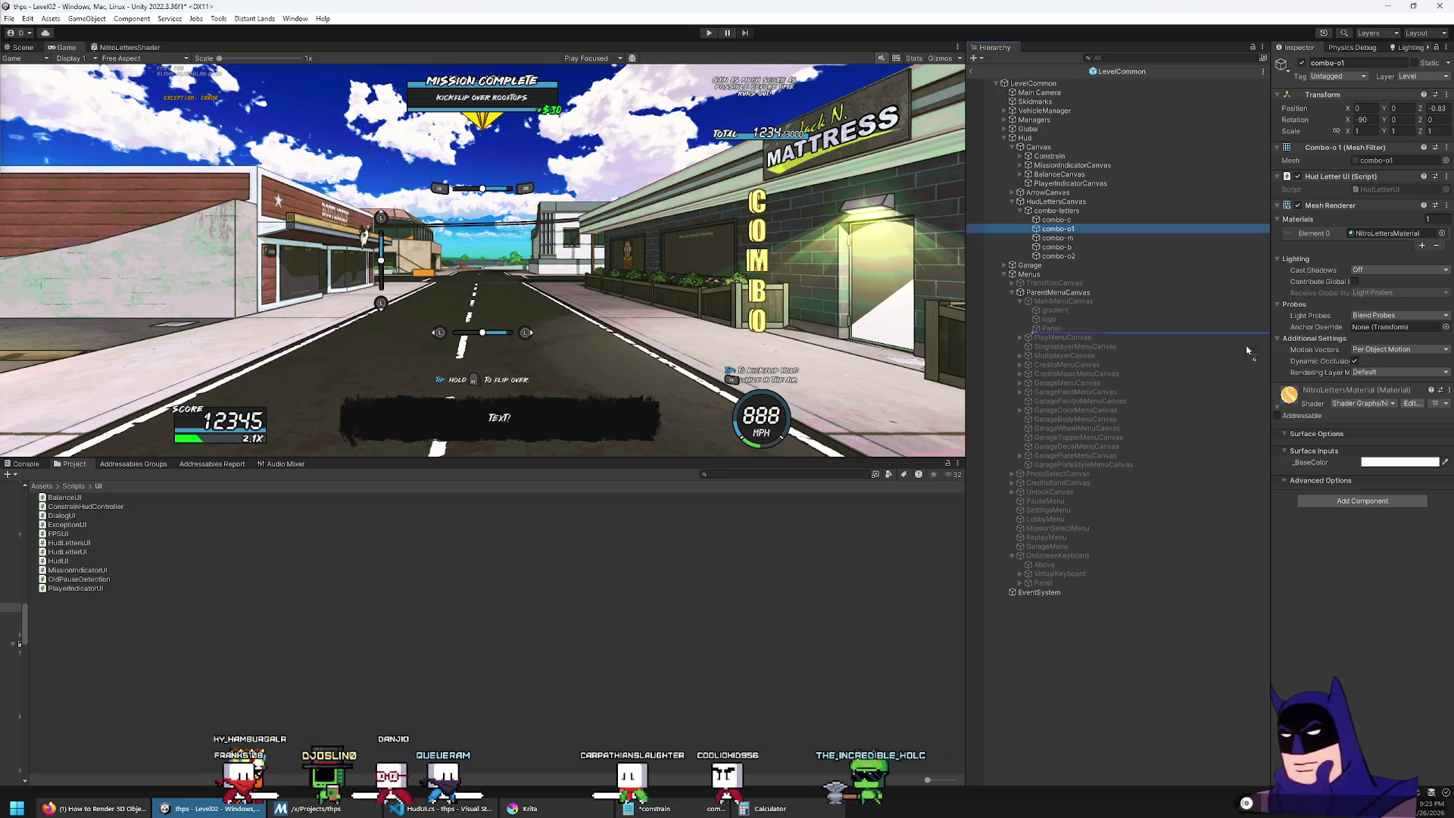
pyautogui.press('Up')
pyautogui.press('Up')
pyautogui.press('Up')
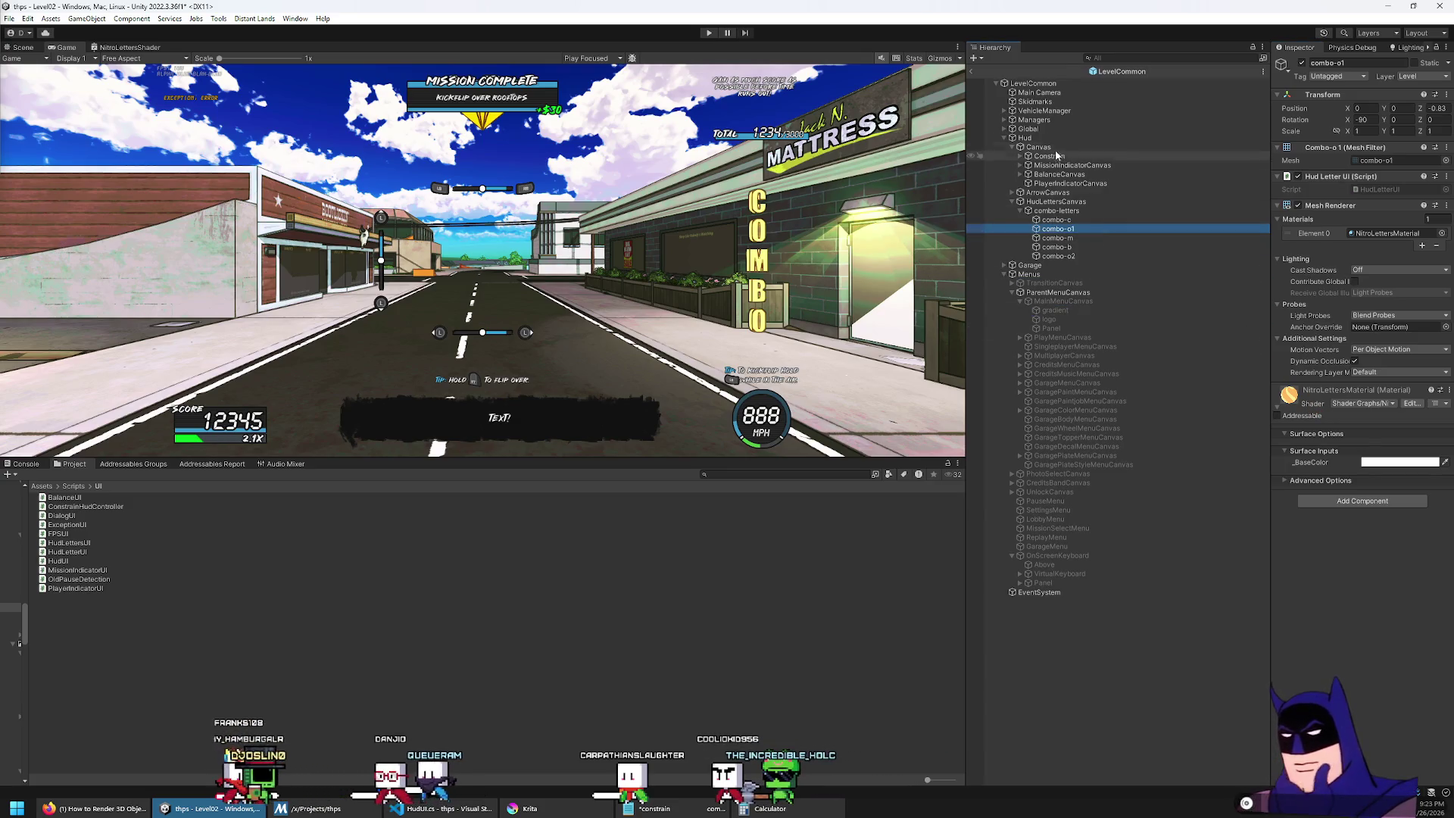
pyautogui.moveTo(1064, 223); pyautogui.dragTo(1114, 282)
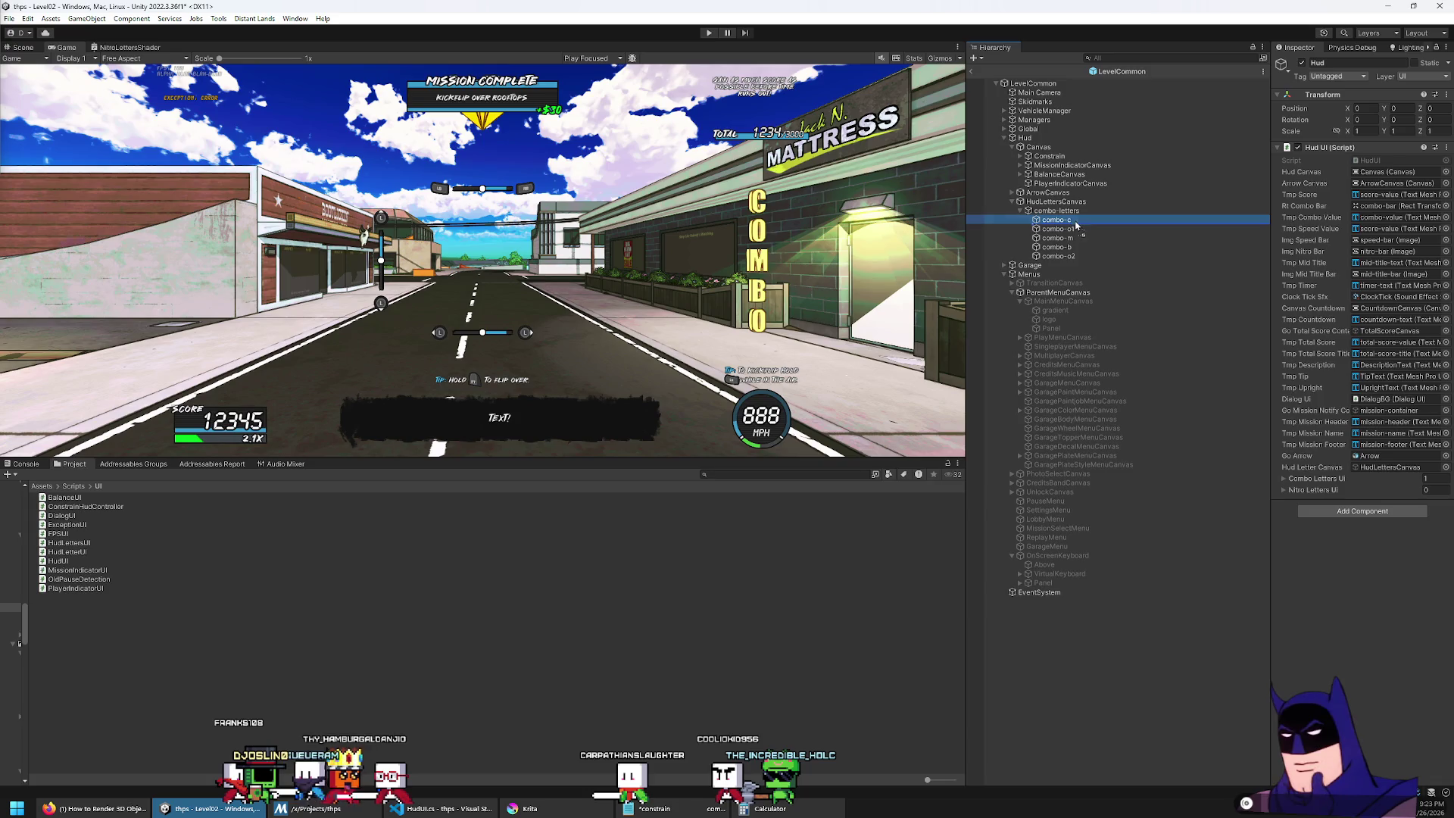
pyautogui.moveTo(1075, 224); pyautogui.dragTo(1074, 223)
pyautogui.click(1025, 138)
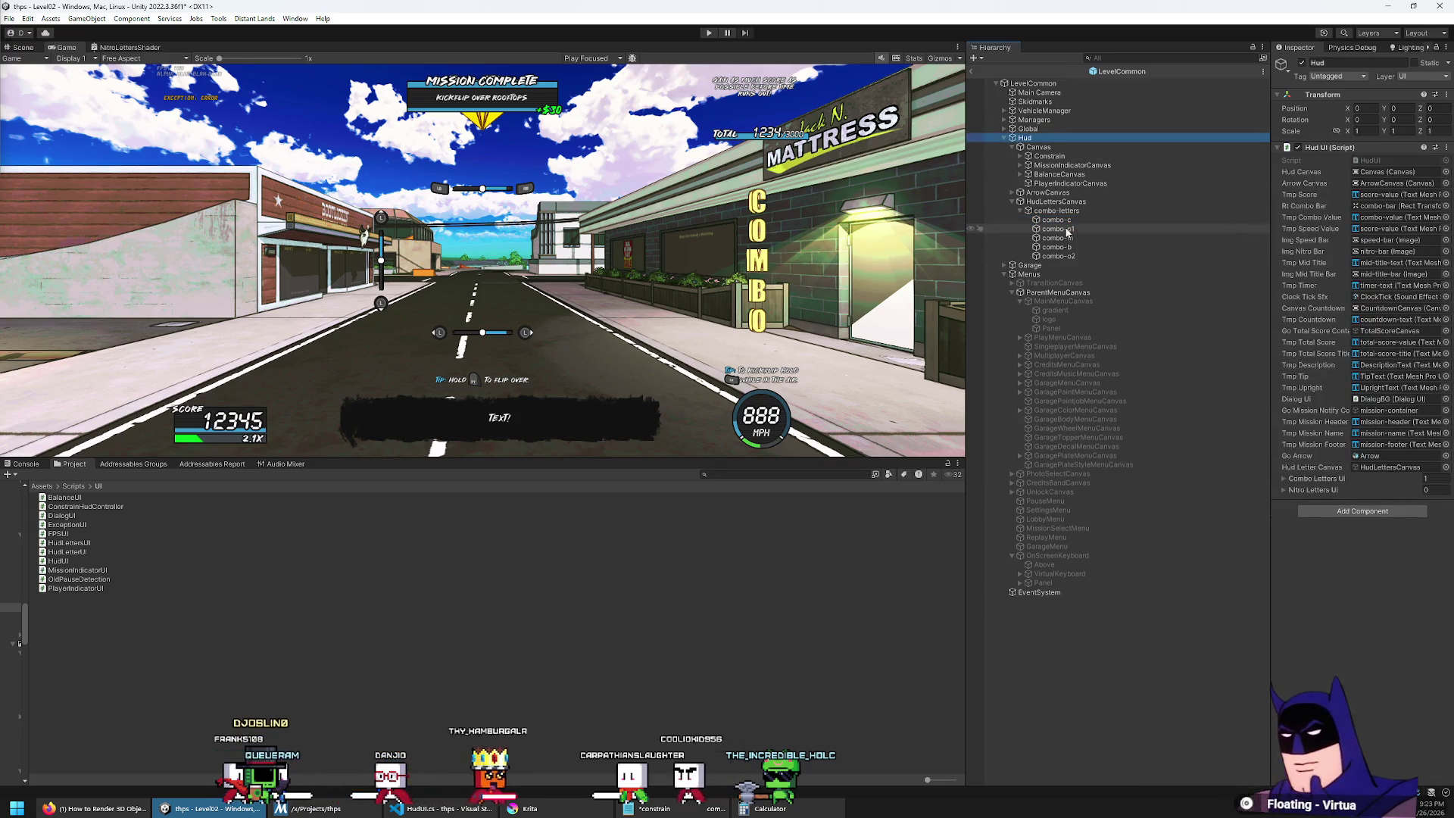
pyautogui.click(1031, 147)
pyautogui.rightClick(1030, 147)
pyautogui.press('Escape')
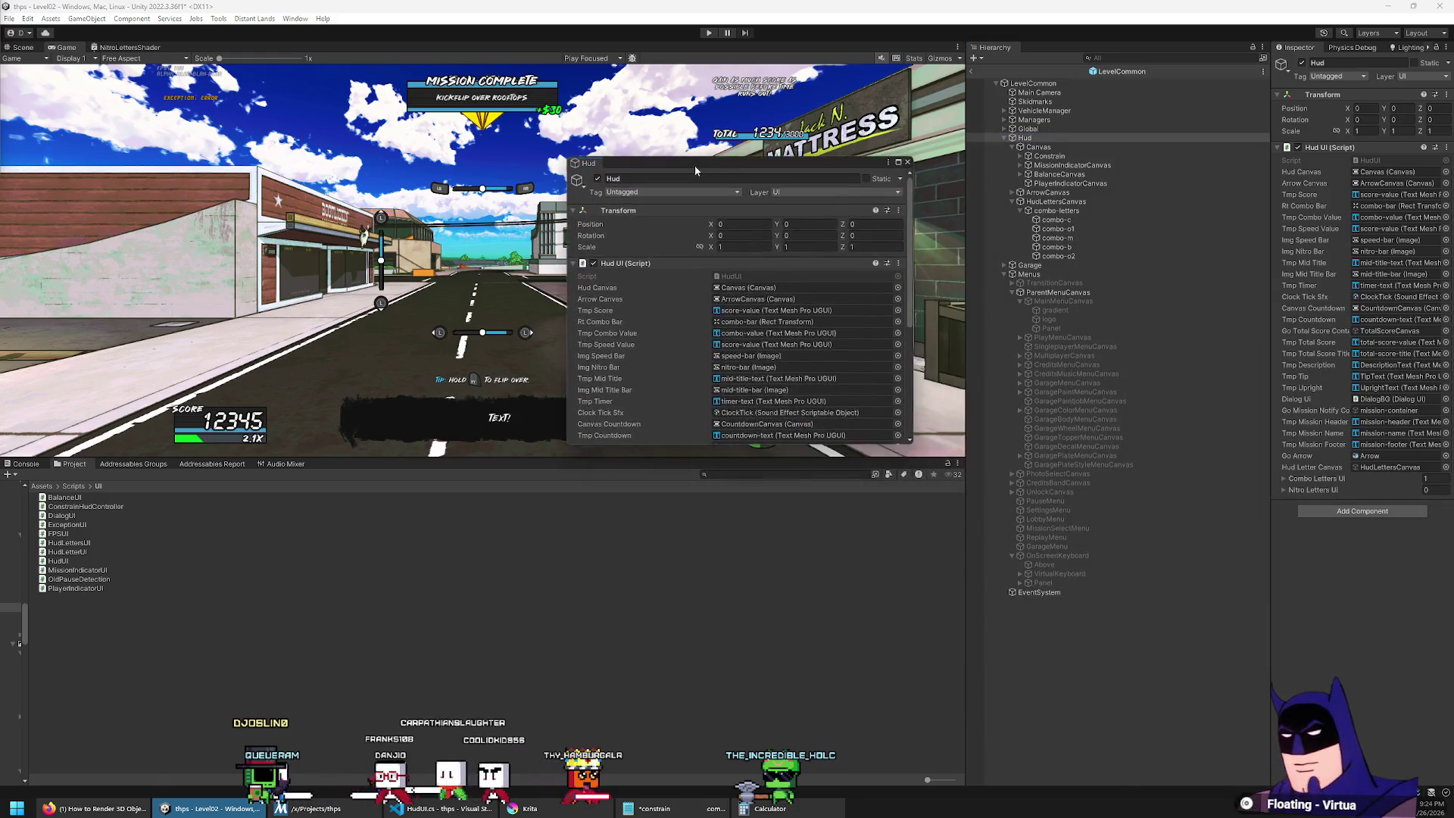
# Step: Fill Combo Letters Ui with the five letter objects from combo-c through combo-o2 and check the entries
pyautogui.scroll(-10, 904, 396)
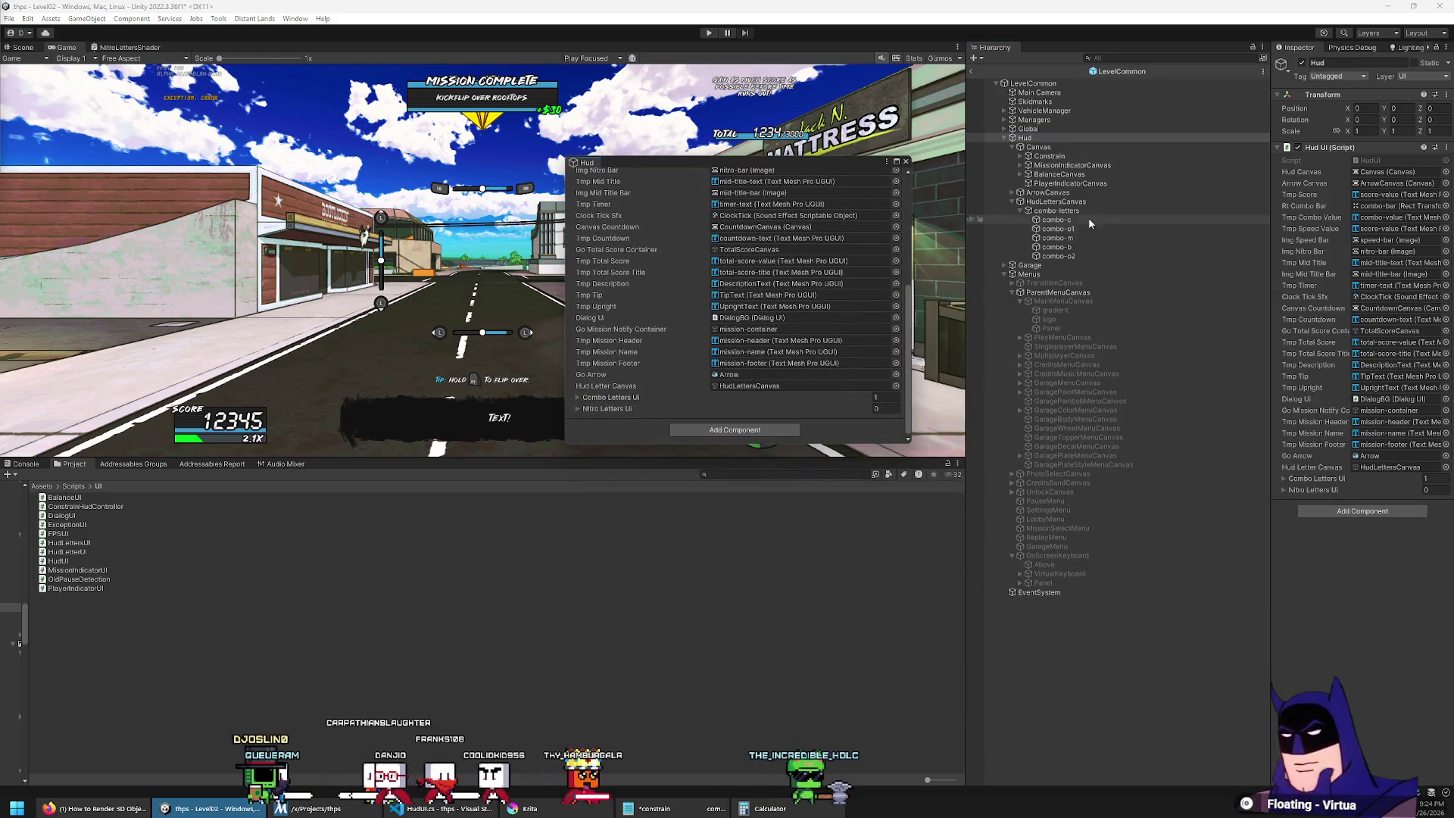
pyautogui.moveTo(679, 401); pyautogui.dragTo(670, 405)
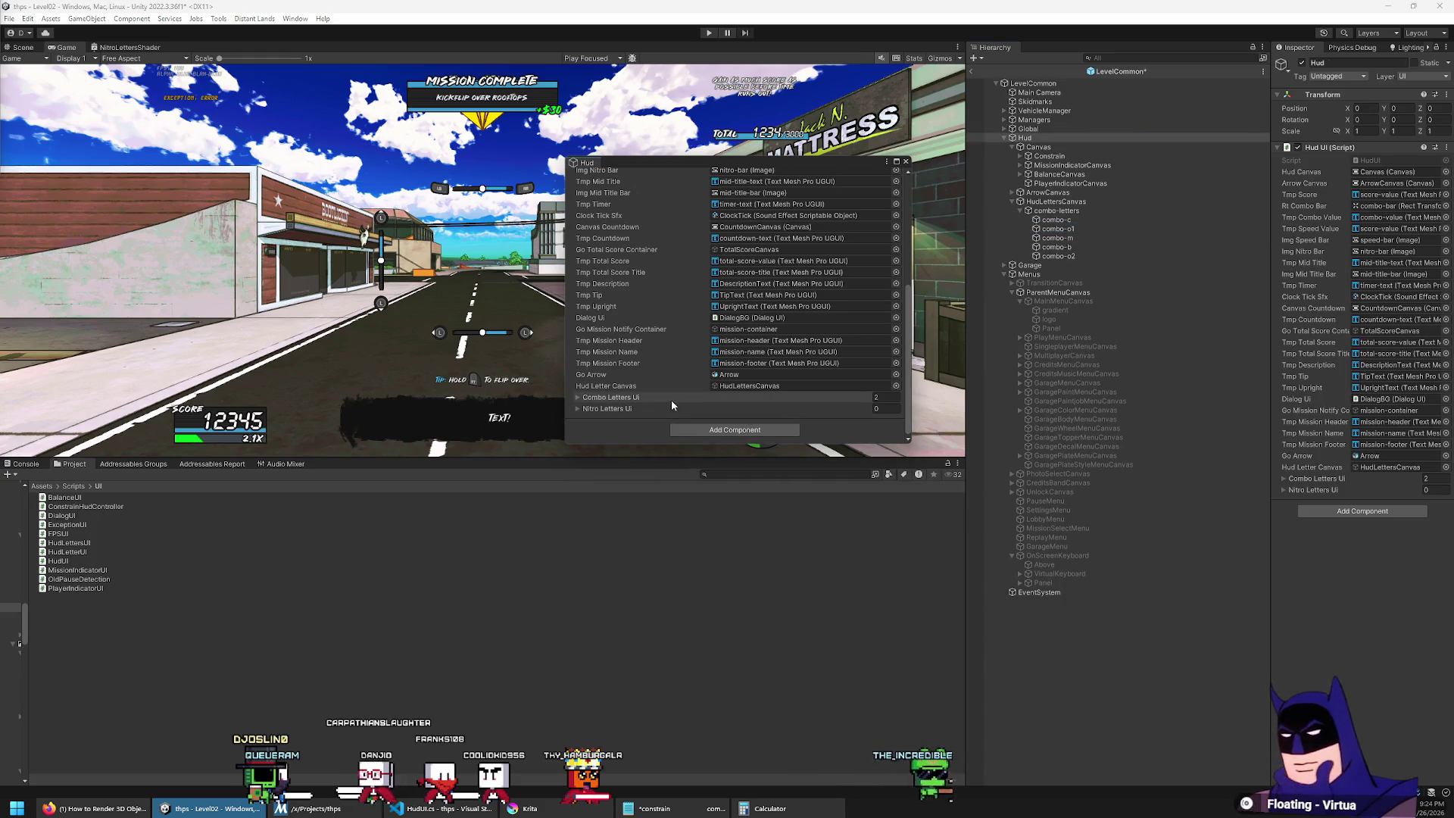
pyautogui.moveTo(1080, 245)
pyautogui.mouseDown()
pyautogui.moveTo(759, 412)
pyautogui.moveTo(757, 398)
pyautogui.mouseUp()
pyautogui.moveTo(1081, 244)
pyautogui.mouseDown()
pyautogui.moveTo(833, 363)
pyautogui.moveTo(712, 397)
pyautogui.mouseUp()
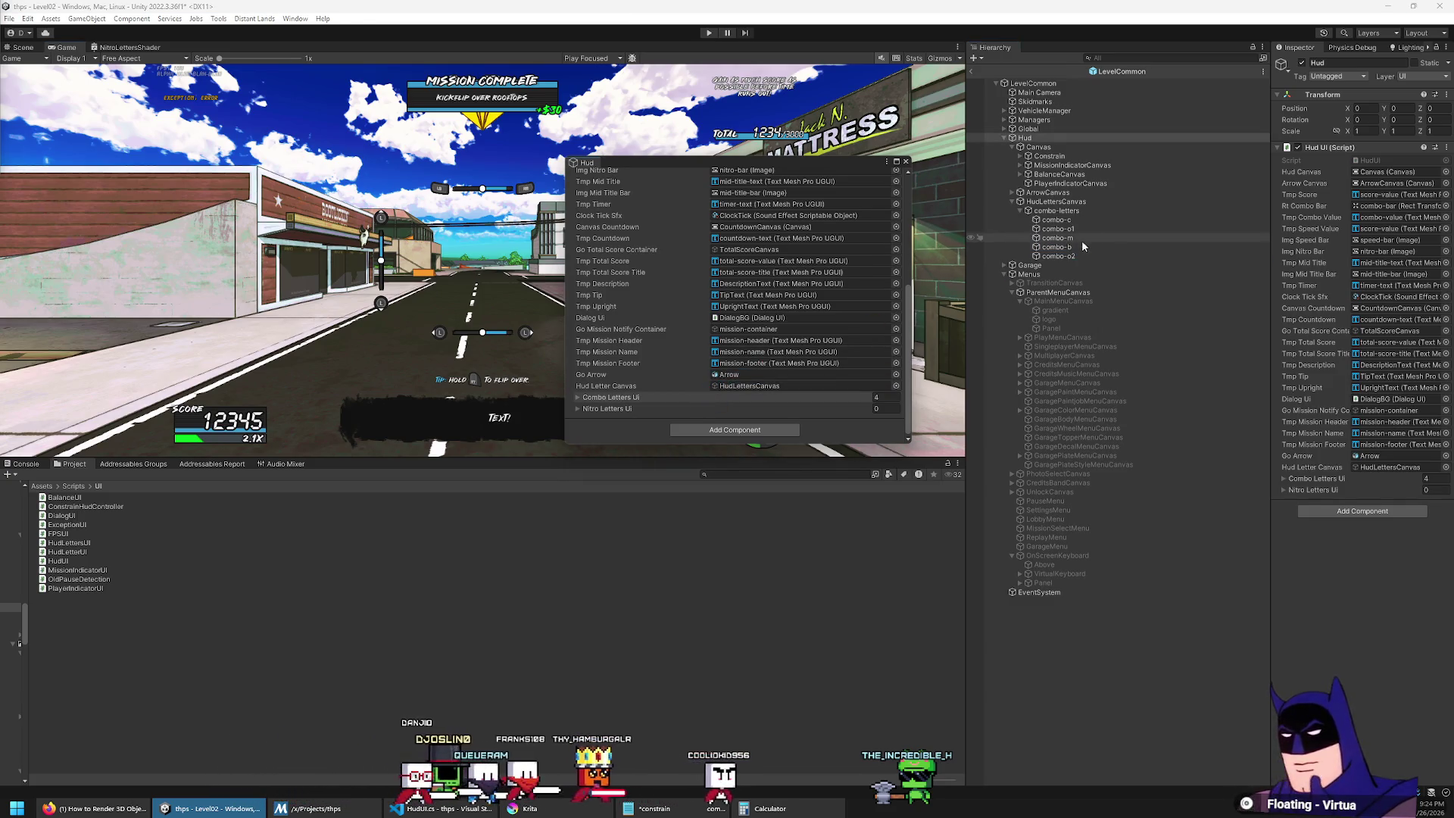
pyautogui.moveTo(1064, 256)
pyautogui.mouseDown()
pyautogui.moveTo(810, 390)
pyautogui.moveTo(595, 400)
pyautogui.mouseUp()
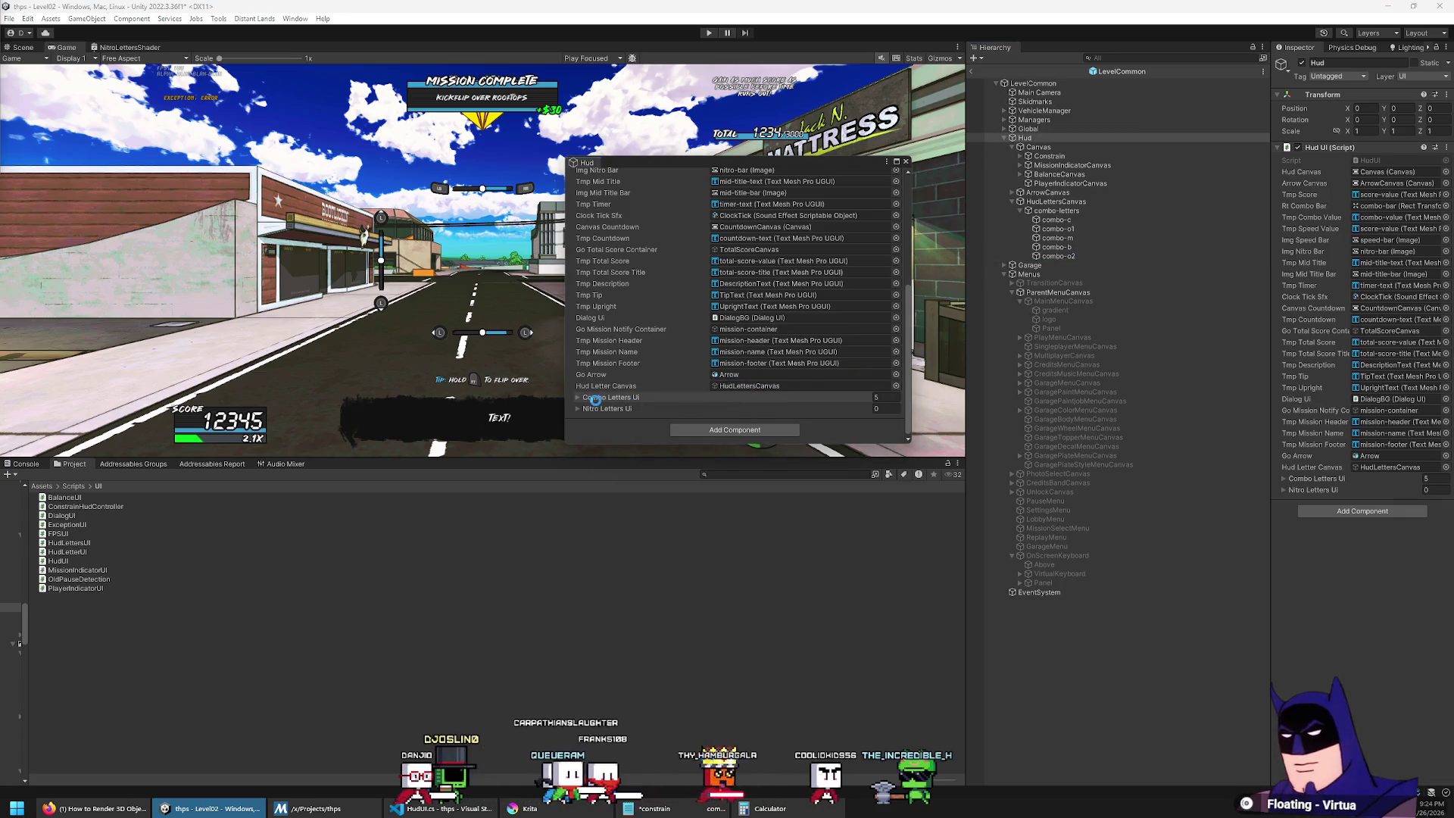
pyautogui.click(578, 398)
pyautogui.scroll(-3, 590, 405)
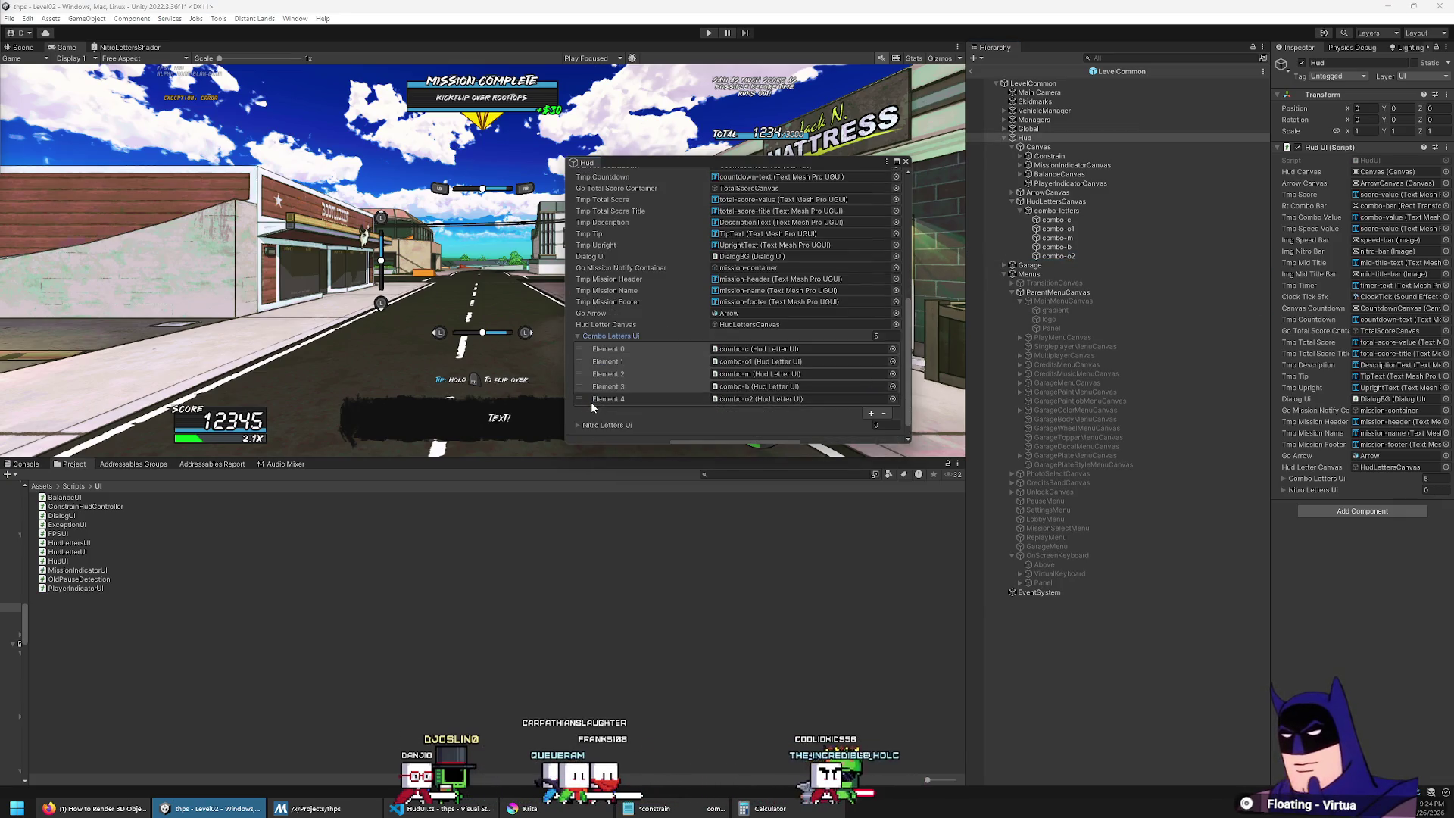
pyautogui.click(579, 336)
# Step: Close the floating properties window and save the scene
pyautogui.click(906, 162)
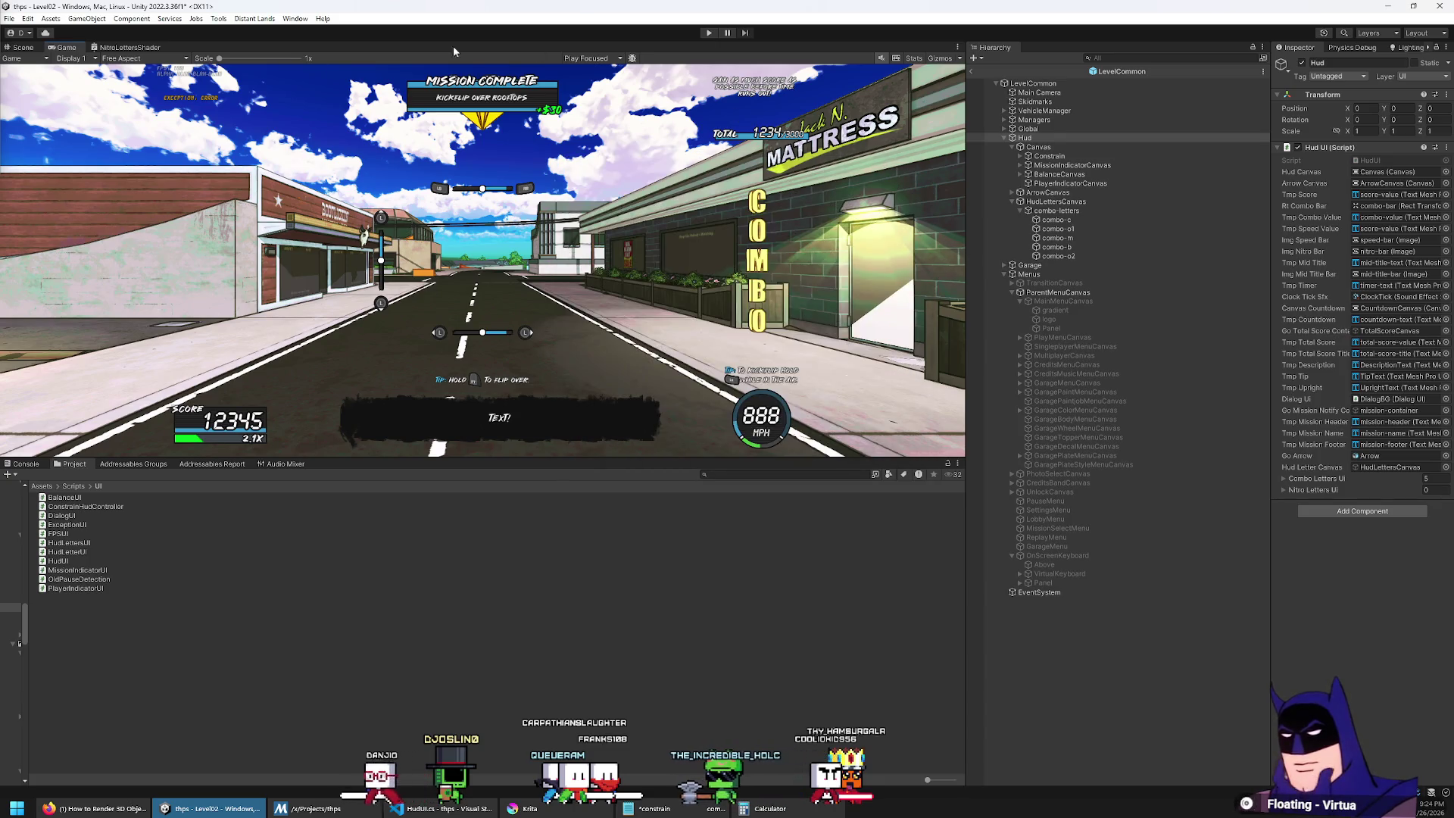
pyautogui.click(9, 19)
pyautogui.click(30, 74)
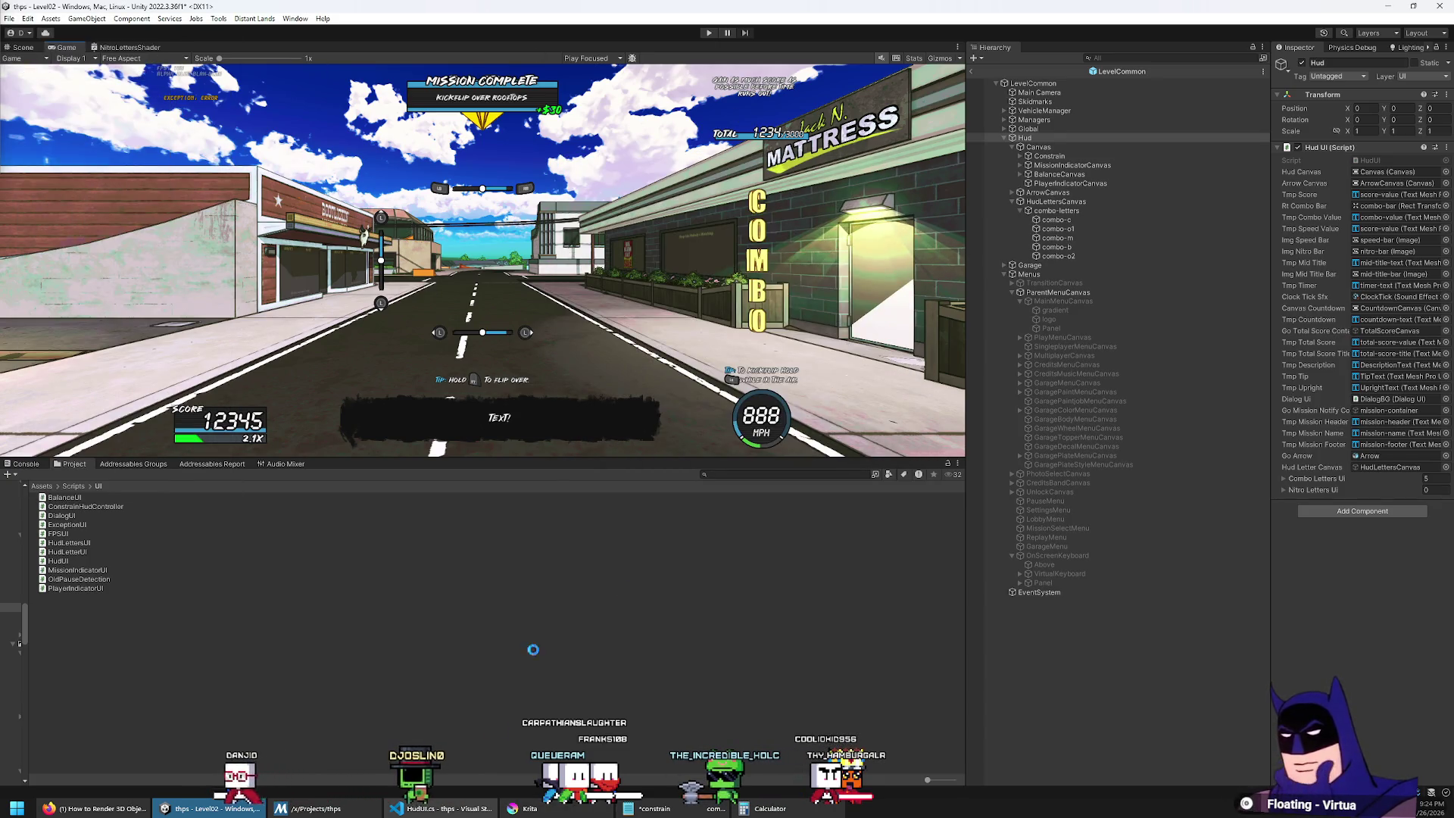
# Step: In HudLetterUI.cs in Visual Studio Code, add a private bool collected field
pyautogui.click(418, 809)
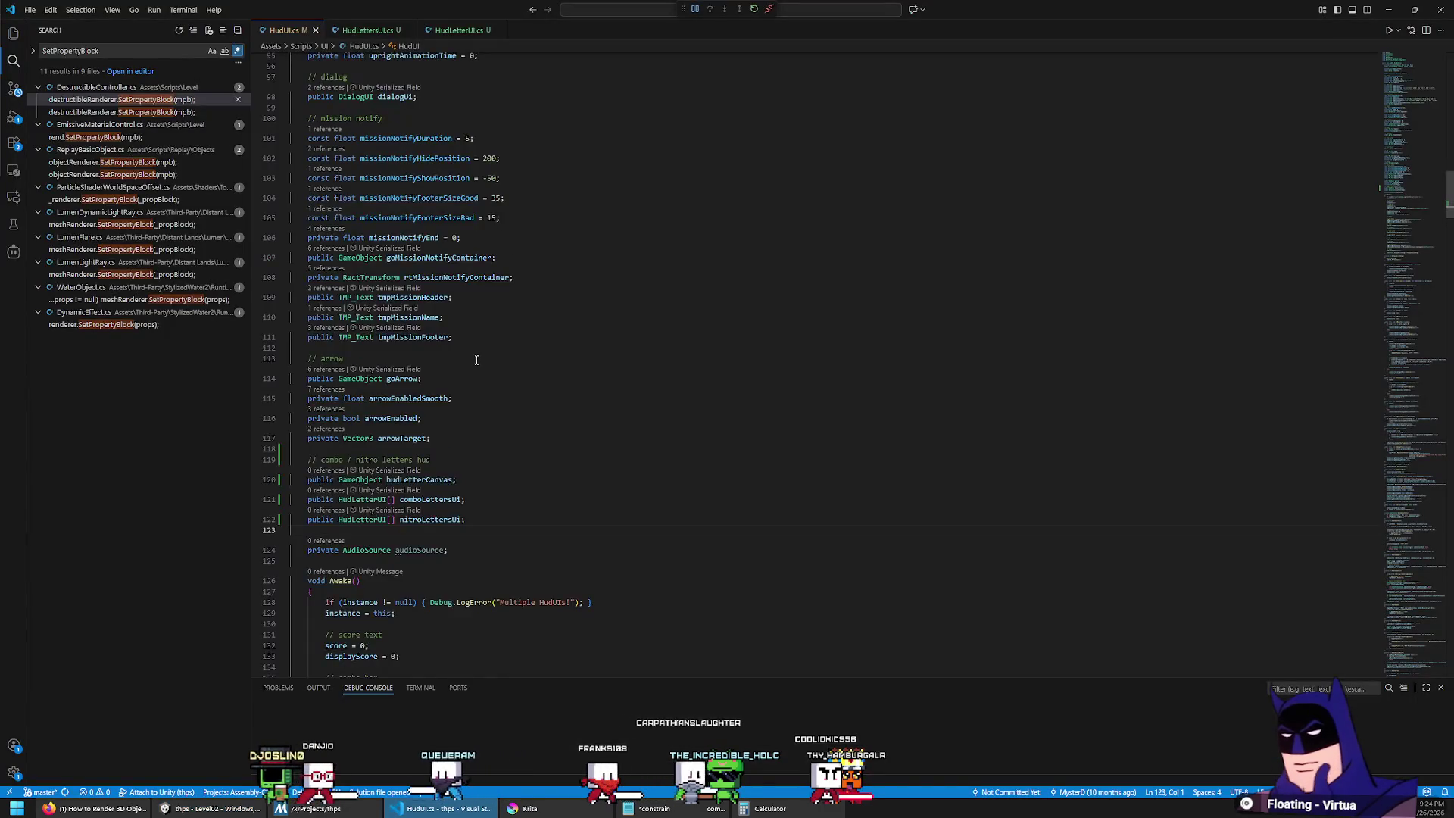
pyautogui.click(458, 29)
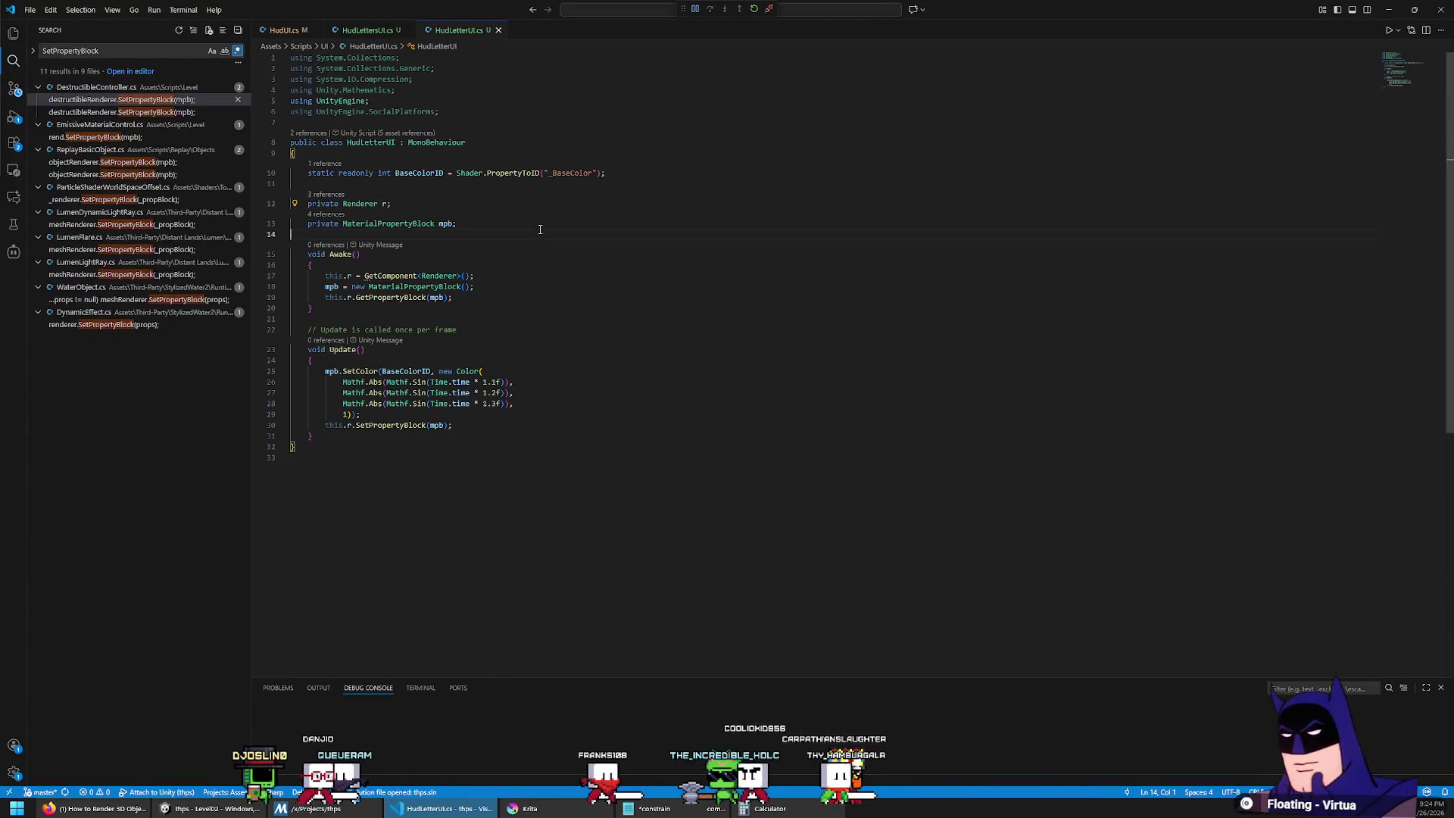
pyautogui.press('Return')
pyautogui.press('Up')
pyautogui.write('privat')
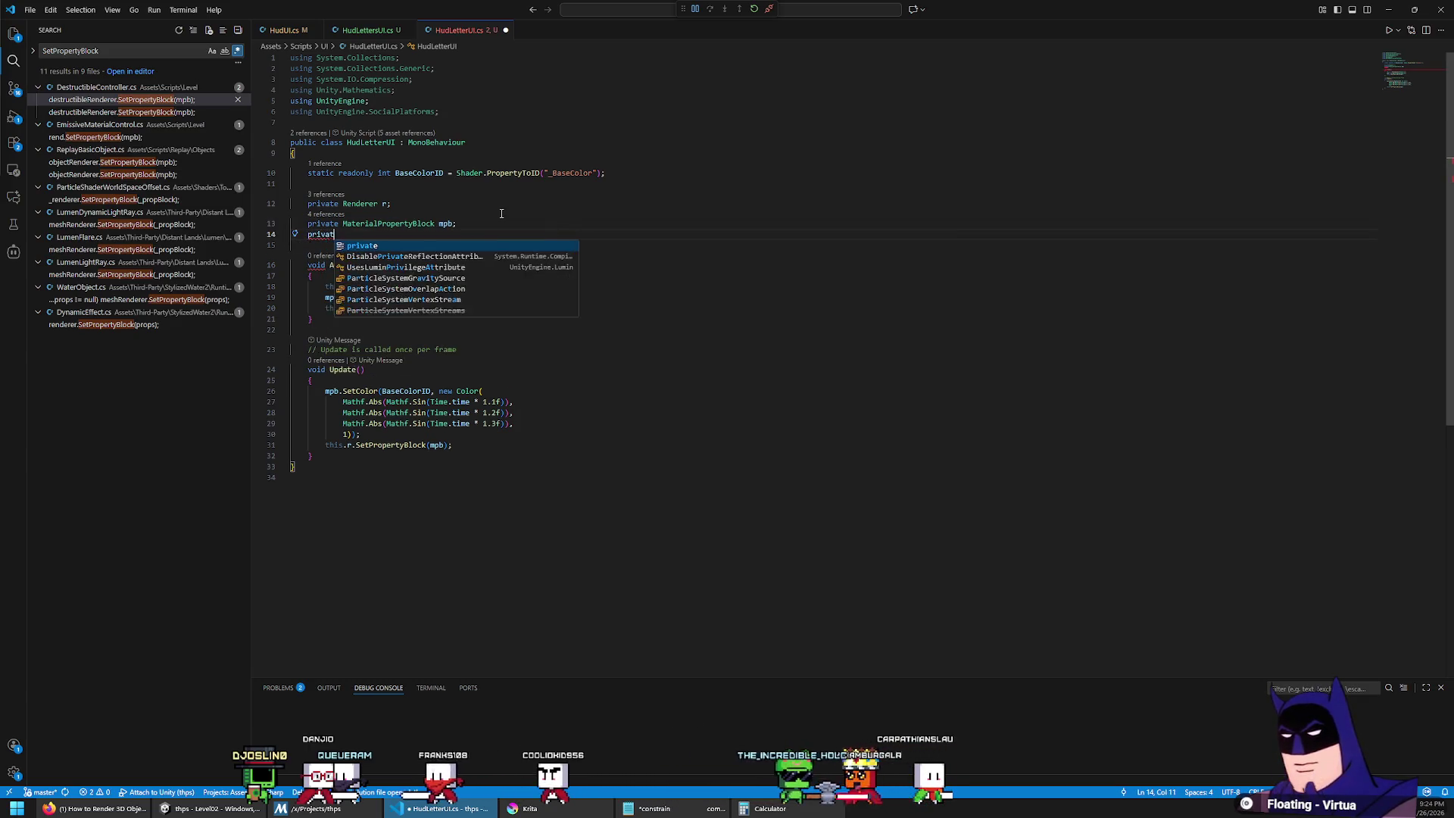
pyautogui.write('e bool collected')
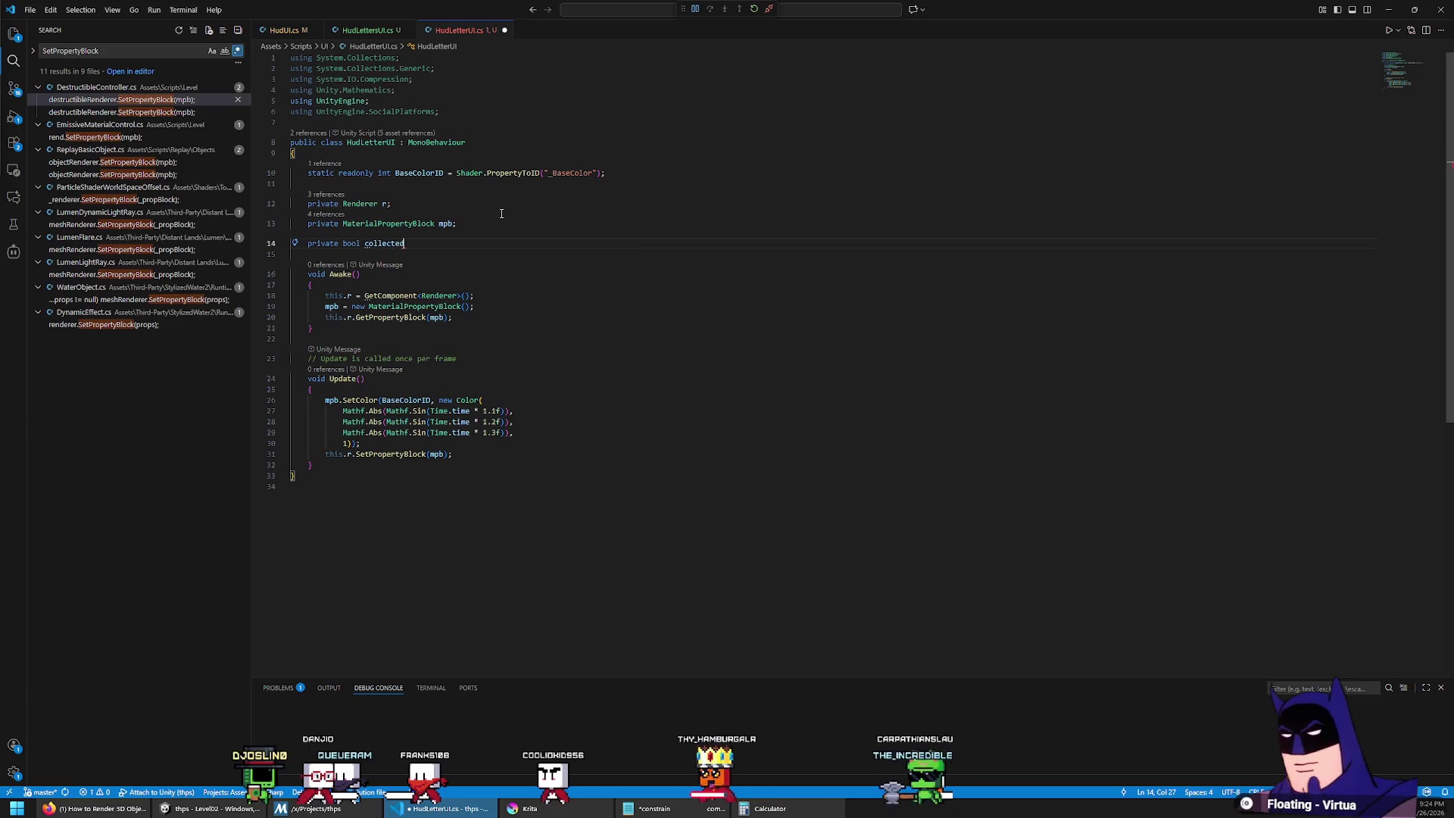
pyautogui.write('; = false')
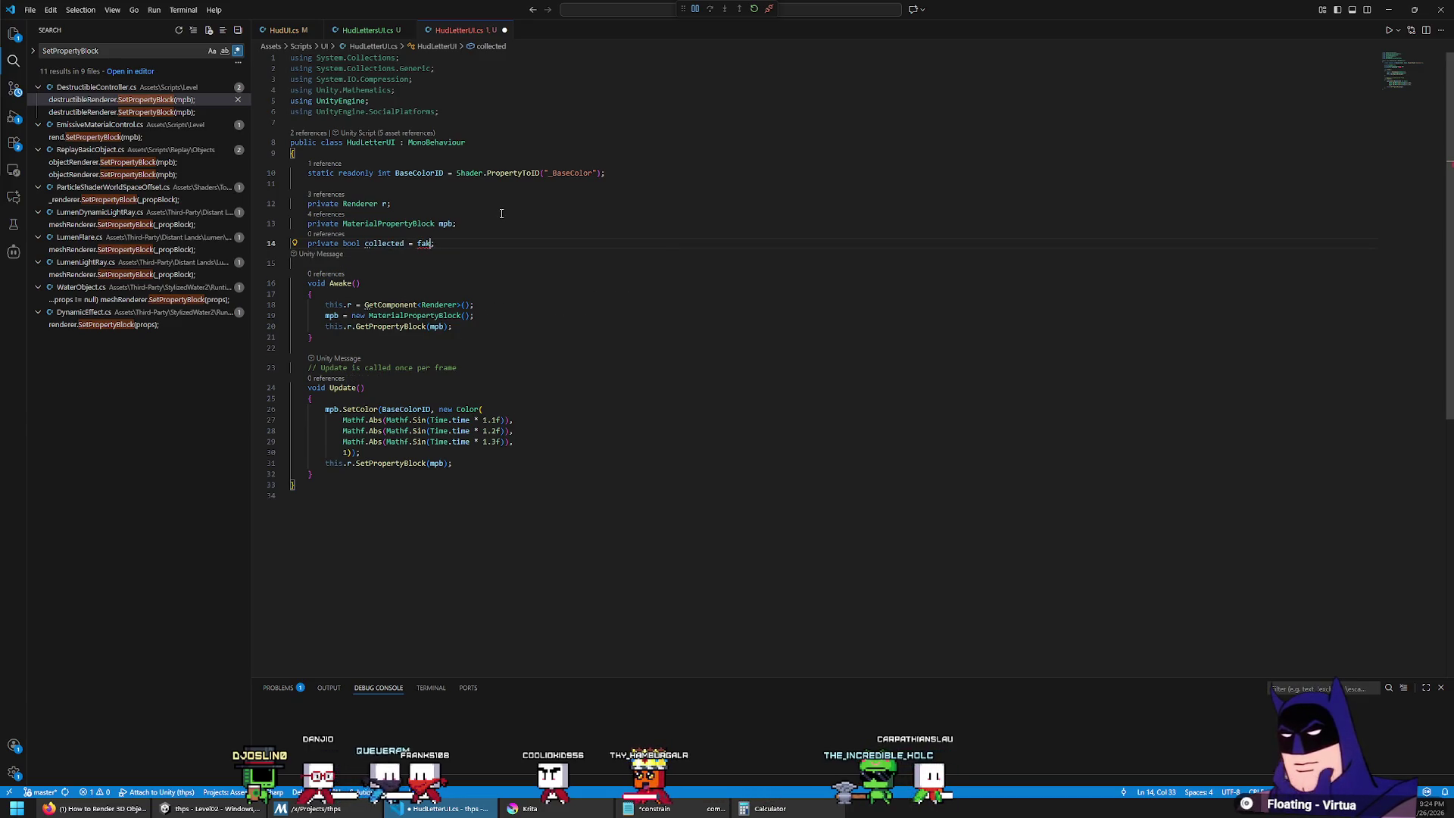
pyautogui.press('Down')
pyautogui.press('Down')
pyautogui.press('Down')
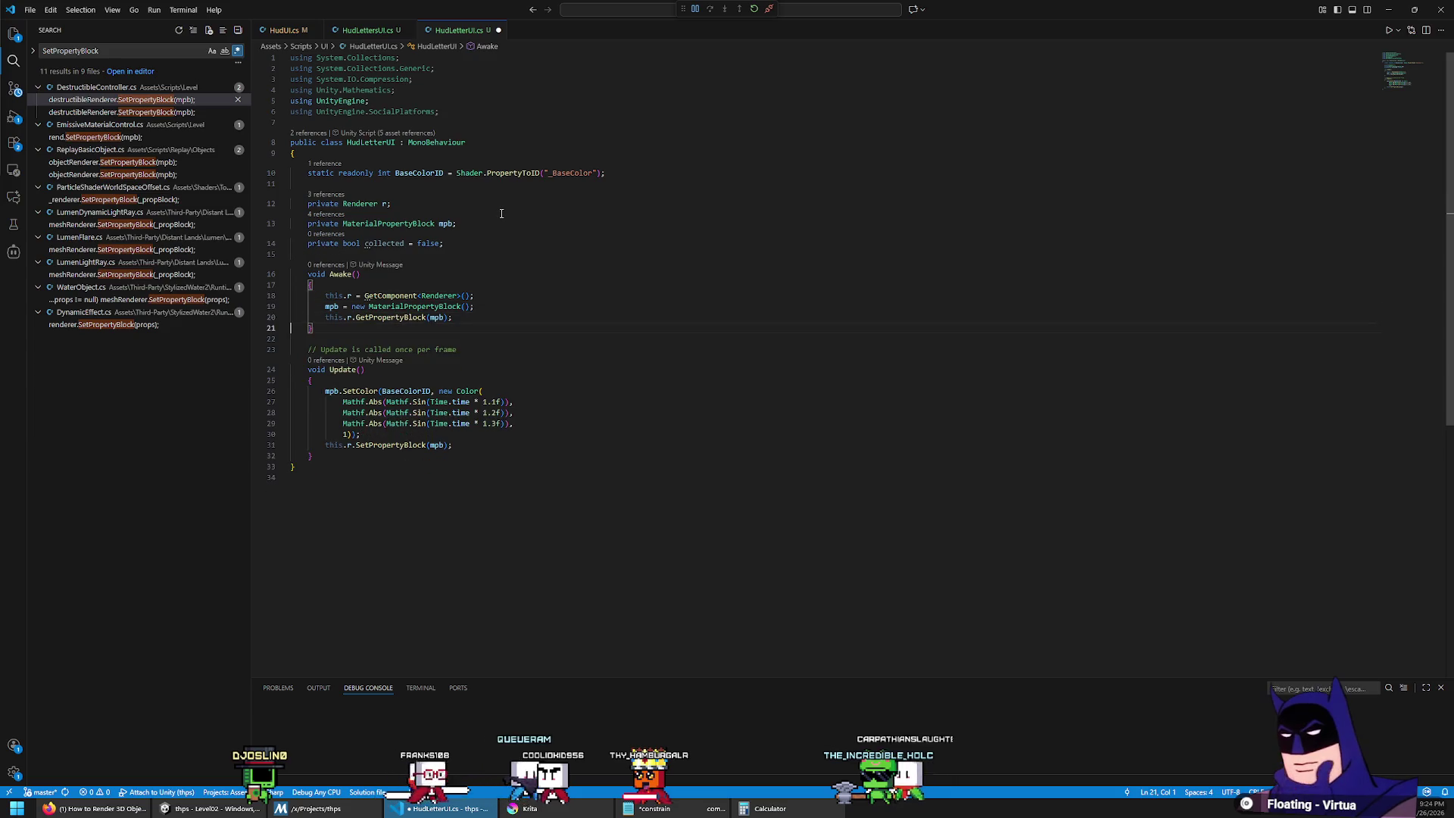
# Step: Replace the Update comment with empty public void Collect() and Uncollect() methods
pyautogui.hotkey('shift', 'End')
pyautogui.press('Return')
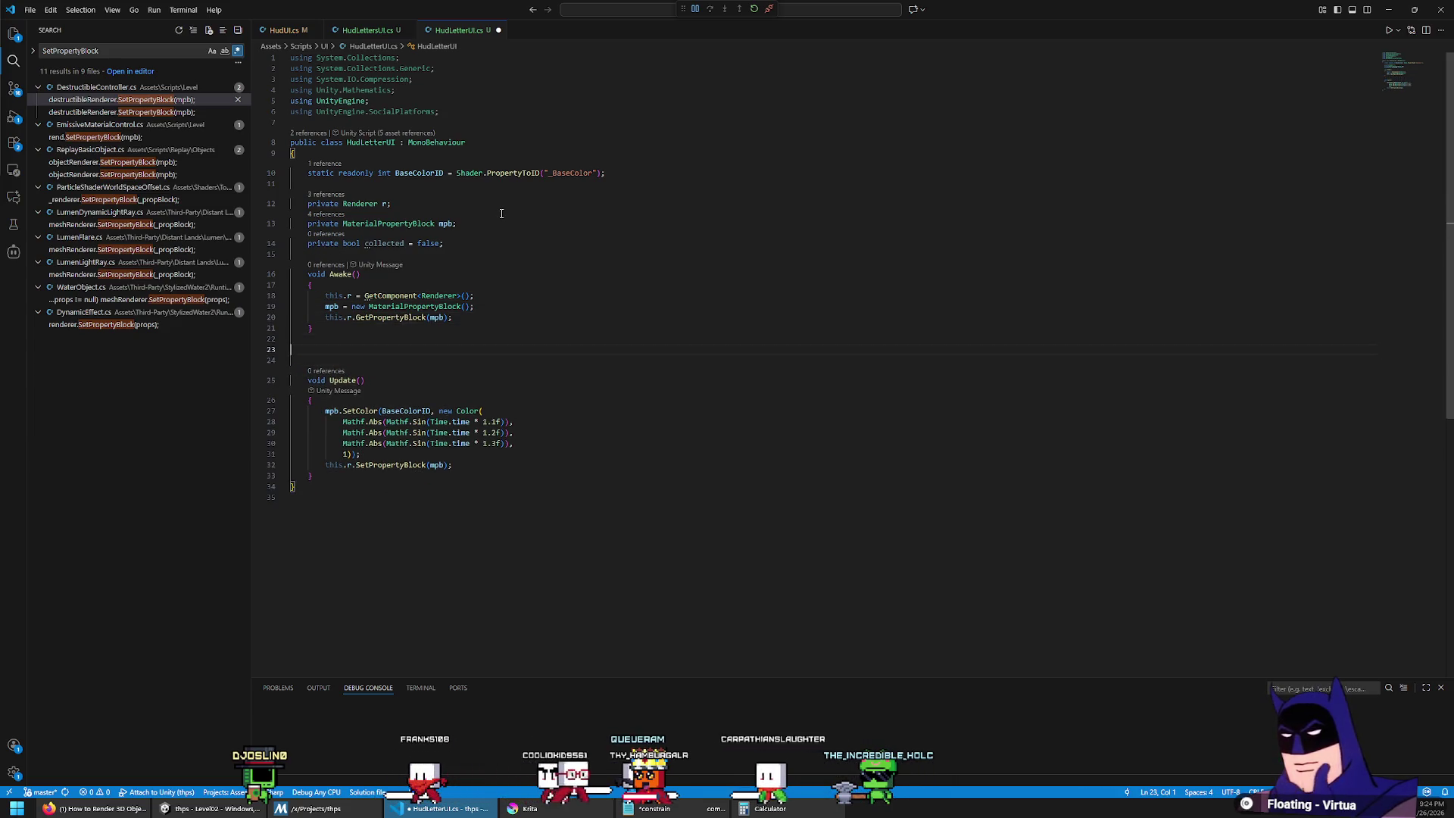
pyautogui.write('public void ')
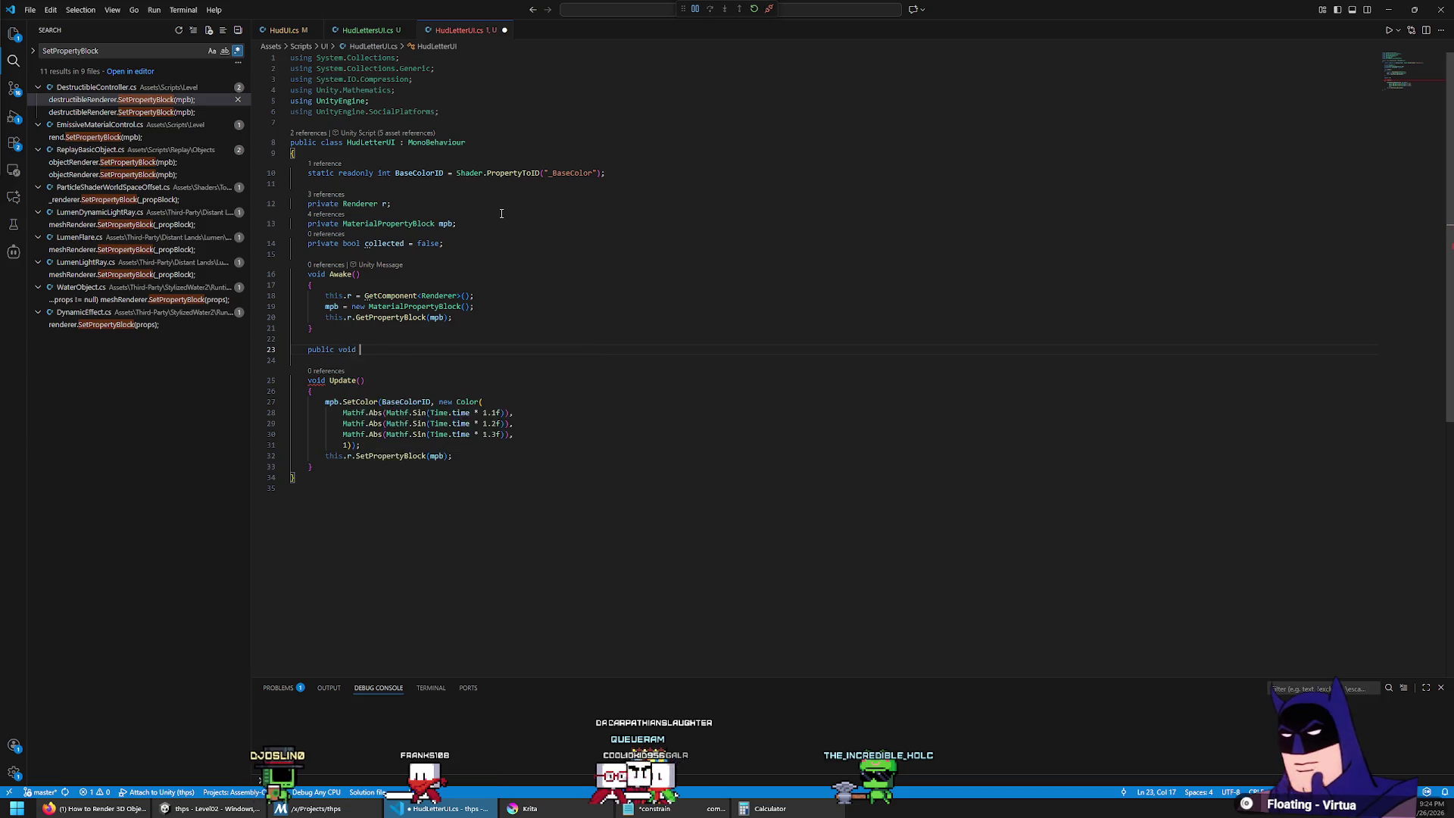
pyautogui.write('Collect()')
pyautogui.press('Return')
pyautogui.write('{')
pyautogui.press('Return')
pyautogui.press('Down')
pyautogui.press('End')
pyautogui.press('Return')
pyautogui.press('Return')
pyautogui.write('public voi')
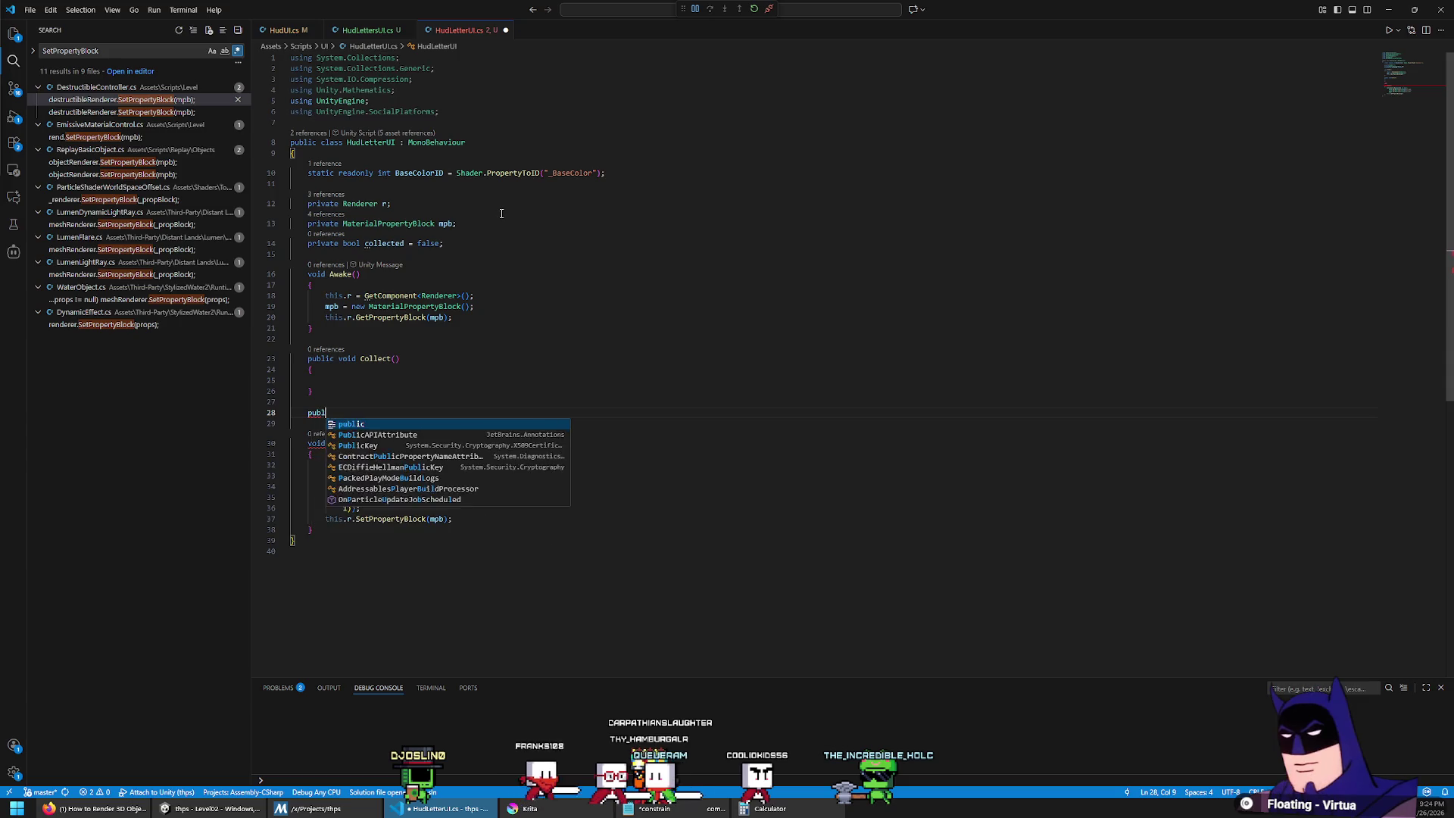
pyautogui.write('d Uncollect')
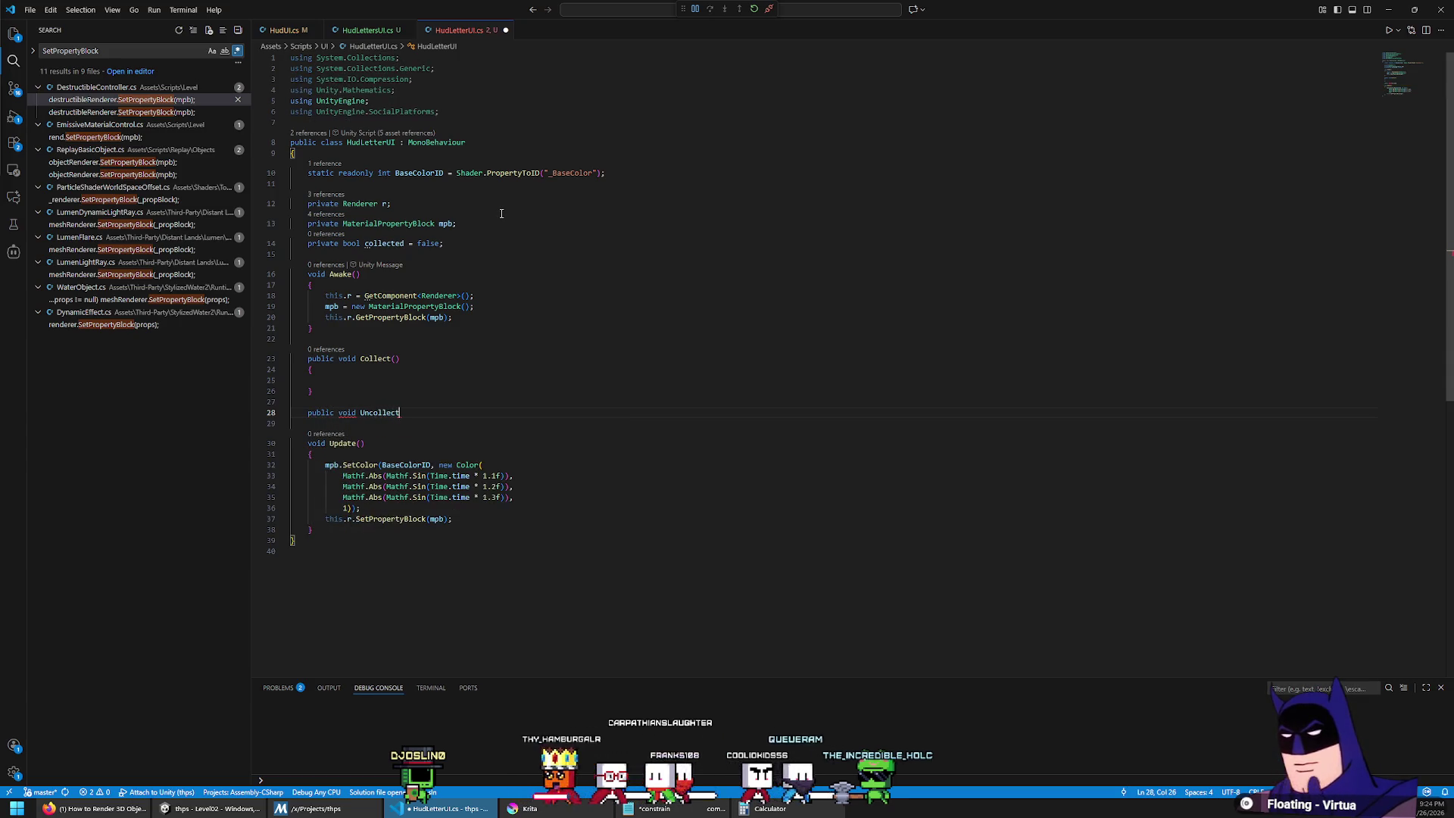
pyautogui.write('()')
pyautogui.press('Return')
pyautogui.write('{')
pyautogui.press('Return')
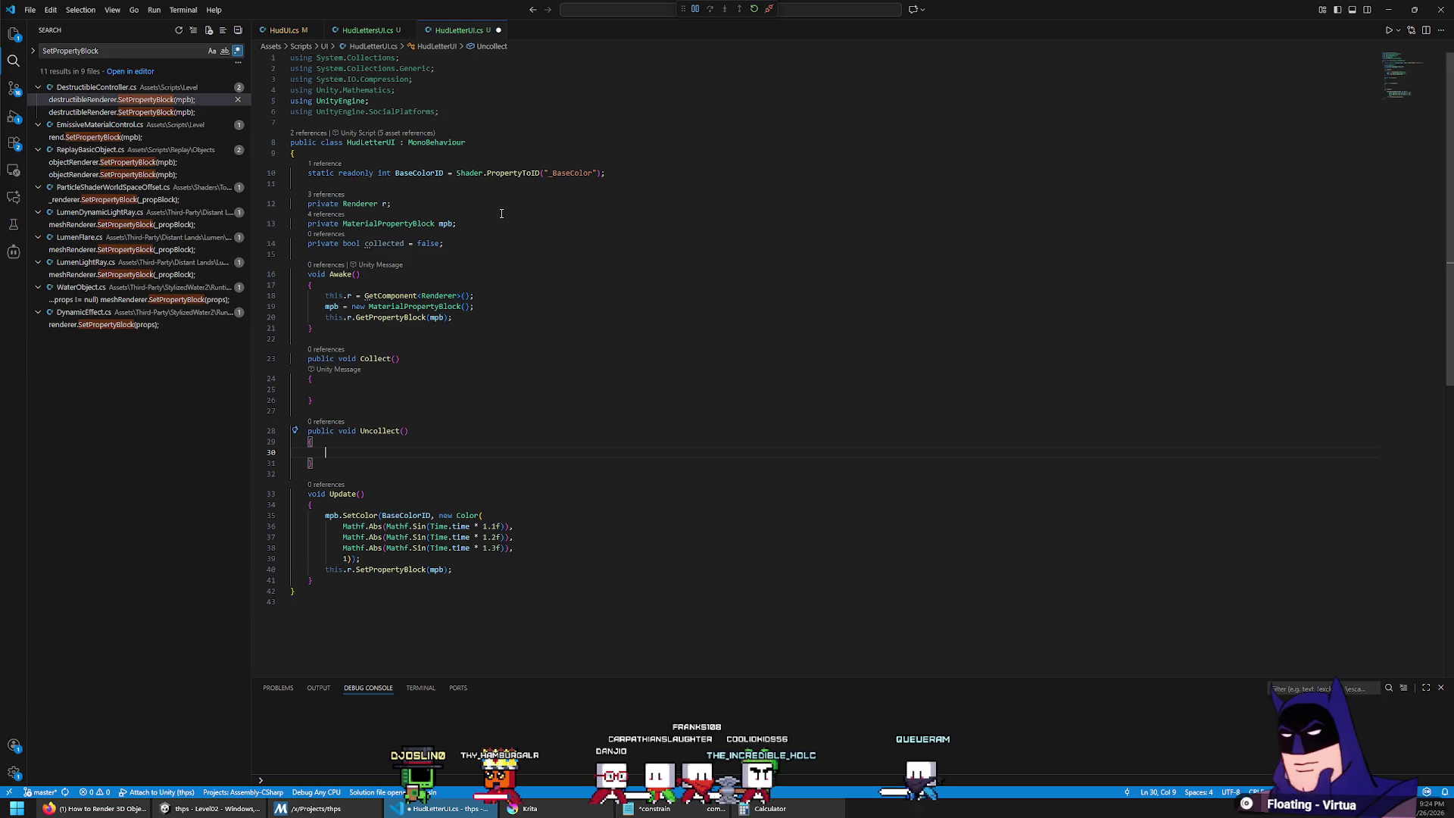
# Step: Add a public void Reset() method that sets collected = false; and save
pyautogui.hotkey('ctrl', 'shift', 'Return')
pyautogui.hotkey('ctrl', 'shift', 'Return')
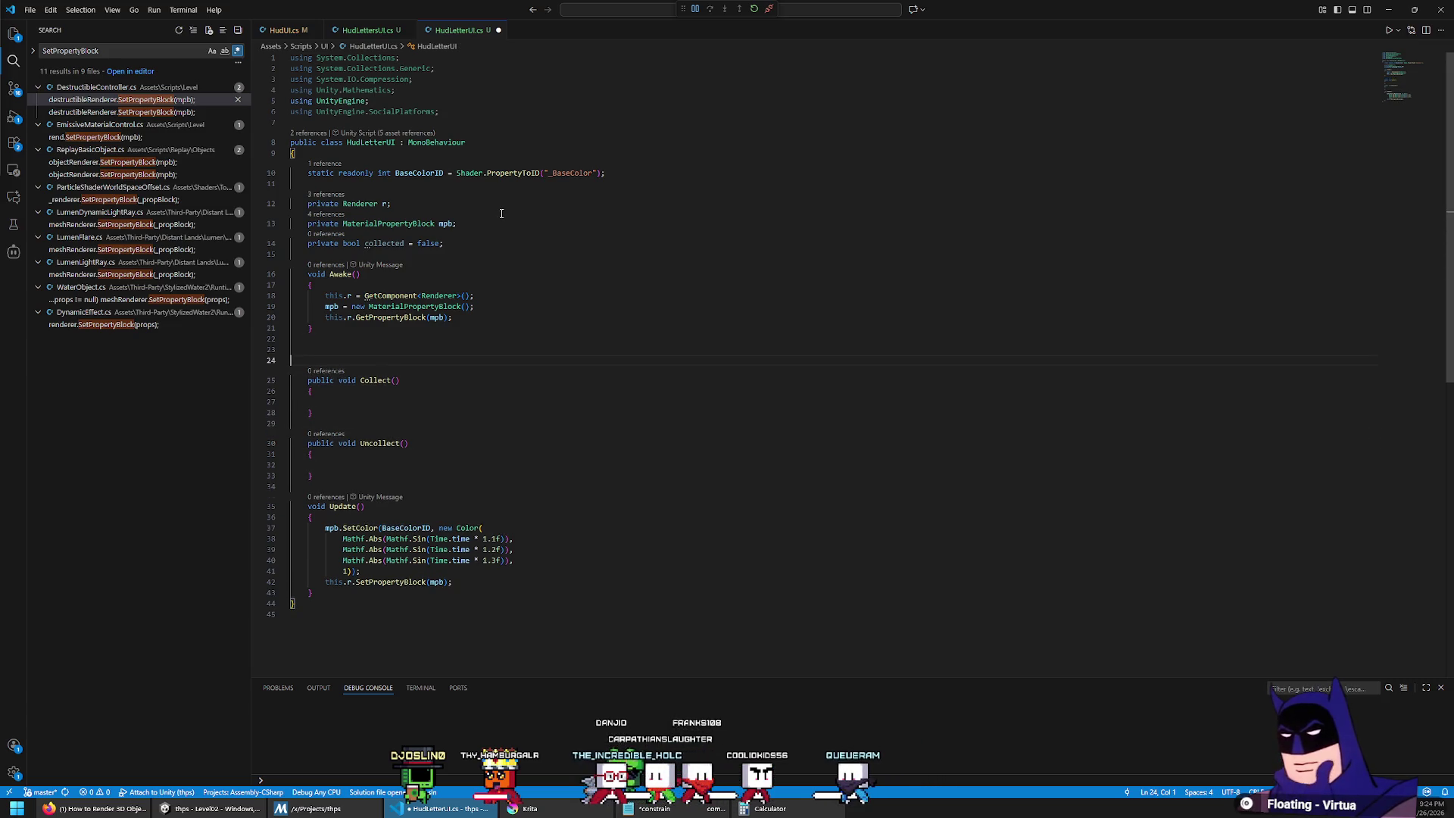
pyautogui.write('public void Reset()')
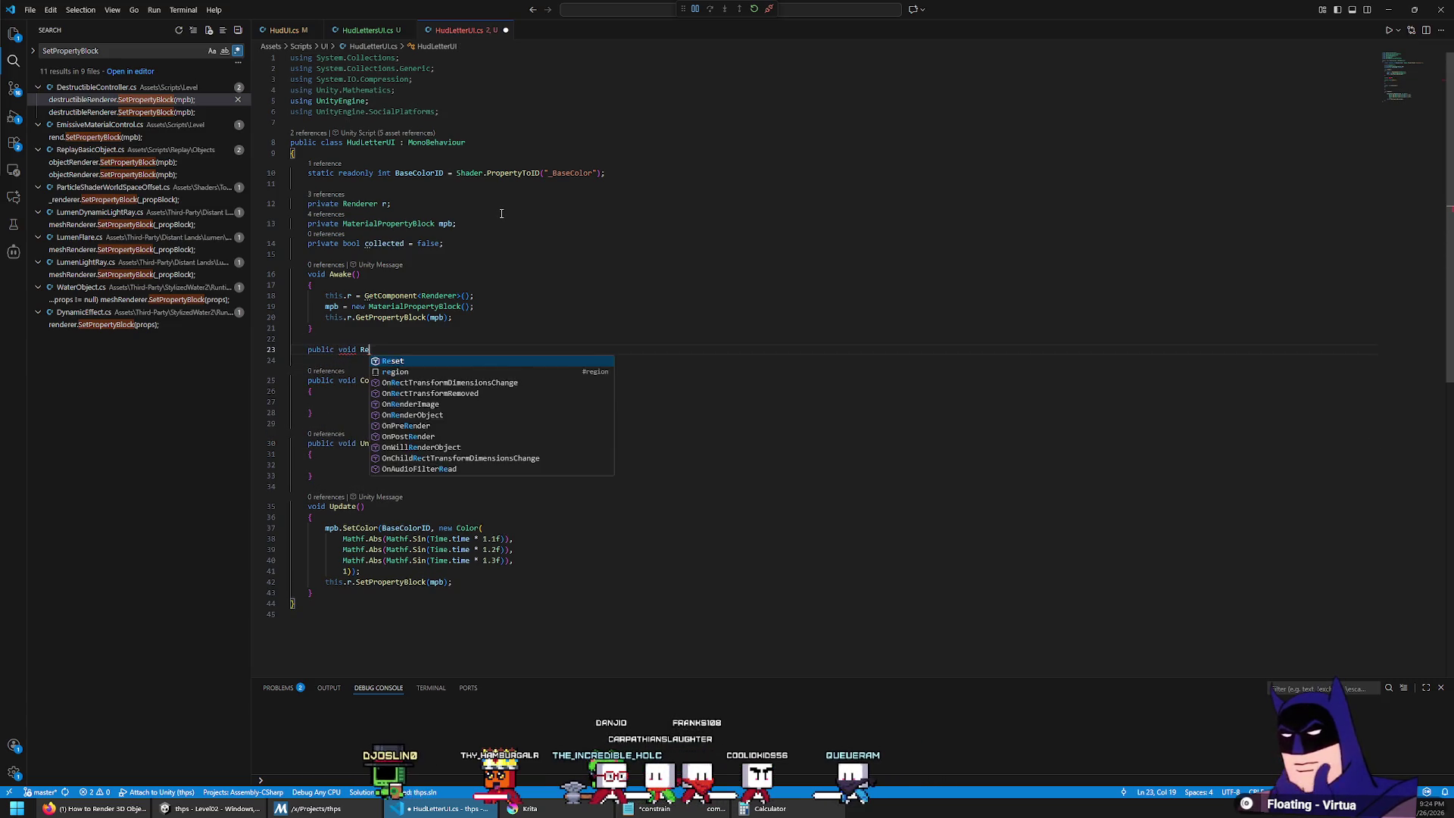
pyautogui.press('Return')
pyautogui.write('{')
pyautogui.press('Return')
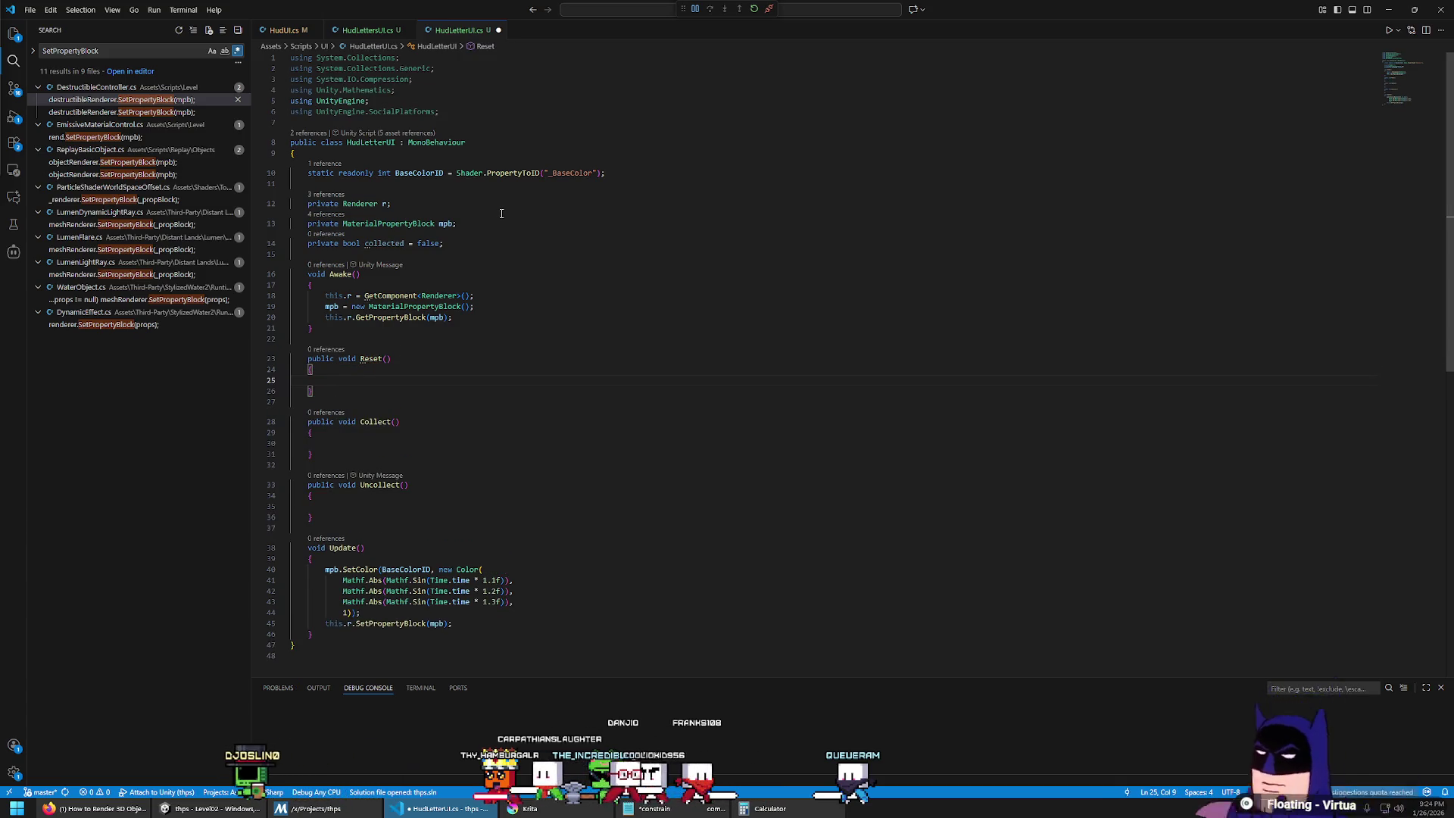
pyautogui.write('collected = false;')
pyautogui.hotkey('ctrl', 's')
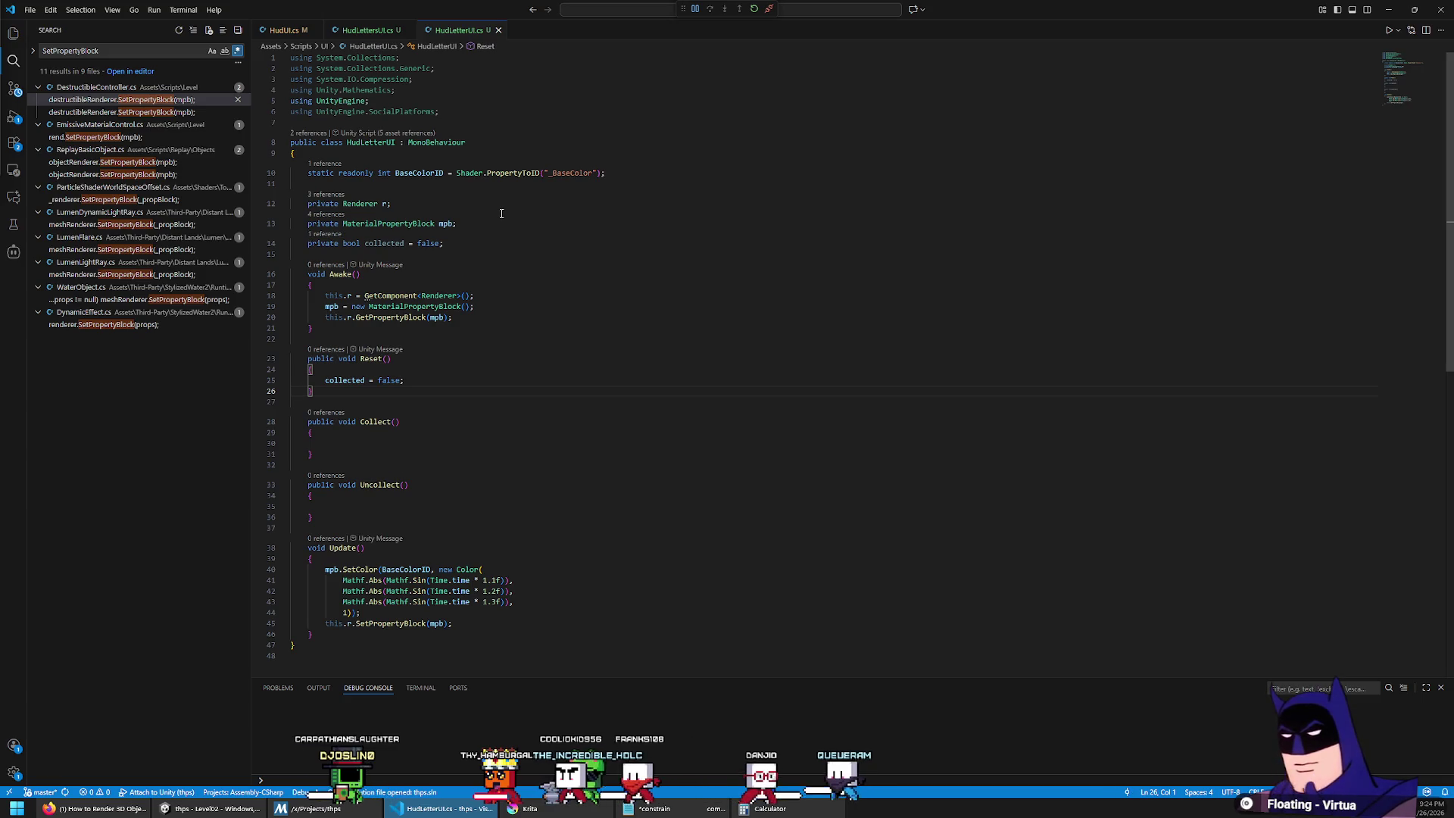
# Step: Copy the collected = false; line into the Collect and Uncollect bodies
pyautogui.press('Left')
pyautogui.hotkey('shift', 'Up')
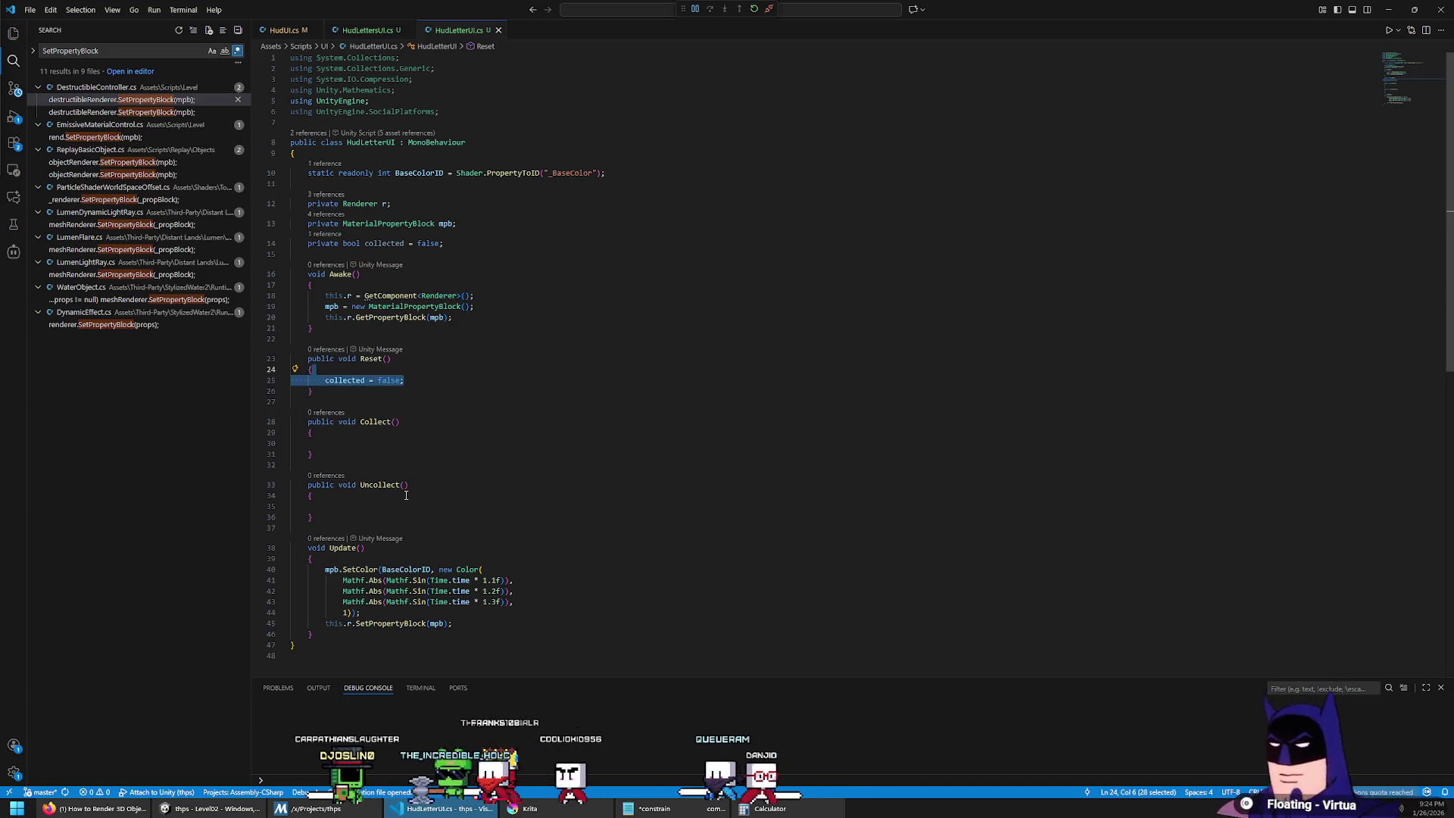
pyautogui.hotkey('ctrl', 'c')
pyautogui.click(407, 495)
pyautogui.hotkey('ctrl', 'v')
pyautogui.click(459, 446)
pyautogui.hotkey('ctrl', 'v')
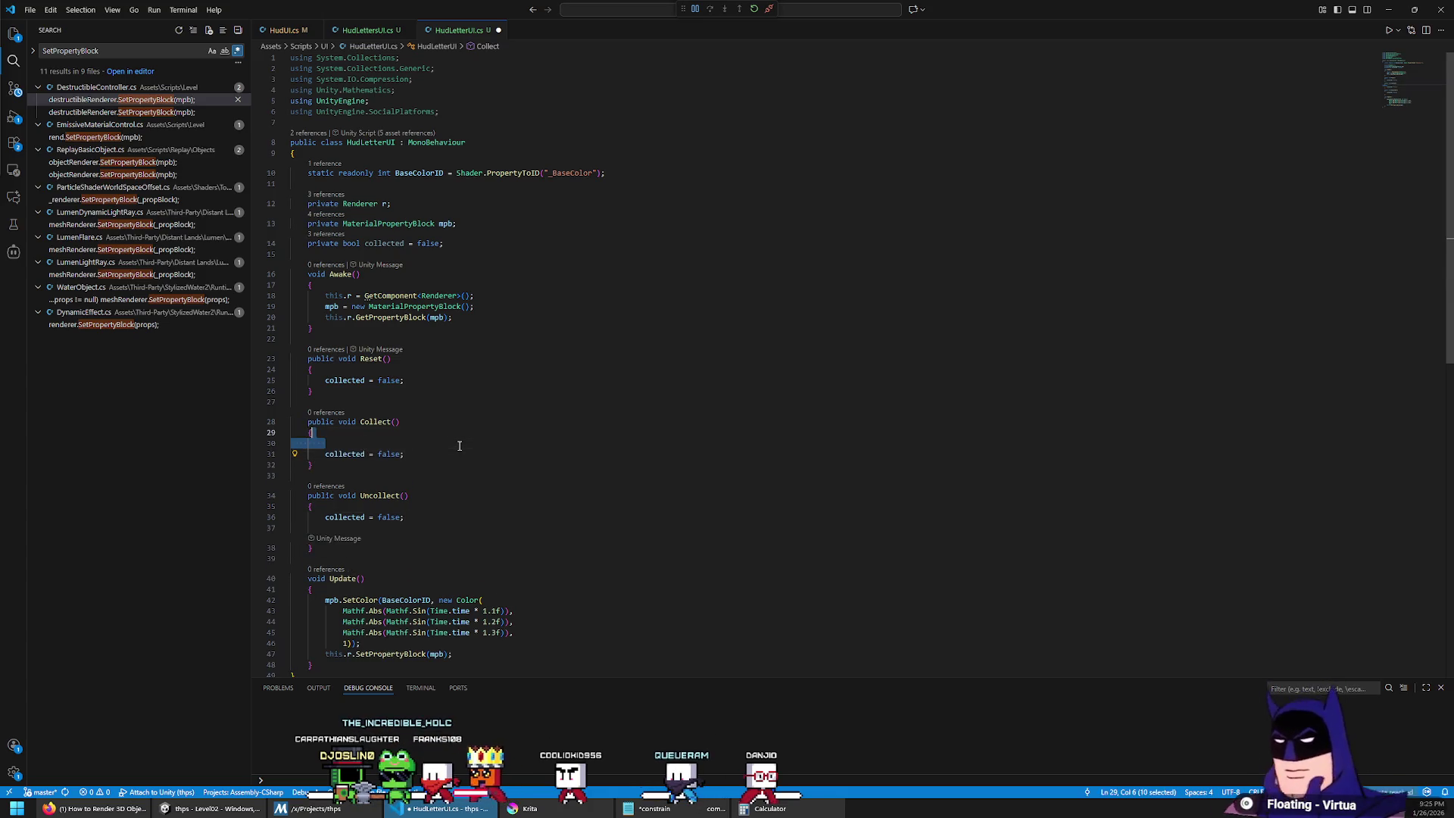
# Step: Make Collect assign collected = true; and remove the leftover blank lines
pyautogui.press('Delete')
pyautogui.press('Down')
pyautogui.press('End')
pyautogui.press('BackSpace')
pyautogui.press('BackSpace')
pyautogui.press('BackSpace')
pyautogui.write('true;')
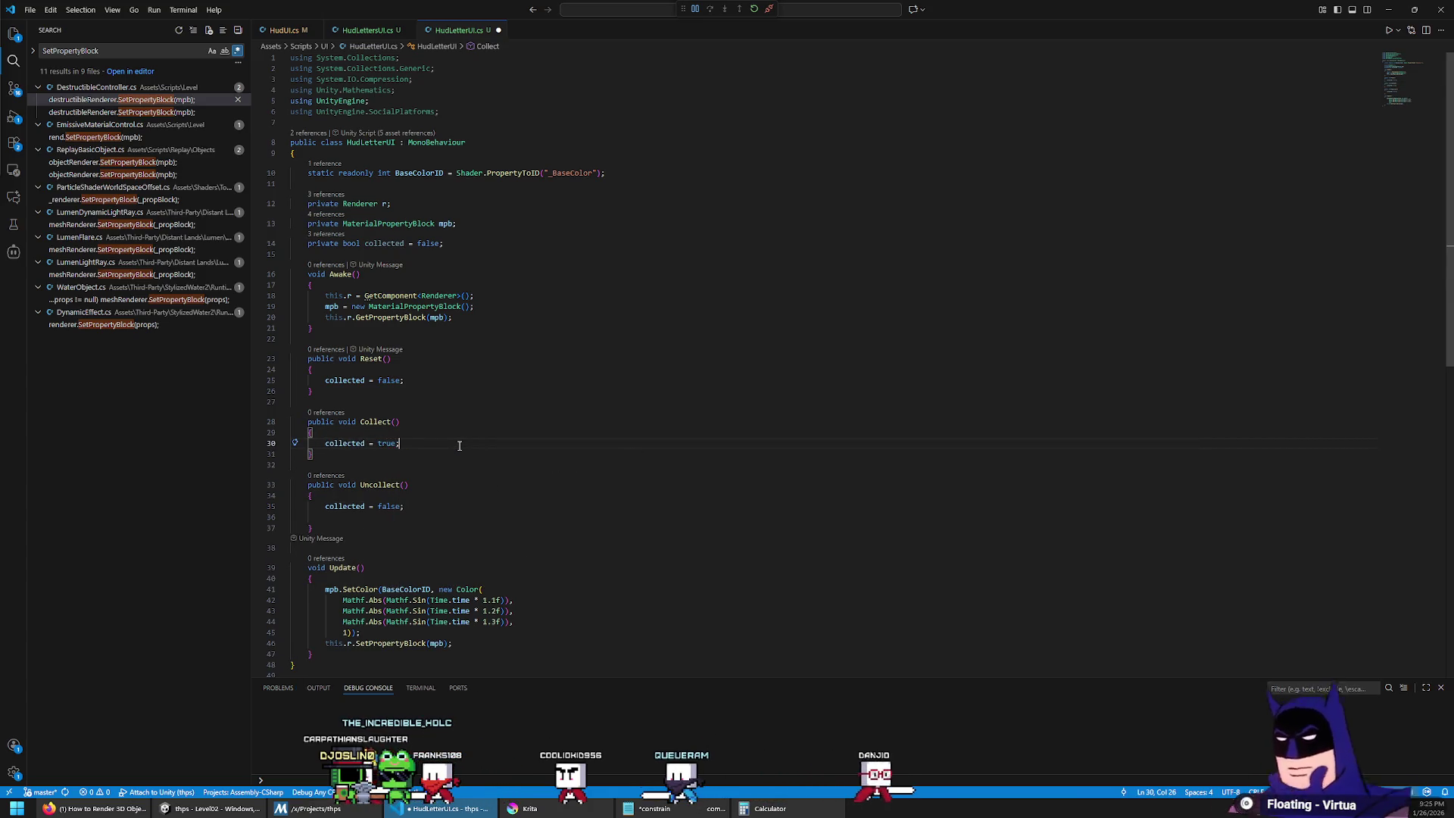
pyautogui.press('Down')
pyautogui.press('Down')
pyautogui.press('Down')
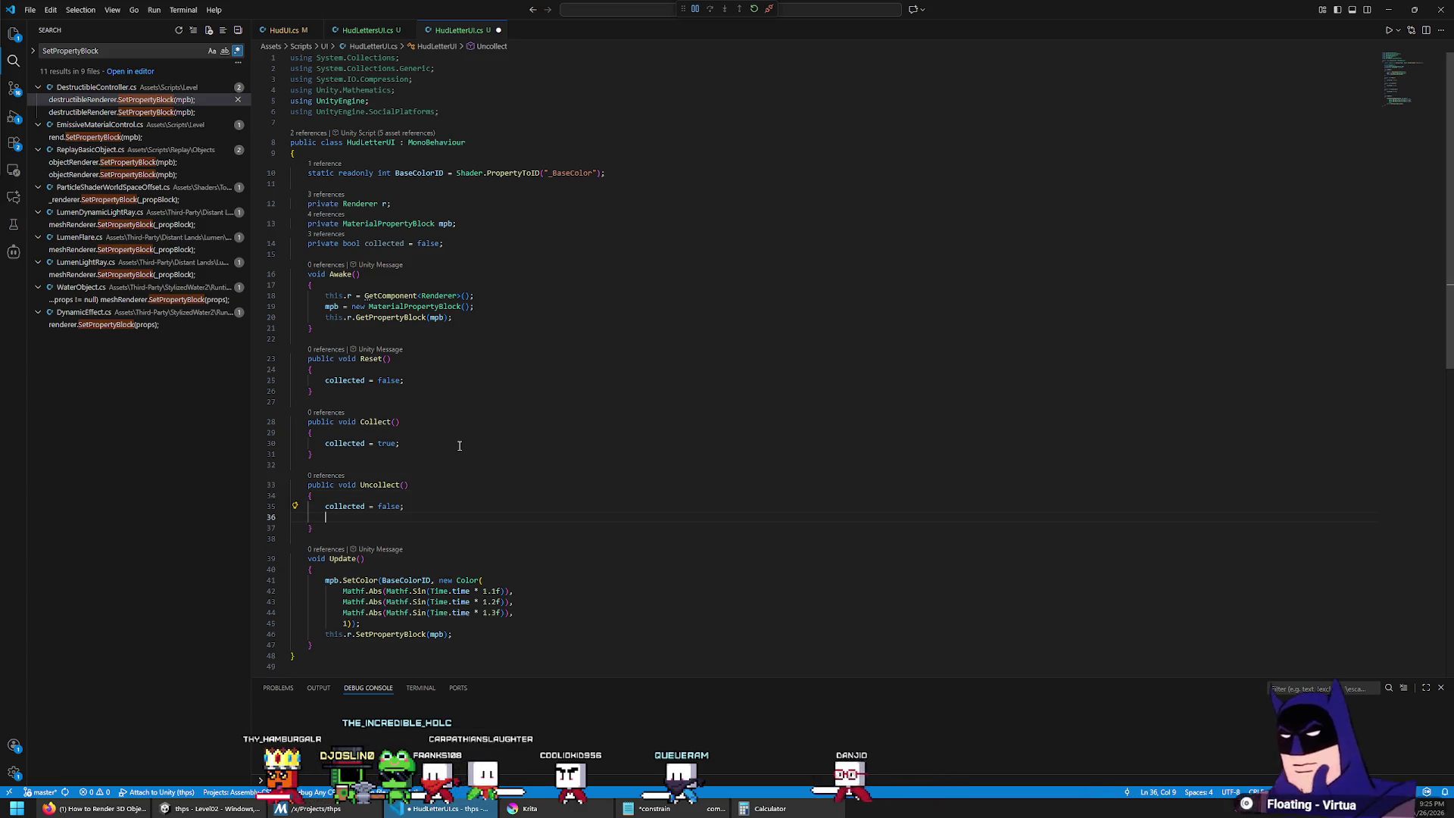
pyautogui.press('Delete')
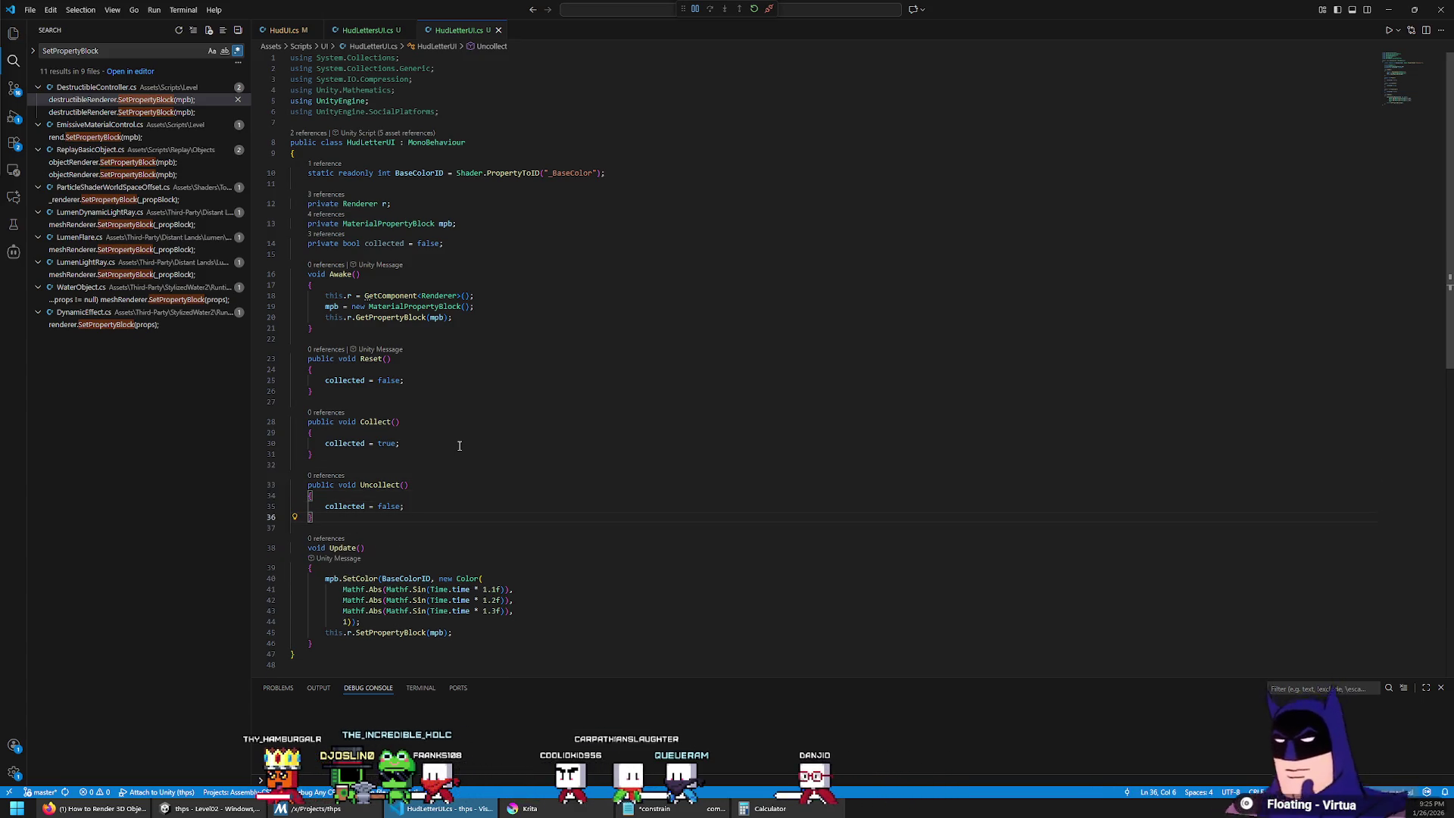
# Step: Start a new line under the BaseColorID field
pyautogui.scroll(-5, 534, 431)
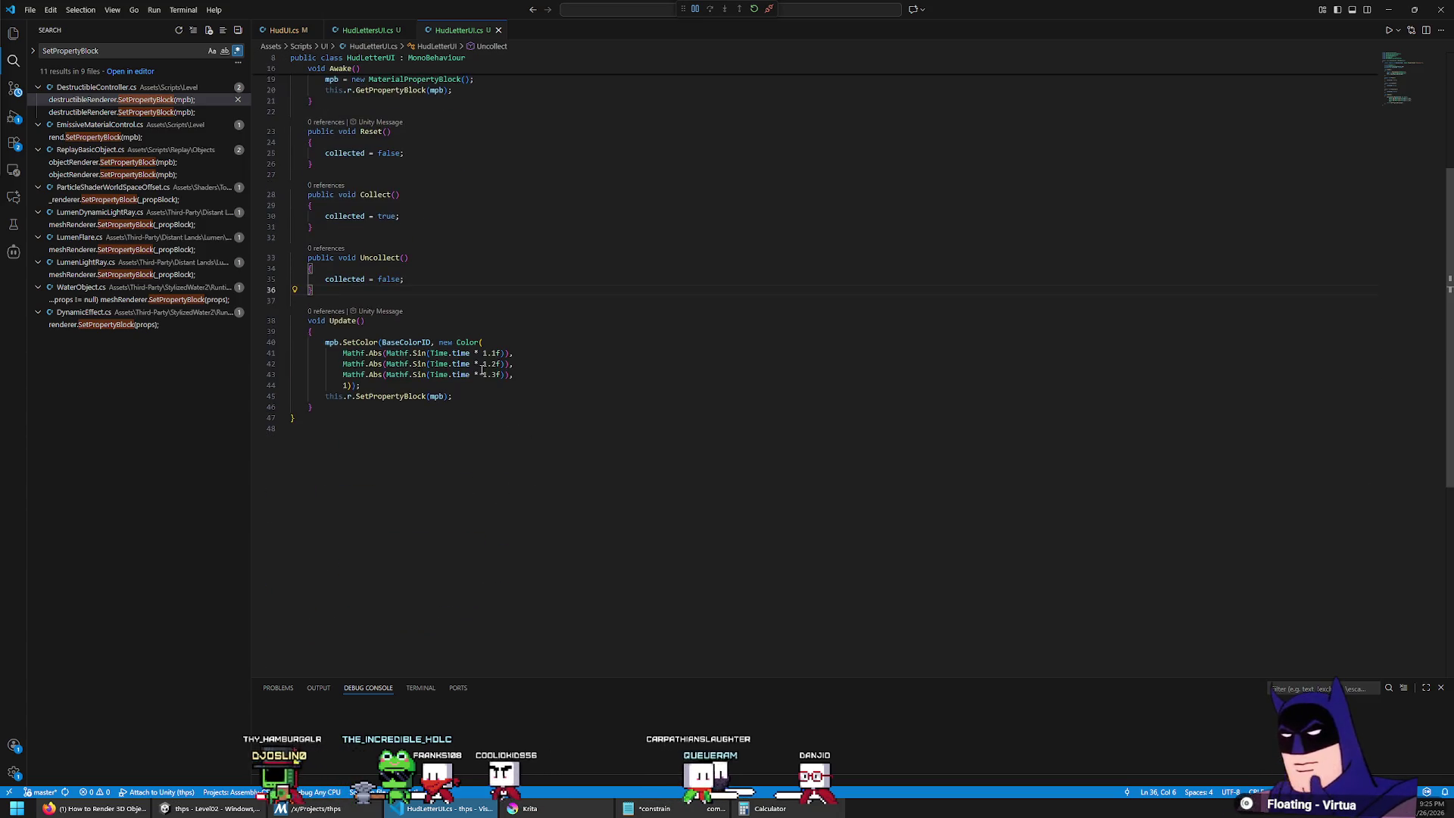
pyautogui.scroll(3, 489, 384)
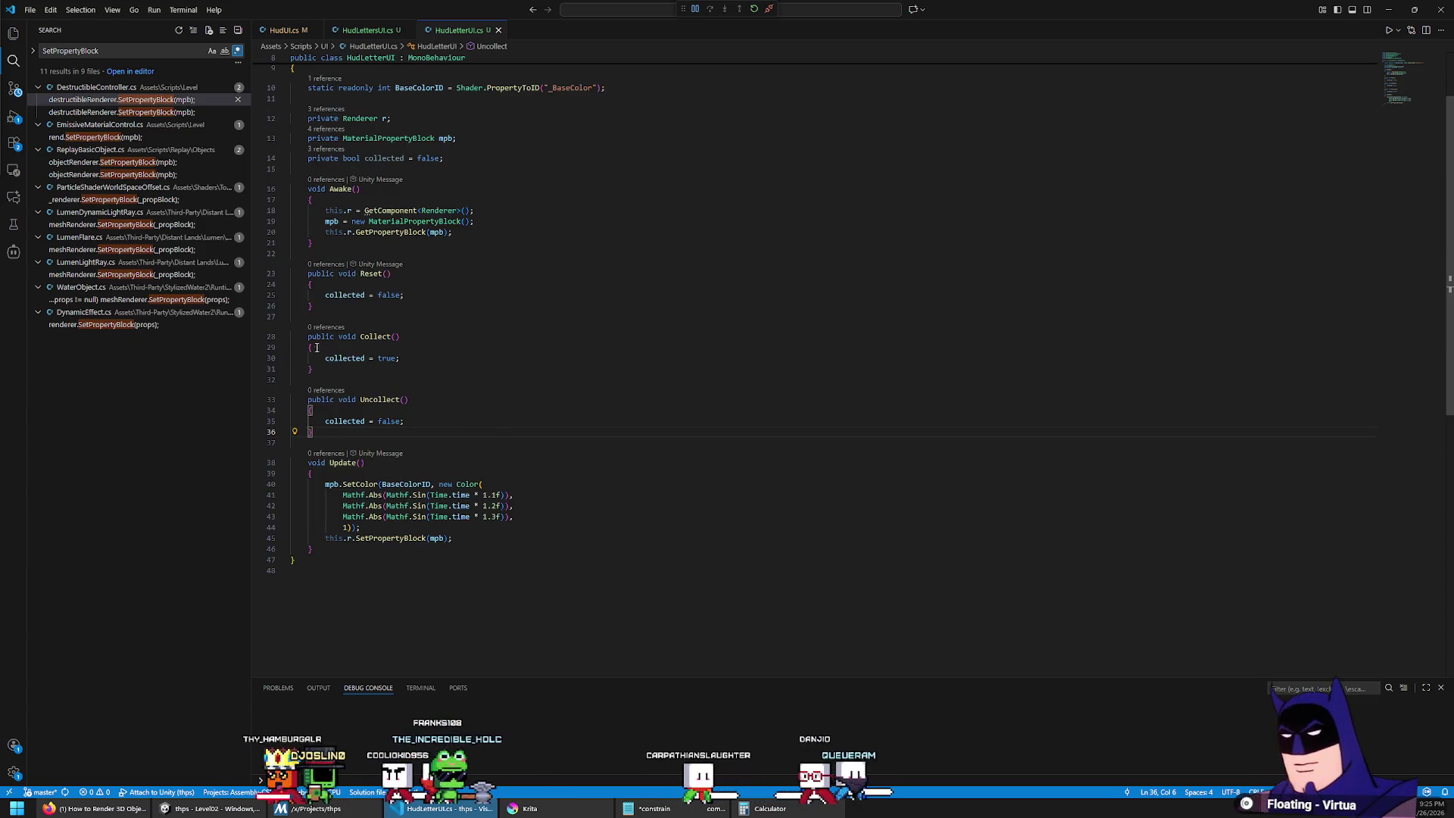
pyautogui.click(438, 477)
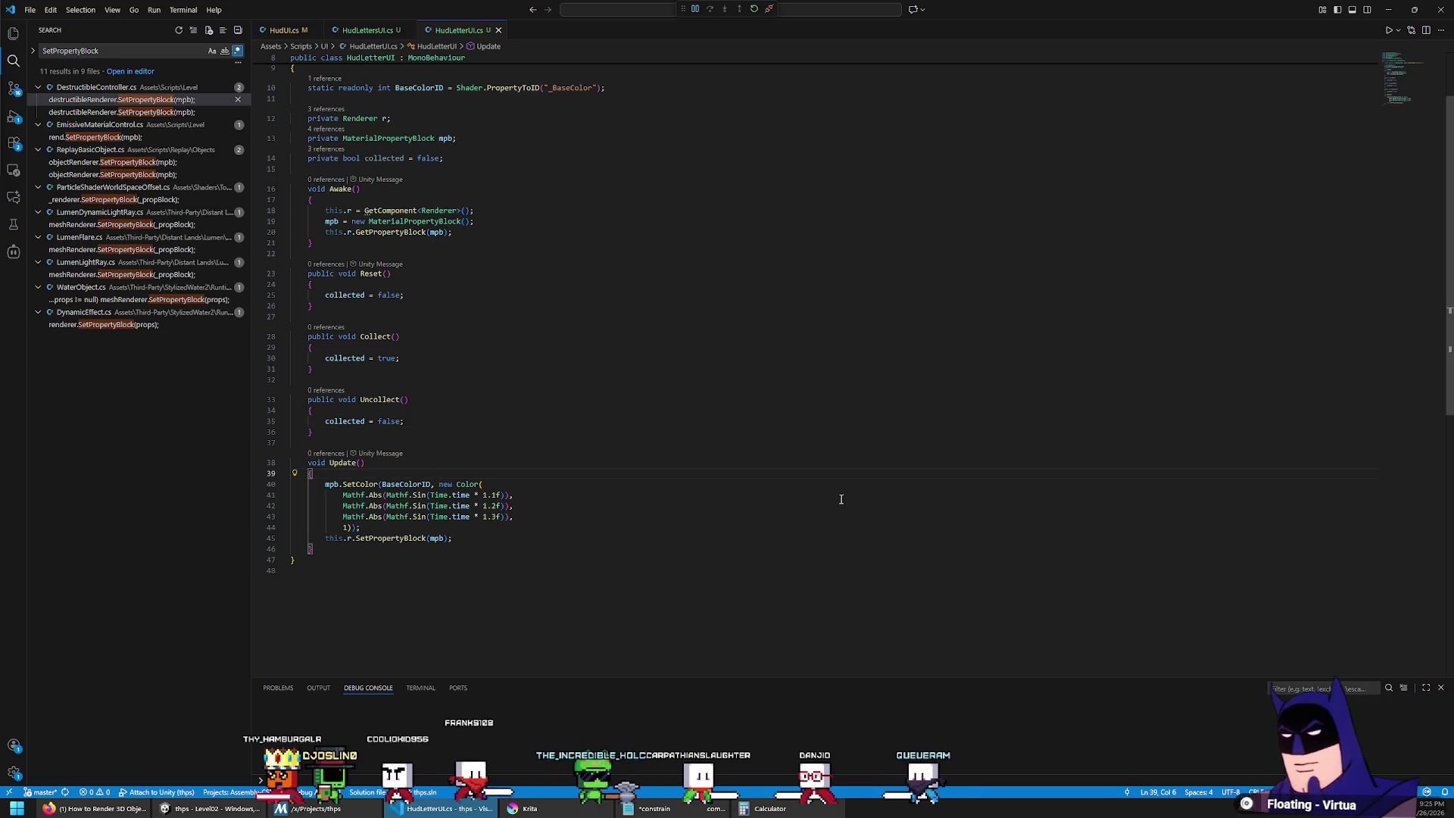
pyautogui.scroll(2, 840, 499)
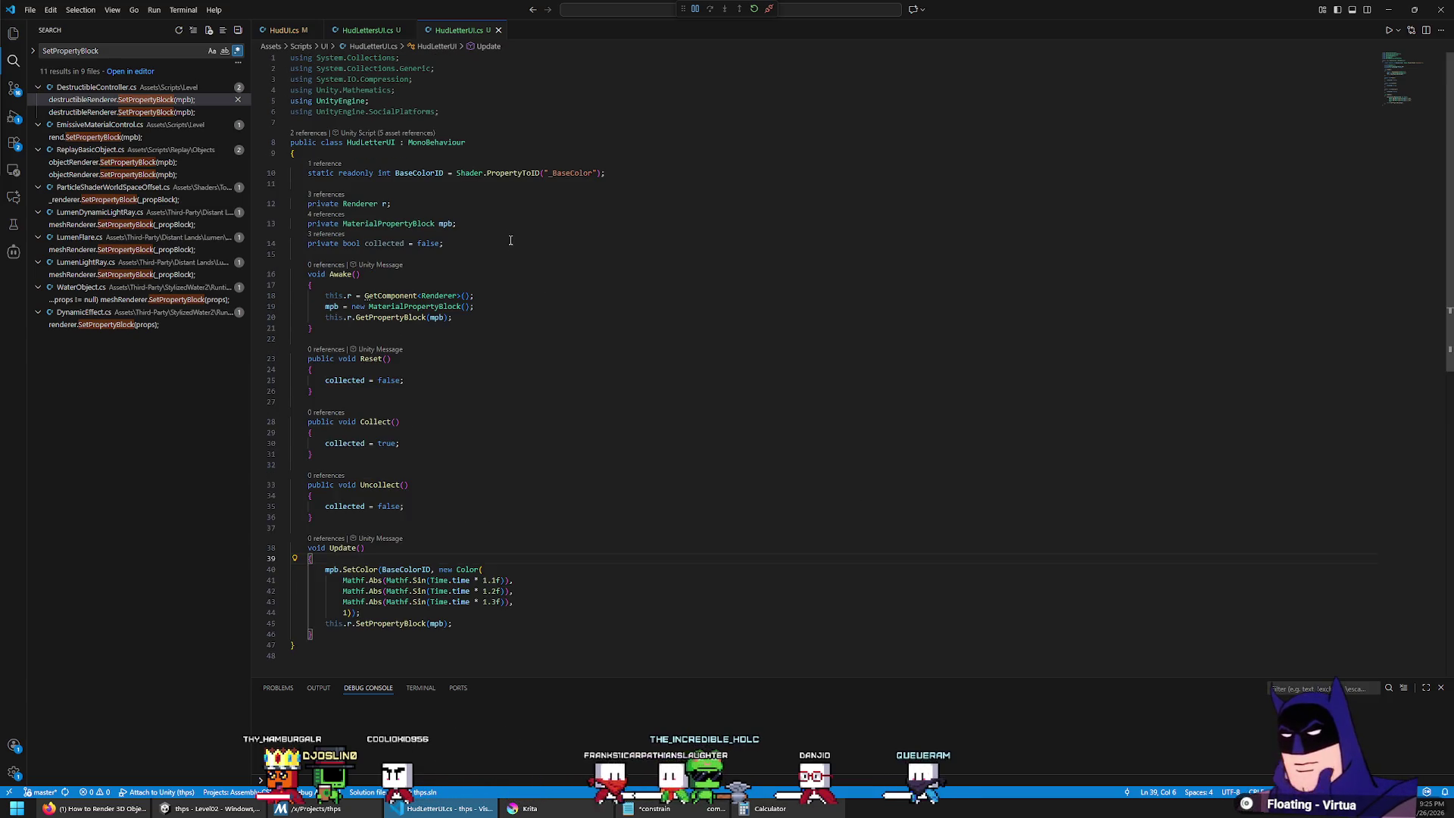
pyautogui.press('Return')
# Step: Declare a CollectedColor Color field set to white
pyautogui.write('private')
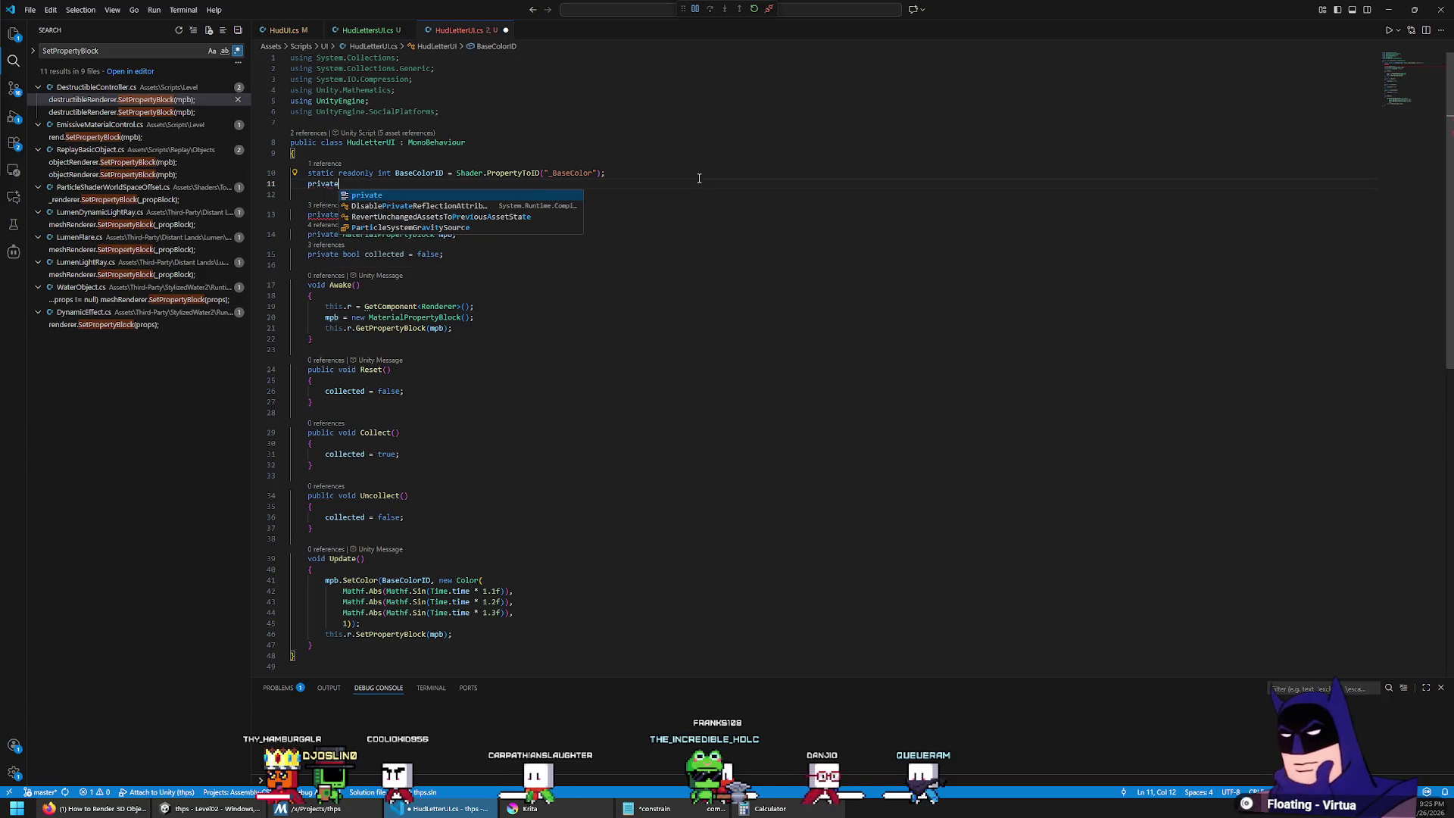
pyautogui.write(' const CollectedColor =')
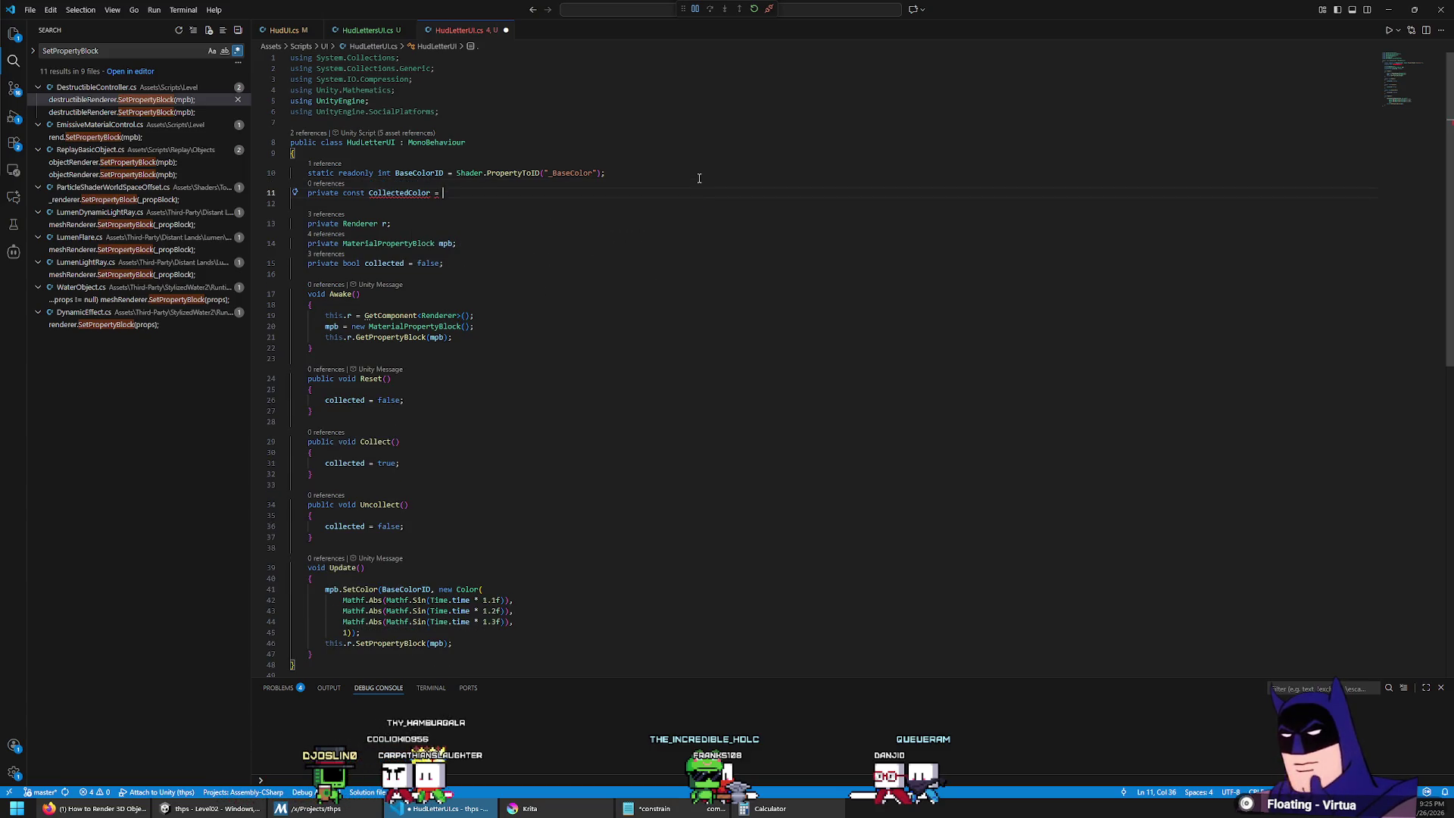
pyautogui.write('Color Col')
pyautogui.press('End')
pyautogui.write('= new Co')
pyautogui.press('Tab')
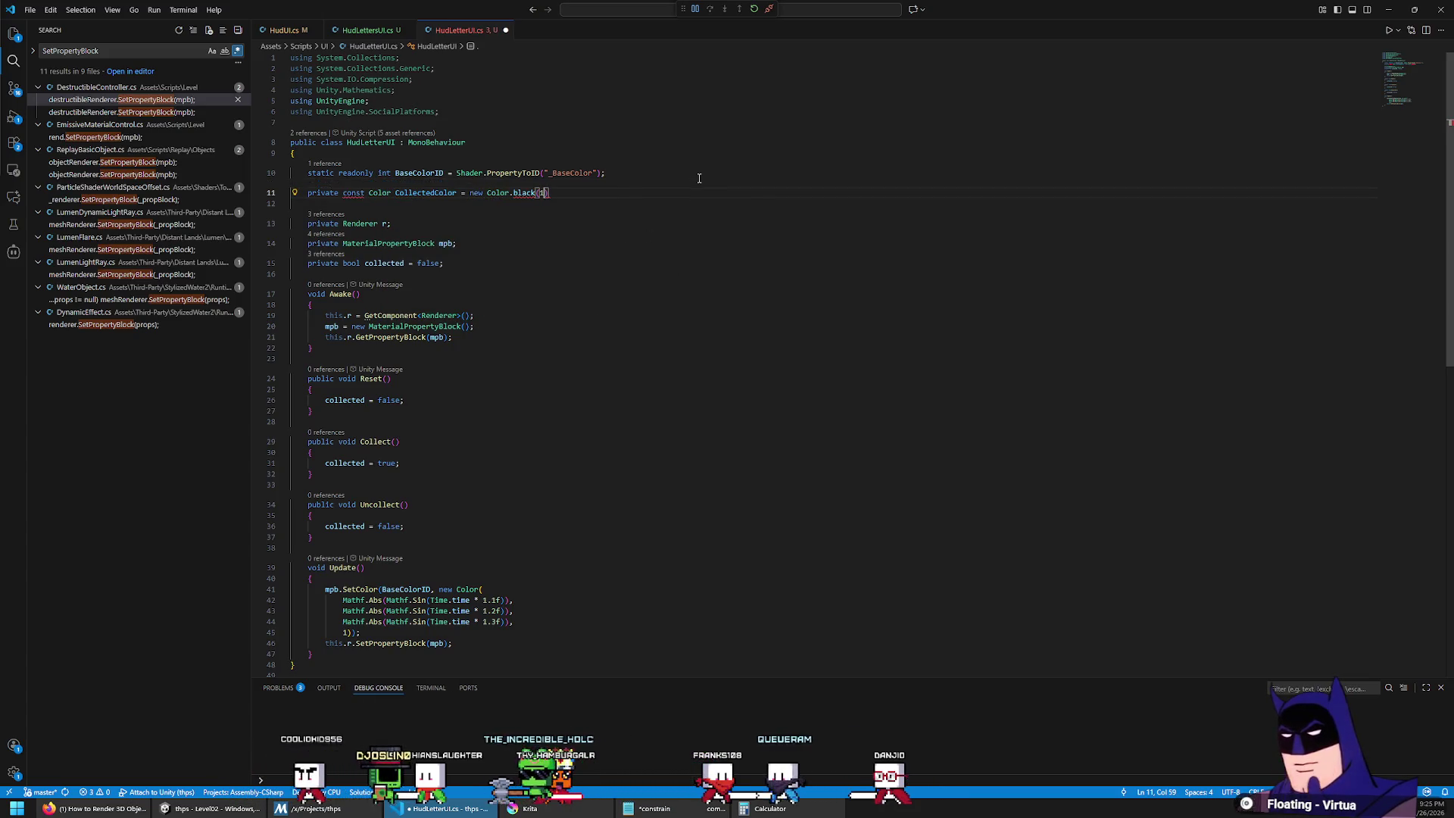
pyautogui.hotkey('ctrl', 'BackSpace')
pyautogui.write('white;')
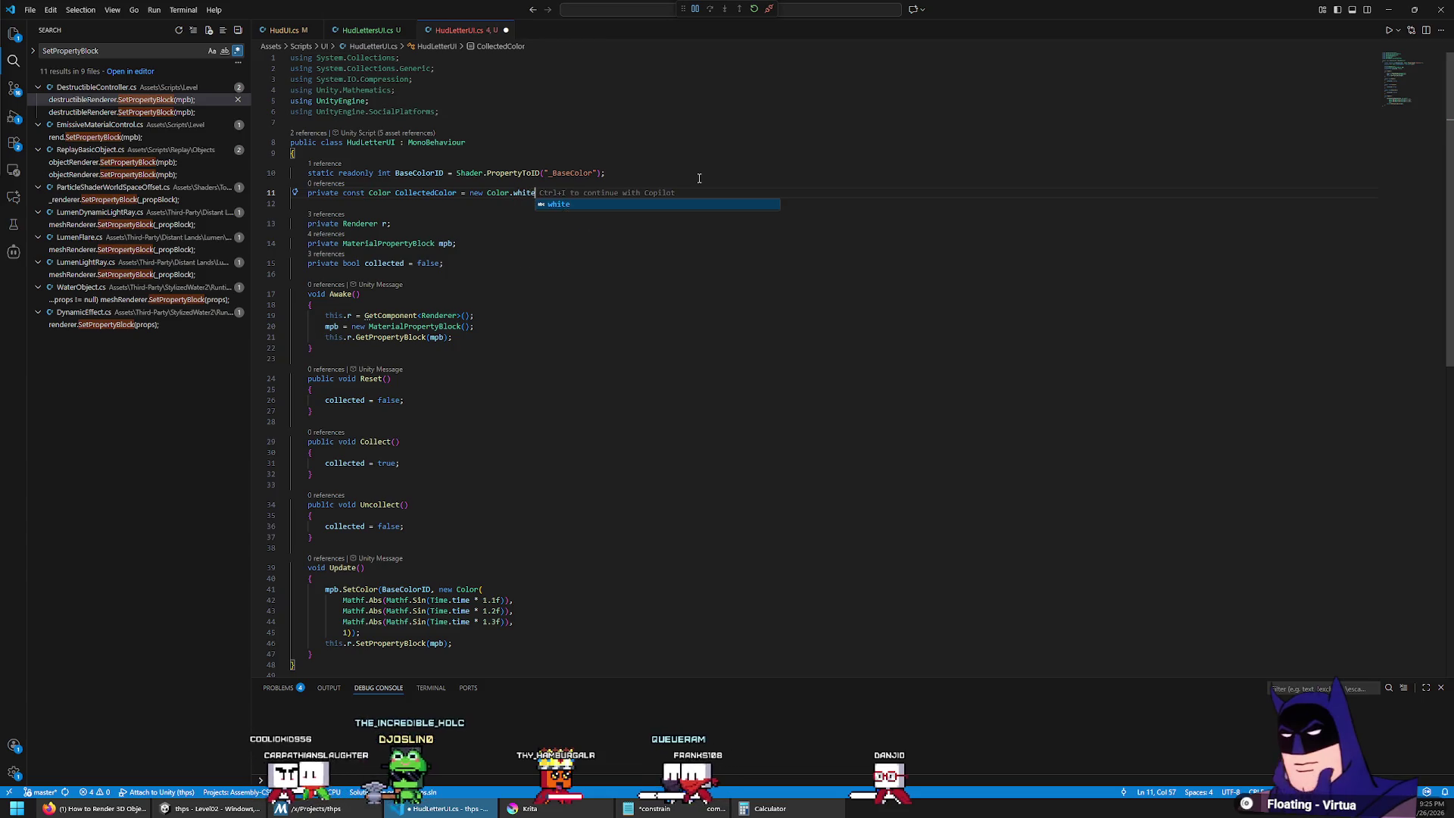
# Step: Duplicate the colour declaration and make both lines private static
pyautogui.hotkey('shift', 'alt', 'Down')
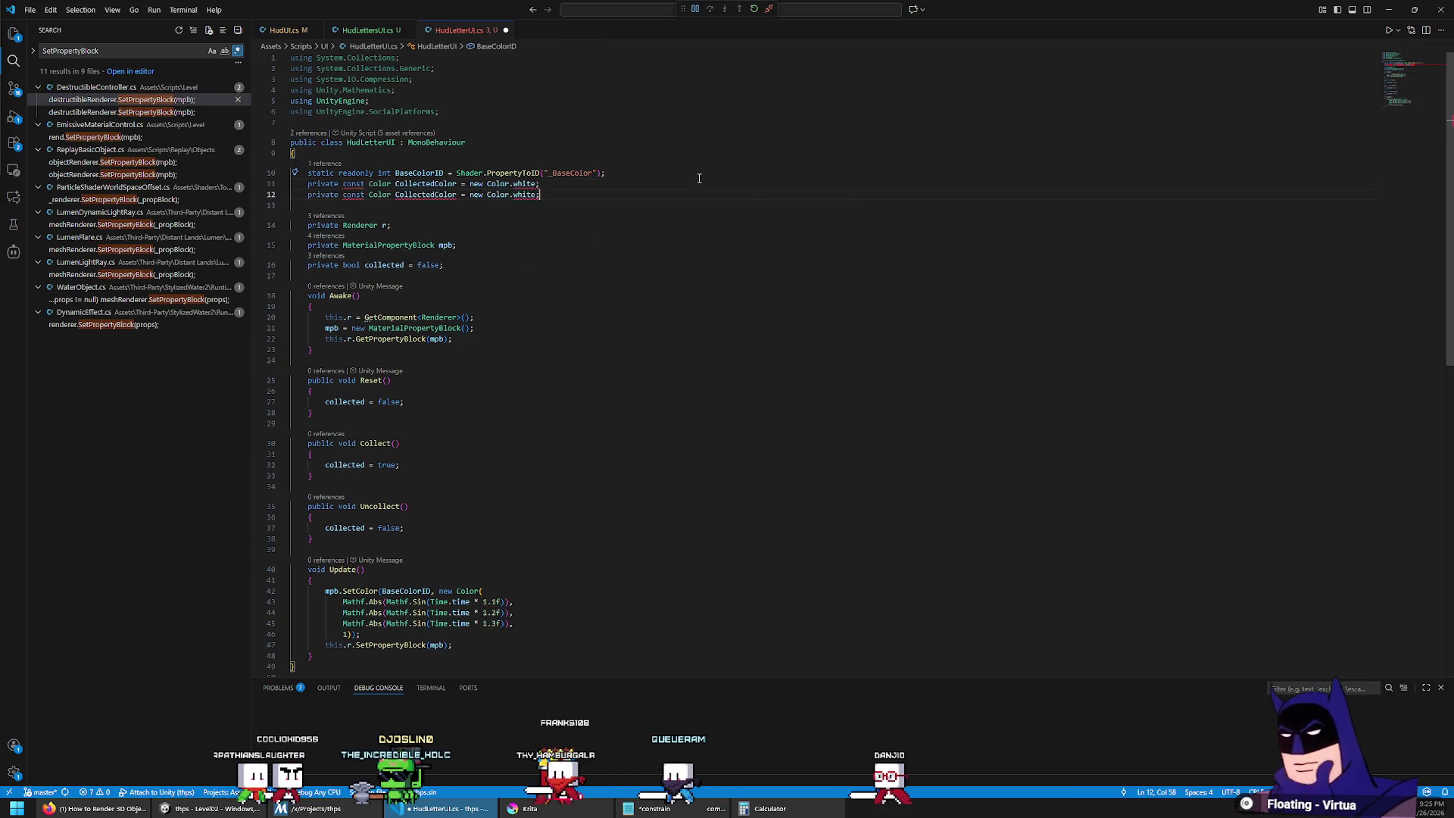
pyautogui.press('Home')
pyautogui.press('Up')
pyautogui.hotkey('ctrl', 'Delete')
pyautogui.write('static ')
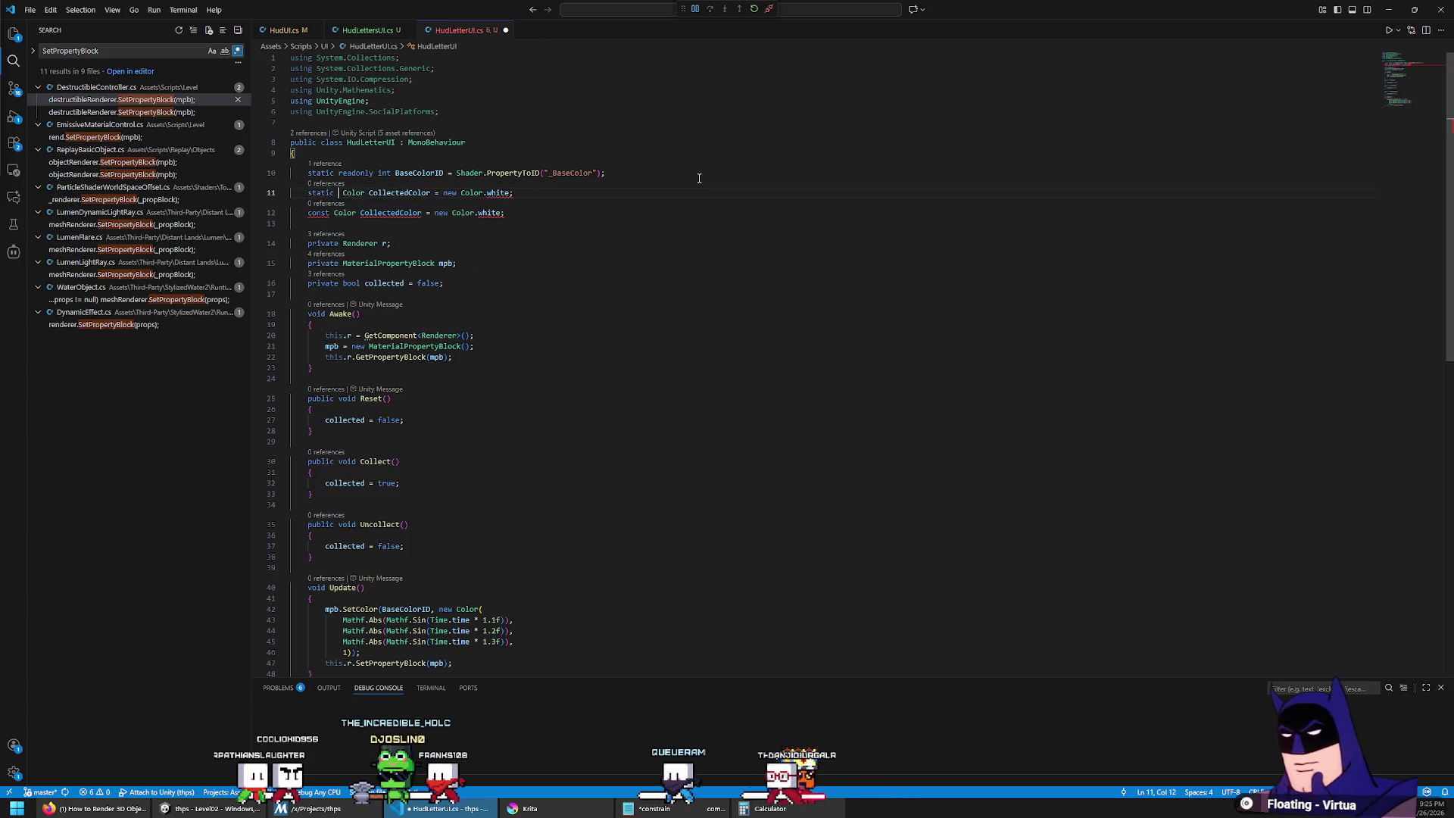
pyautogui.write('private')
pyautogui.press('Down')
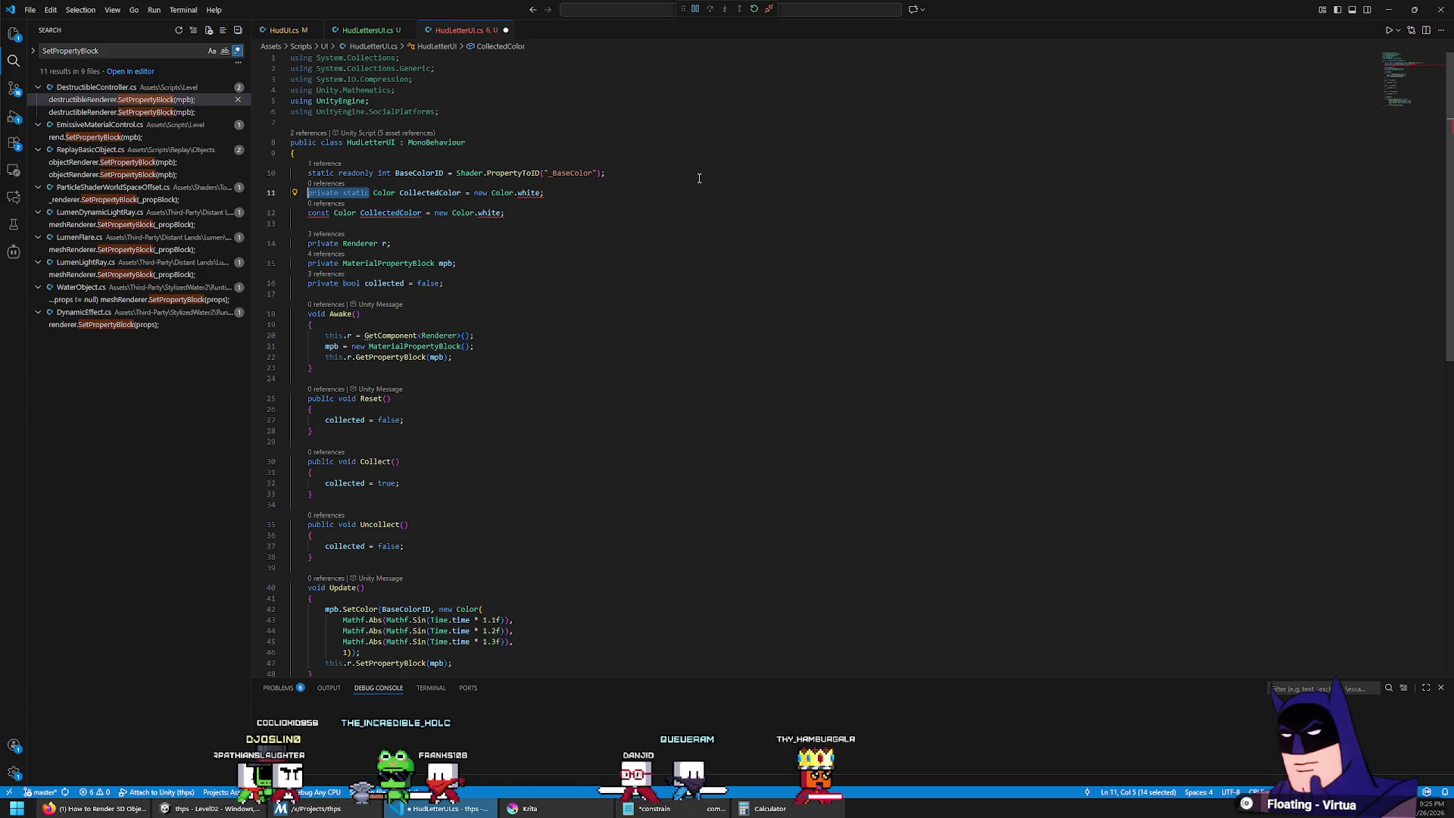
pyautogui.hotkey('ctrl', 'Delete')
pyautogui.write('private static')
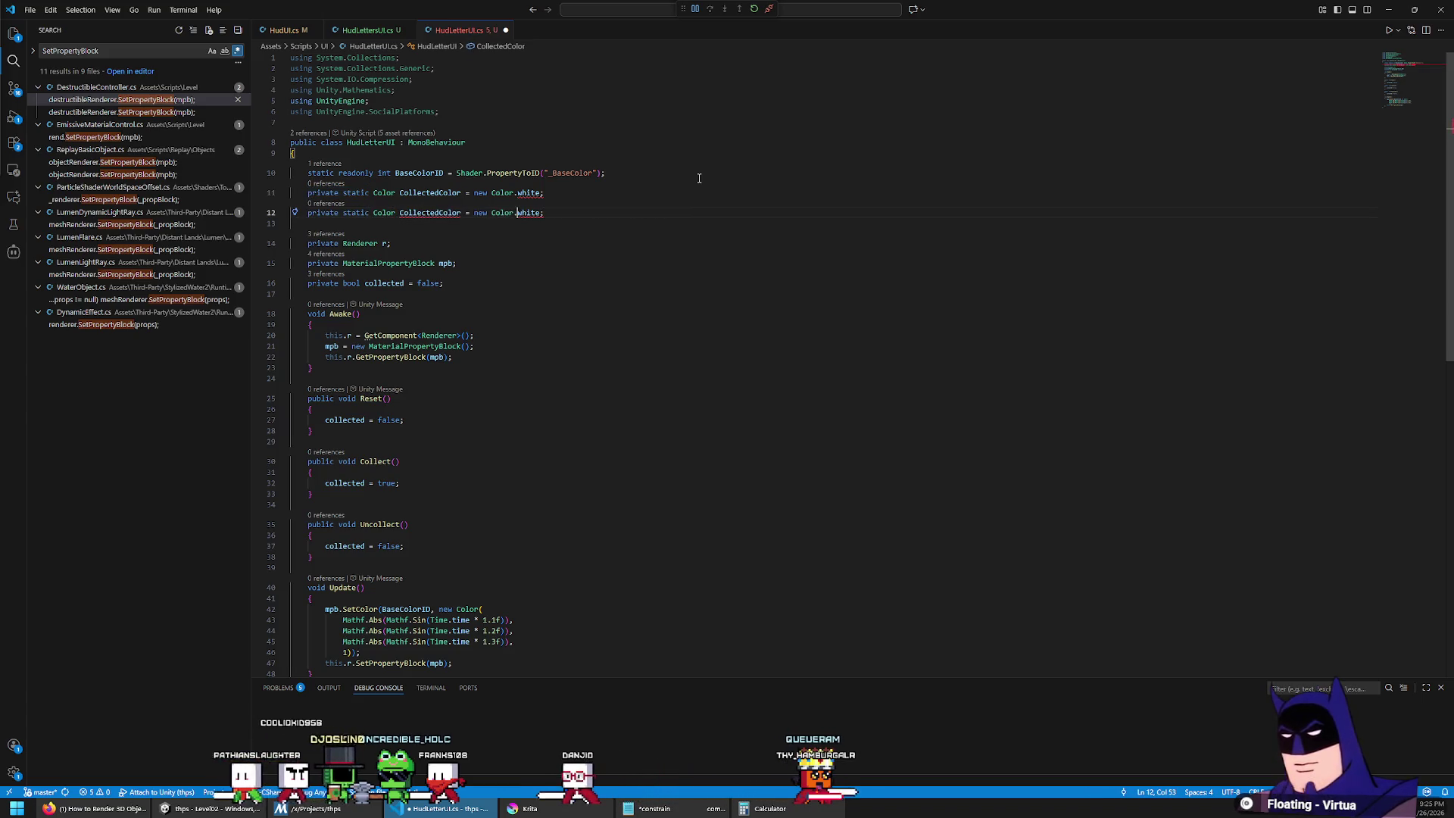
# Step: Turn the copy into UncollectedColor = new Color(0.5f, 0.5f, 0.5f, 1) and save
pyautogui.hotkey('ctrl', 'Left')
pyautogui.press('Delete')
pyautogui.write('un')
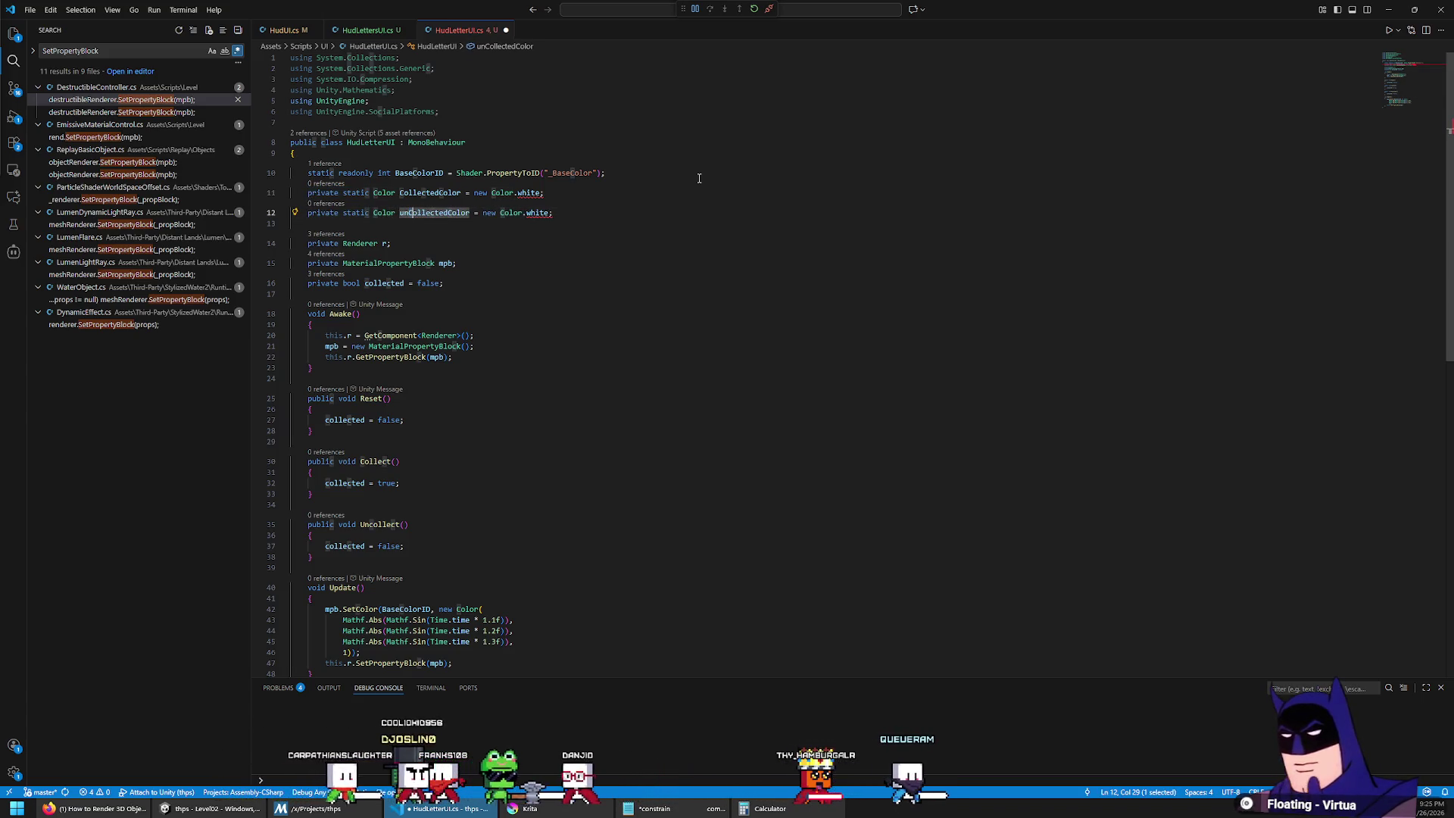
pyautogui.press('BackSpace')
pyautogui.press('BackSpace')
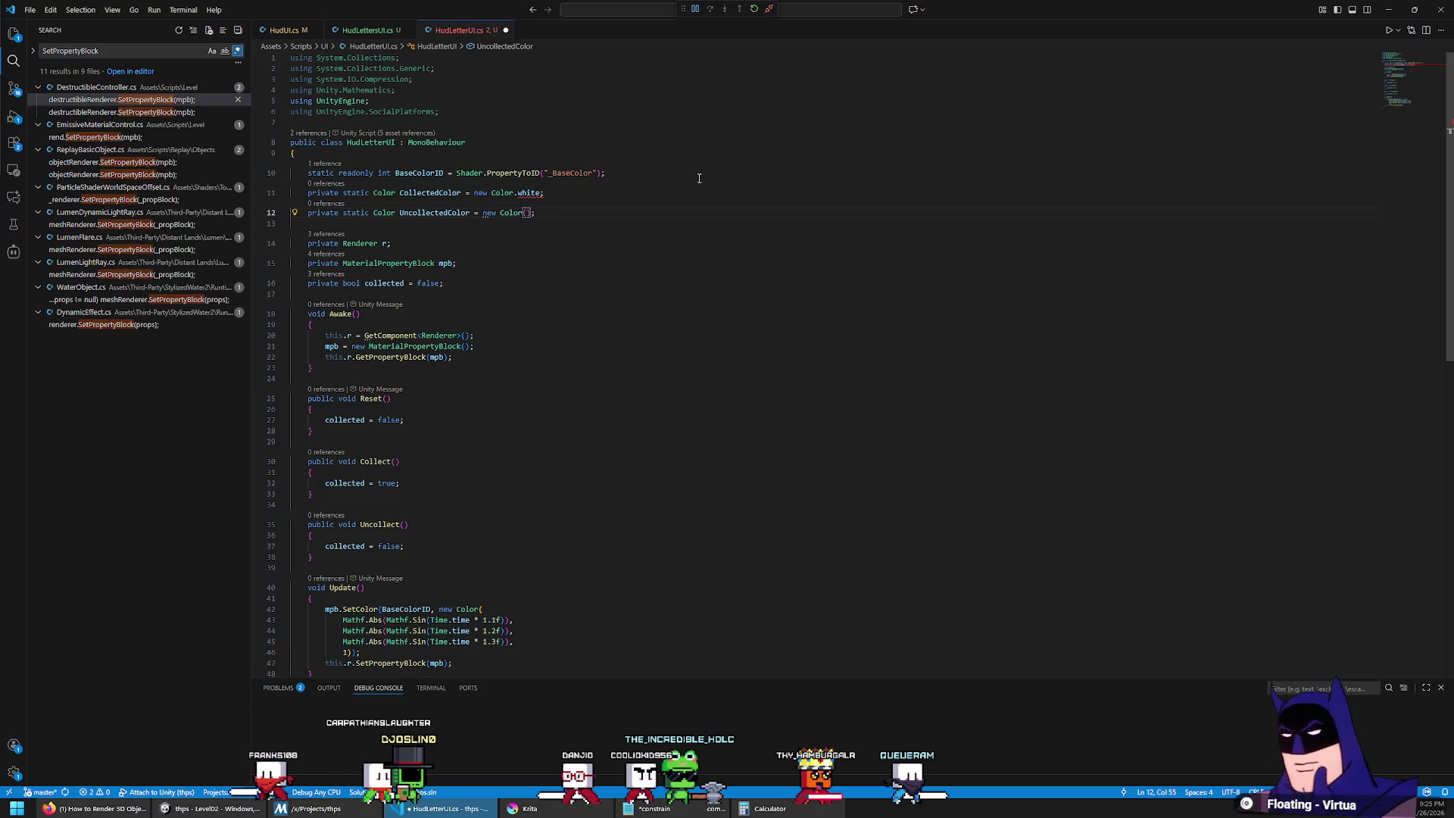
pyautogui.write('0.5f')
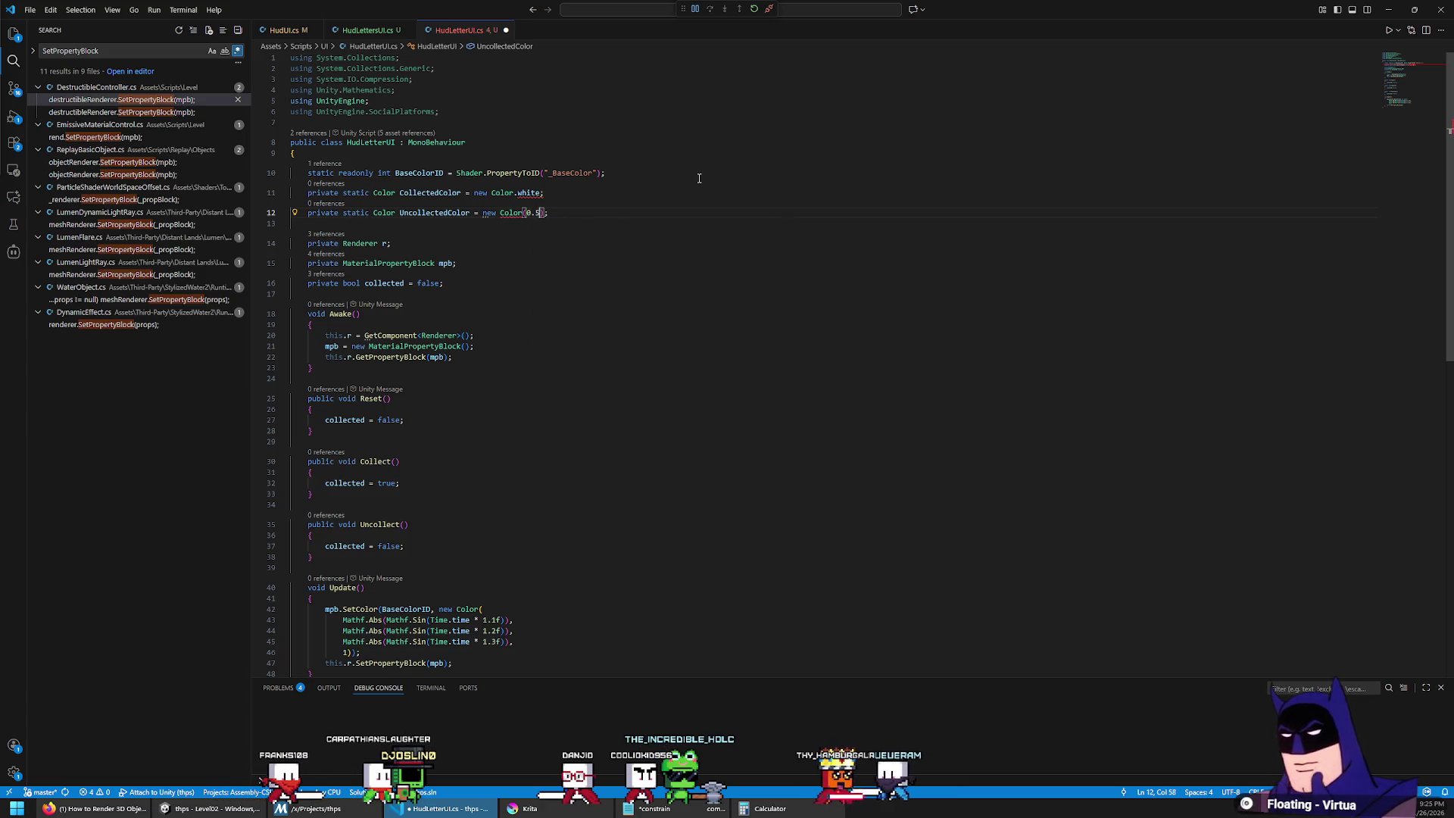
pyautogui.write(', 0.5f, 0.5f')
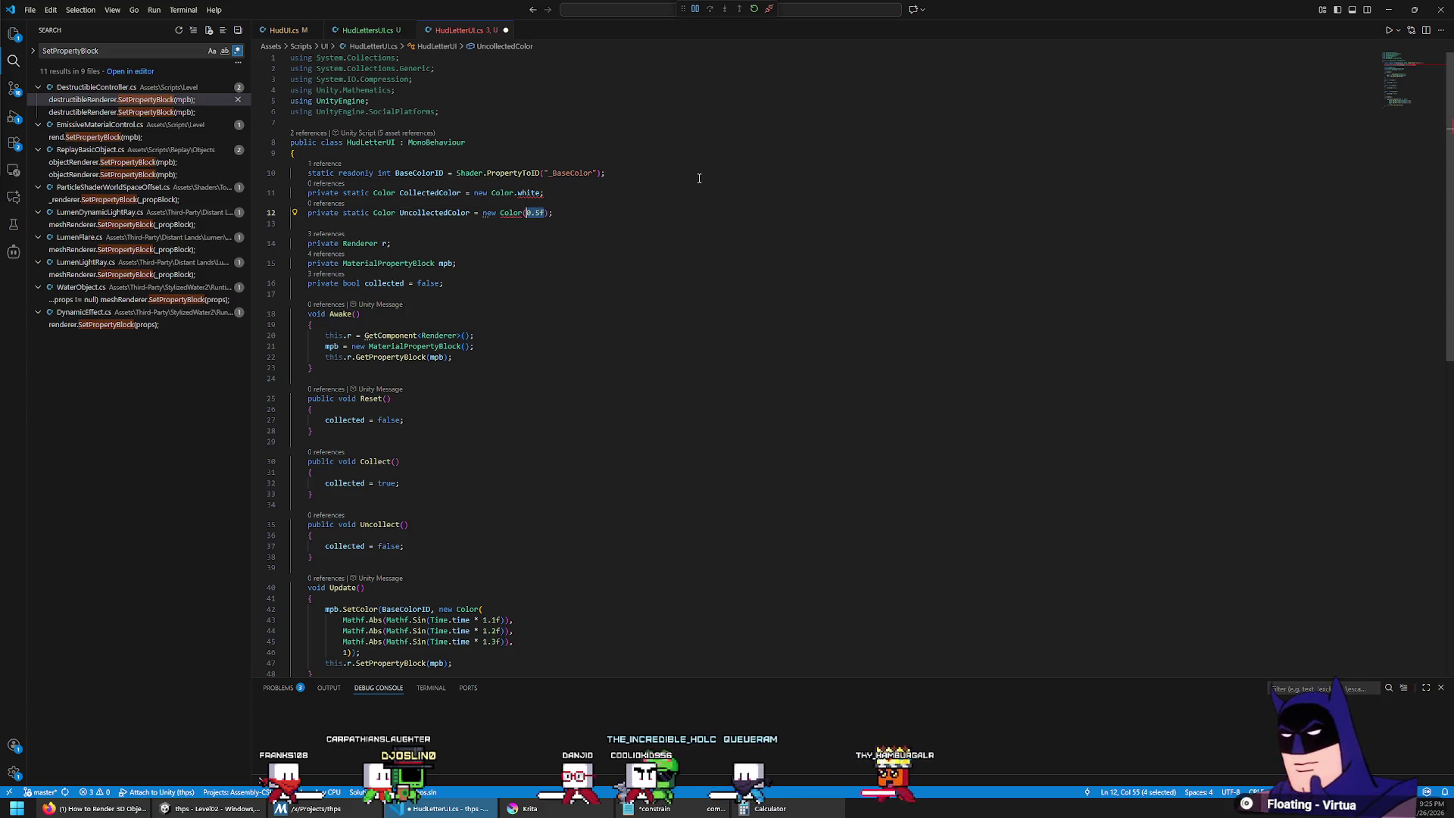
pyautogui.write(', 1')
pyautogui.press('Down')
pyautogui.hotkey('ctrl', 's')
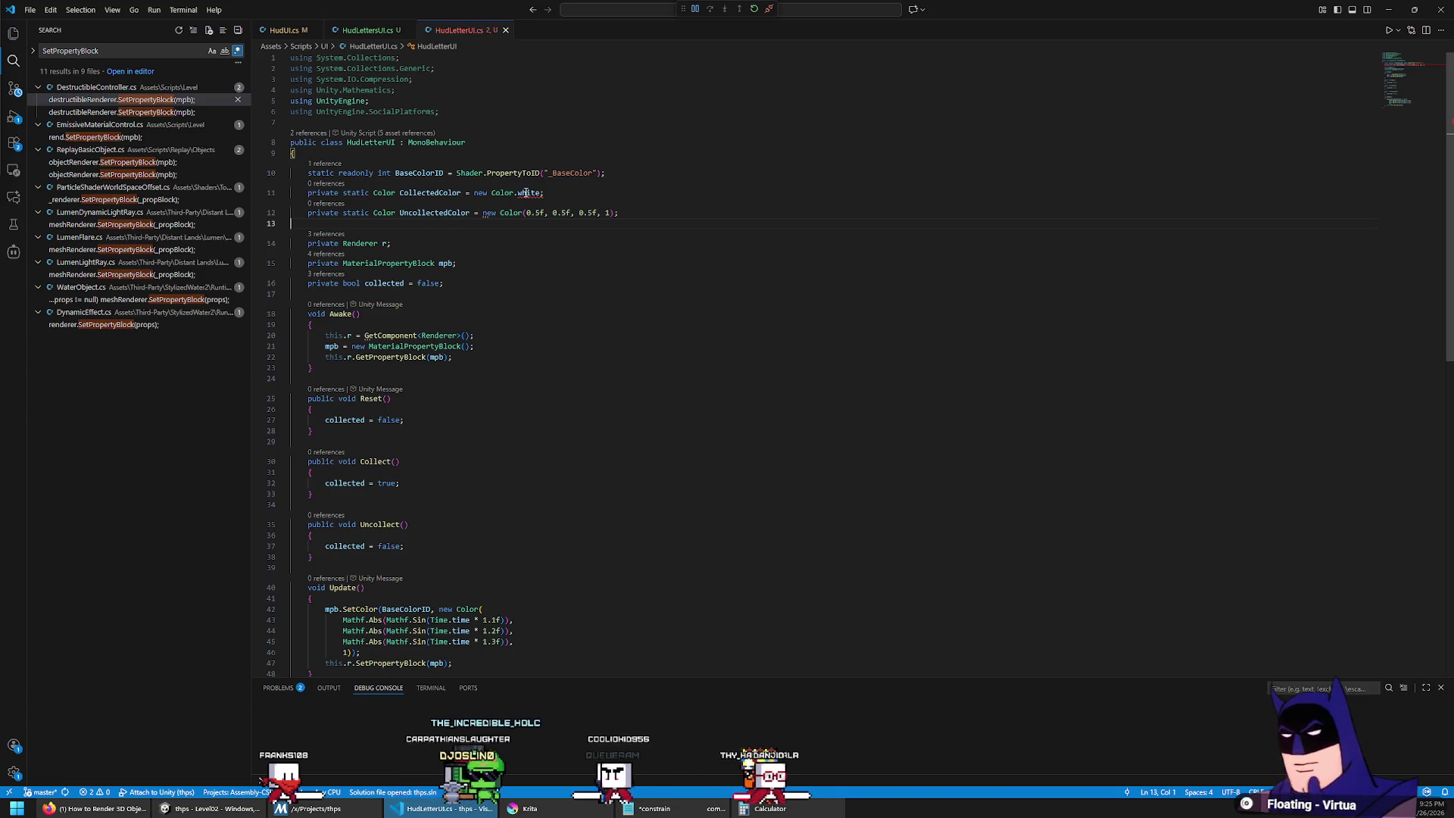
# Step: Remove the stray 'new' so CollectedColor is plain Color.white
pyautogui.moveTo(527, 192)
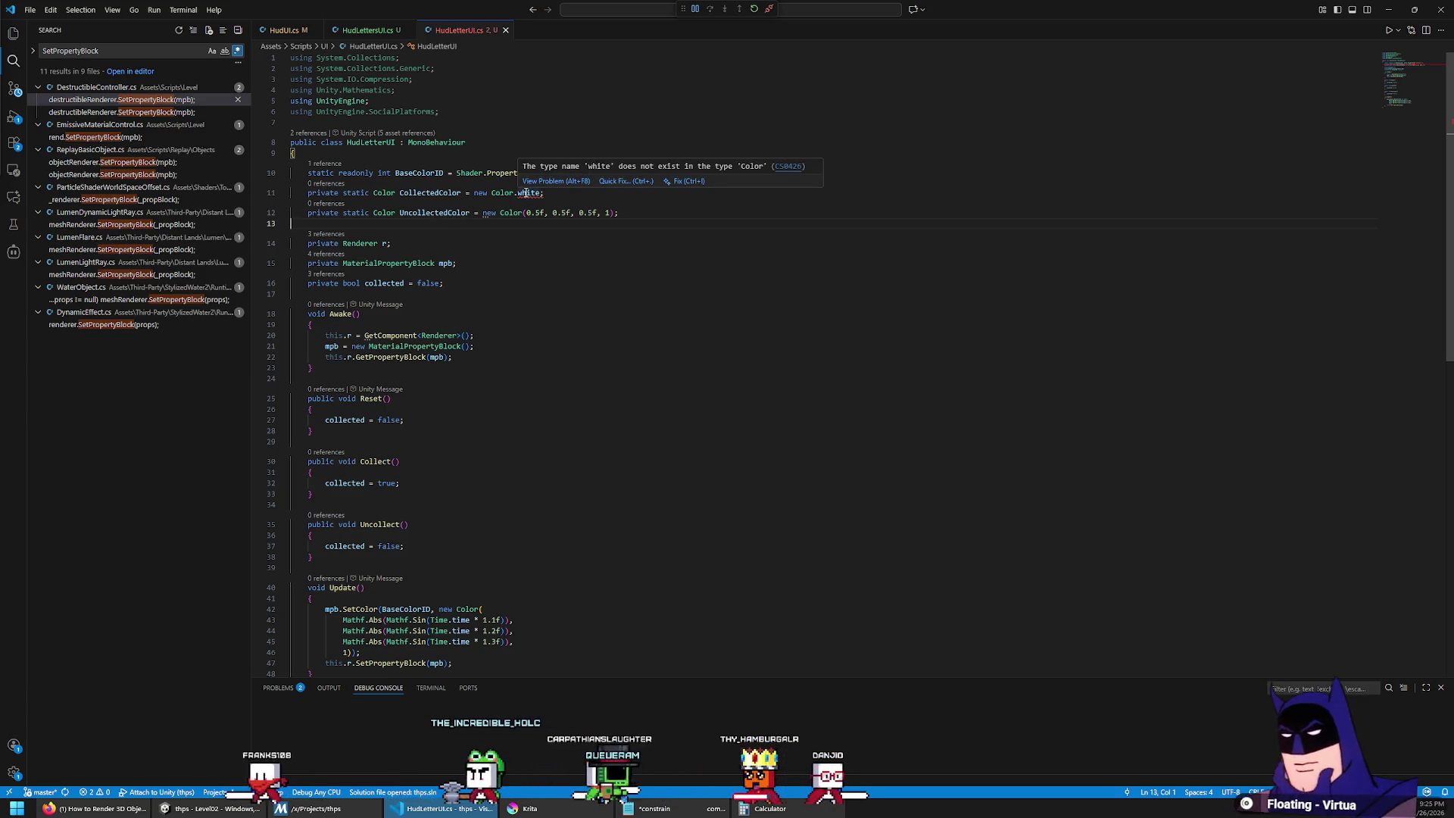
pyautogui.doubleClick(480, 192)
pyautogui.press('Delete')
pyautogui.press('Delete')
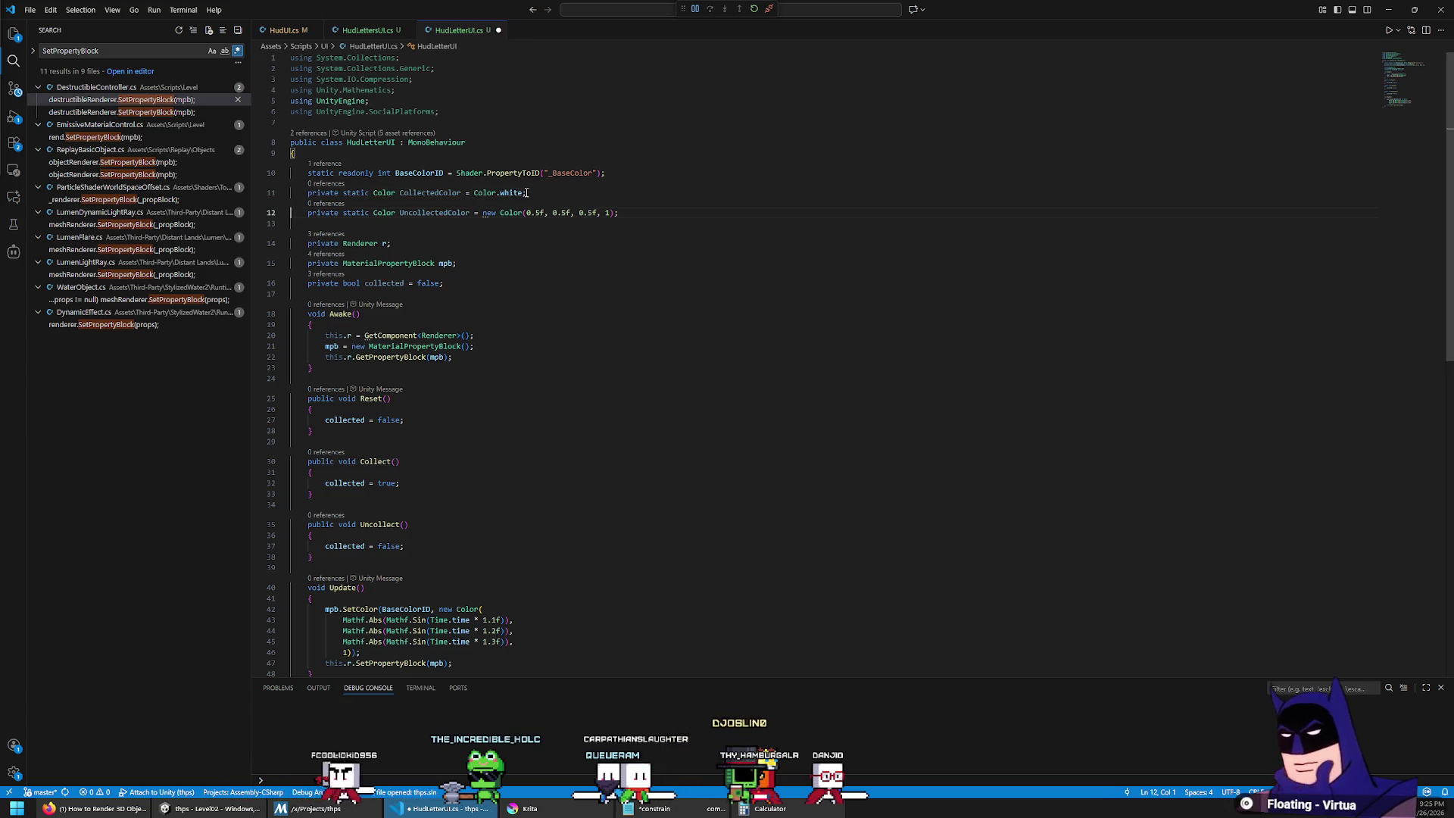
pyautogui.doubleClick(436, 192)
pyautogui.scroll(-5, 506, 371)
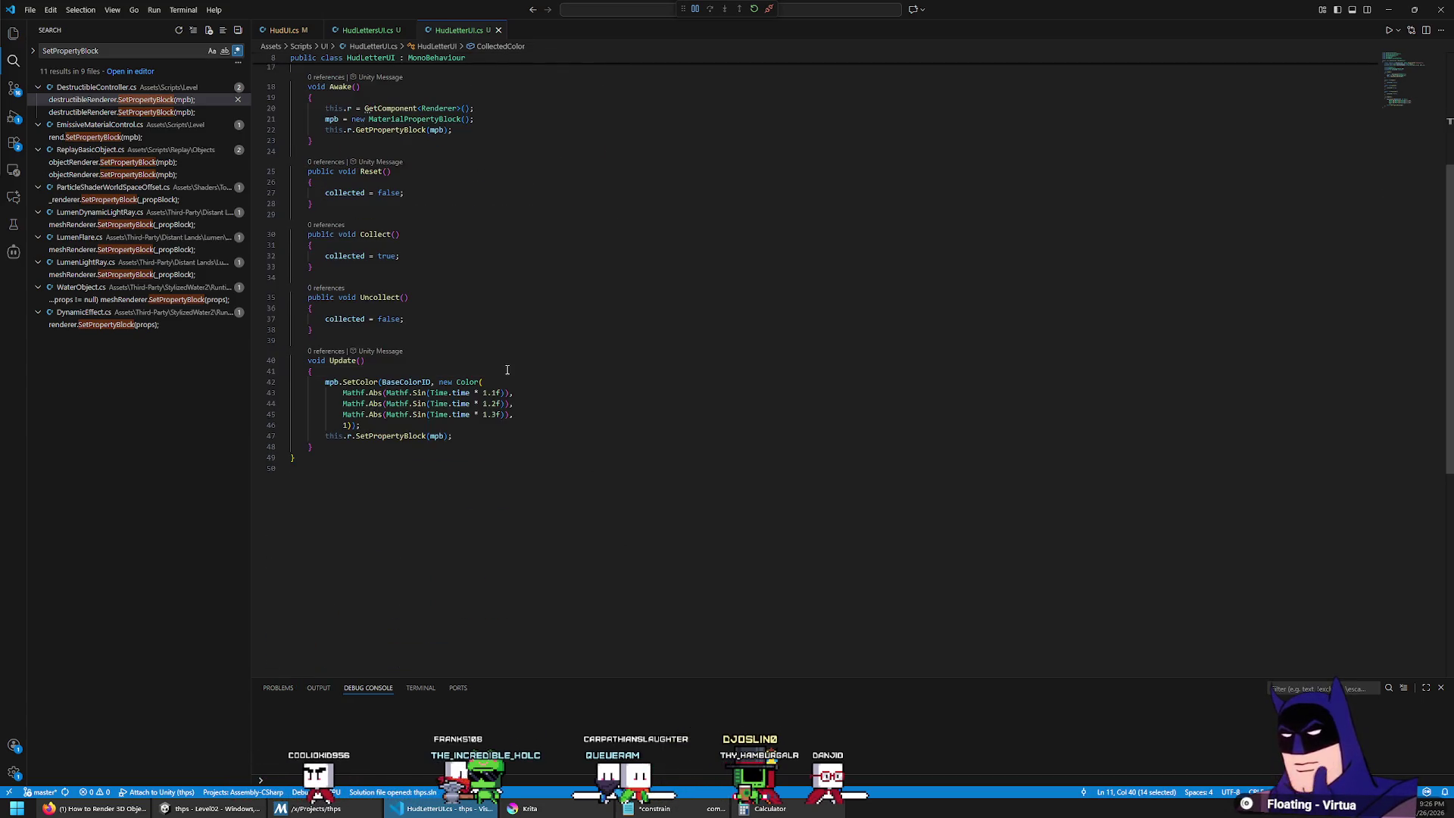
# Step: Comment out the rainbow colour block and paste a copy of it below
pyautogui.write('/*')
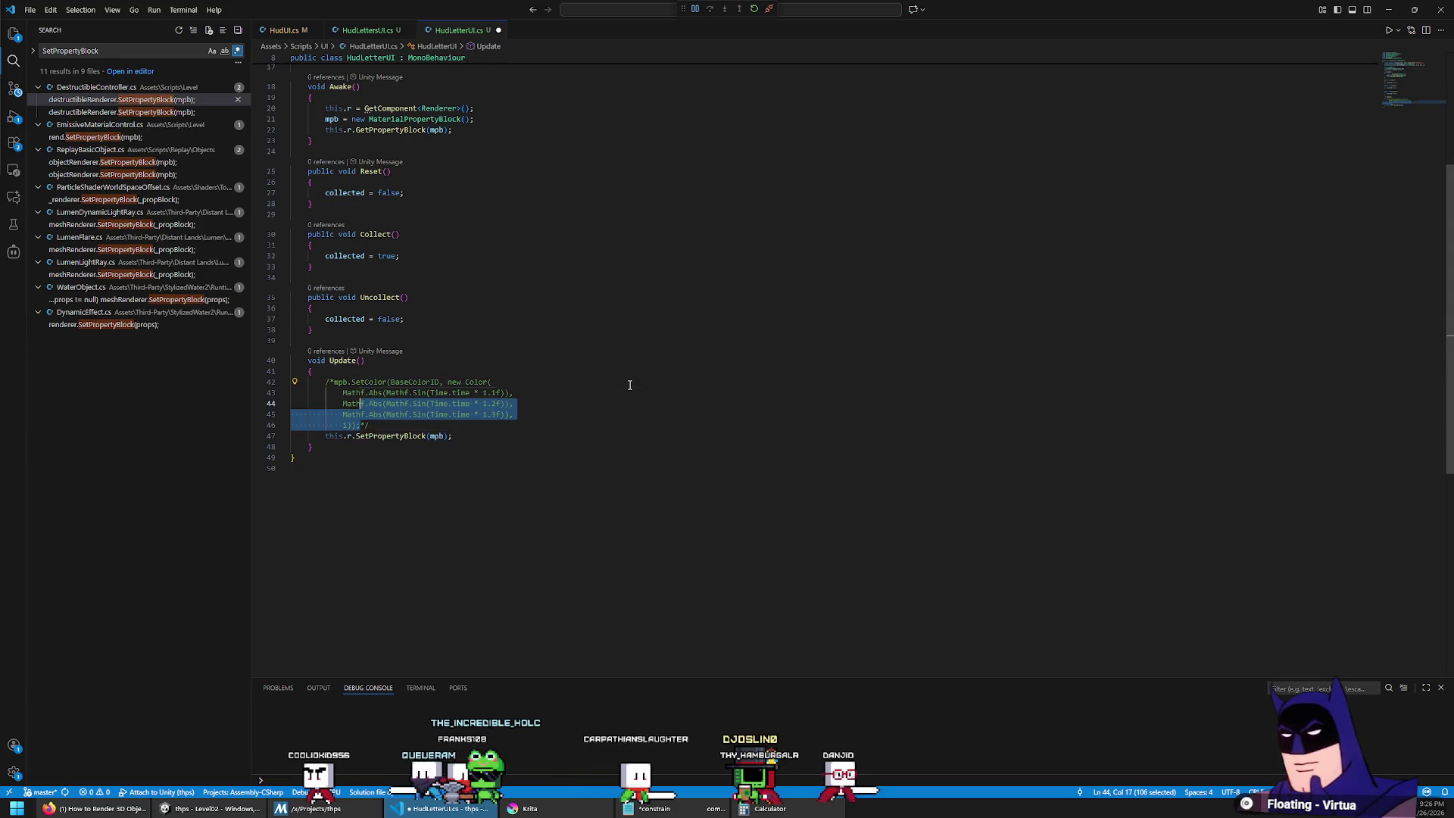
pyautogui.press('Up')
pyautogui.press('Up')
pyautogui.hotkey('ctrl', 'Left')
pyautogui.hotkey('ctrl', 'Left')
pyautogui.hotkey('shift', 'Down')
pyautogui.hotkey('shift', 'Down')
pyautogui.hotkey('shift', 'Down')
pyautogui.hotkey('shift', 'End')
pyautogui.hotkey('ctrl', 'c')
pyautogui.press('End')
pyautogui.press('Return')
pyautogui.hotkey('ctrl', 'v')
pyautogui.press('BackSpace')
pyautogui.press('BackSpace')
pyautogui.press('Up')
pyautogui.press('Up')
pyautogui.press('Up')
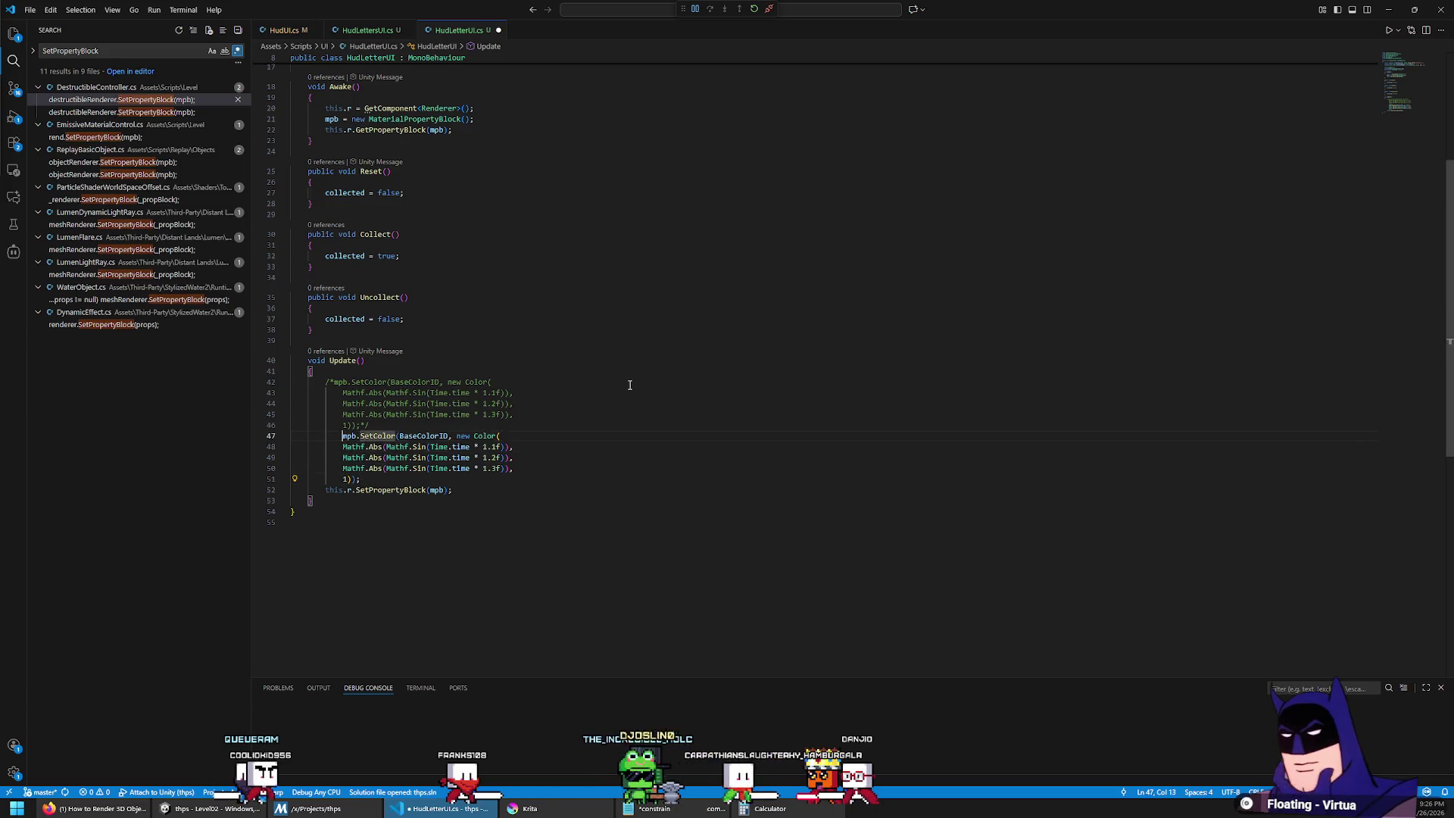
pyautogui.press('Home')
pyautogui.press('Return')
pyautogui.press('Up')
# Step: Add Color targetColor = collected ? CollectedColor : UncollectedColor; above the SetColor call
pyautogui.write('Color targetColor ')
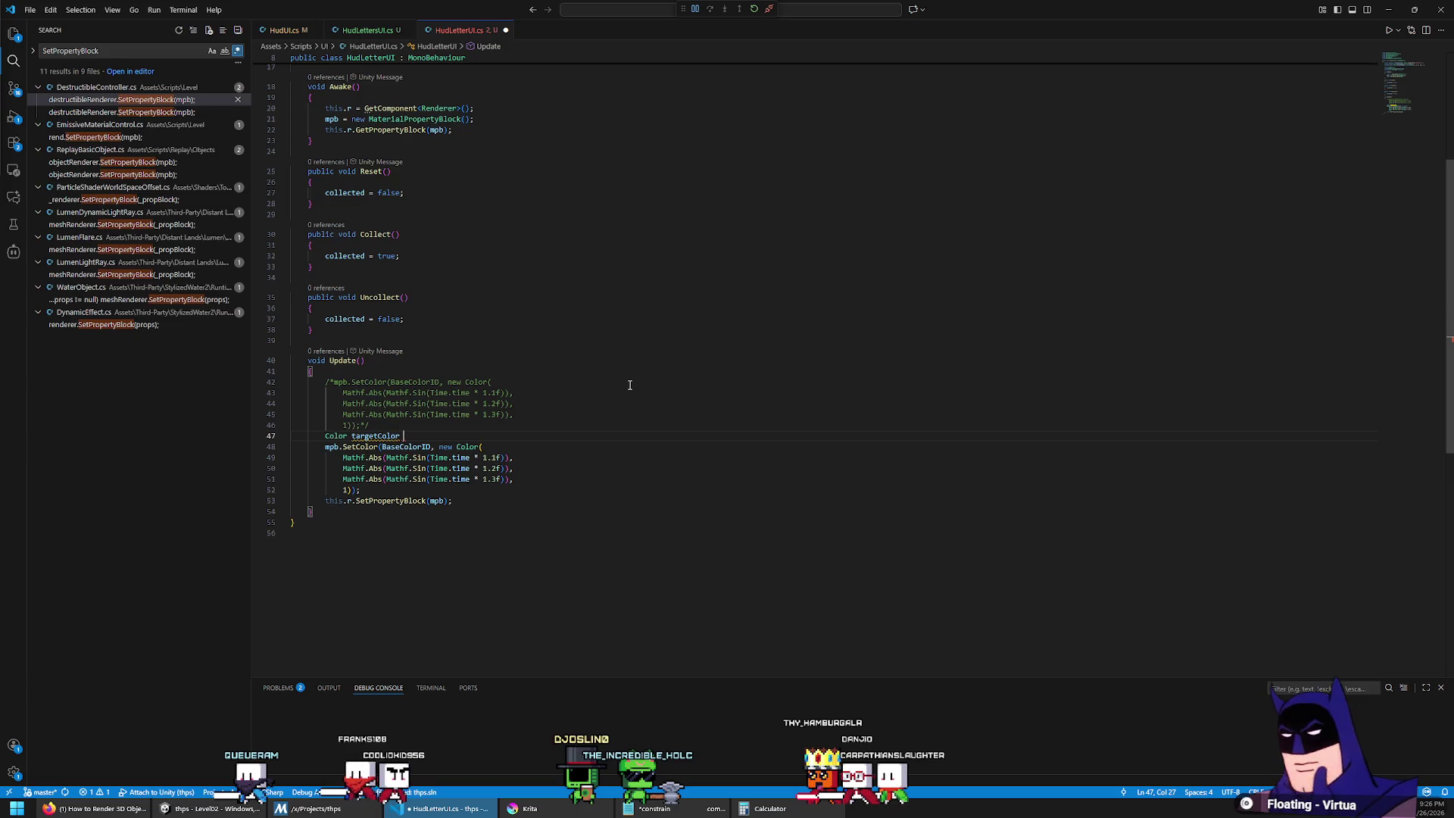
pyautogui.write('= collected ? ')
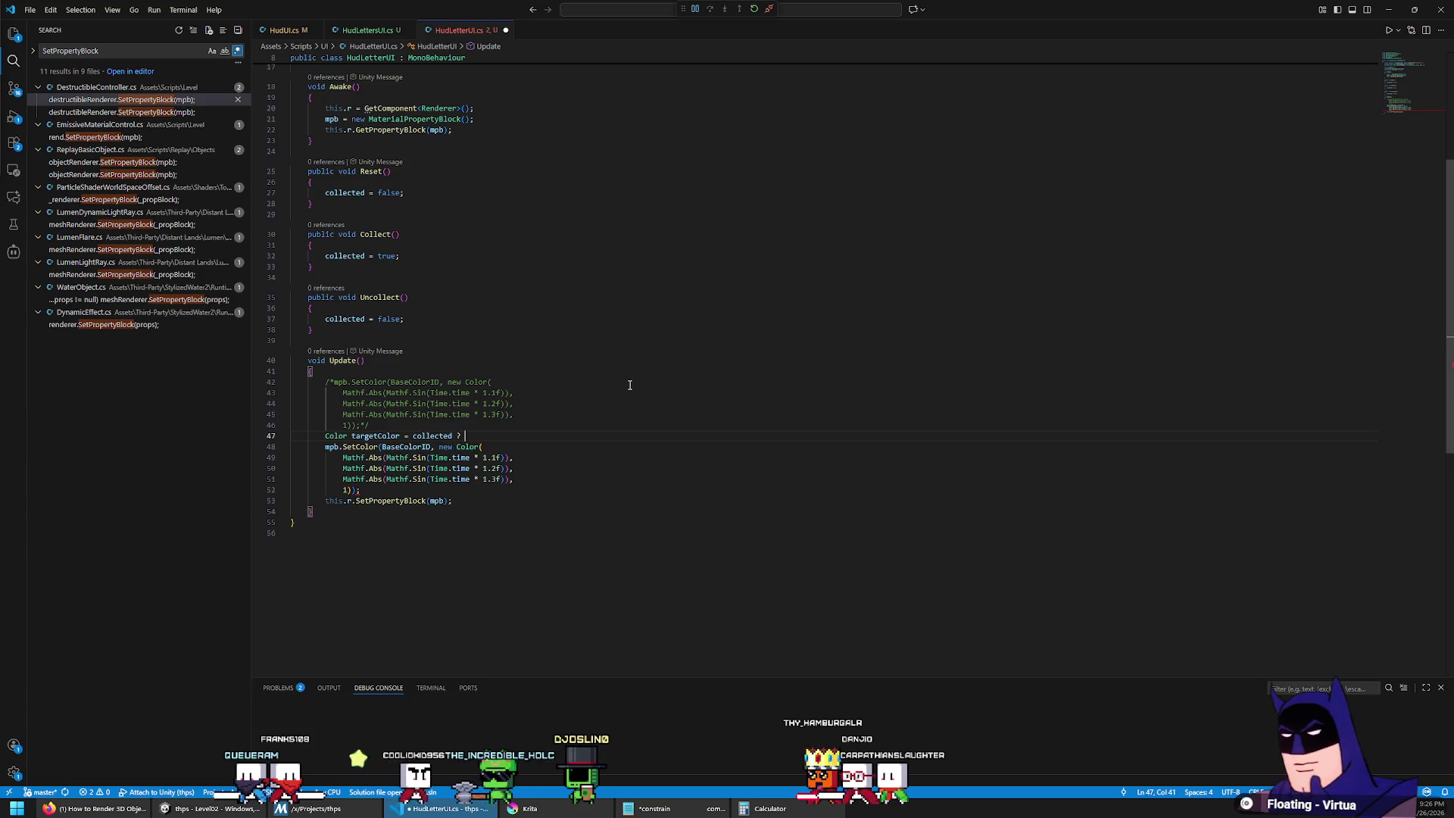
pyautogui.write('Colle')
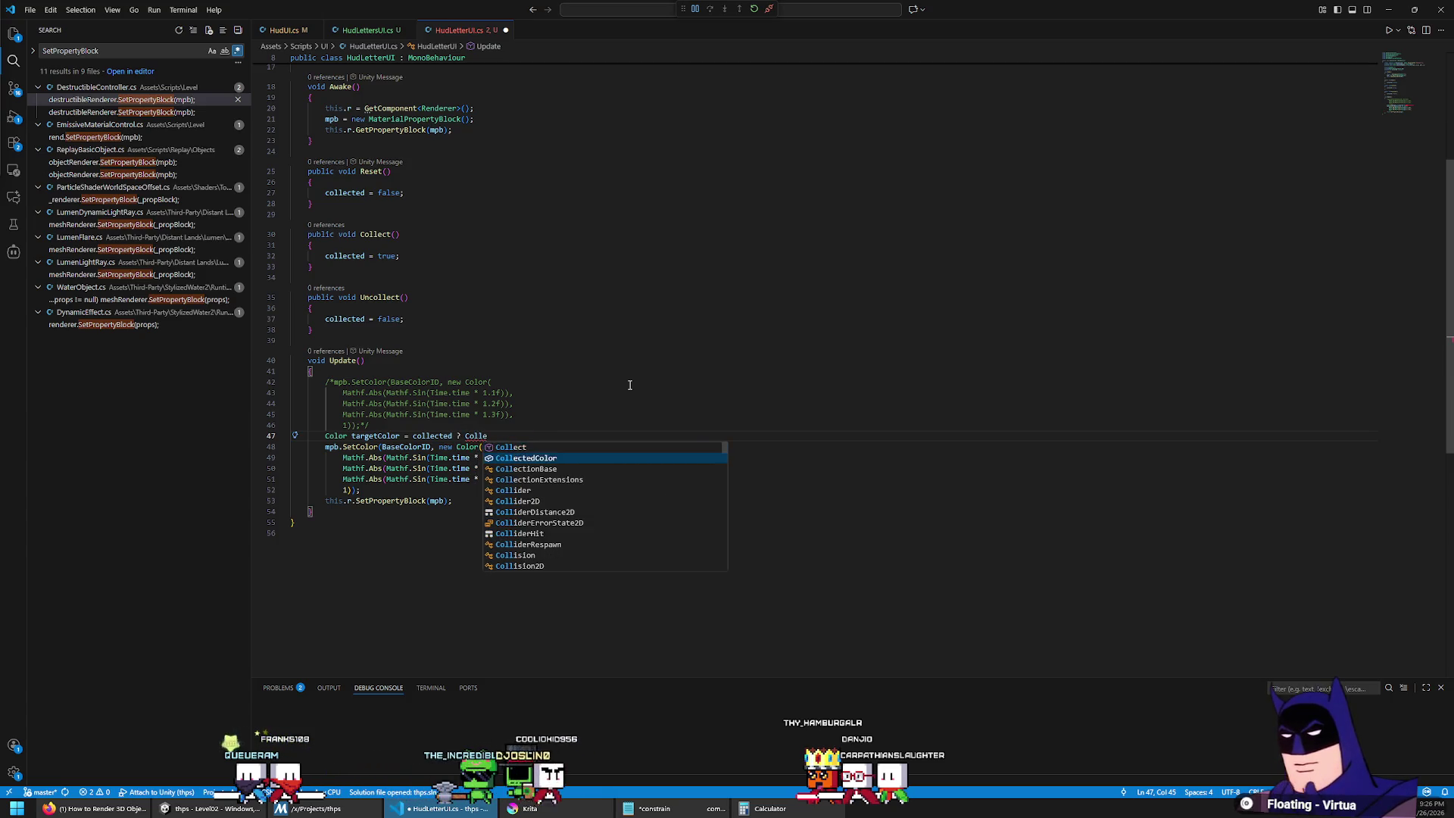
pyautogui.write('ctedColo :')
pyautogui.press('BackSpace')
pyautogui.press('BackSpace')
pyautogui.press('BackSpace')
pyautogui.write('r : Uncoll')
pyautogui.press('Down')
pyautogui.press('Tab')
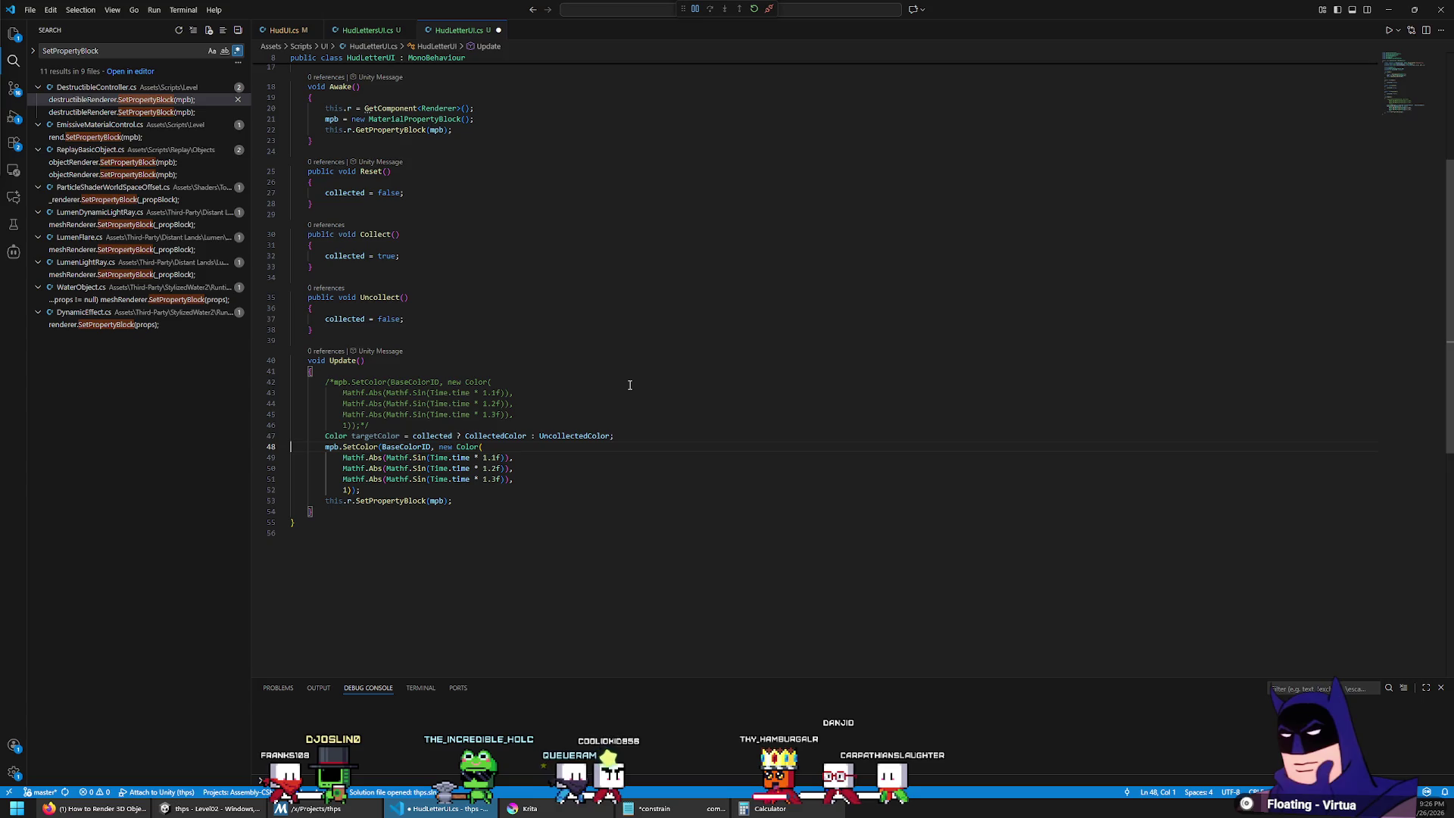
# Step: Add a private Color cachedColor = Color.white; field after the property block
pyautogui.scroll(5, 629, 385)
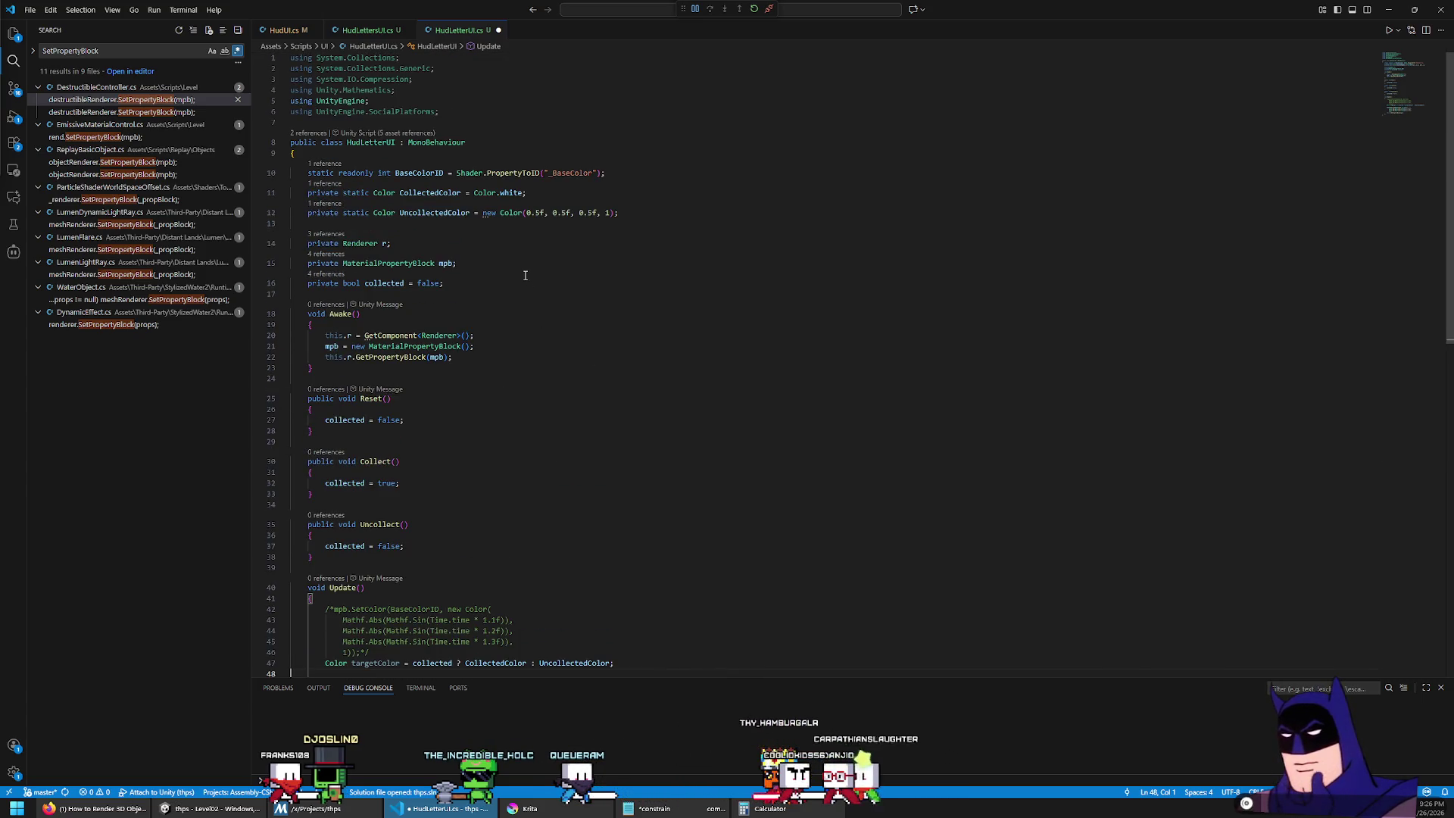
pyautogui.press('Return')
pyautogui.write('private')
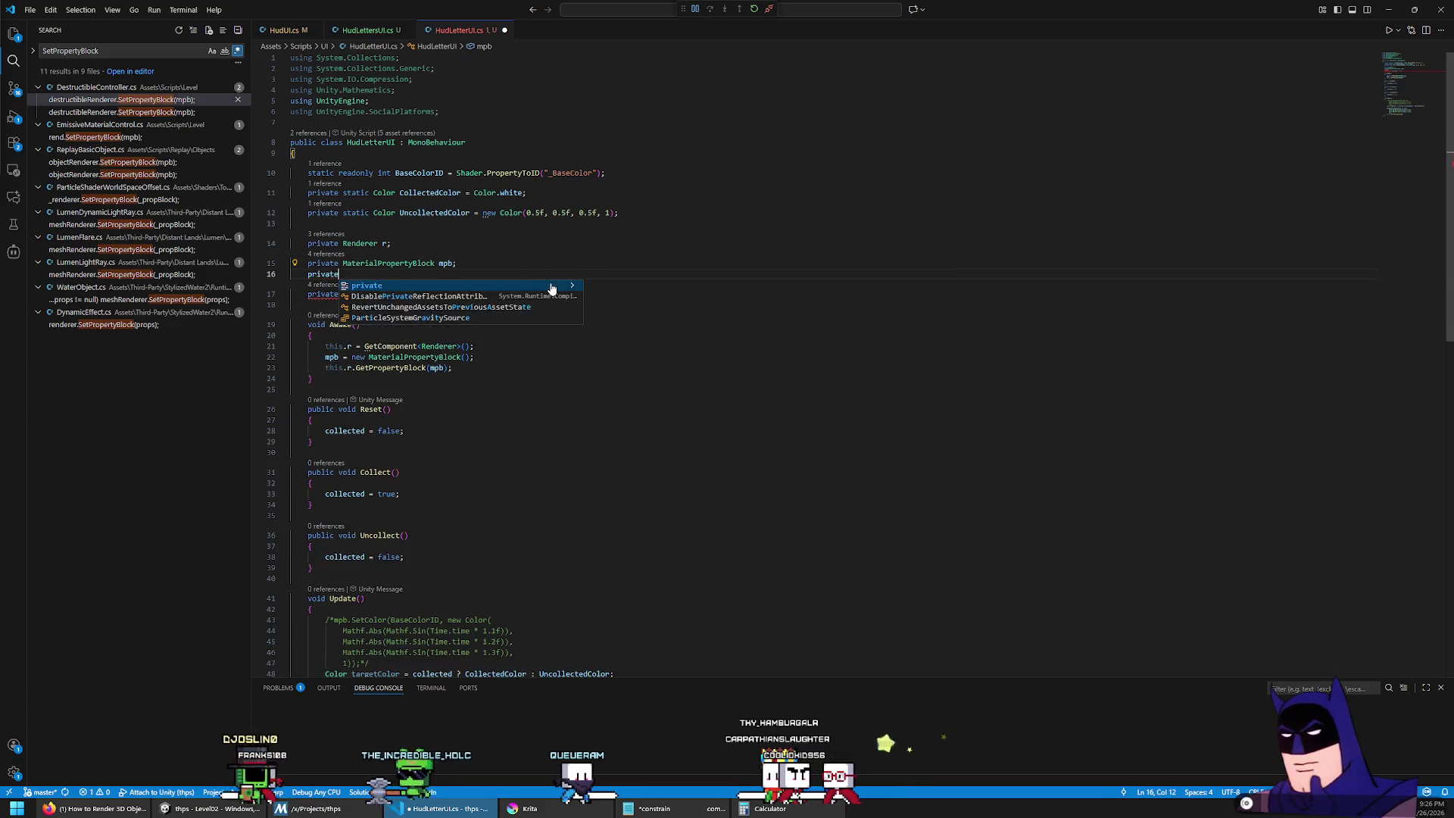
pyautogui.write(' Color cachedCol')
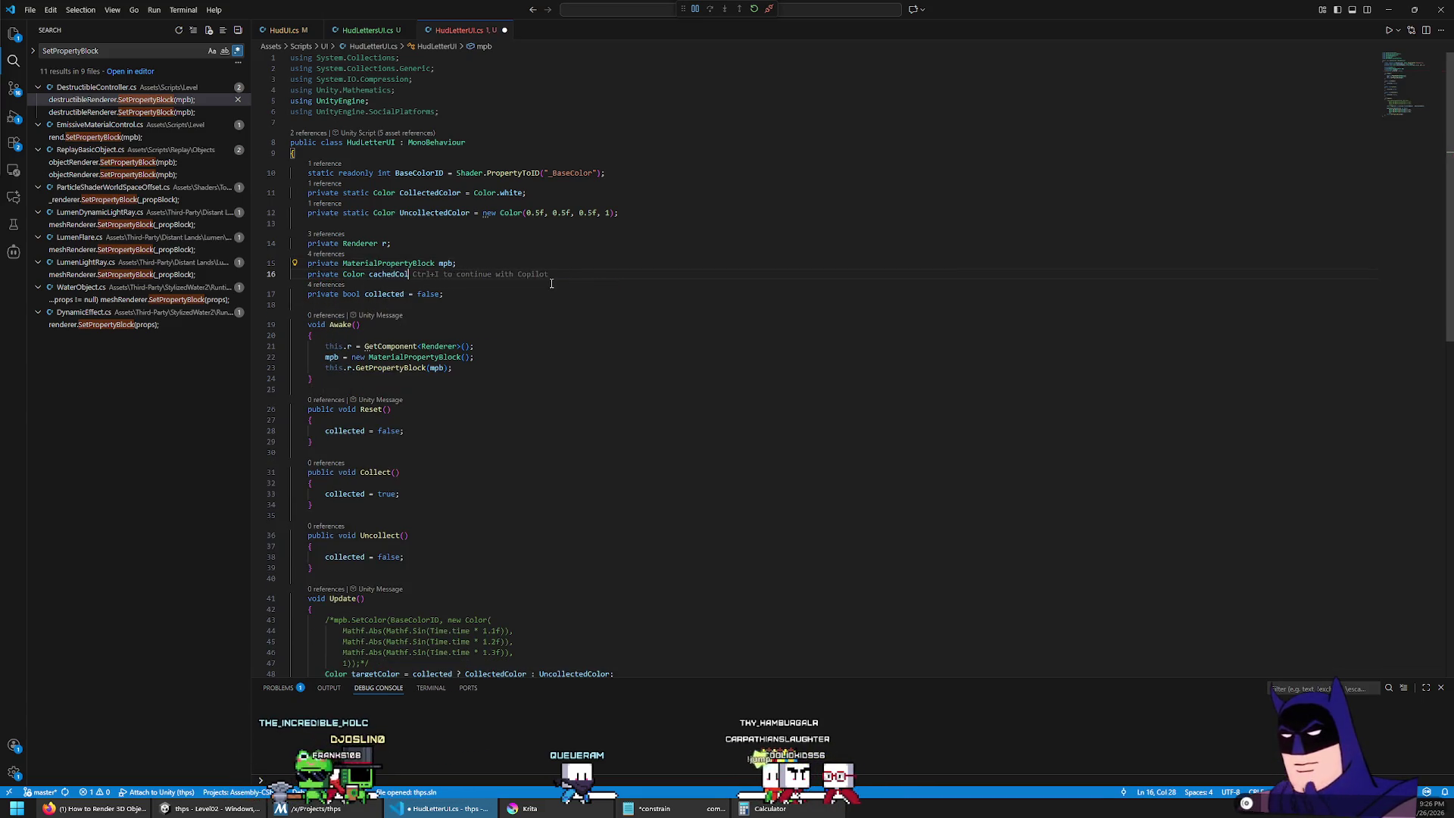
pyautogui.write('or = Color.white;')
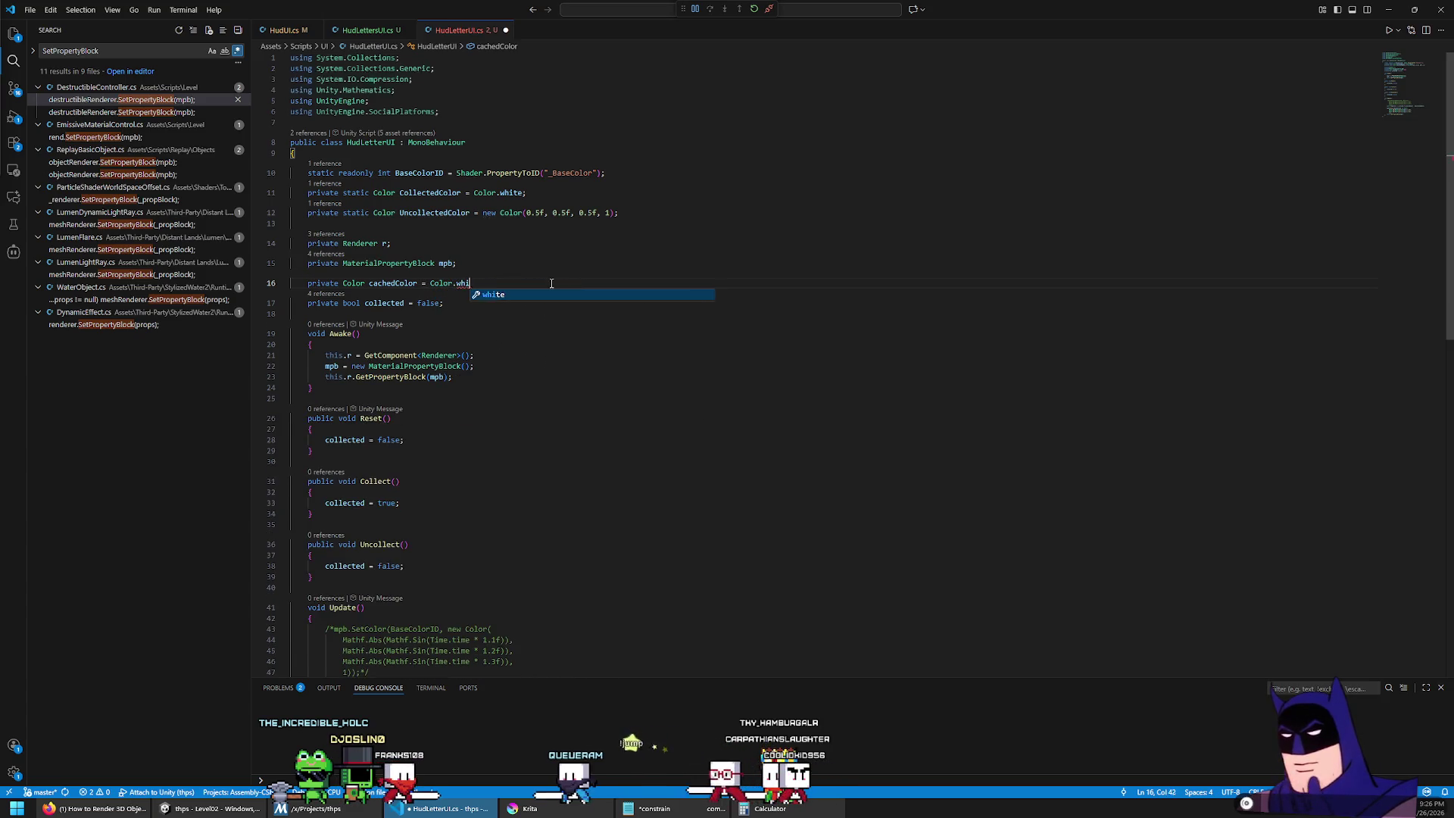
pyautogui.scroll(-4, 382, 285)
pyautogui.write('if (cachedColor !=')
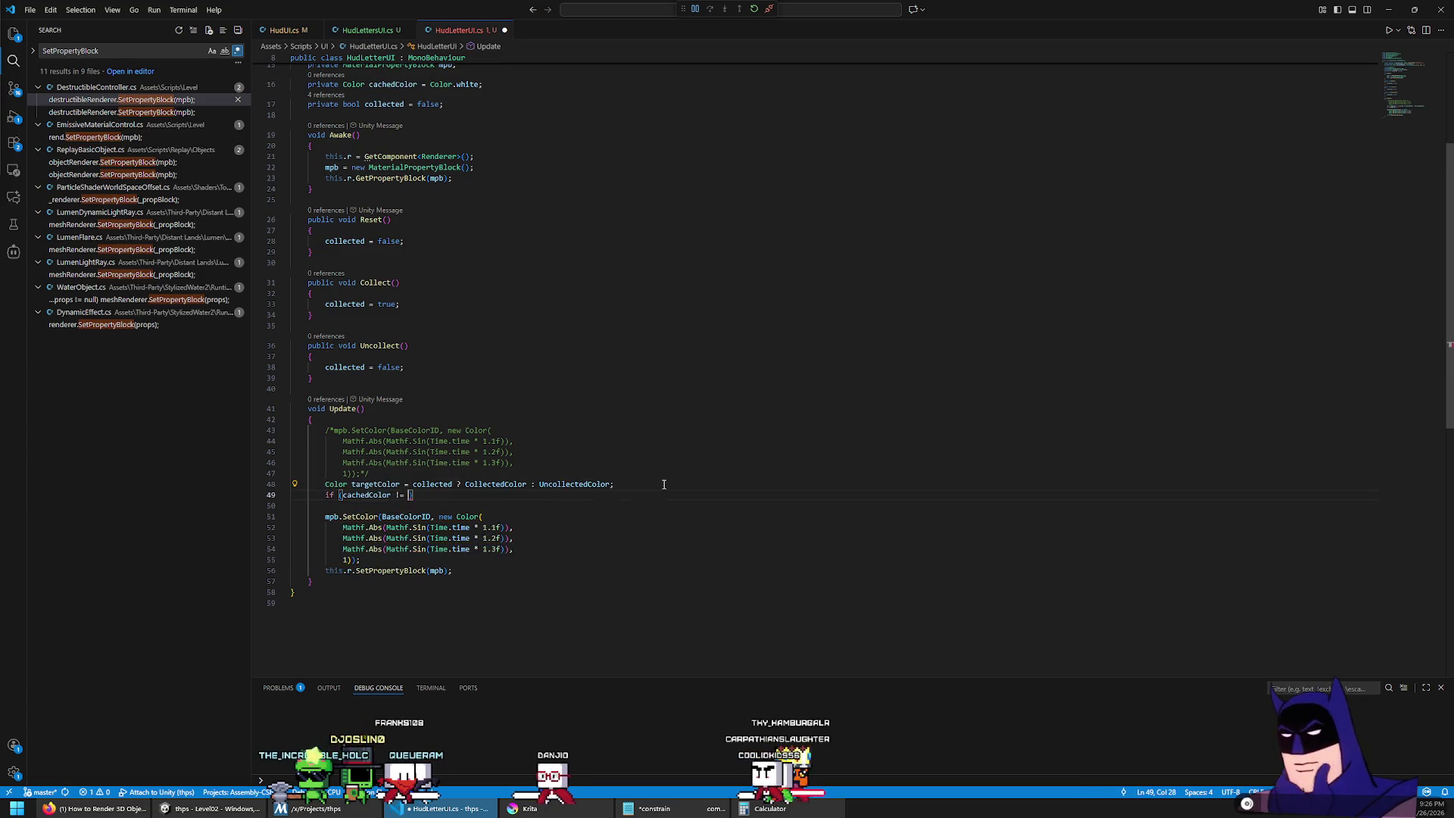
# Step: Wrap the SetColor and SetPropertyBlock calls in an if (cachedColor != targetColor) block
pyautogui.write('targetColor')
pyautogui.press('Return')
pyautogui.write('{')
pyautogui.press('Return')
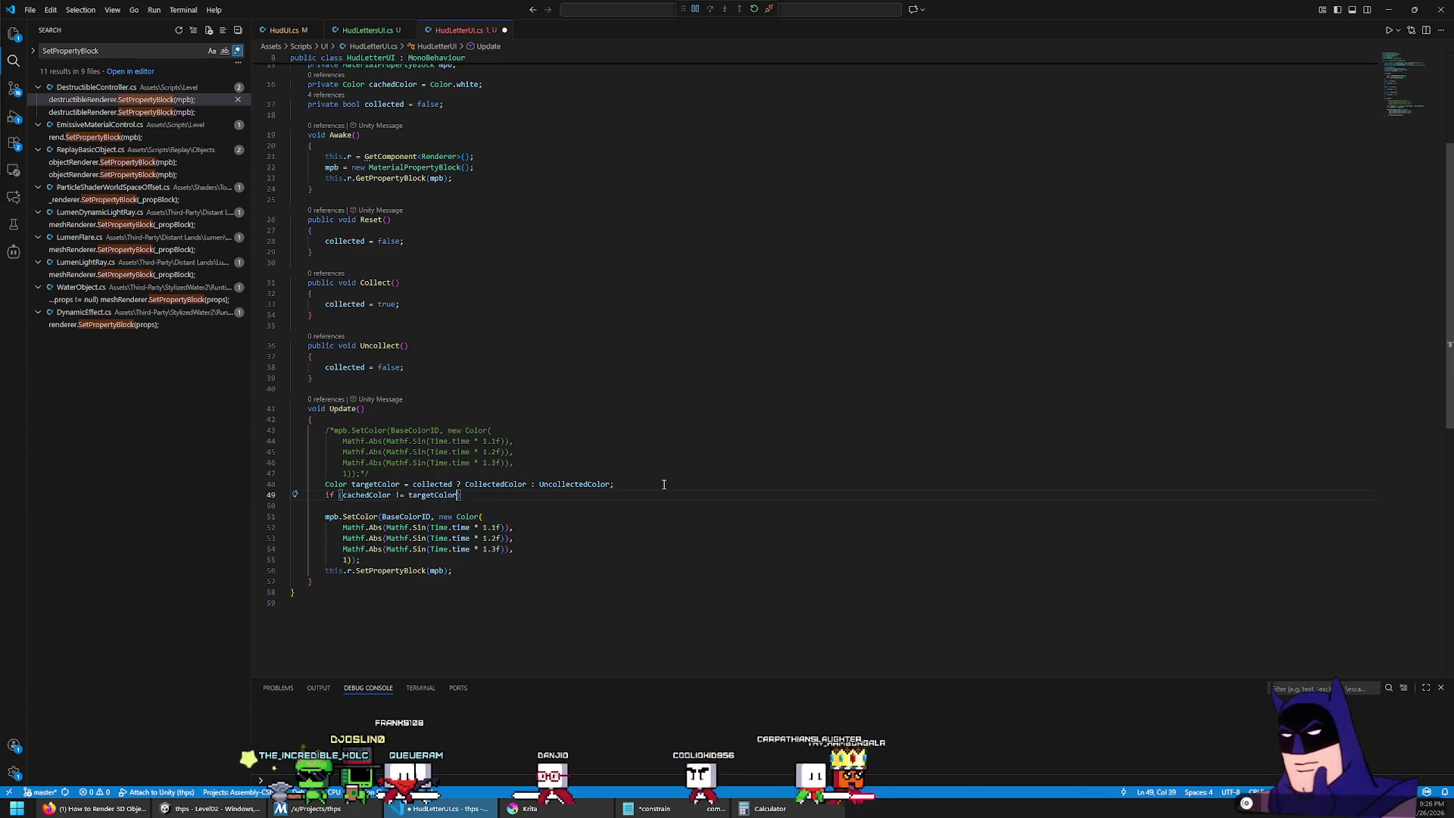
pyautogui.press('Down')
pyautogui.press('Down')
pyautogui.hotkey('shift', 'Down')
pyautogui.hotkey('shift', 'Down')
pyautogui.hotkey('shift', 'Down')
pyautogui.hotkey('shift', 'End')
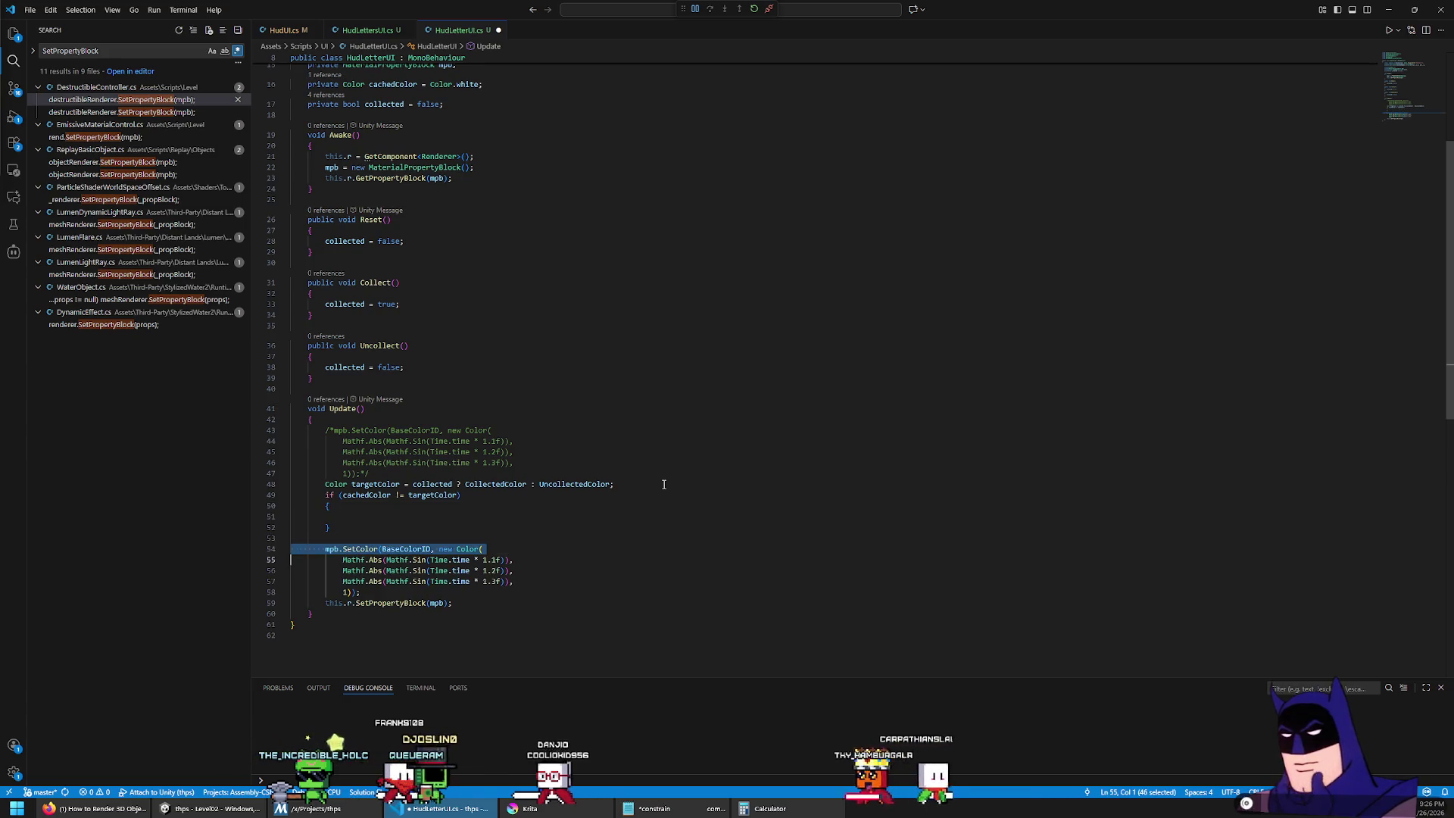
pyautogui.press('Delete')
pyautogui.press('Up')
pyautogui.press('Up')
pyautogui.write('mpb.SetColor(BaseColorID, new Color(                 Mathf.Abs(Mathf.Sin(Time.time * 1.1f)),                 Mathf.Abs(Mathf.Sin(Time.time * 1.2f)),                 Mathf.Abs(Mathf.Sin(Time.time * 1.3f)),                 1));             this.r.SetPropertyBlock(mpb);')
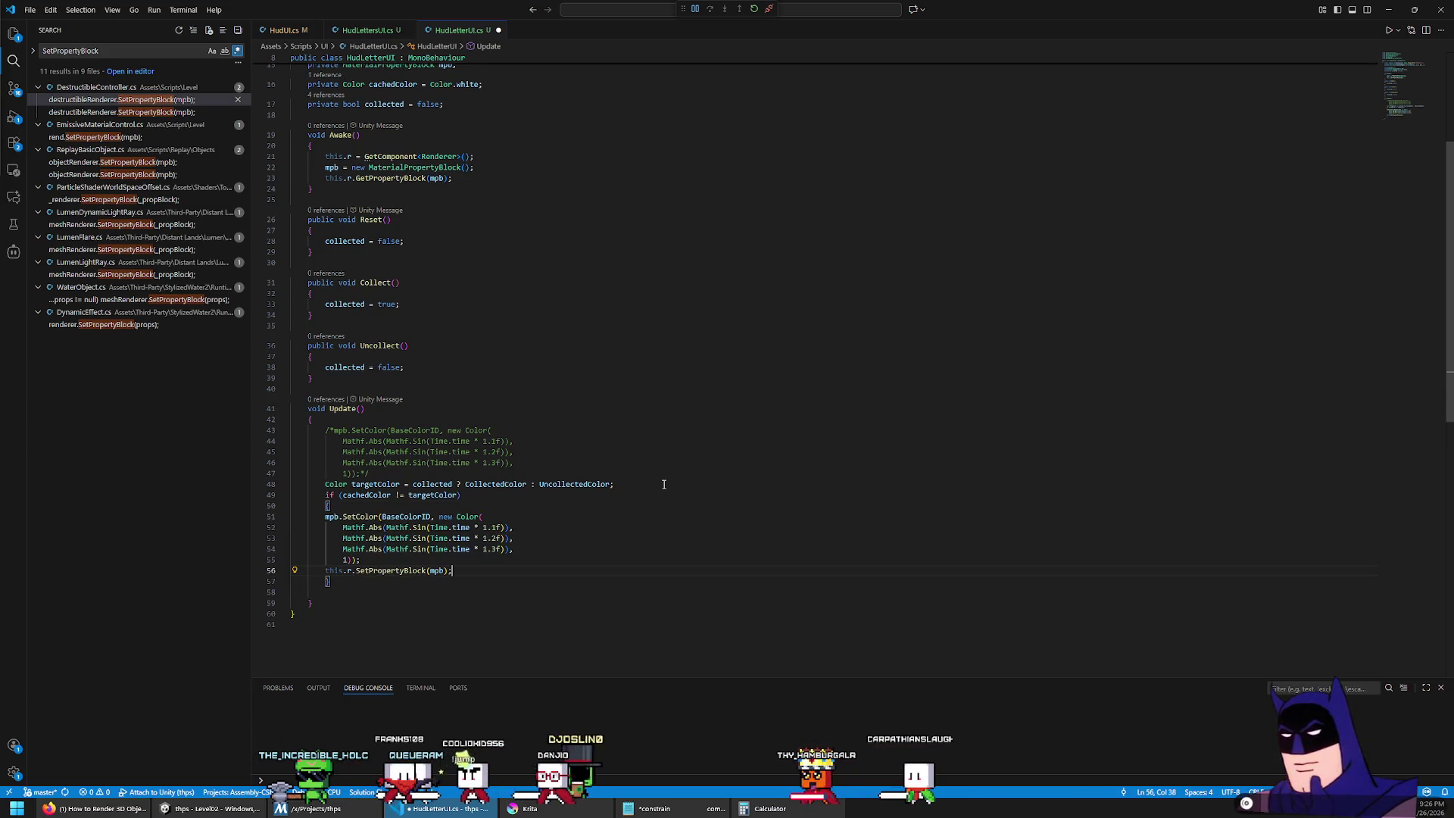
pyautogui.press('Delete')
pyautogui.press('Down')
pyautogui.press('Down')
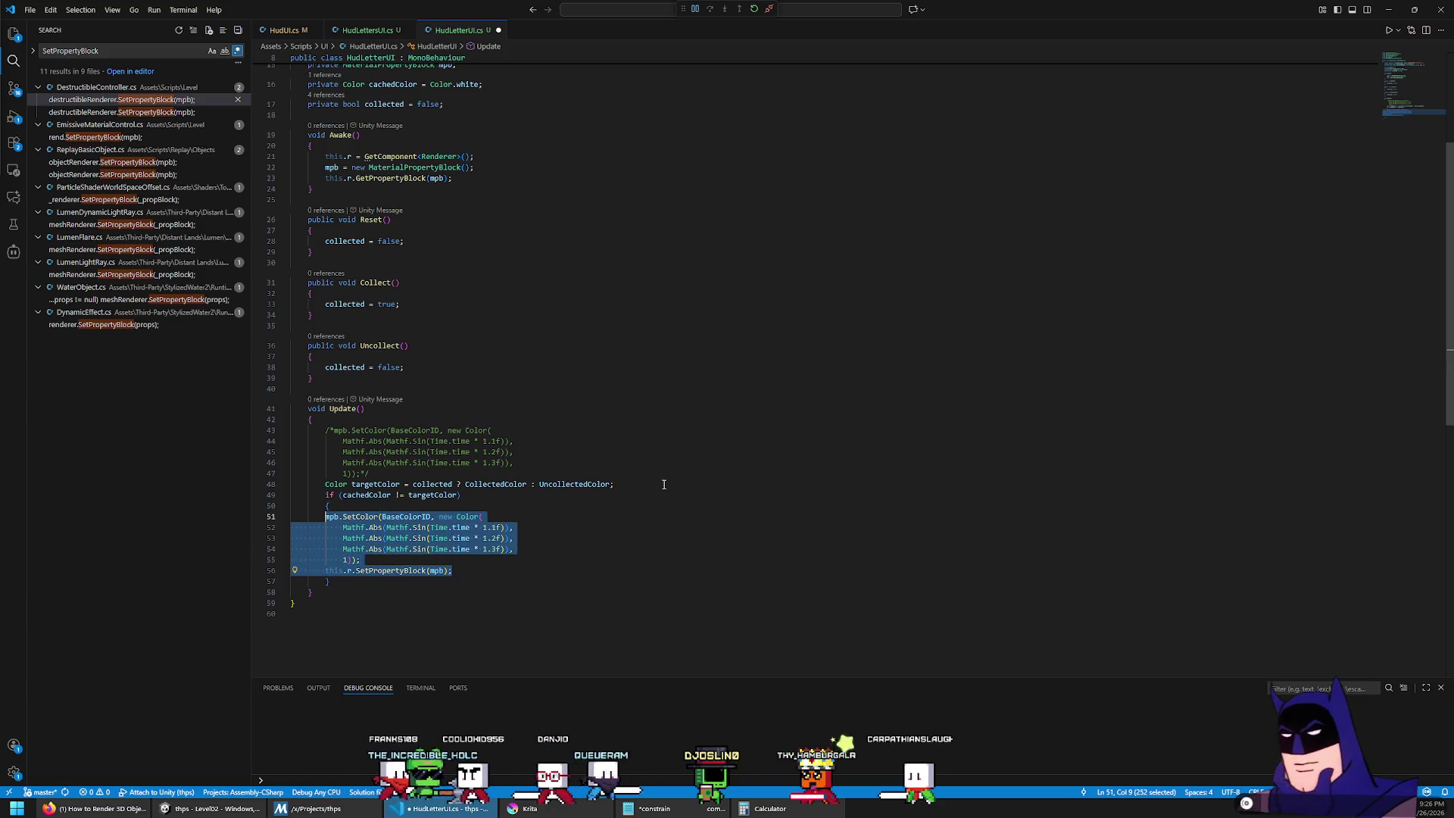
pyautogui.press('Tab')
pyautogui.press('Up')
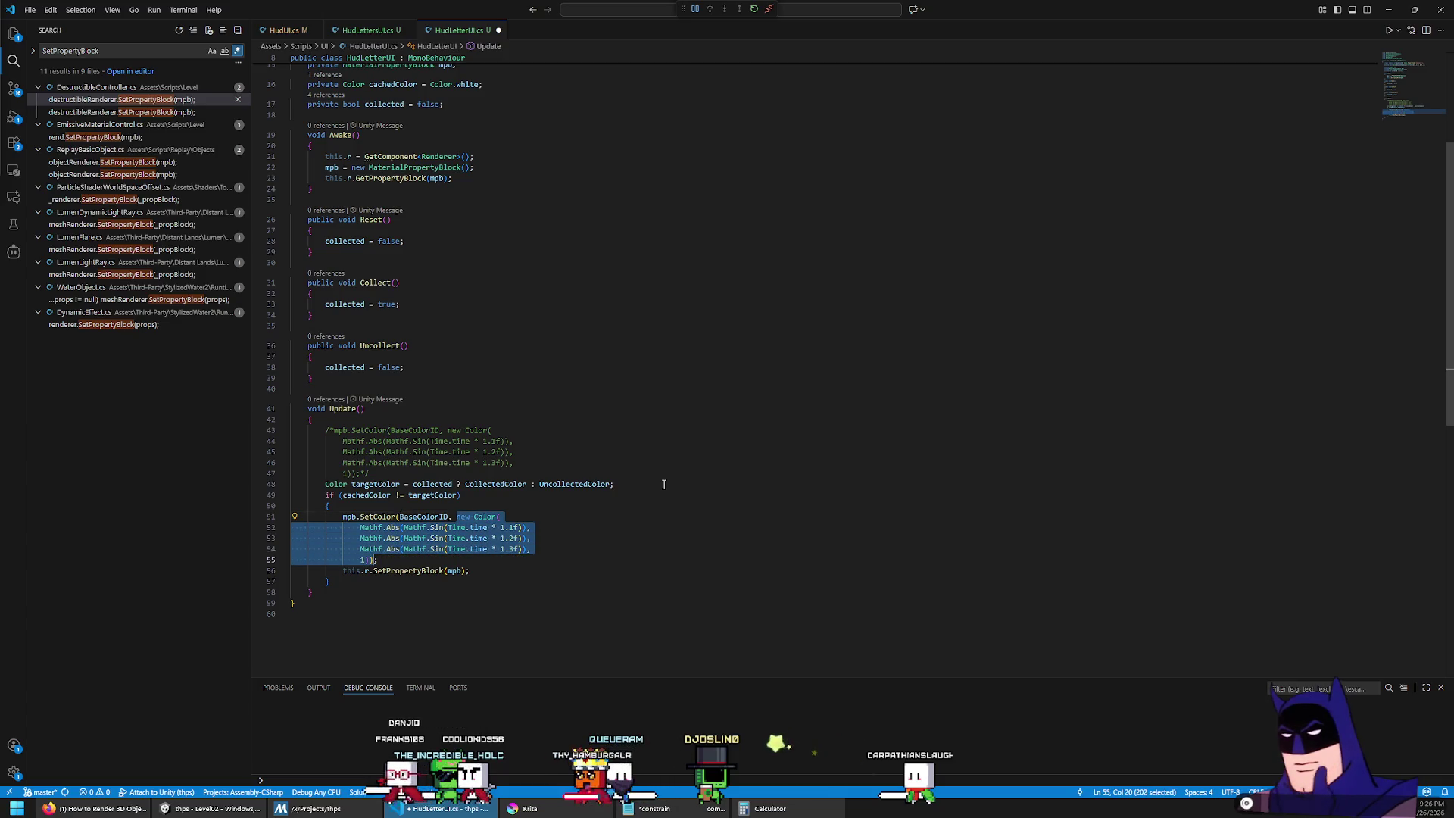
# Step: Store cachedColor = targetColor; inside the block and tidy the Update code
pyautogui.write('tar);')
pyautogui.press('Tab')
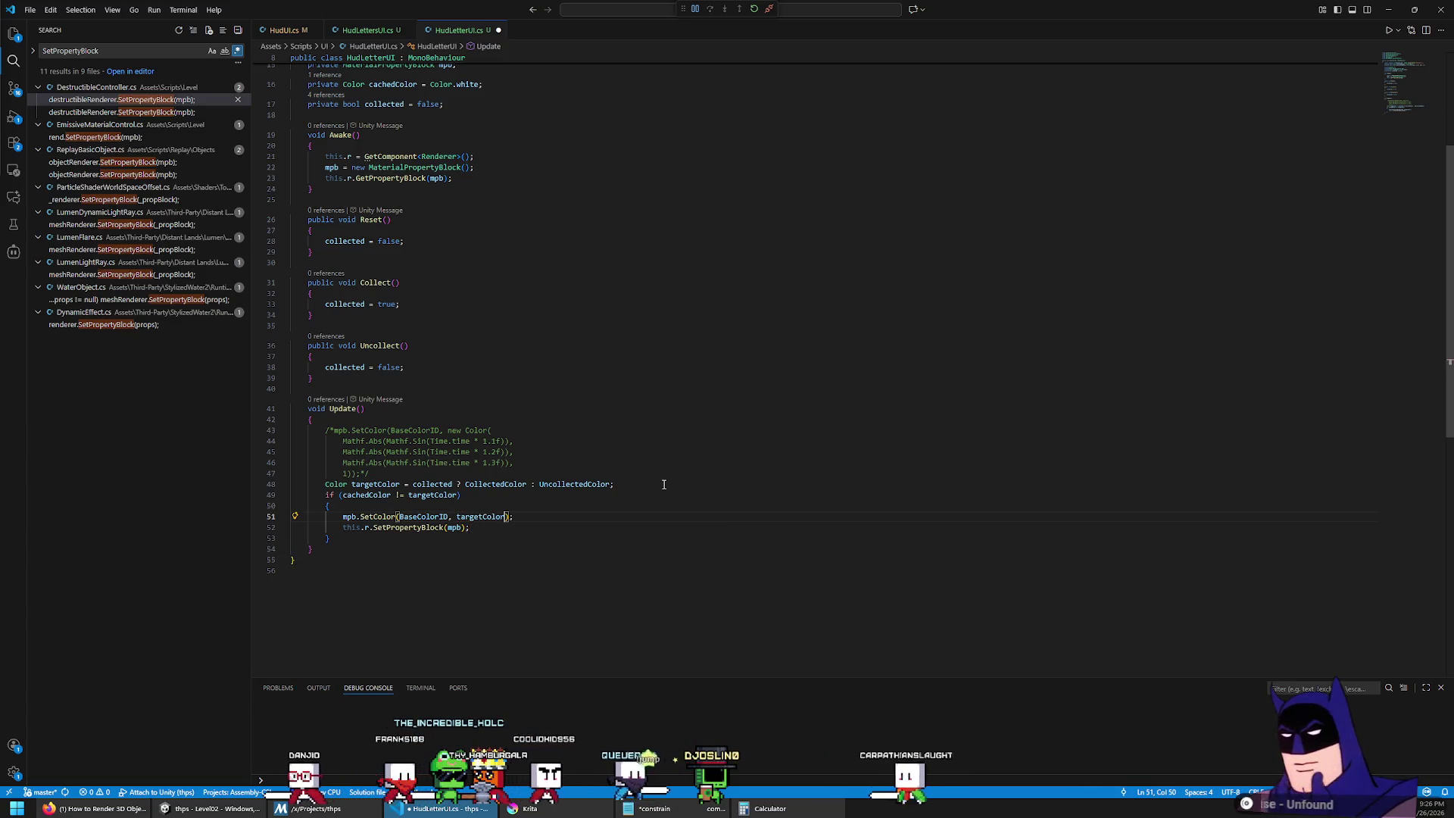
pyautogui.write('cachedColor = tar')
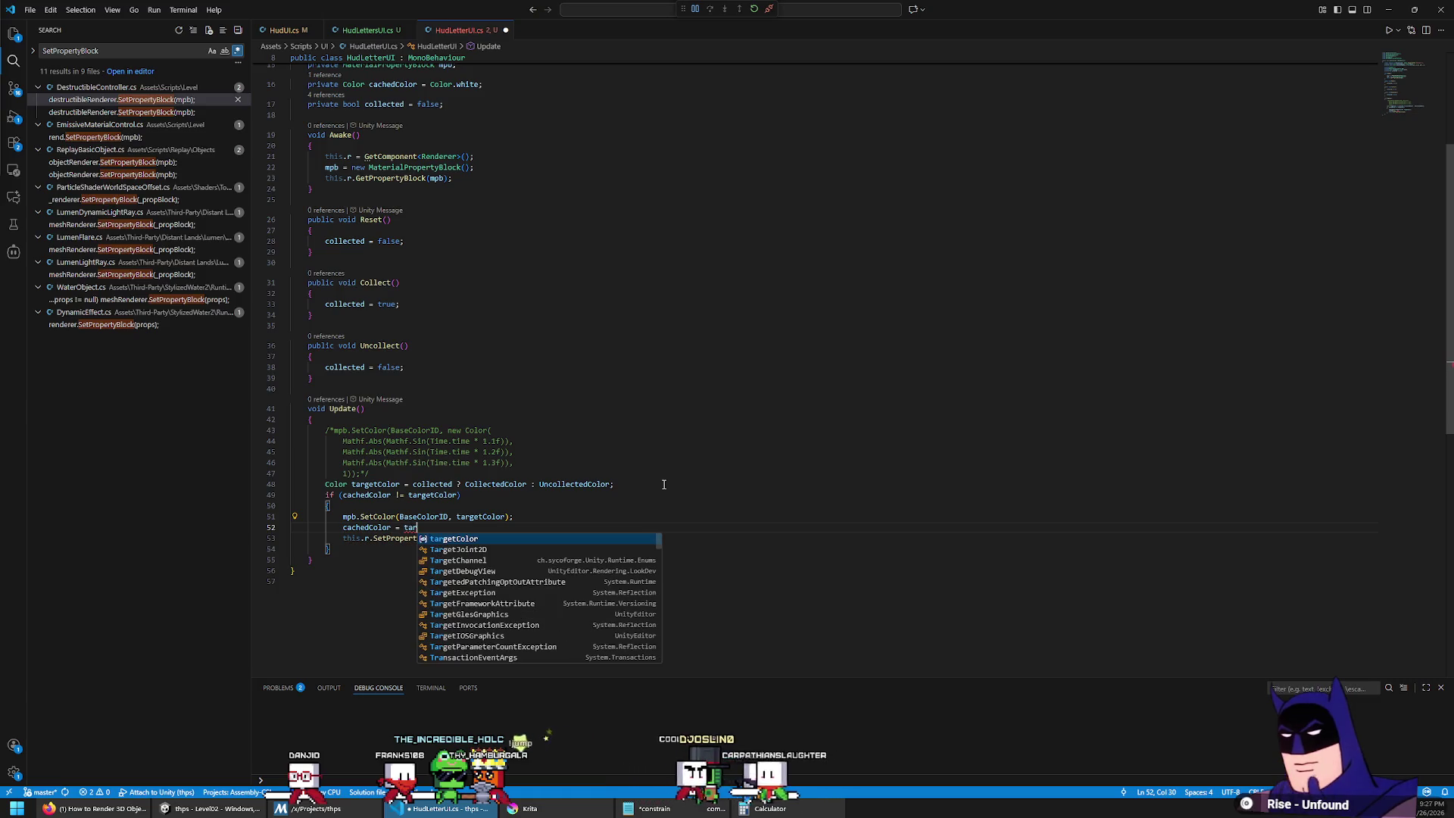
pyautogui.write('getColor;')
pyautogui.press('Down')
pyautogui.press('Home')
pyautogui.press('Home')
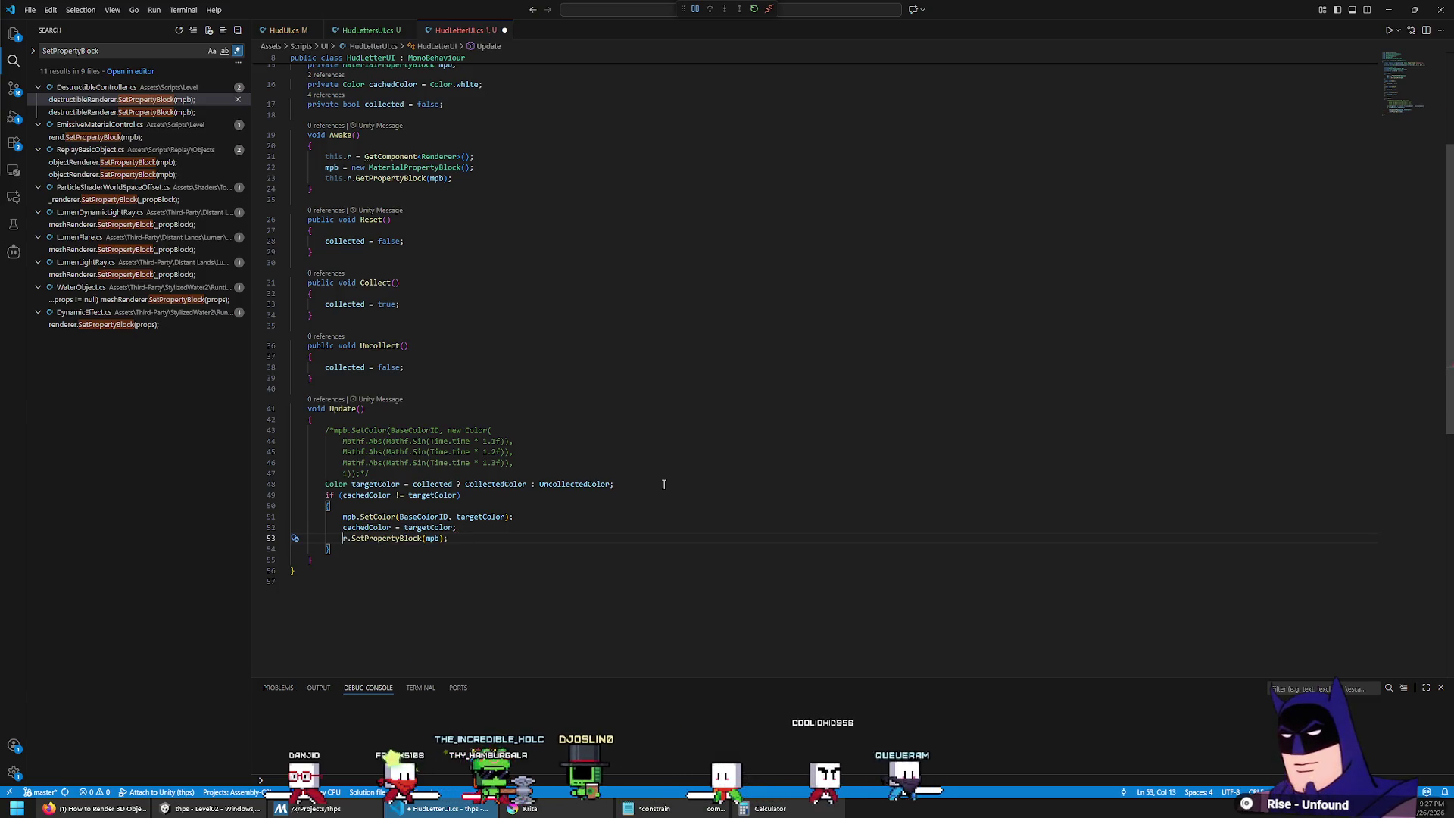
pyautogui.scroll(3, 484, 363)
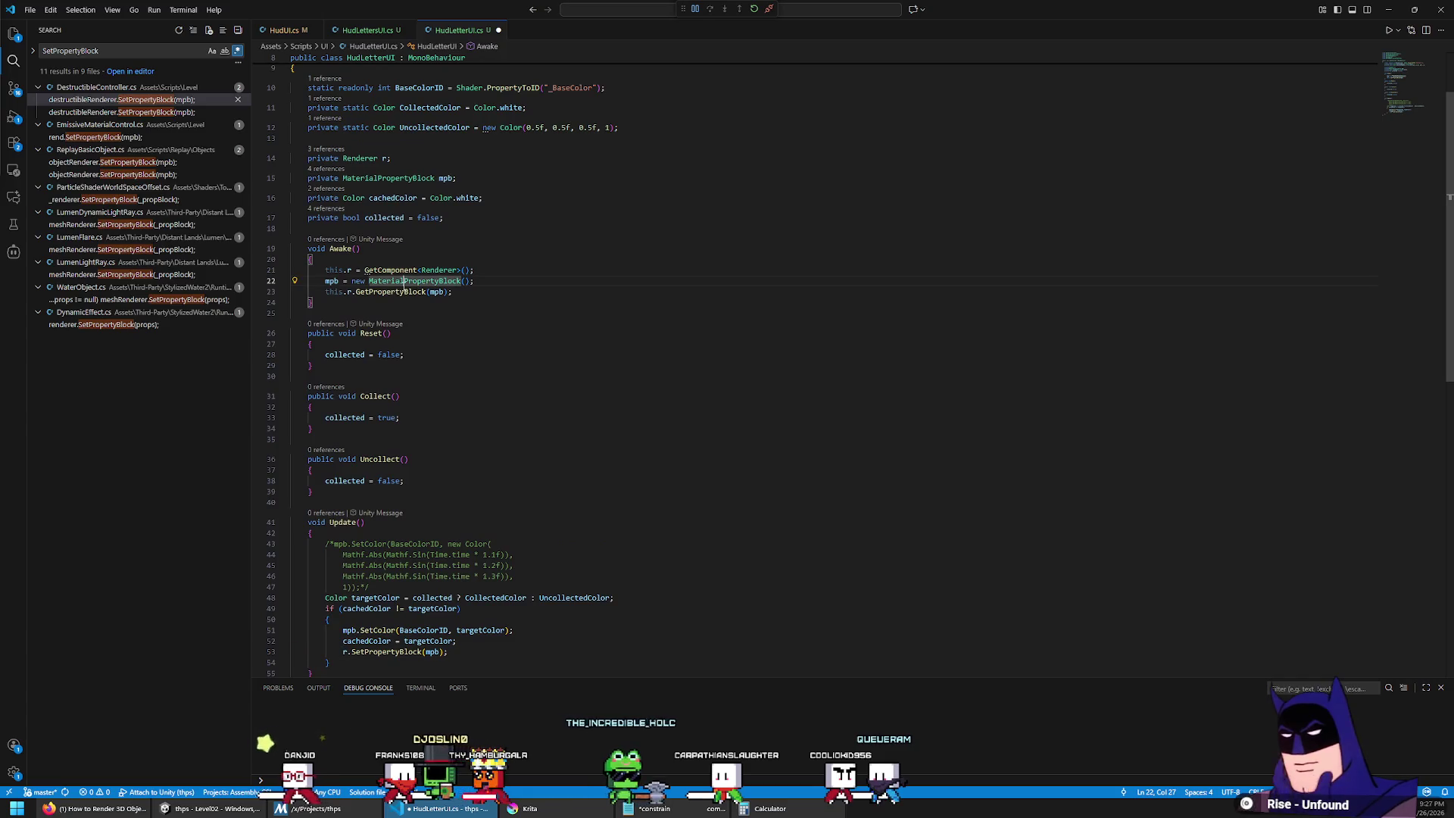
pyautogui.press('Delete')
pyautogui.press('Delete')
pyautogui.press('Delete')
pyautogui.press('Up')
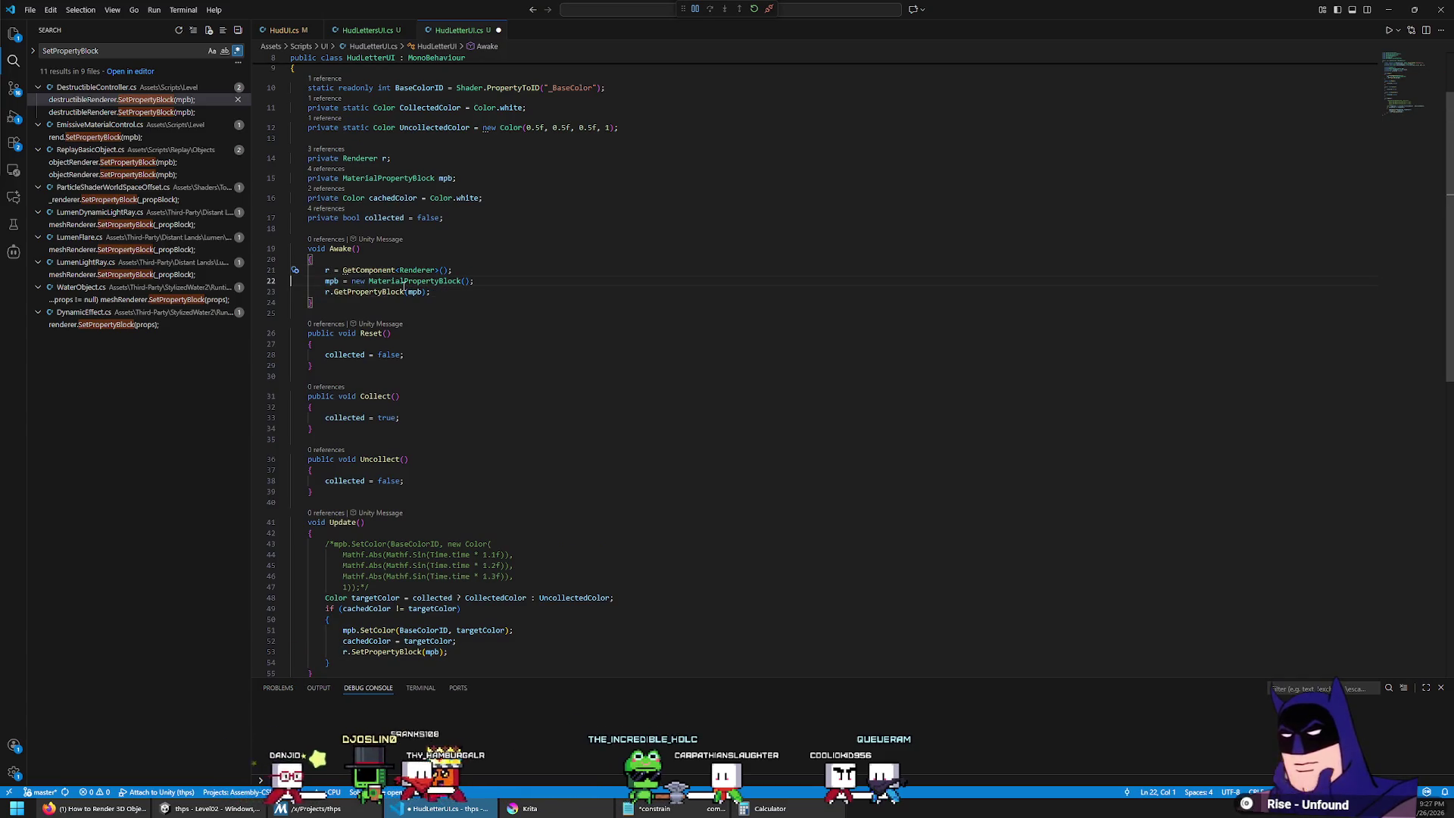
pyautogui.click(558, 409)
pyautogui.scroll(-7, 434, 343)
pyautogui.press('Return')
pyautogui.press('Up')
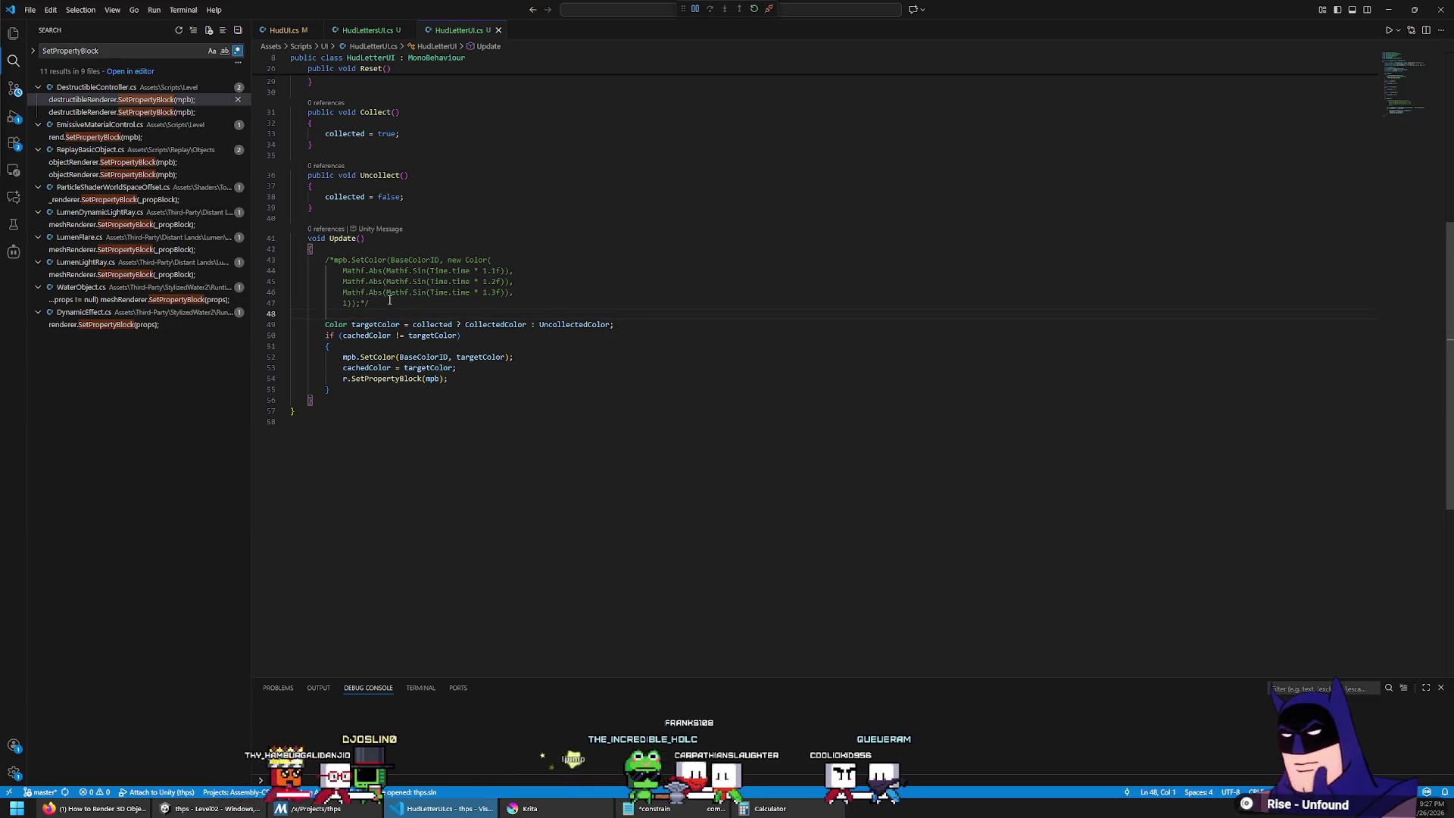
# Step: Switch to HudUI.cs and step through the goArrow usages to find SetArrow
pyautogui.scroll(4, 499, 182)
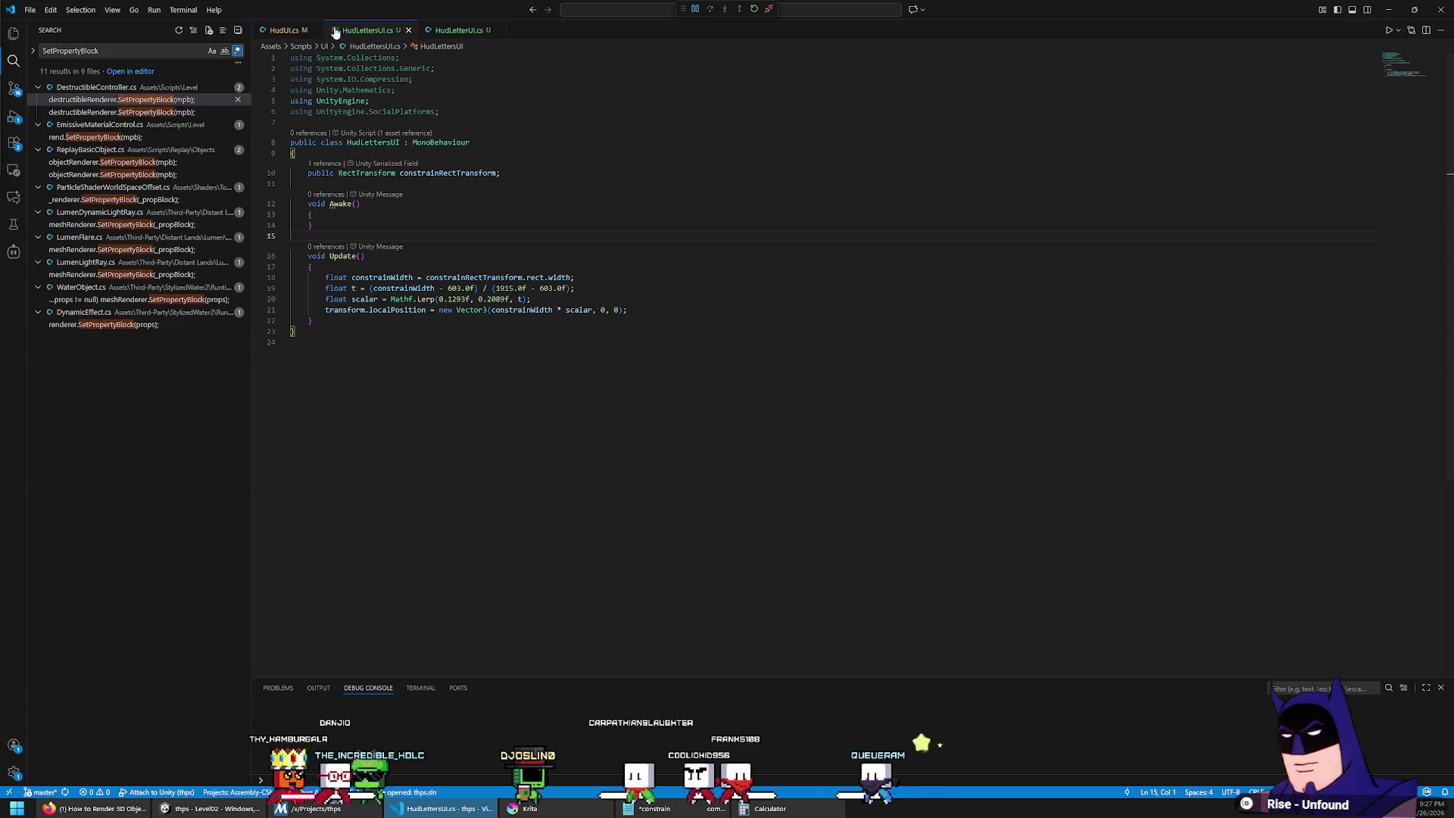
pyautogui.hotkey('ctrl', 'Tab')
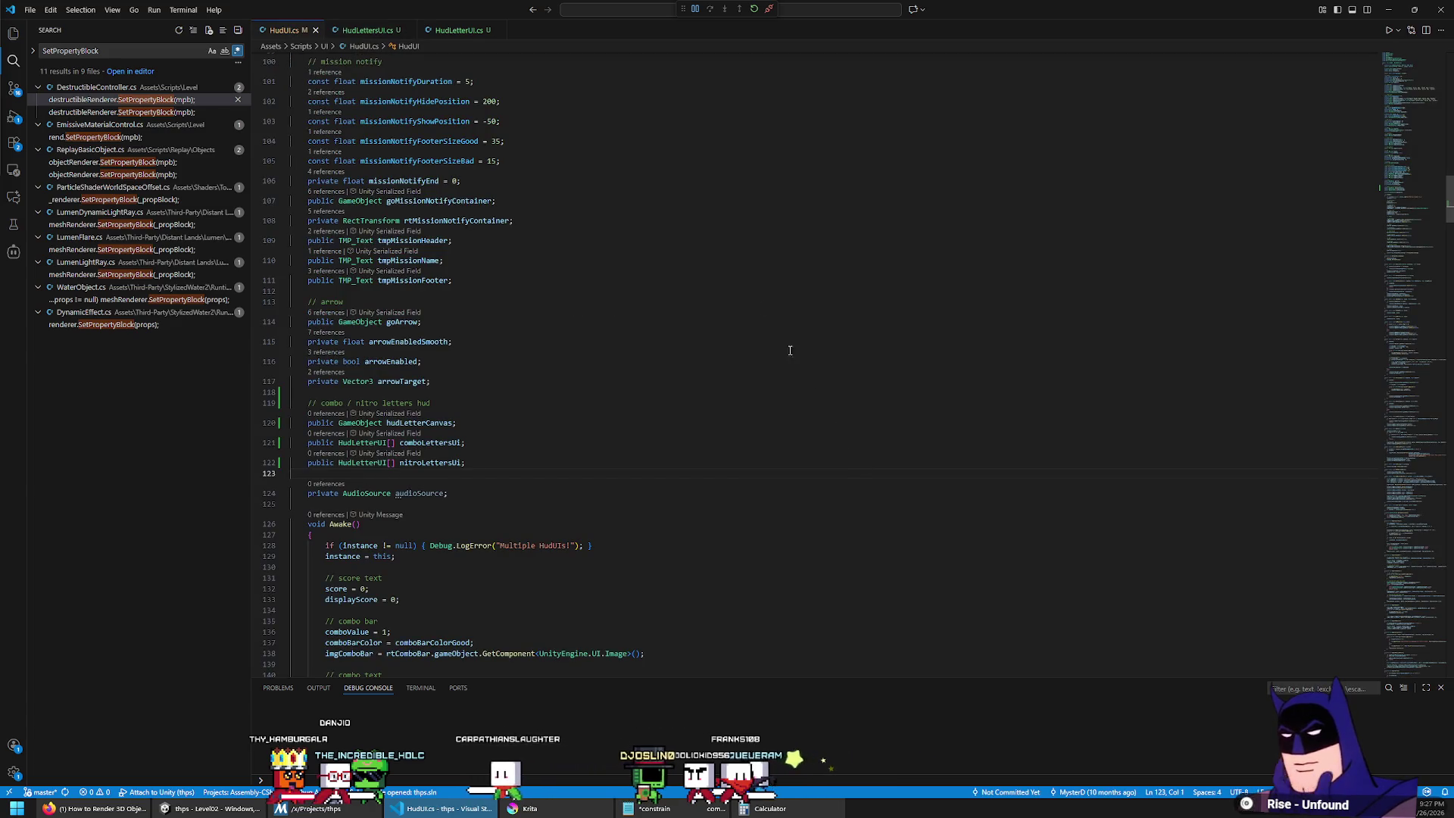
pyautogui.scroll(-3, 672, 194)
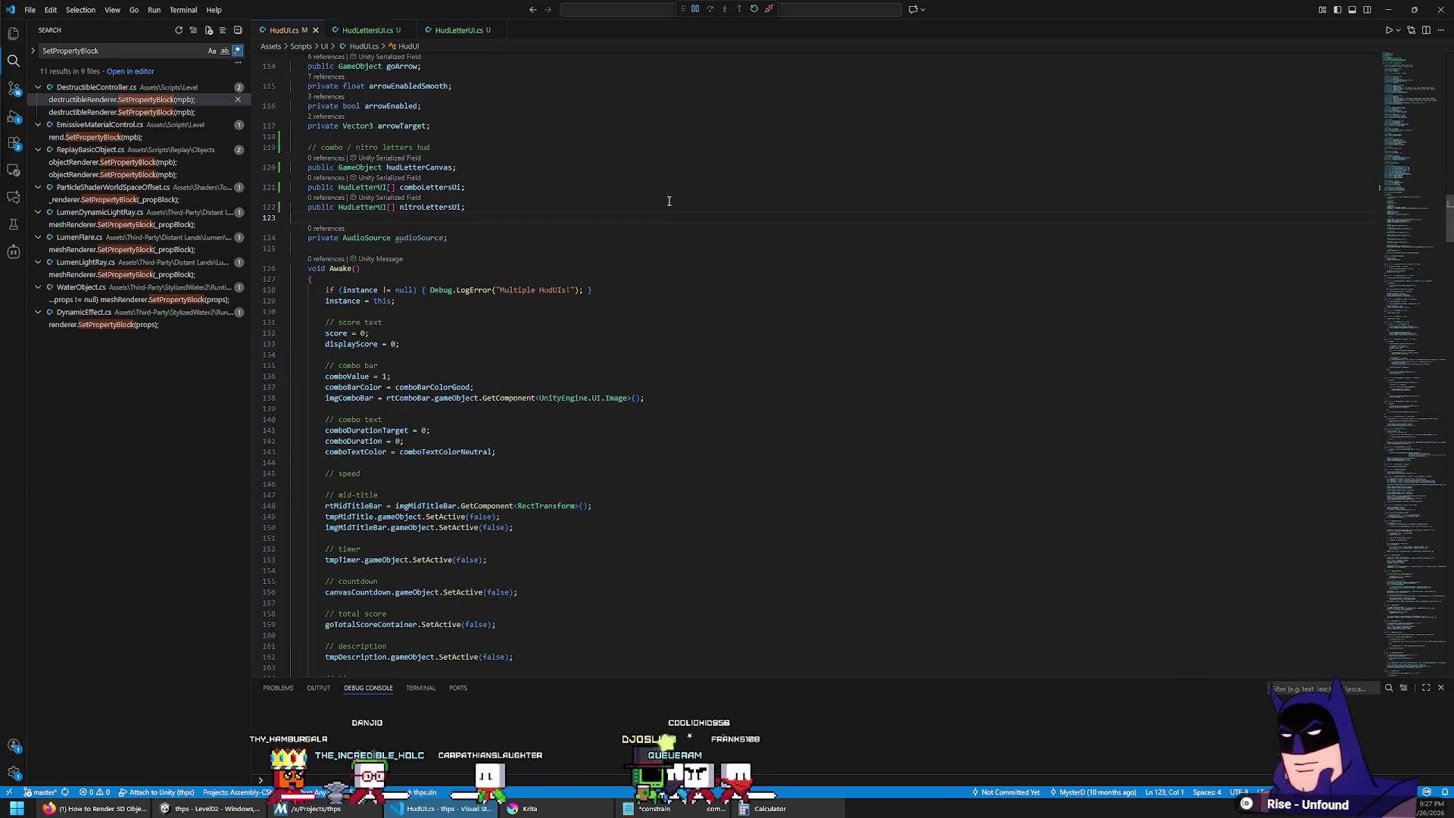
pyautogui.scroll(2, 417, 205)
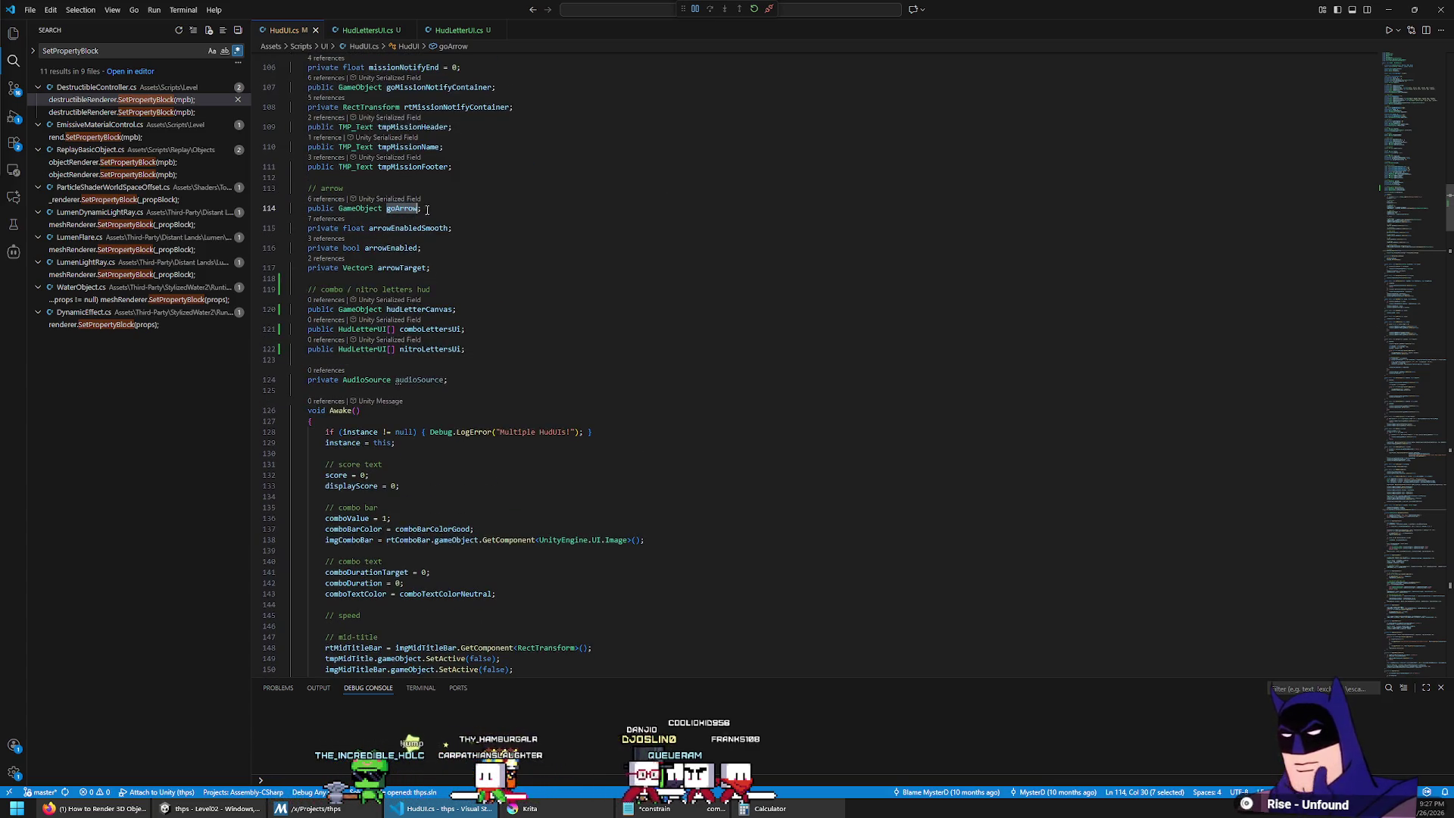
pyautogui.press('Return')
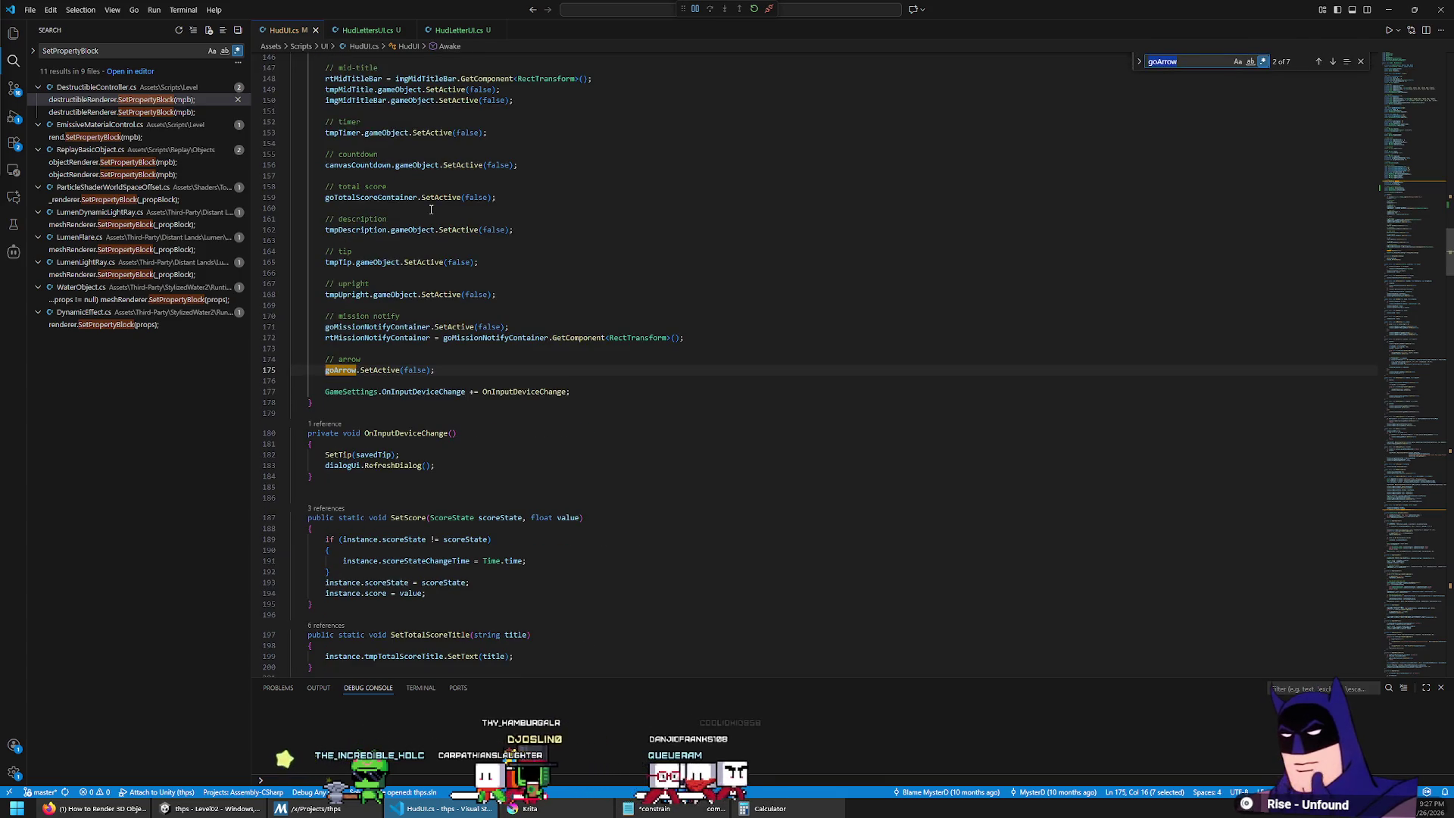
pyautogui.press('Return')
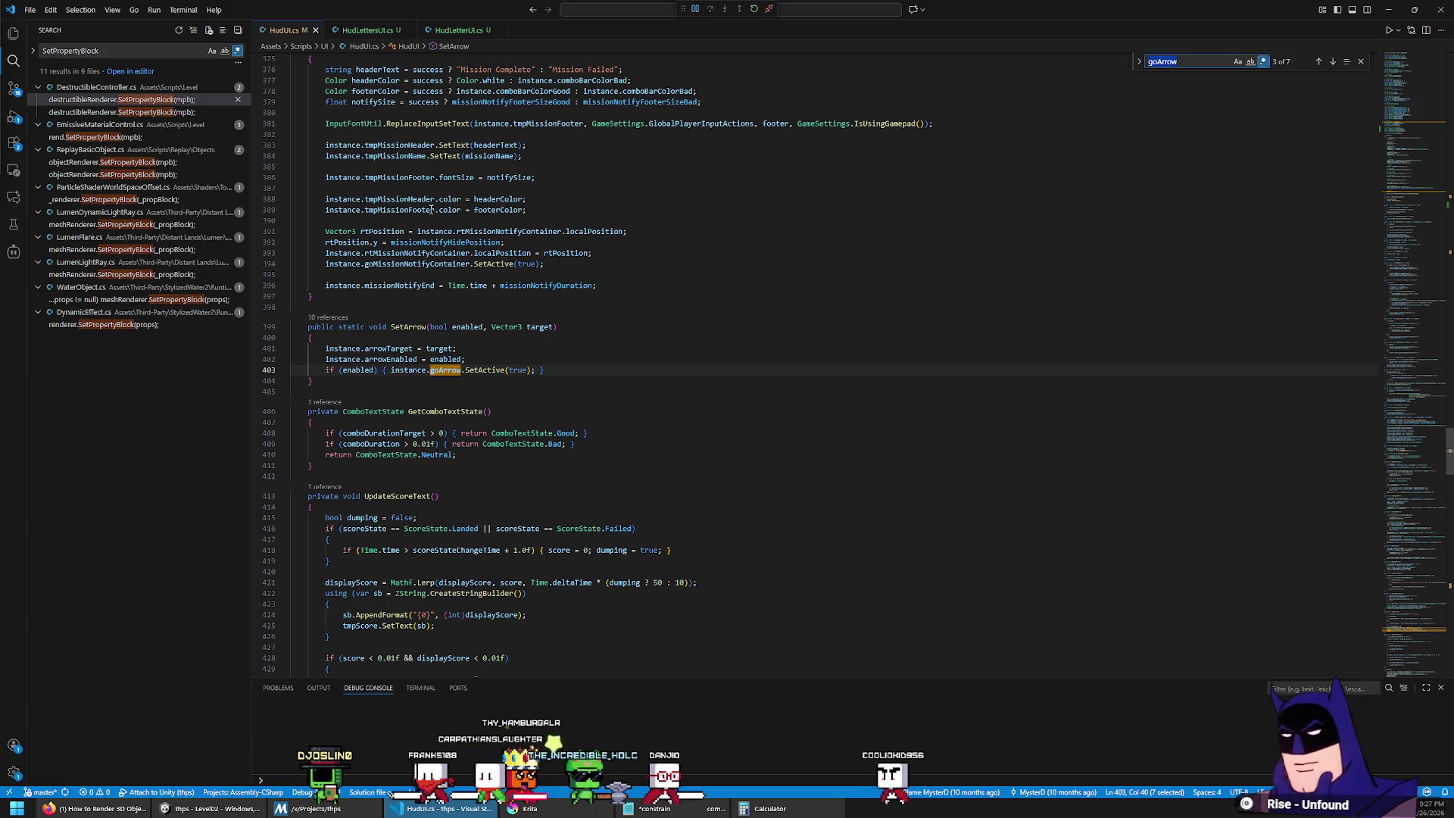
pyautogui.scroll(-2, 492, 375)
pyautogui.click(446, 344)
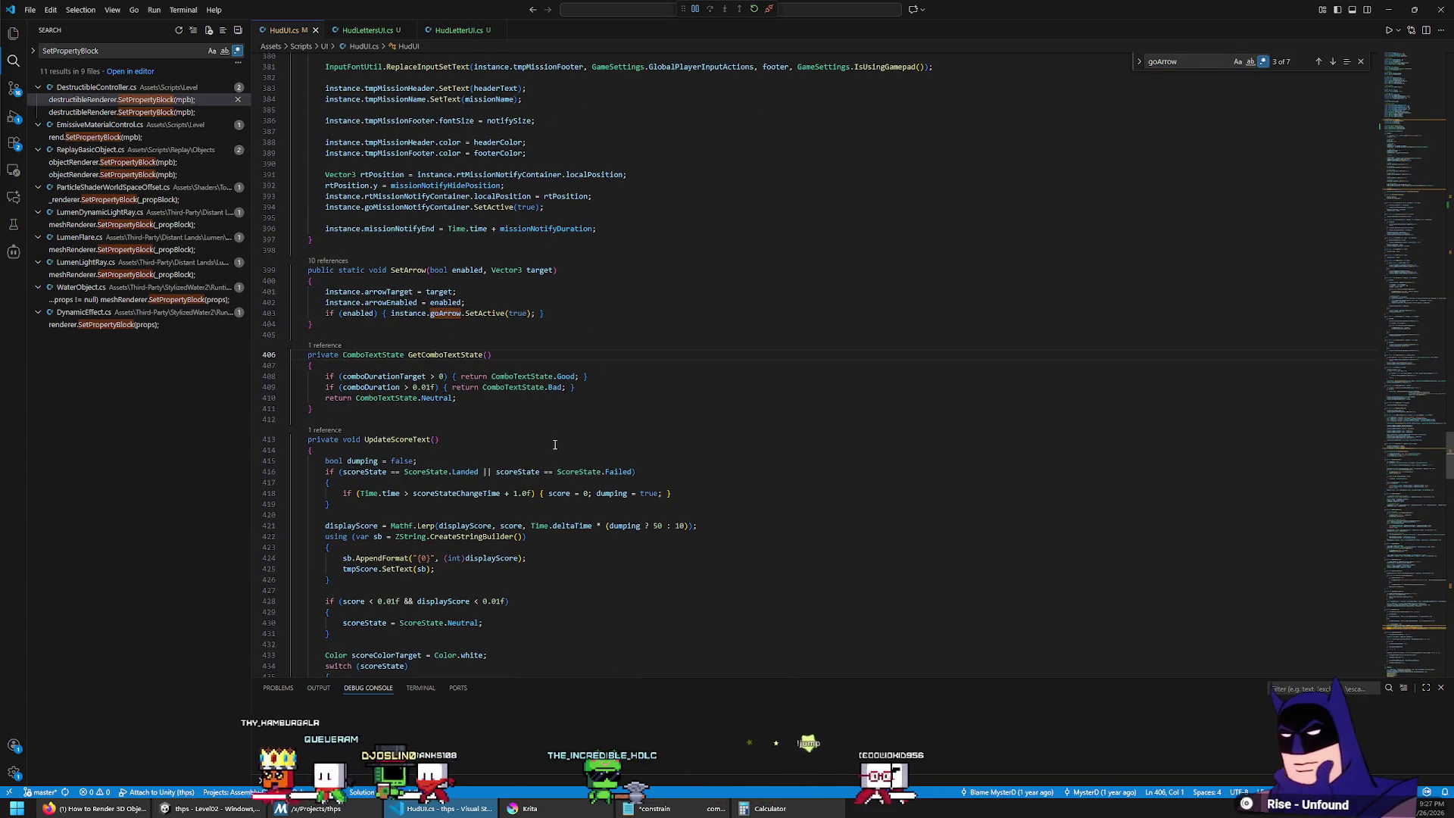
# Step: Open blank lines below the SetArrow method's closing brace
pyautogui.scroll(-18, 554, 445)
pyautogui.scroll(-20, 520, 407)
pyautogui.scroll(-10, 494, 397)
pyautogui.scroll(20, 485, 394)
pyautogui.scroll(20, 476, 391)
pyautogui.scroll(14, 443, 383)
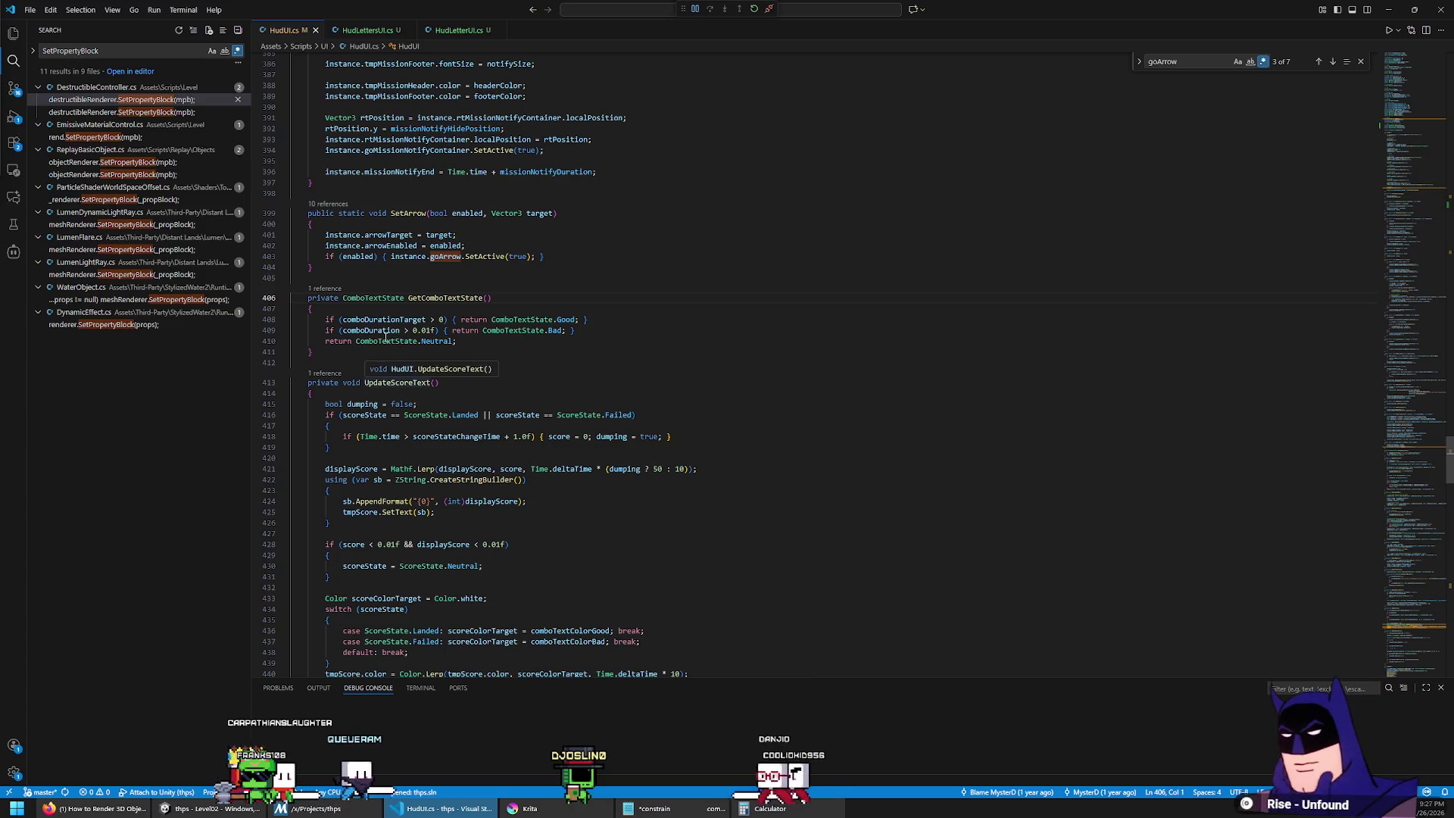
pyautogui.press('Return')
pyautogui.press('Return')
pyautogui.press('Up')
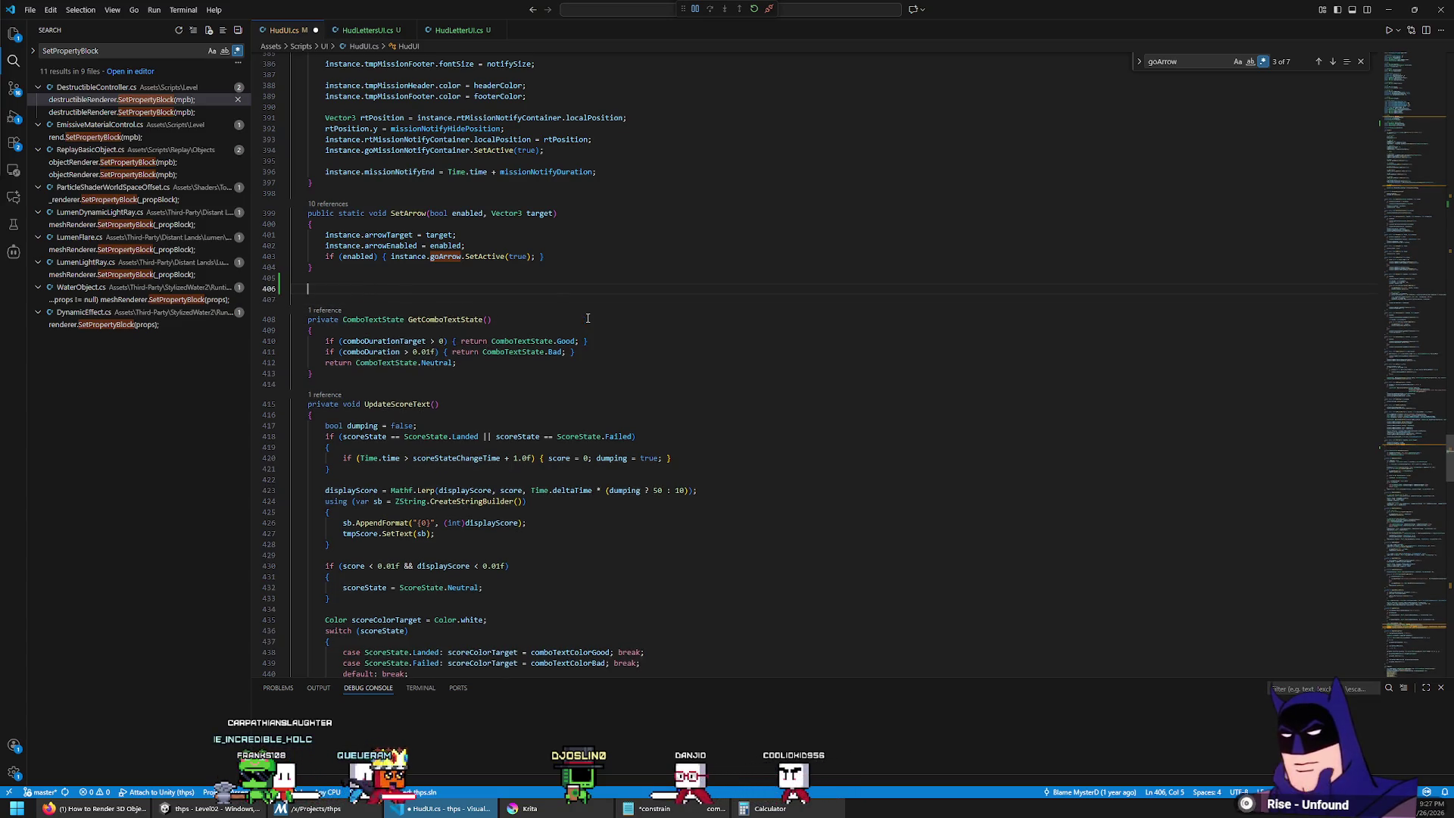
# Step: Declare public static void SetComboLetter(int index, bool collected) in HudUi.cs and open its body
pyautogui.write('public stat')
pyautogui.write('ic void SetComboLetter(int index, ')
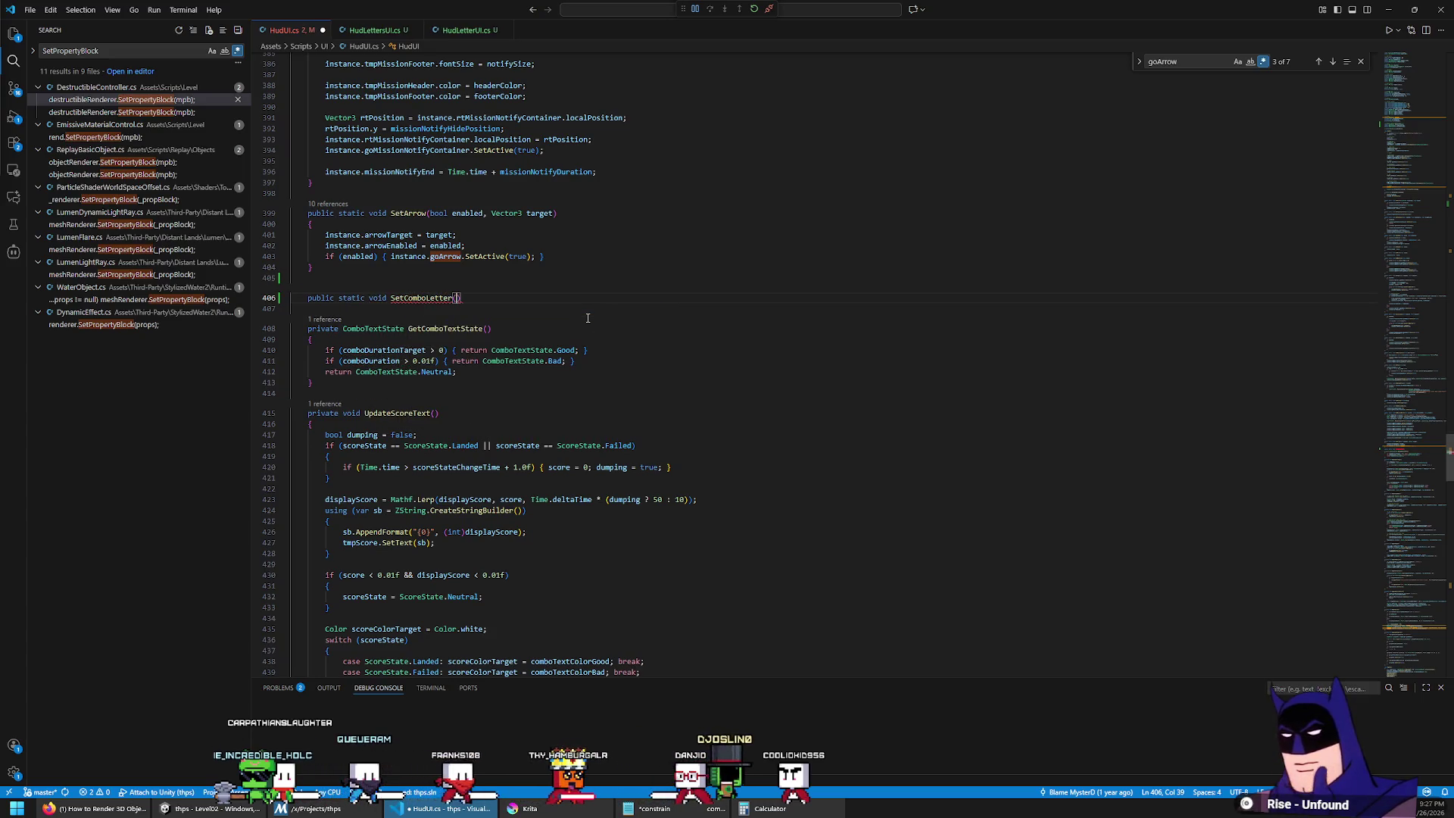
pyautogui.write('bool collecte')
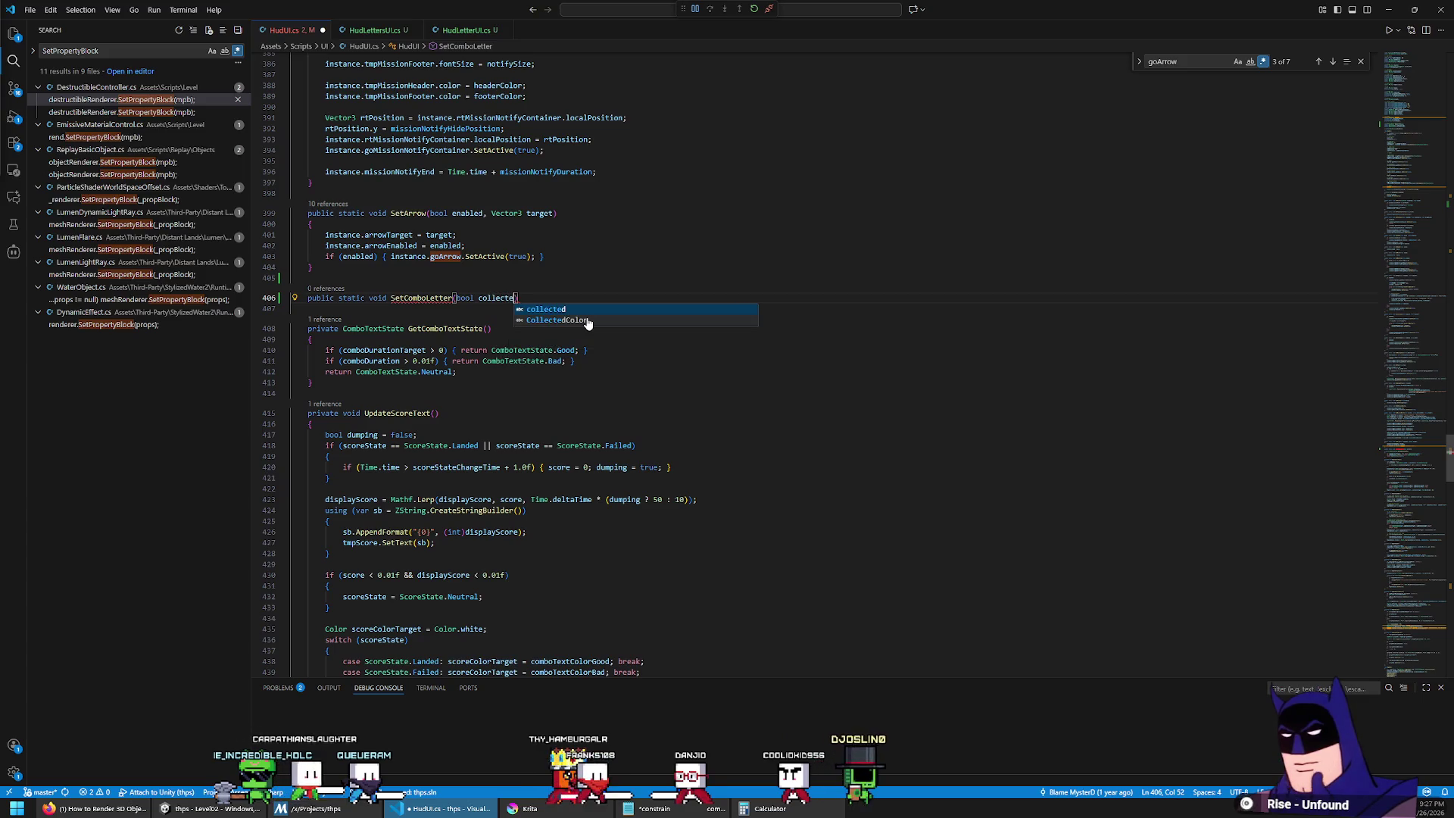
pyautogui.write('d')
pyautogui.hotkey('ctrl', 'Left')
pyautogui.hotkey('ctrl', 'Left')
pyautogui.write('int index,')
pyautogui.press('End')
pyautogui.press('Return')
pyautogui.write('{')
pyautogui.press('Return')
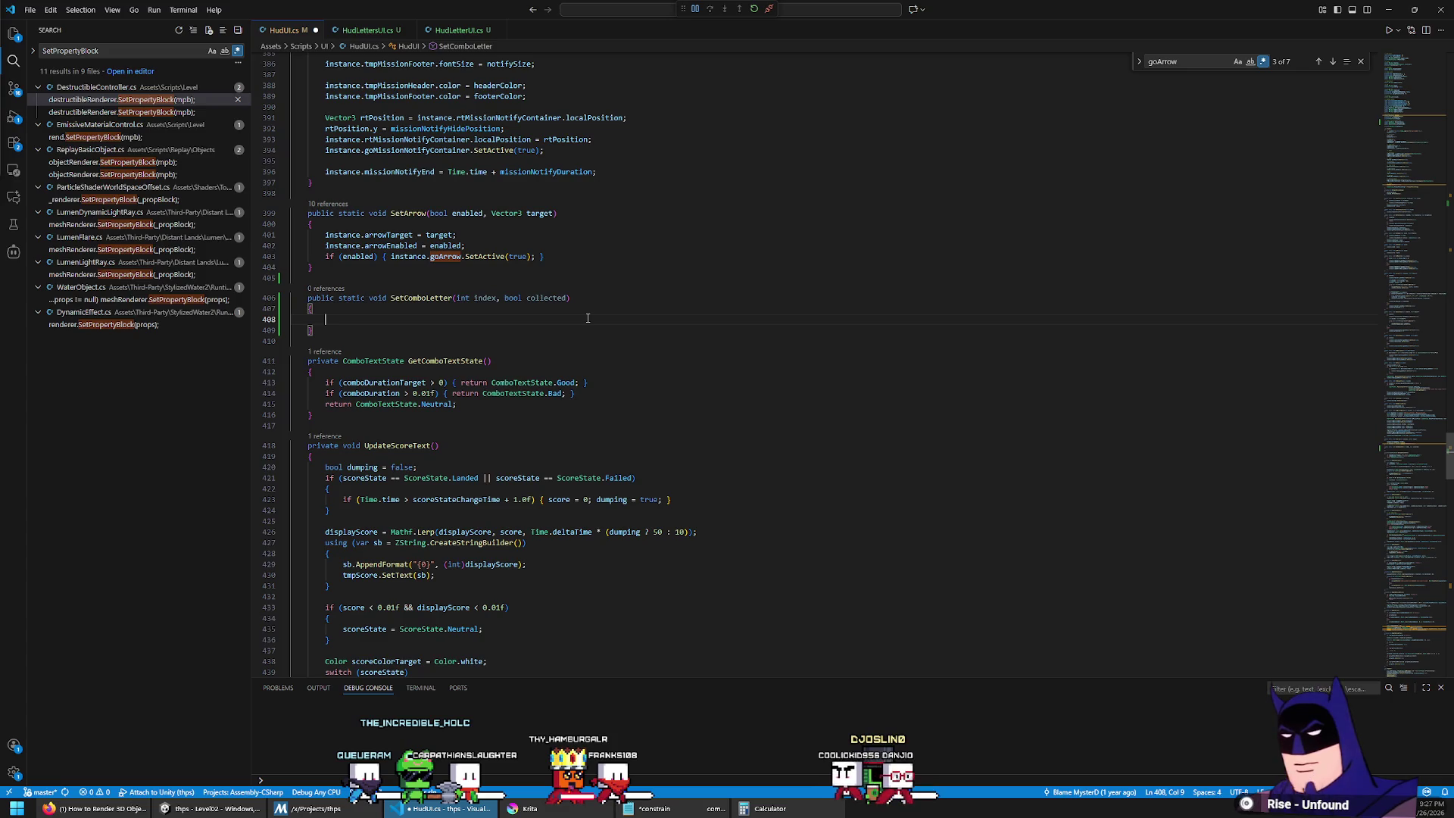
# Step: Add a bounds check that returns when index < 0 or index >= instance.comboLettersUi.Length
pyautogui.write('if (index <')
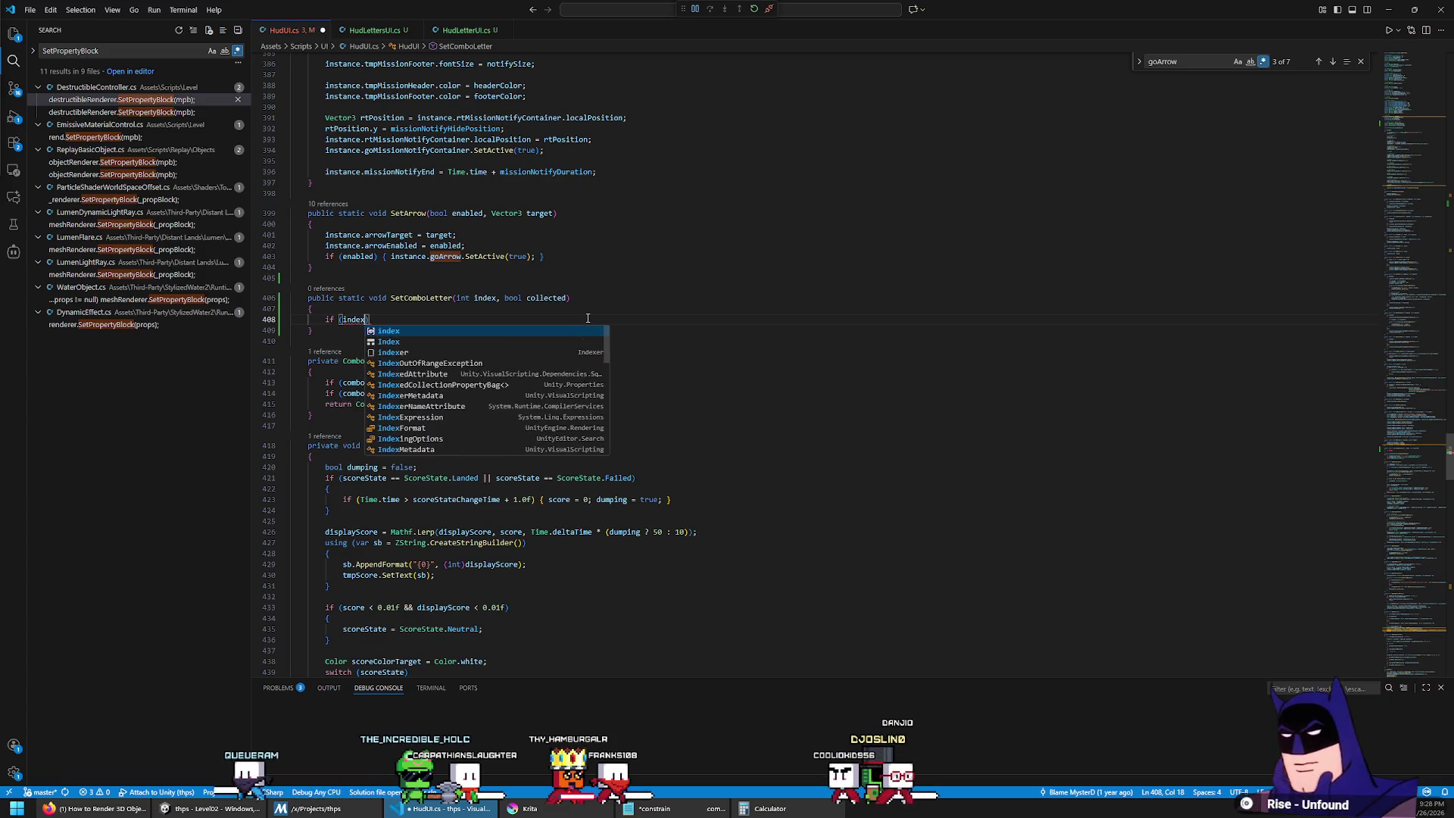
pyautogui.write(' 0 || i')
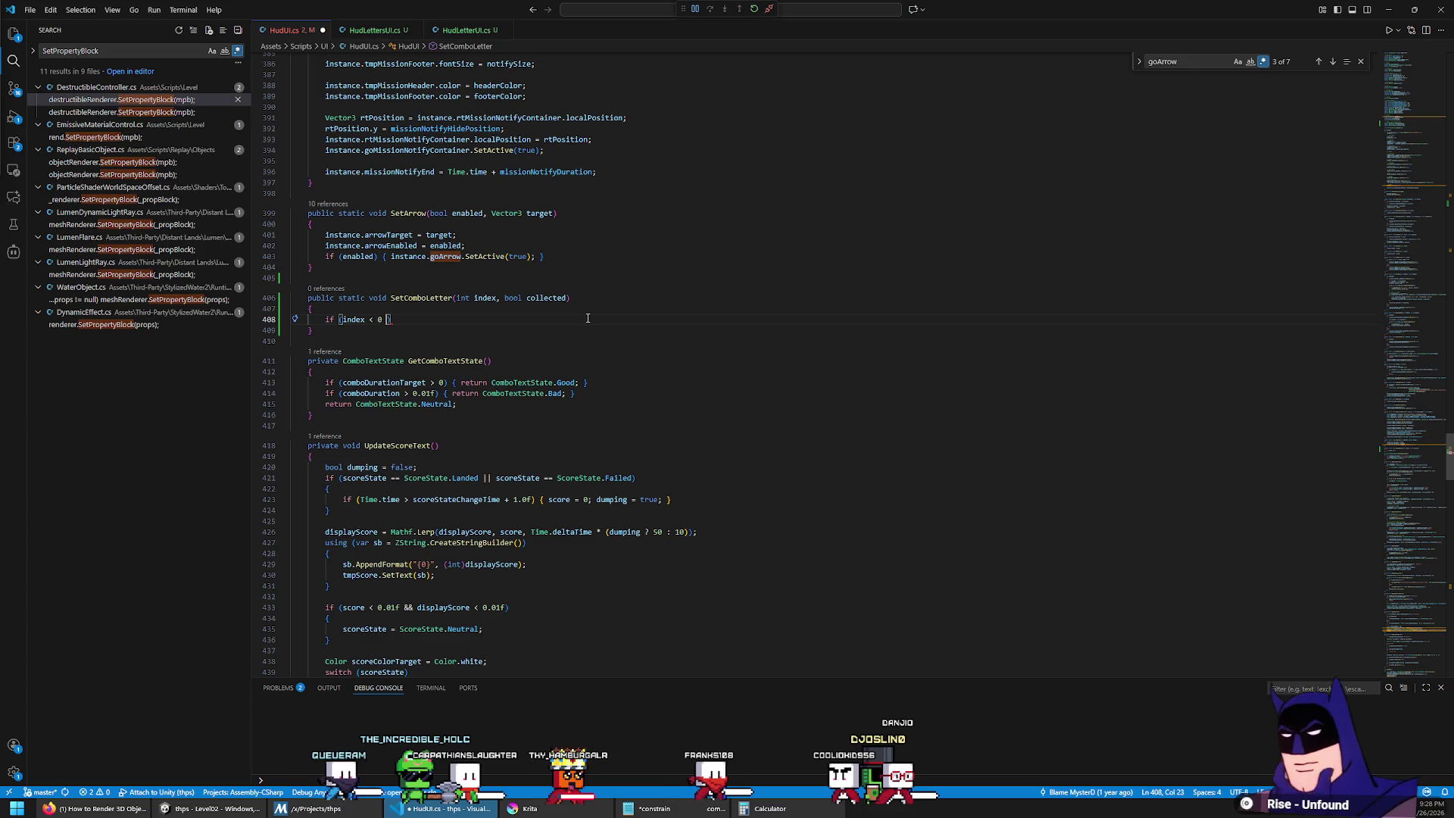
pyautogui.write('ndex >= ')
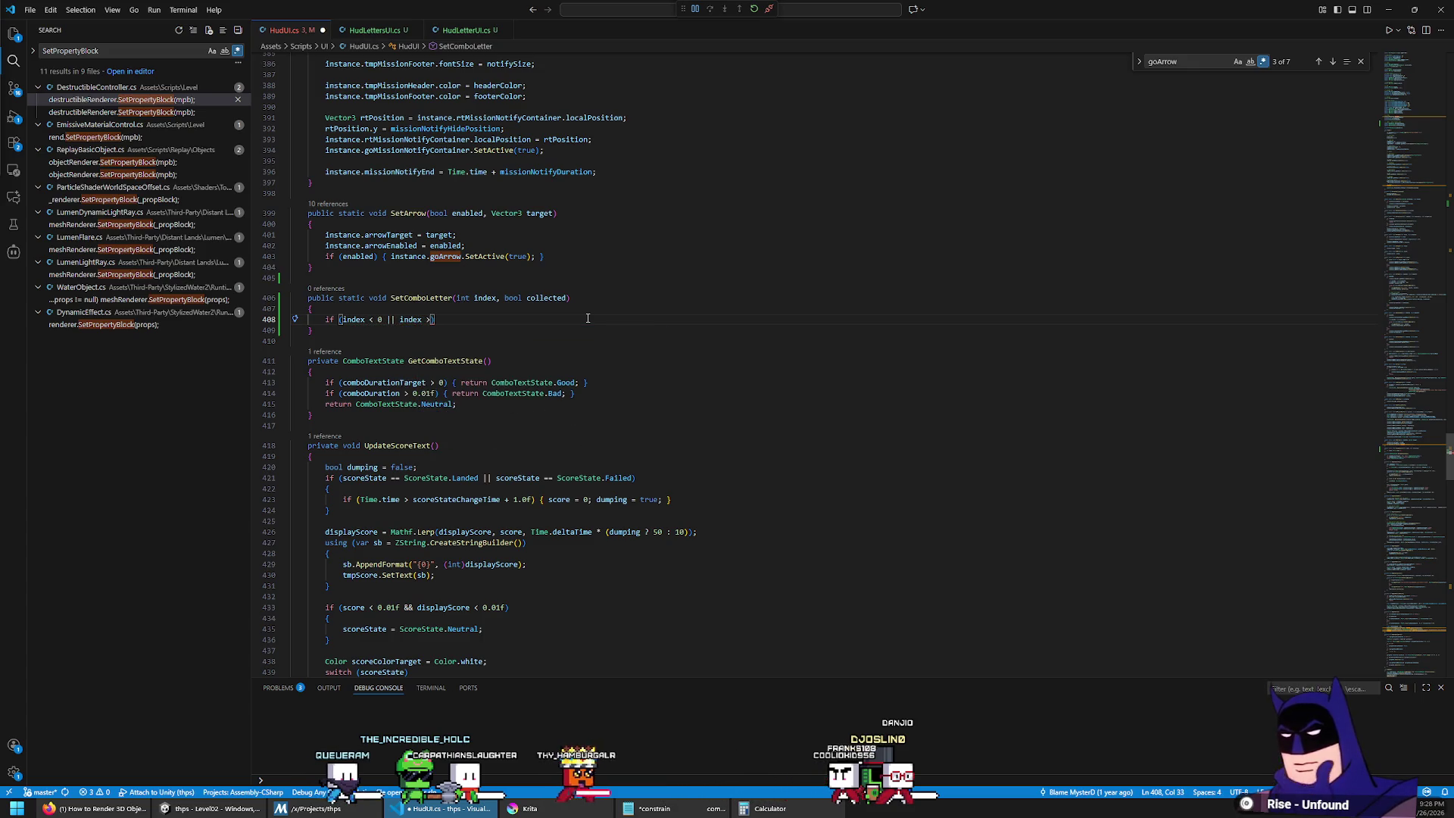
pyautogui.write('combol')
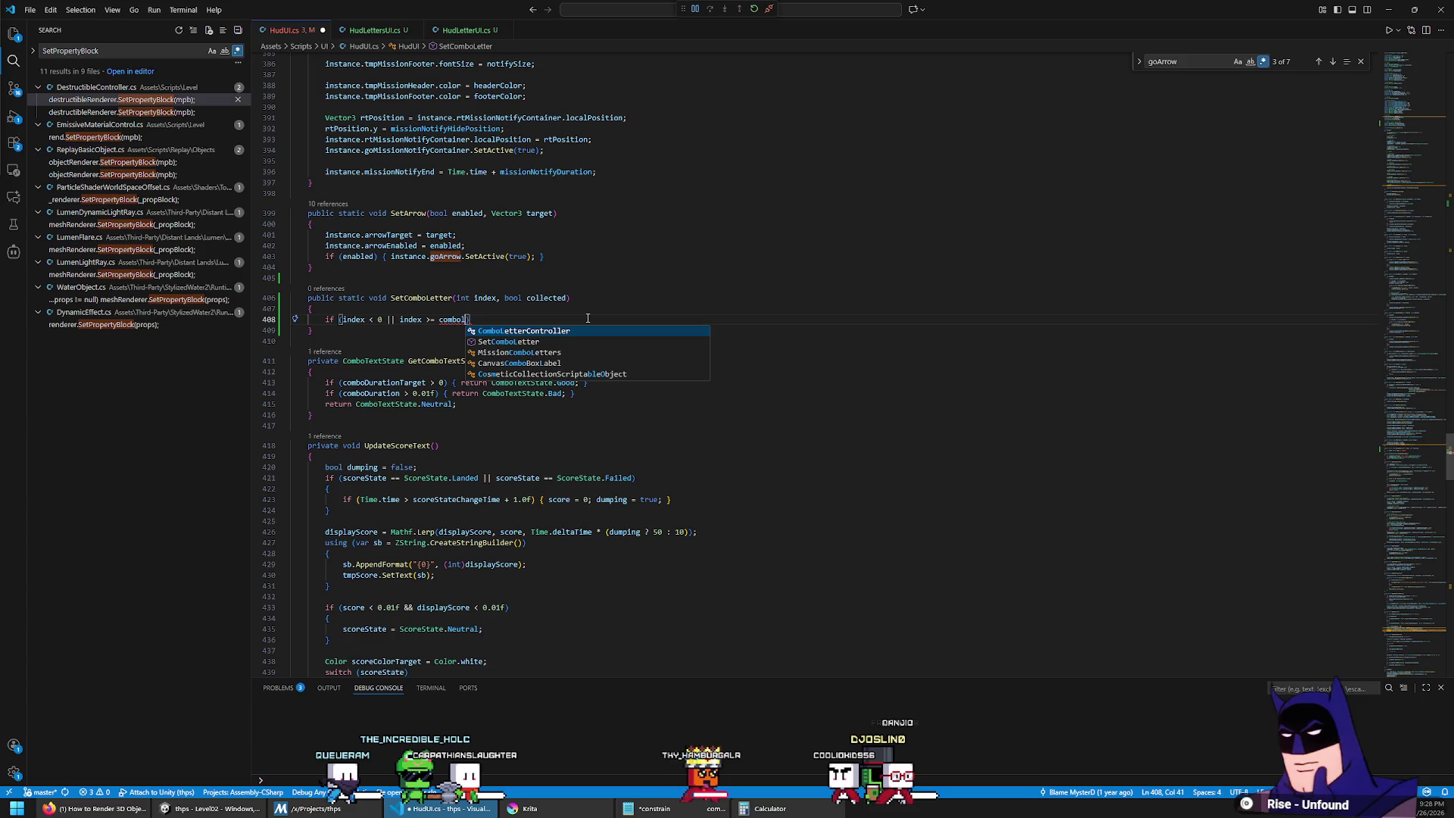
pyautogui.press('BackSpace')
pyautogui.press('BackSpace')
pyautogui.press('BackSpace')
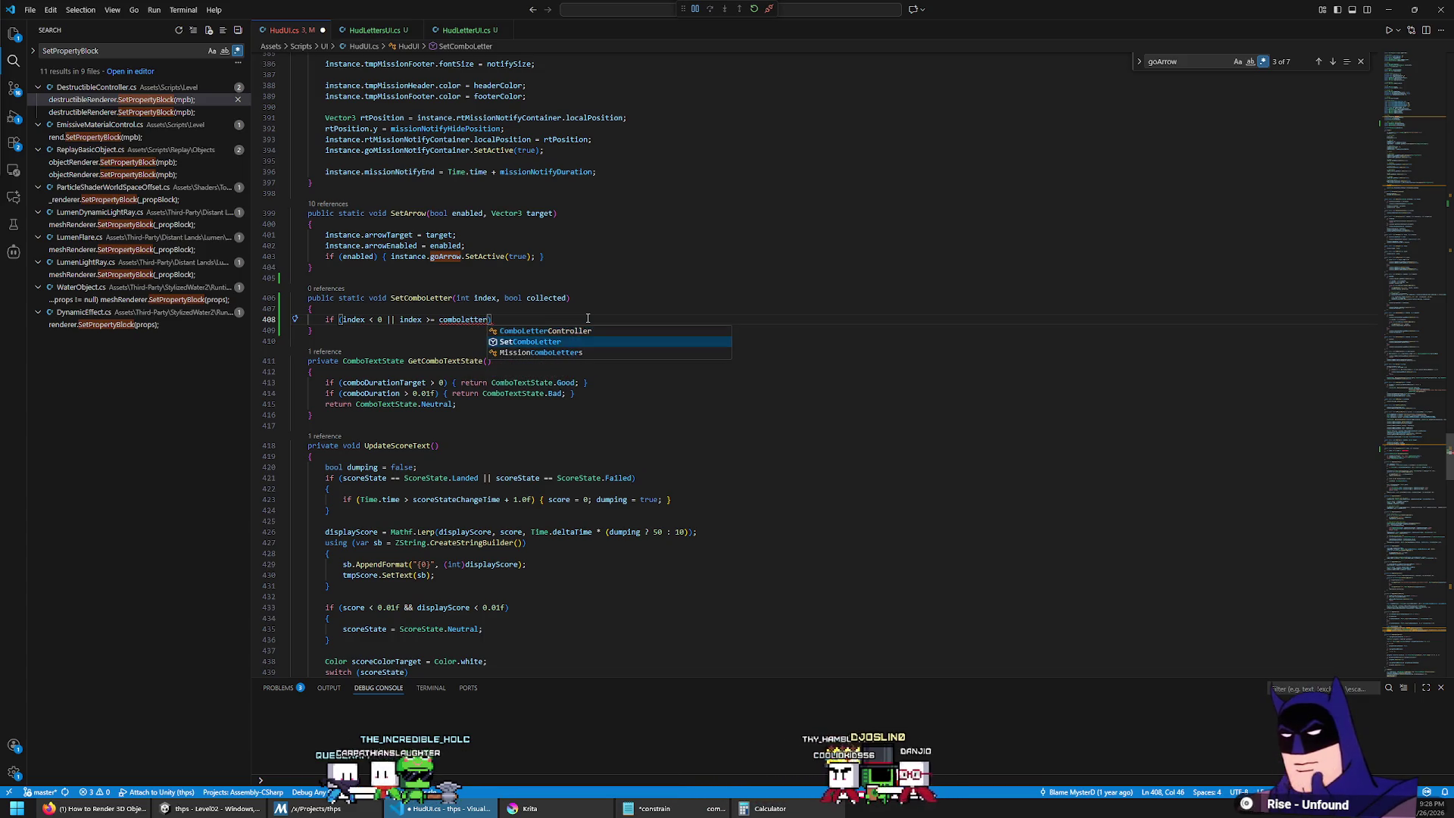
pyautogui.write('instance.')
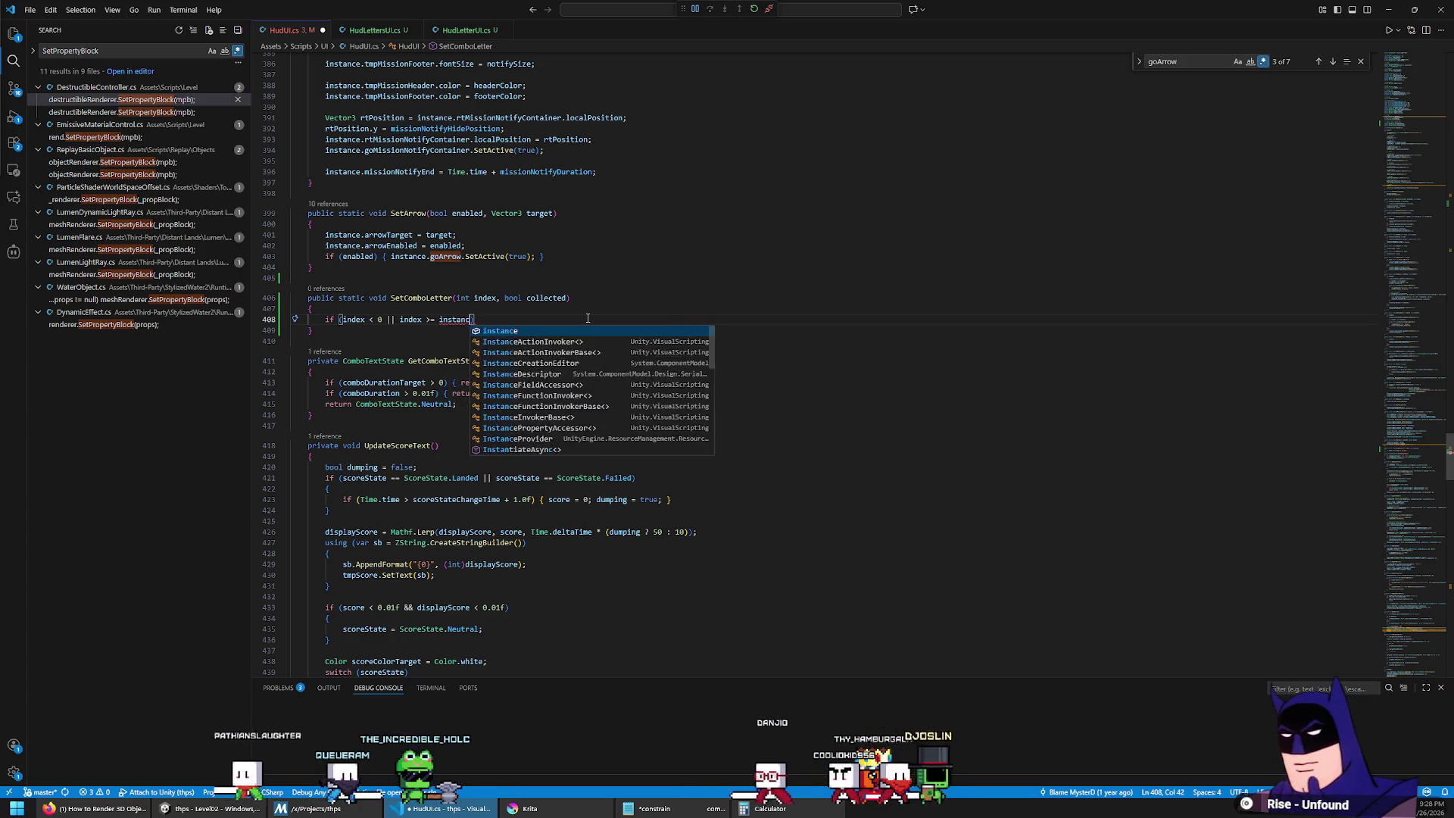
pyautogui.write('combolett')
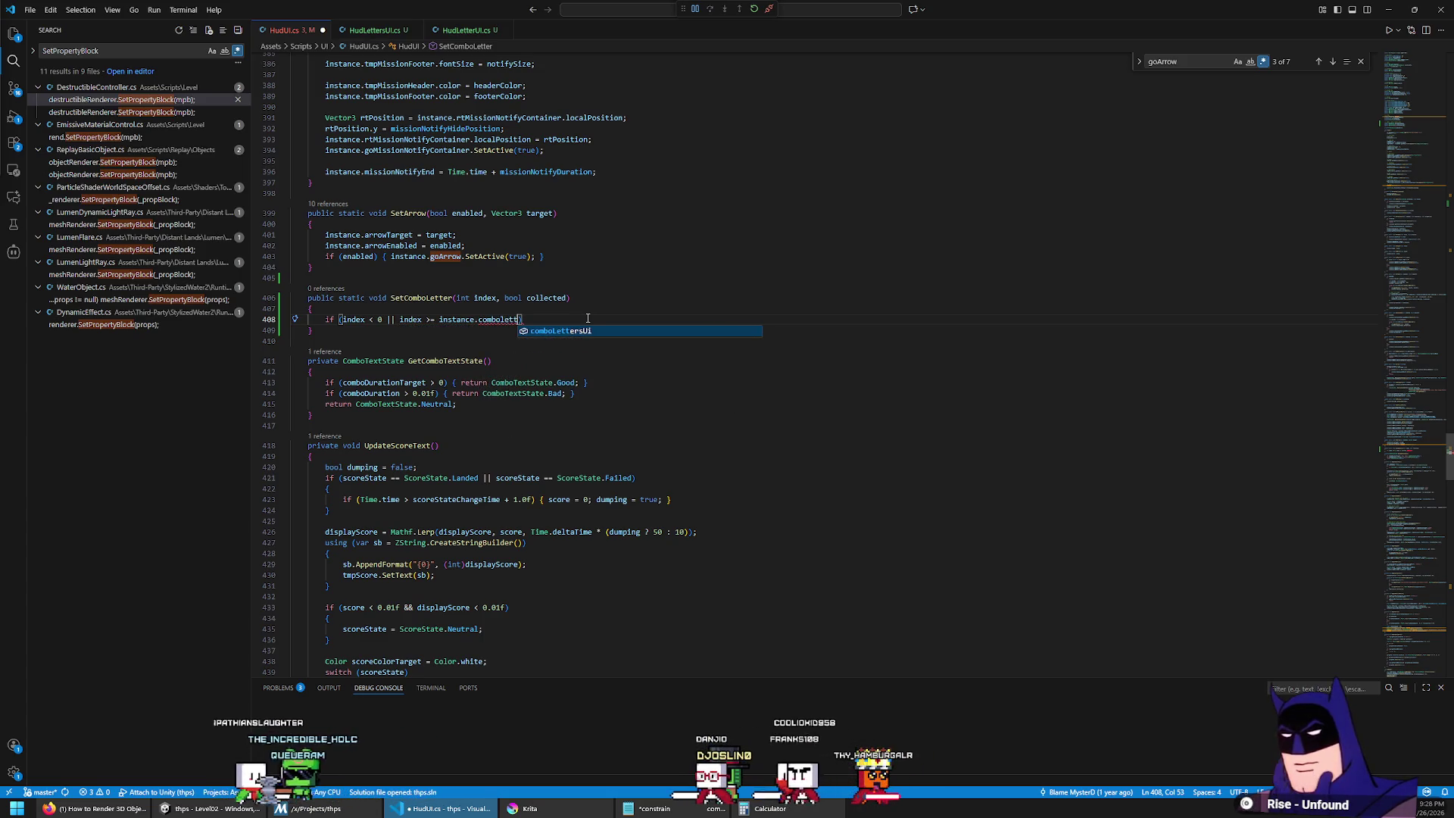
pyautogui.press('Tab')
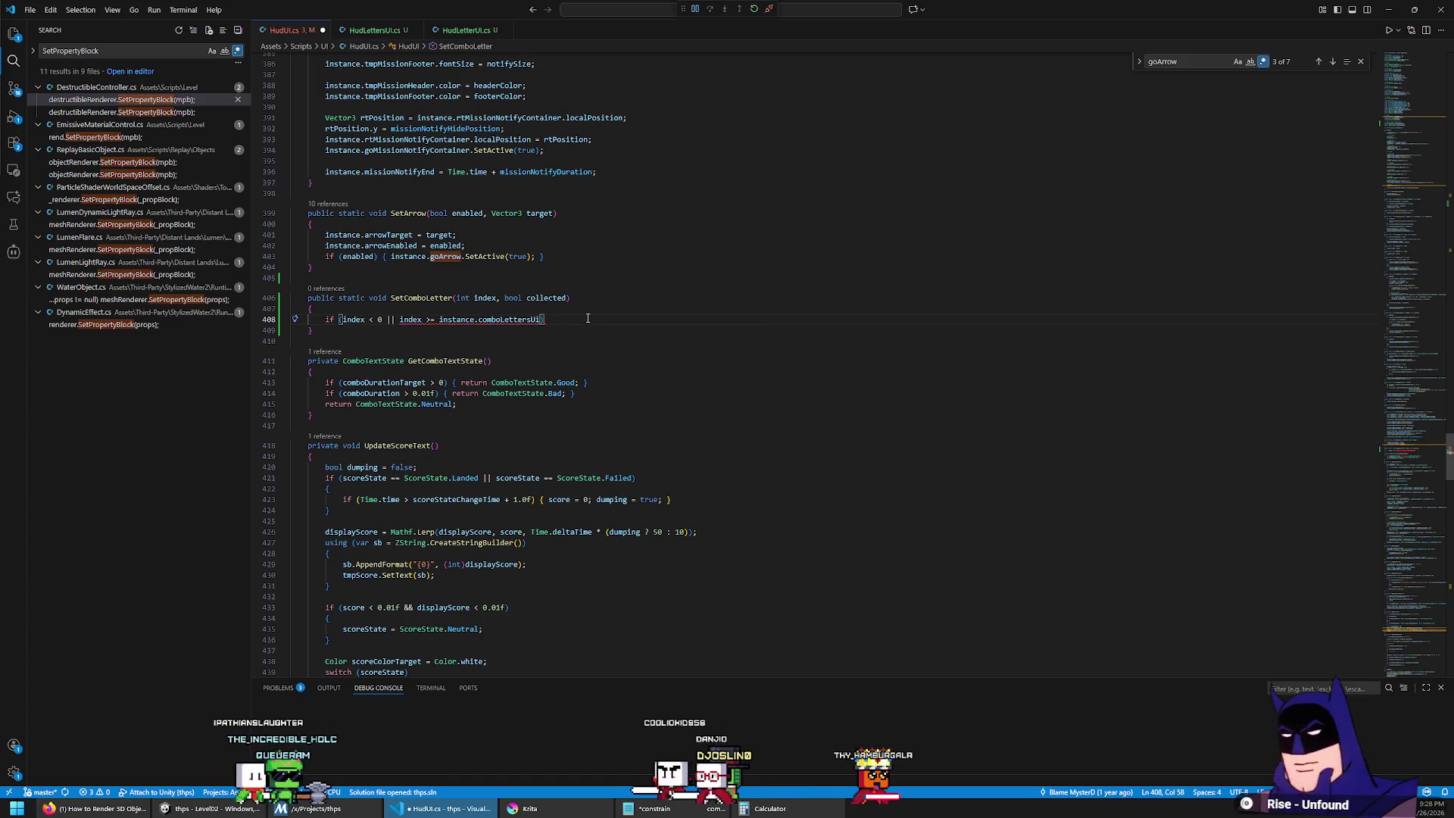
pyautogui.keyDown('ctrl'); pyautogui.click(517, 321); pyautogui.keyUp('ctrl')
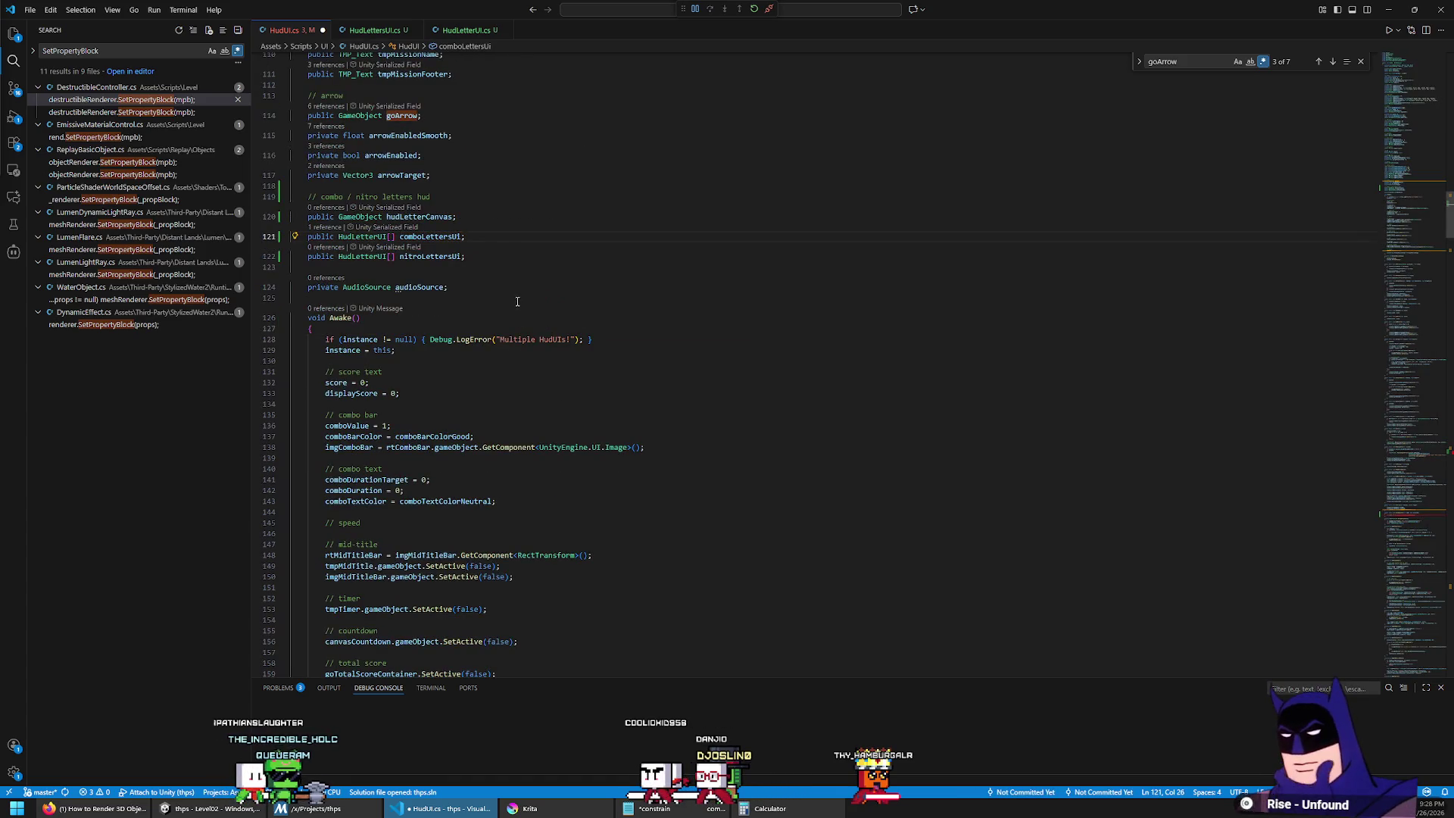
pyautogui.hotkey('alt', 'Left')
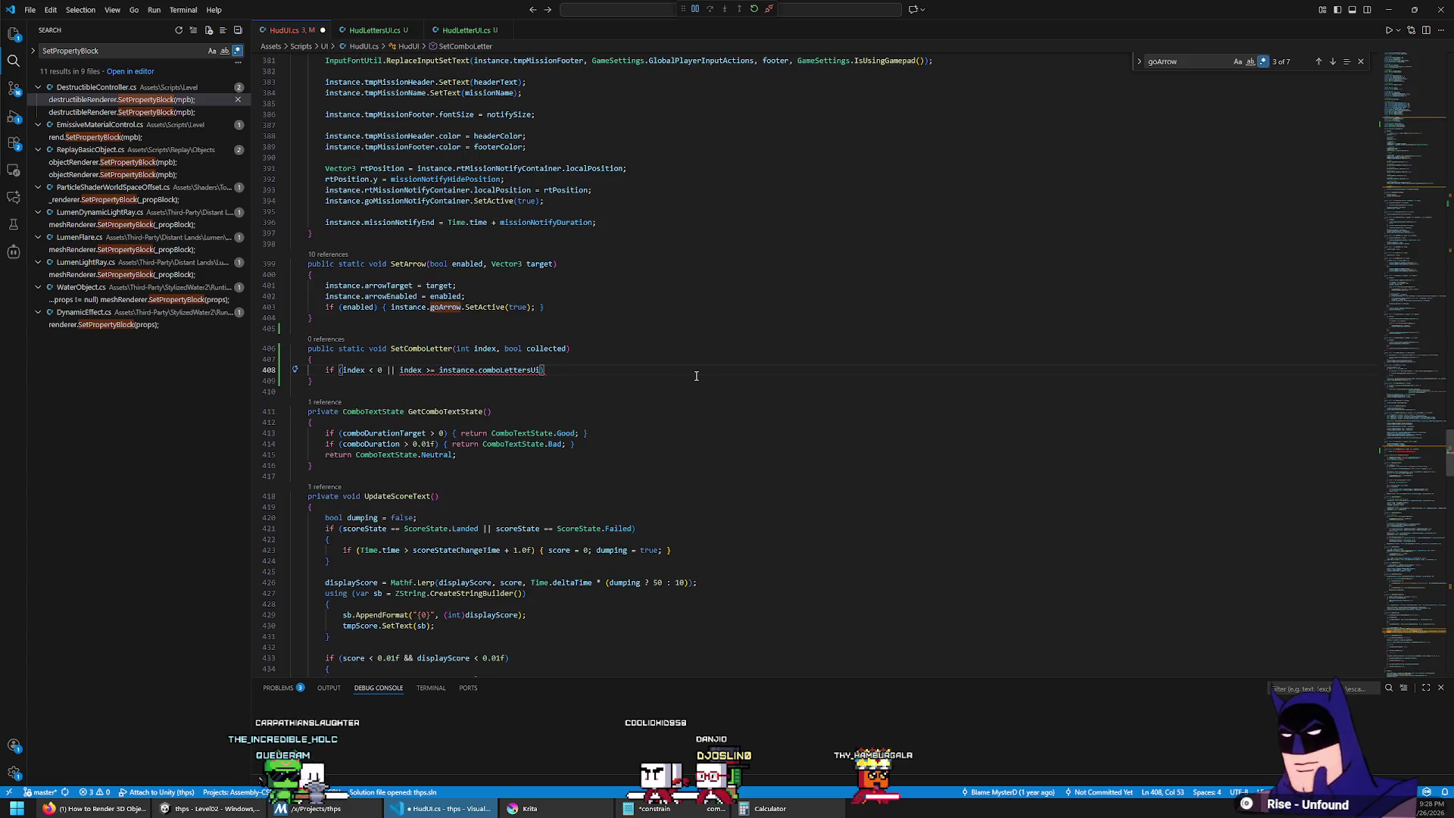
pyautogui.write('.L')
pyautogui.press('Tab')
pyautogui.write(') { return; }')
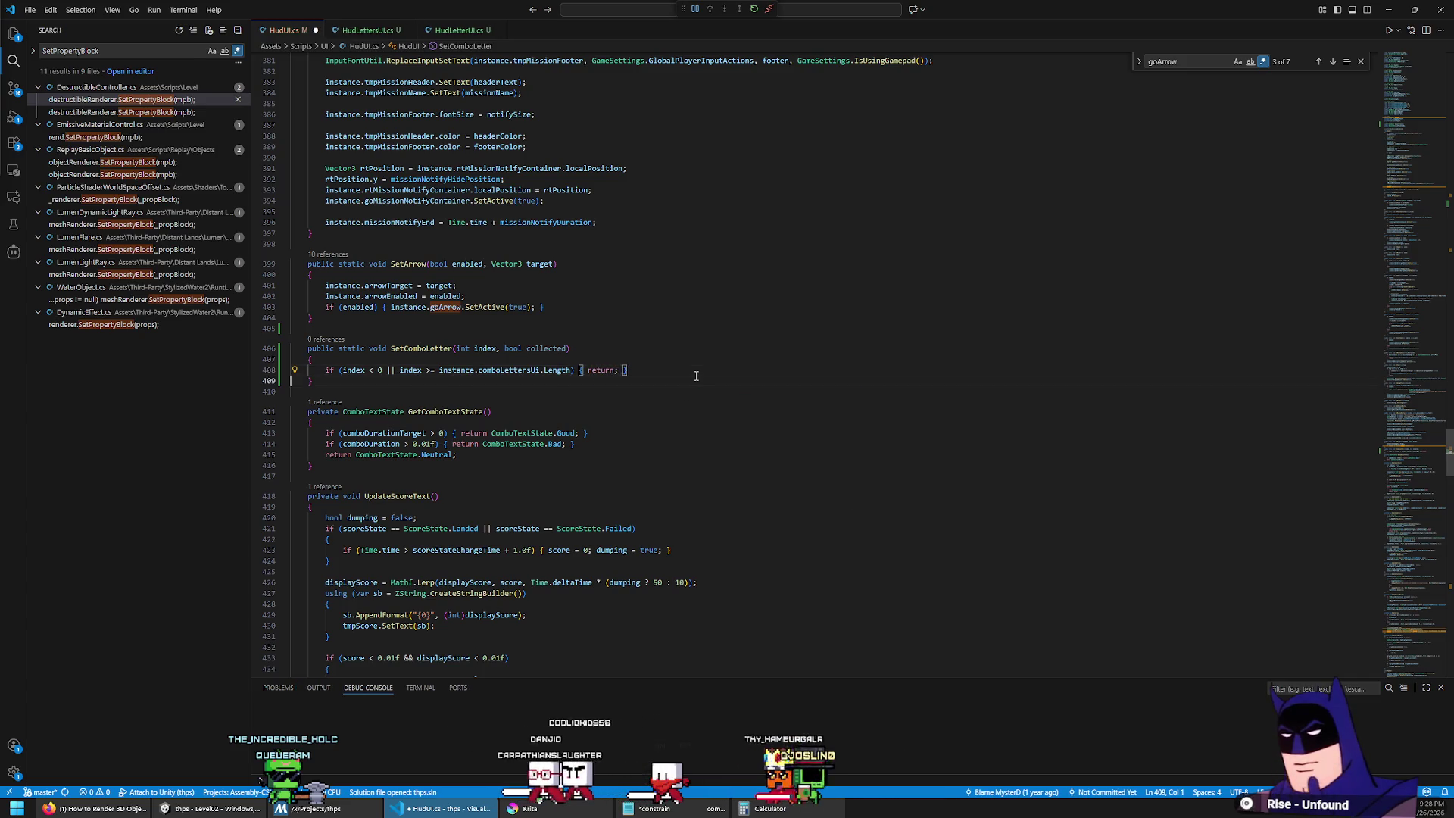
pyautogui.press('End')
pyautogui.press('Return')
pyautogui.press('Up')
pyautogui.hotkey('ctrl', 'Right')
pyautogui.hotkey('ctrl', 'Right')
pyautogui.hotkey('ctrl', 'Right')
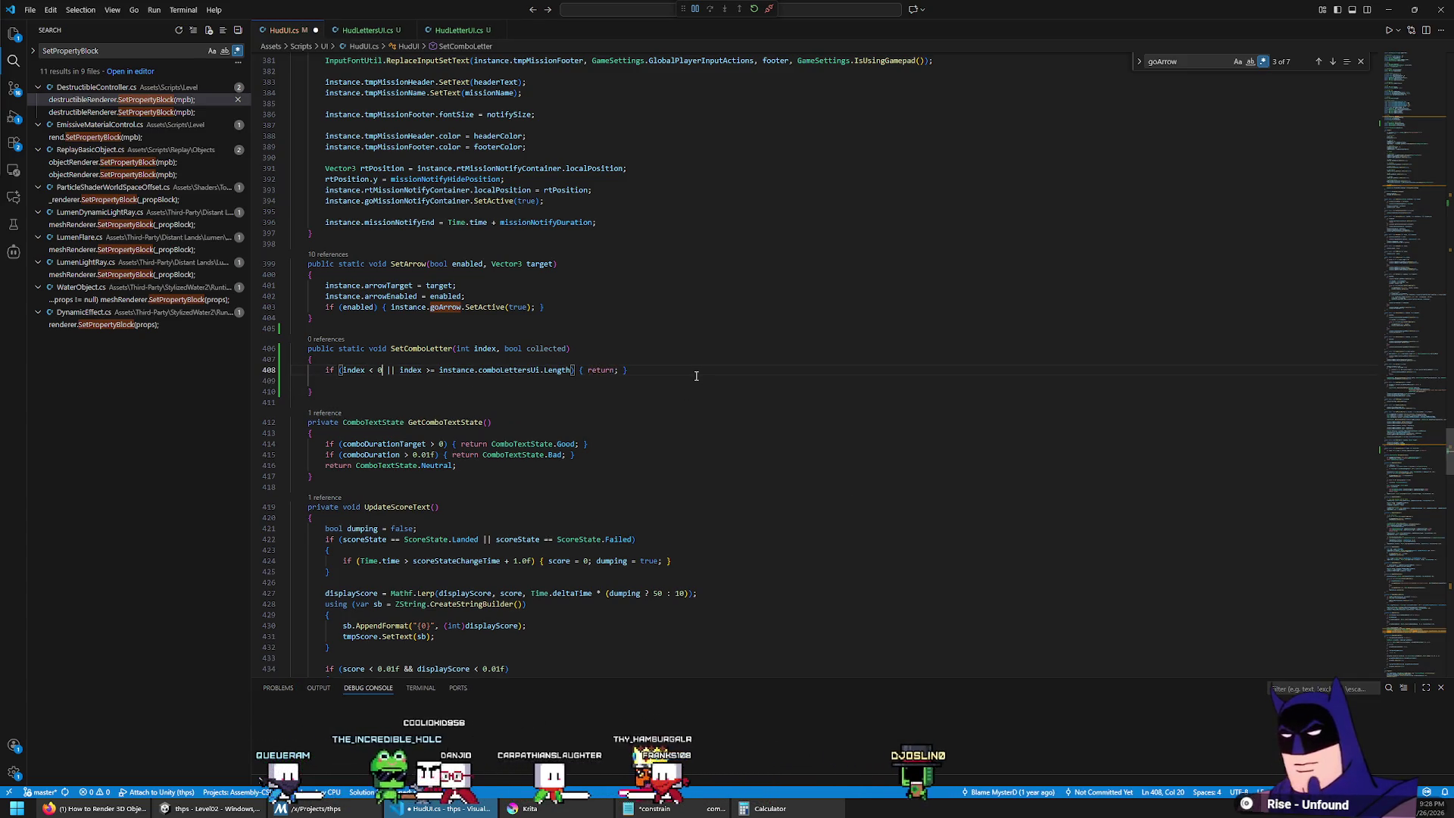
pyautogui.press('Down')
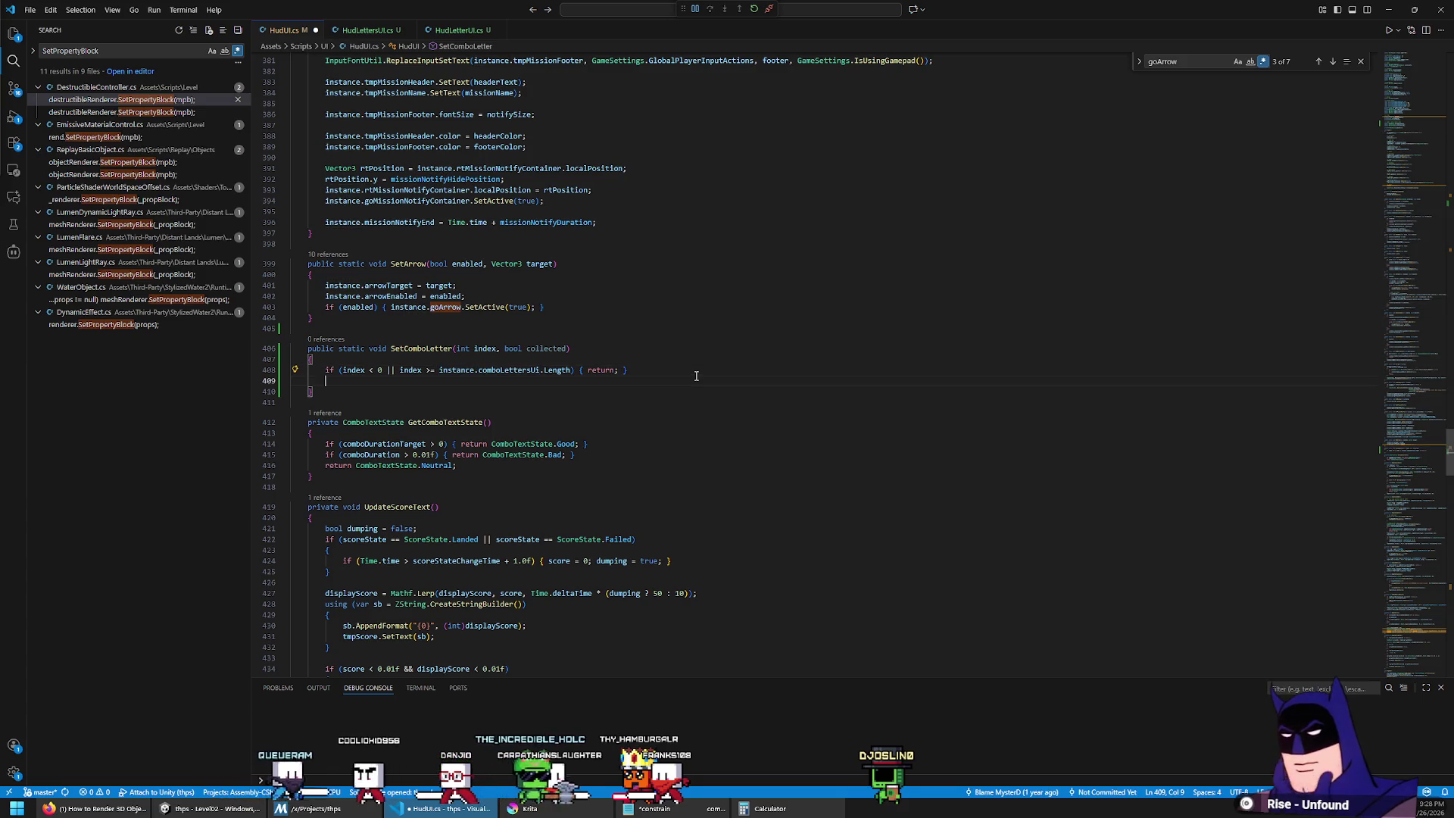
# Step: Add an if (collected) block with an else branch below the bounds check
pyautogui.write('if (collected)')
pyautogui.press('Return')
pyautogui.write('{')
pyautogui.press('Return')
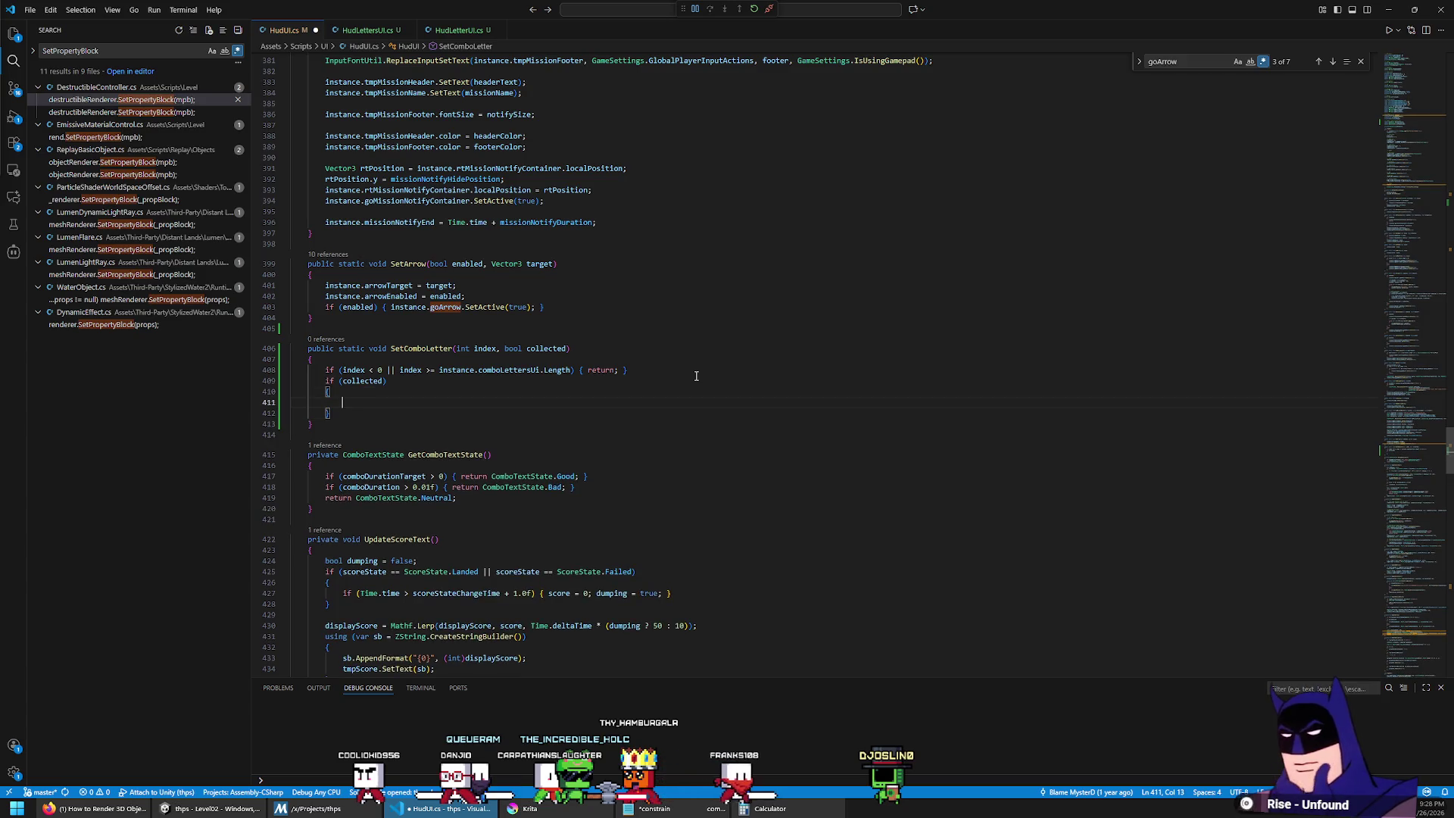
pyautogui.press('Down')
pyautogui.press('Return')
pyautogui.write('else')
pyautogui.press('Tab')
# Step: Call instance.comboLettersUi[index].Collect() when collected, otherwise Uncollect()
pyautogui.press('Up')
pyautogui.press('Up')
pyautogui.press('Up')
pyautogui.press('Up')
pyautogui.write('instance.comboLettersUi.coll')
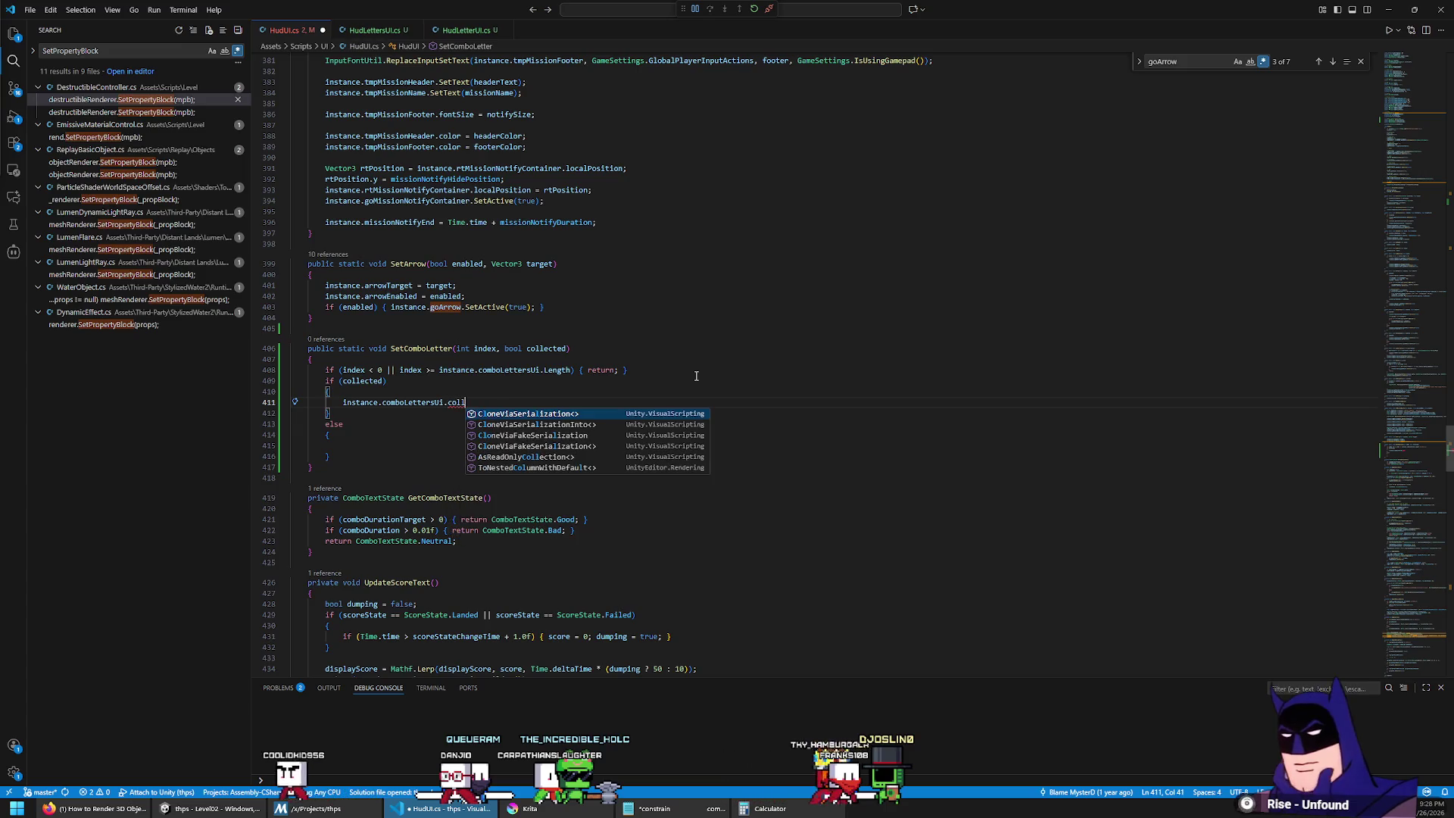
pyautogui.press('BackSpace')
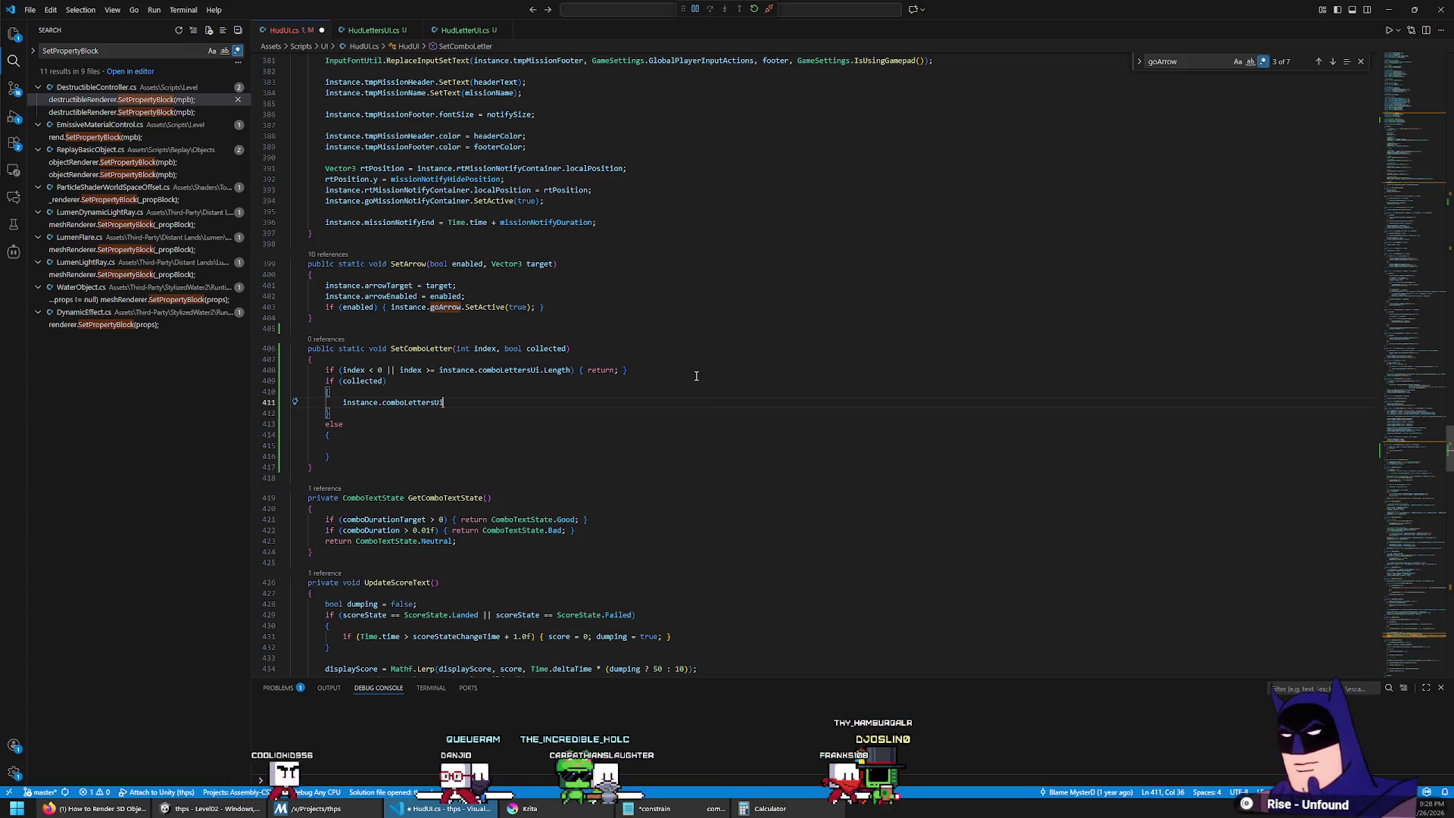
pyautogui.write('[index].co')
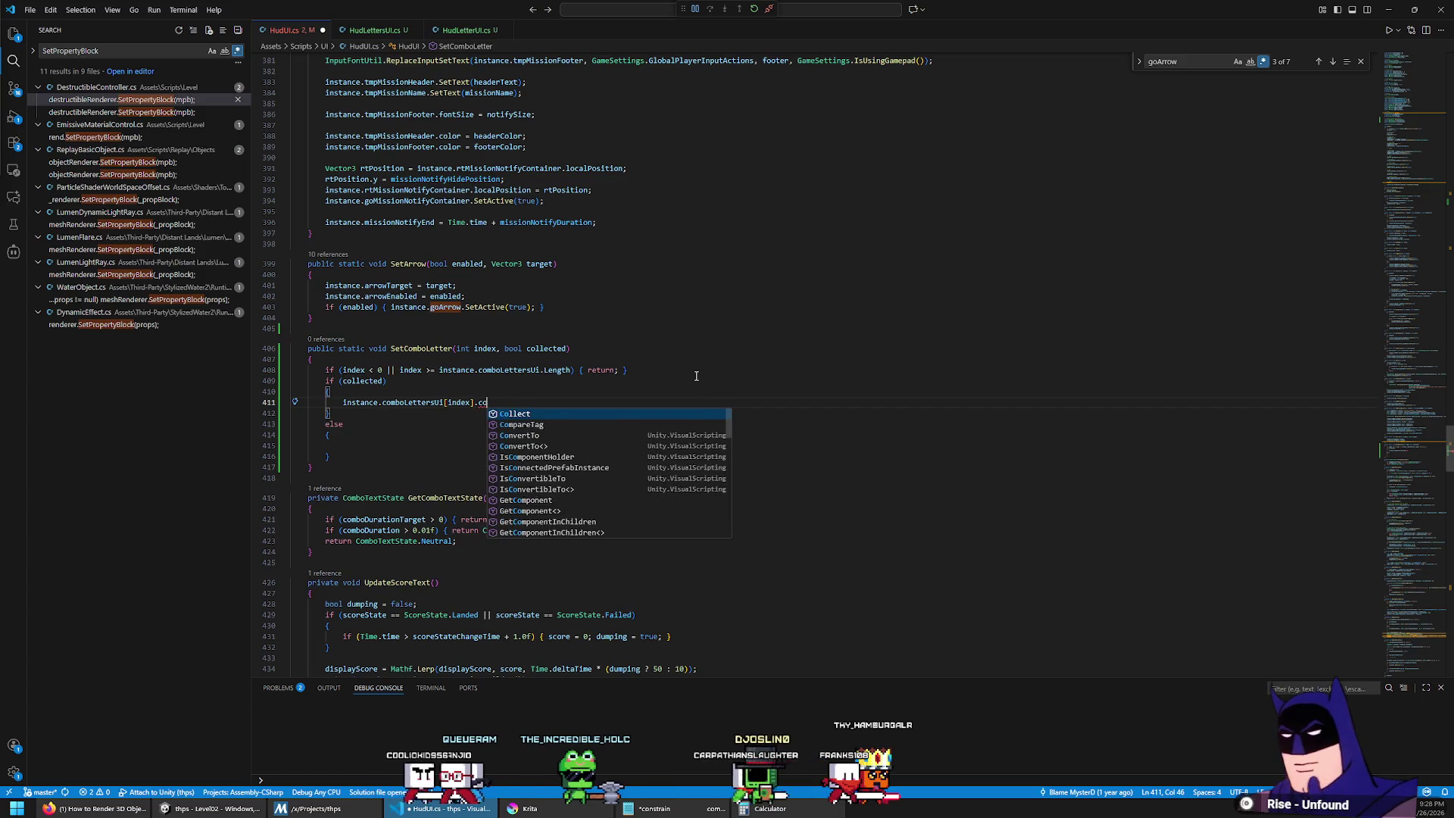
pyautogui.press('Tab')
pyautogui.write('();')
pyautogui.press('Down')
pyautogui.press('Down')
pyautogui.press('Down')
pyautogui.write('instance.comboLettersUi[index].();')
pyautogui.press('Left')
pyautogui.press('Left')
pyautogui.press('Left')
pyautogui.write('Uncollect')
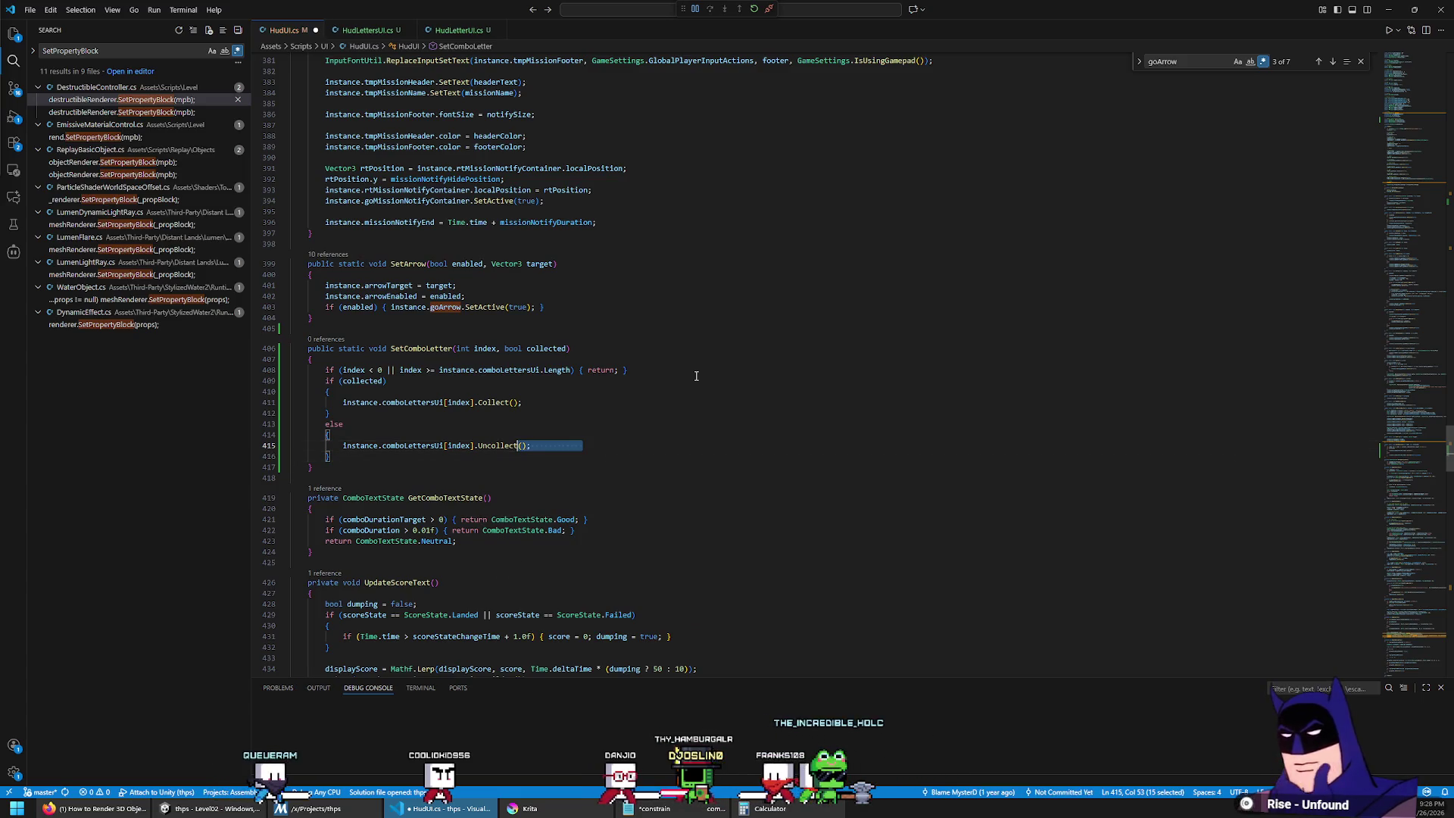
pyautogui.press('Delete')
# Step: Save HudUi.cs and briefly switch to Unity so the scripts recompile
pyautogui.hotkey('ctrl', 's')
pyautogui.click(767, 402)
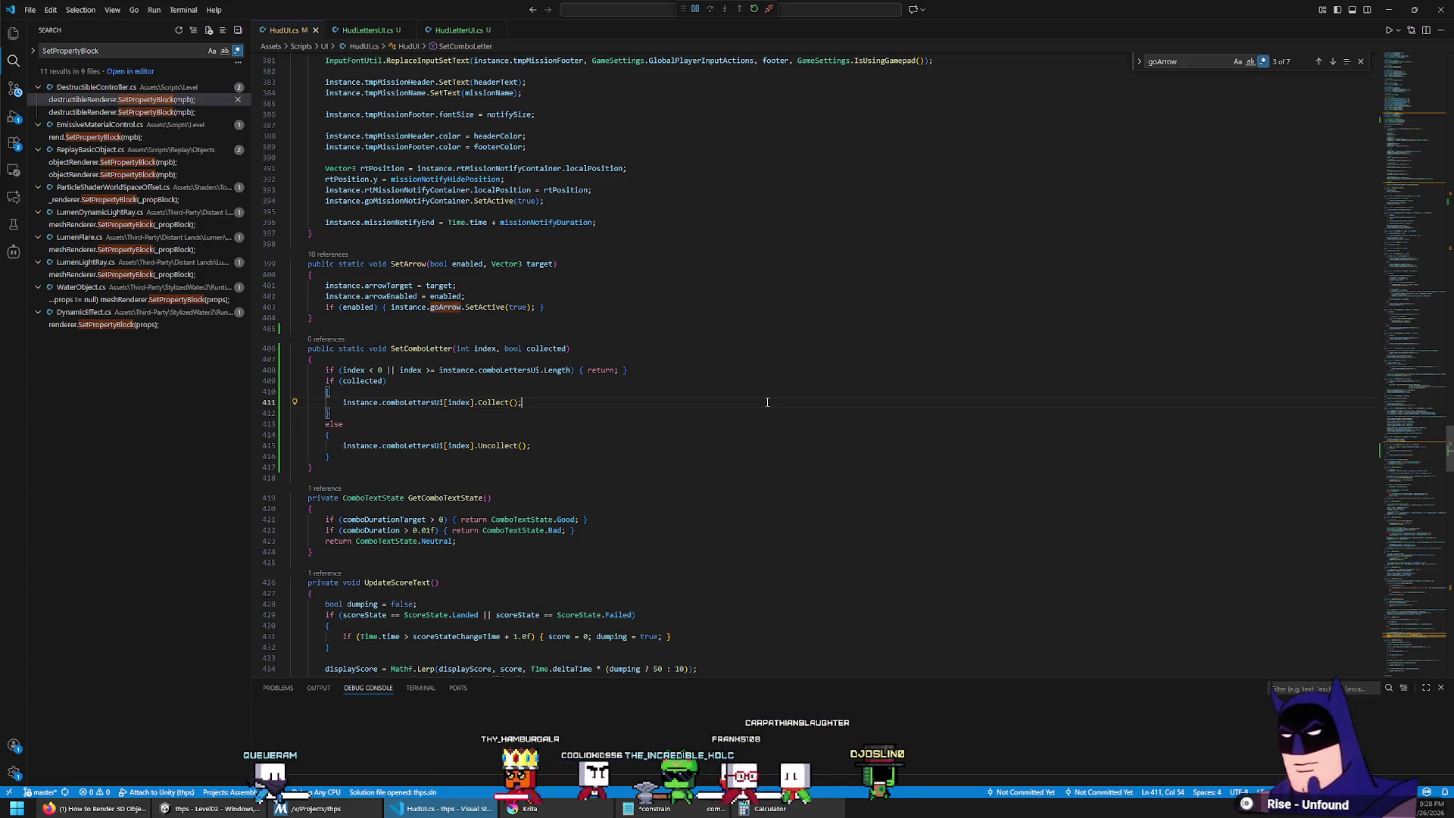
pyautogui.hotkey('alt', 'Tab')
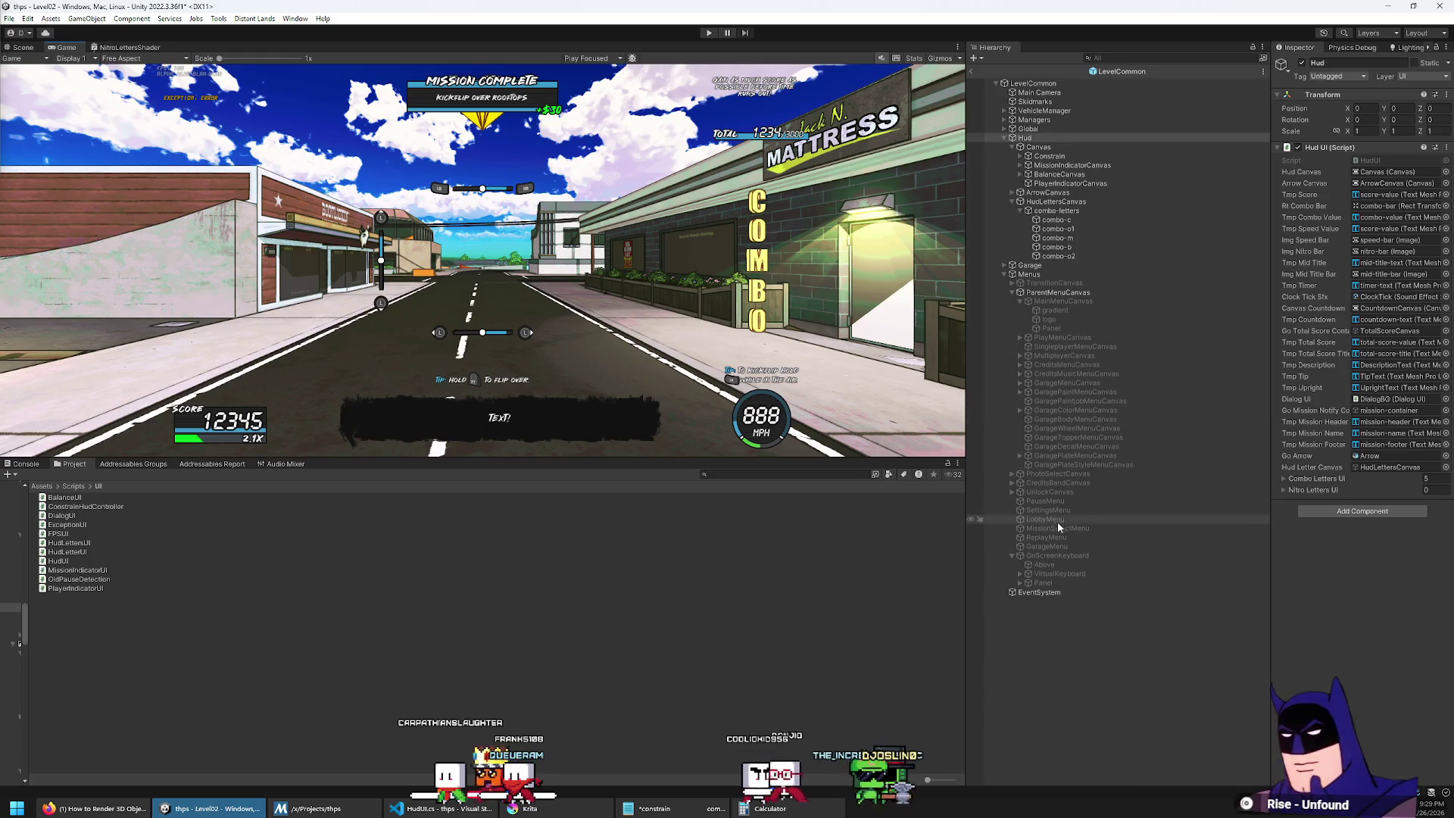
pyautogui.hotkey('alt', 'Tab')
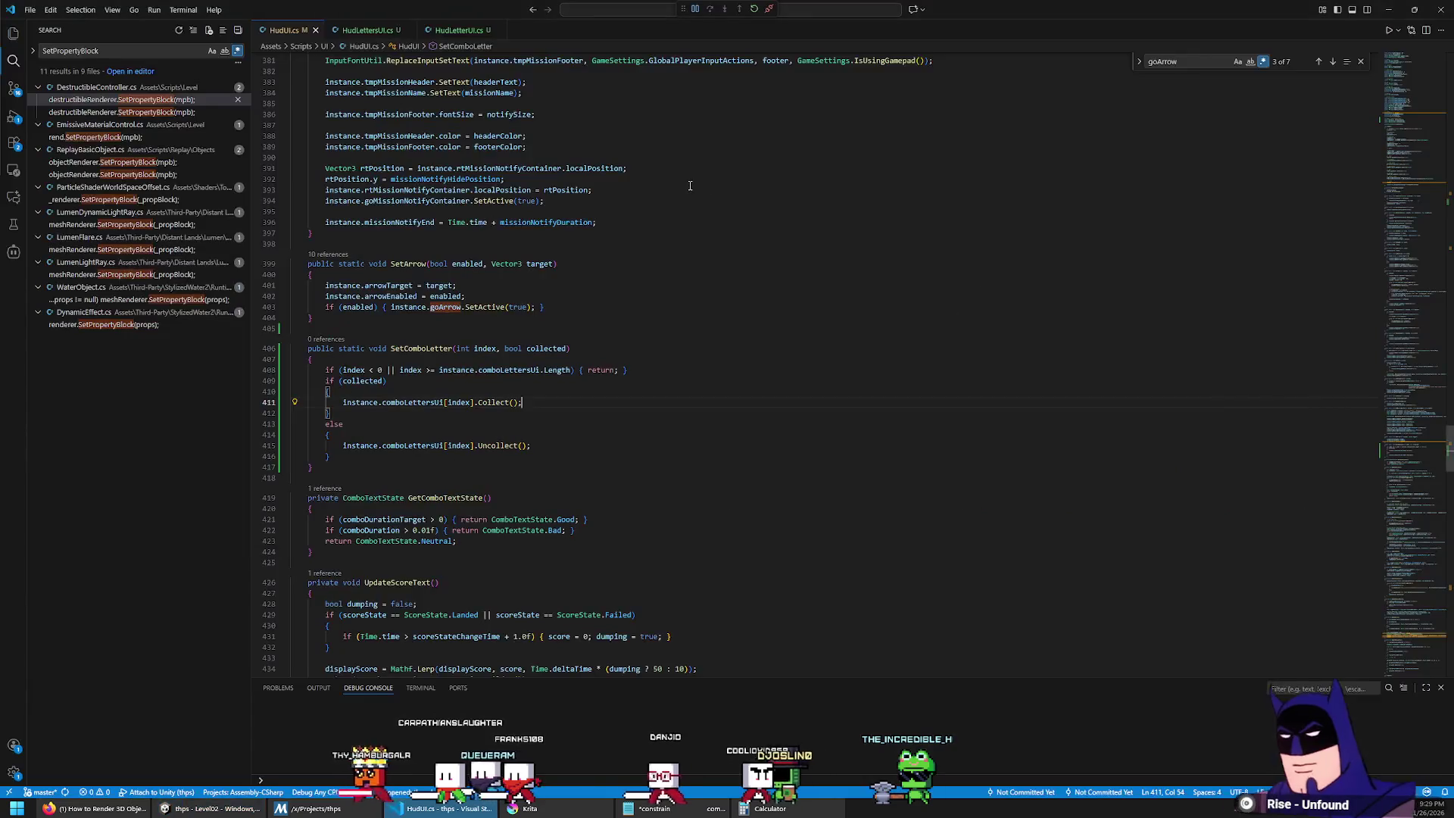
pyautogui.hotkey('ctrl', 'p')
# Step: Open MissionComboLetters.cs through the file search
pyautogui.write('combo')
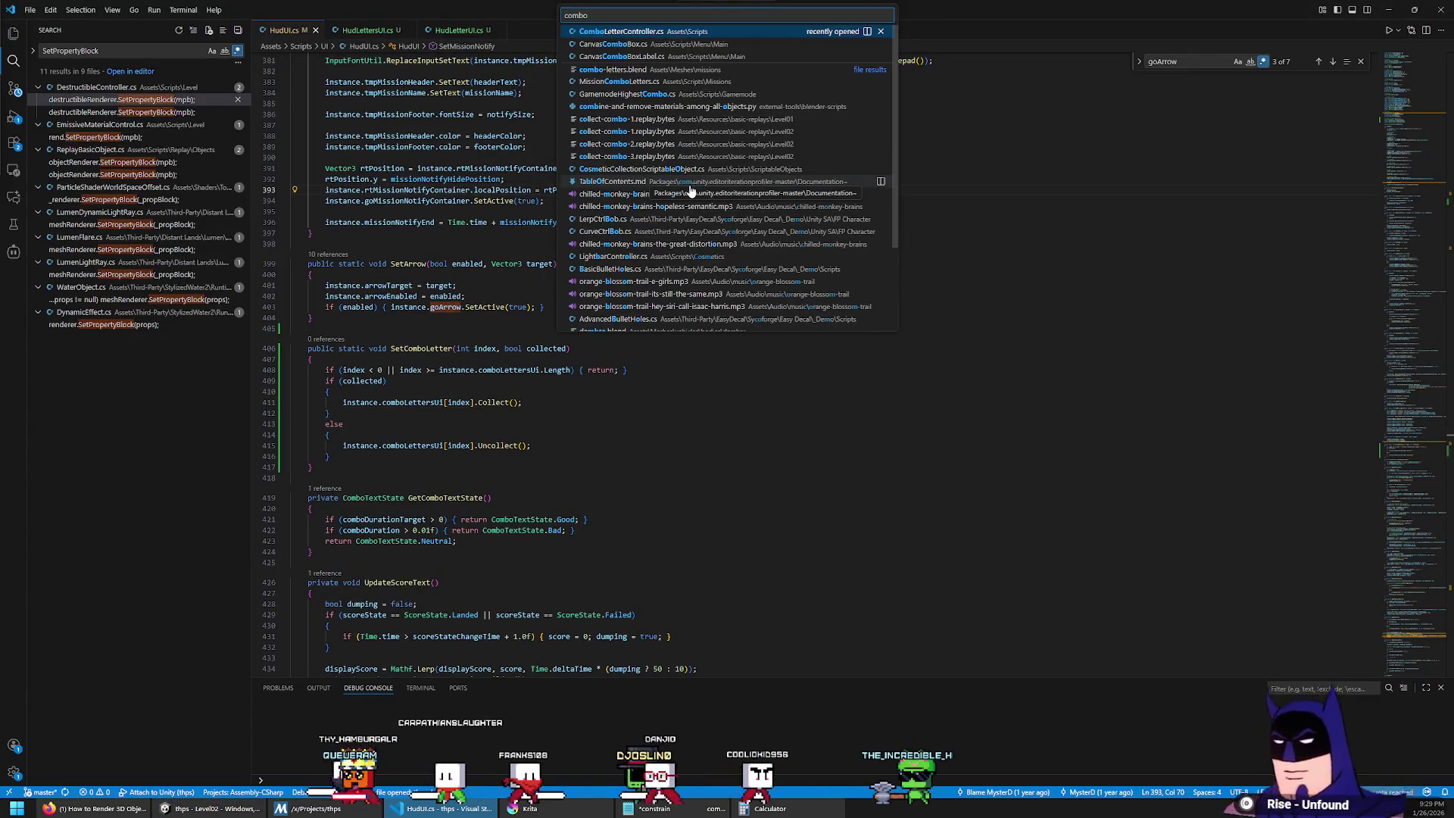
pyautogui.hotkey('ctrl', 'a')
pyautogui.write('ission')
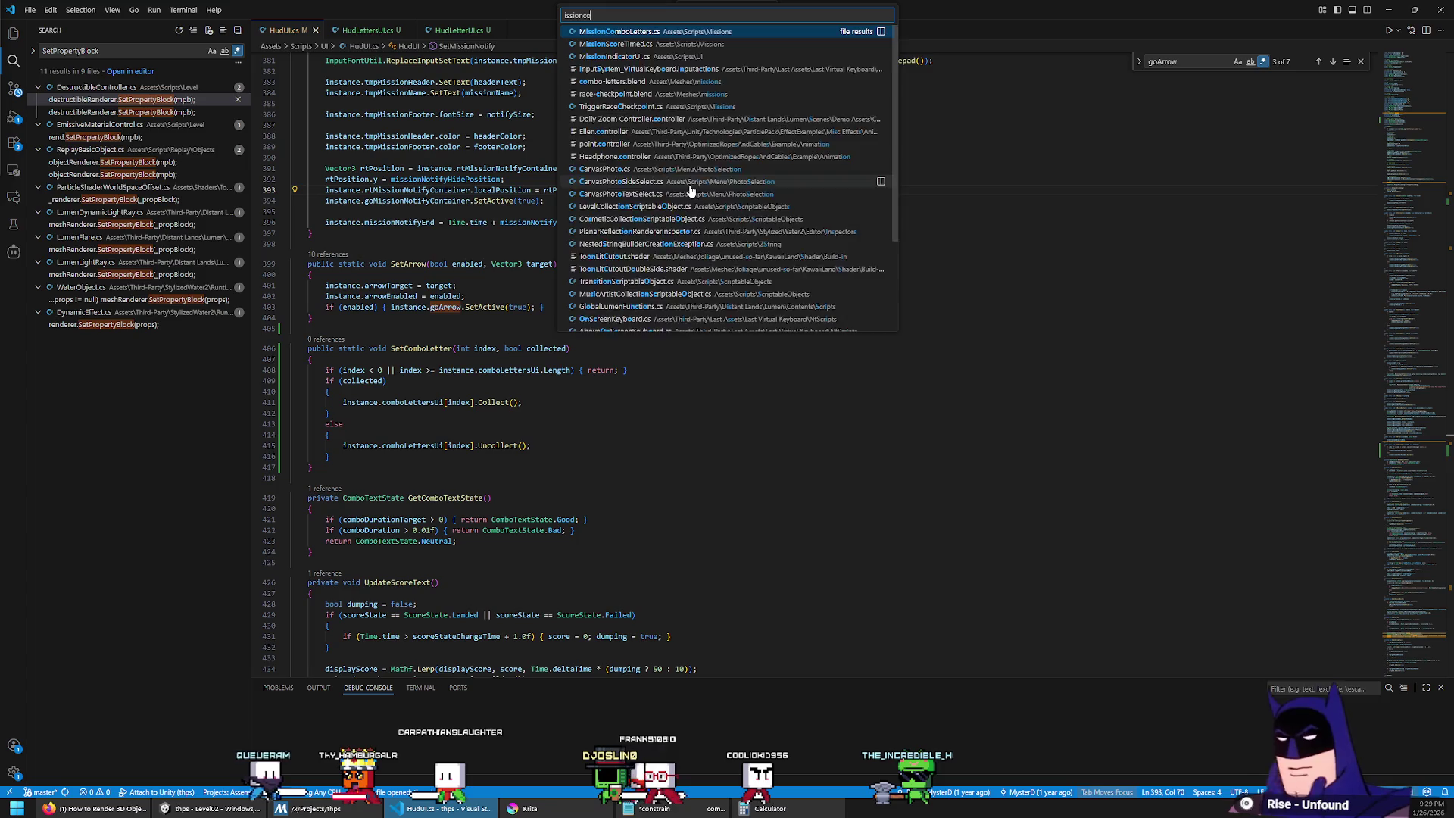
pyautogui.write('combo')
pyautogui.press('Return')
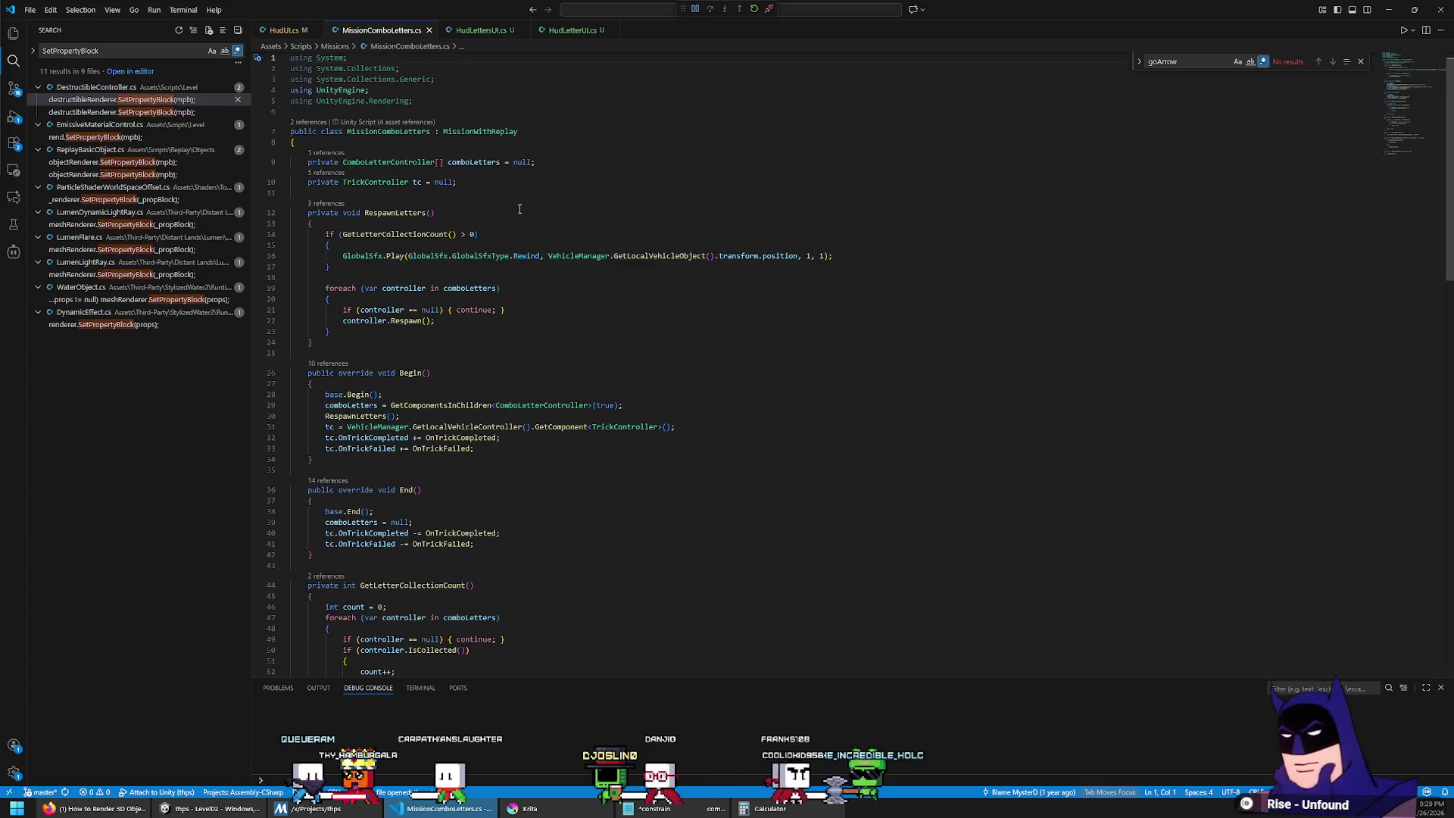
pyautogui.scroll(-3, 532, 264)
pyautogui.scroll(3, 429, 241)
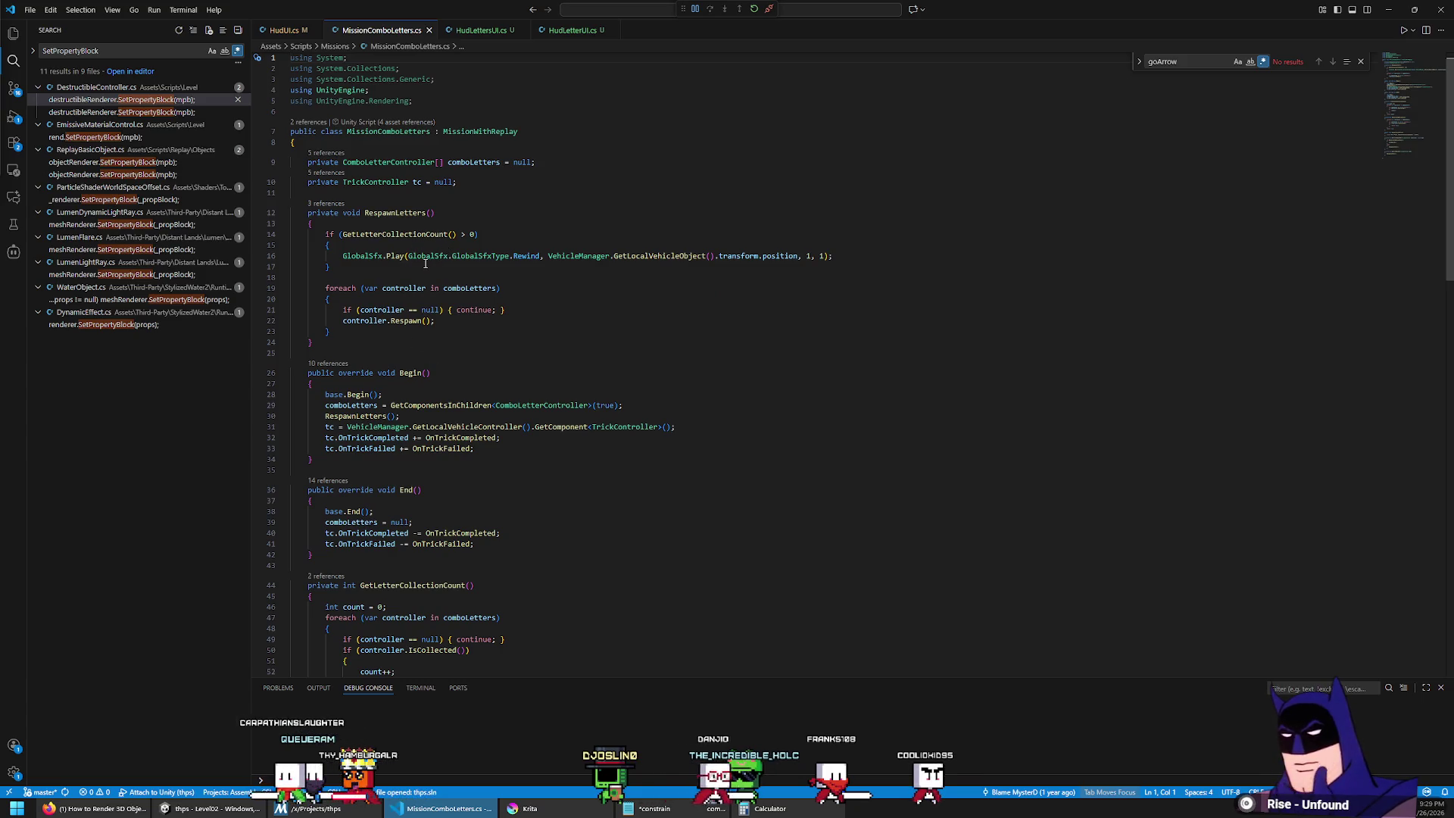
# Step: After the rewind sound block, add a loop over five letters calling HudUI.SetComboLetter(i, false)
pyautogui.click(815, 268)
pyautogui.press('Return')
pyautogui.press('Return')
pyautogui.write('for (int i = 0; i')
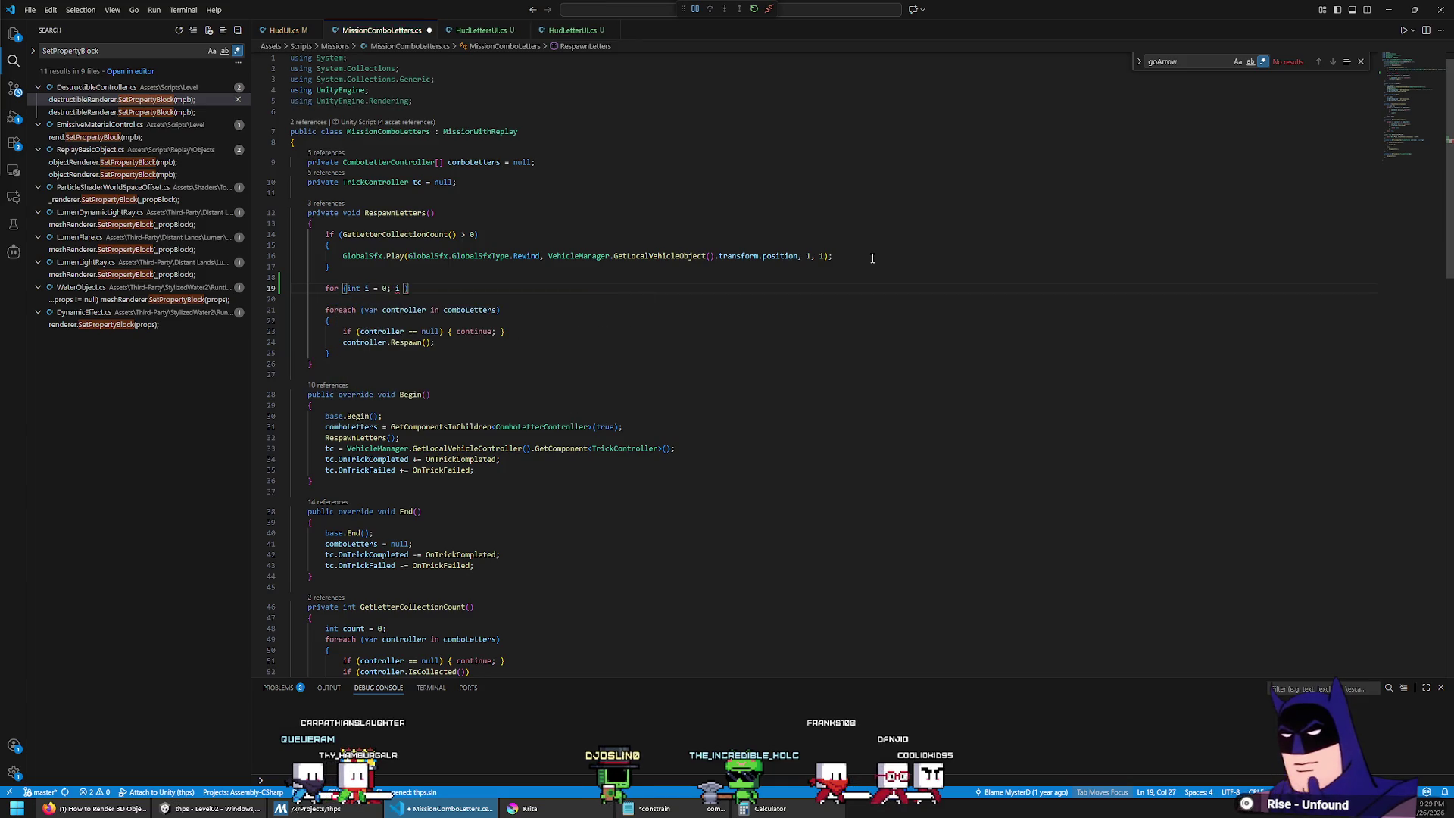
pyautogui.write(')')
pyautogui.press('Return')
pyautogui.write('{')
pyautogui.press('Return')
pyautogui.write('HudUI.setcombol')
pyautogui.press('Tab')
pyautogui.write('(')
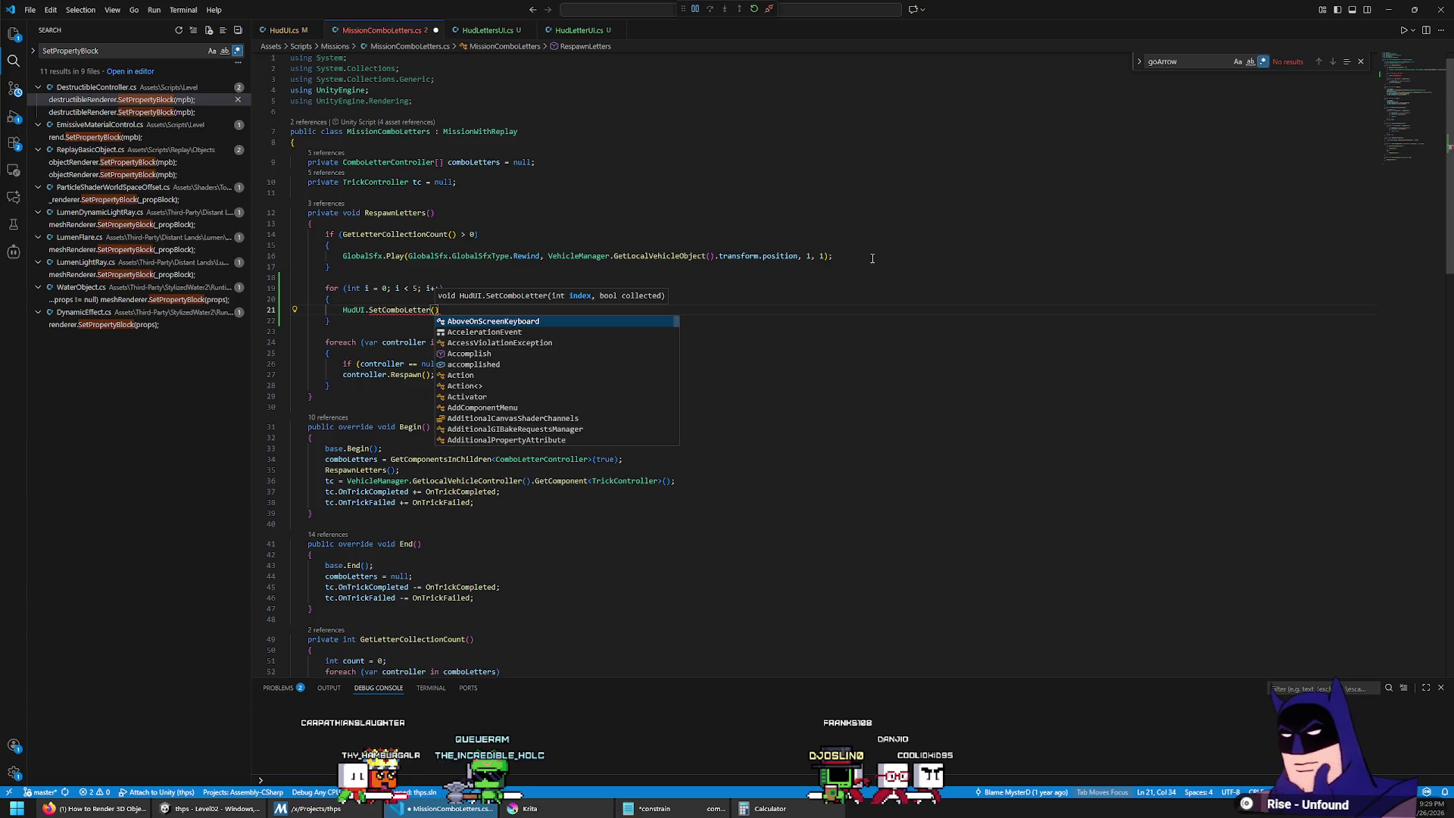
pyautogui.write('i, false);')
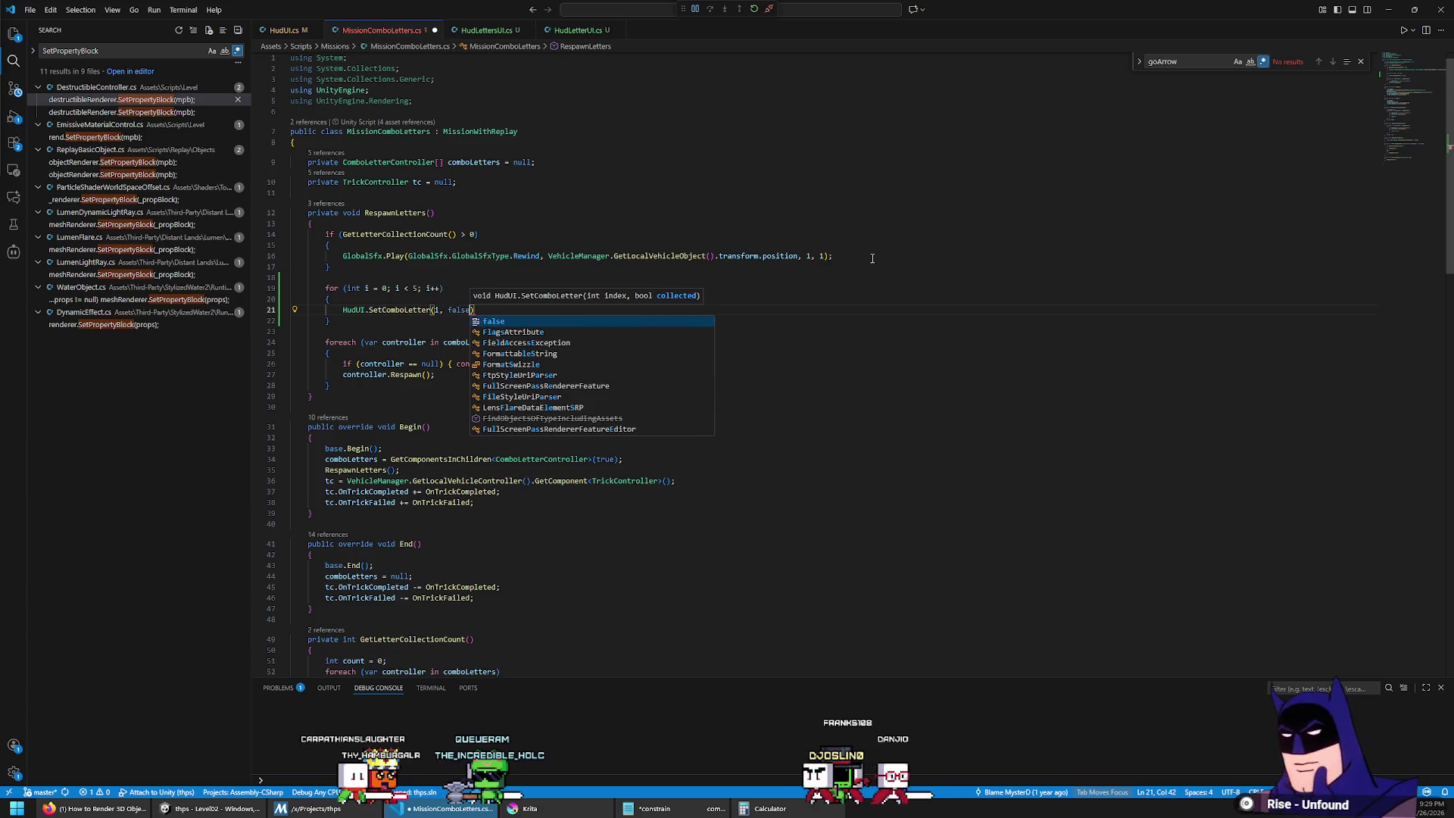
pyautogui.press('Down')
pyautogui.press('Home')
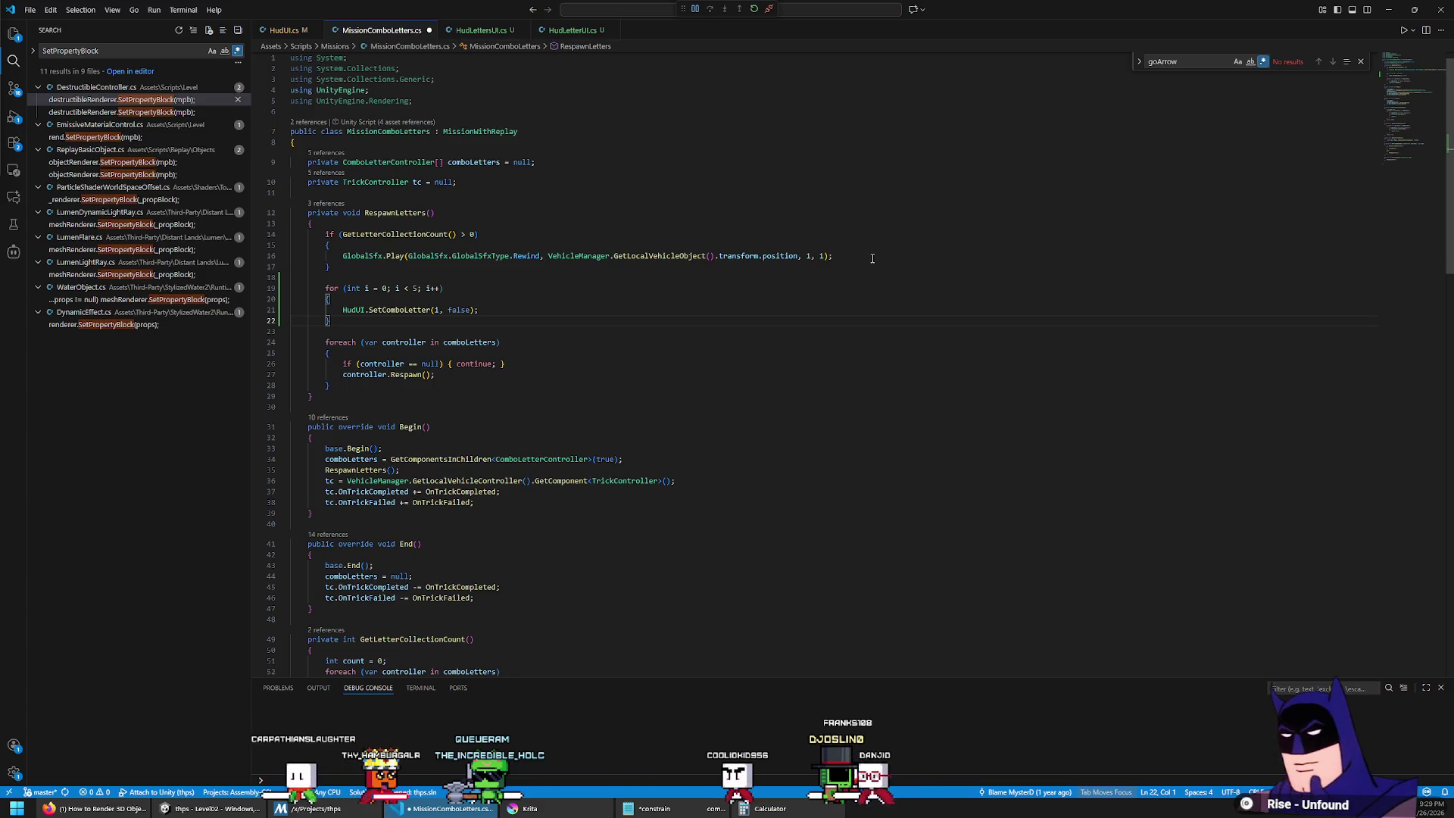
# Step: Search the file for RespawnLetters, stepping between its call on line 89 and definition
pyautogui.doubleClick(395, 213)
pyautogui.hotkey('ctrl', 'f')
pyautogui.press('Return')
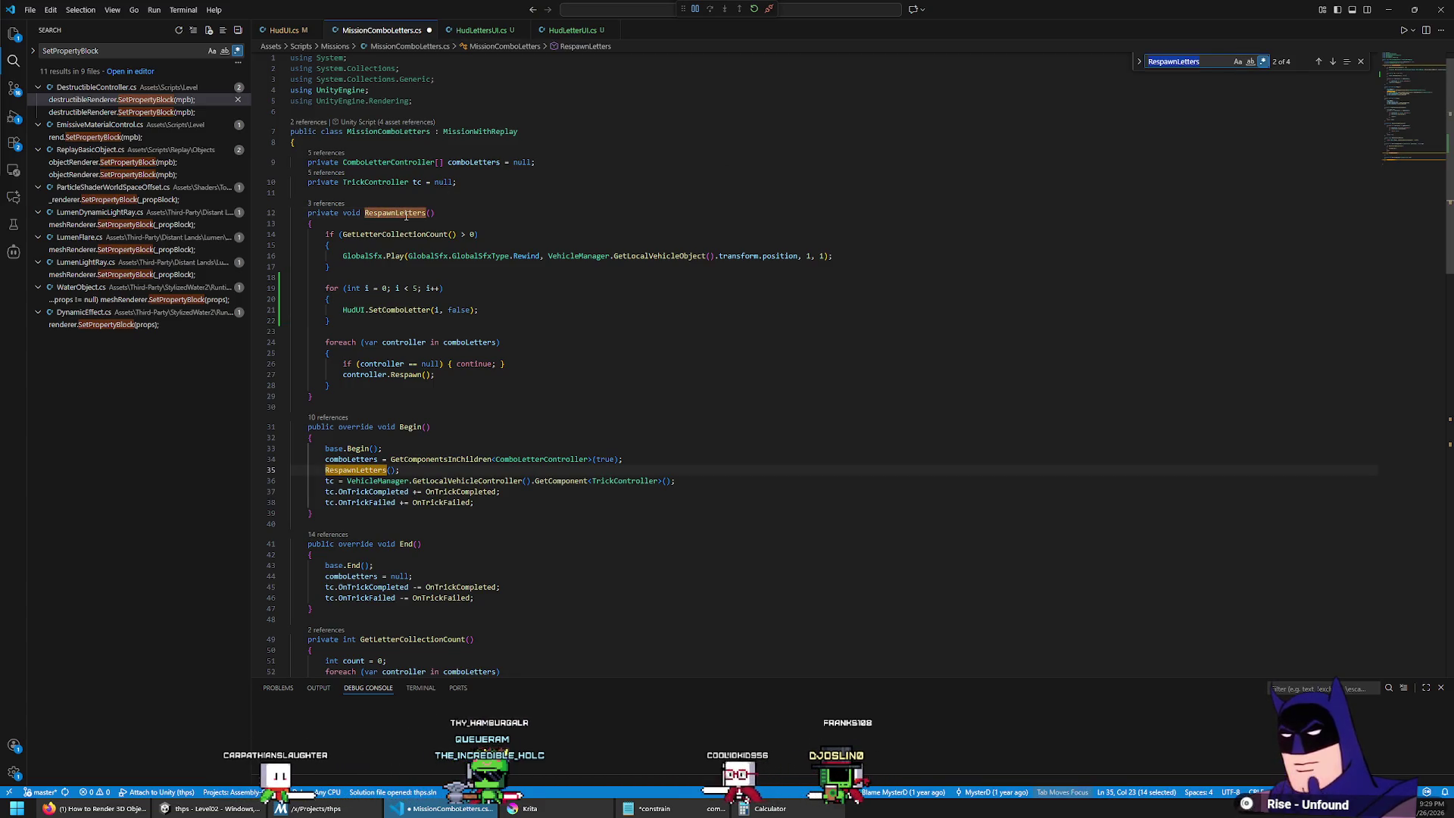
pyautogui.scroll(-1, 406, 215)
pyautogui.moveTo(485, 293); pyautogui.dragTo(489, 248)
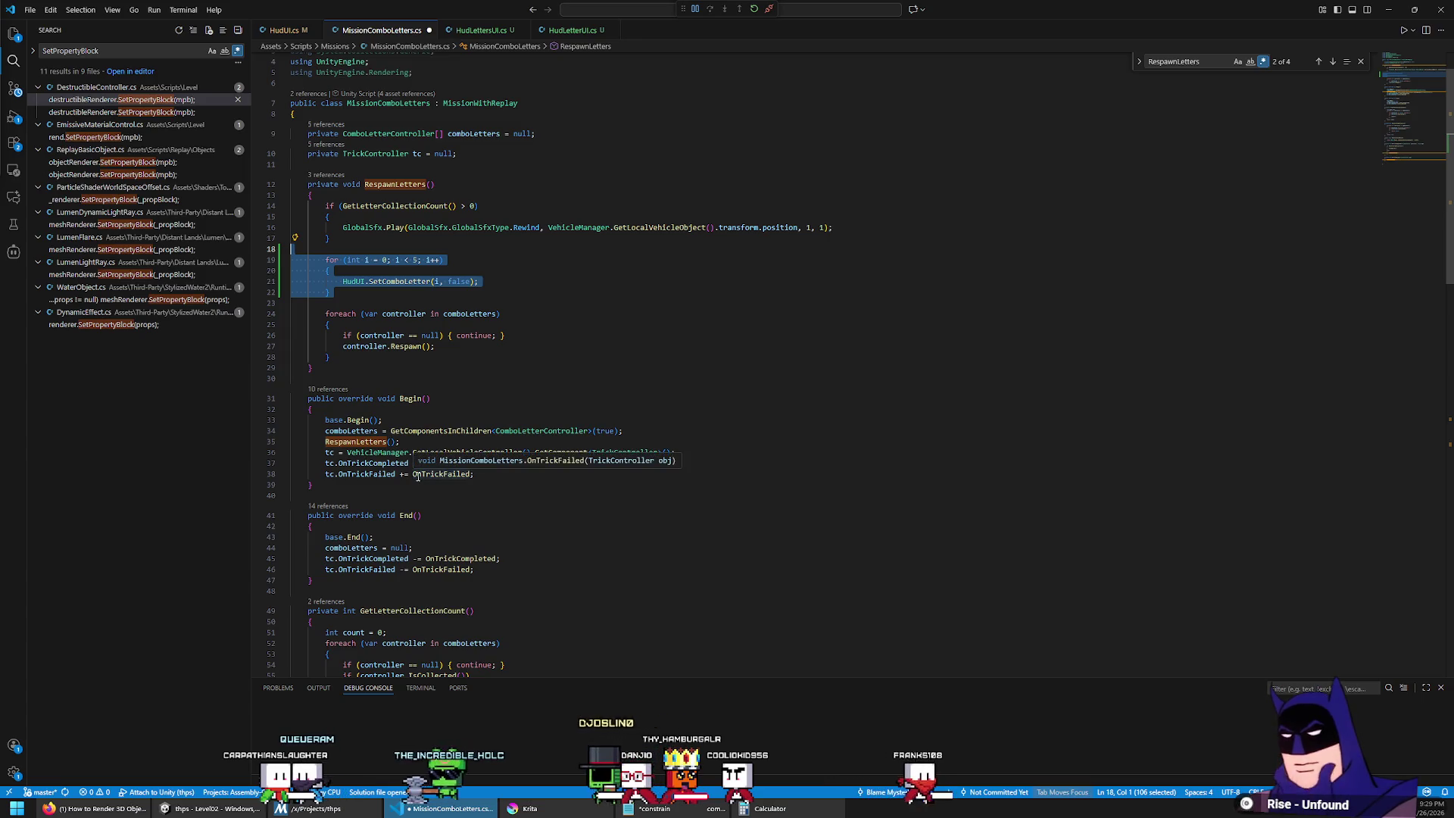
pyautogui.scroll(-5, 578, 308)
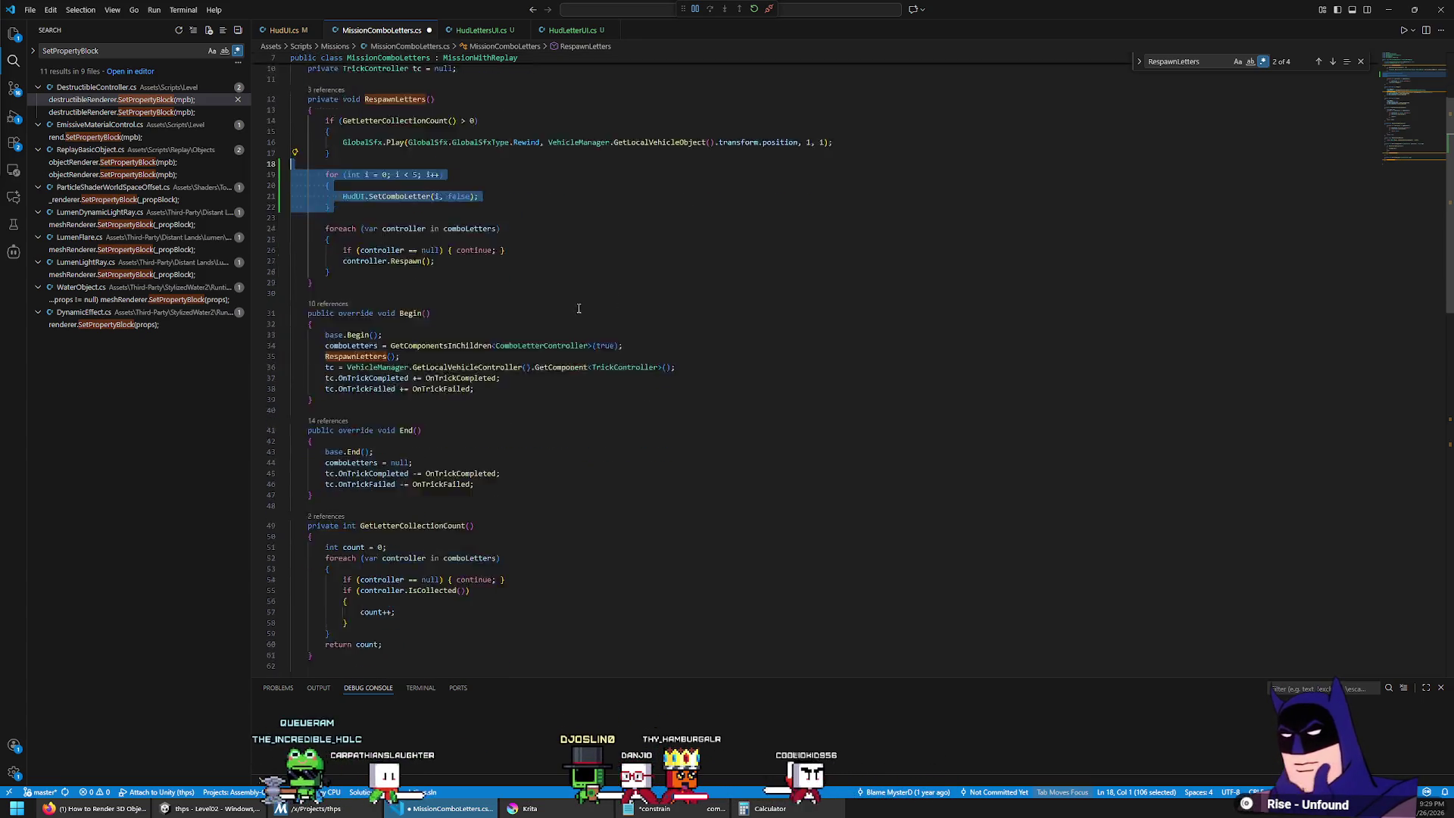
pyautogui.scroll(4, 593, 320)
pyautogui.hotkey('ctrl', 'f')
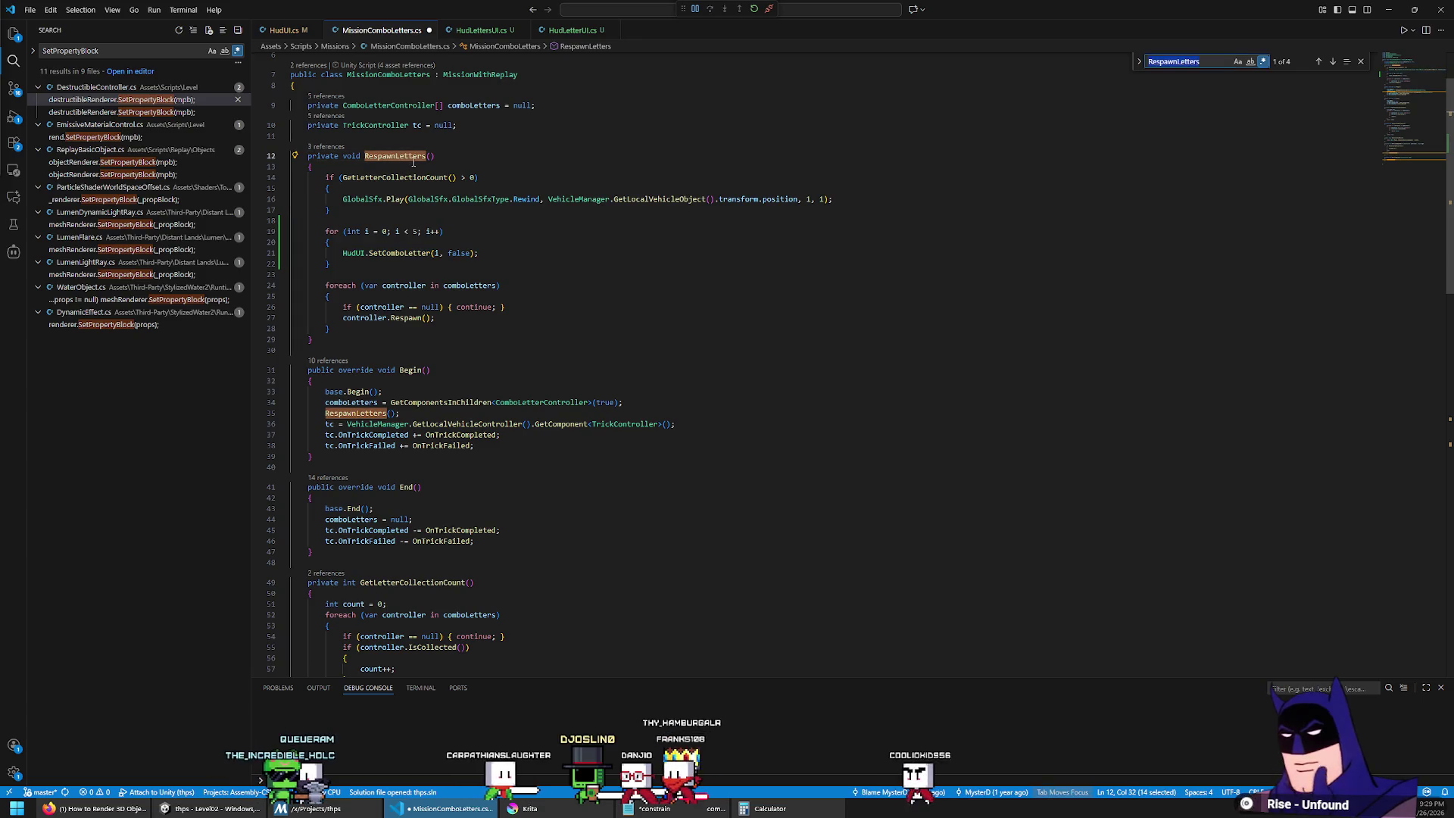
pyautogui.press('Return')
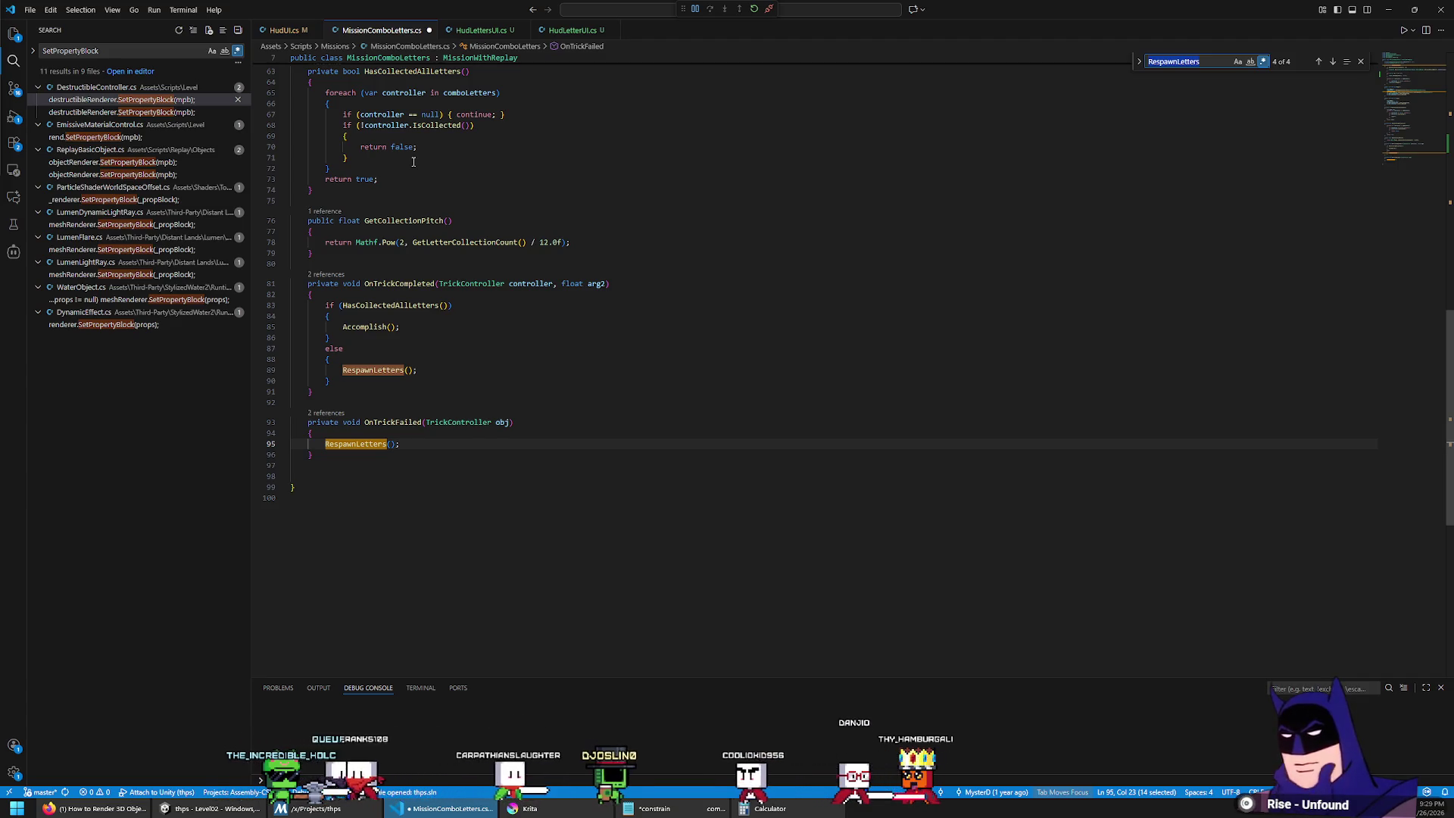
pyautogui.press('Return')
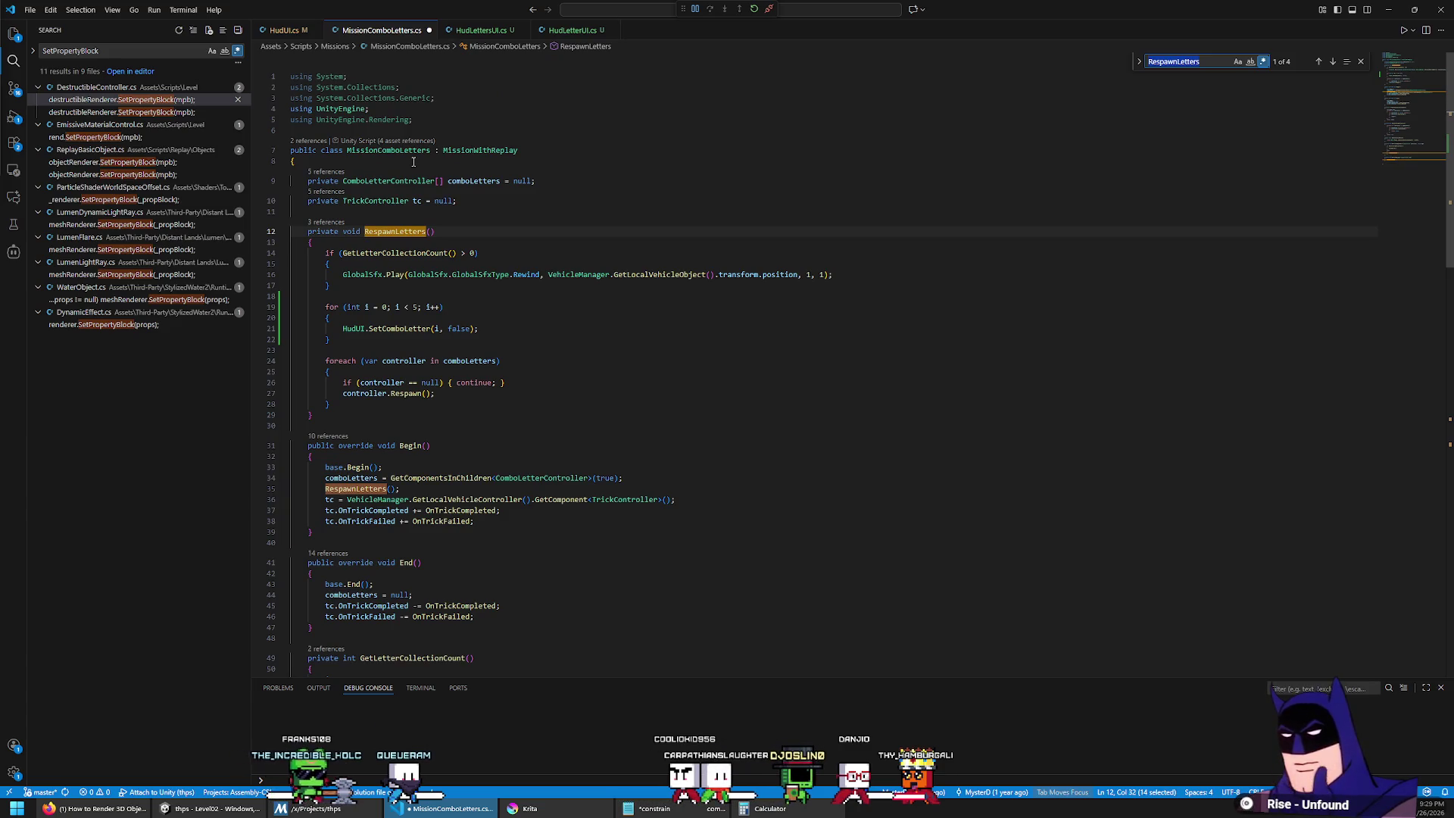
# Step: Add a bool firstRespawn parameter to RespawnLetters and pass true from Begin
pyautogui.click(430, 232)
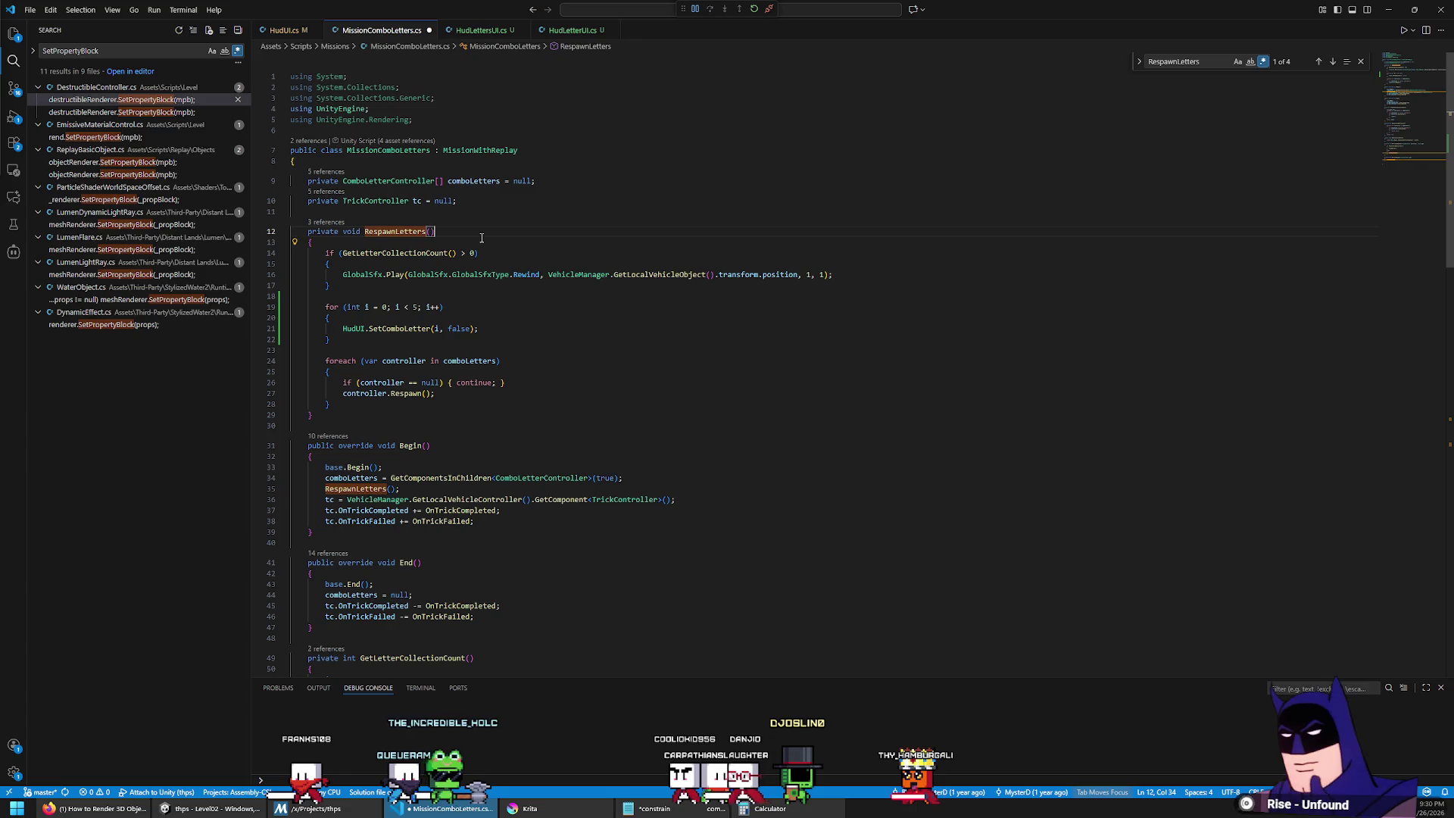
pyautogui.write('bool ')
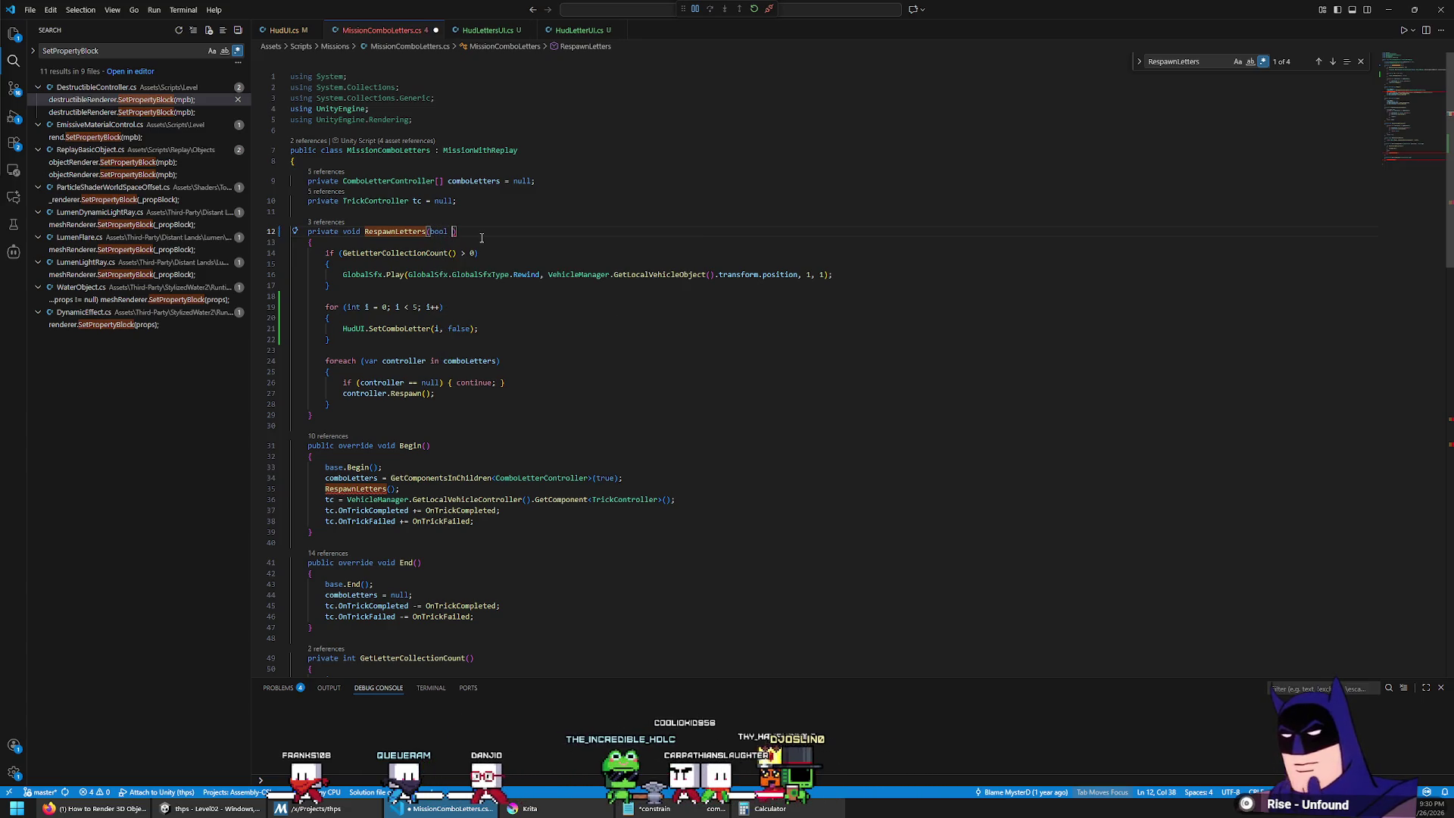
pyautogui.write('beg')
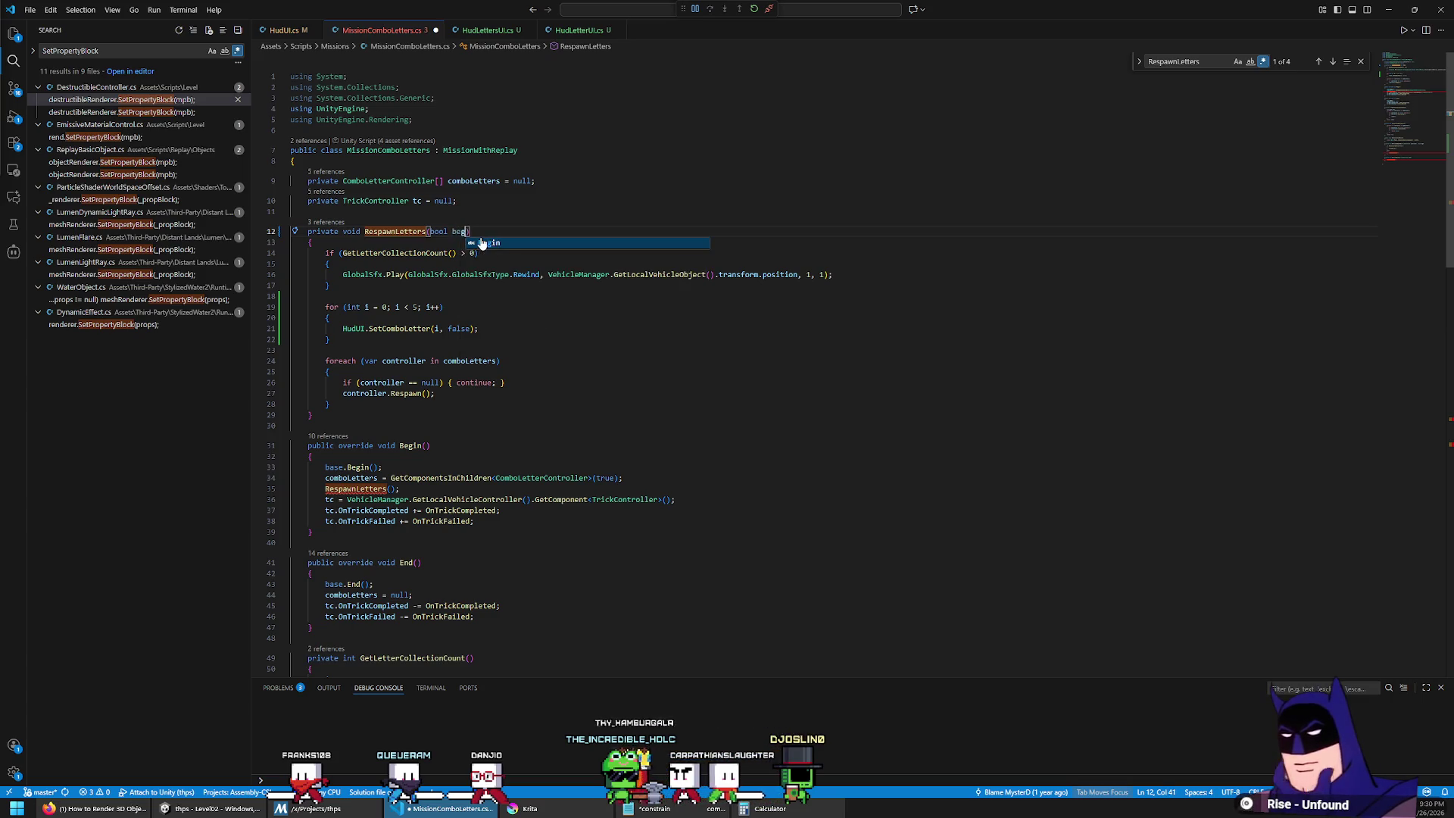
pyautogui.write('firstRespawn')
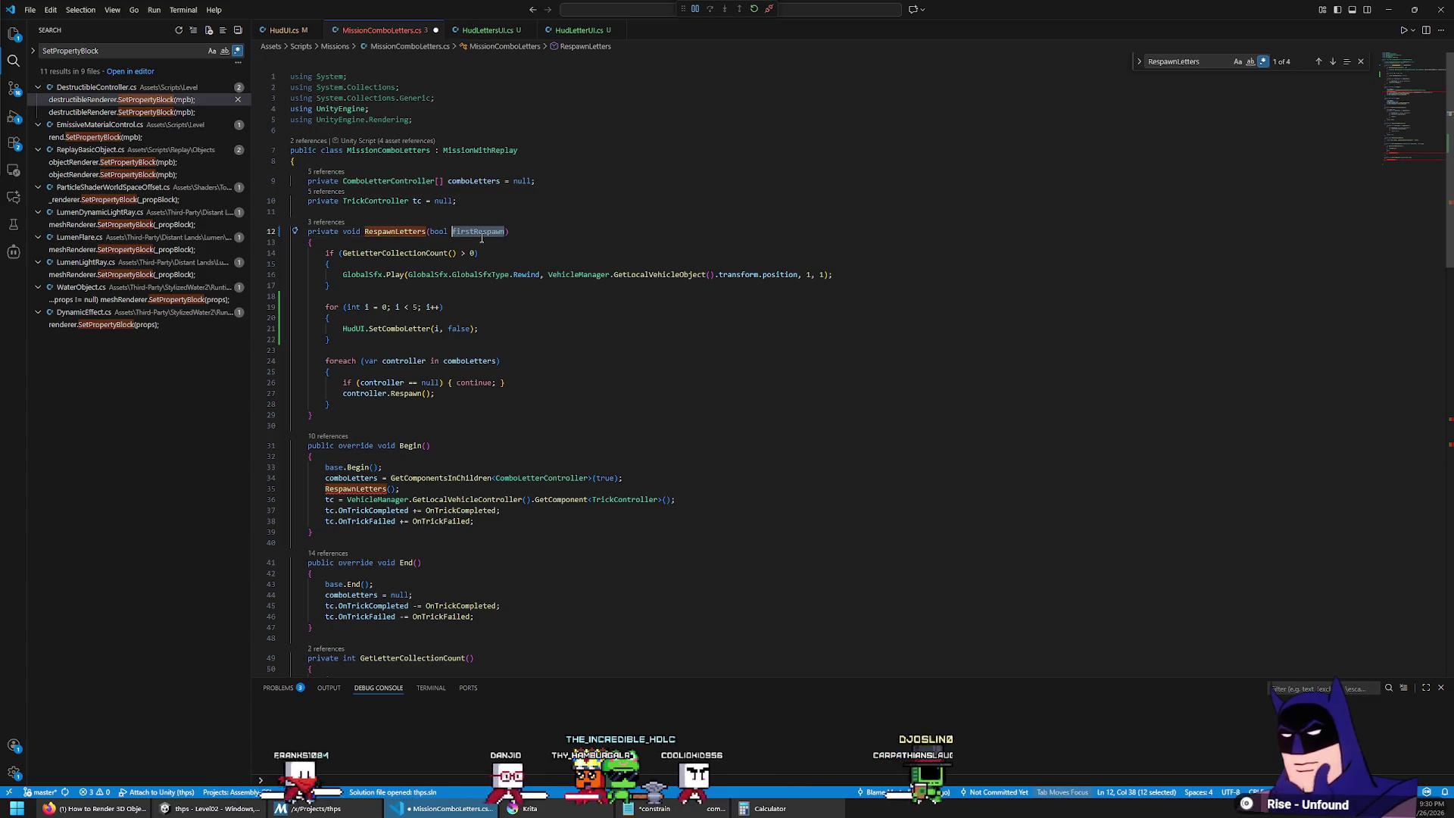
pyautogui.click(390, 488)
pyautogui.write('true')
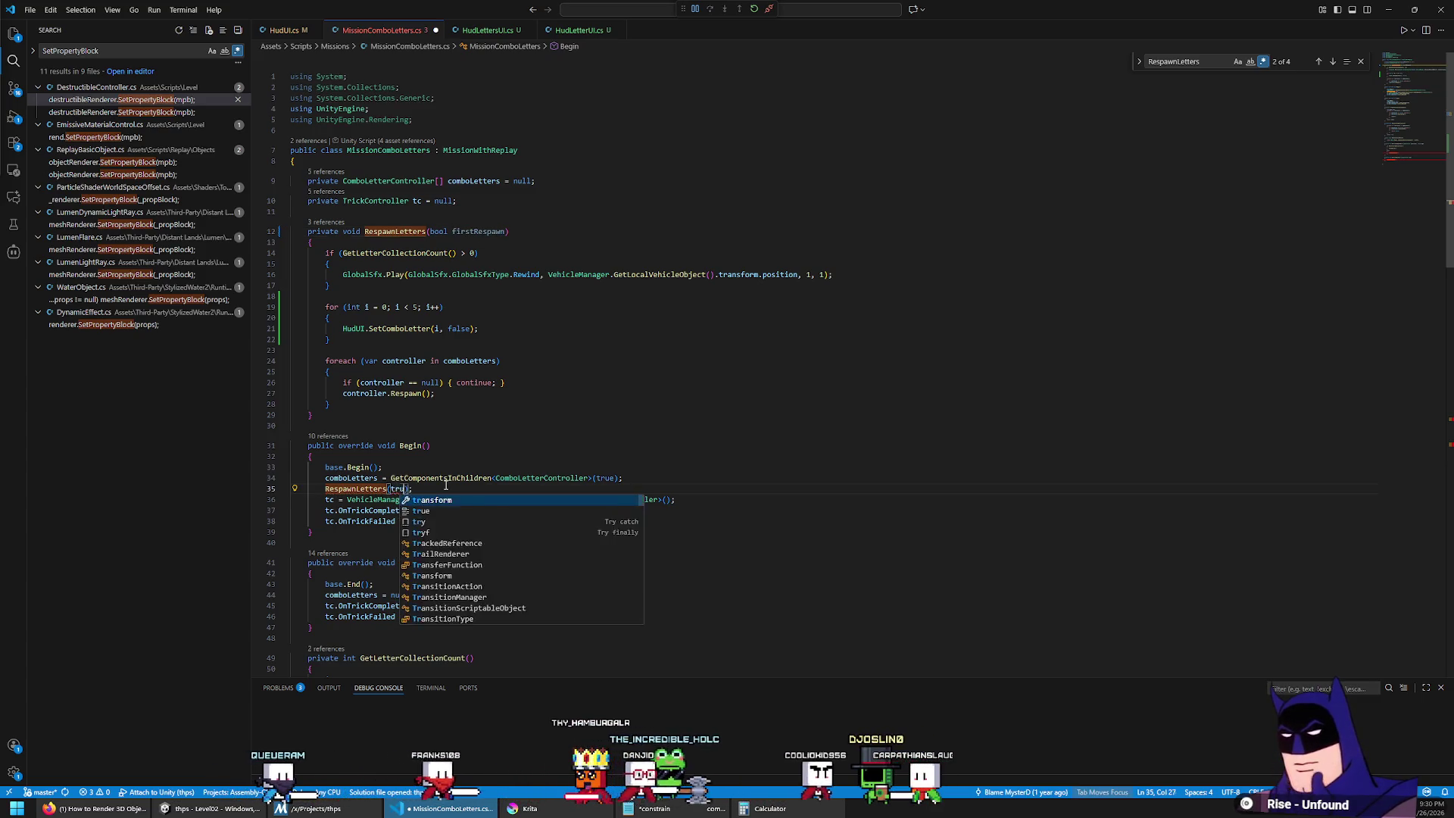
# Step: Wrap the loop body in an if (firstRespawn) block followed by an else block
pyautogui.doubleClick(472, 231)
pyautogui.click(504, 319)
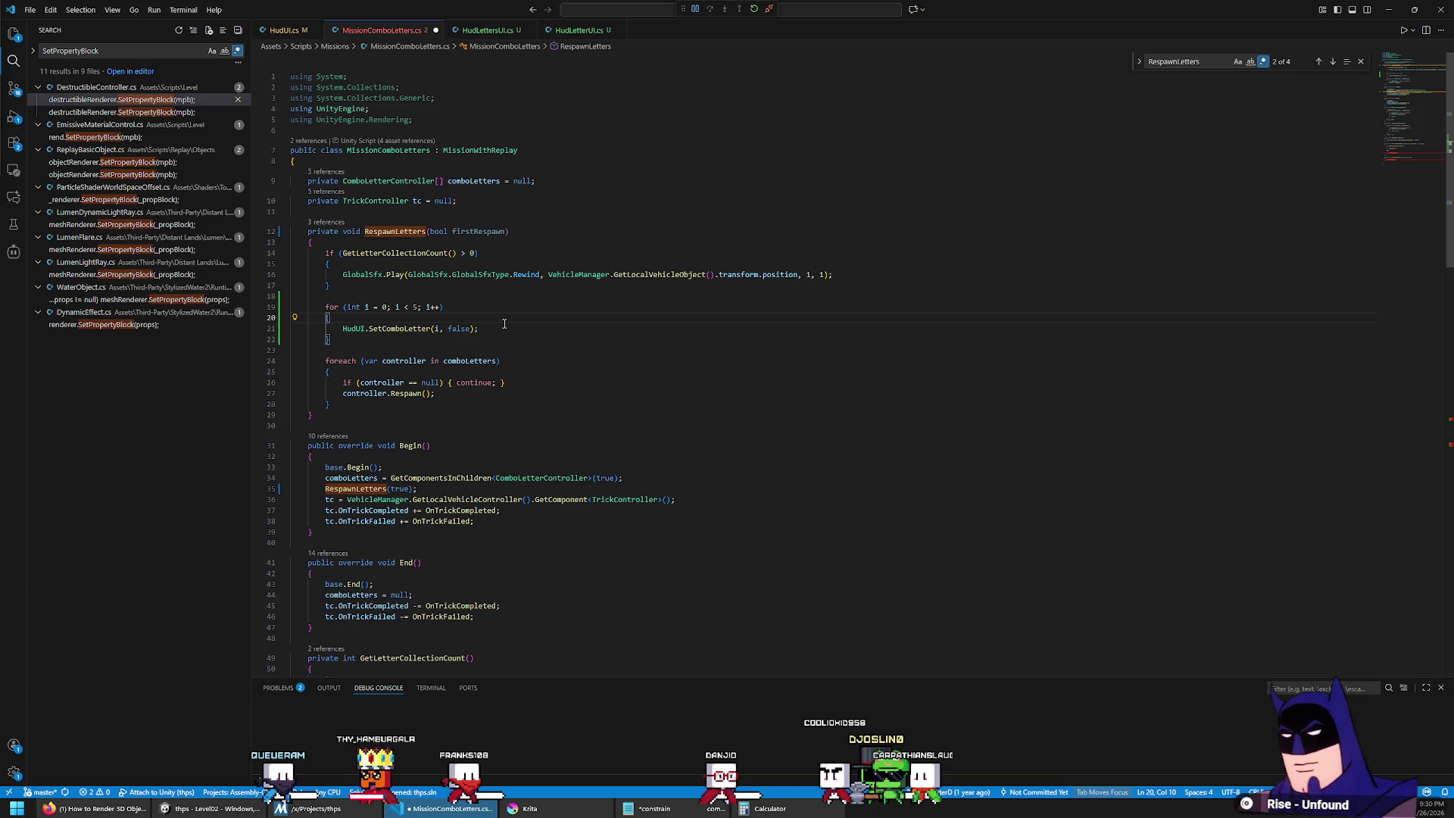
pyautogui.press('Return')
pyautogui.write('if ')
pyautogui.write(')')
pyautogui.press('Return')
pyautogui.write('{')
pyautogui.press('Return')
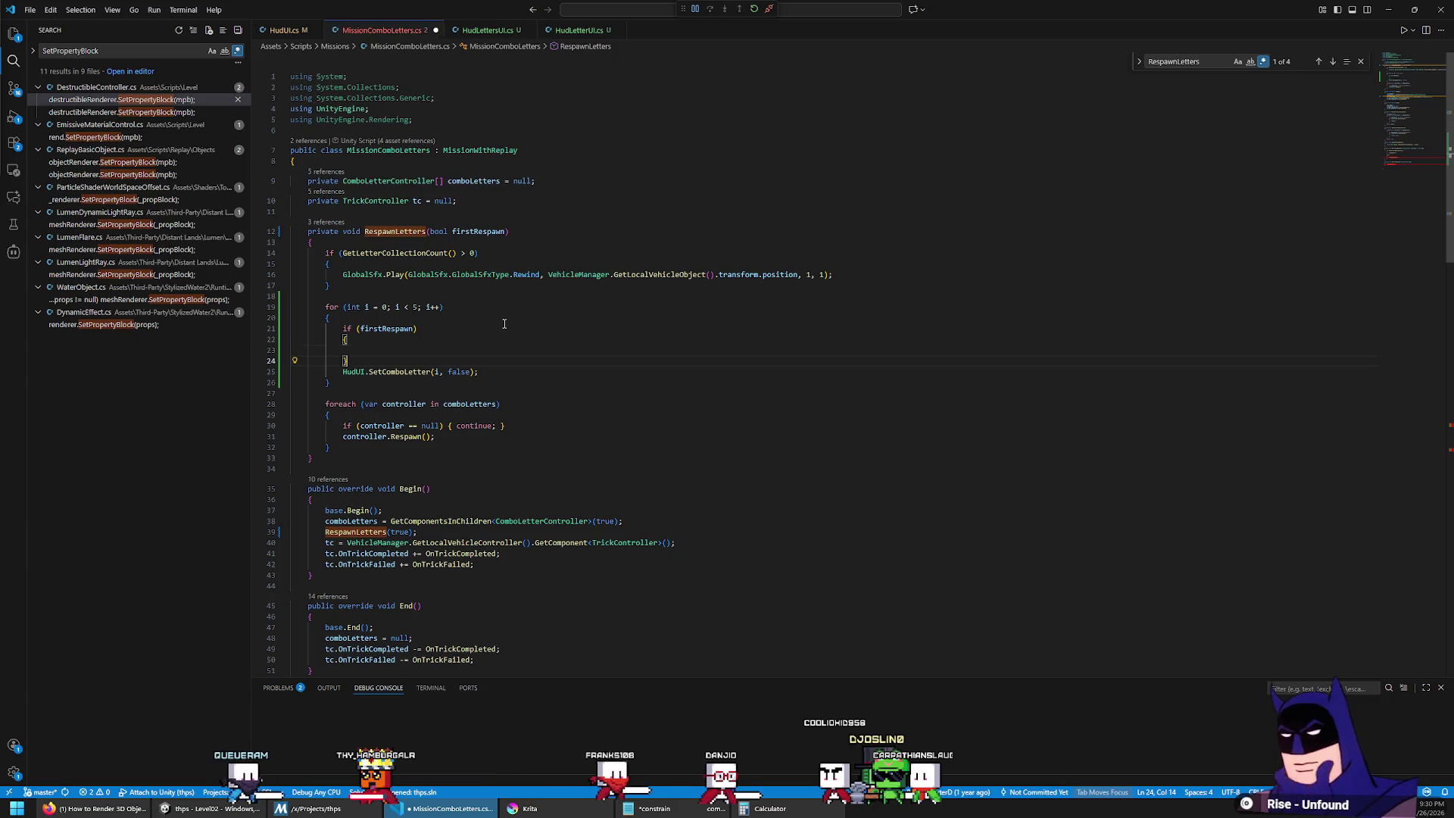
pyautogui.press('Return')
pyautogui.write('else')
pyautogui.press('Return')
pyautogui.write('{')
pyautogui.press('Return')
# Step: Move the SetComboLetter(i, false) call into the else block
pyautogui.press('Down')
pyautogui.press('Down')
pyautogui.hotkey('ctrl', 'l')
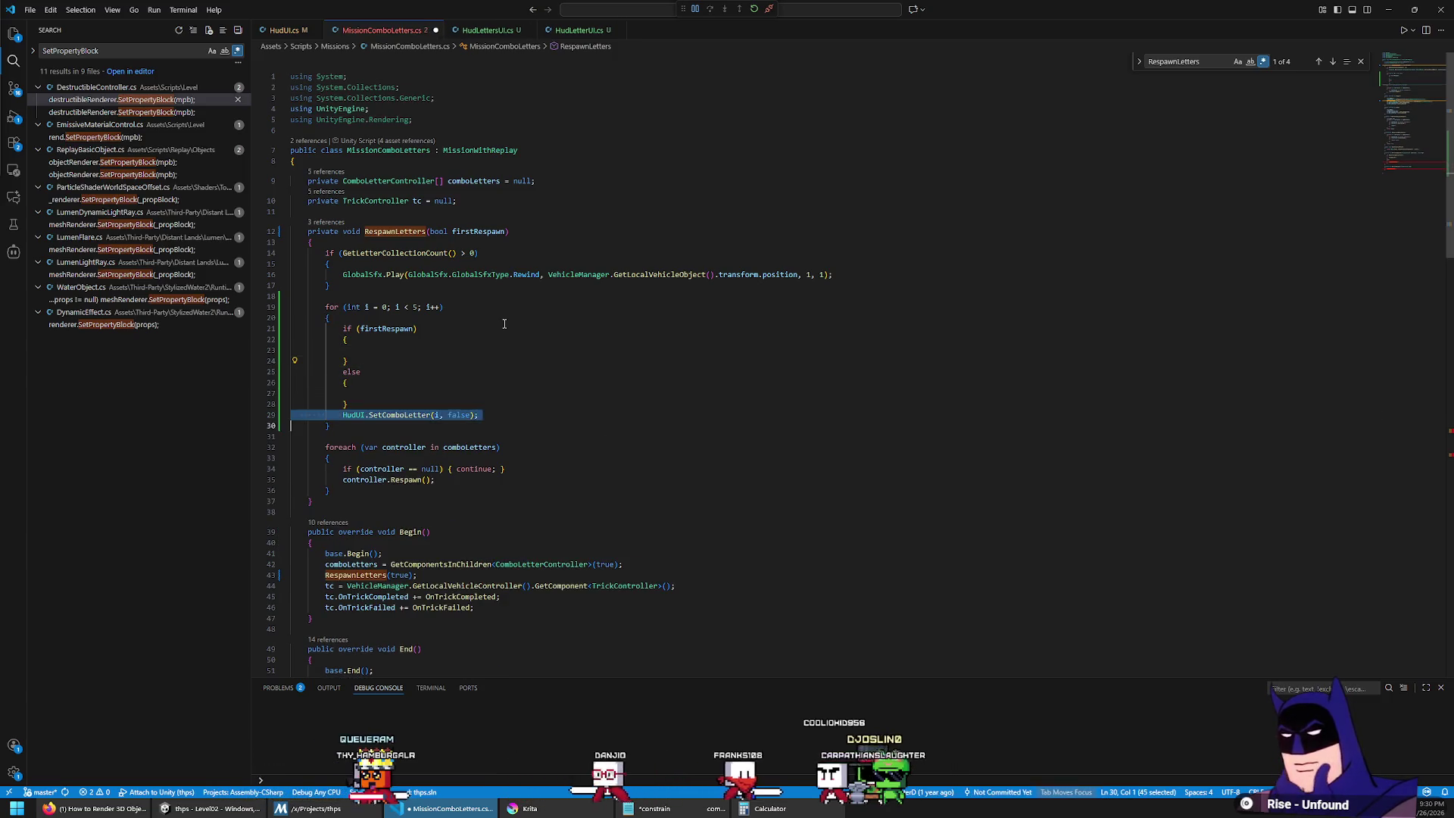
pyautogui.hotkey('ctrl', 'x')
pyautogui.press('Up')
pyautogui.press('Up')
pyautogui.hotkey('ctrl', 'v')
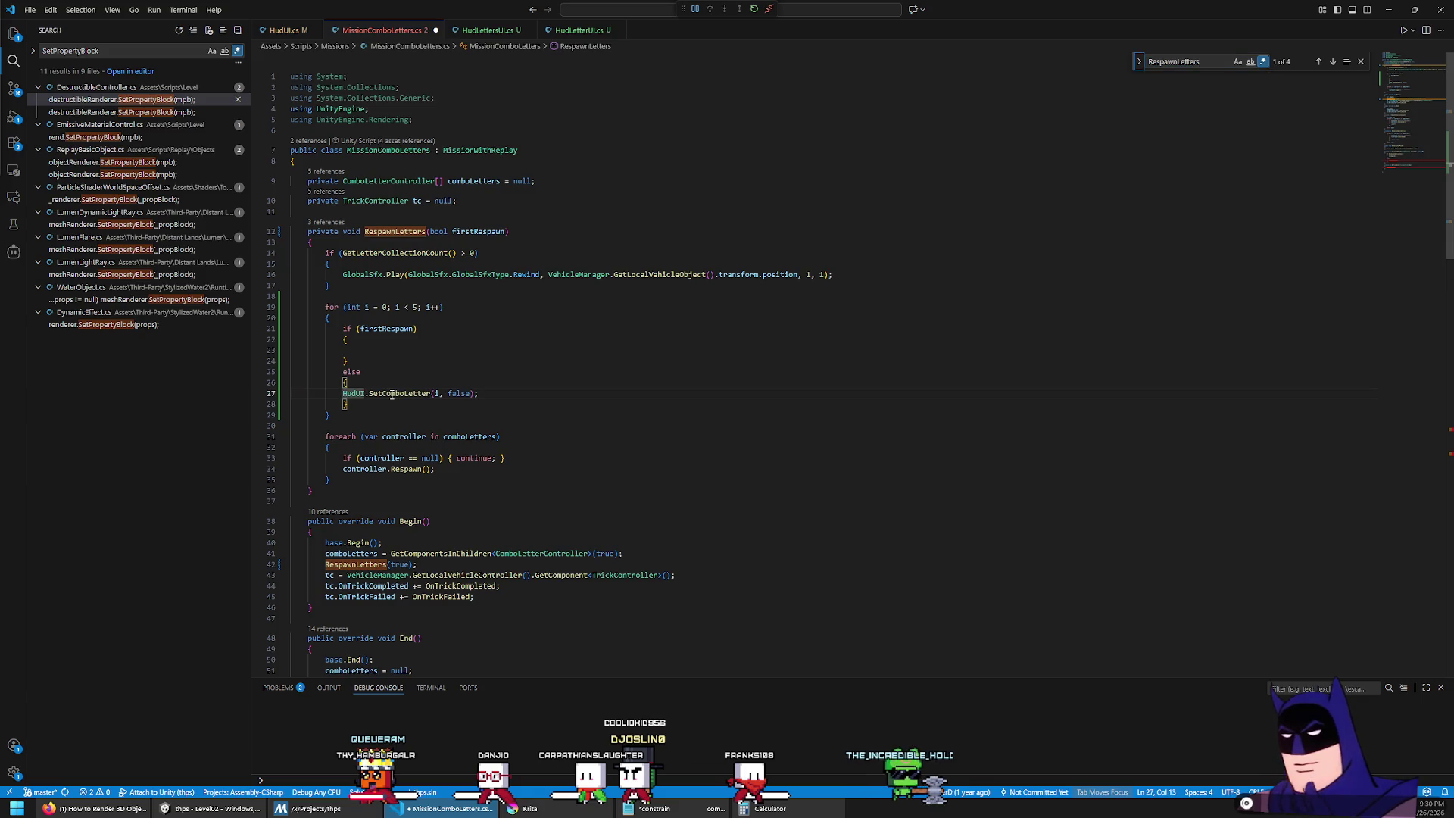
# Step: Indent the SetComboLetter line inside the else block and delete its trailing whitespace
pyautogui.scroll(-1, 391, 394)
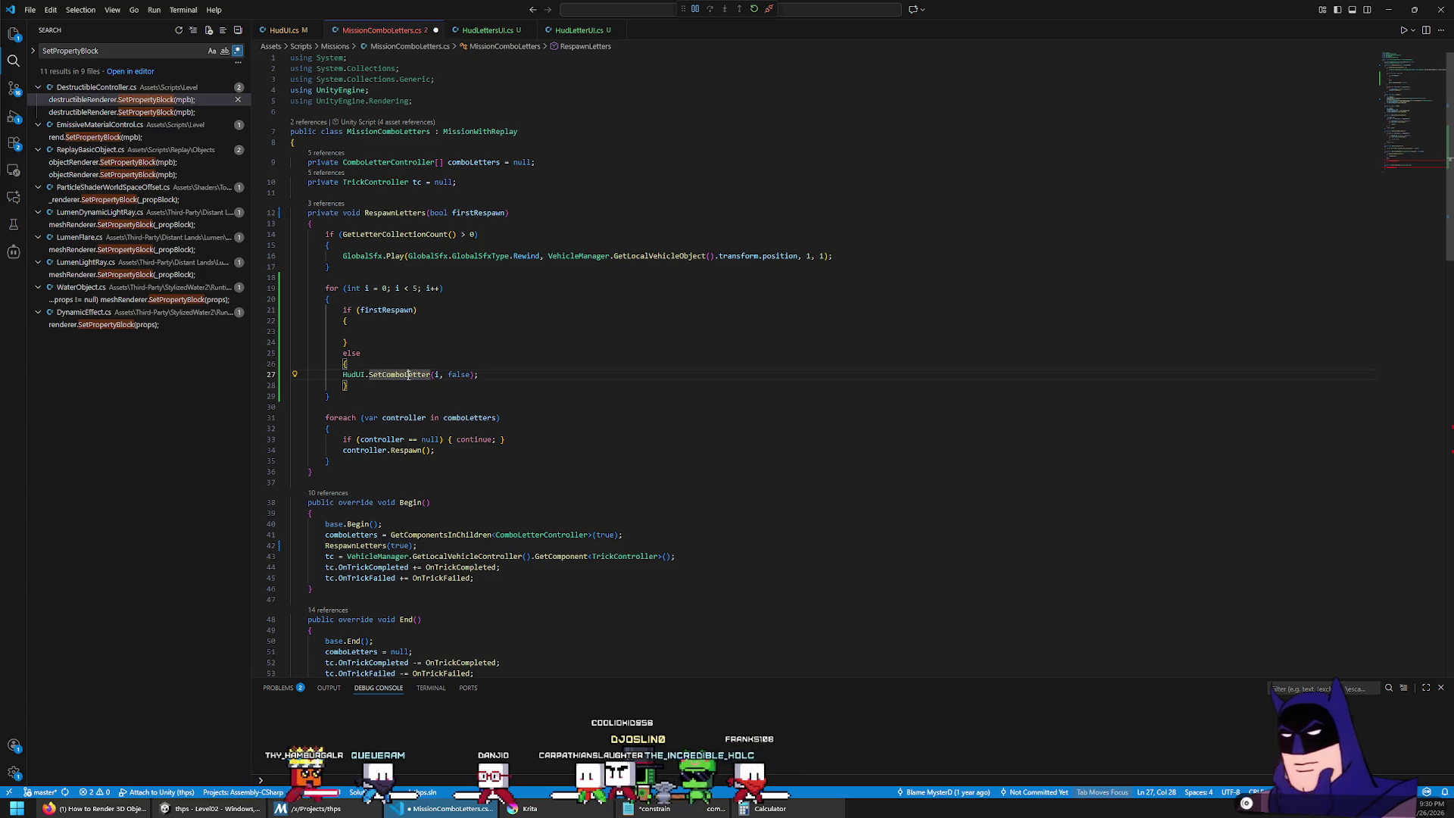
pyautogui.click(408, 375)
pyautogui.press('Up')
pyautogui.press('Up')
pyautogui.press('Up')
pyautogui.click(437, 364)
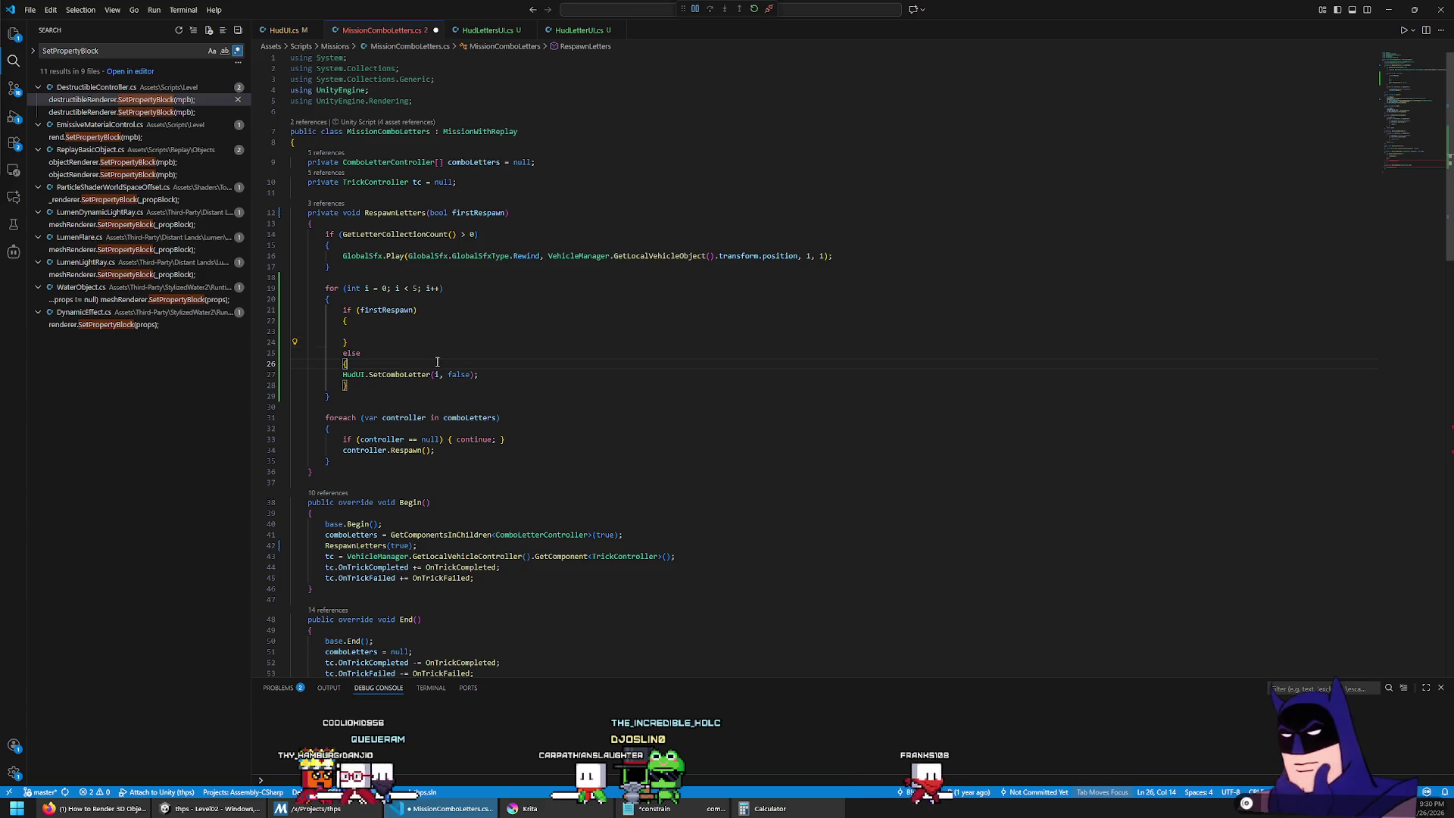
pyautogui.click(458, 375)
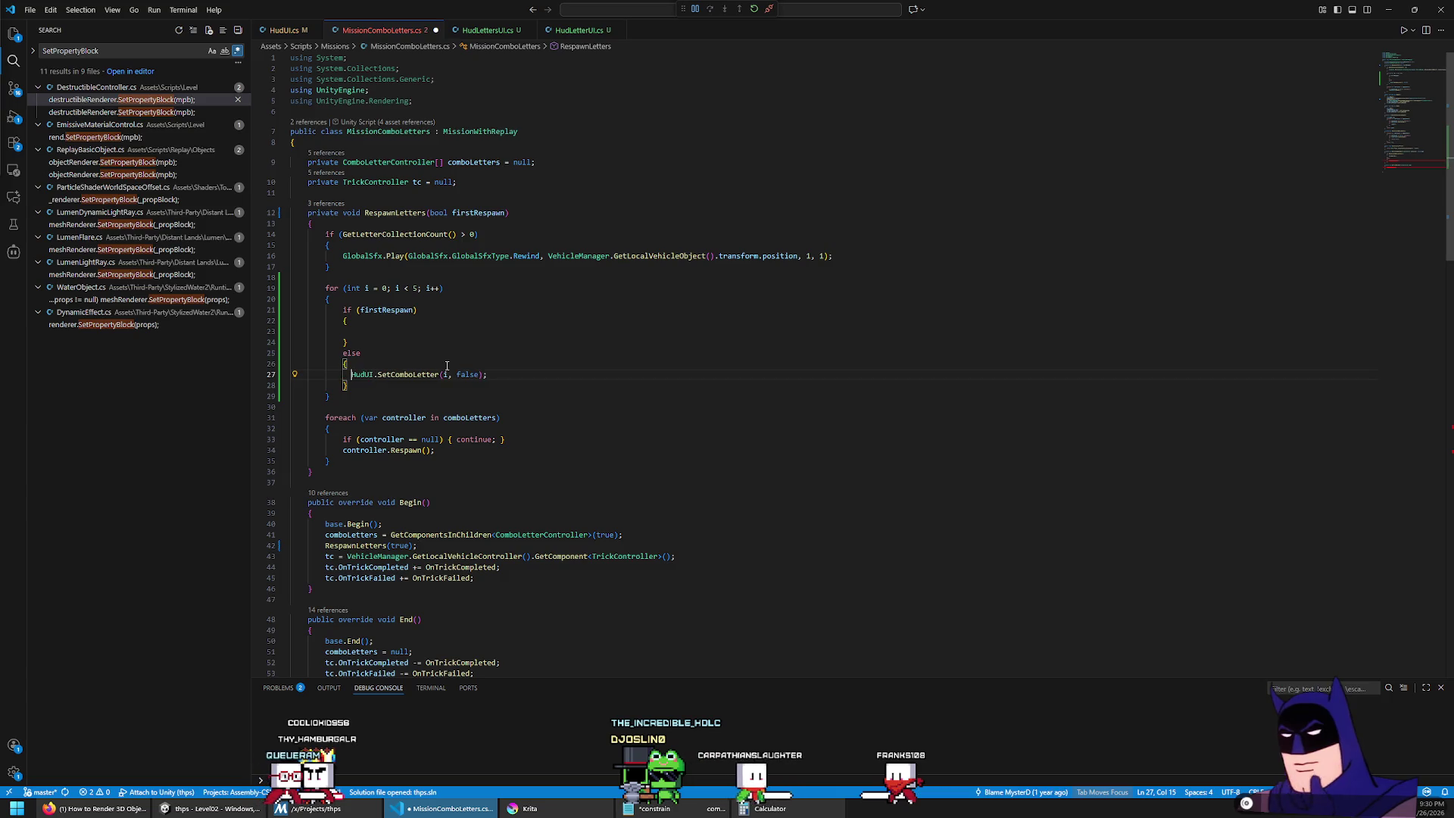
pyautogui.press('Tab')
pyautogui.press('End')
pyautogui.hotkey('ctrl', 'shift', 'Left')
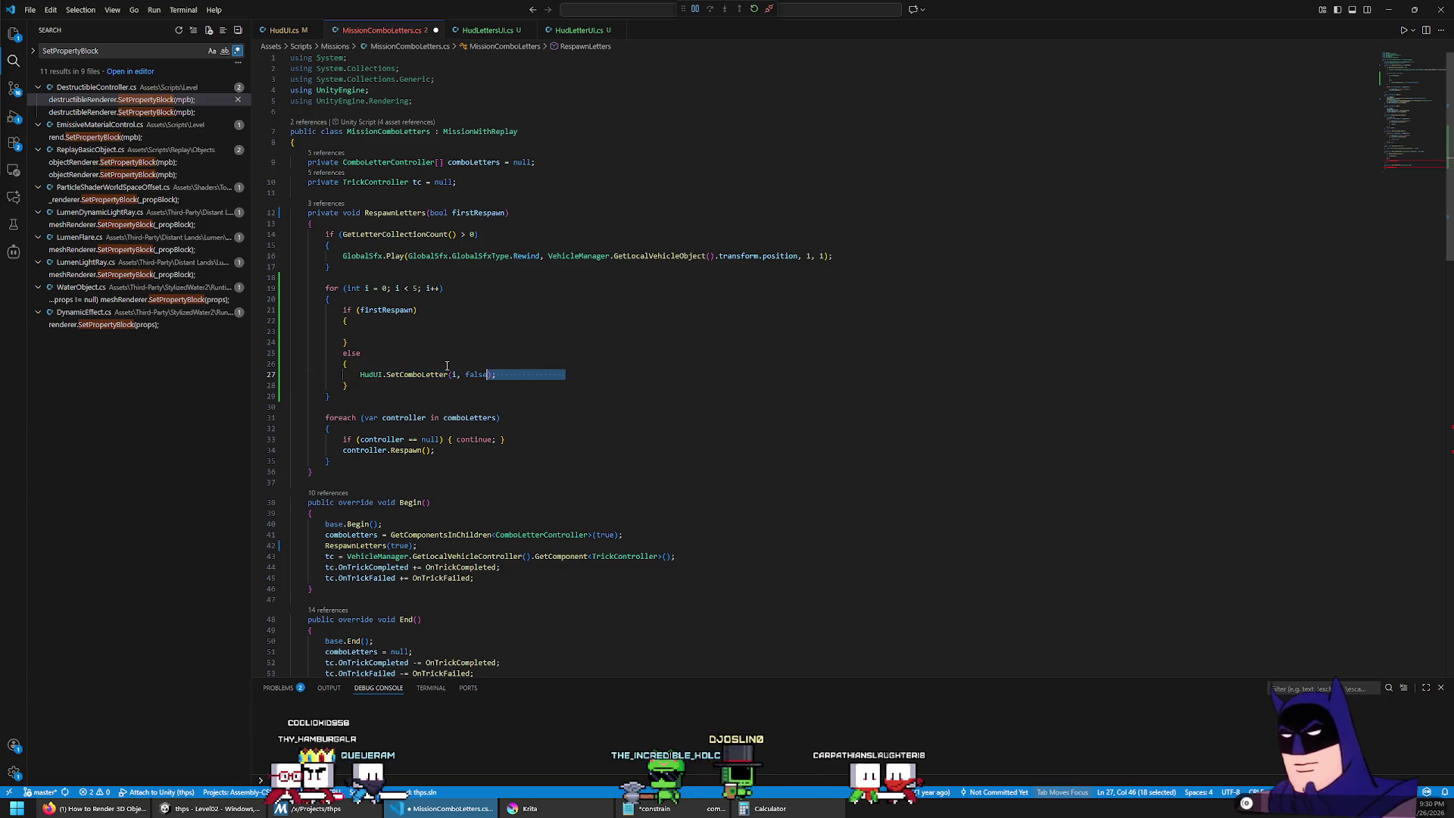
pyautogui.press('Delete')
# Step: Put HudUI.ResetComboLetter(i), without the false argument, in the firstRespawn branch
pyautogui.press('Up')
pyautogui.press('Up')
pyautogui.press('Down')
pyautogui.hotkey('ctrl', 'v')
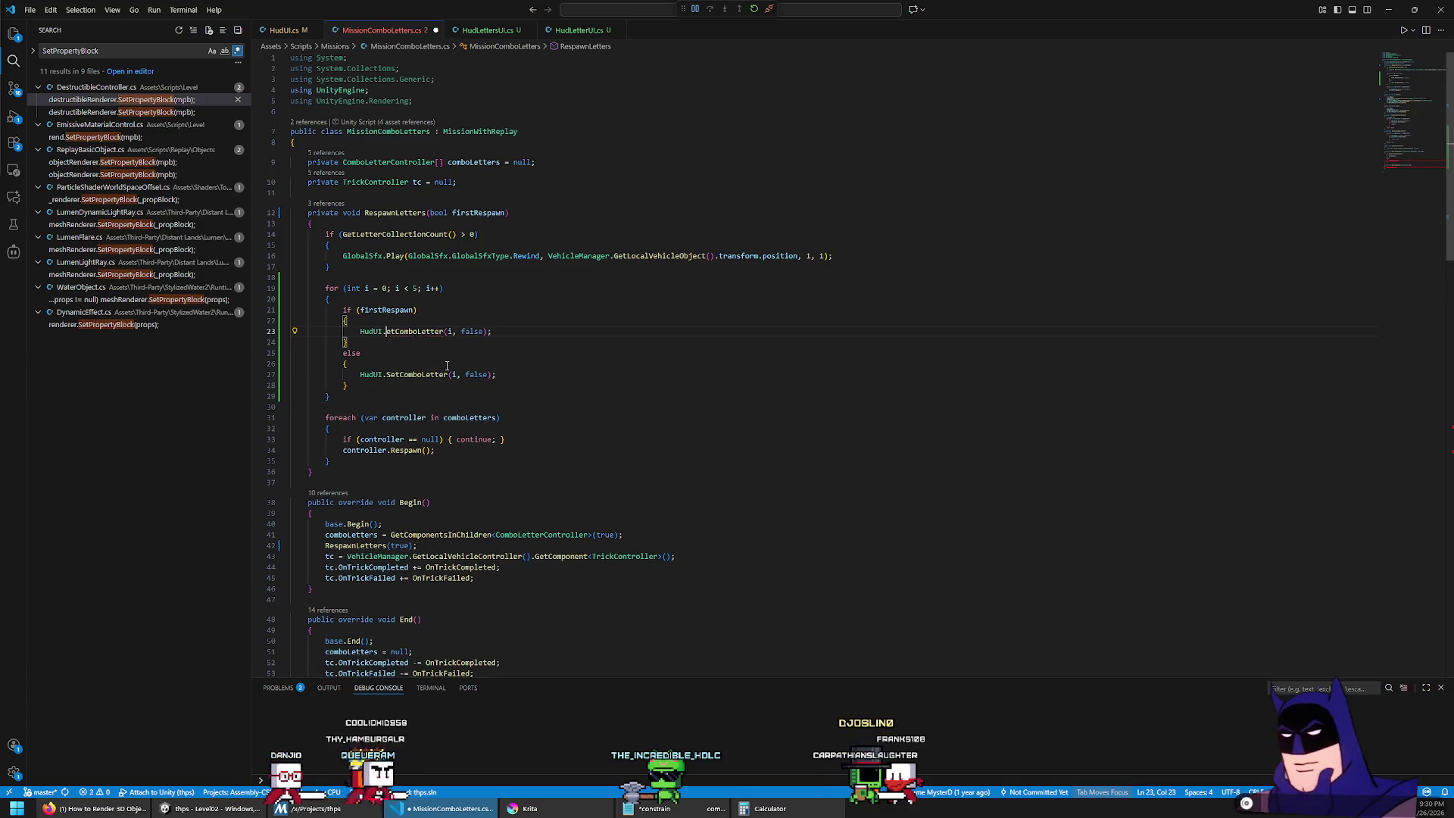
pyautogui.write('Res')
pyautogui.click(471, 330)
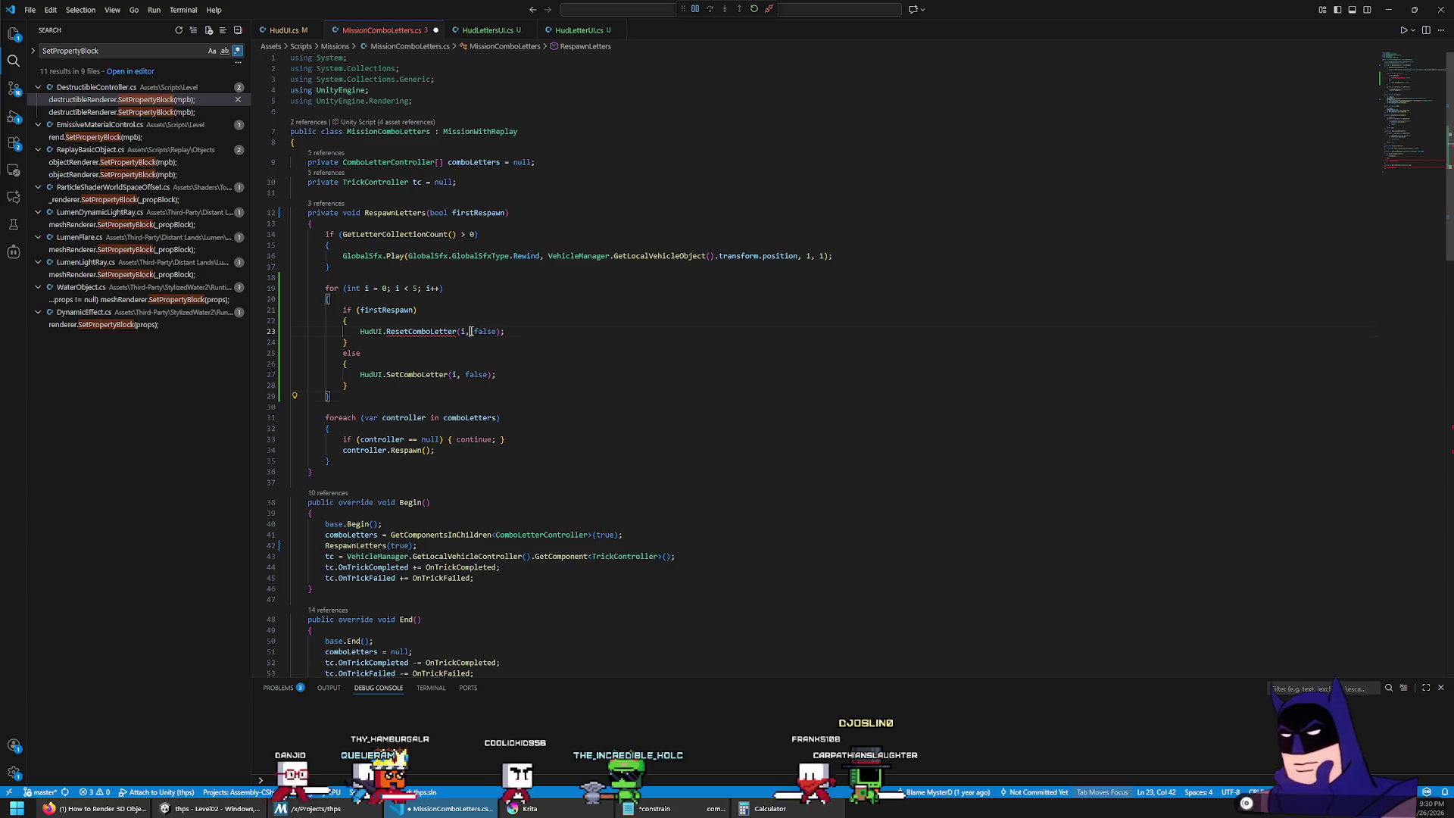
pyautogui.hotkey('ctrl', 'Delete')
pyautogui.press('BackSpace')
pyautogui.press('Down')
pyautogui.press('Down')
pyautogui.press('Down')
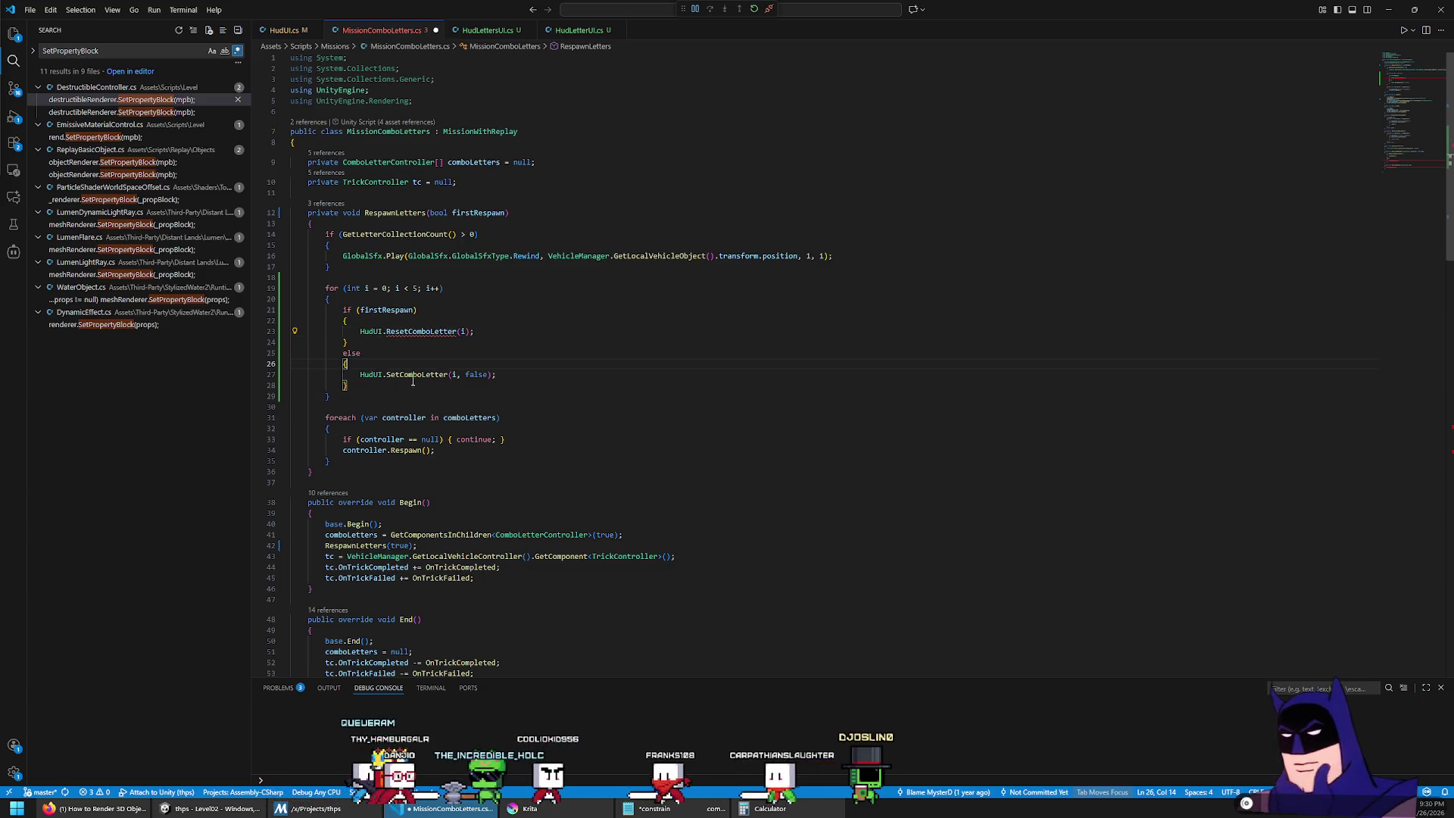
pyautogui.keyDown('ctrl'); pyautogui.click(413, 376); pyautogui.keyUp('ctrl')
# Step: Duplicate the SetComboLetter method and rename the copy to ResetComboLetter
pyautogui.moveTo(565, 348); pyautogui.dragTo(588, 348)
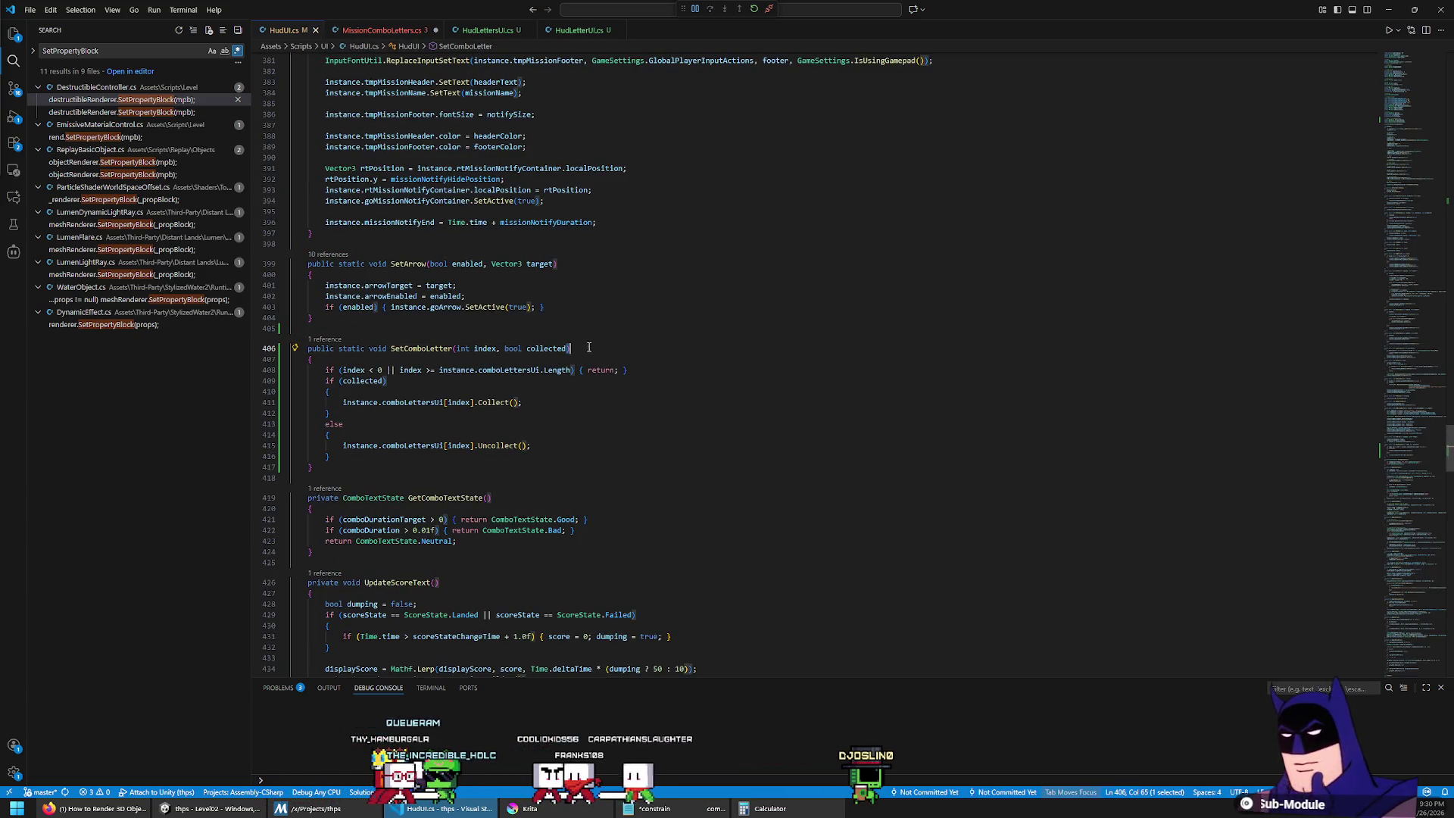
pyautogui.keyDown('shift'); pyautogui.click(611, 471); pyautogui.keyUp('shift')
pyautogui.press('Left')
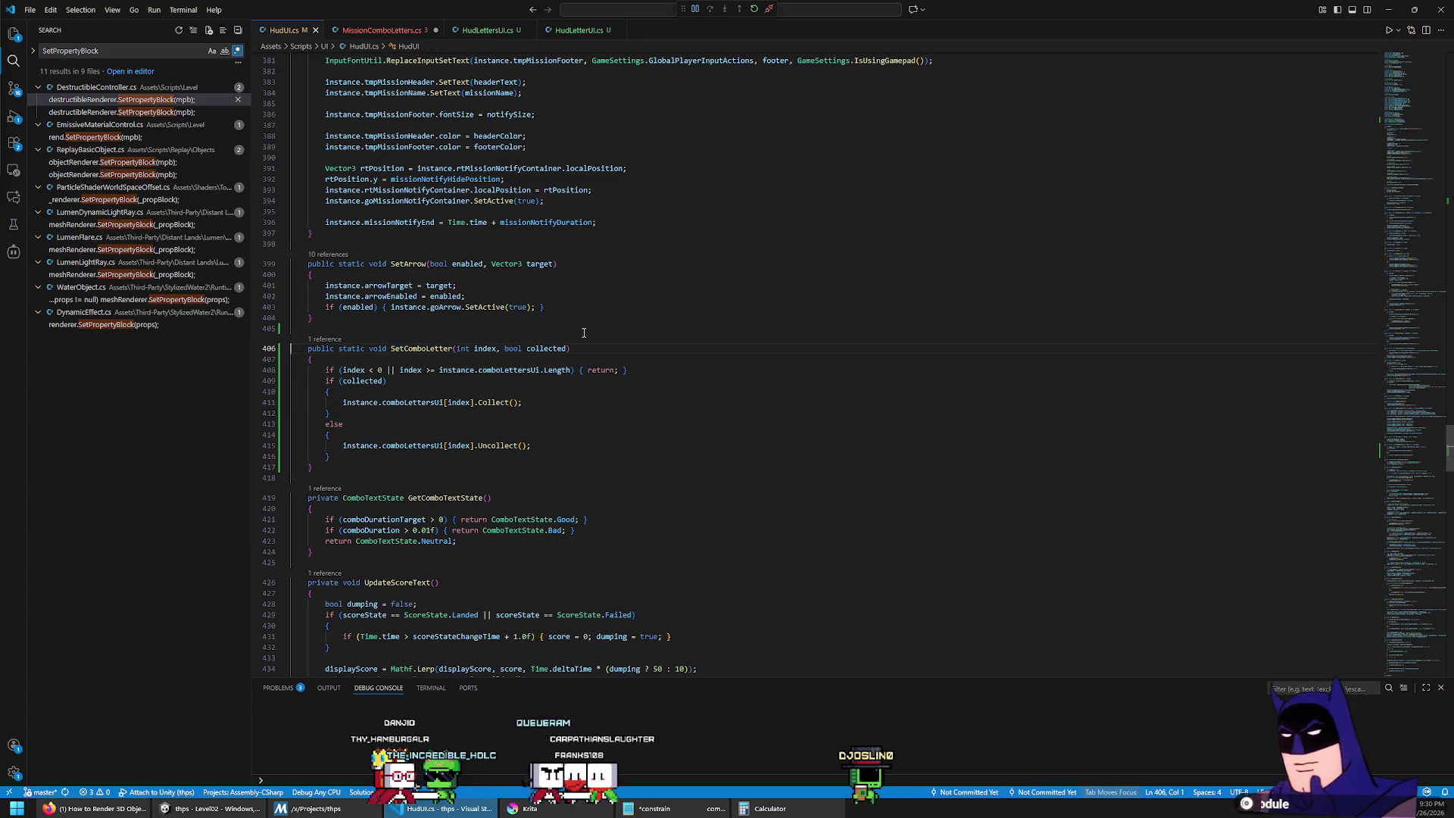
pyautogui.write('public static void SetComboLetter(int index, bool collected)     {         if (index < 0 || index >= instance.comboLettersUI.Length) { return; }         if (collected)         {             instance.comboLettersUI[index].Collect();         }         else         {             instance.comboLettersUI[index].Uncollect();         }     }')
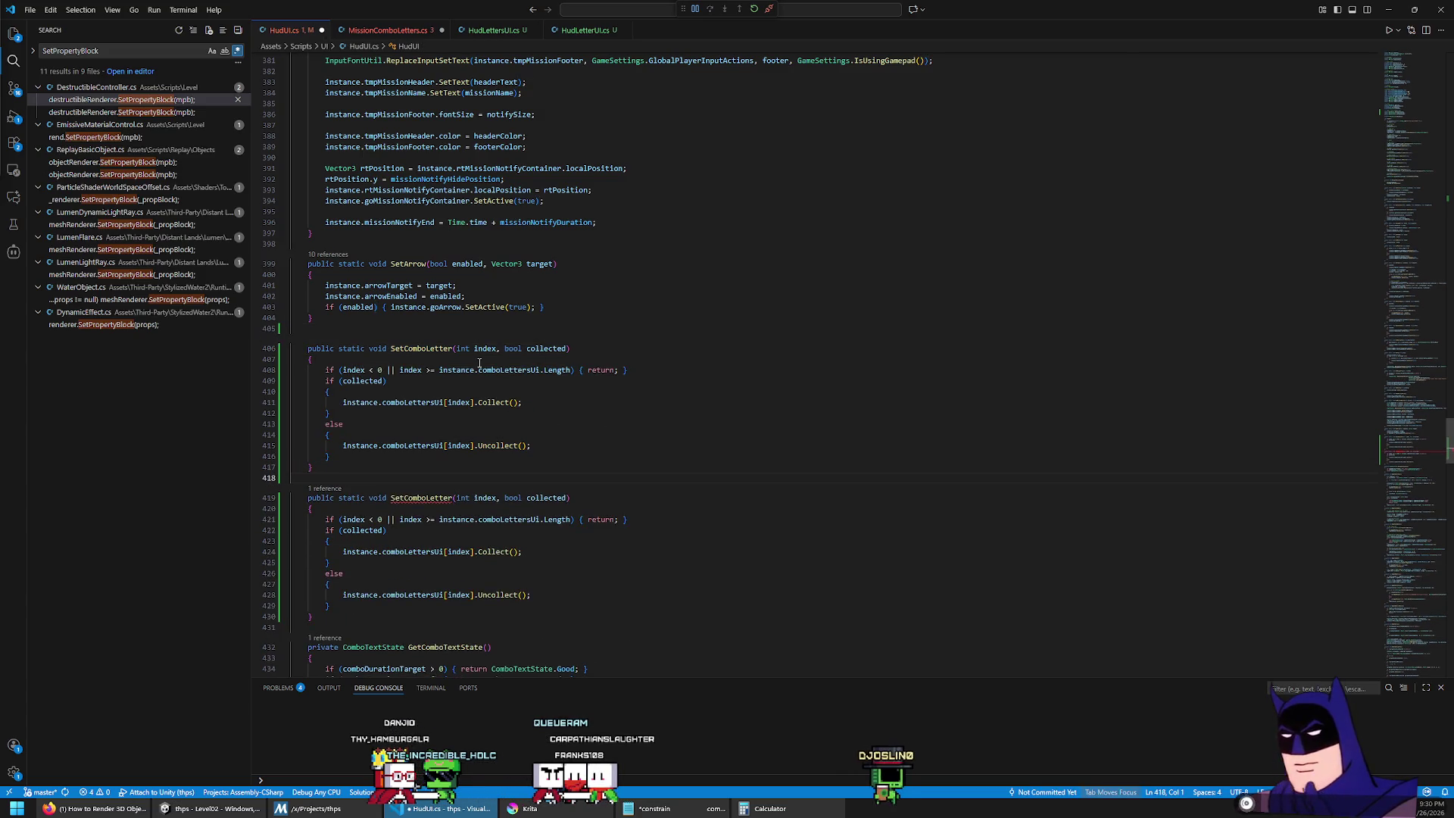
pyautogui.press('Delete')
pyautogui.write('Res')
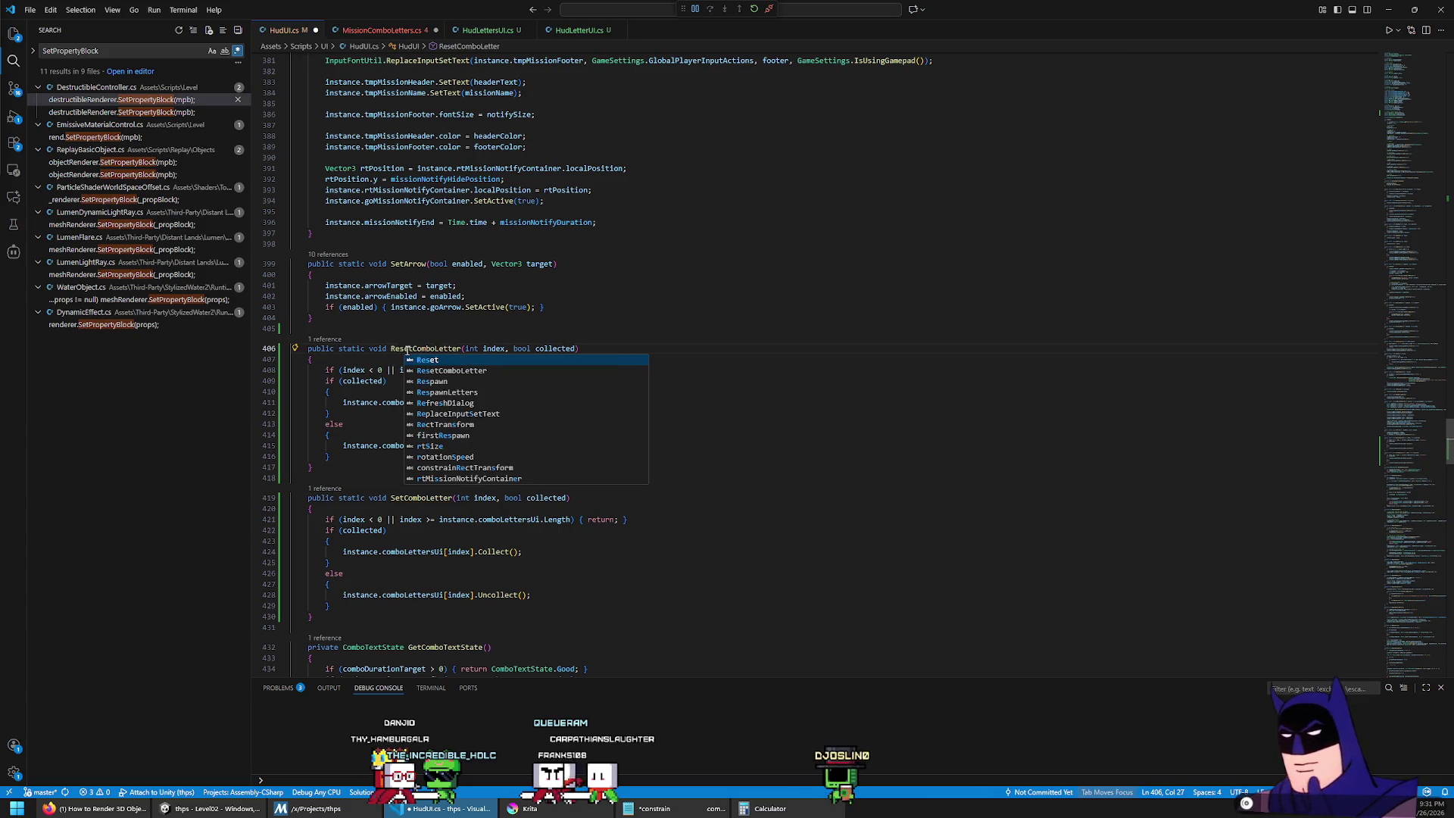
# Step: Remove the bool collected parameter and if (collected) check, changing Collect() to Reset()
pyautogui.hotkey('ctrl', 'Right')
pyautogui.hotkey('ctrl', 'Right')
pyautogui.hotkey('ctrl', 'shift', 'Right')
pyautogui.hotkey('ctrl', 'shift', 'Right')
pyautogui.press('Delete')
pyautogui.press('Down')
pyautogui.press('Down')
pyautogui.press('Down')
pyautogui.press('Home')
pyautogui.press('Home')
pyautogui.hotkey('shift', 'Down')
pyautogui.hotkey('shift', 'Down')
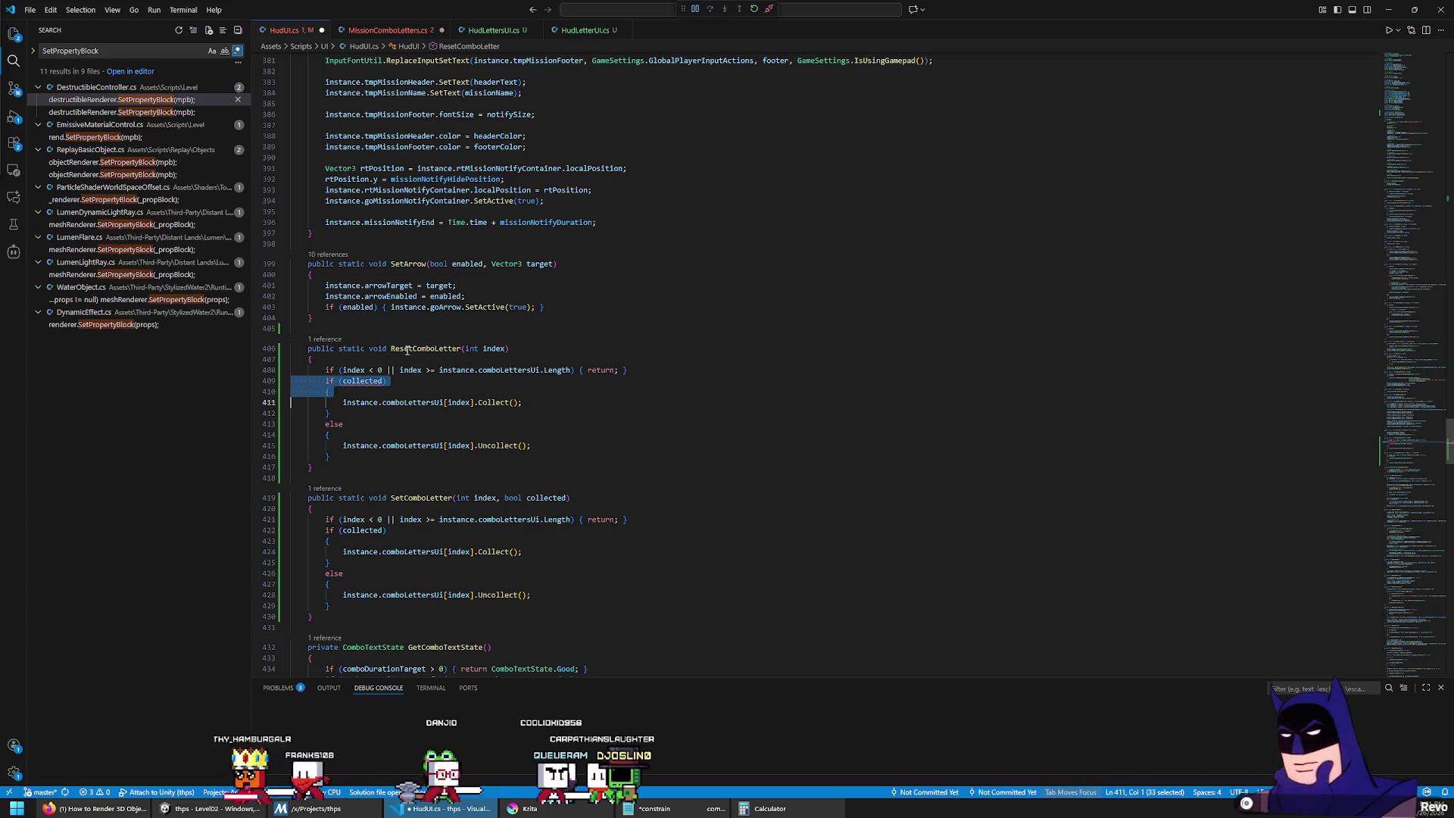
pyautogui.press('Delete')
pyautogui.press('Up')
pyautogui.press('Up')
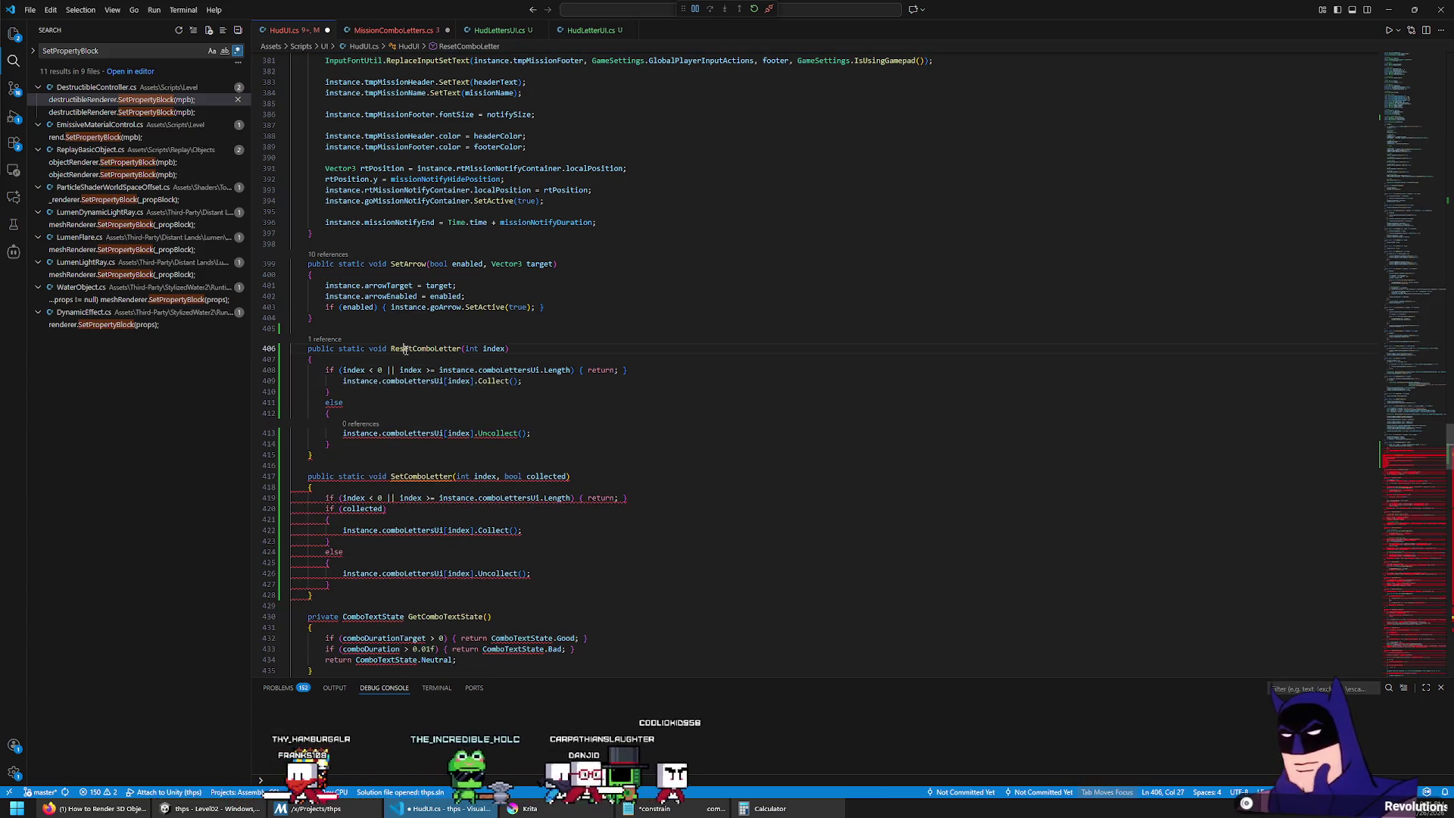
pyautogui.press('Down')
pyautogui.press('Down')
pyautogui.hotkey('shift', 'Tab')
pyautogui.press('End')
pyautogui.press('Left')
pyautogui.press('Left')
pyautogui.press('Left')
pyautogui.hotkey('ctrl', 'BackSpace')
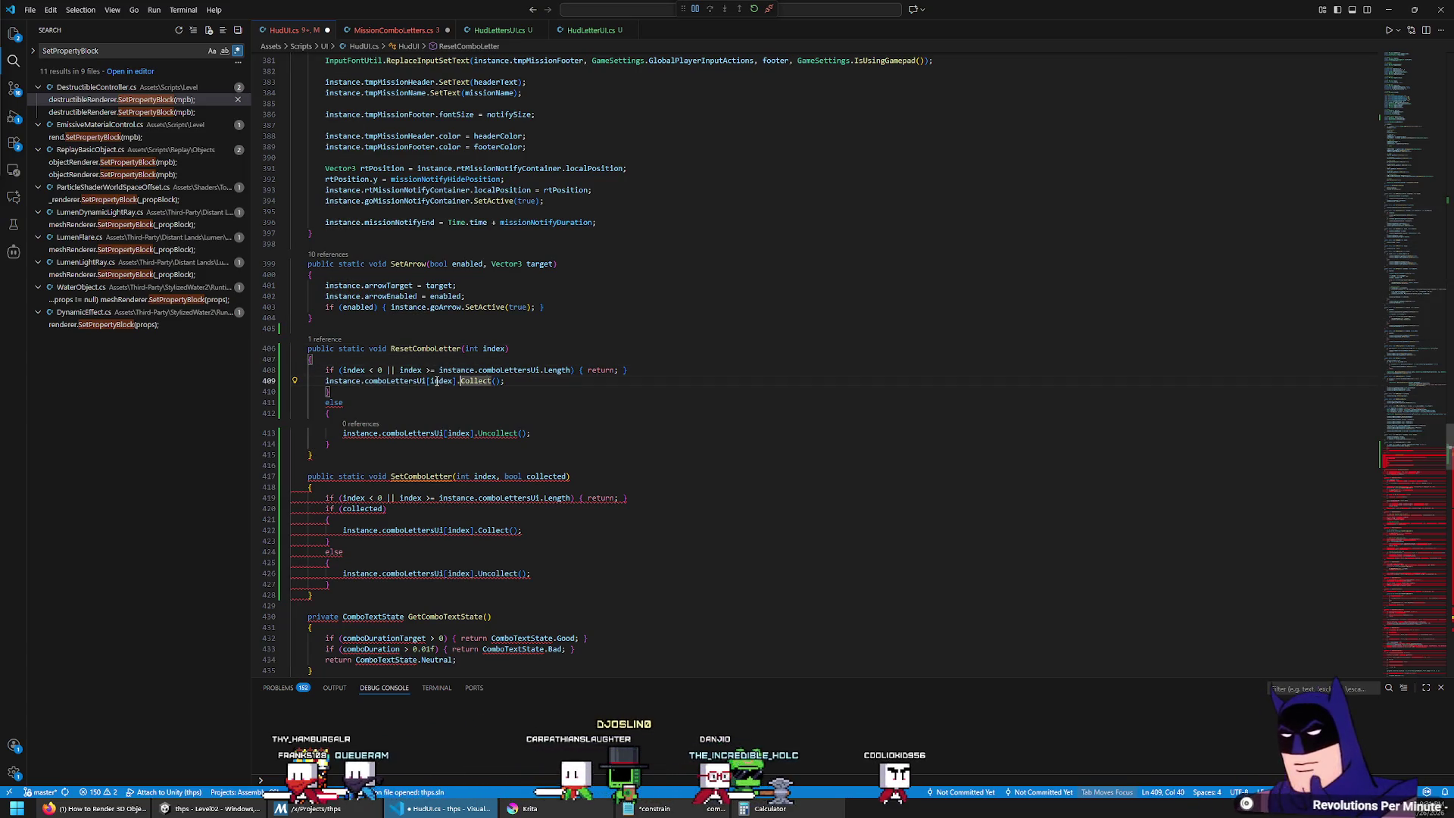
pyautogui.write('Reset')
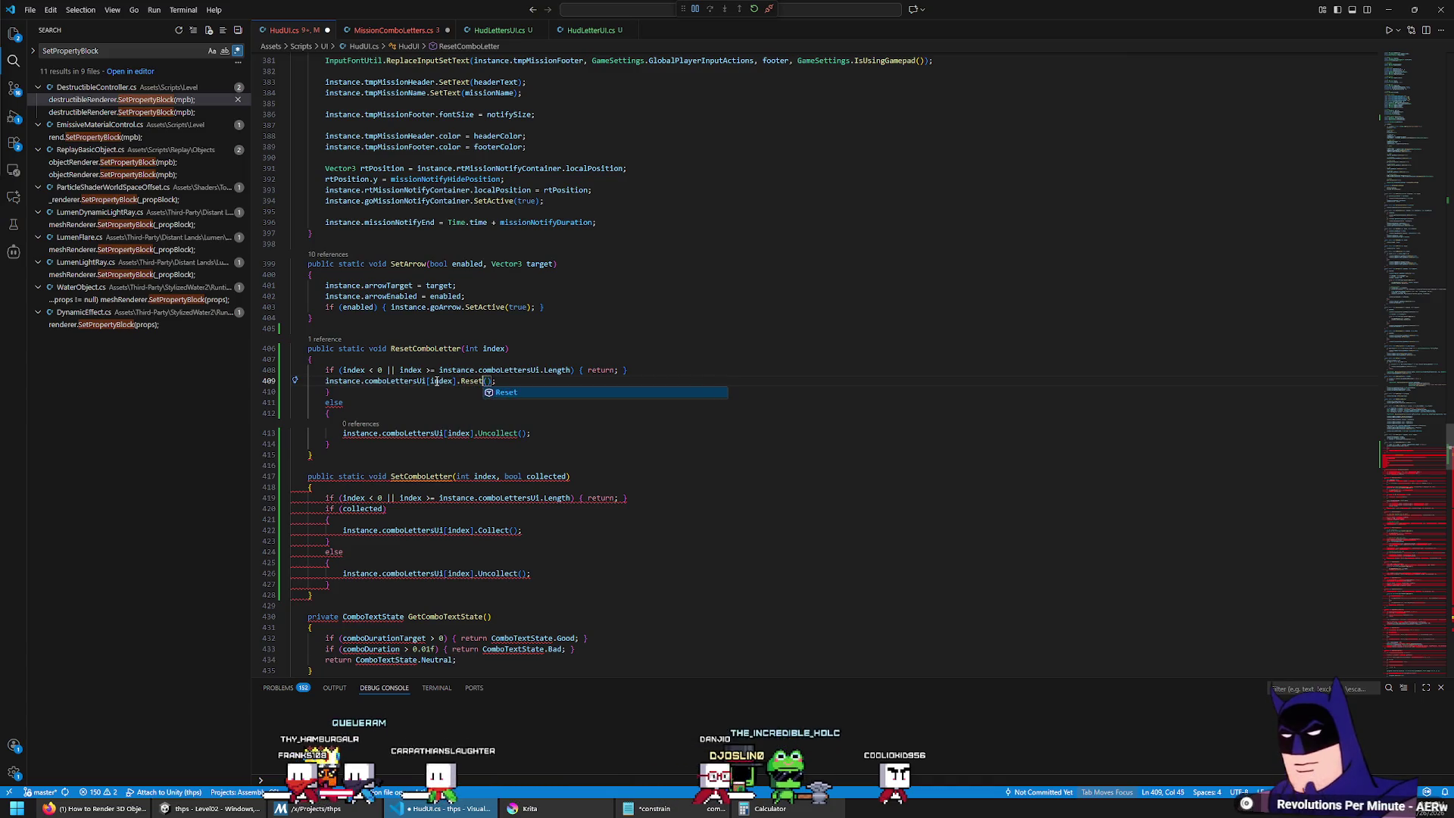
# Step: Delete the leftover else block in ResetComboLetter and save HudUI.cs
pyautogui.press('Down')
pyautogui.press('Home')
pyautogui.press('Home')
pyautogui.hotkey('shift', 'Down')
pyautogui.hotkey('shift', 'Down')
pyautogui.hotkey('shift', 'Down')
pyautogui.hotkey('ctrl', 'shift', 'k')
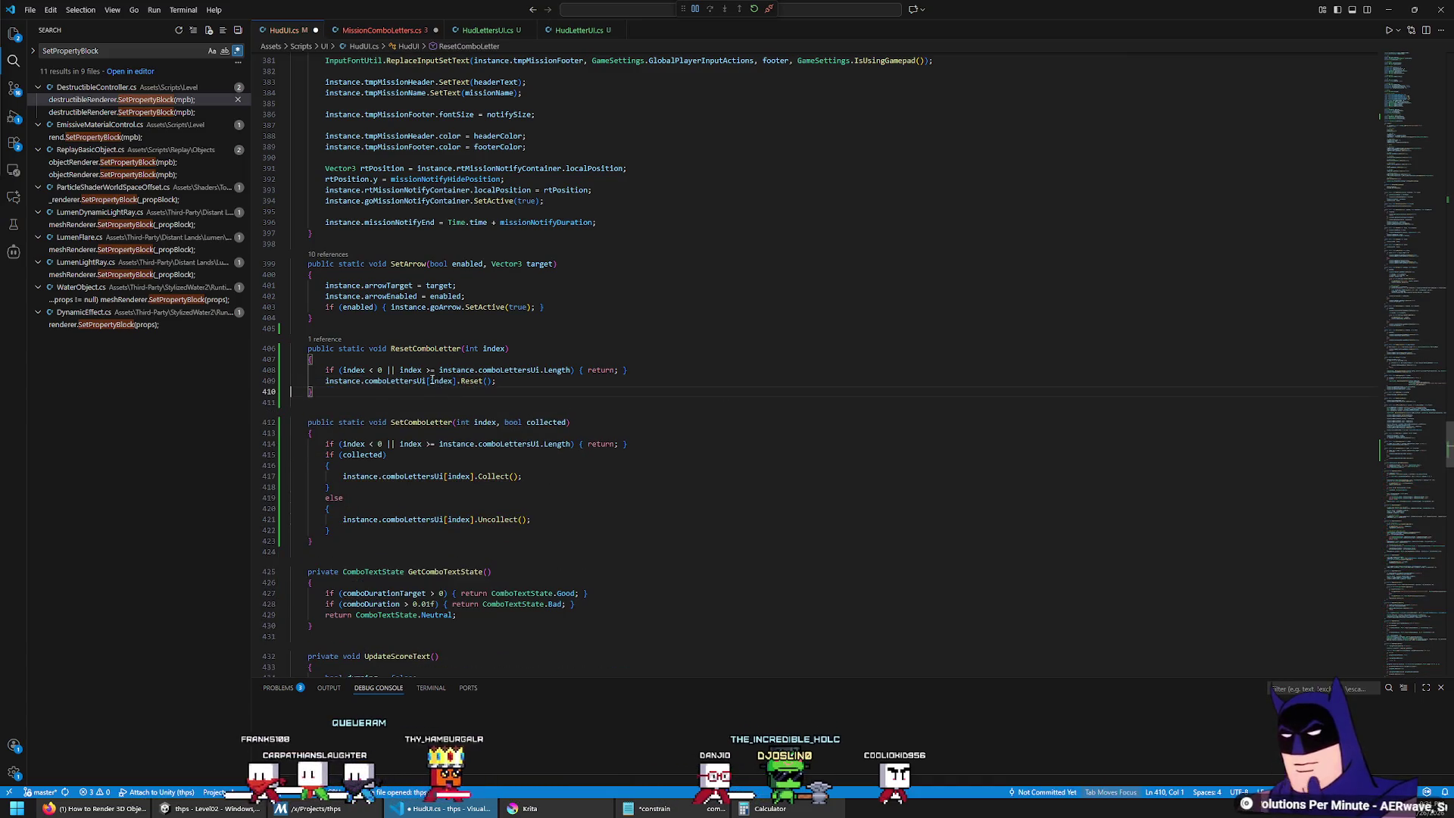
pyautogui.hotkey('ctrl', 's')
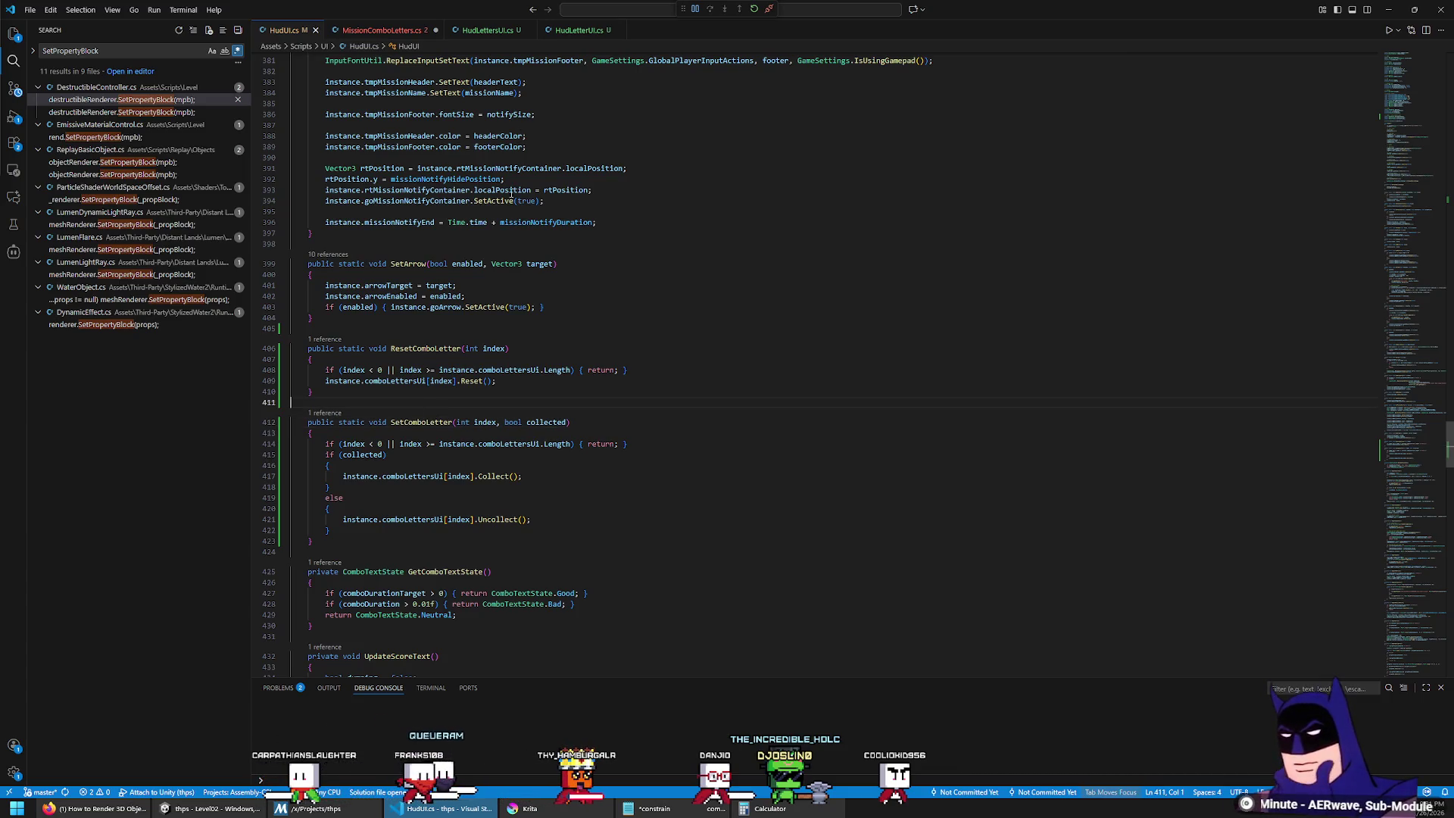
pyautogui.click(416, 31)
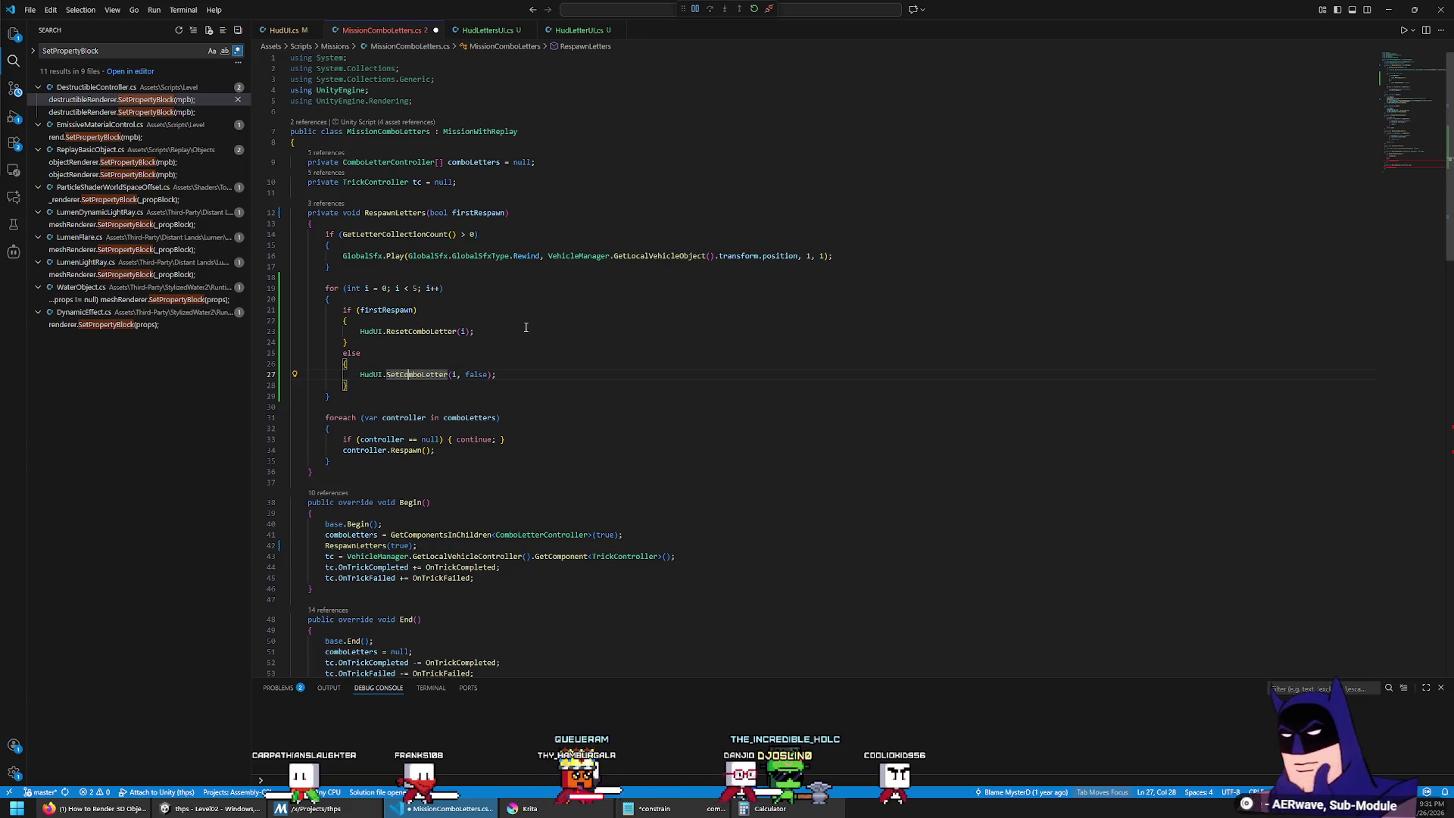
# Step: Pass false to the RespawnLetters calls on trick completion and trick failure, then save MissionComboLetters.cs
pyautogui.tripleClick(545, 373)
pyautogui.click(568, 460)
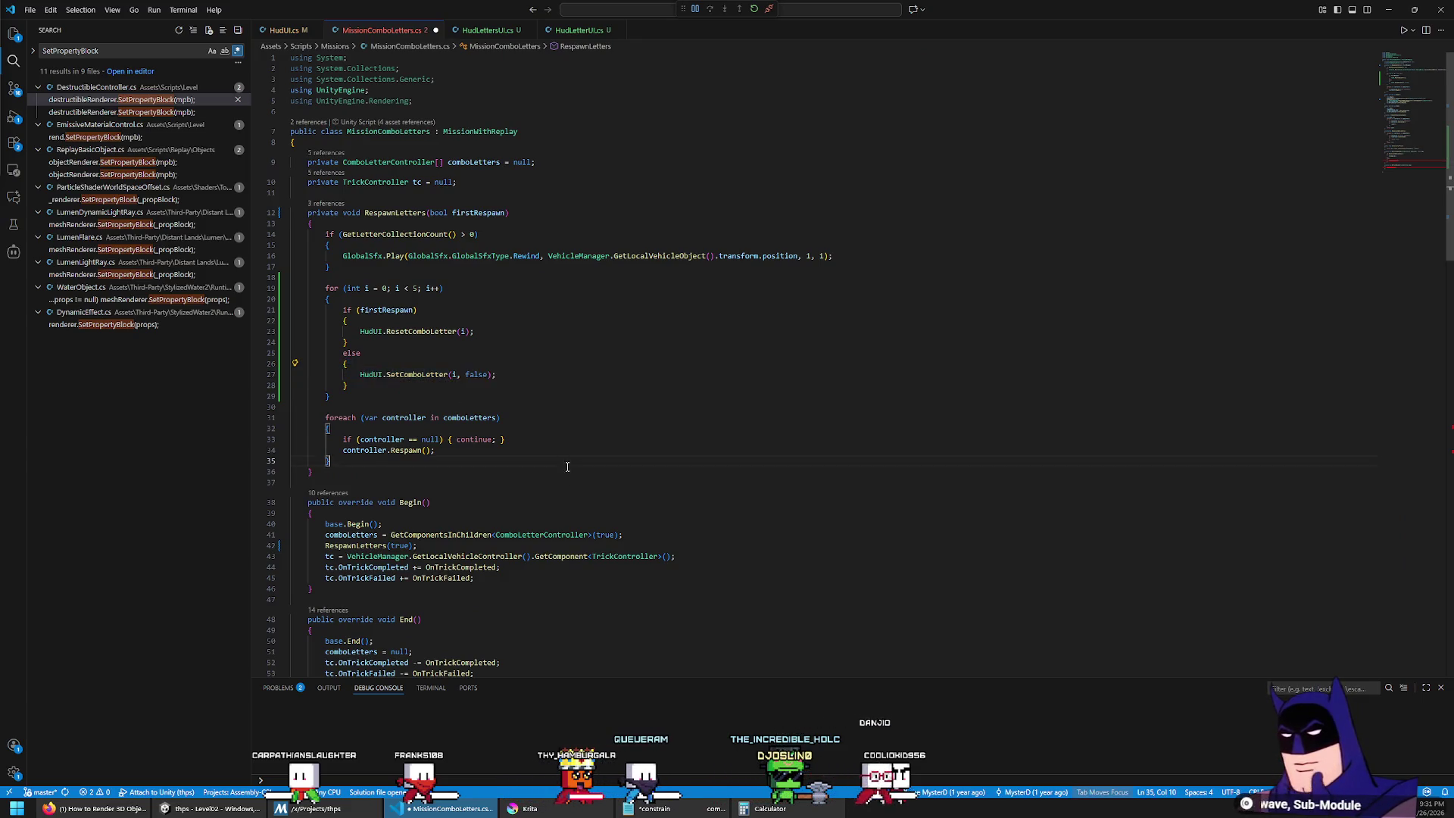
pyautogui.scroll(-8, 560, 469)
pyautogui.scroll(-4, 537, 454)
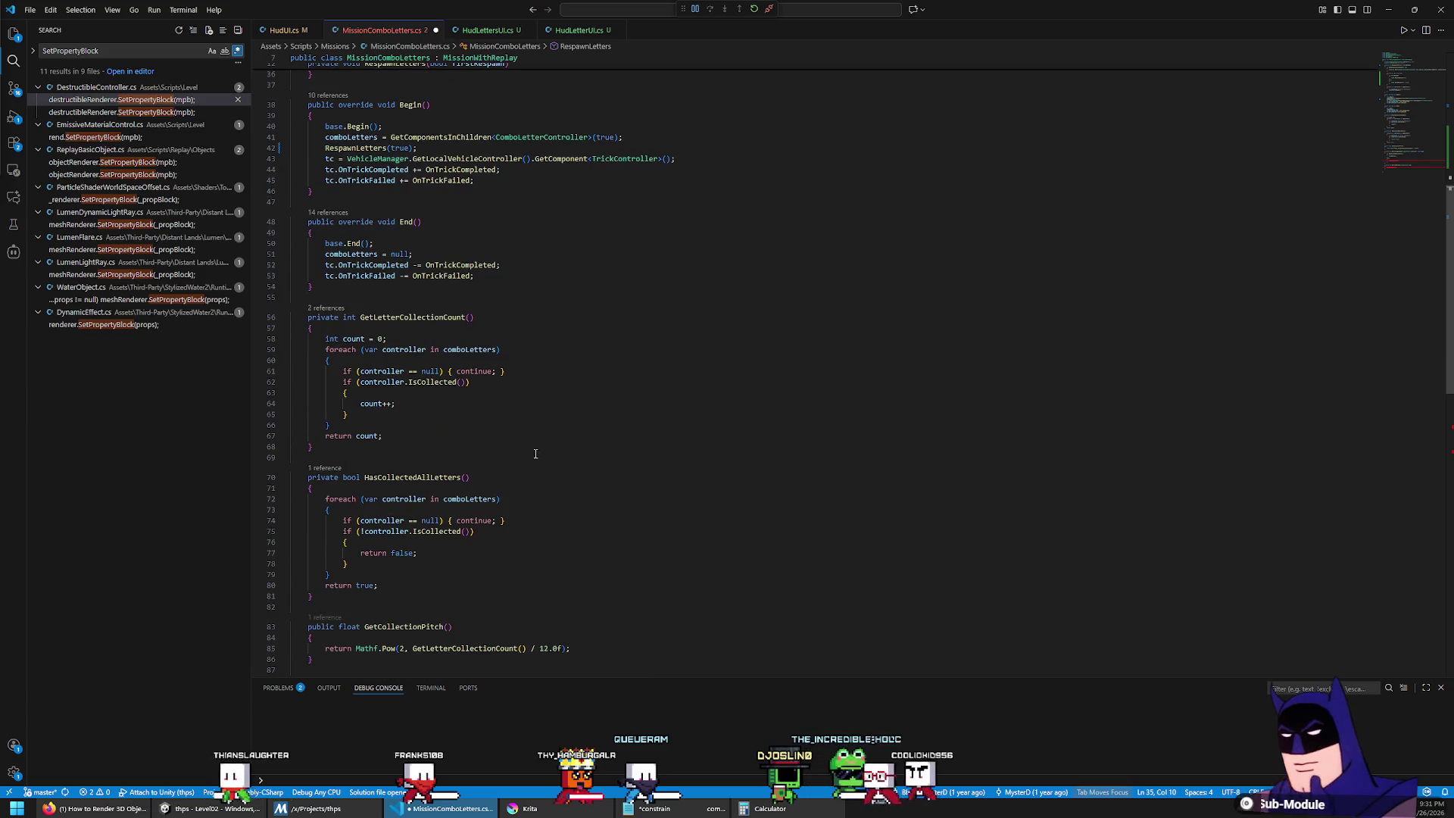
pyautogui.scroll(-7, 530, 439)
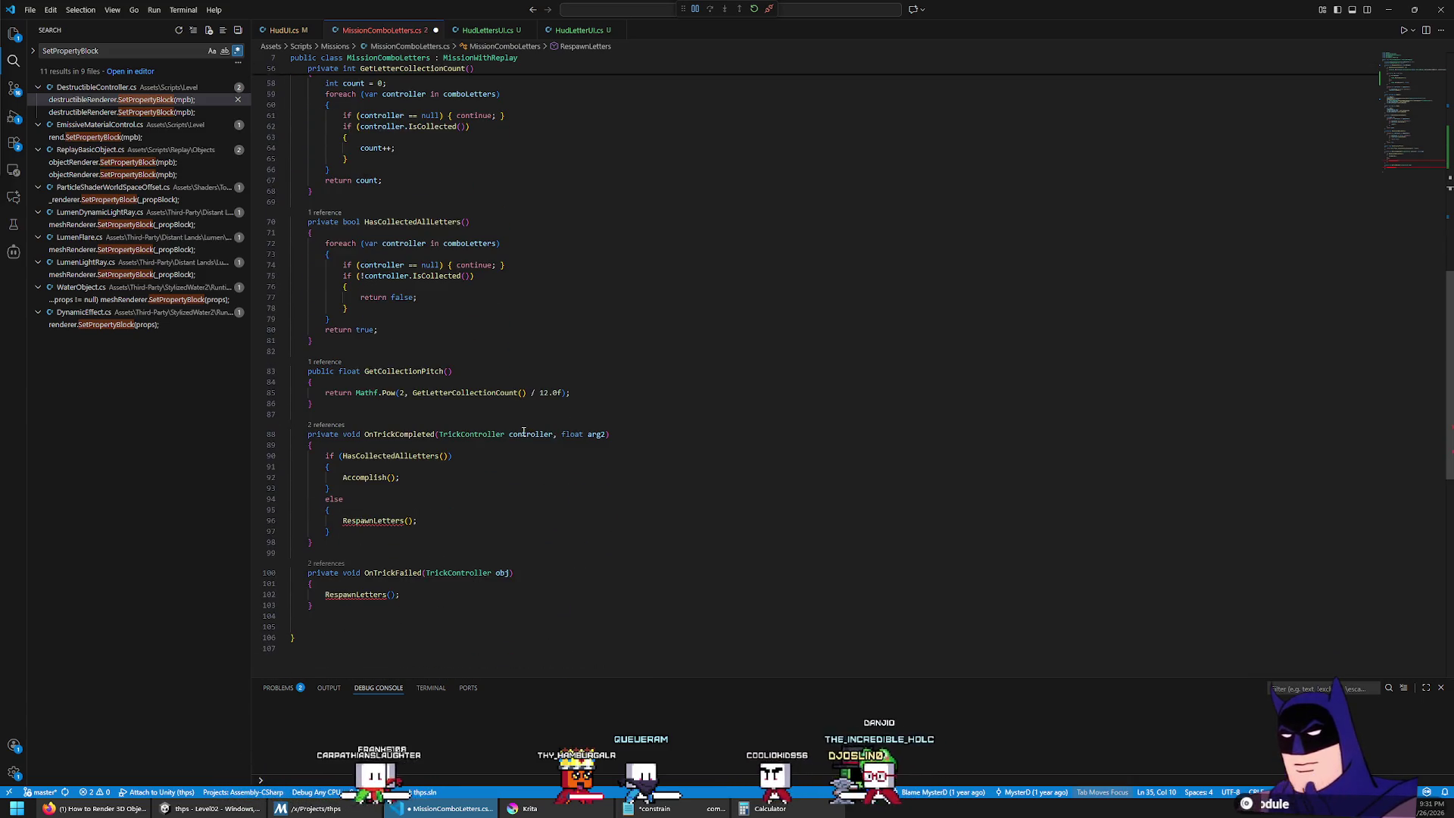
pyautogui.click(407, 520)
pyautogui.write('fals')
pyautogui.press('Return')
pyautogui.click(392, 594)
pyautogui.hotkey('ctrl', 's')
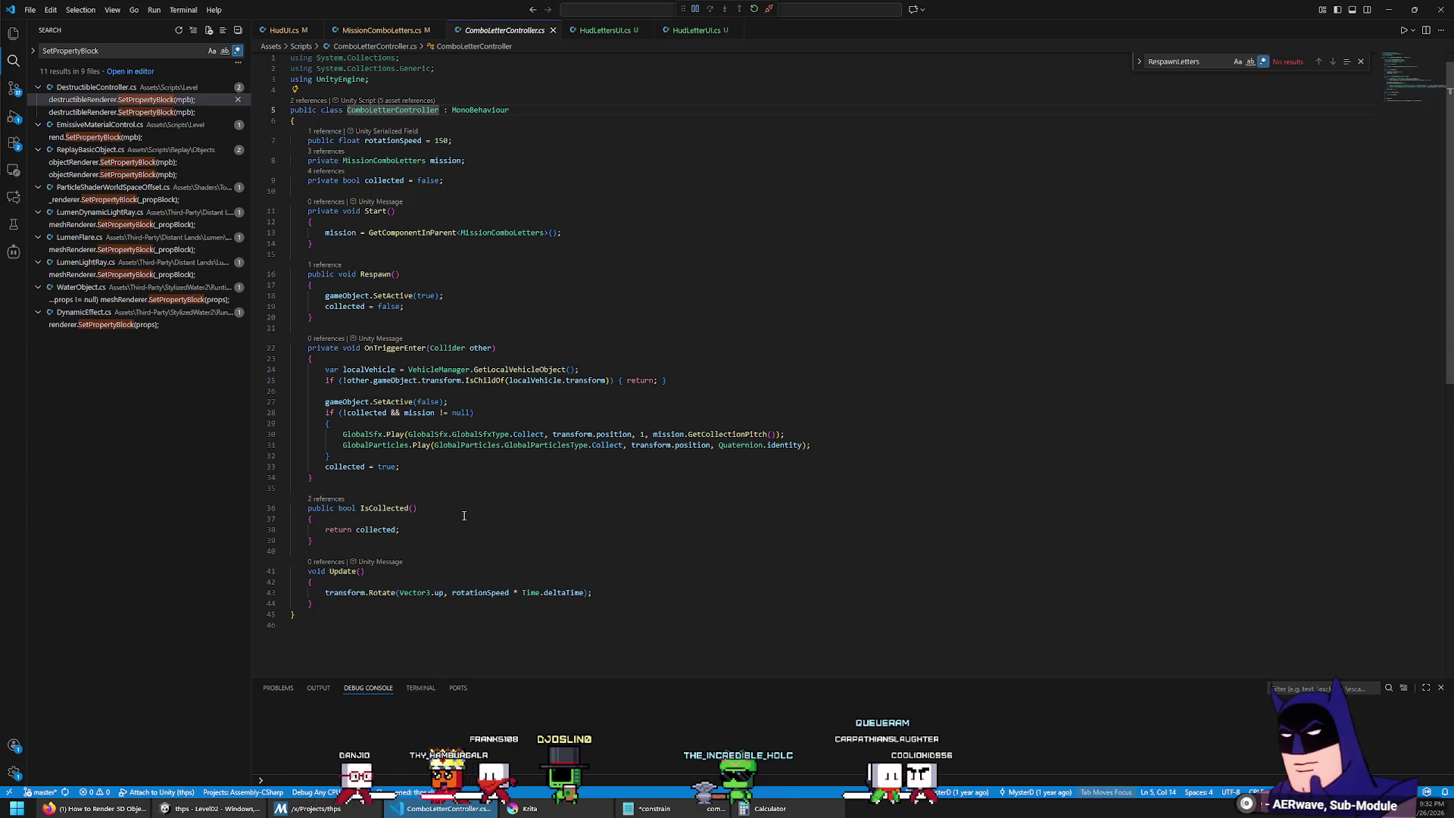
# Step: Add mission.OnCollected(this); in OnTriggerEnter right after the particle effect line
pyautogui.keyDown('ctrl'); pyautogui.click(668, 434); pyautogui.keyUp('ctrl')
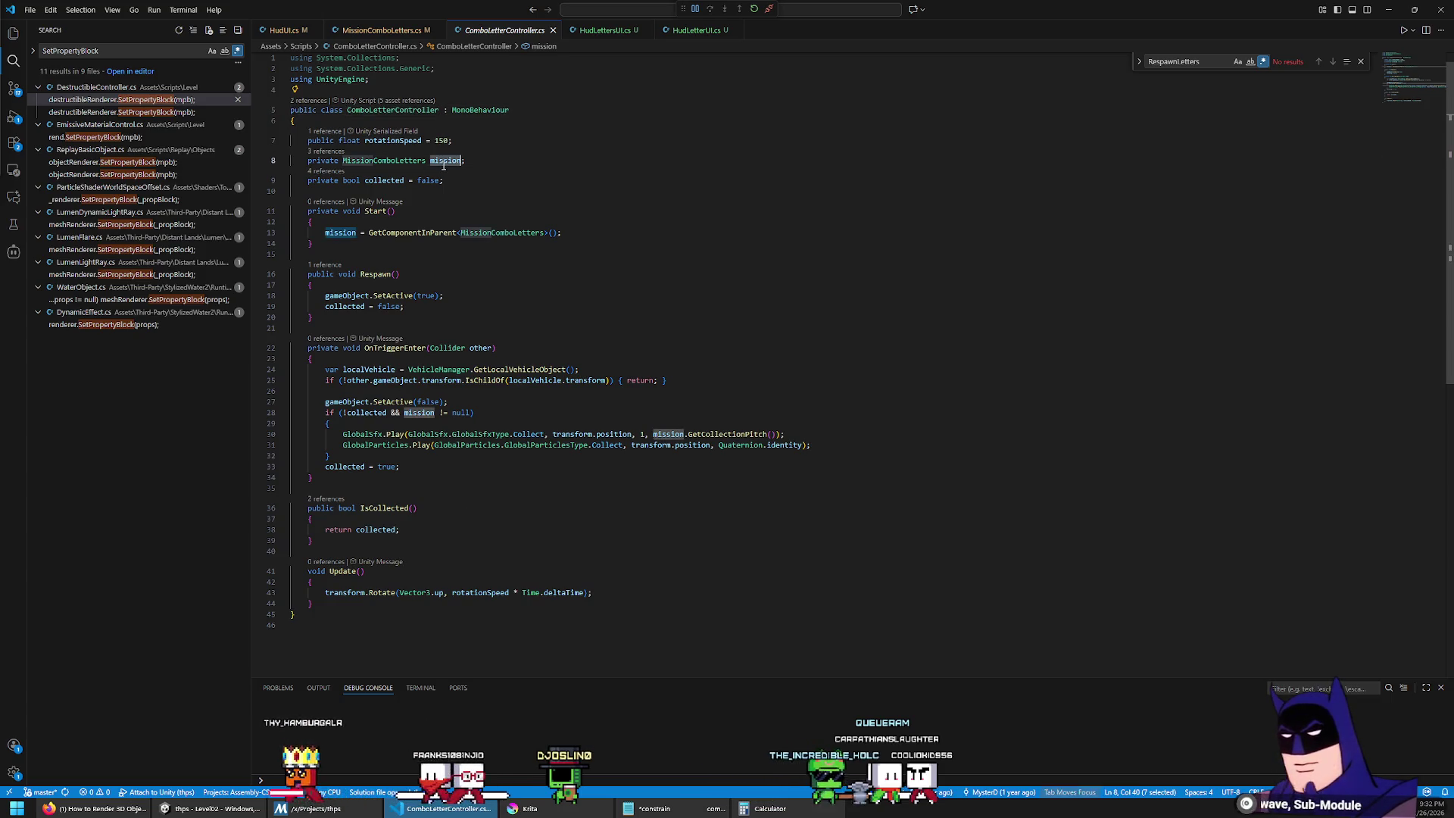
pyautogui.click(901, 433)
pyautogui.click(880, 445)
pyautogui.press('Return')
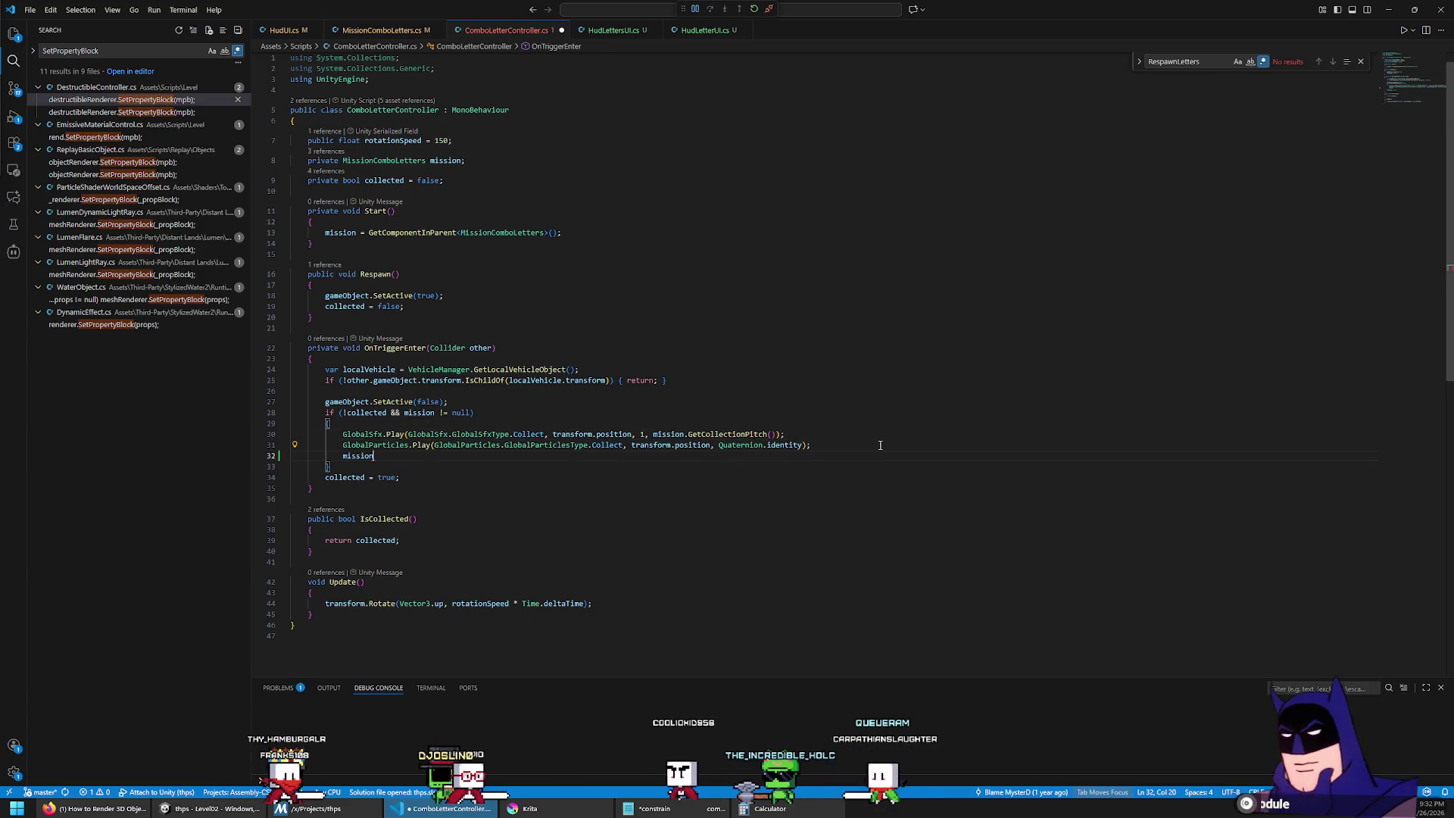
pyautogui.write('mission.')
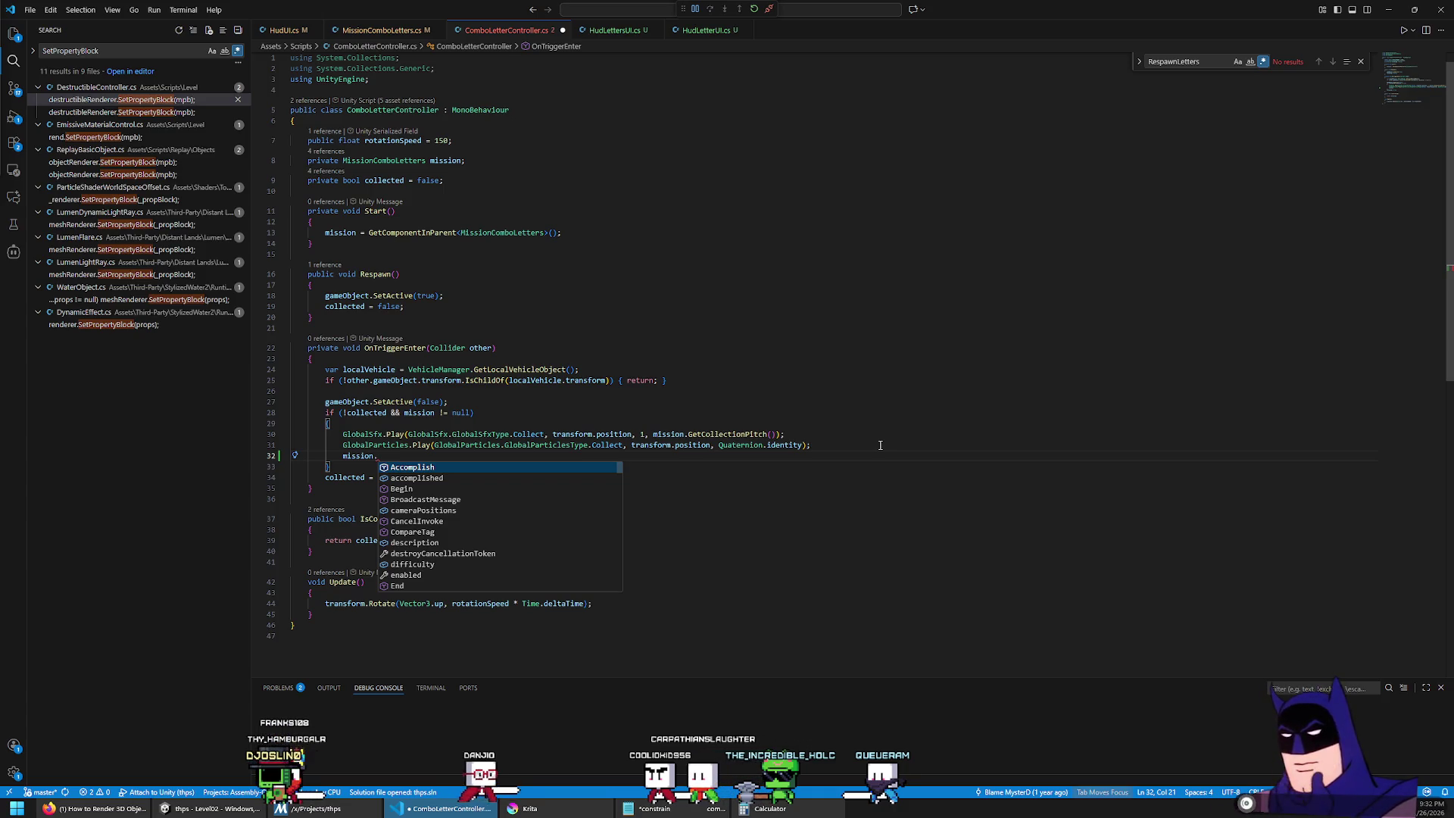
pyautogui.write('C')
pyautogui.press('BackSpace')
pyautogui.write('On')
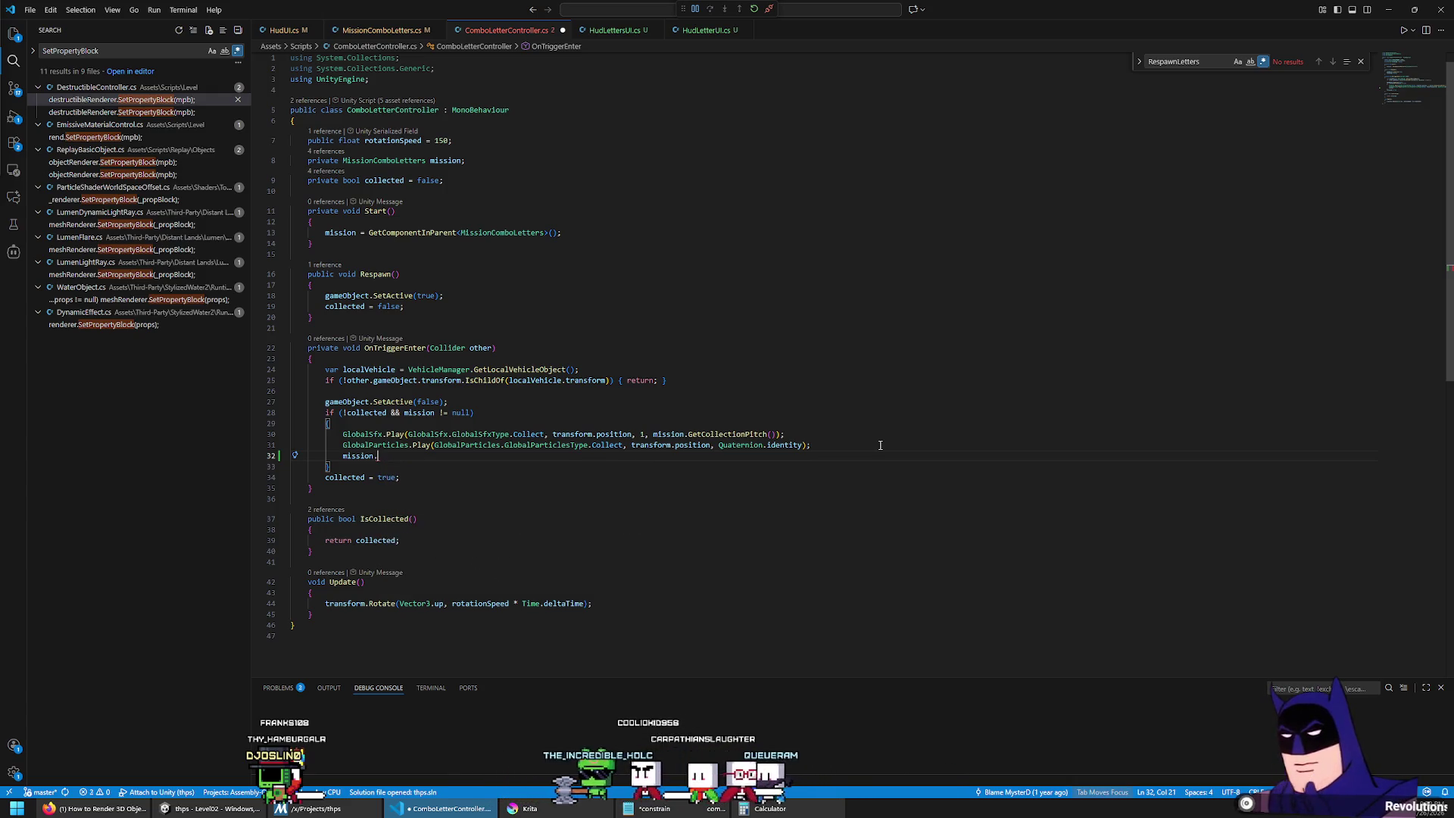
pyautogui.write('Collected(')
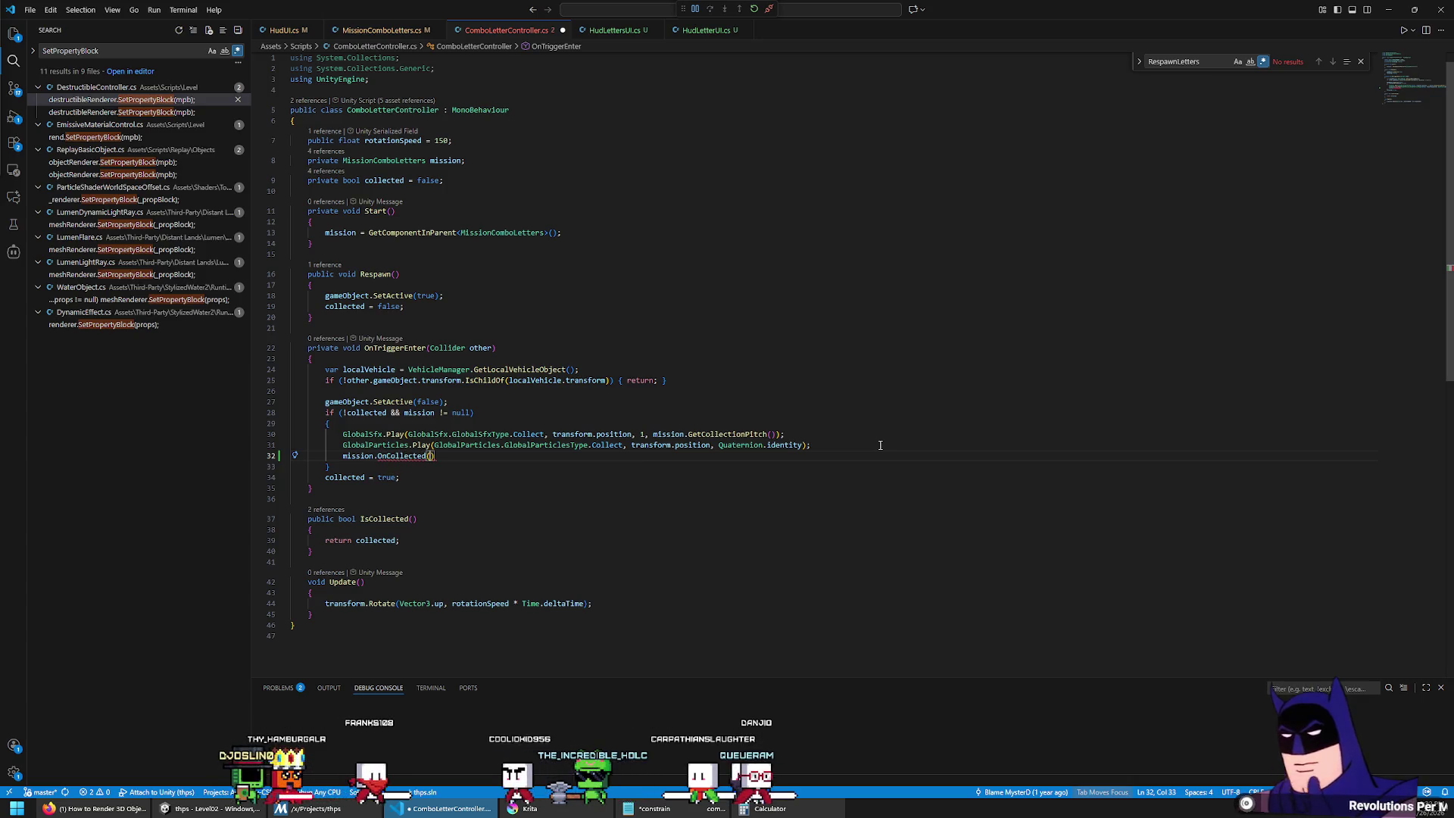
pyautogui.write('this')
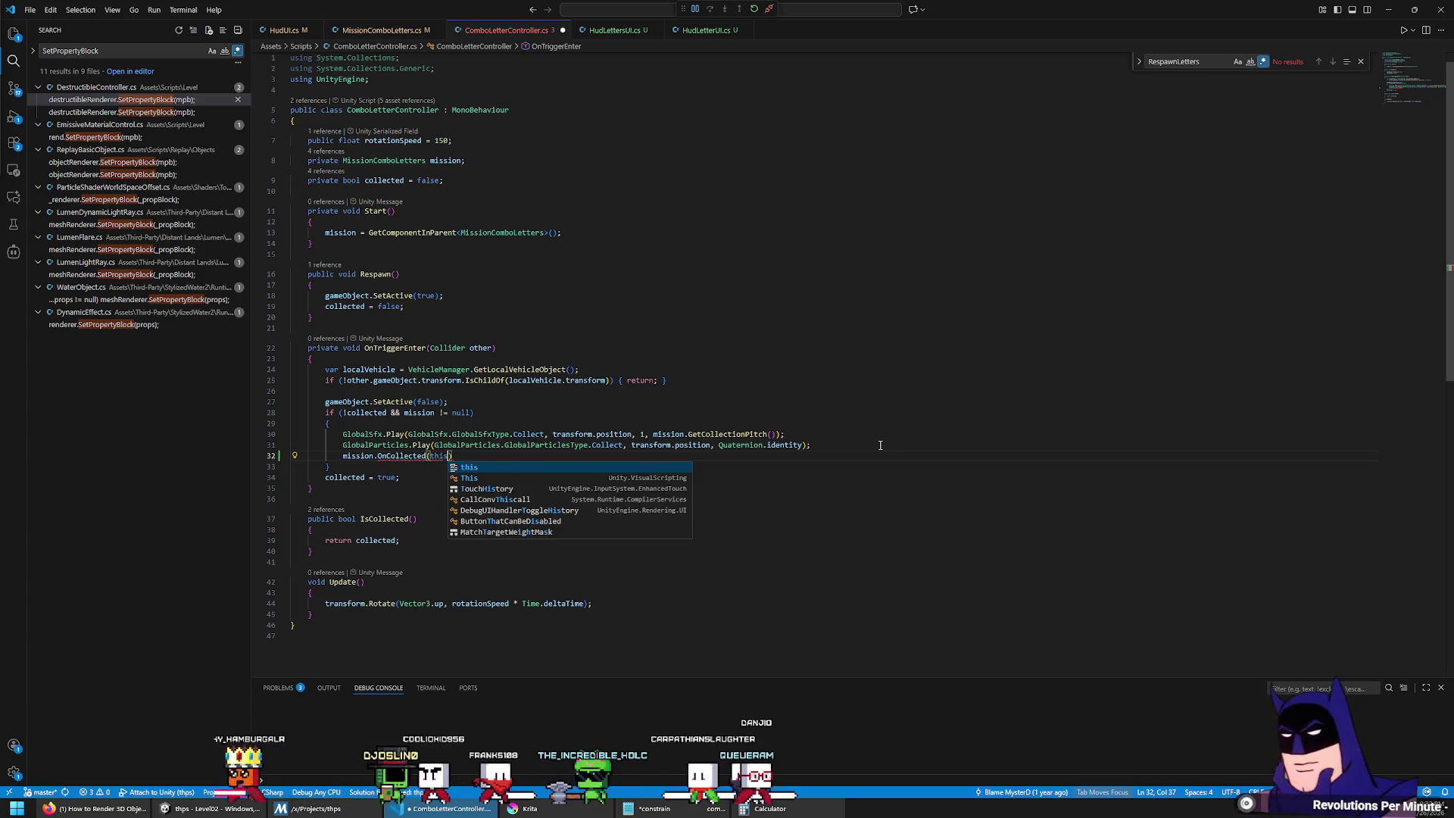
pyautogui.write(');')
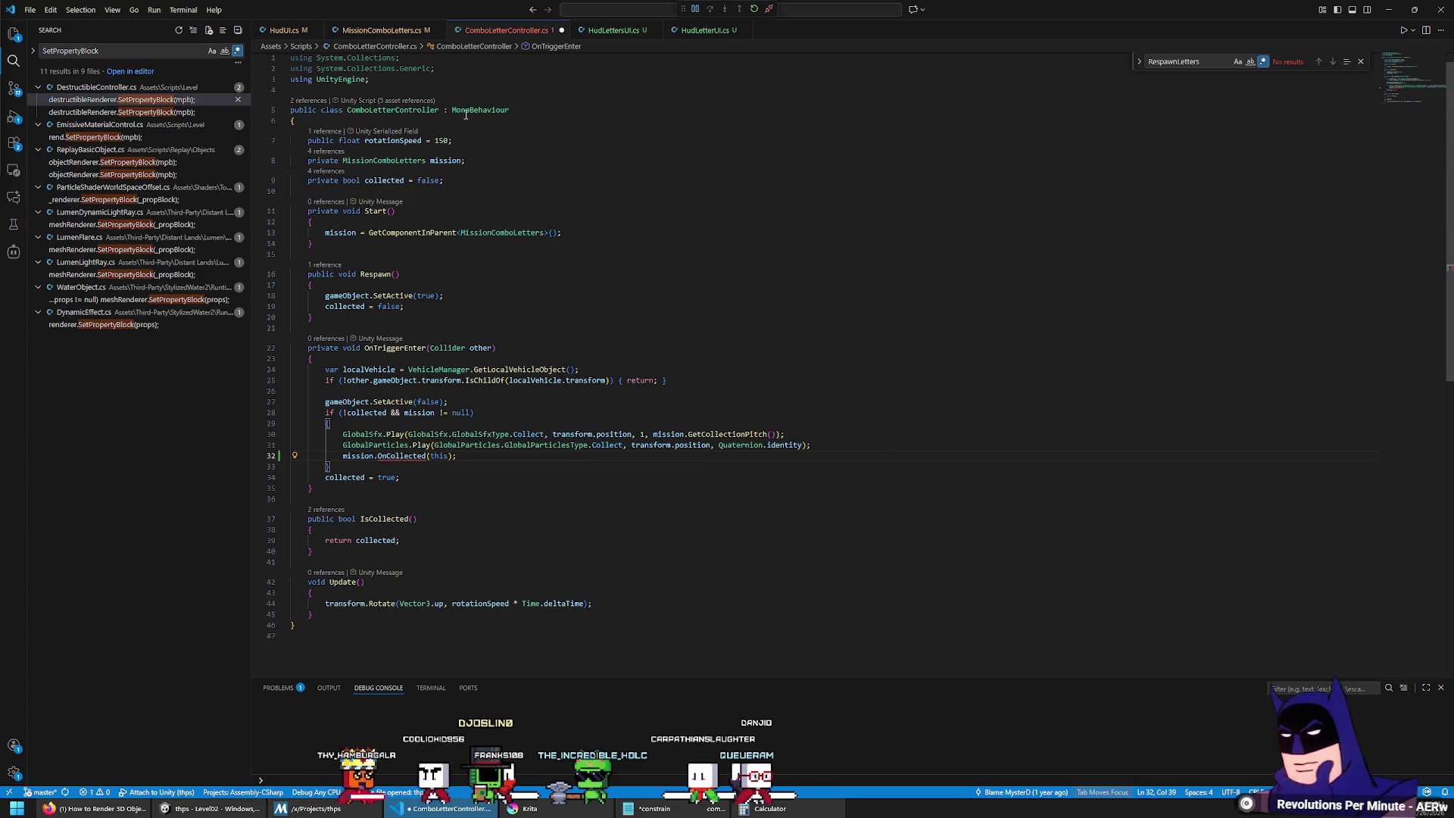
# Step: Go to the OnCollected definition and replace its placeholder exception with a for loop start
pyautogui.click(390, 456)
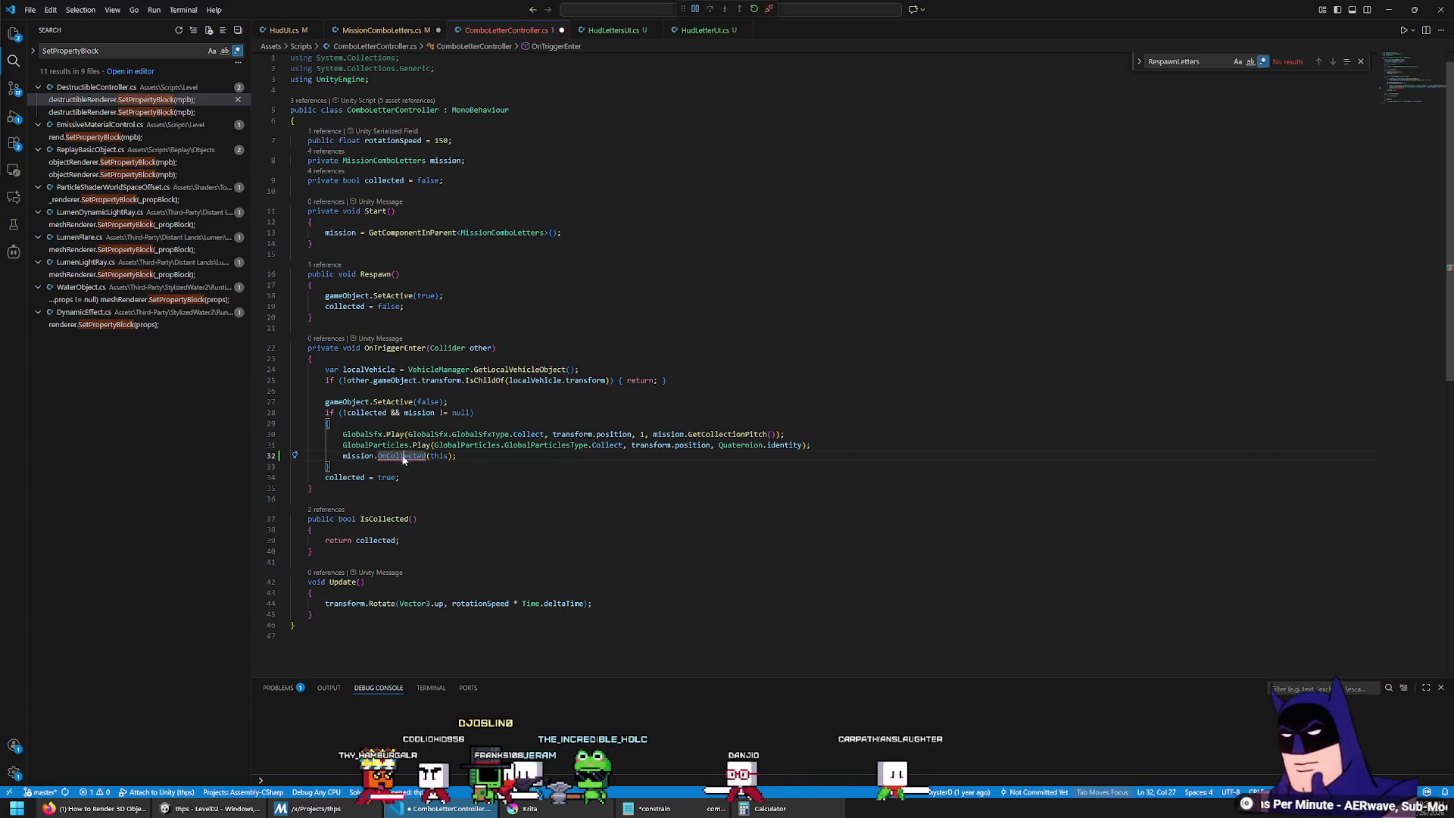
pyautogui.press('F12')
pyautogui.press('Down')
pyautogui.press('End')
pyautogui.hotkey('shift', 'Home')
pyautogui.write('for (i')
pyautogui.write('nt i = 0; i <')
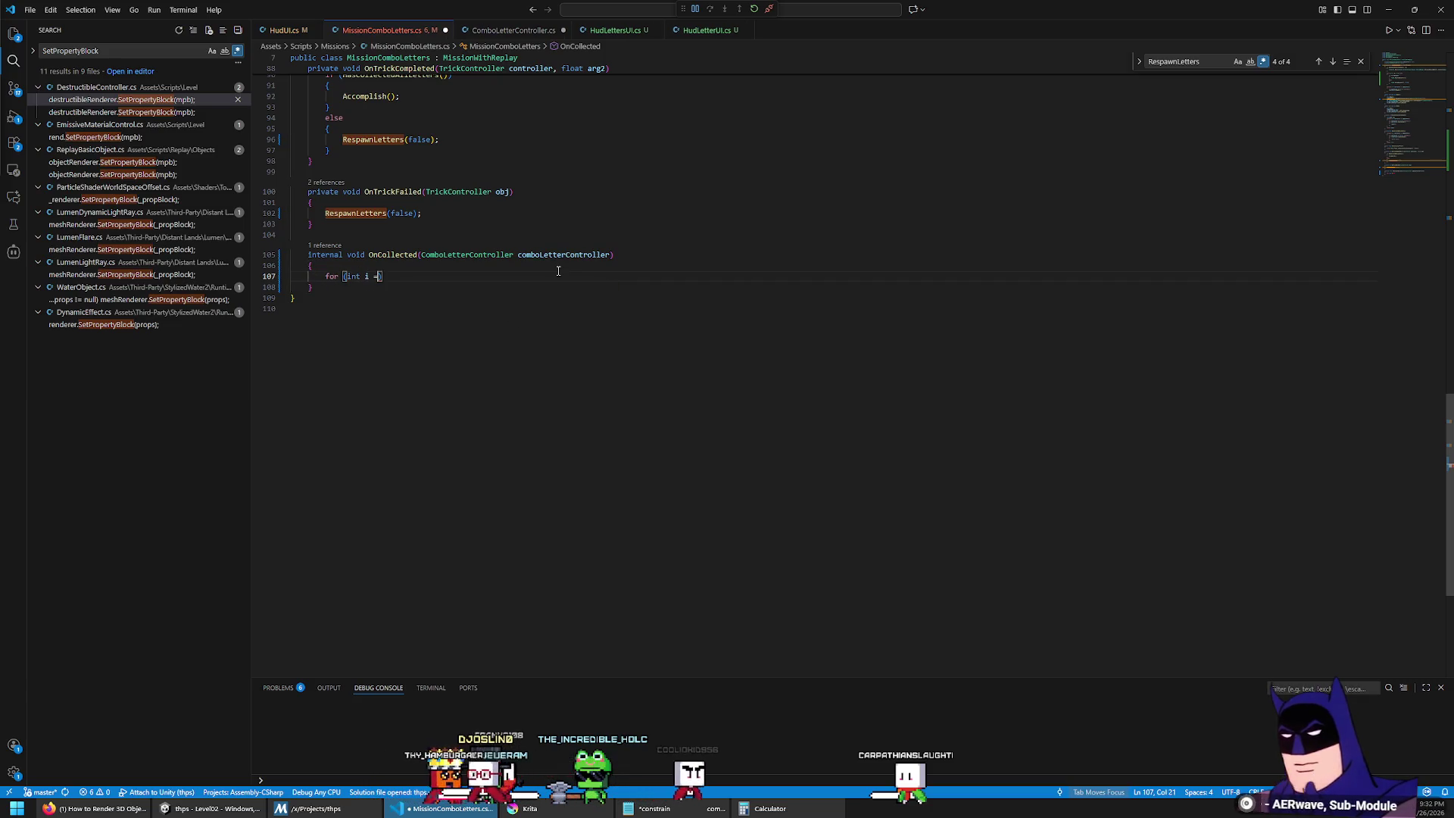
# Step: Loop over comboLetters.Length, checking if comboLetters[i] equals the collected comboLetterController
pyautogui.scroll(10, 558, 270)
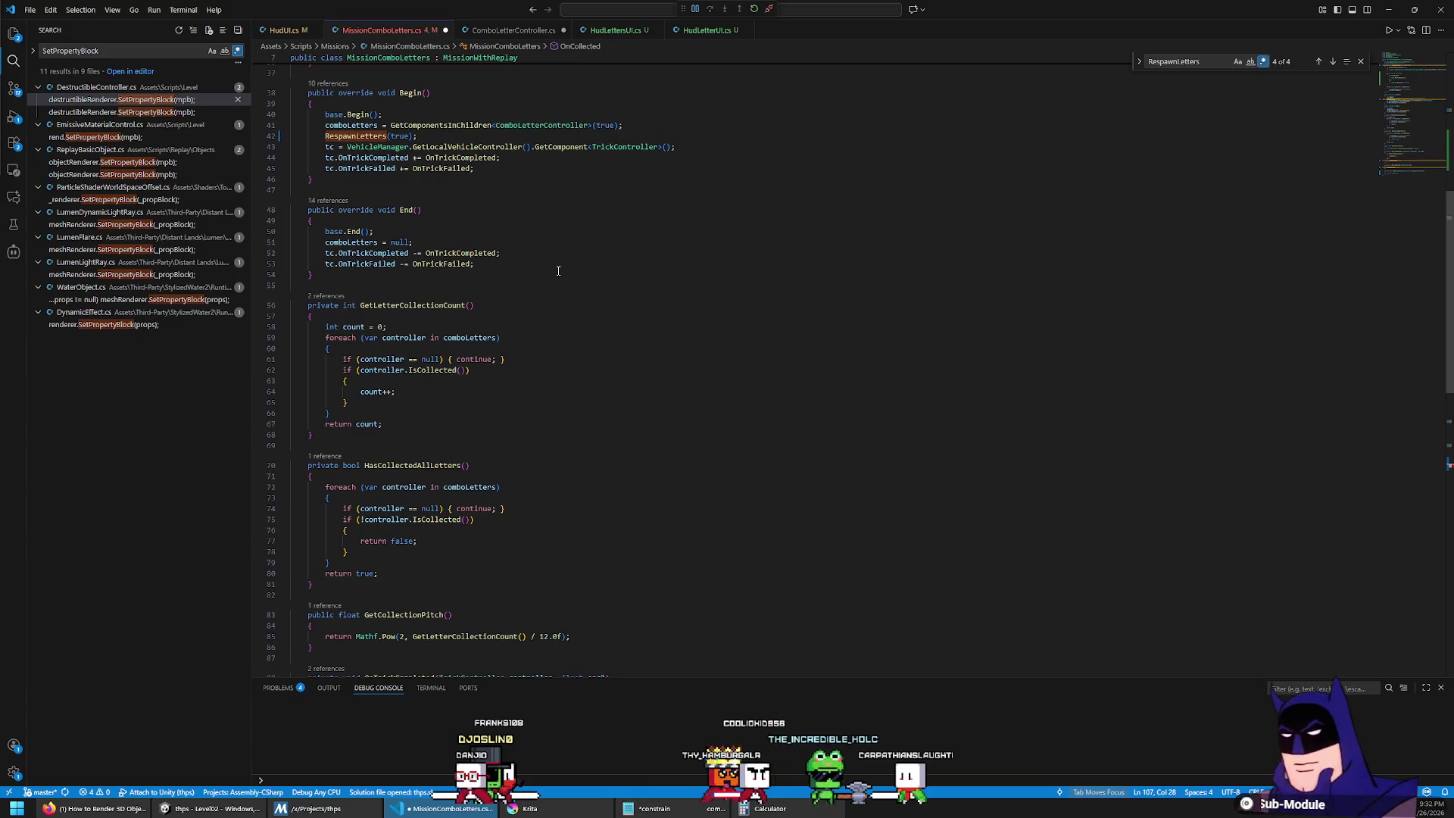
pyautogui.scroll(7, 558, 270)
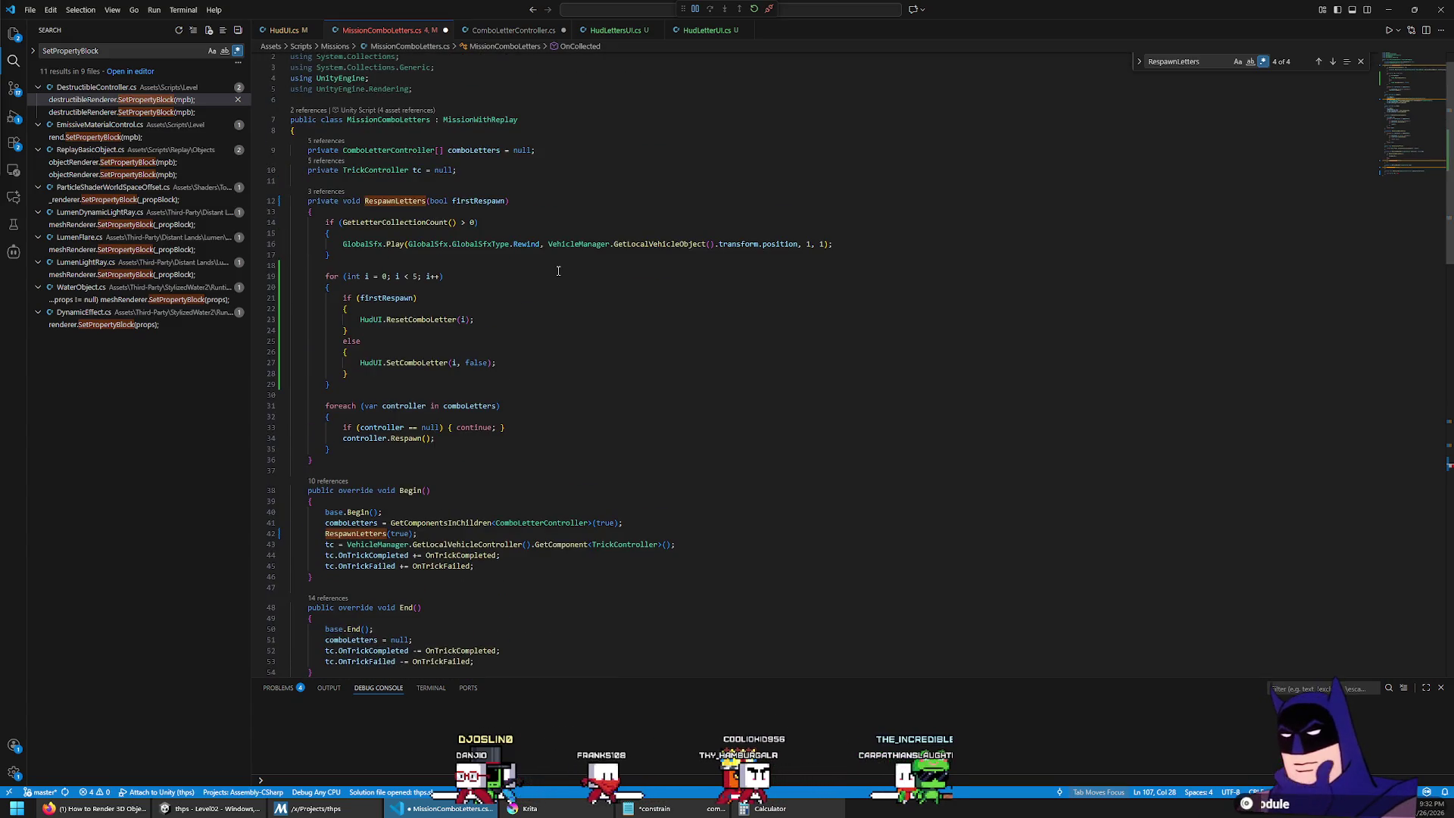
pyautogui.write('combol')
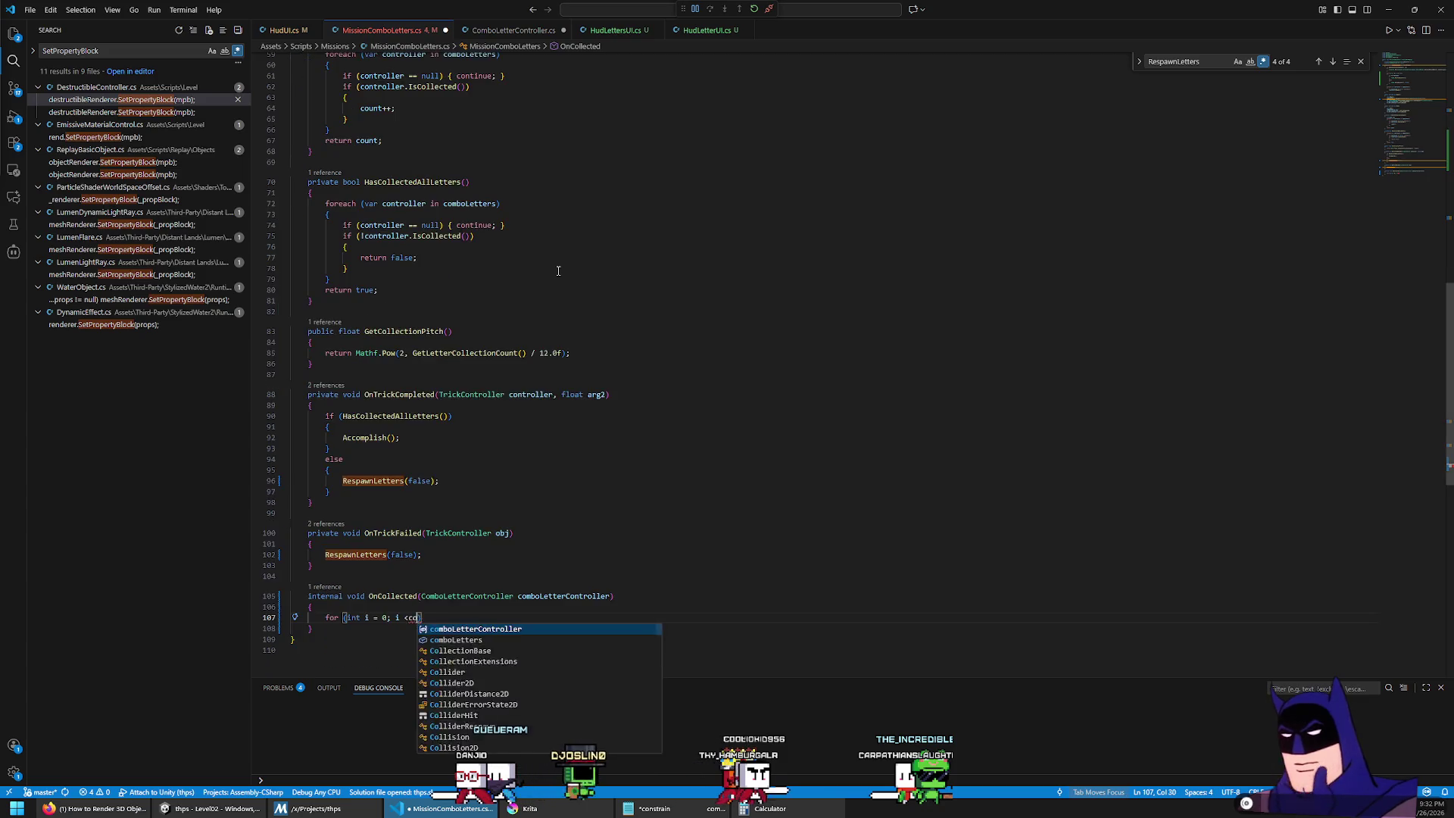
pyautogui.press('Tab')
pyautogui.press('Tab')
pyautogui.press('Return')
pyautogui.write('{')
pyautogui.press('Return')
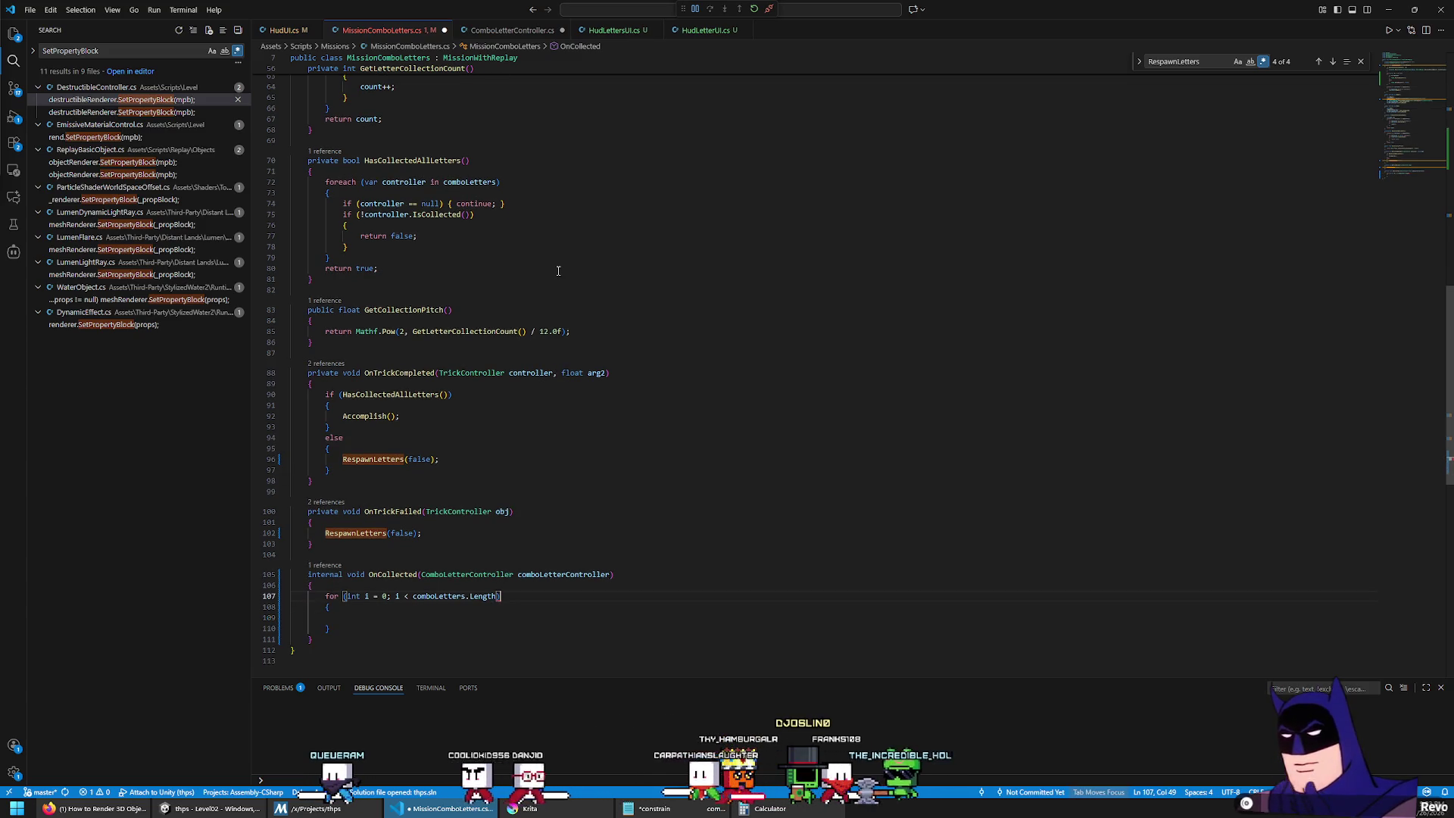
pyautogui.write('; i++')
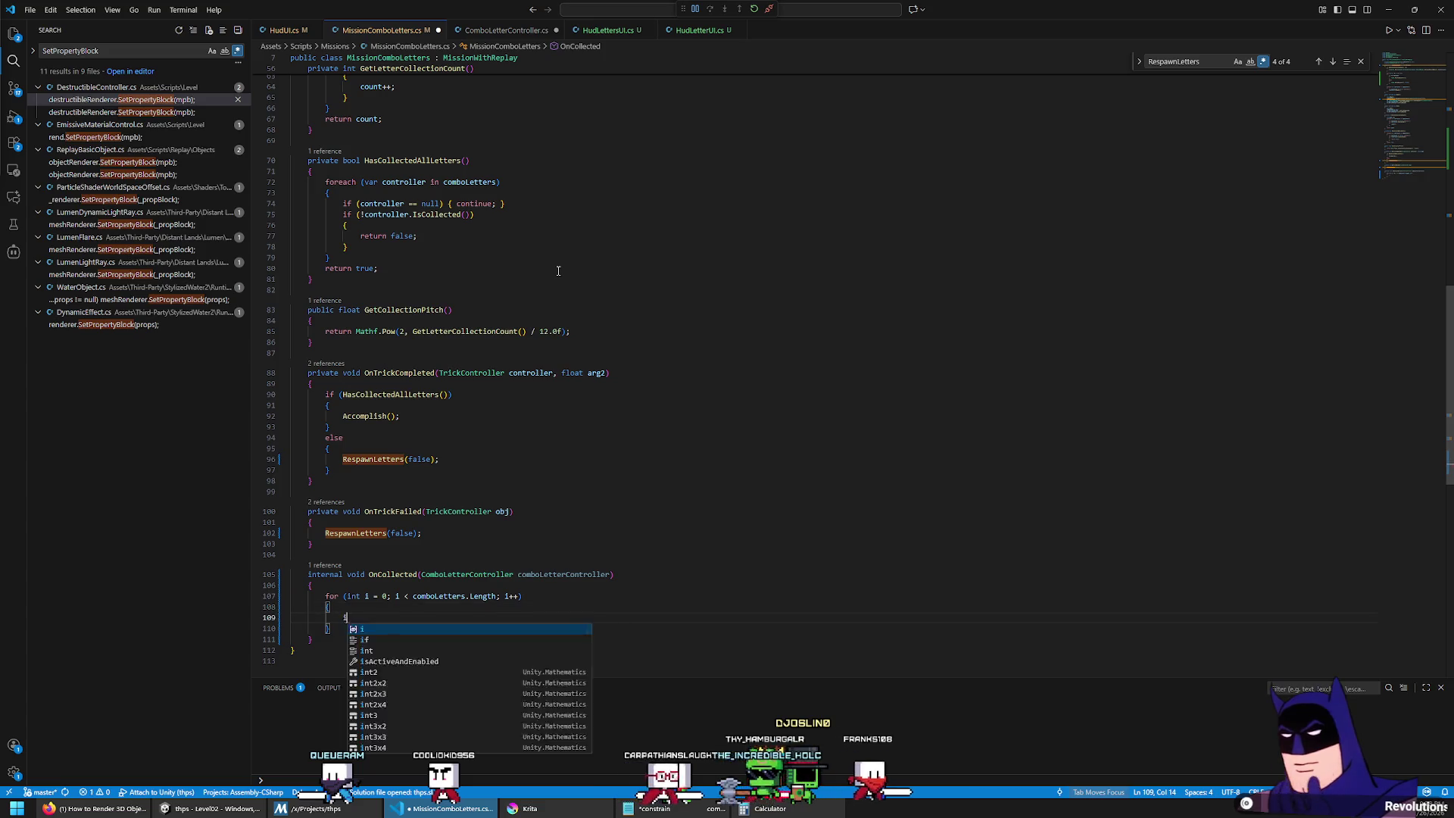
pyautogui.write('combo')
pyautogui.write('Letters[i] == comb')
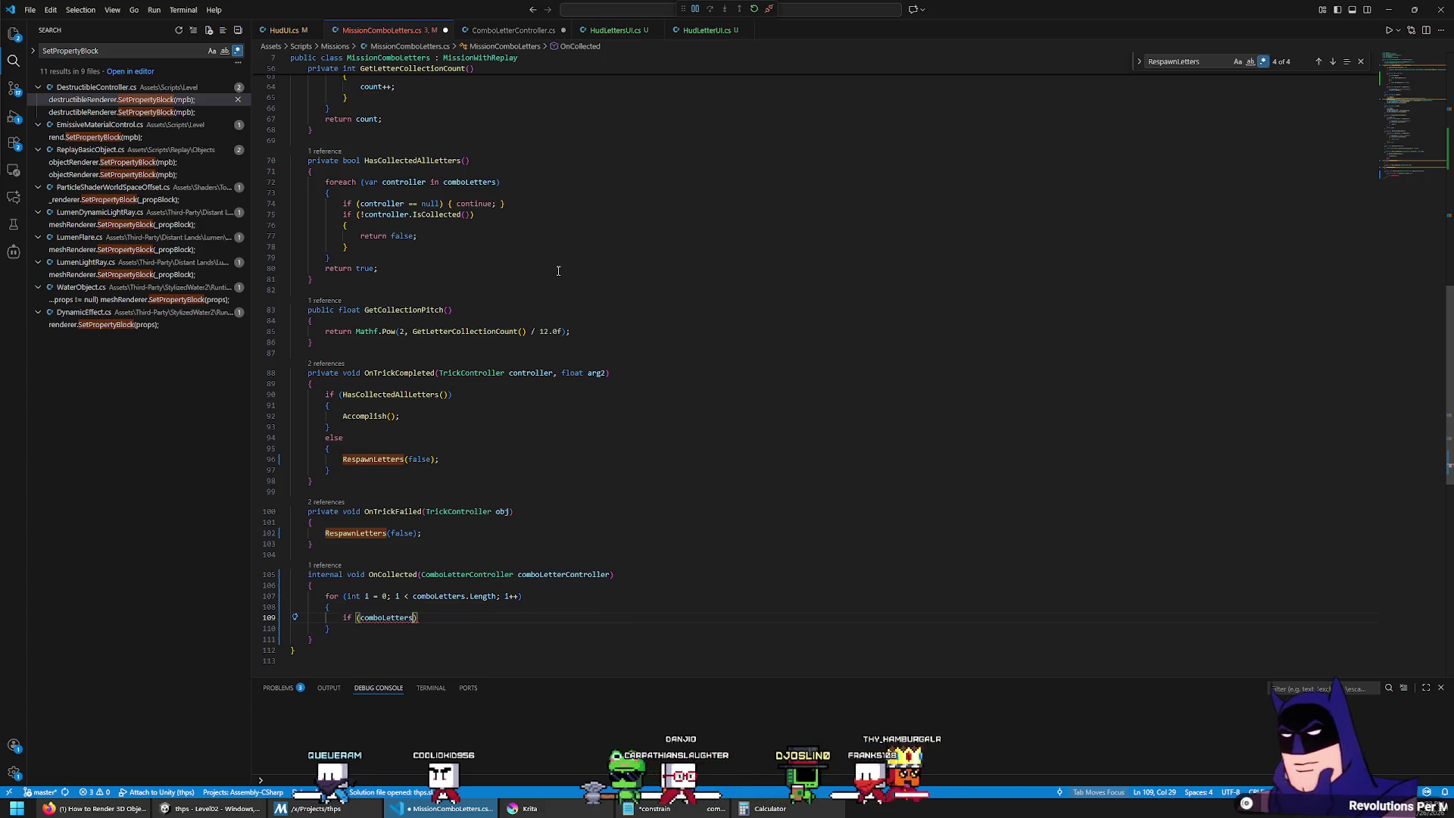
pyautogui.write('oL')
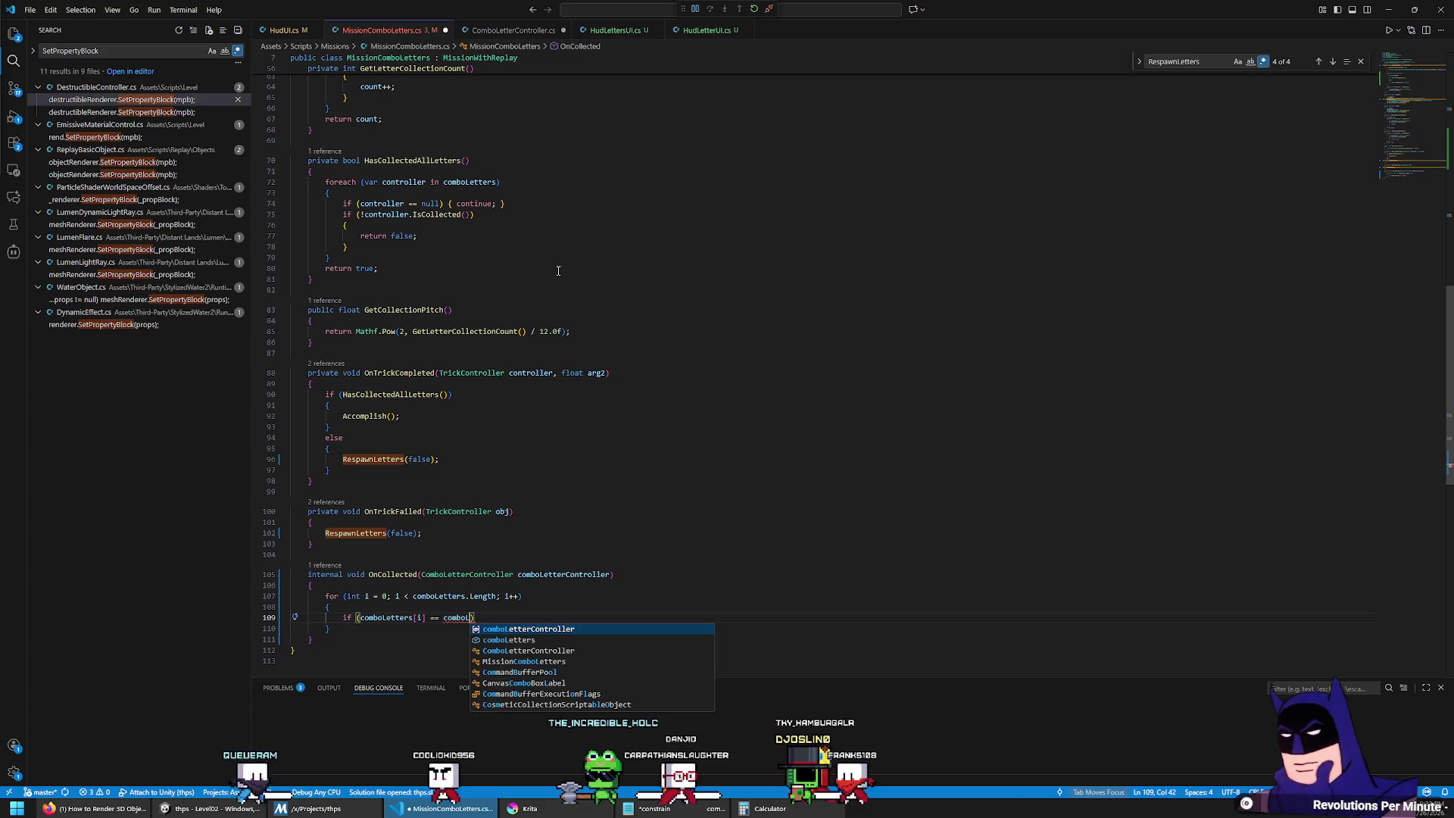
pyautogui.press('Tab')
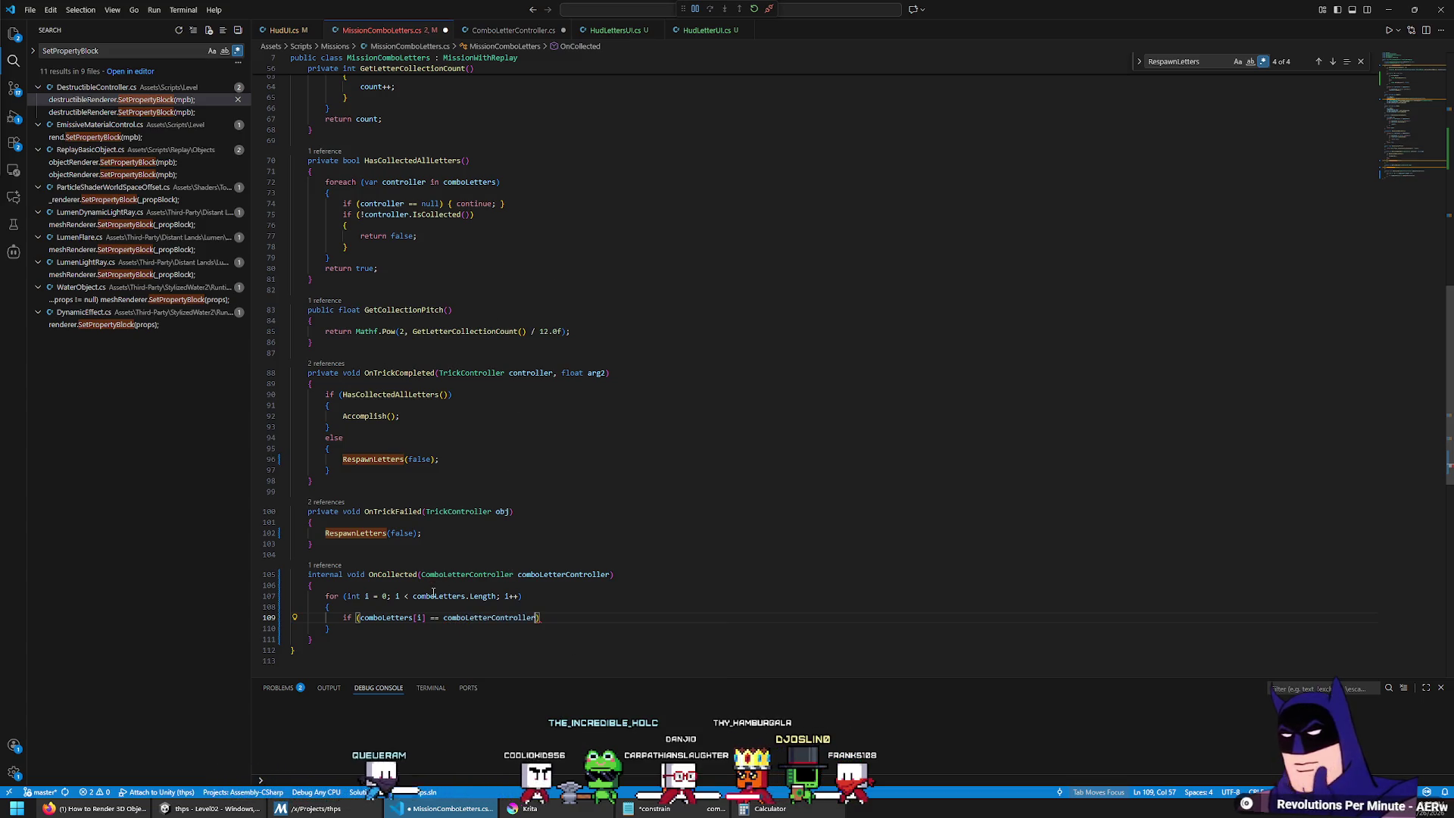
# Step: Inside the if block, call HudUI.SetComboLetter(i, true); and then break; out of the loop
pyautogui.click(586, 625)
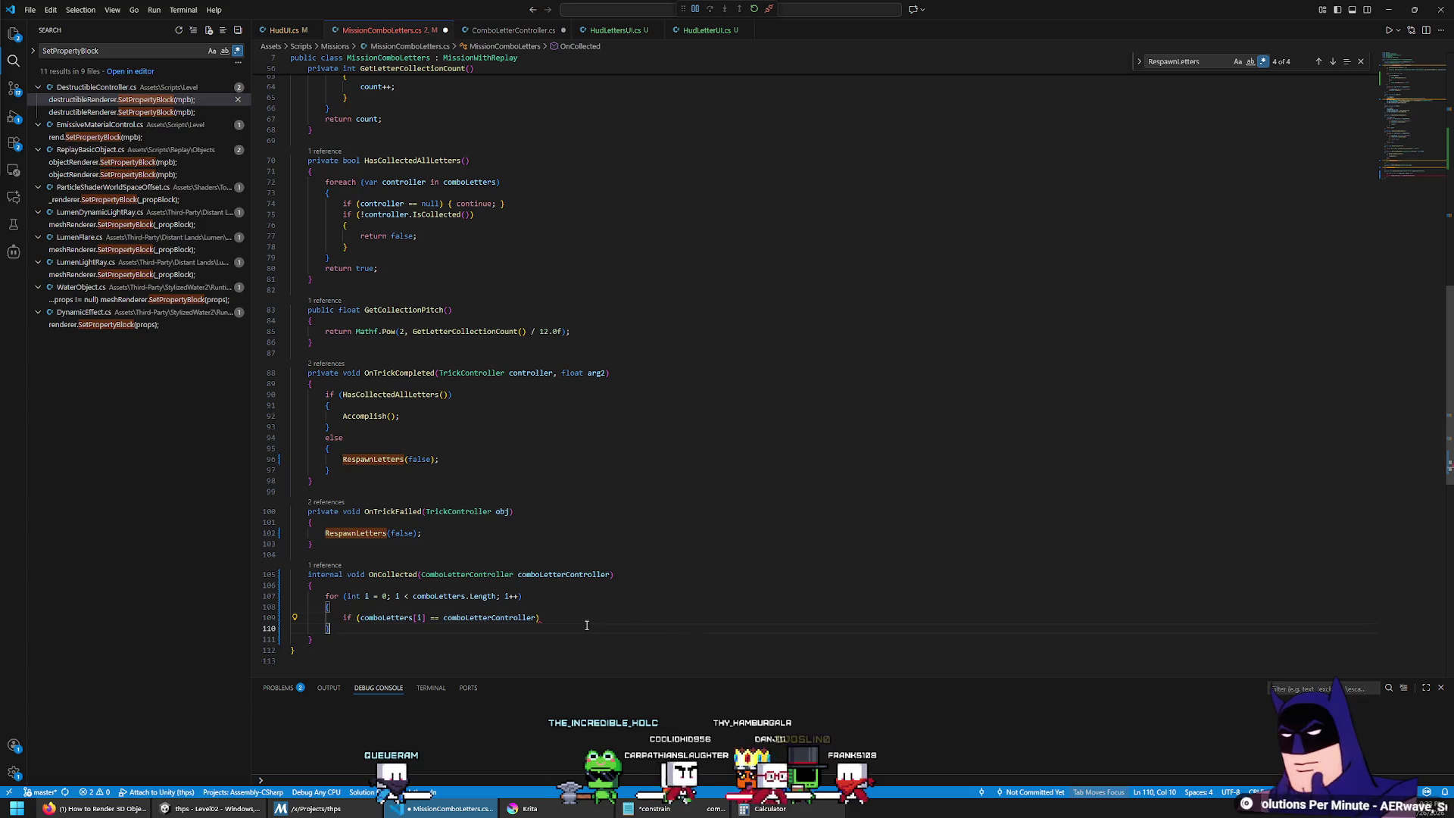
pyautogui.press('Return')
pyautogui.write('{')
pyautogui.press('Return')
pyautogui.write('HudUI')
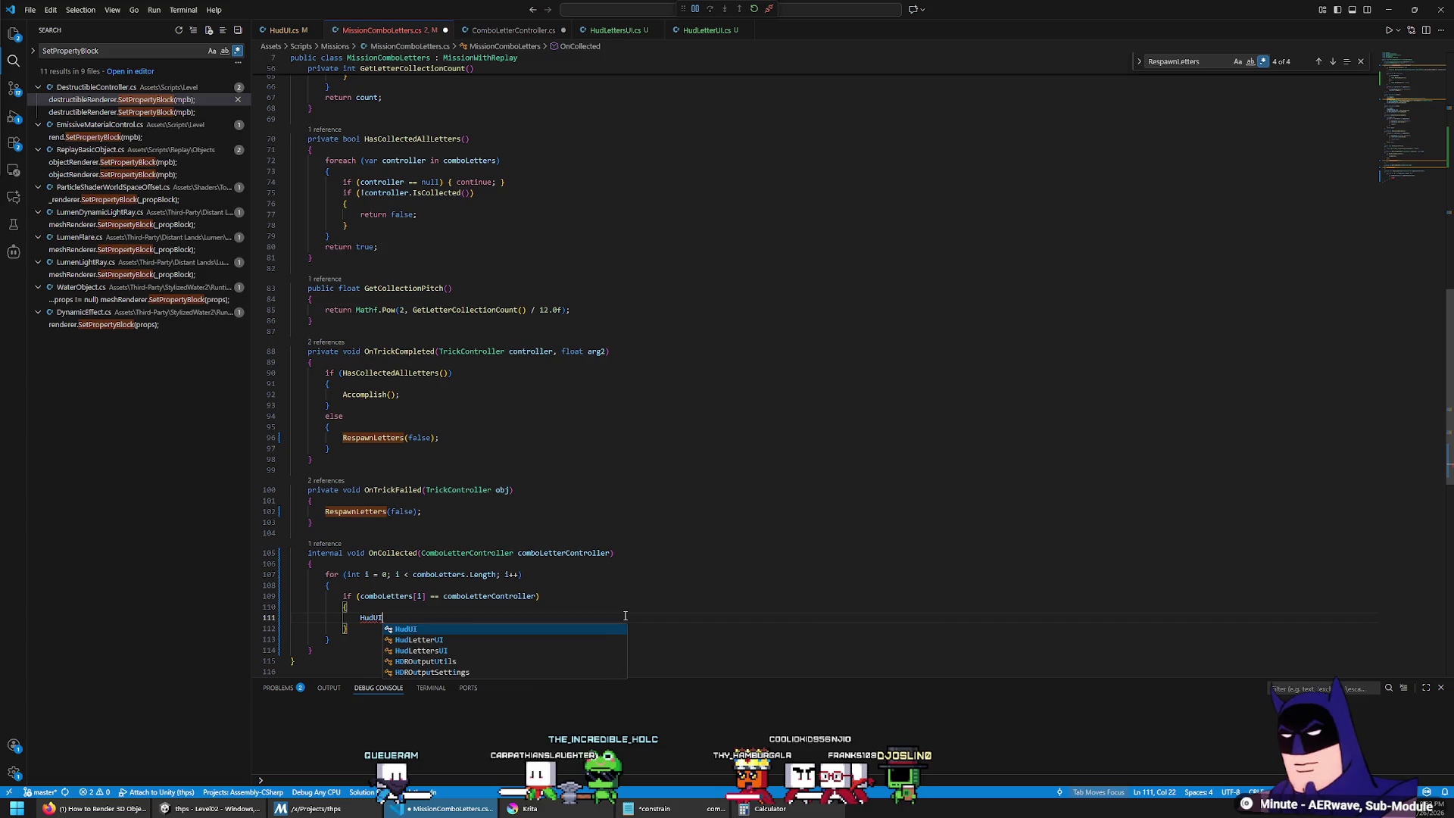
pyautogui.write('.setcombol')
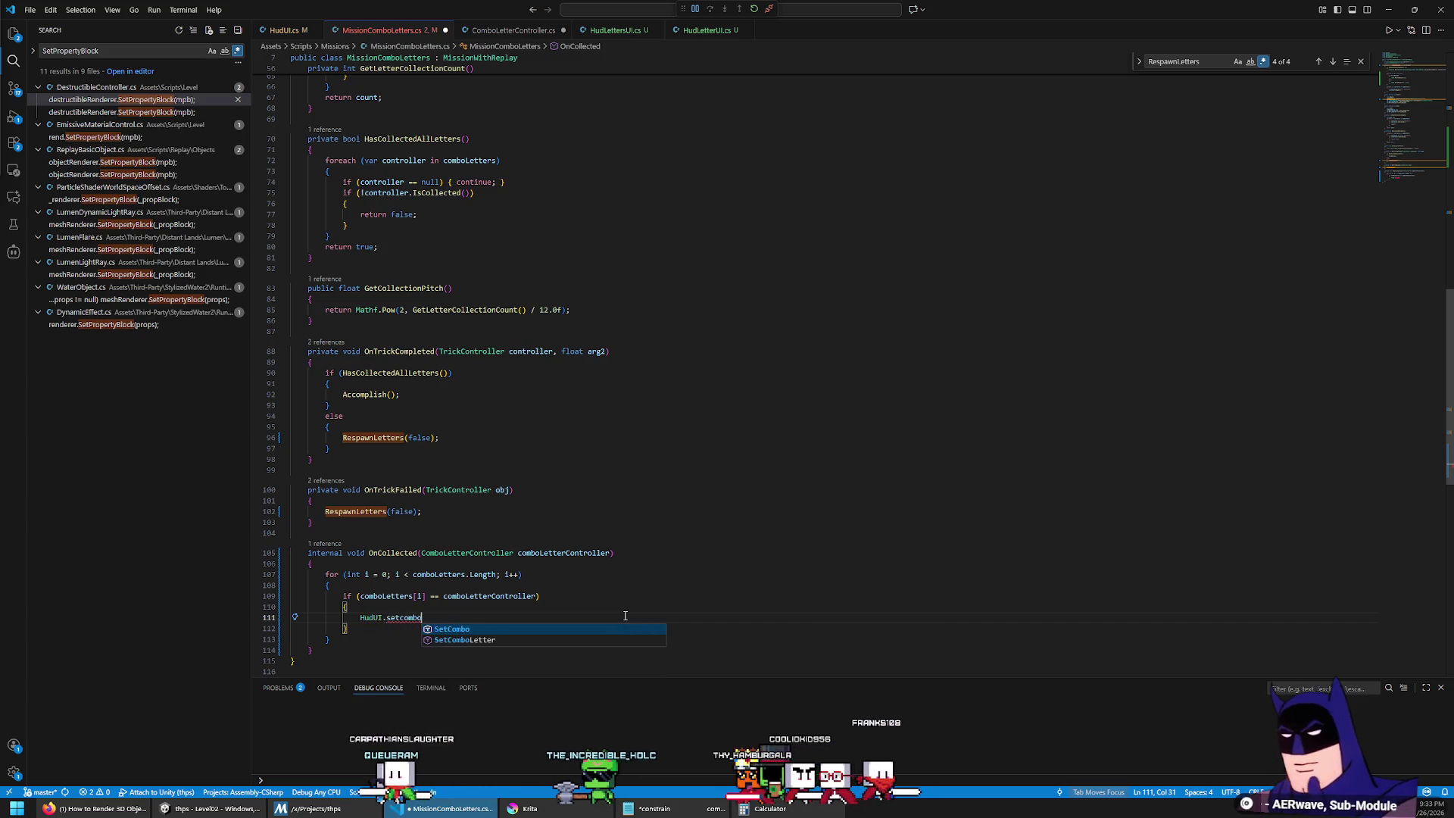
pyautogui.press('Tab')
pyautogui.write('(')
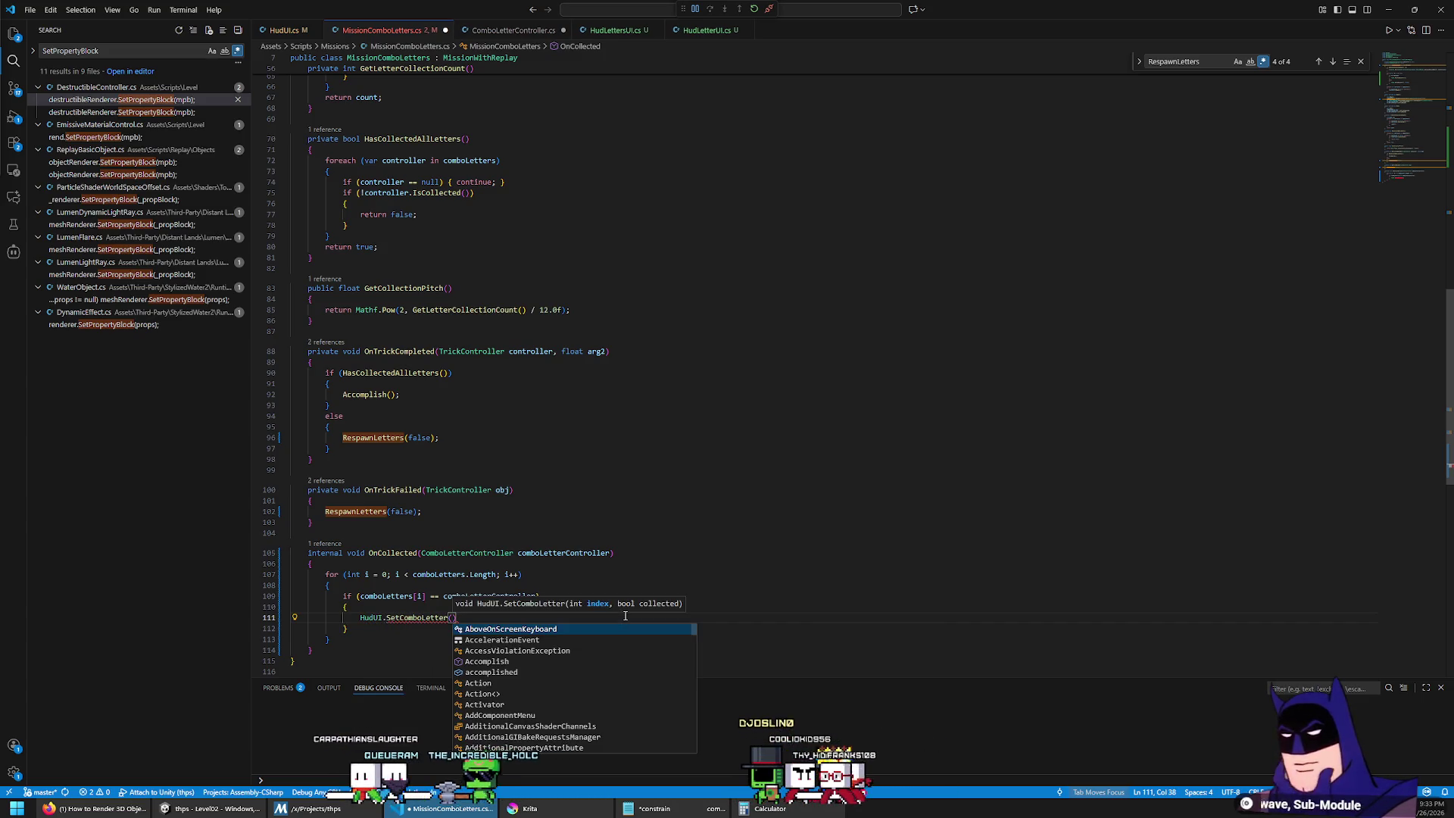
pyautogui.write('i, true')
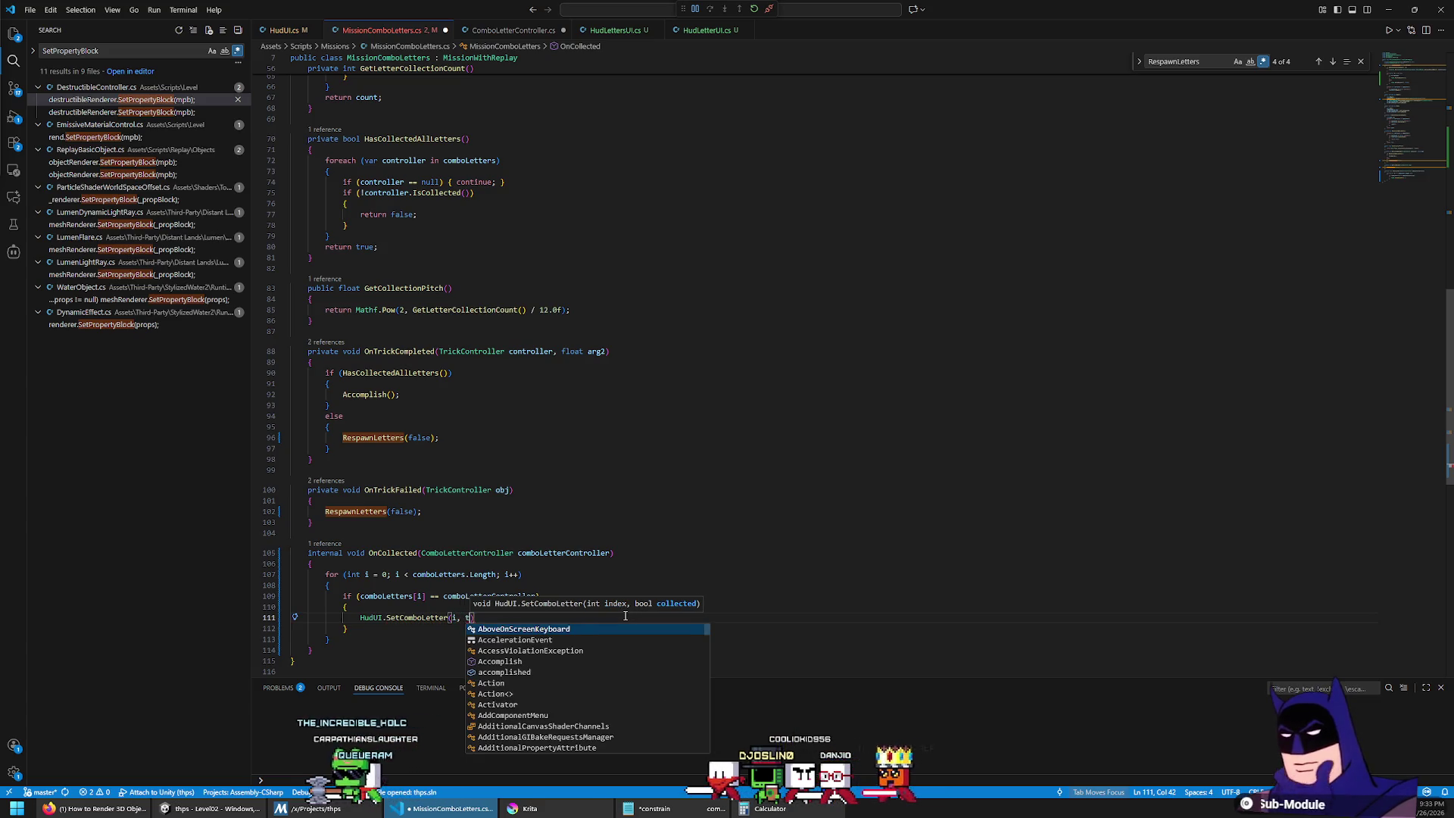
pyautogui.write(');')
pyautogui.press('Return')
pyautogui.write('break;')
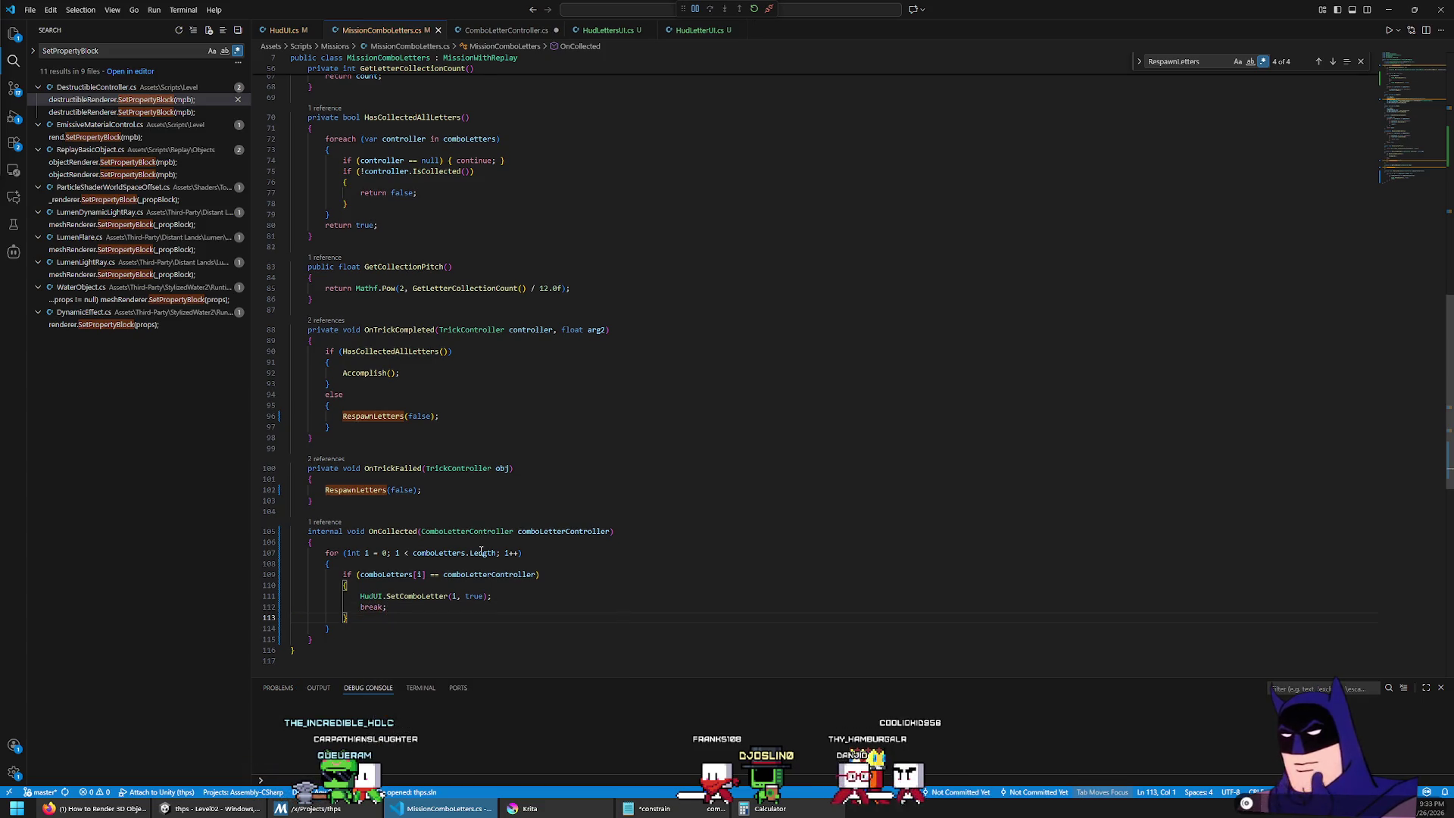
pyautogui.scroll(5, 444, 515)
pyautogui.scroll(15, 536, 470)
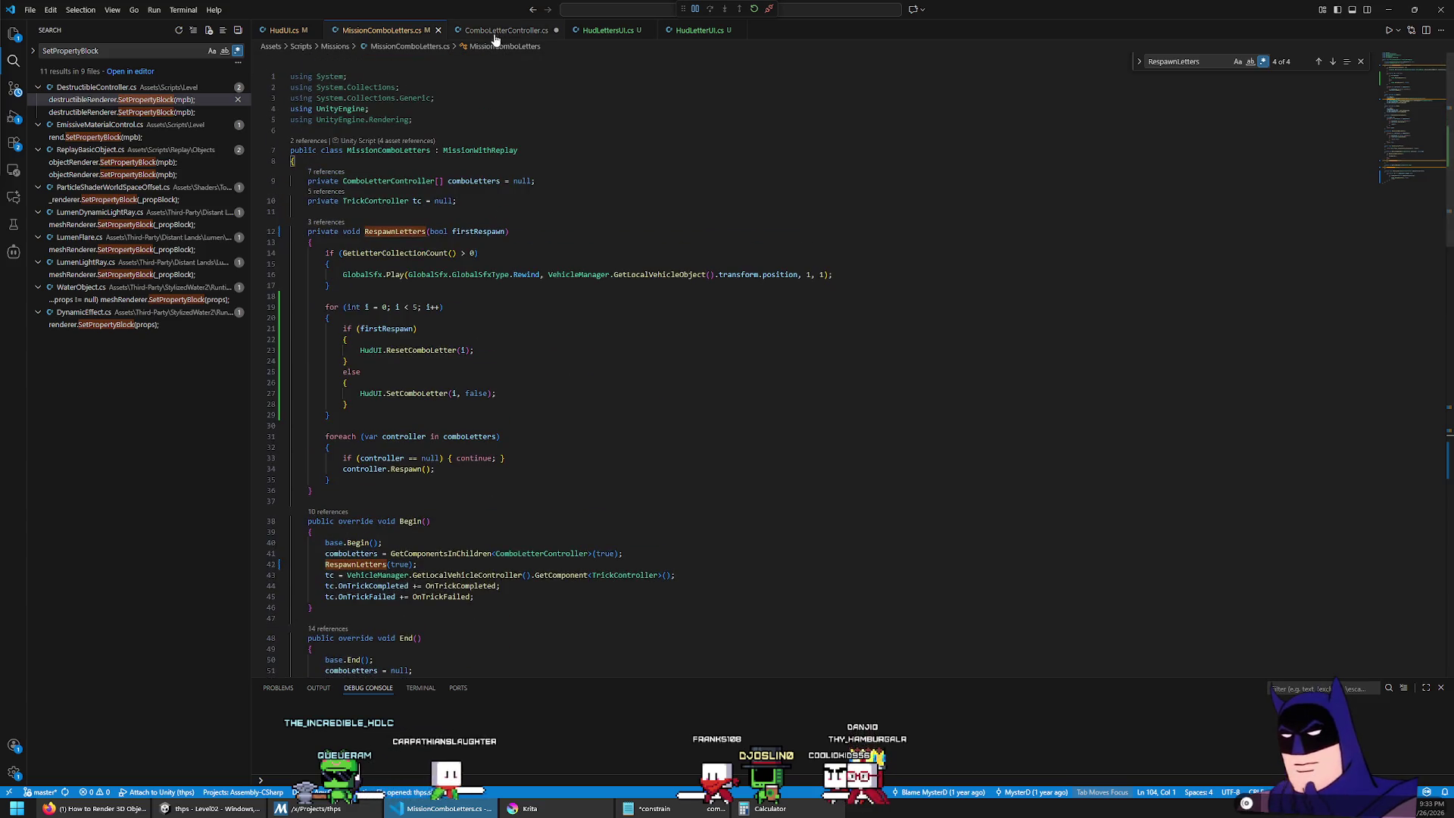
pyautogui.click(212, 807)
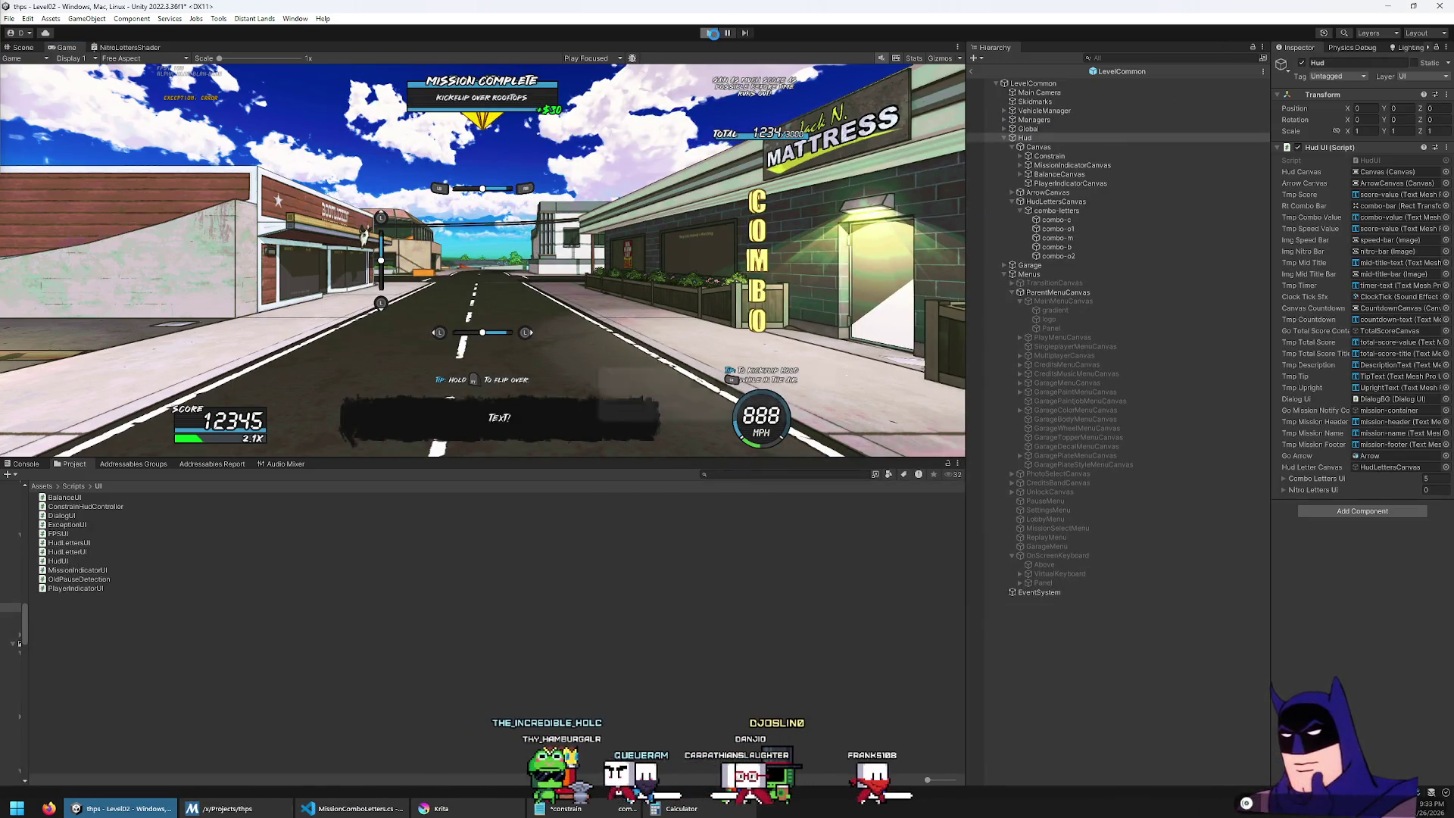
# Step: Enter play mode with a maximized Game view and accept the Collect Combo job from the Job Board
pyautogui.click(712, 33)
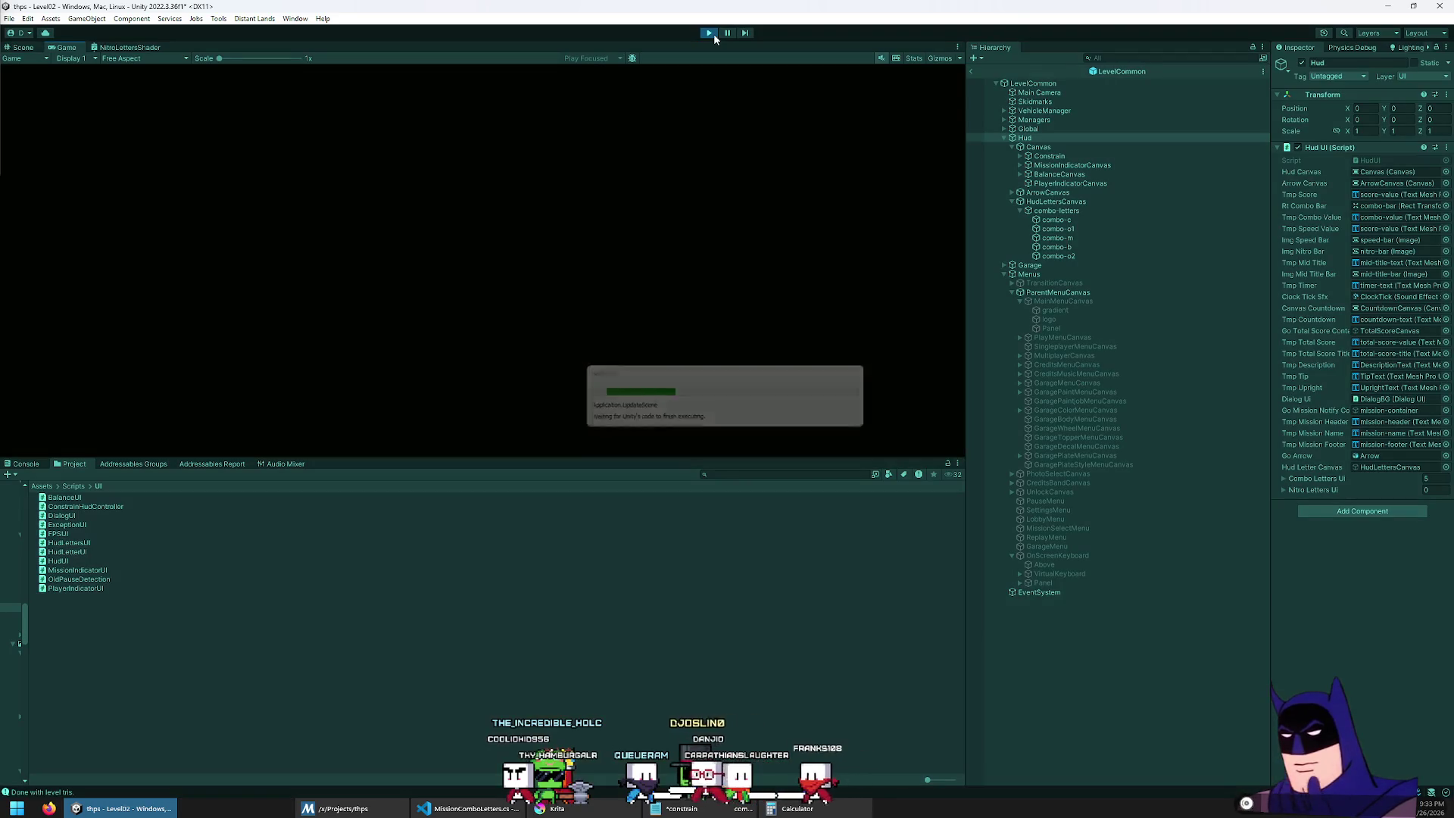
pyautogui.doubleClick(57, 47)
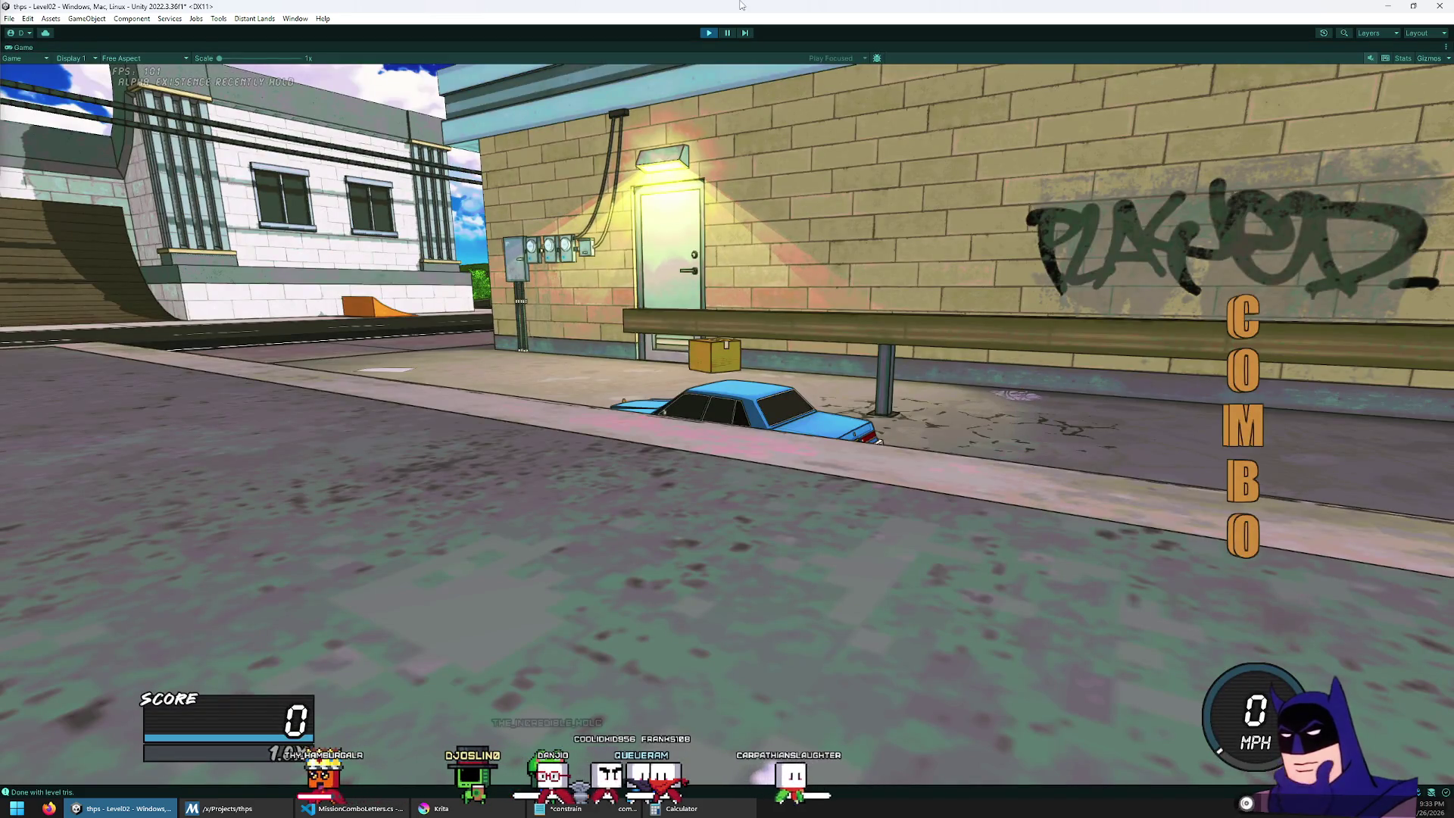
pyautogui.press('w')
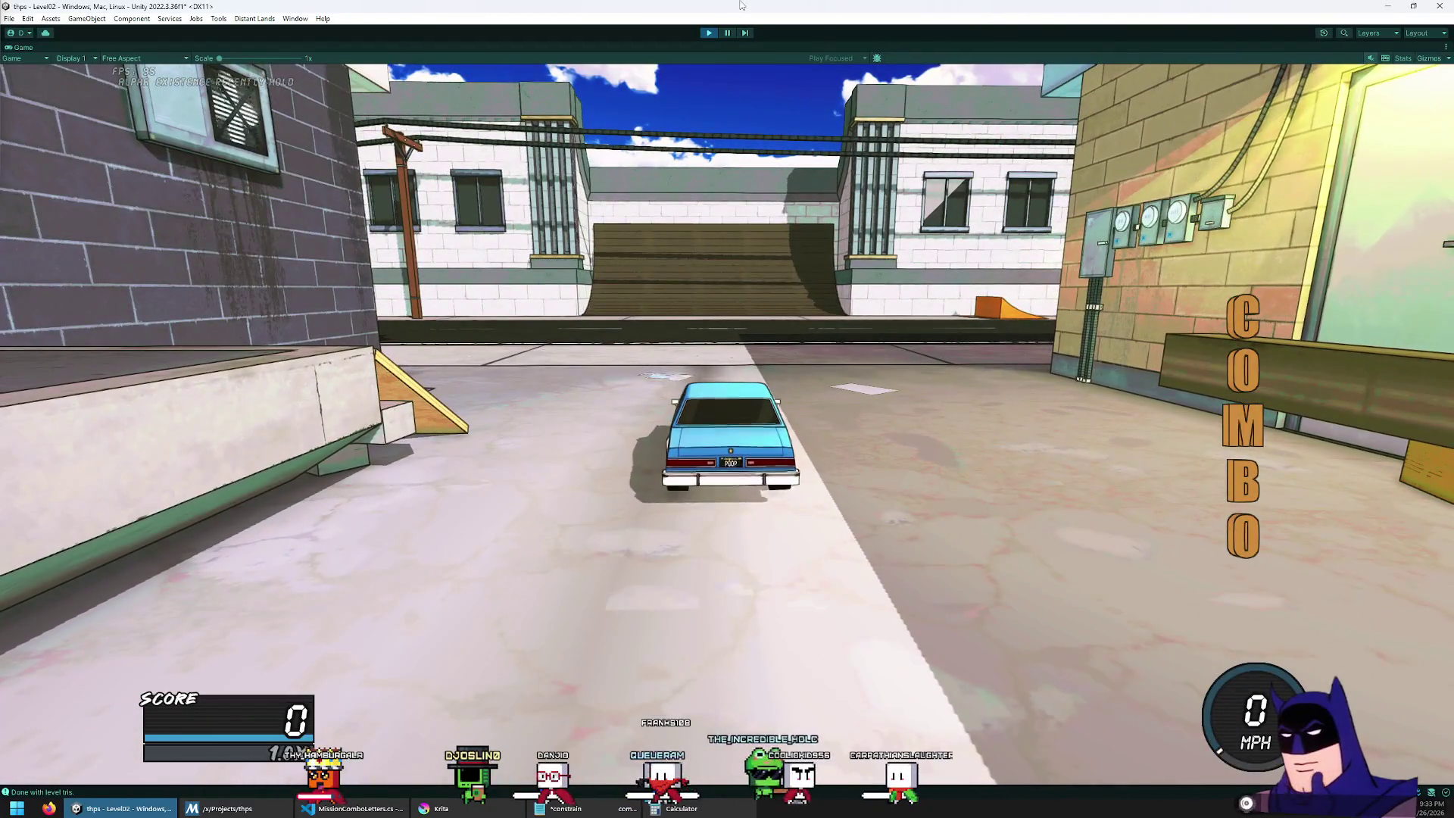
pyautogui.press('w')
pyautogui.press('Escape')
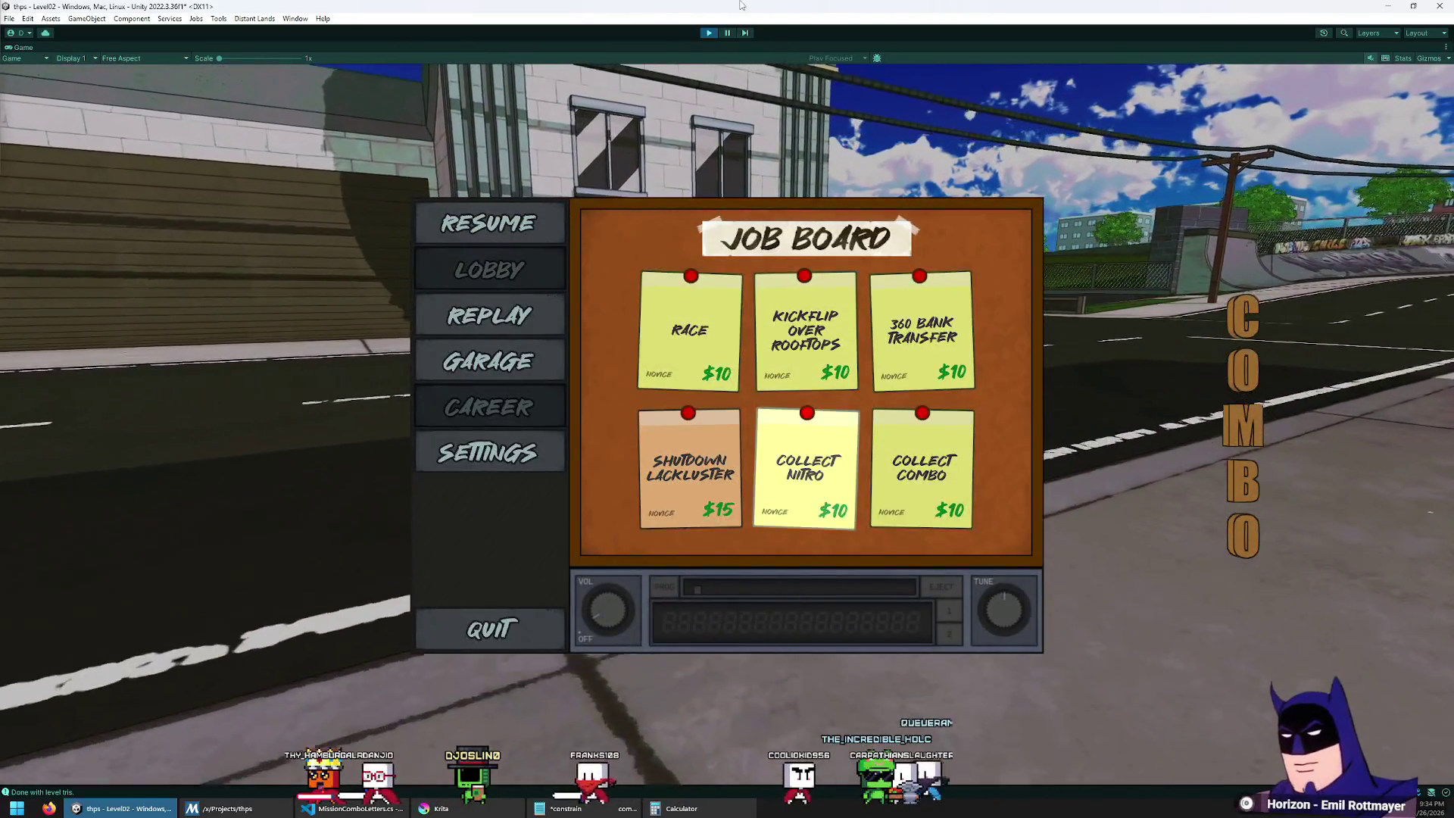
pyautogui.press('Right')
pyautogui.press('Return')
pyautogui.press('Return')
# Step: Drive toward the combo letters and the rail, respawning once, before returning to the code editor
pyautogui.press('w')
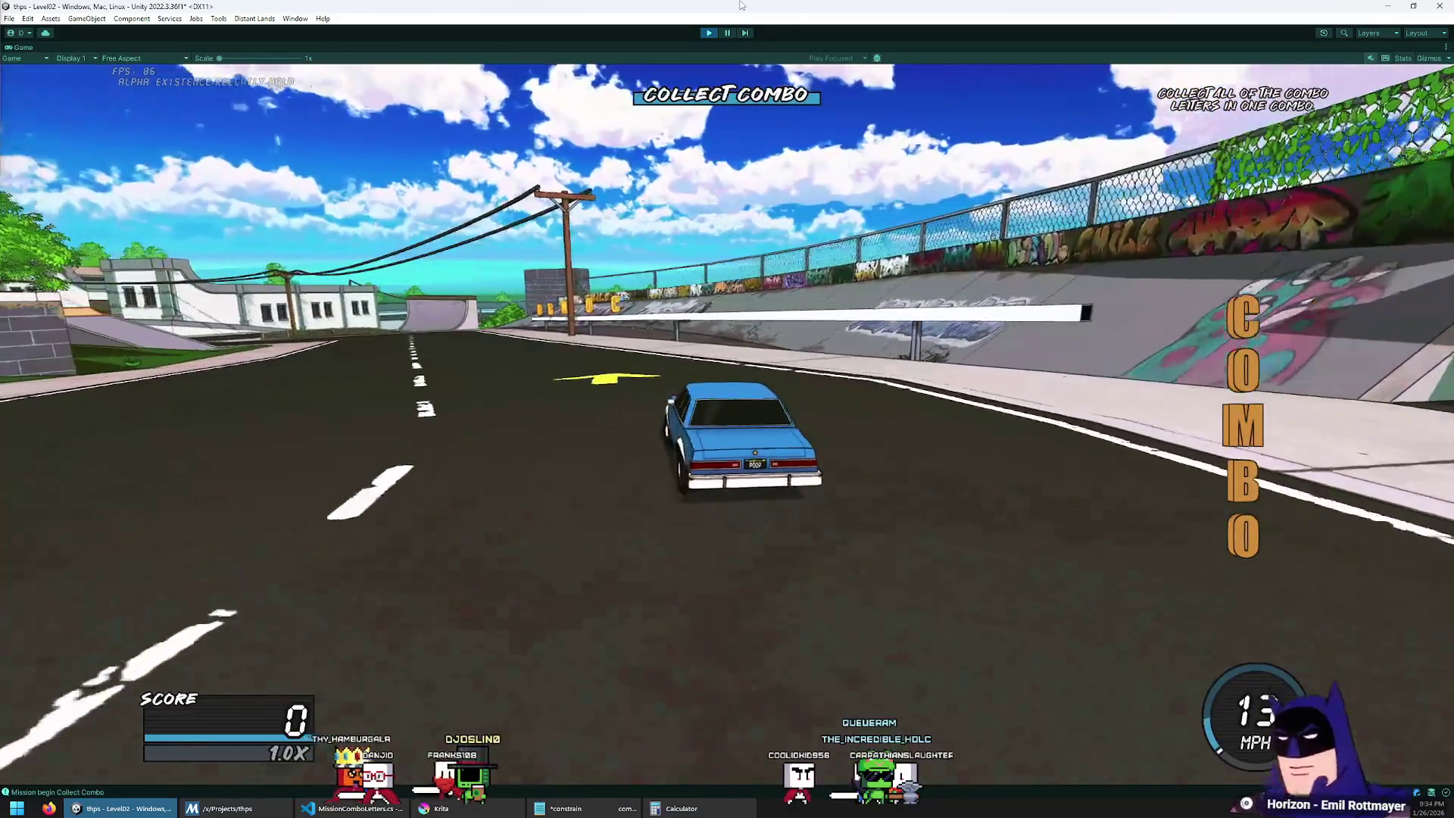
pyautogui.press('d')
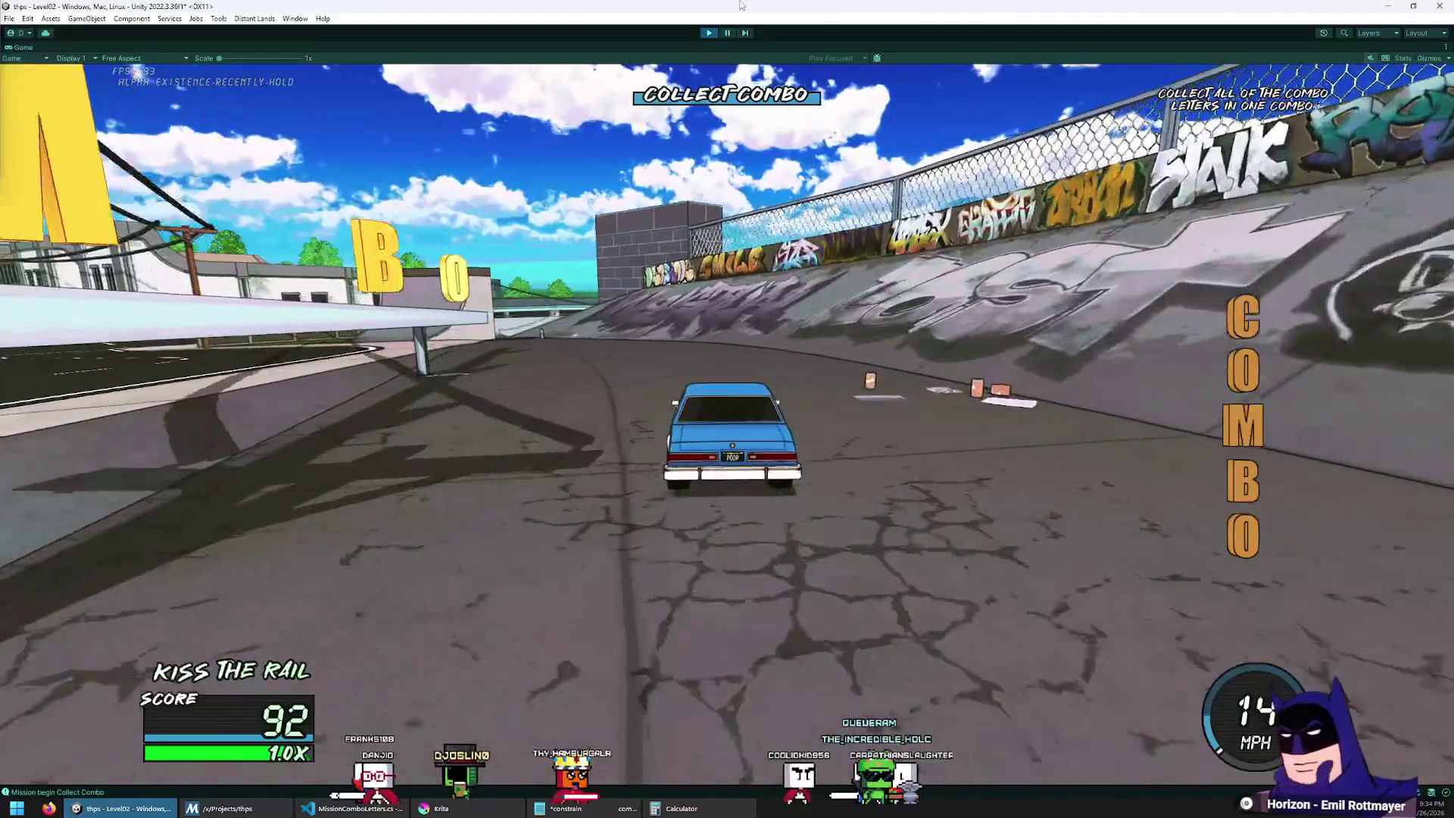
pyautogui.press('r')
pyautogui.press('d')
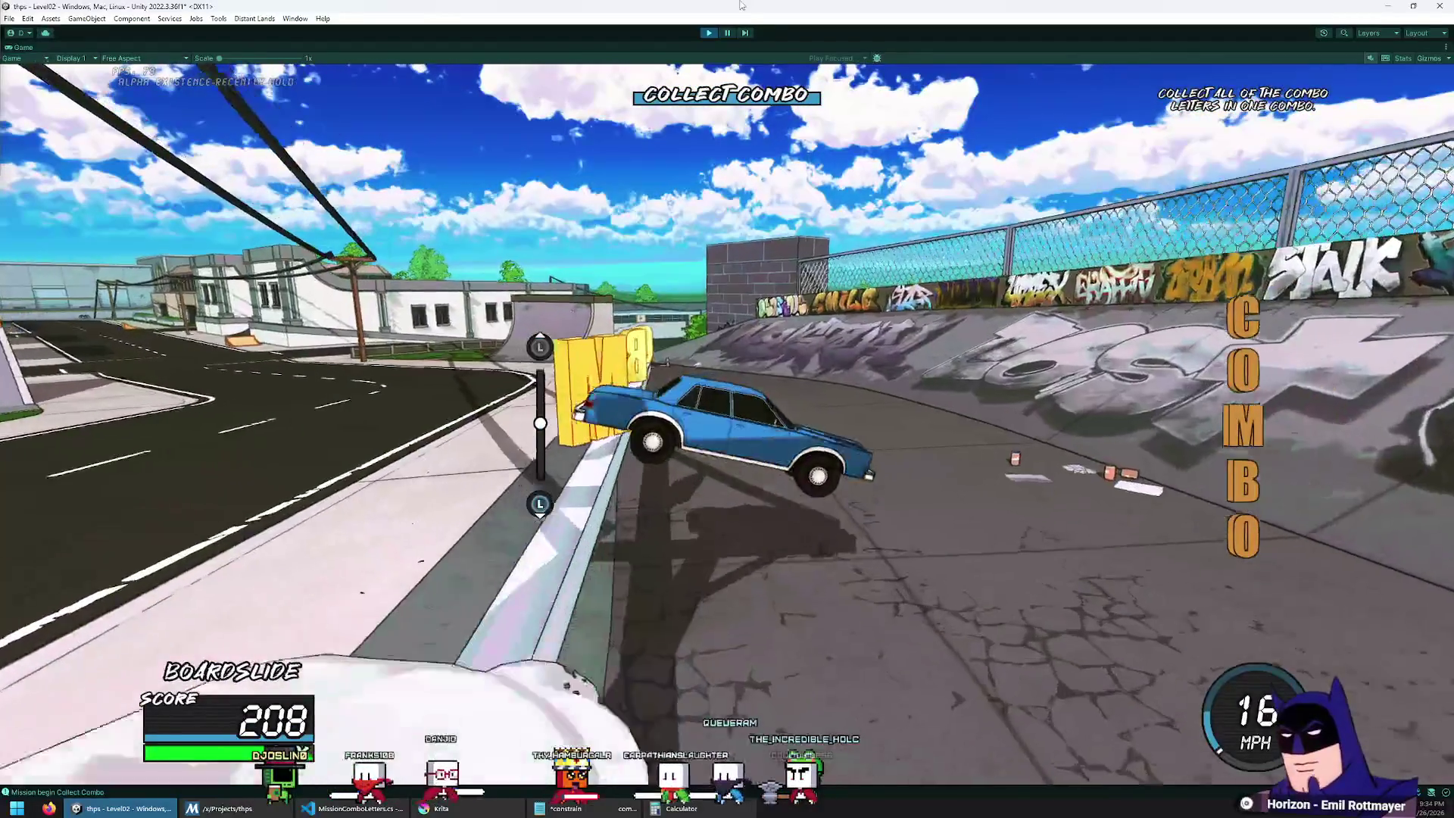
pyautogui.hotkey('alt', 'Tab')
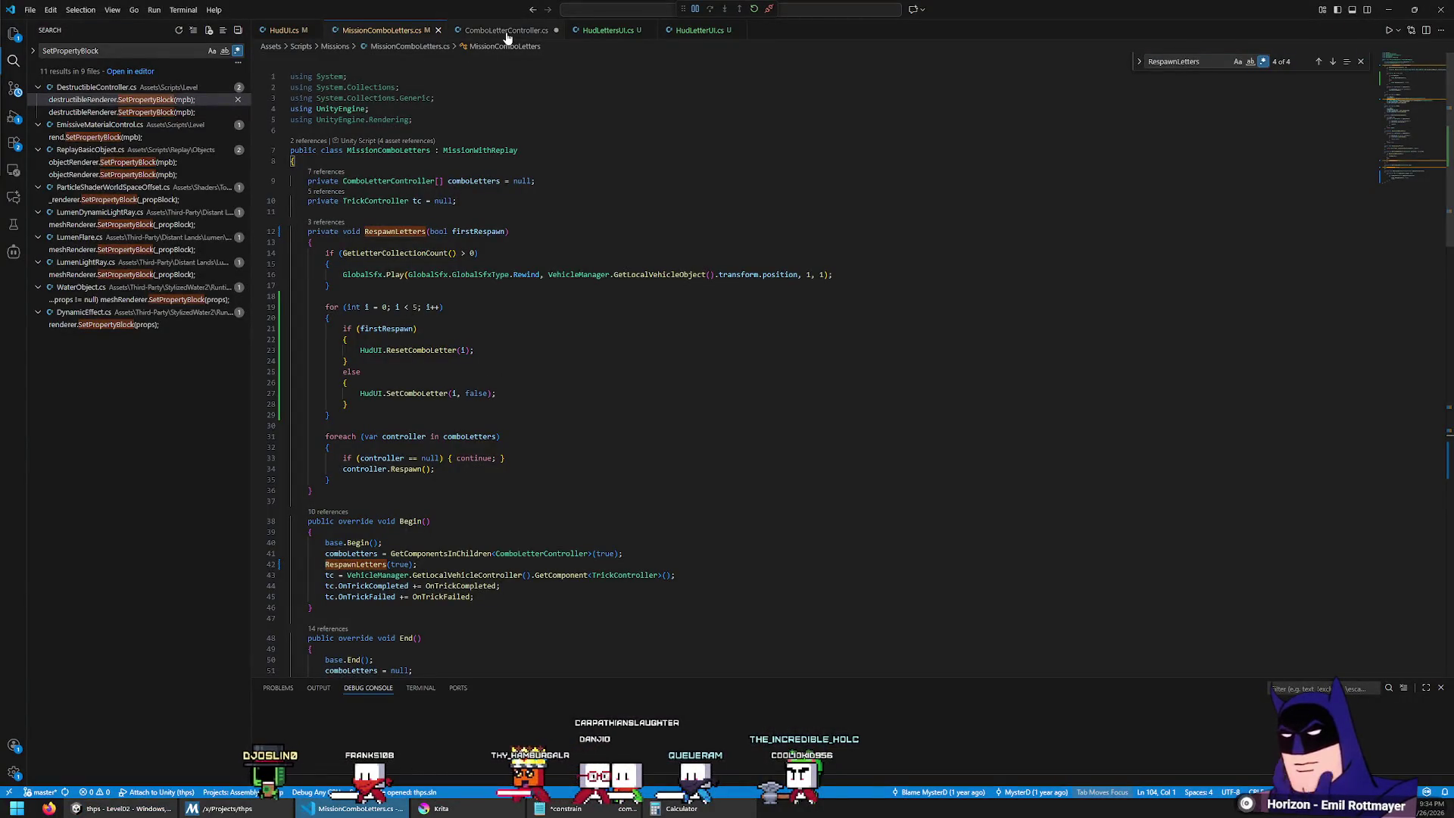
# Step: Jump back to the mission.OnCollected(this) call at line 32 of ComboLetterController.cs, then return to Unity
pyautogui.scroll(-4, 576, 68)
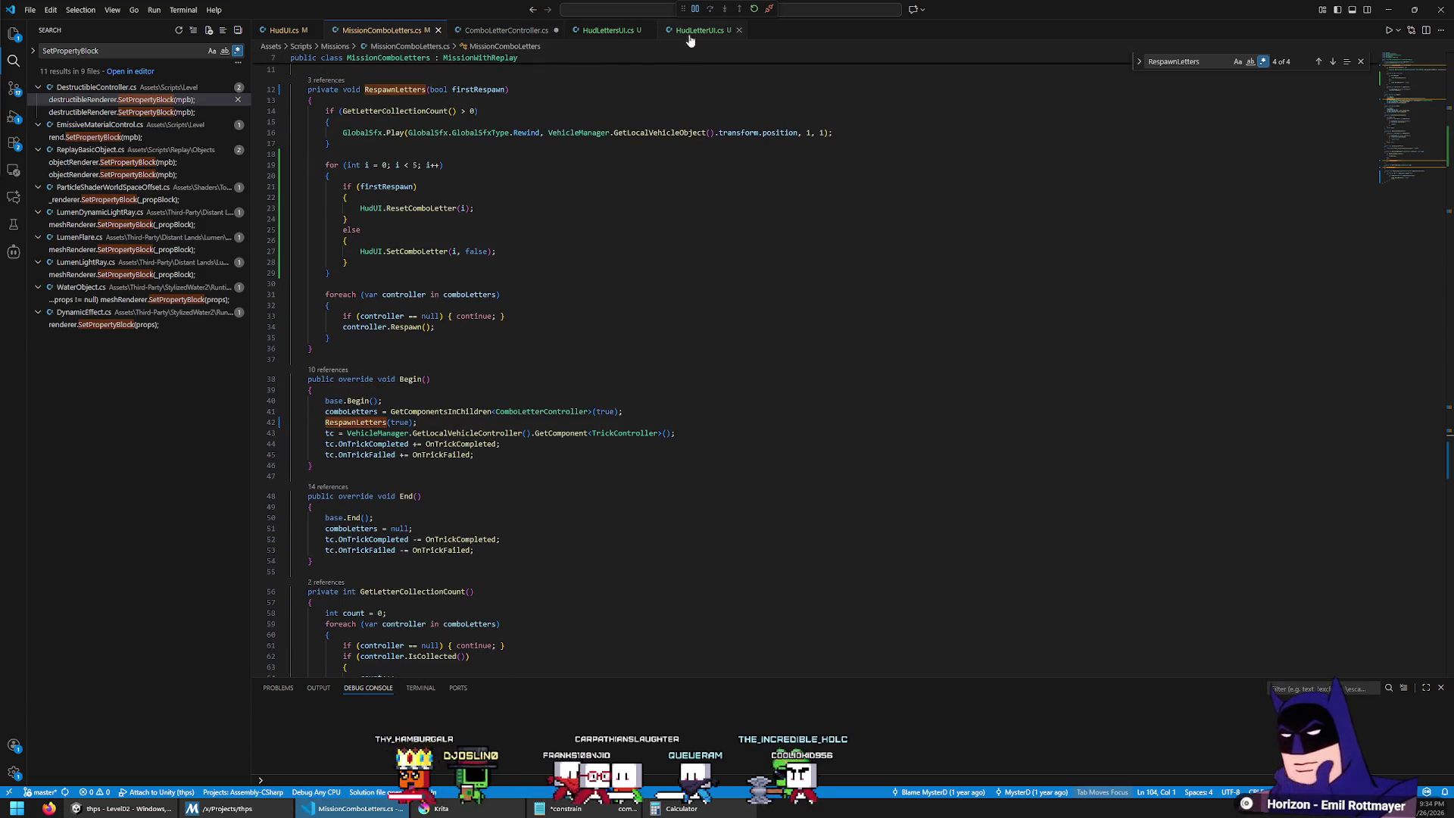
pyautogui.hotkey('alt', 'Left')
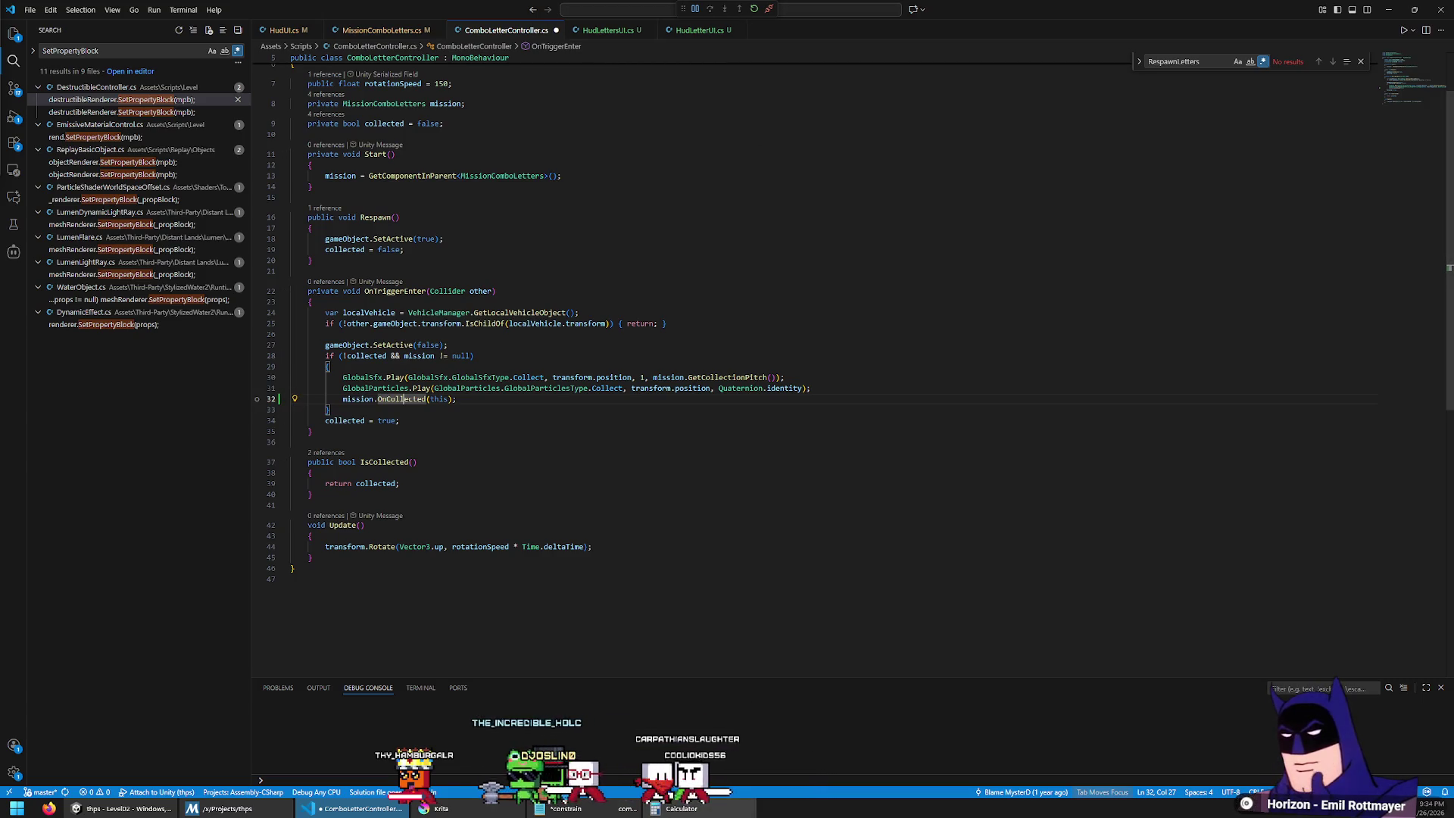
pyautogui.click(121, 807)
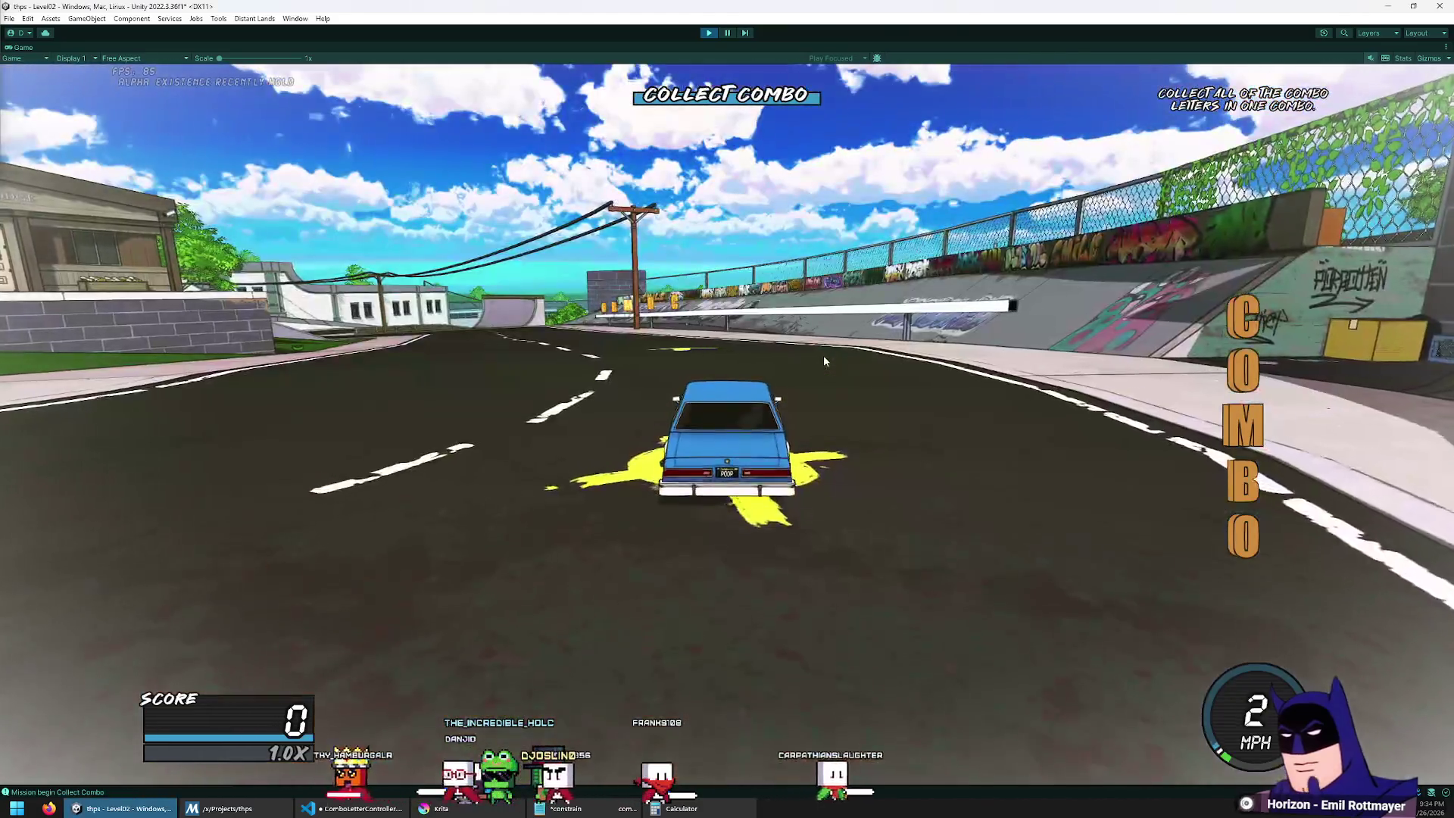
# Step: Drive into a letter to hit the OnCollected breakpoint, step over, inspect mission, step in, and continue
pyautogui.press('w')
pyautogui.press('d')
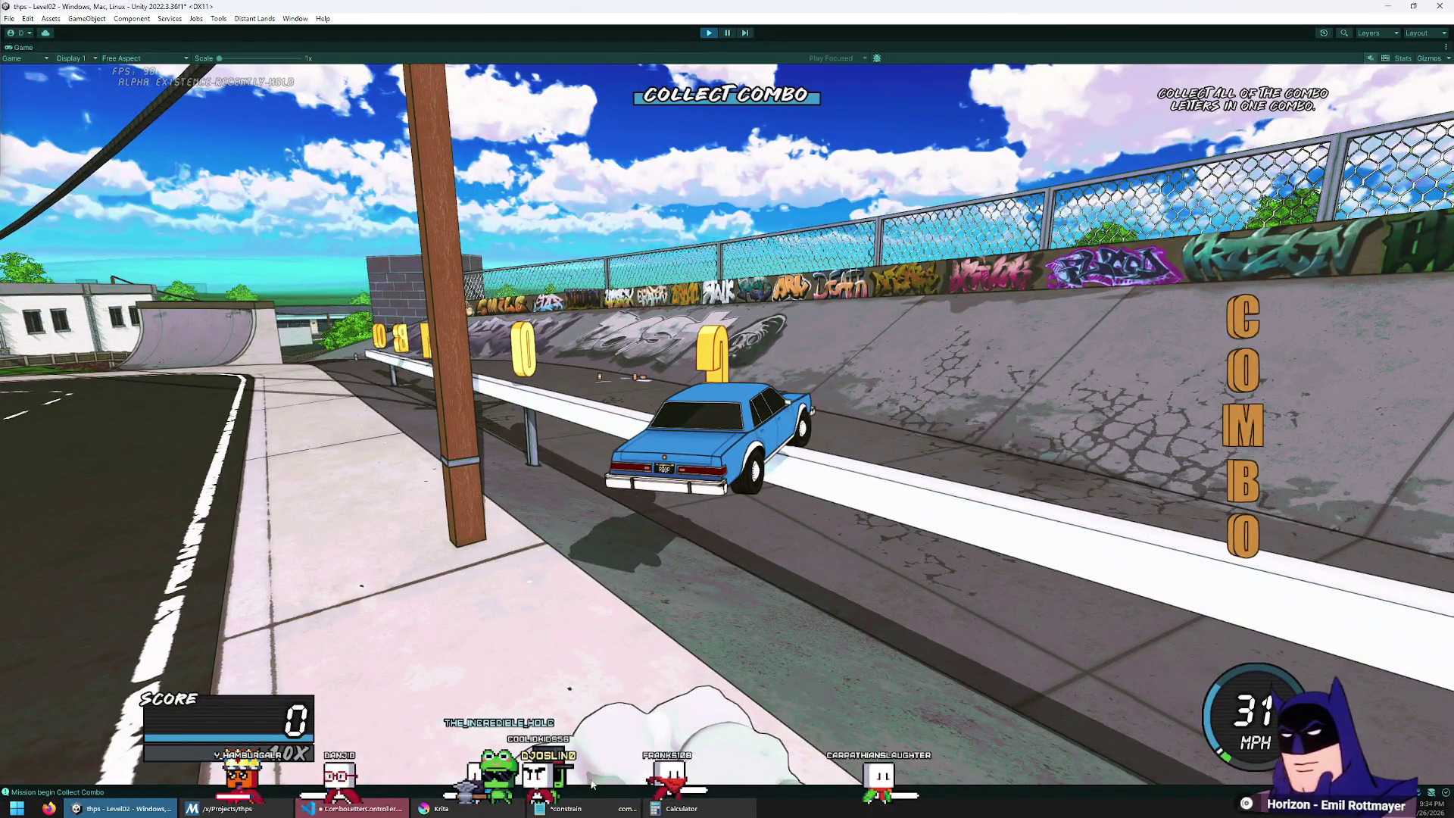
pyautogui.click(384, 809)
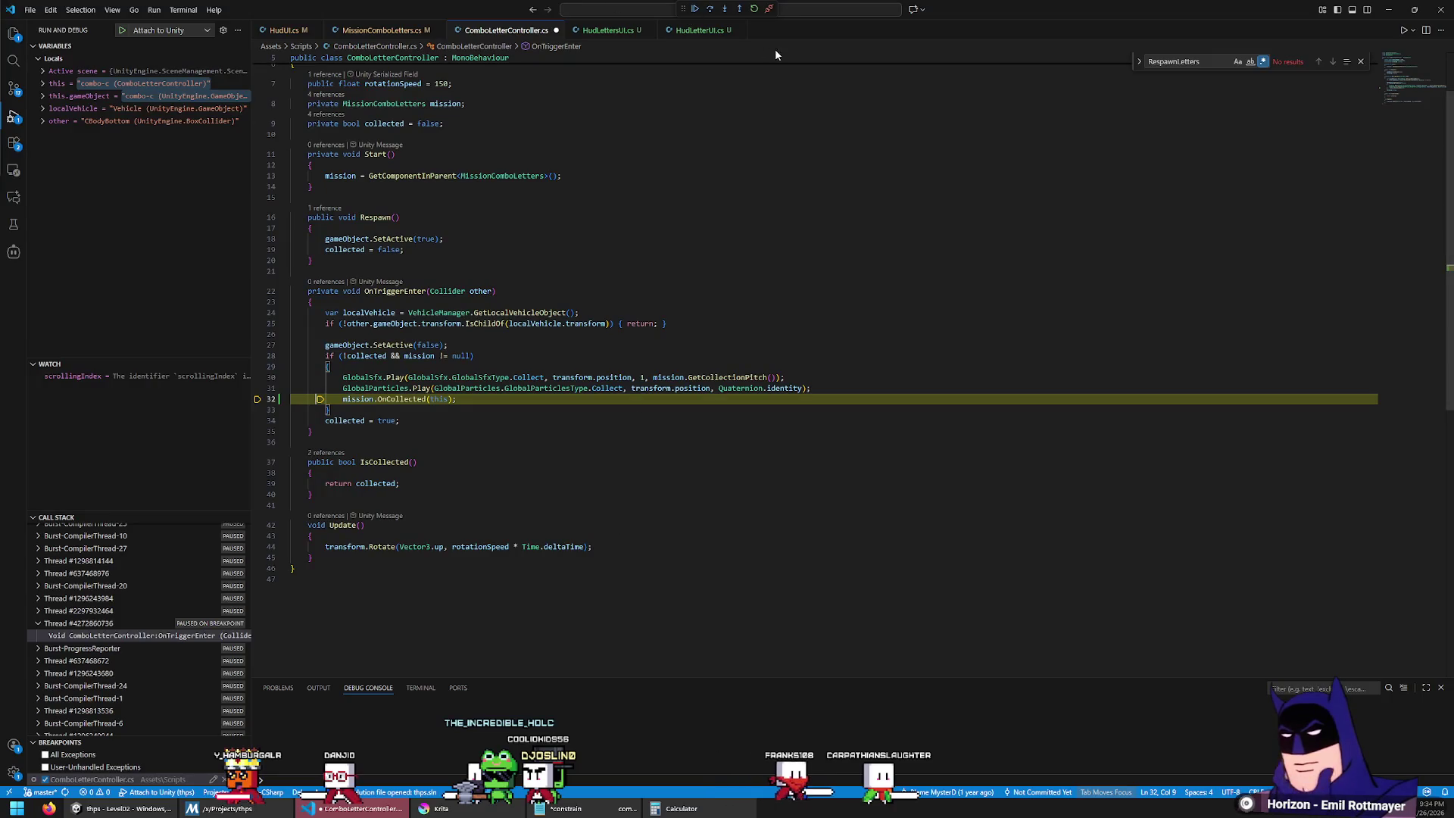
pyautogui.click(724, 10)
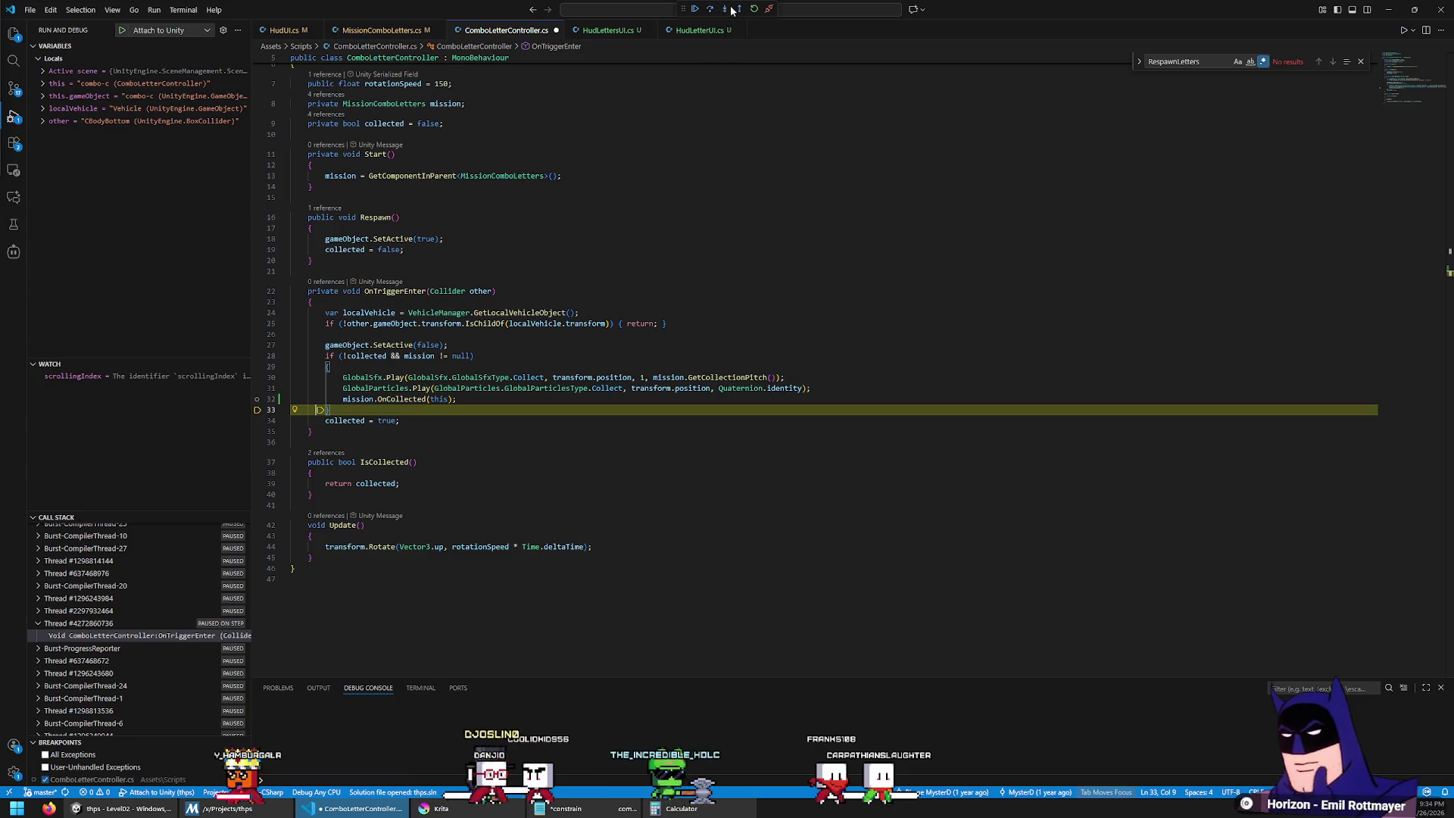
pyautogui.moveTo(366, 399)
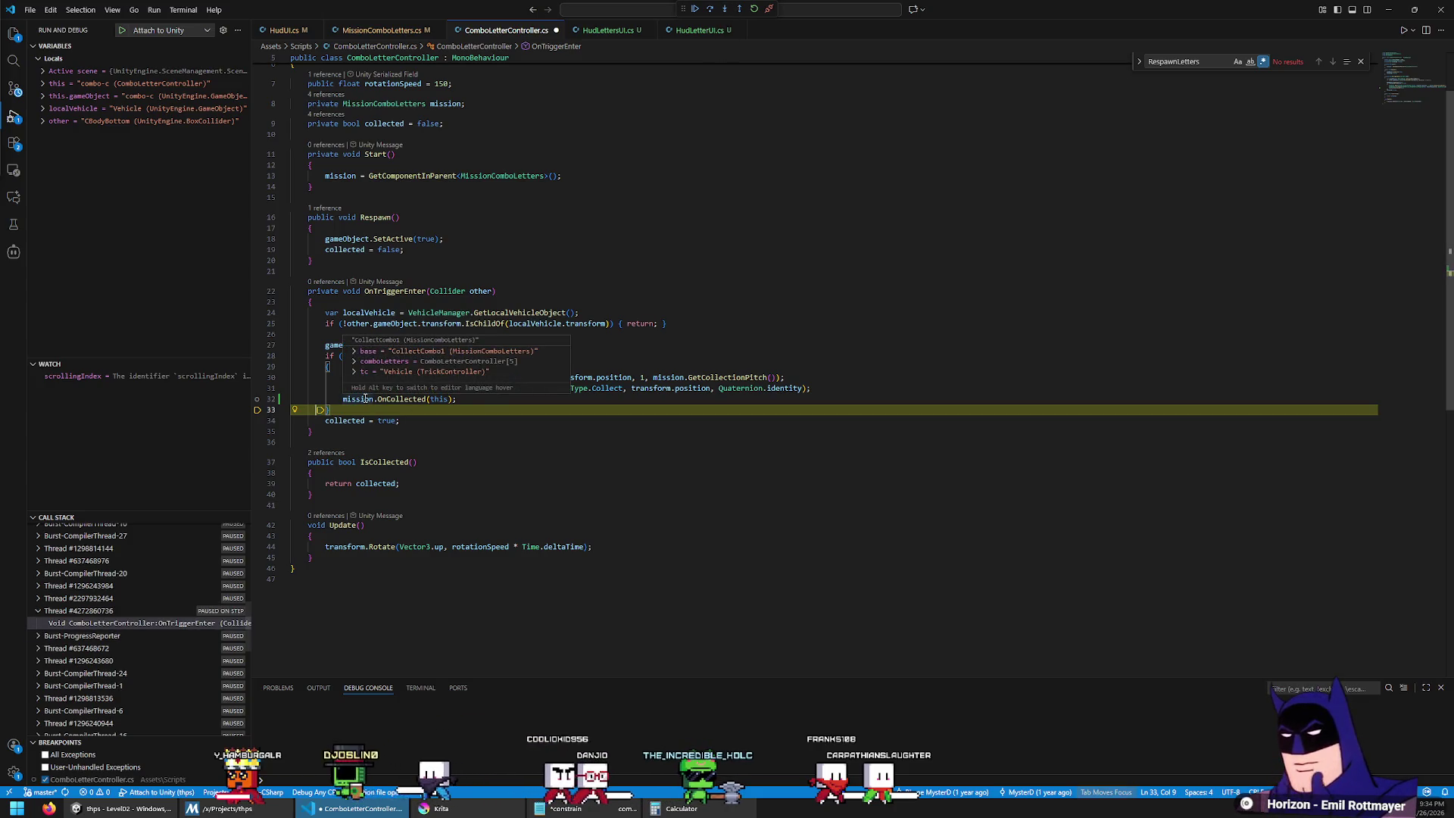
pyautogui.click(724, 11)
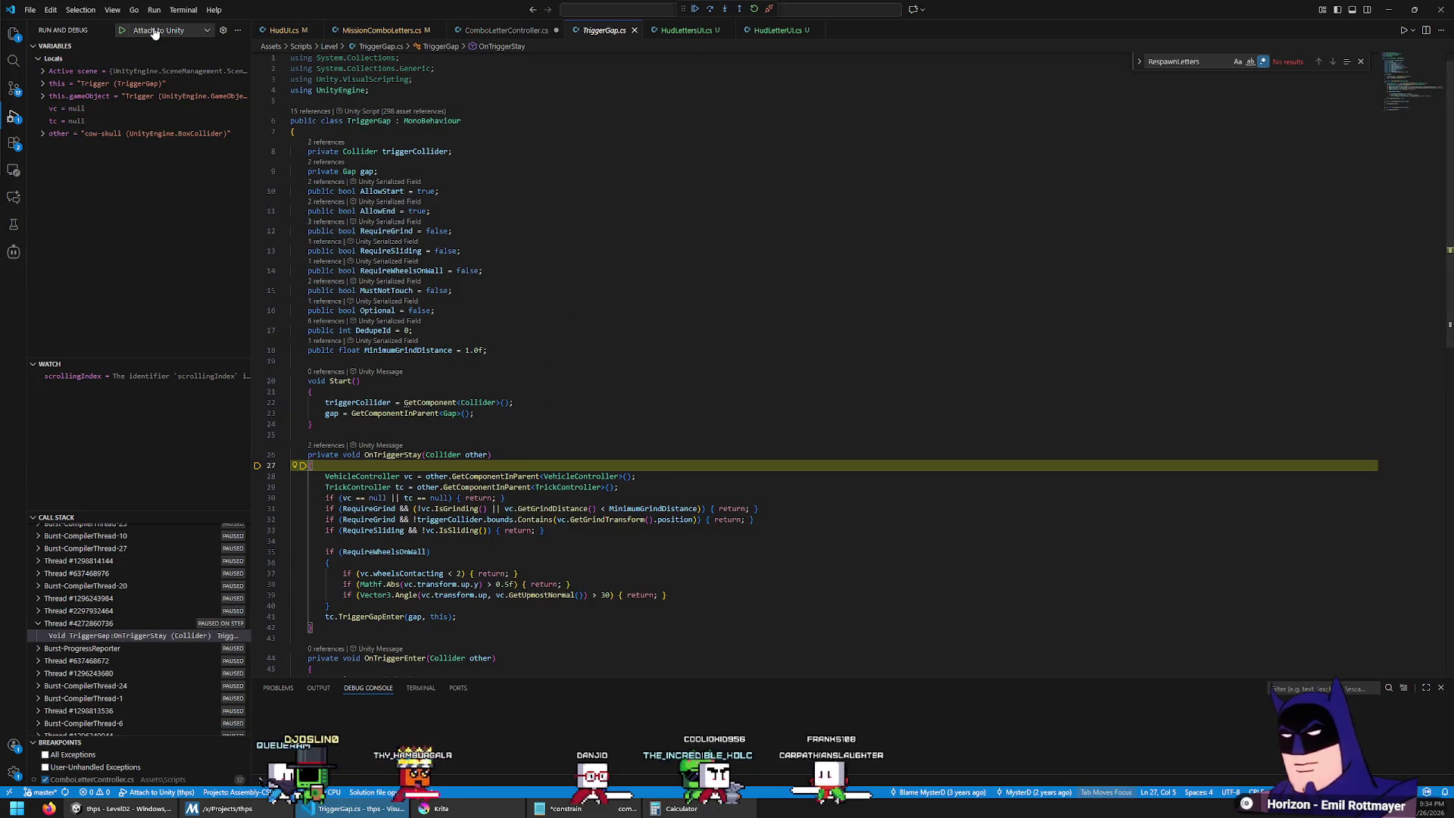
pyautogui.click(694, 9)
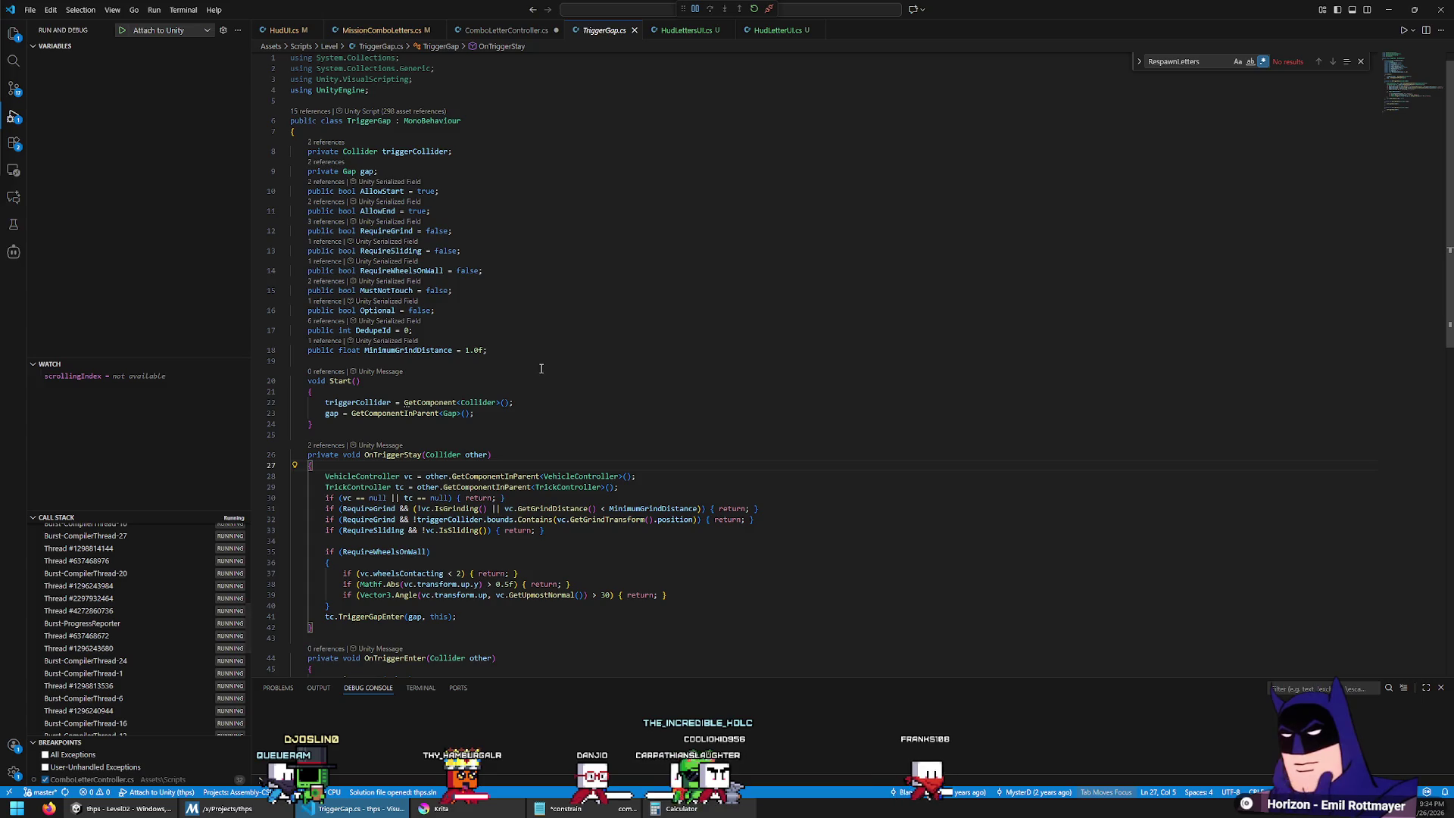
# Step: Drive into another letter in the game and continue past the breakpoint again
pyautogui.hotkey('alt', 'Tab')
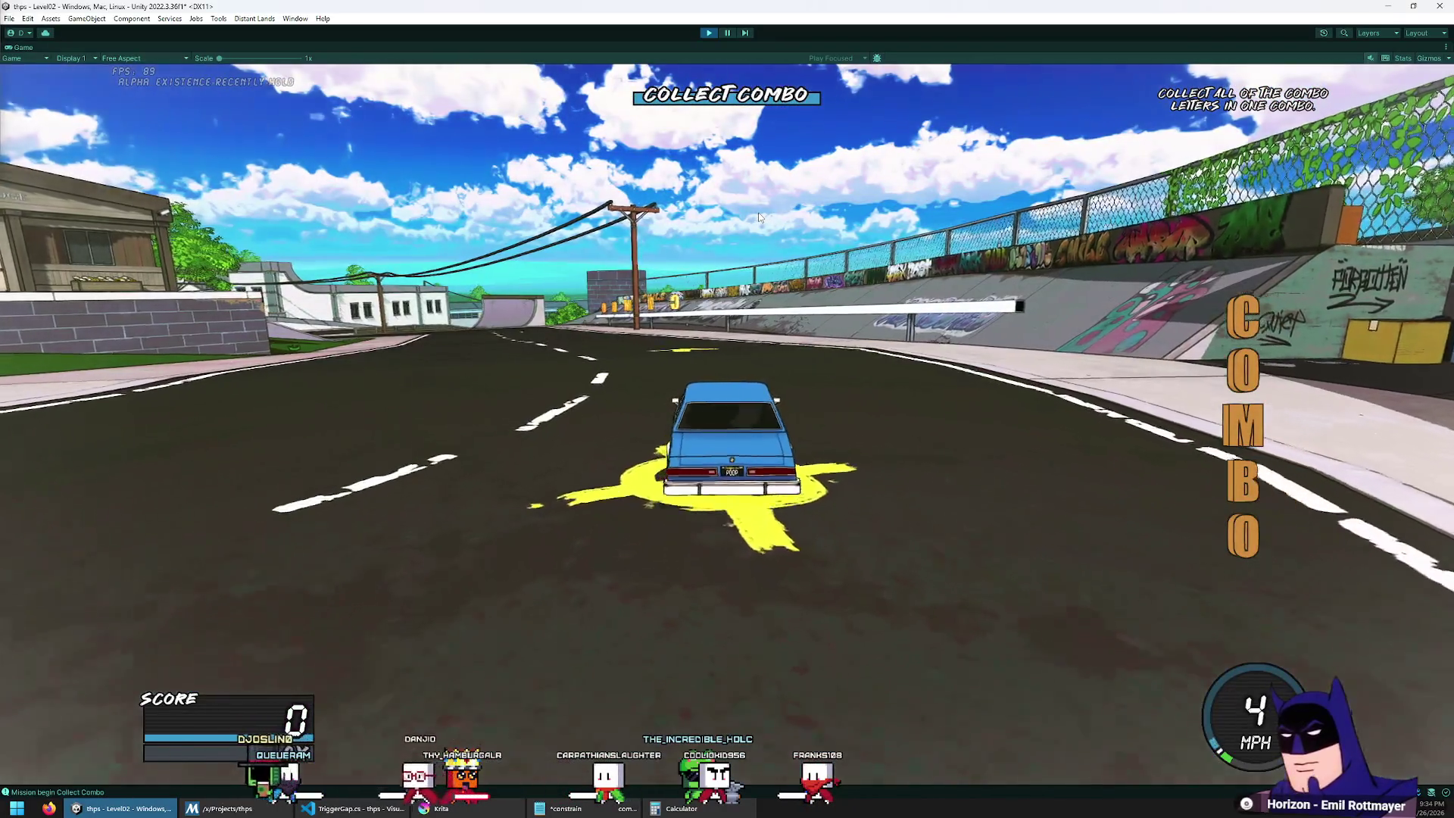
pyautogui.press('w')
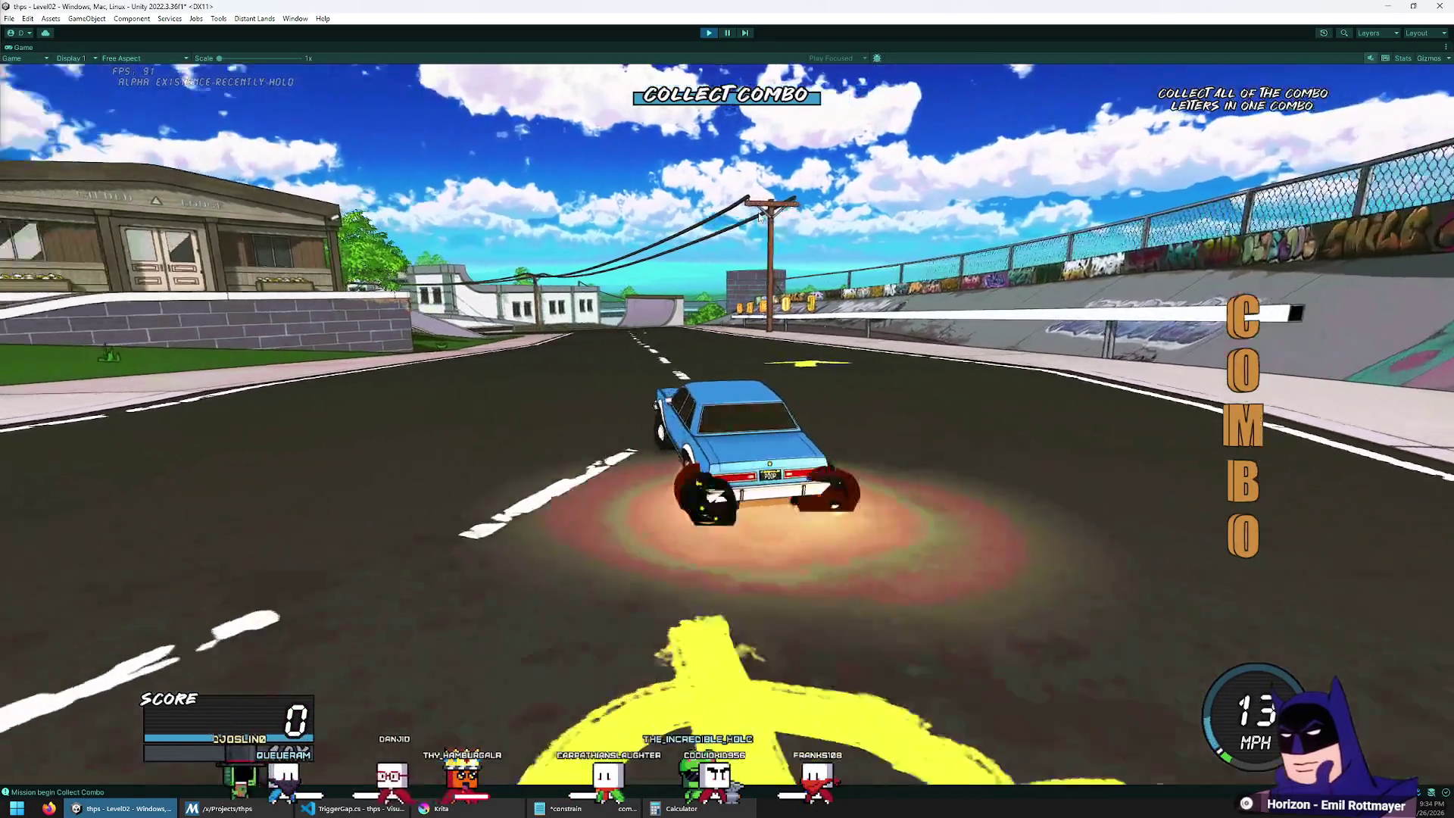
pyautogui.press('d')
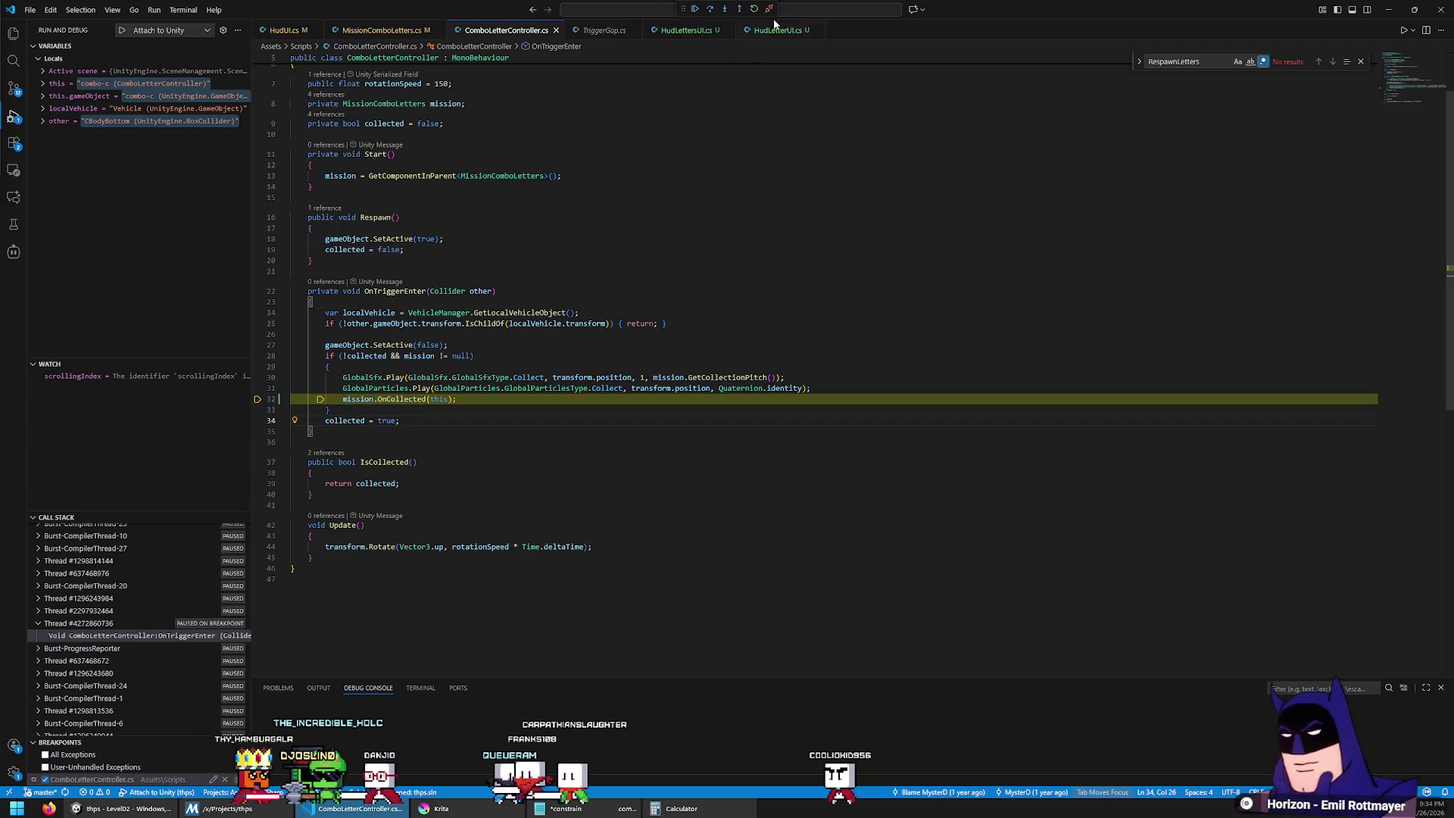
pyautogui.click(694, 9)
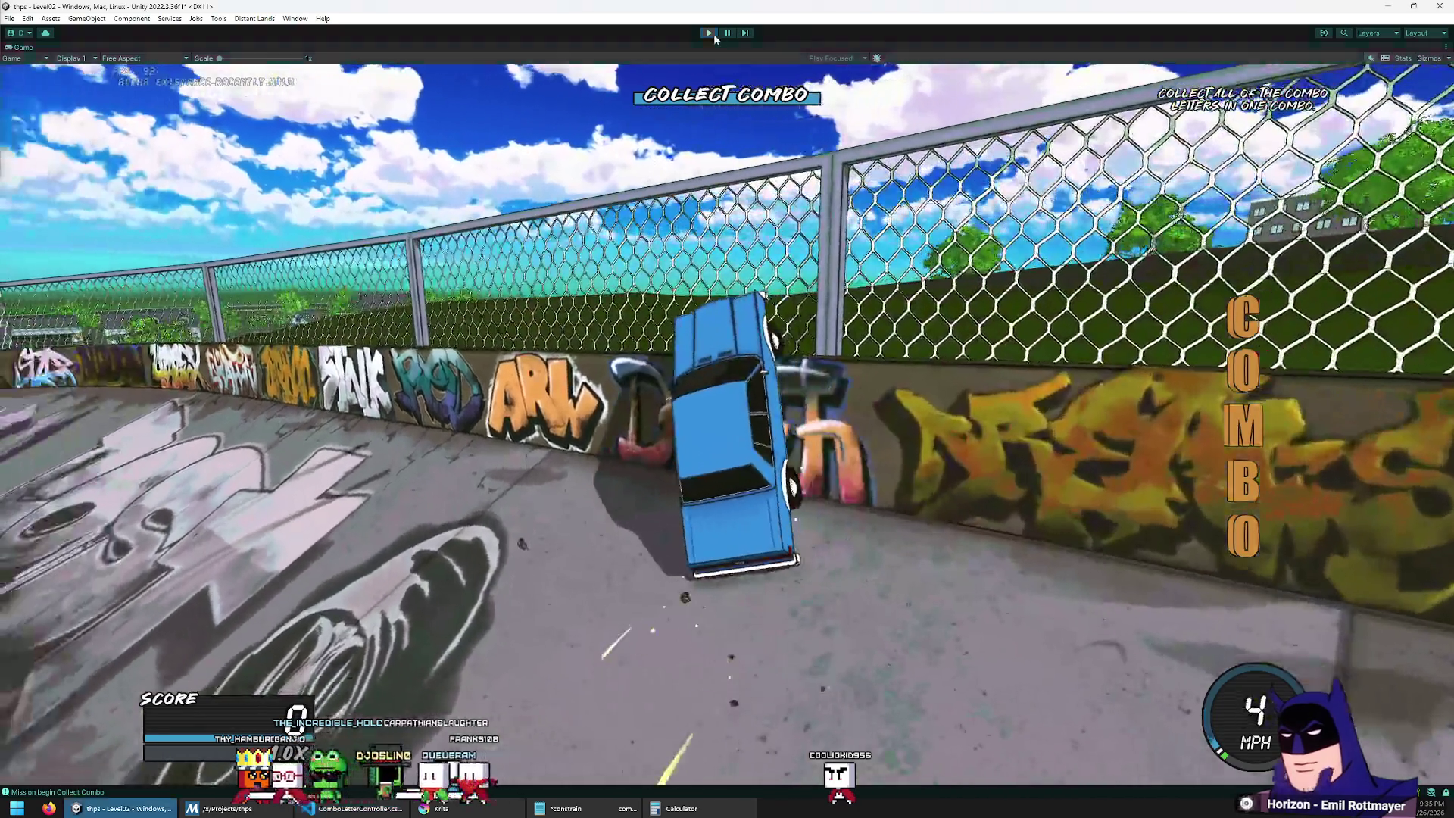
# Step: Stop play mode, restart it after the domain reload, and make the Game view taller
pyautogui.click(713, 34)
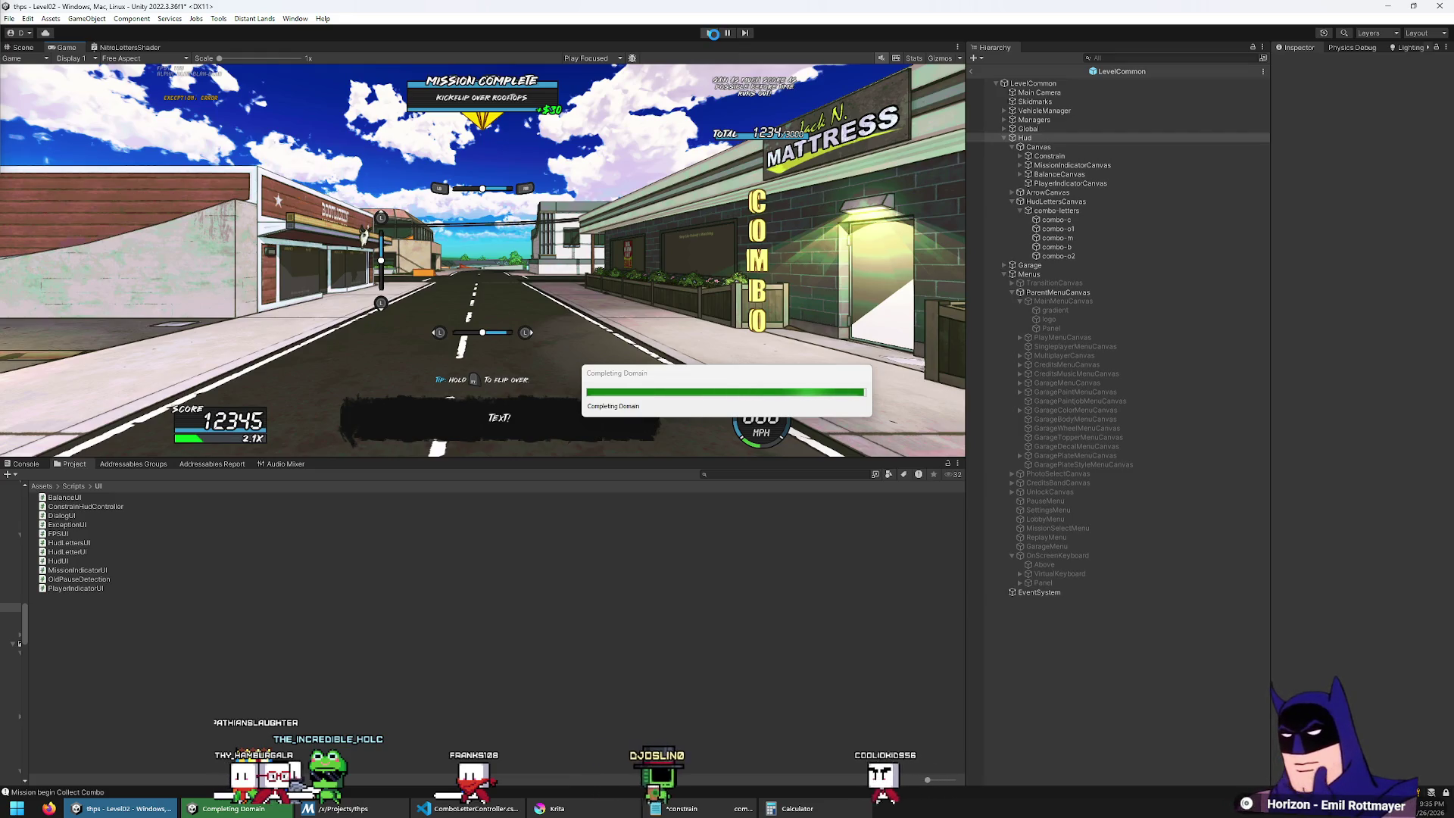
pyautogui.click(709, 33)
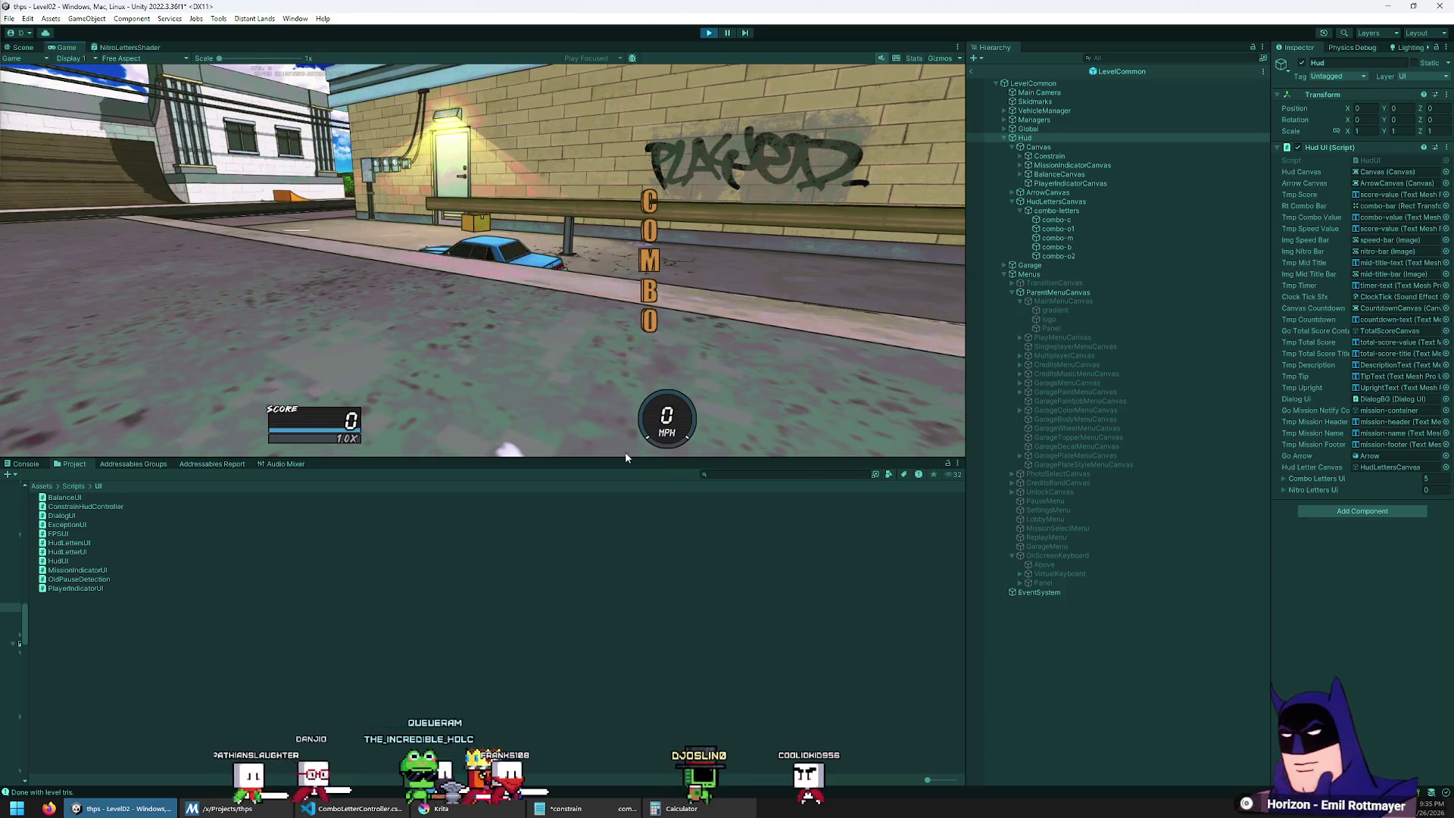
pyautogui.moveTo(625, 457); pyautogui.dragTo(625, 622)
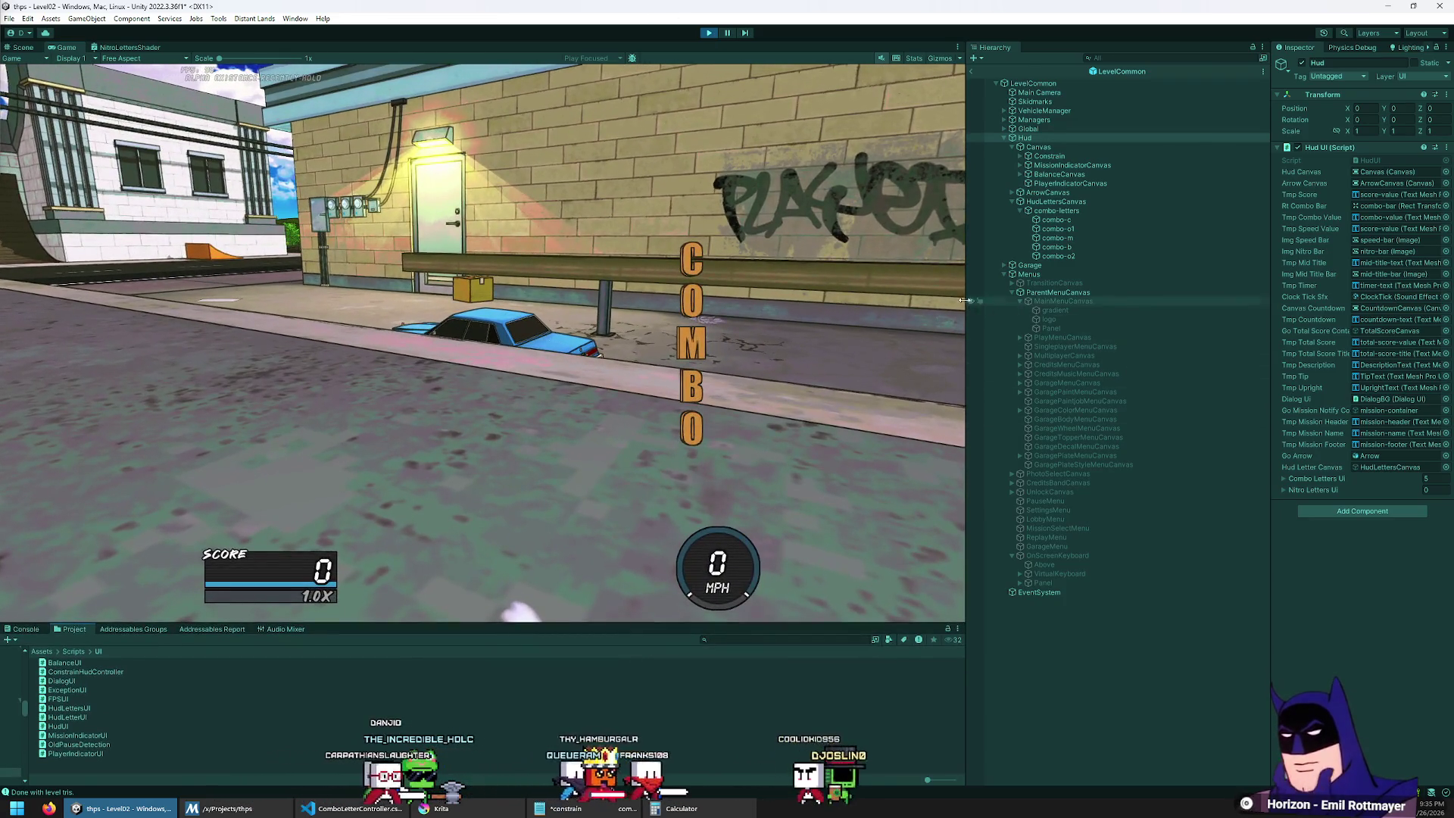
# Step: Widen the Game view and accept the Collect Combo mission from the Job Board
pyautogui.moveTo(967, 303); pyautogui.dragTo(1079, 325)
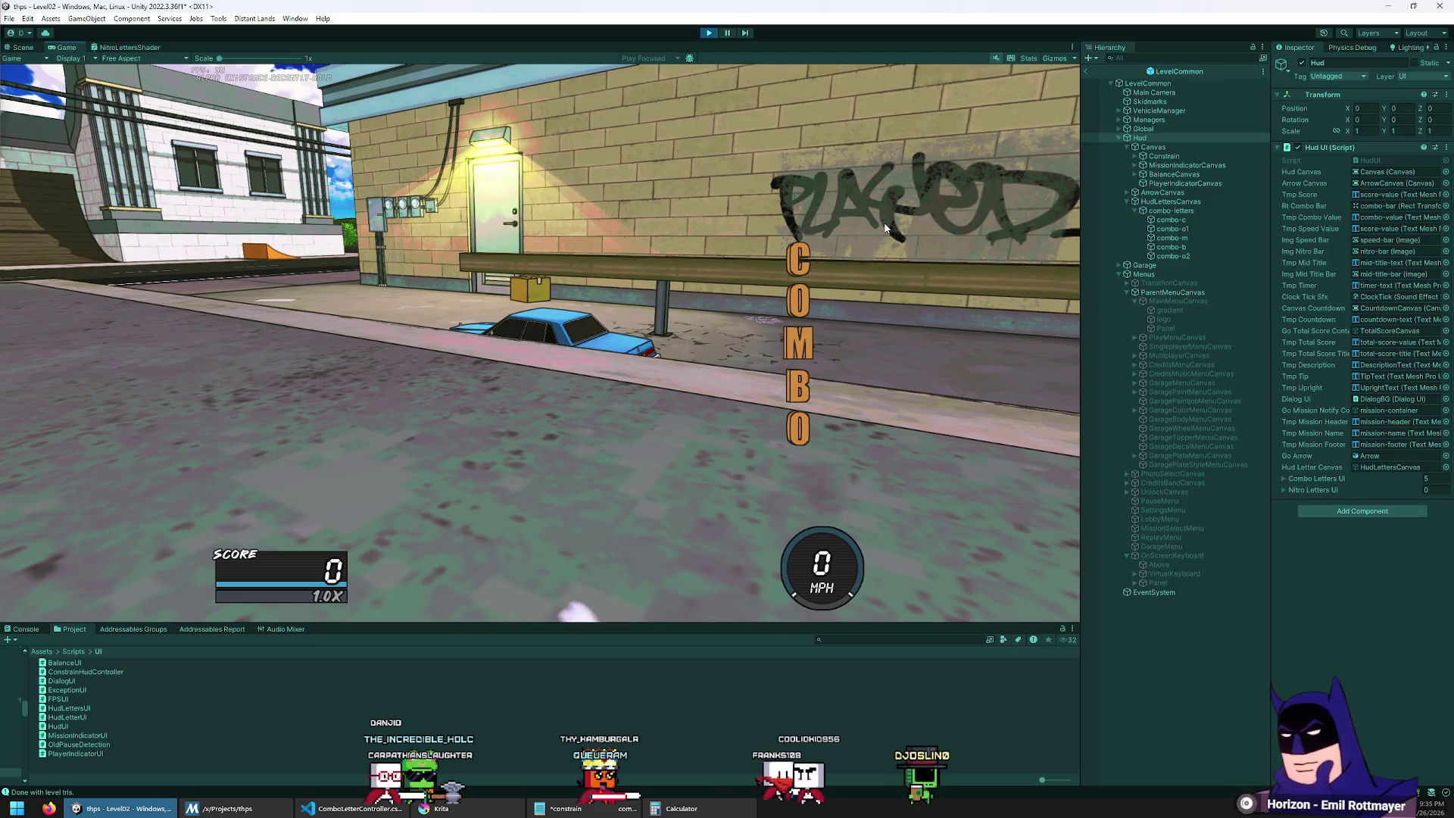
pyautogui.press('Escape')
pyautogui.press('Right')
pyautogui.press('Return')
pyautogui.press('Return')
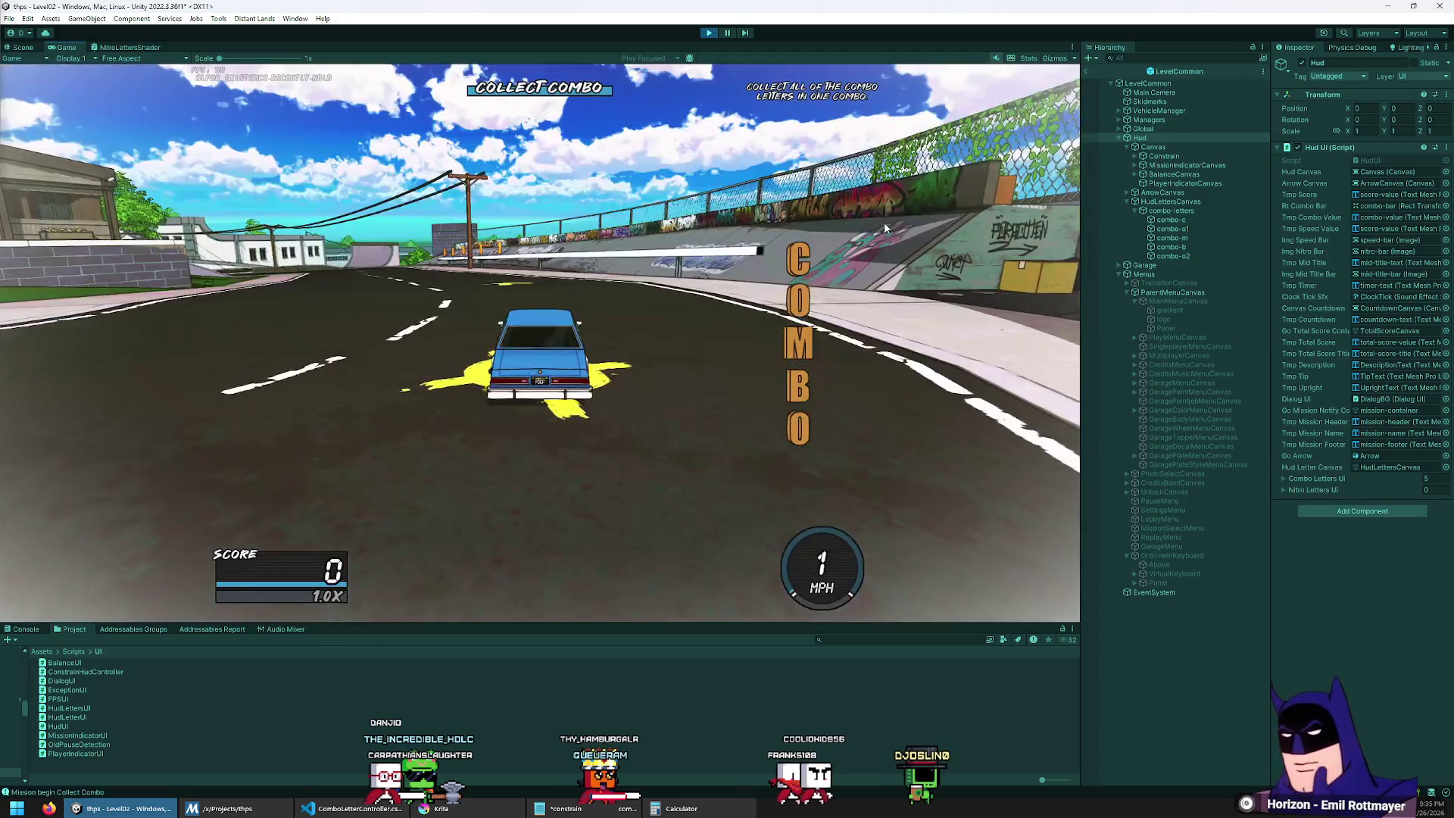
# Step: Drive, flip and grind around the level, collecting the B, O and M letters
pyautogui.press('Right')
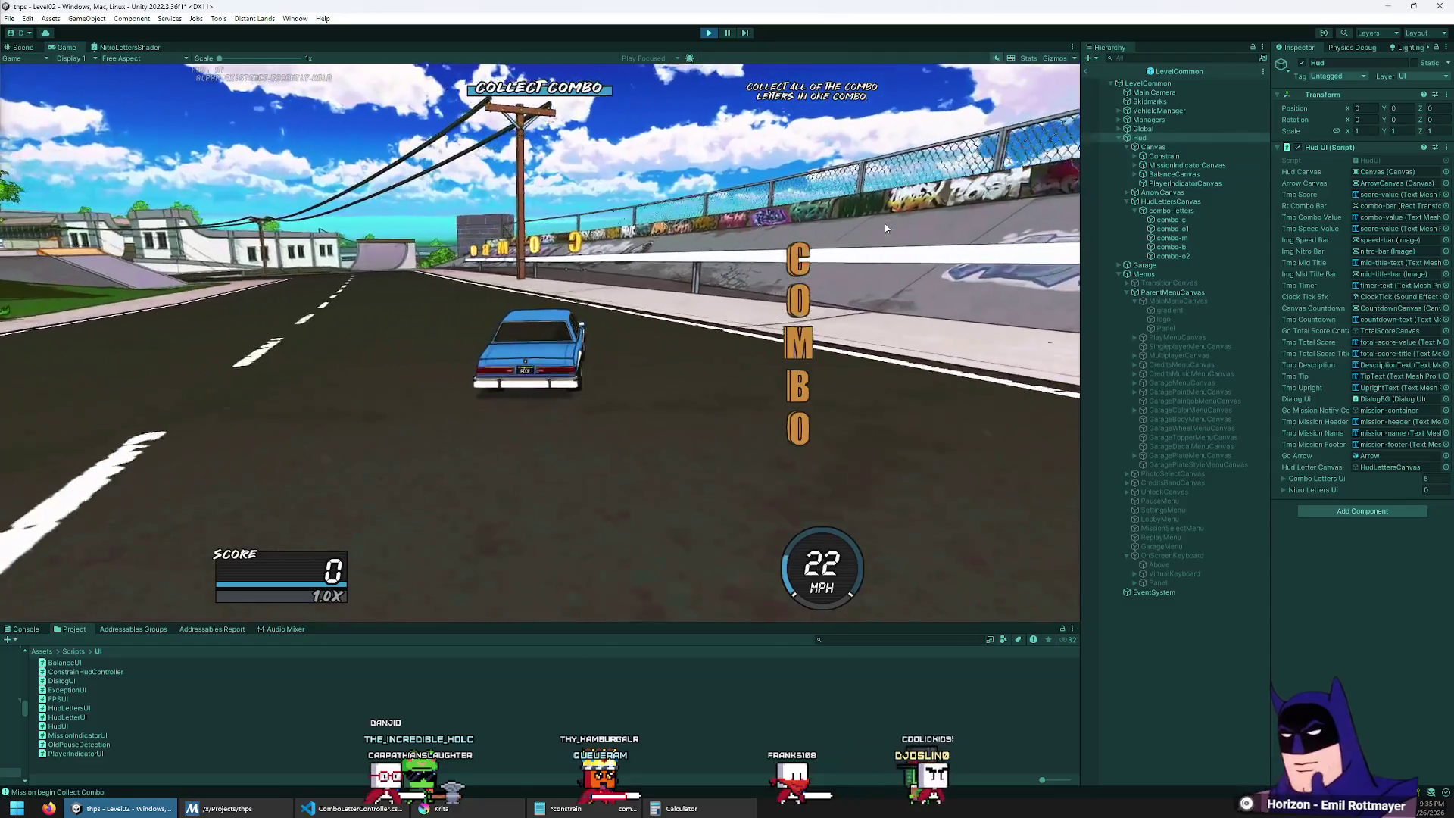
pyautogui.press('Right')
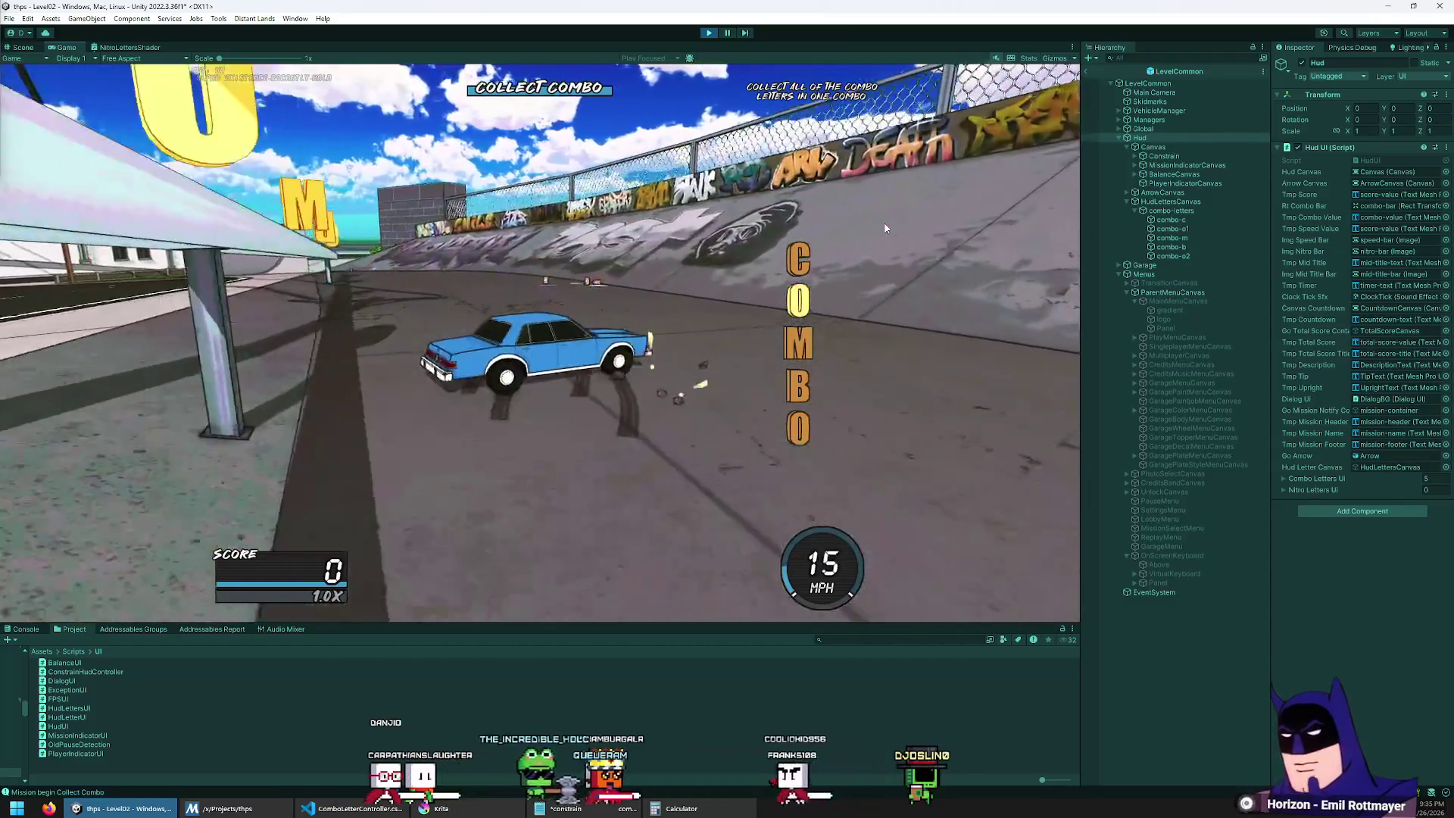
pyautogui.press('Right')
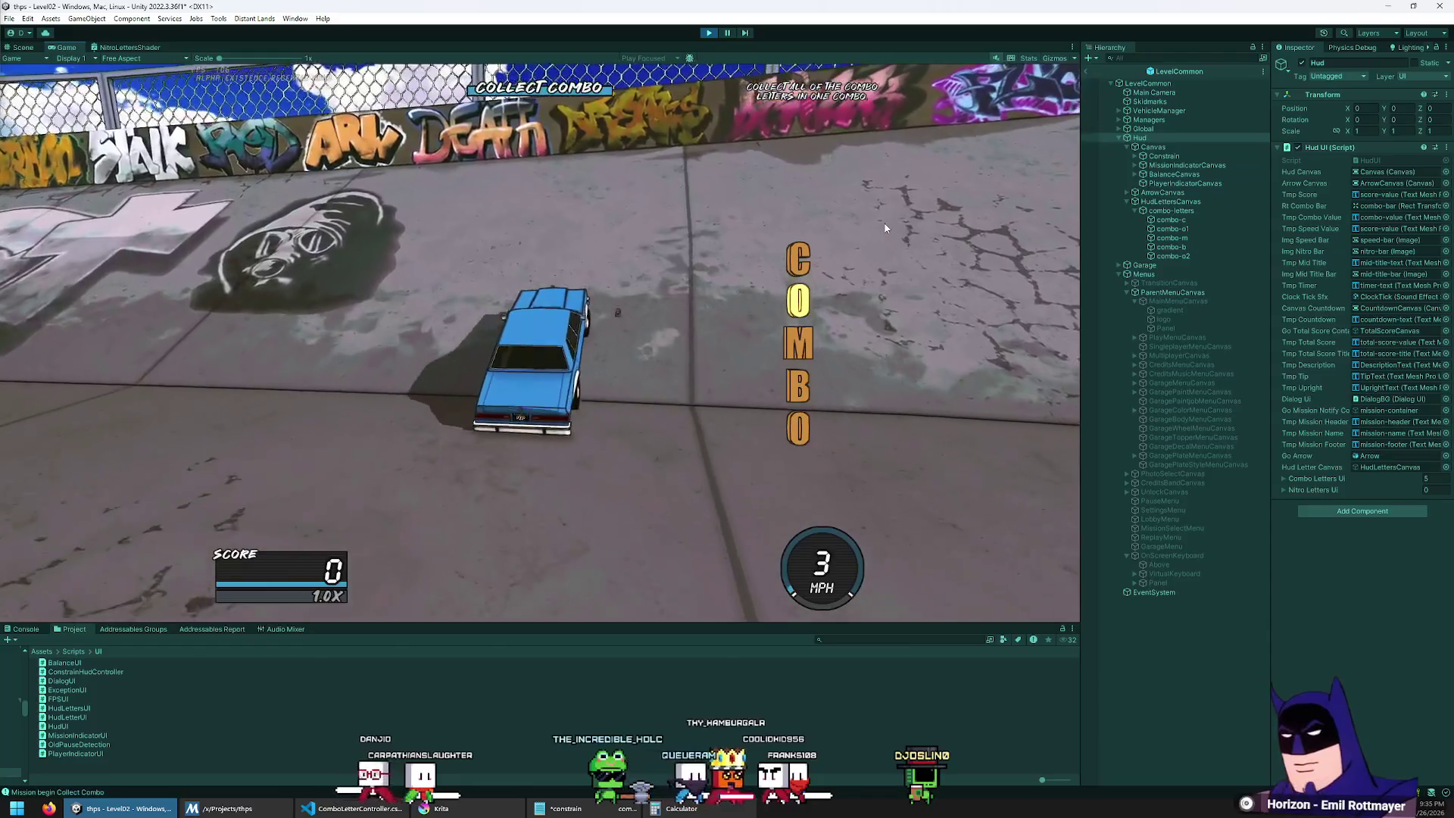
pyautogui.press('Right')
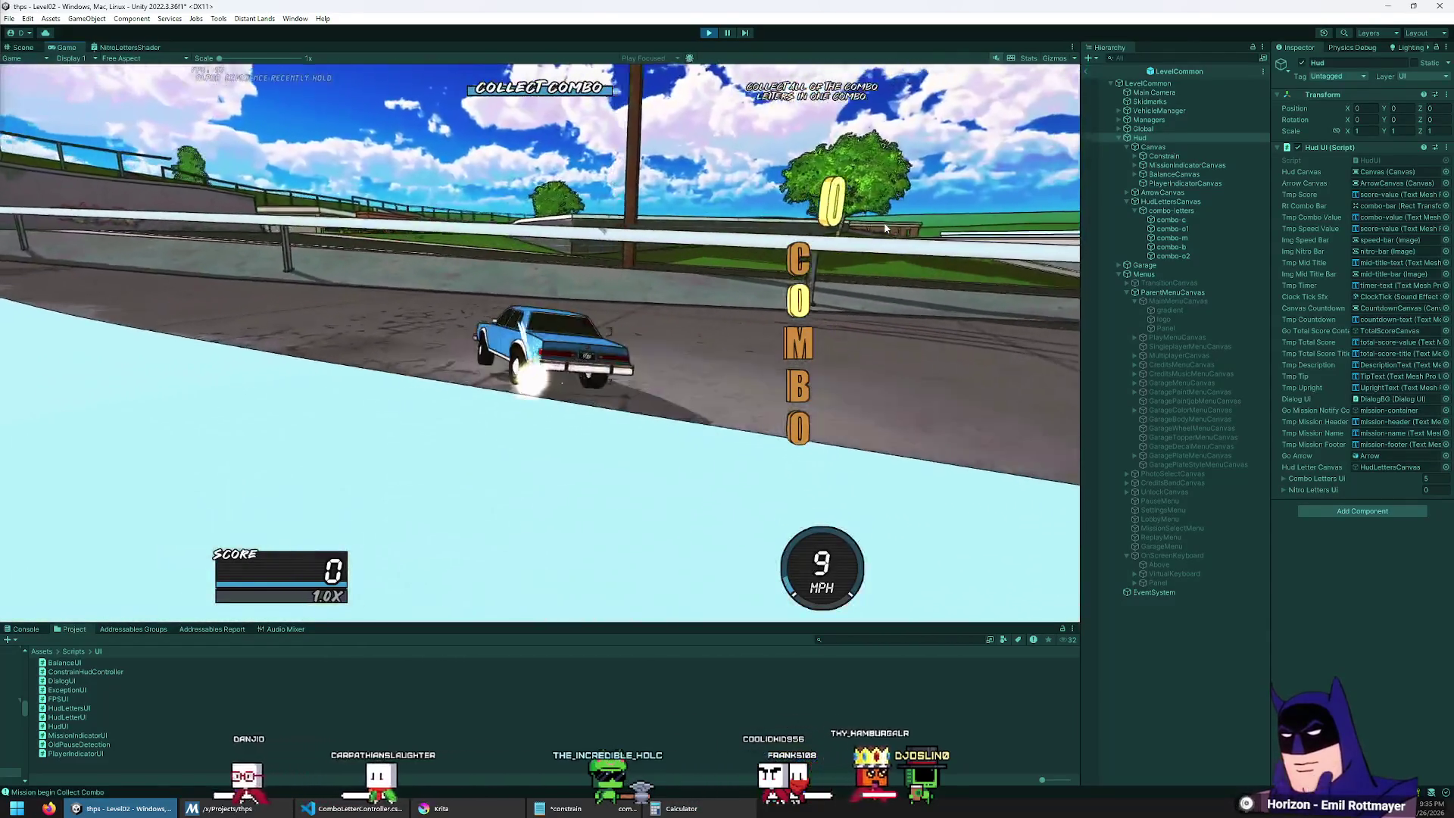
pyautogui.press('Right')
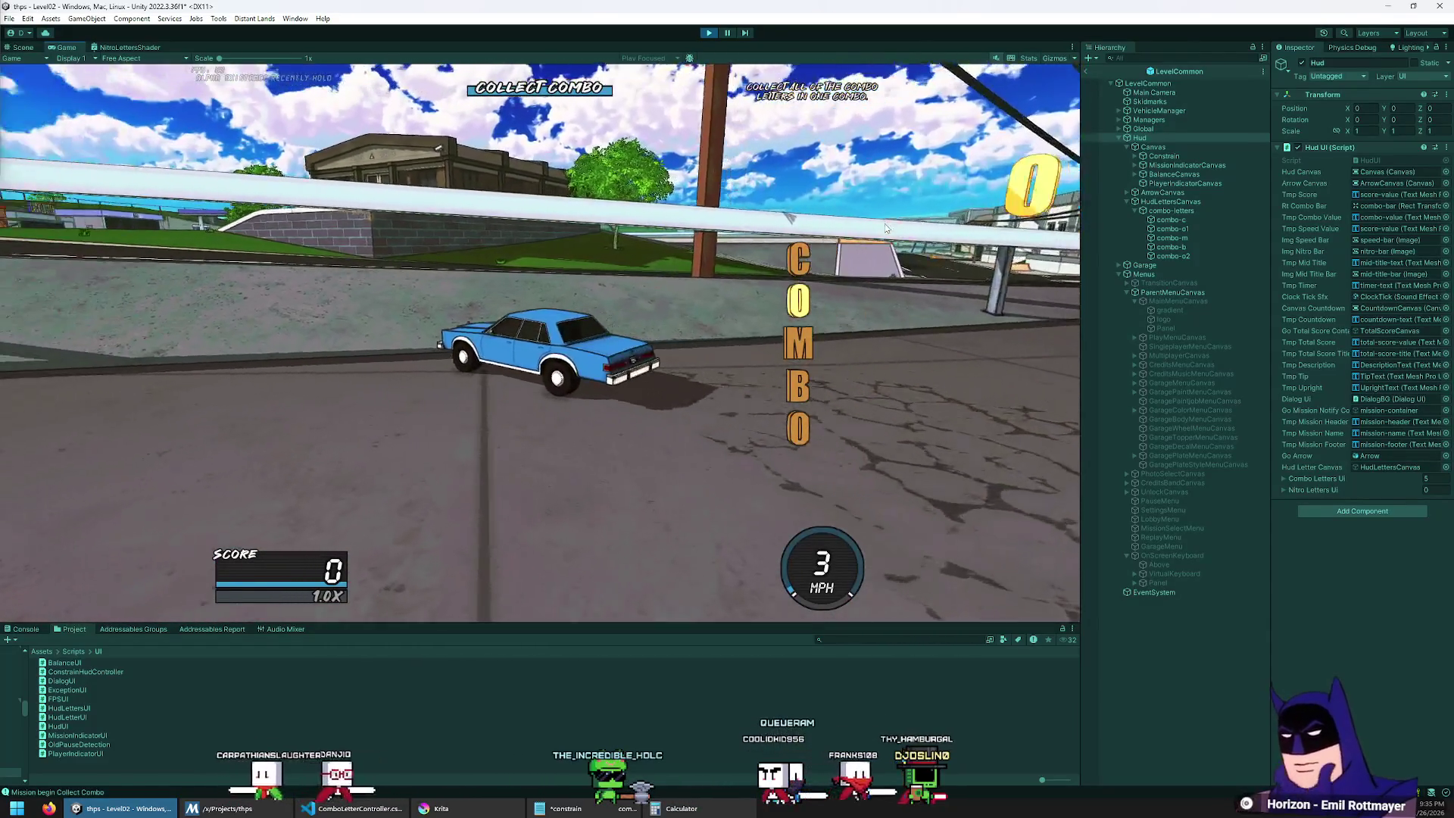
pyautogui.press('space')
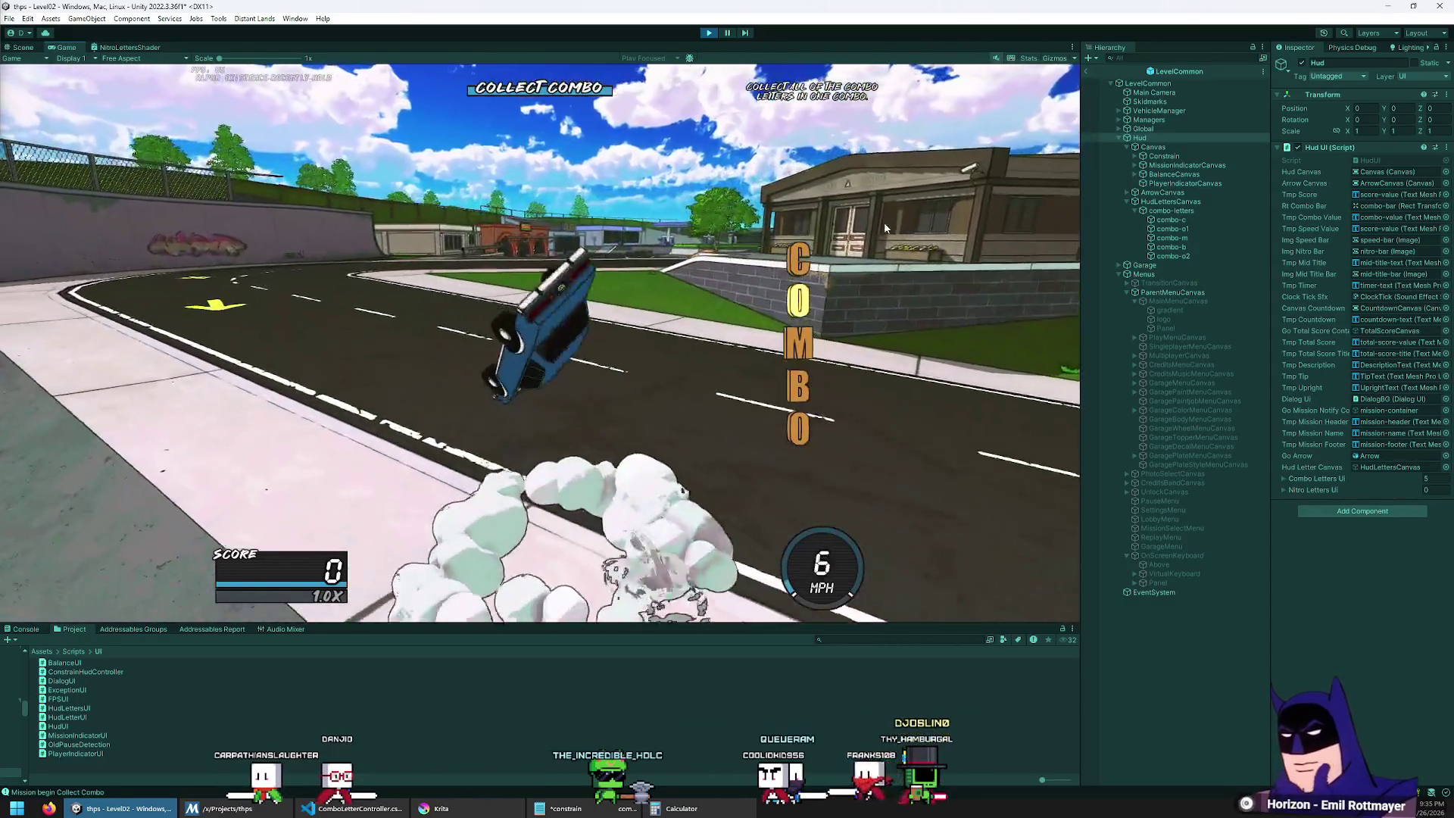
pyautogui.press('Left')
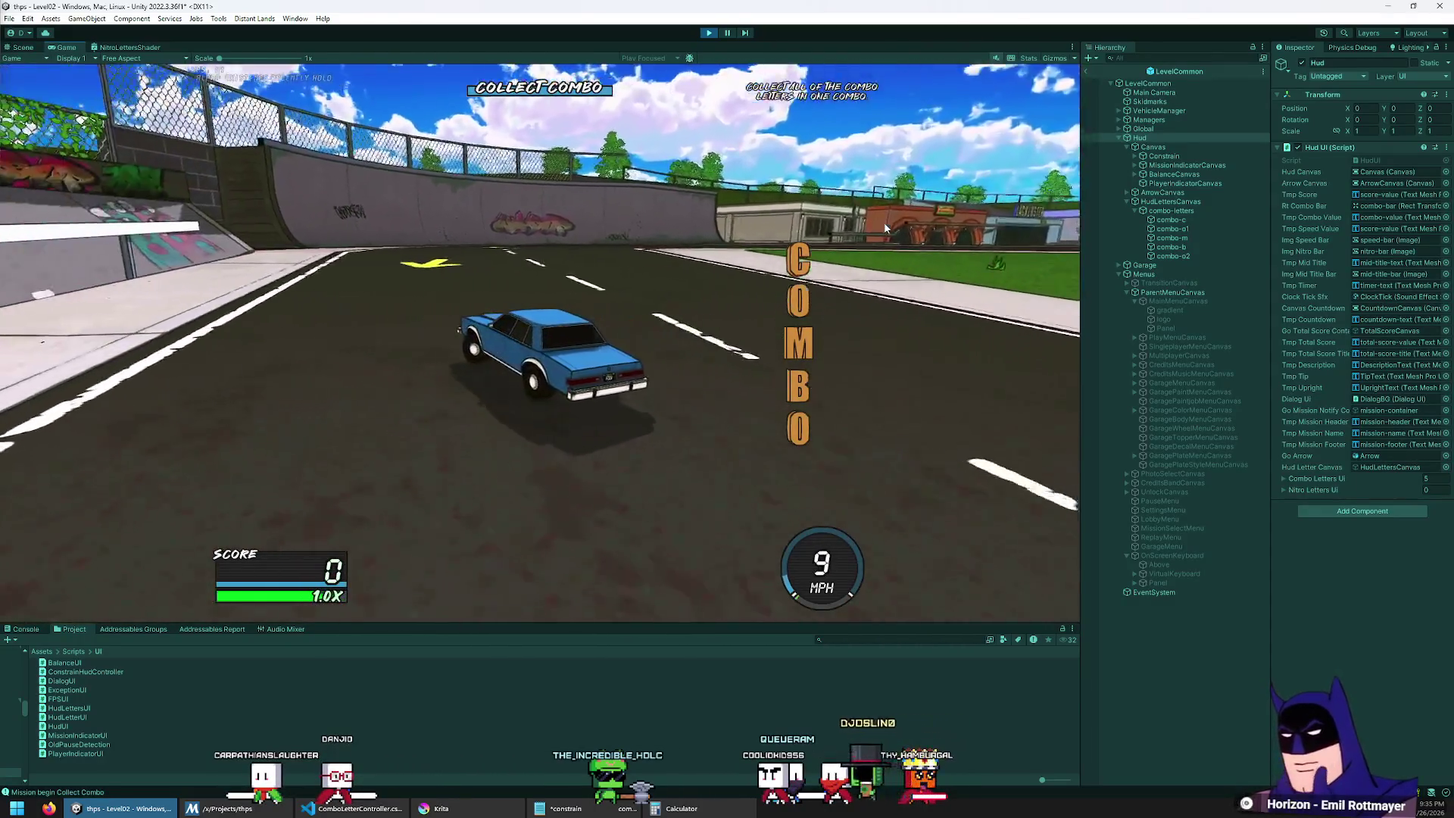
pyautogui.press('Left')
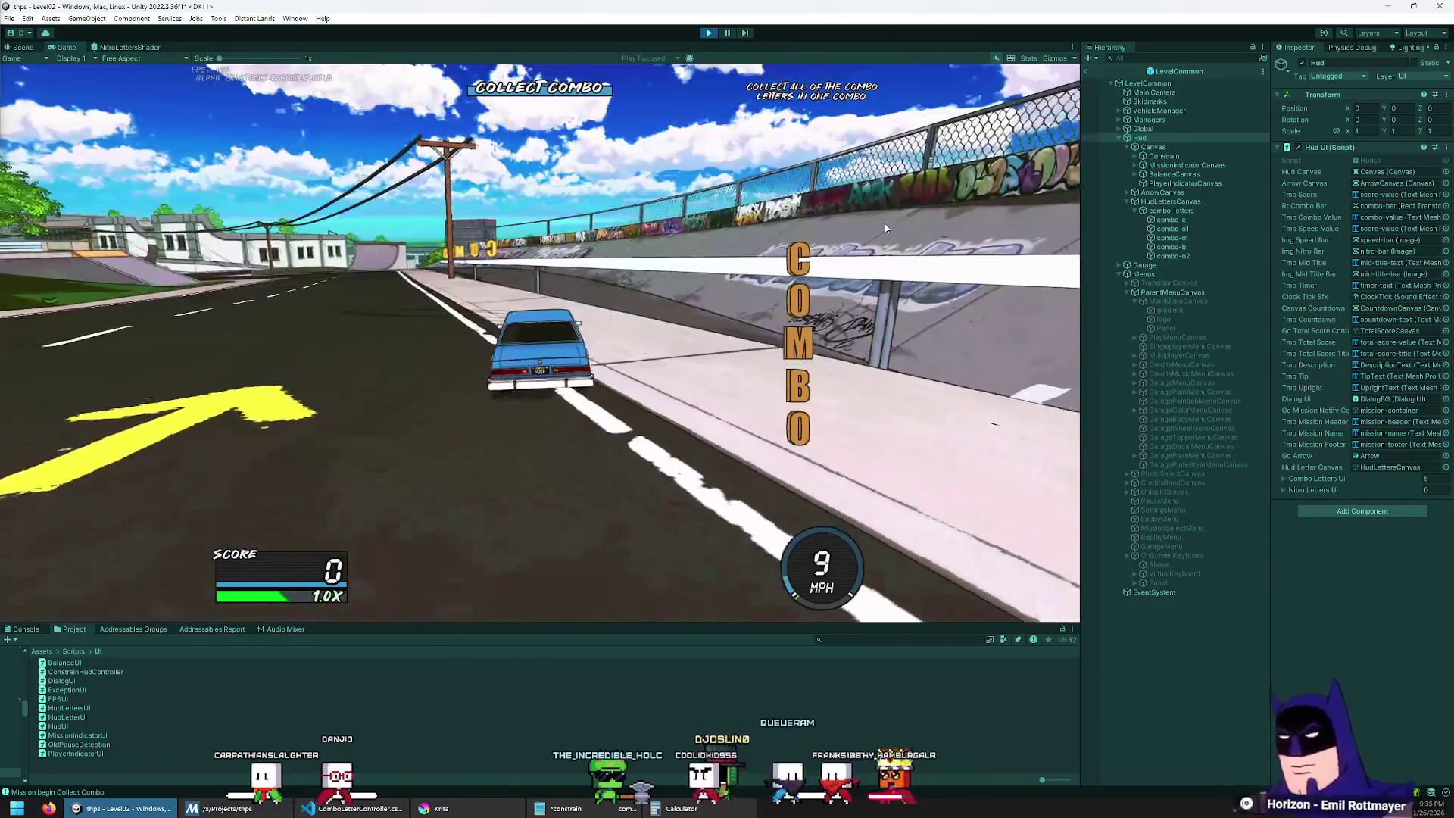
pyautogui.press('Up')
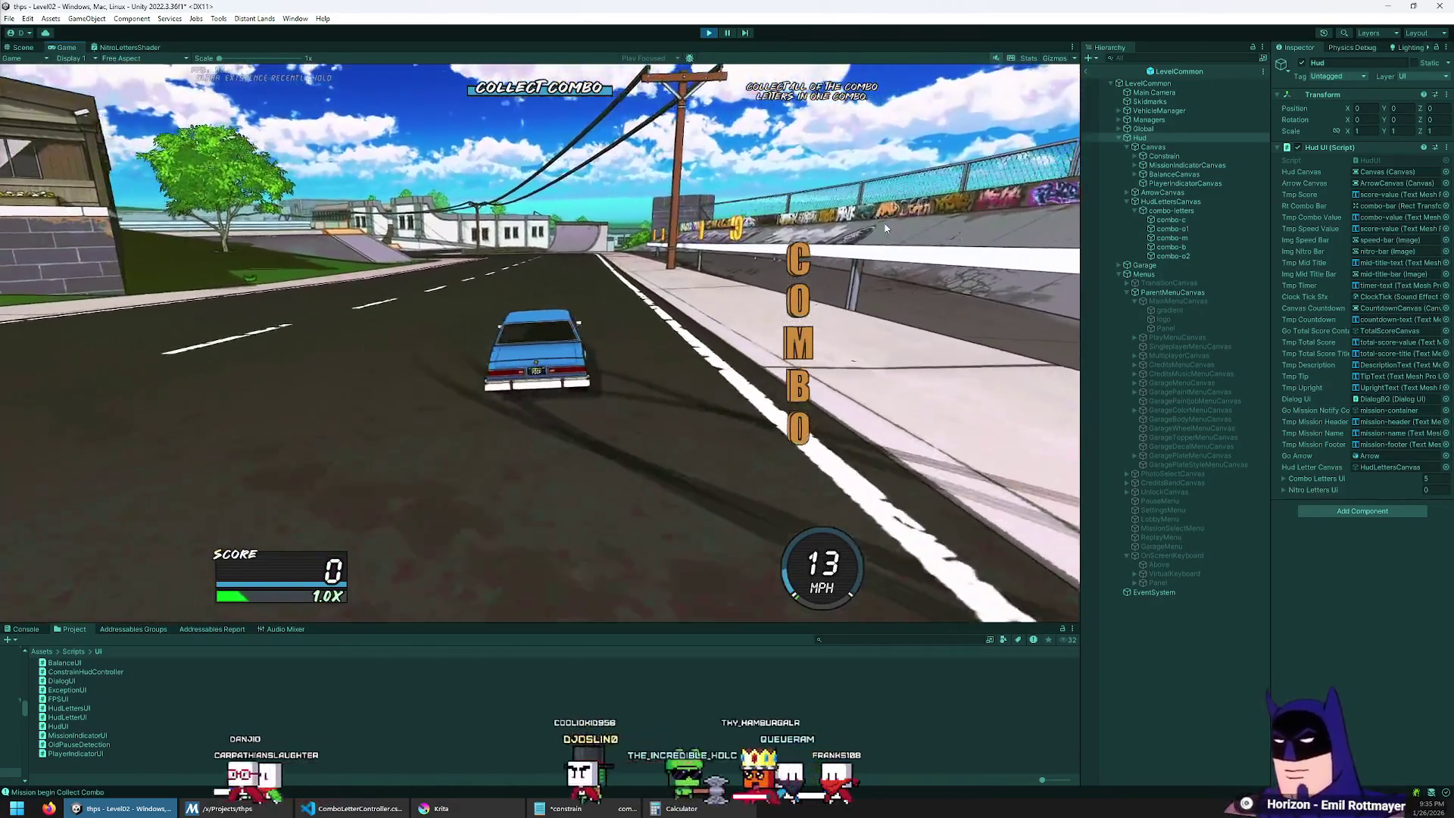
pyautogui.press('Right')
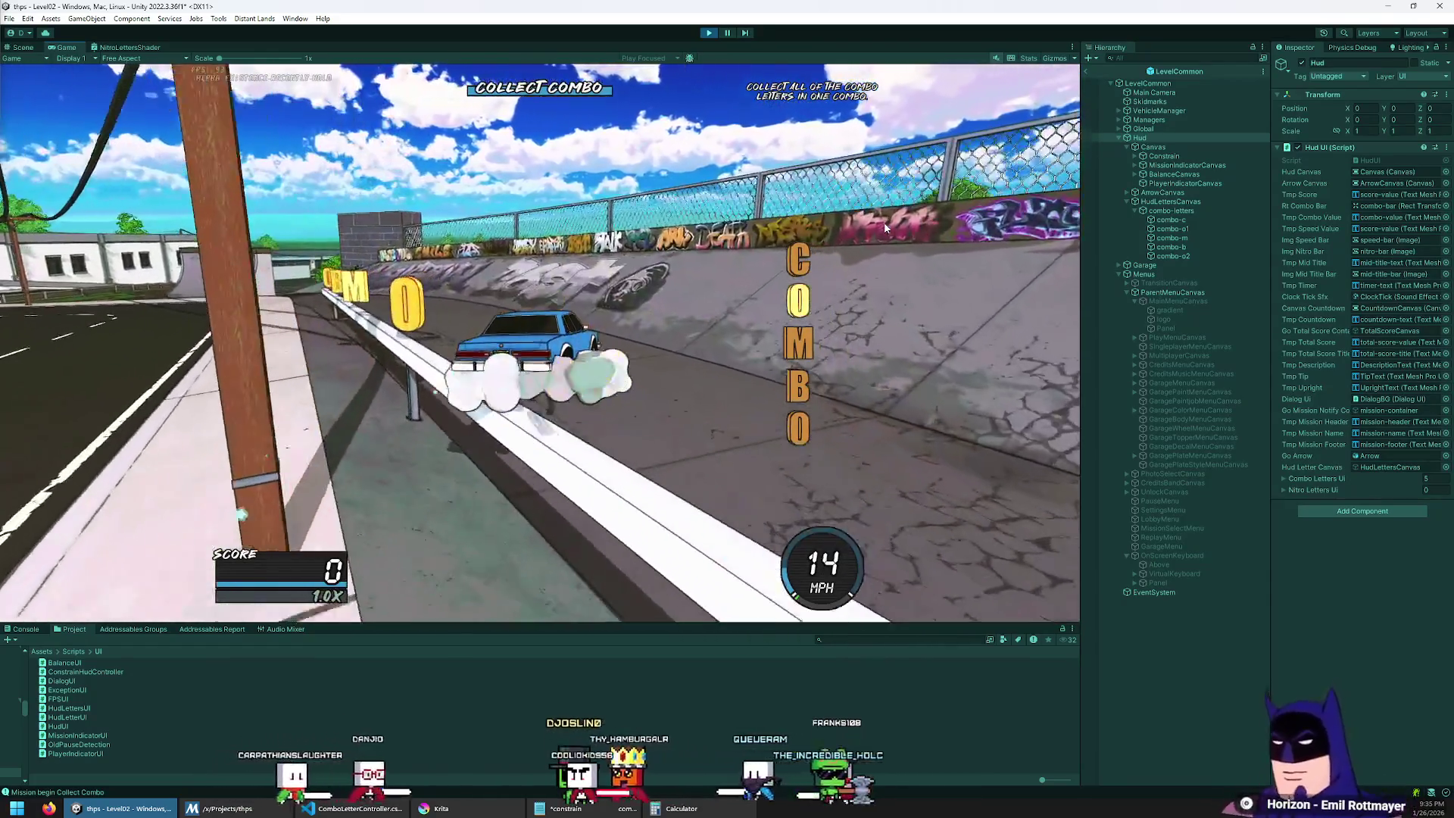
pyautogui.press('Left')
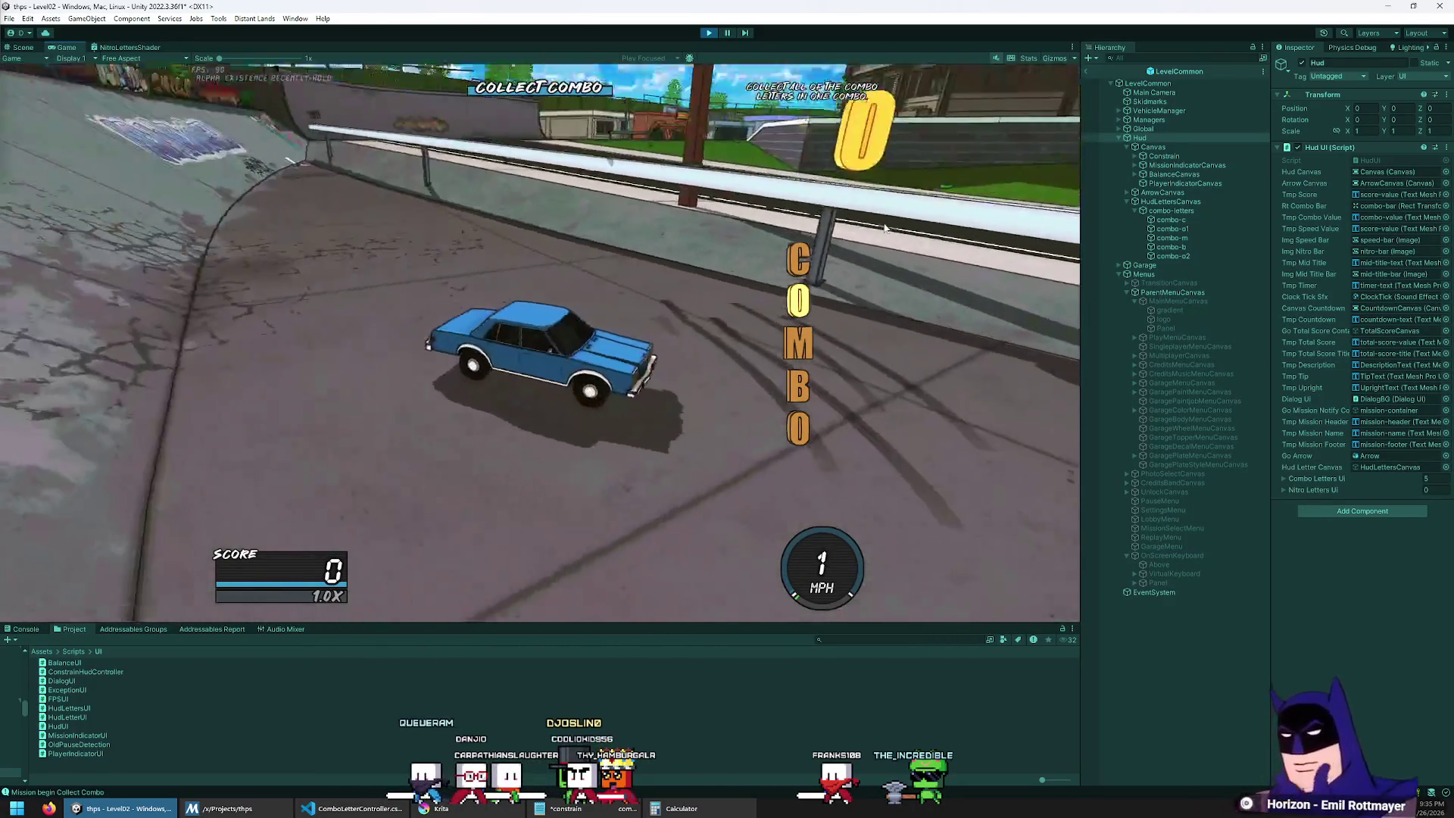
pyautogui.press('Up')
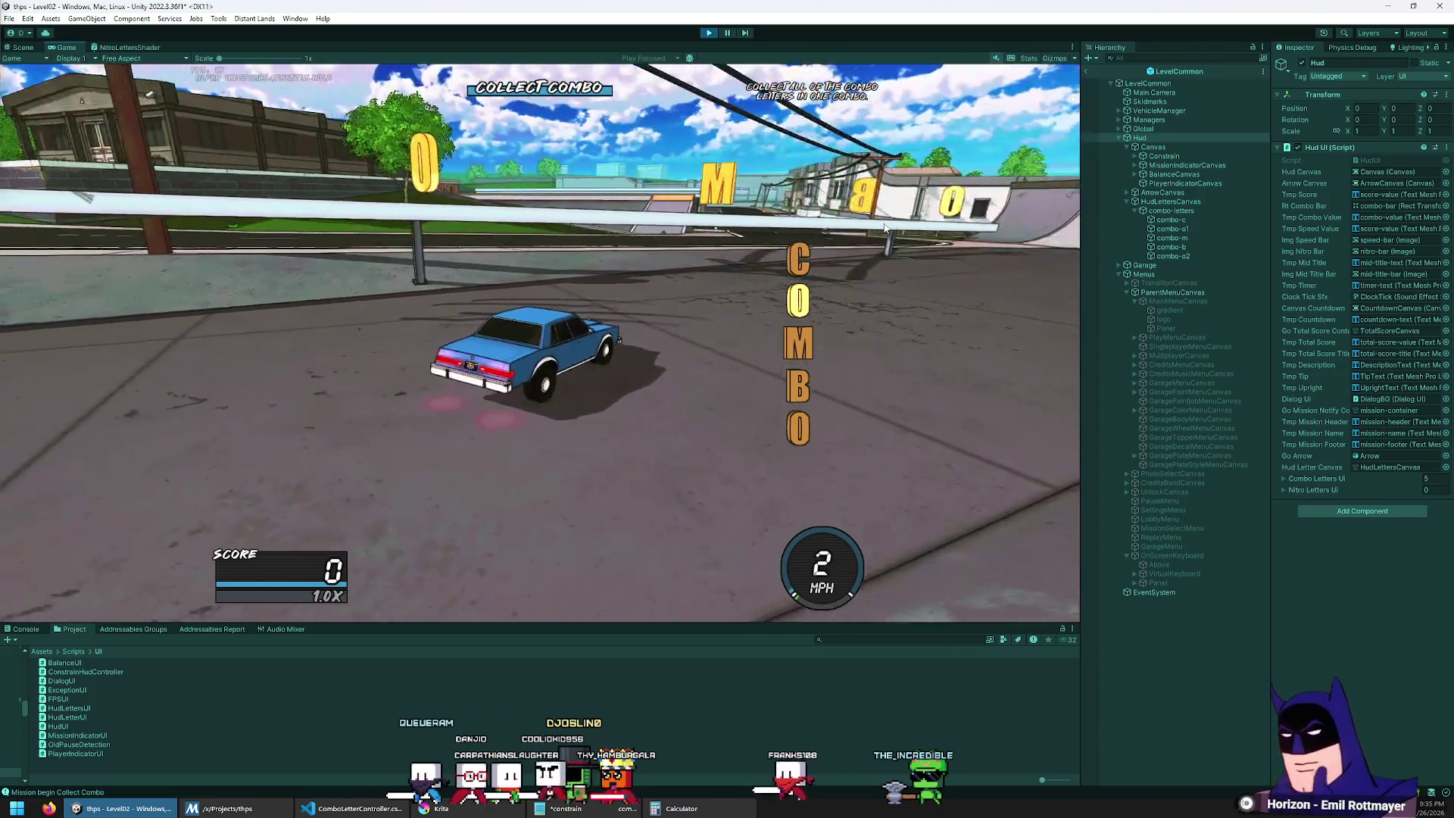
pyautogui.press('Up')
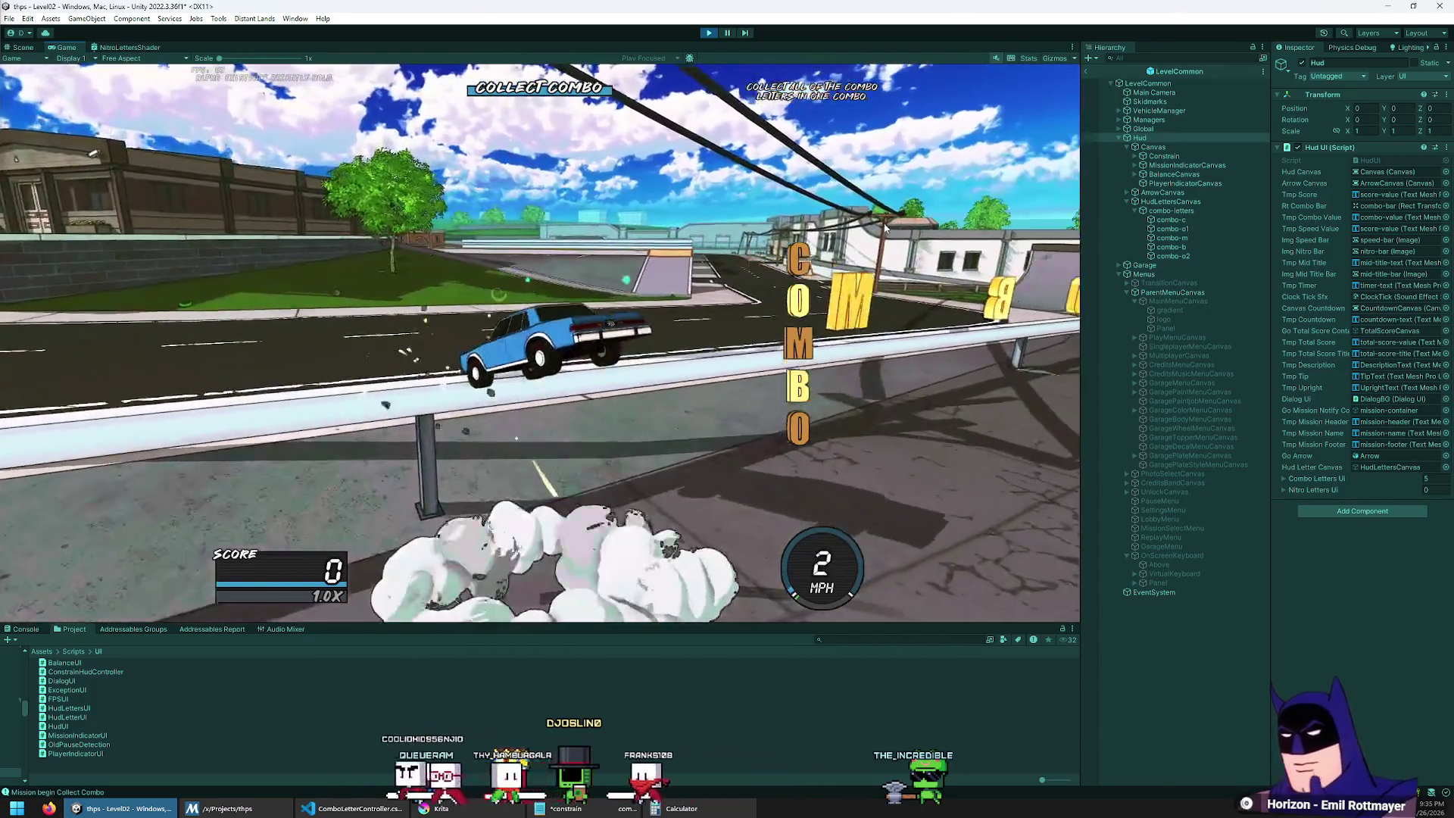
pyautogui.press('Up')
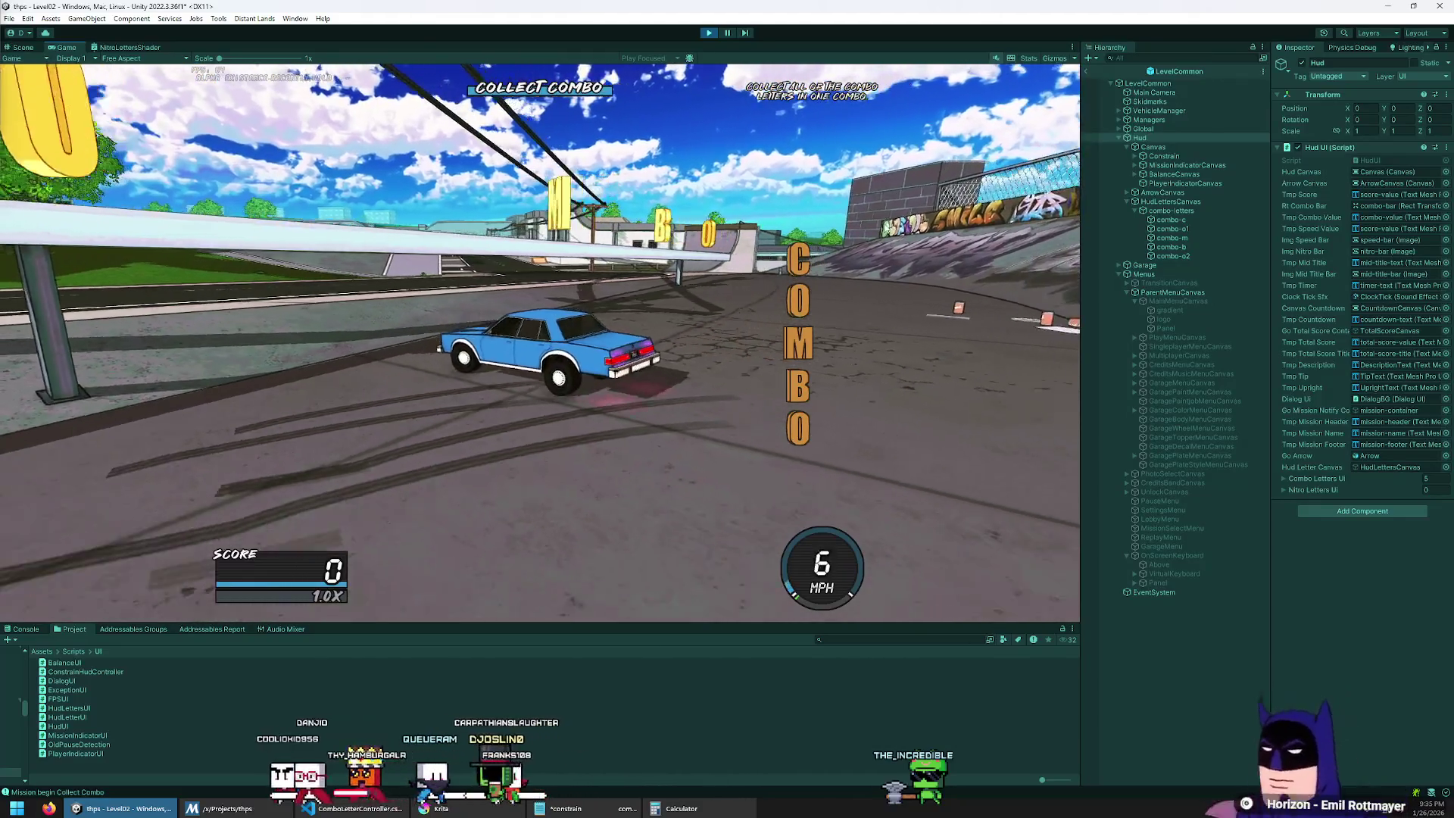
pyautogui.press('Up')
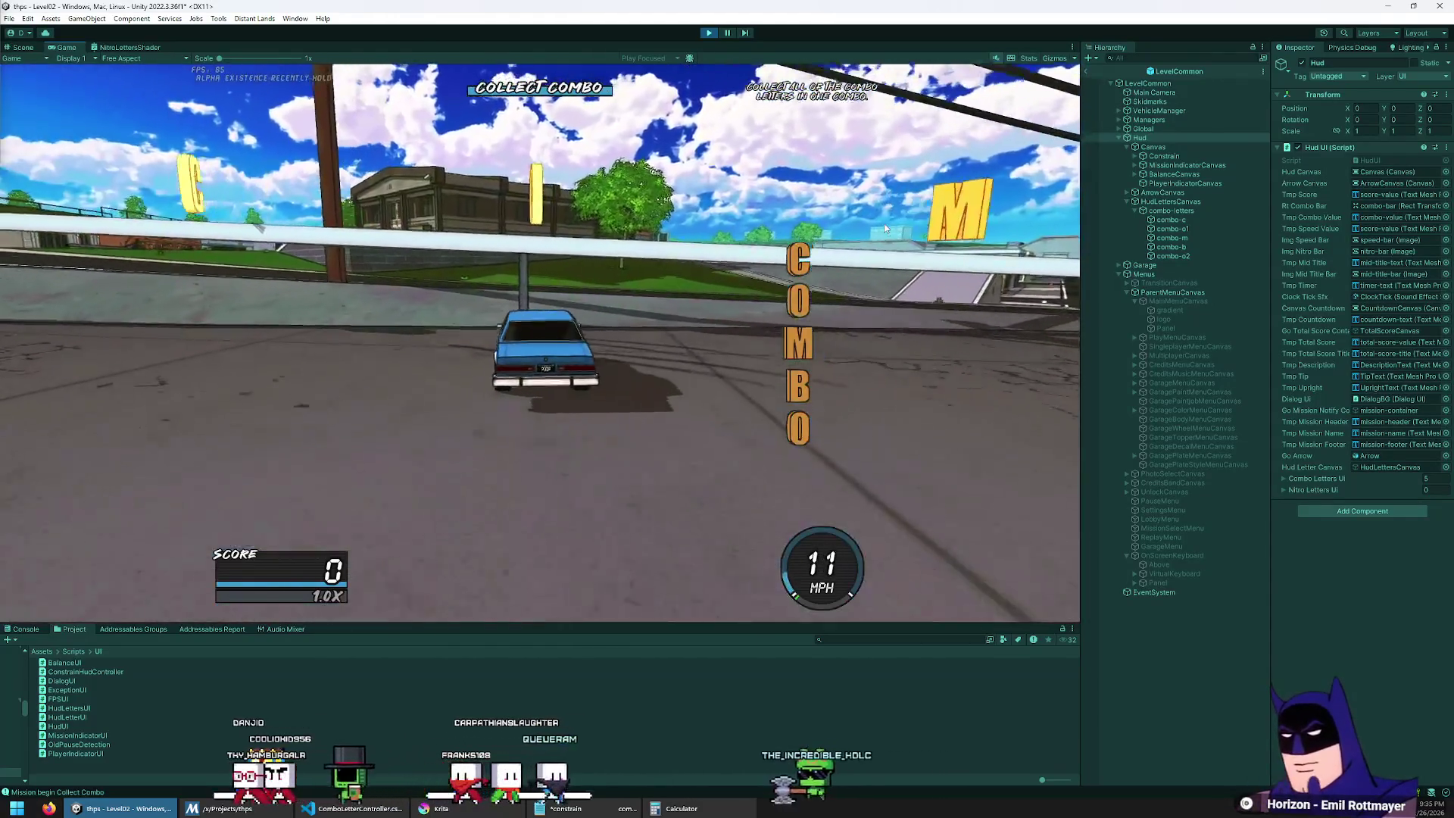
pyautogui.press('Up')
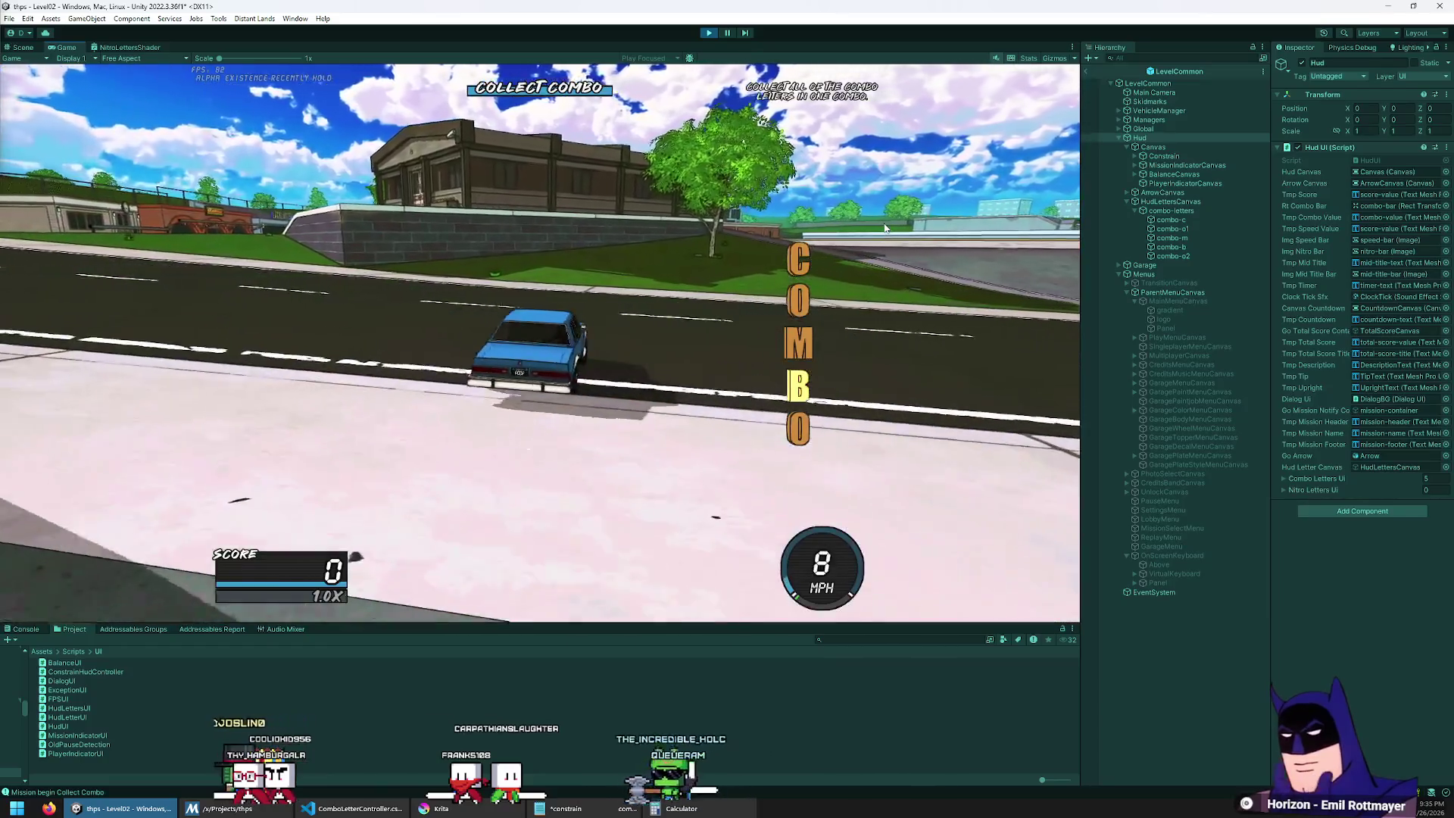
pyautogui.press('Up')
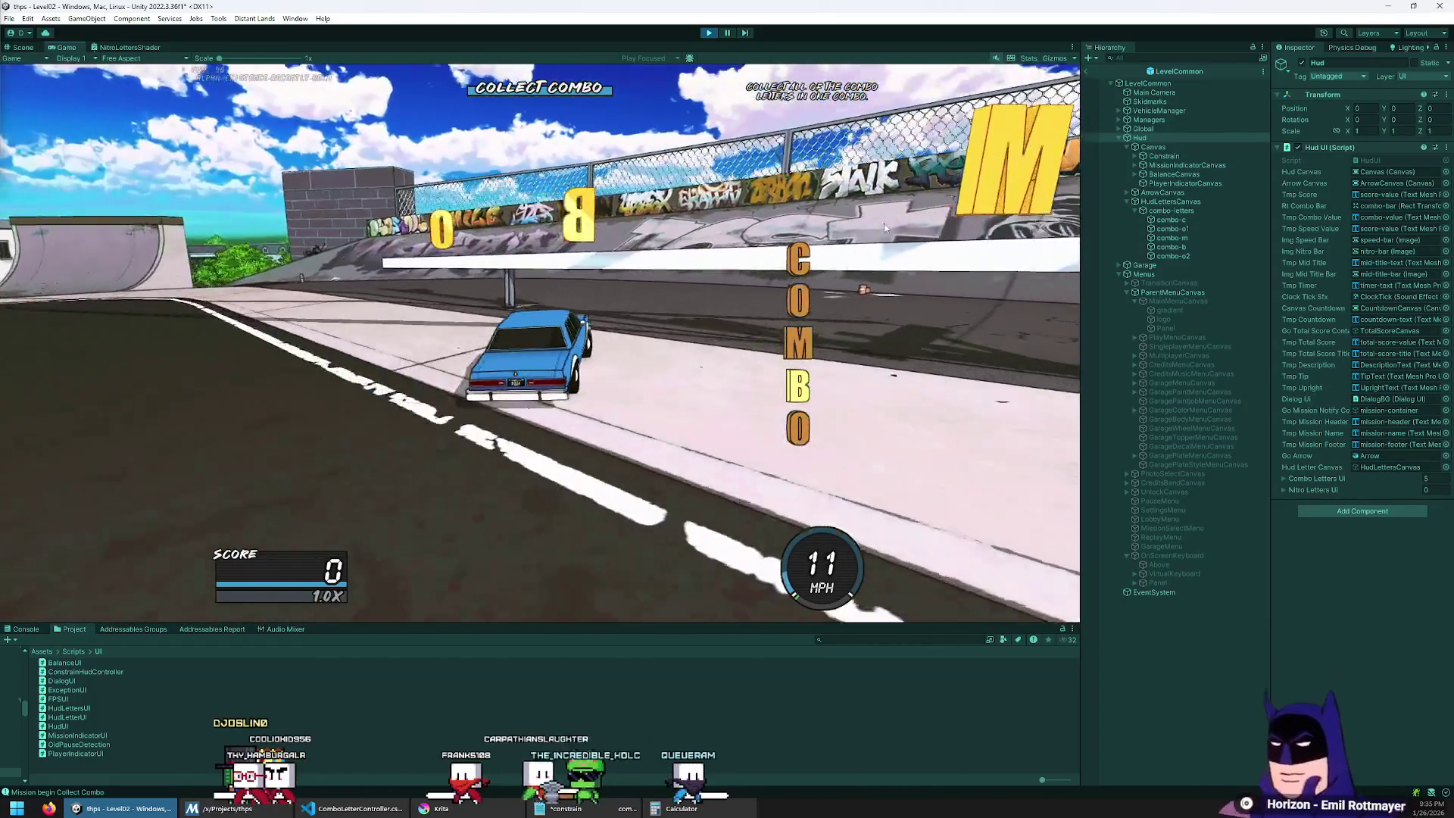
pyautogui.press('Up')
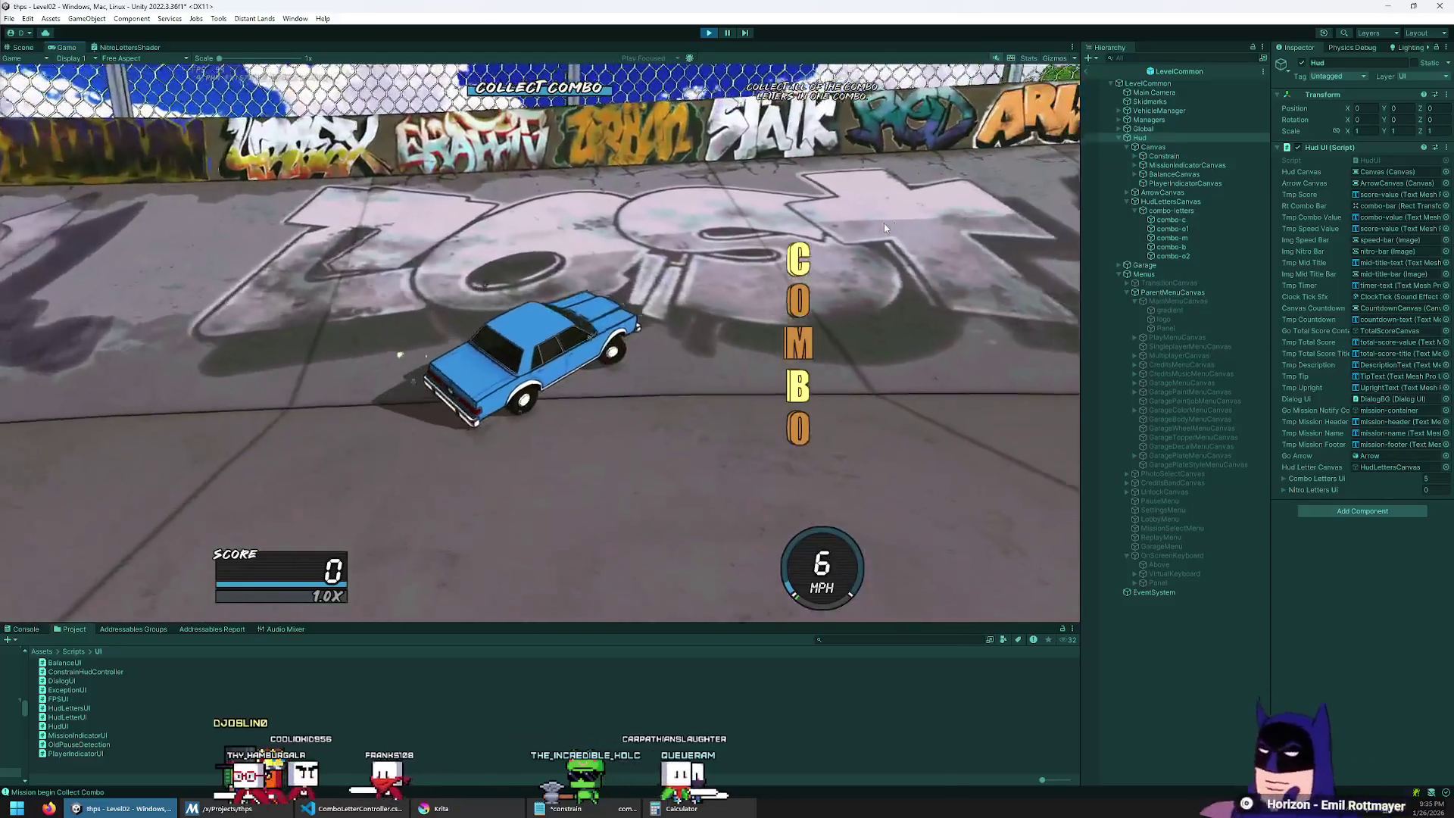
pyautogui.press('Up')
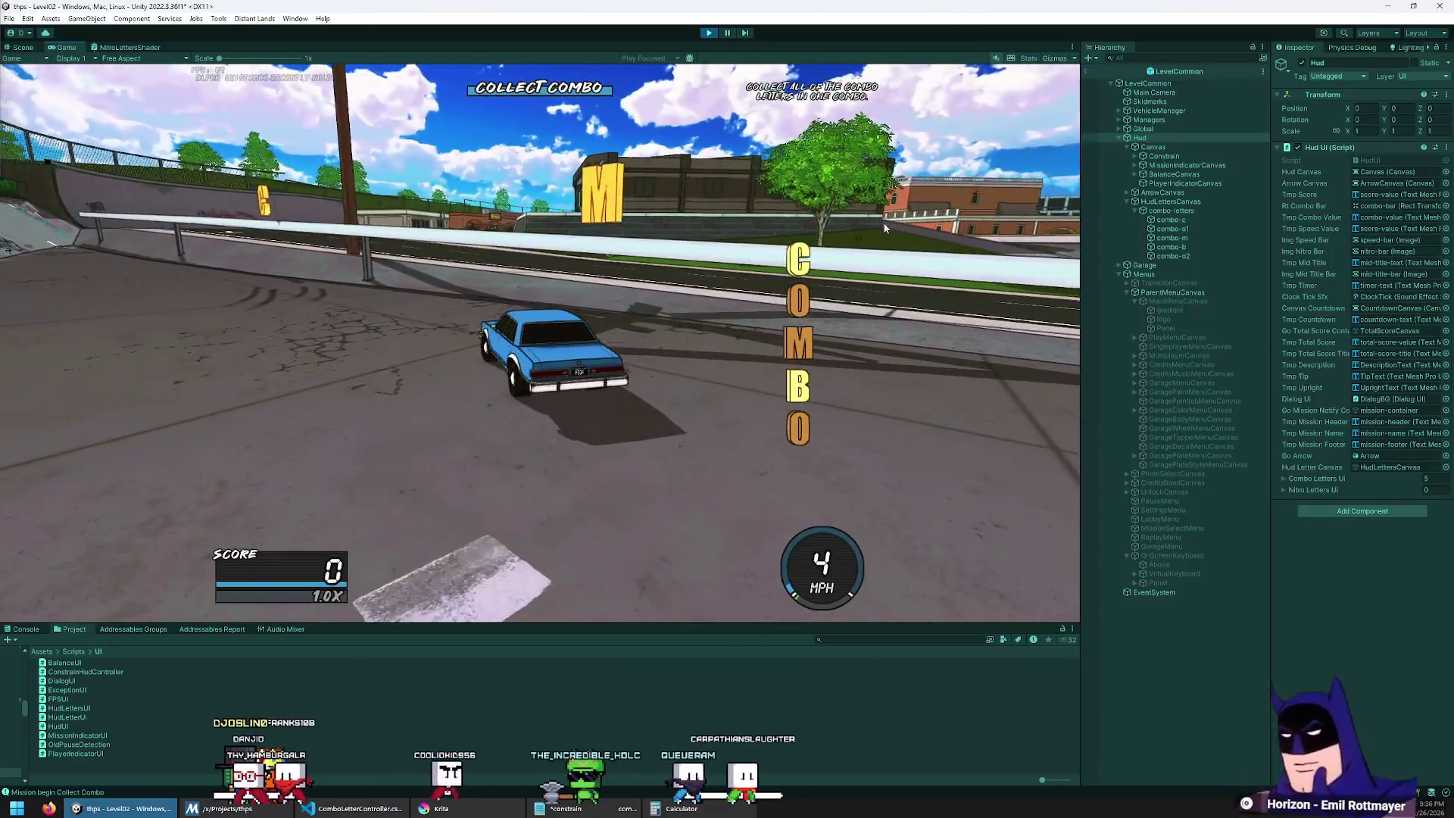
pyautogui.press('Up')
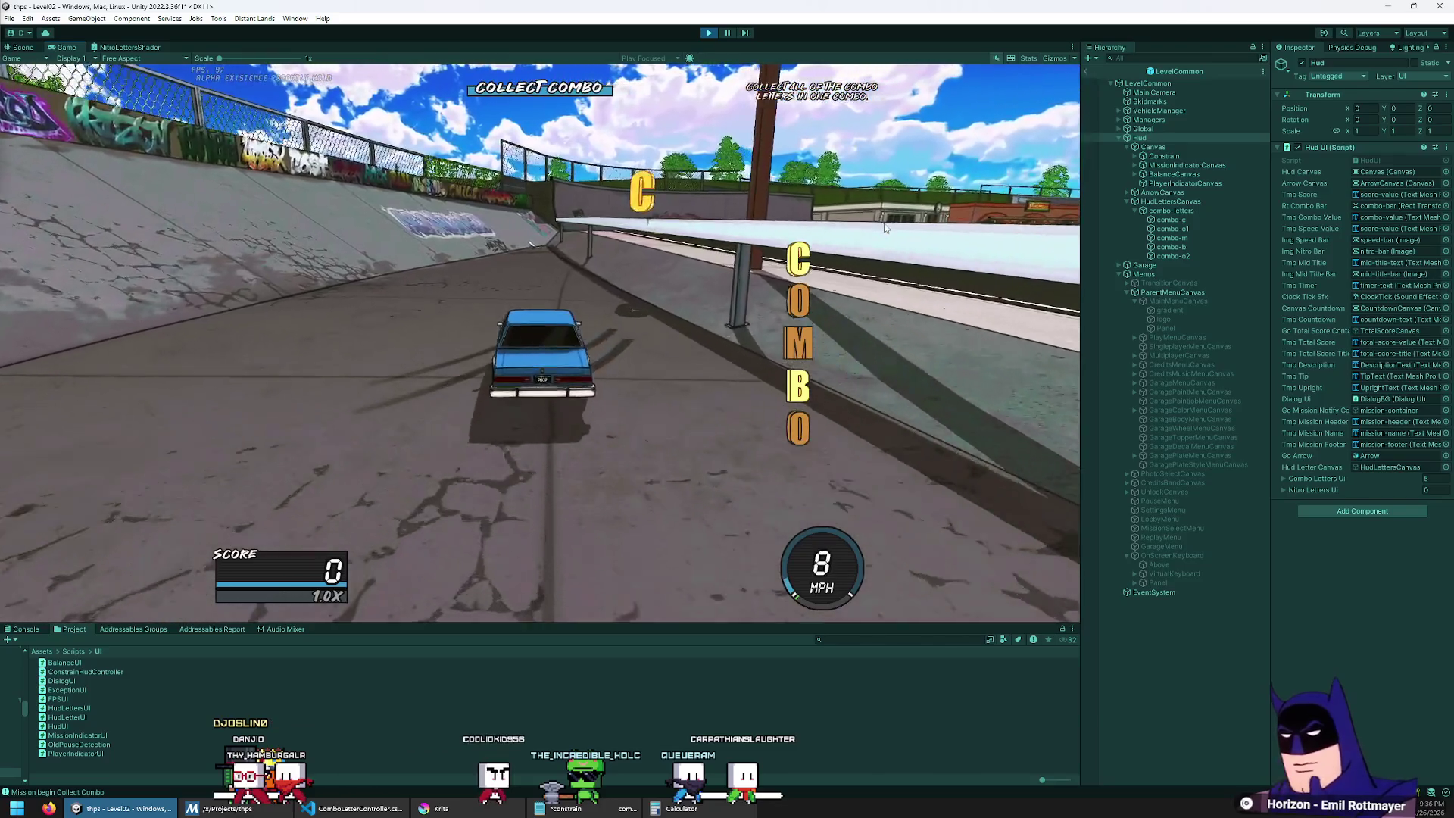
pyautogui.press('Down')
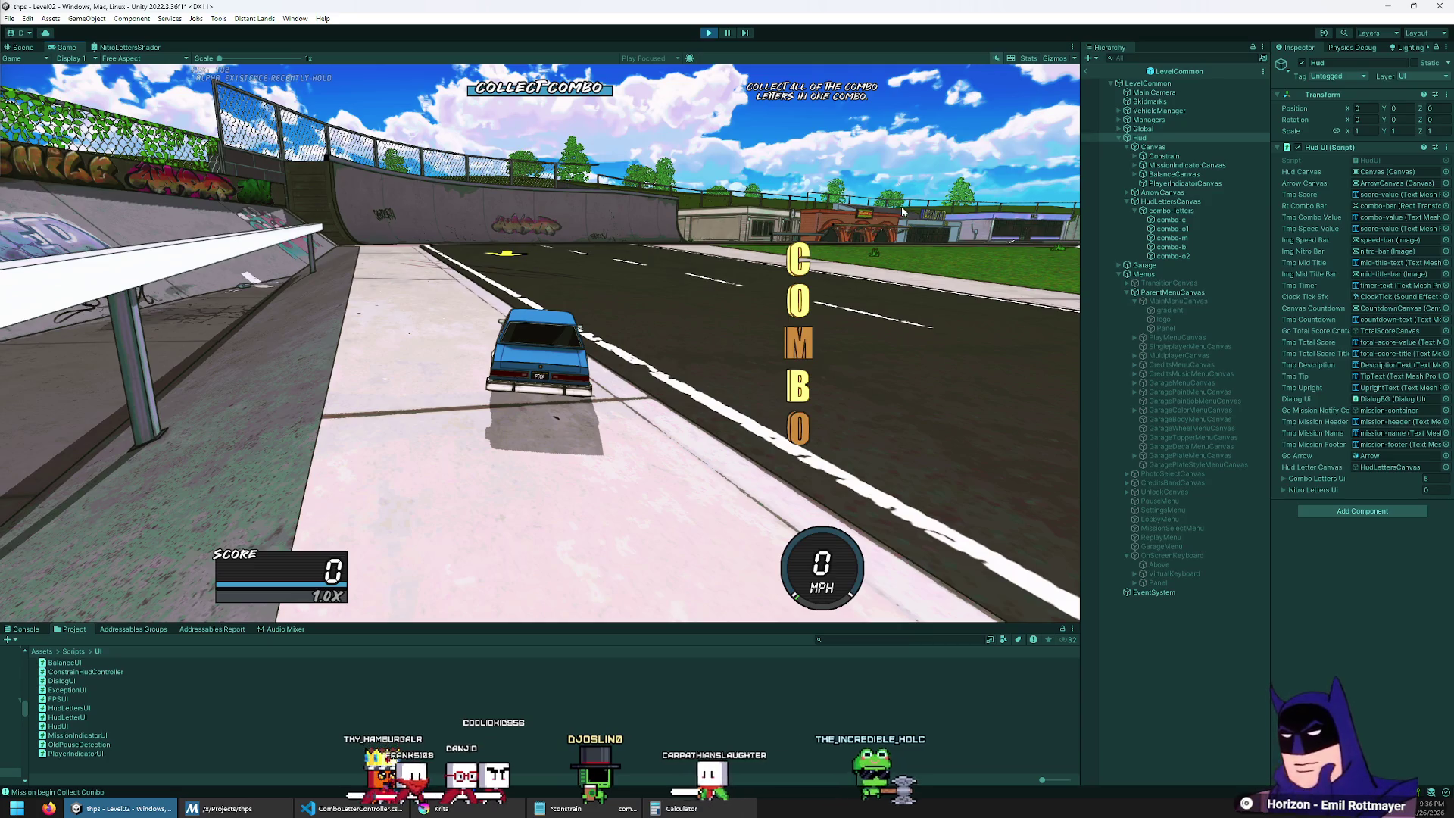
# Step: Stop play mode, return to the Level02 scene, and expand LevelManager and Level02 in the Hierarchy
pyautogui.click(710, 33)
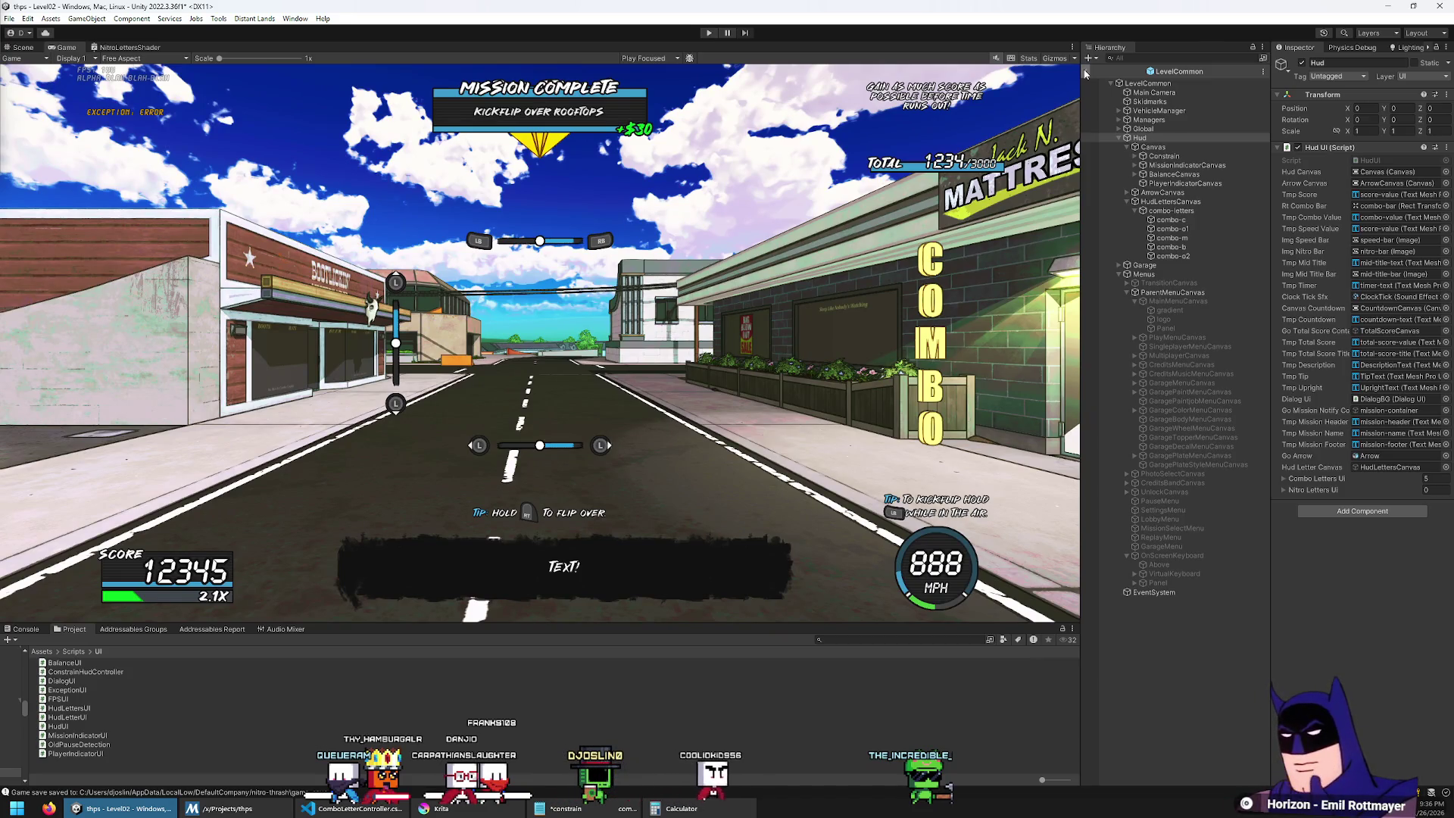
pyautogui.click(1085, 73)
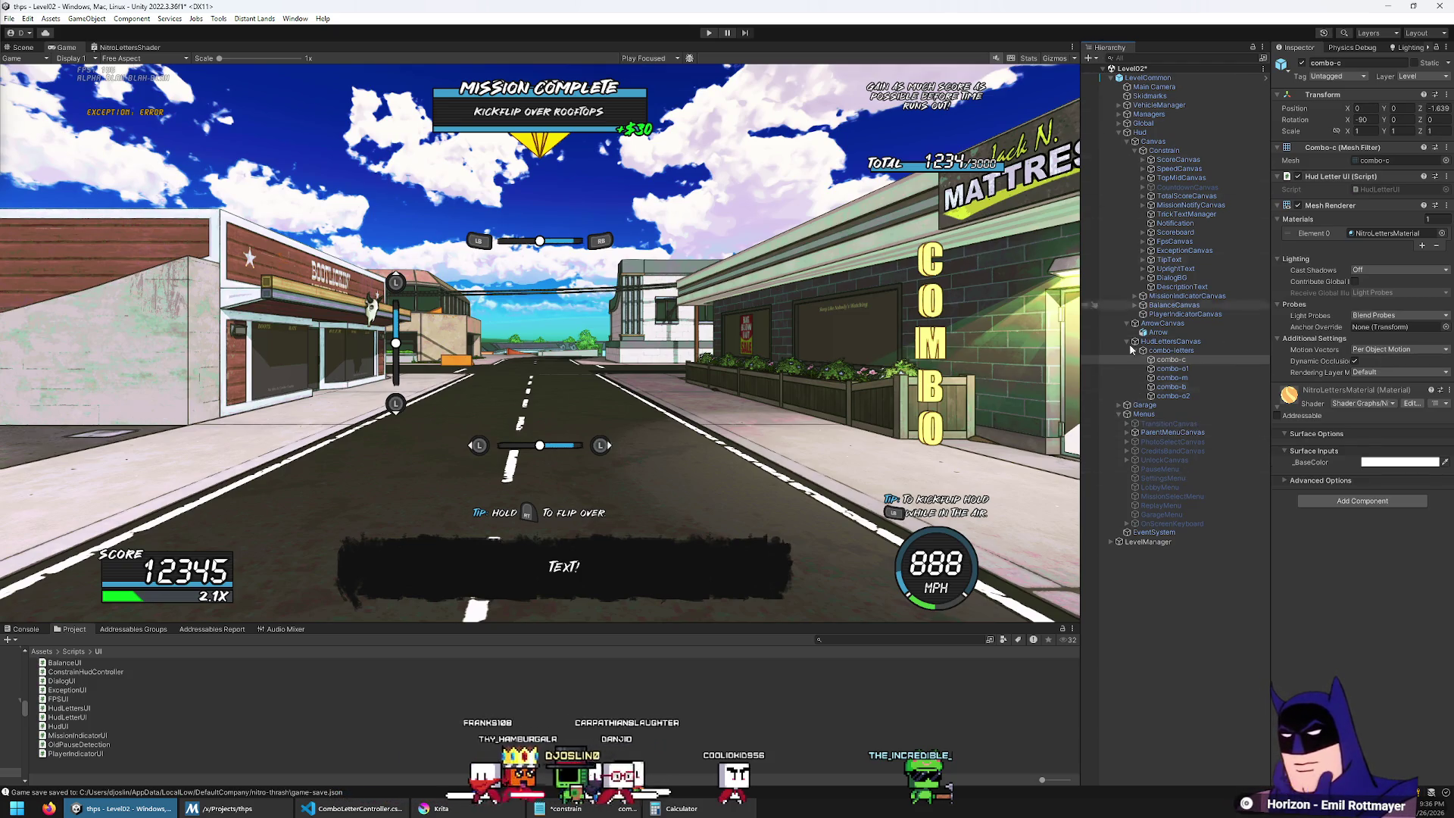
pyautogui.click(1111, 541)
pyautogui.click(1146, 550)
pyautogui.press('Right')
pyautogui.press('Down')
pyautogui.press('Down')
pyautogui.press('Down')
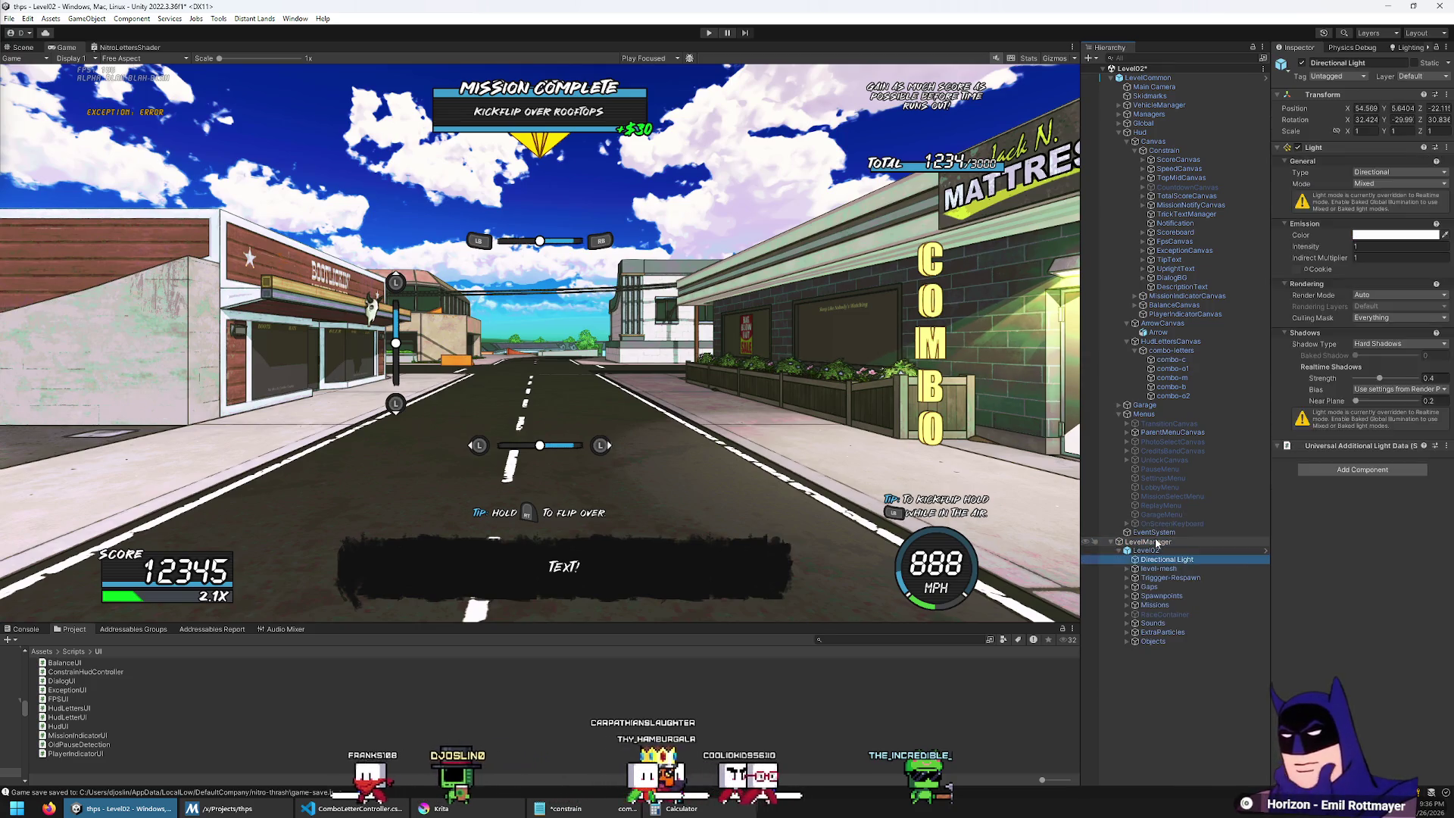
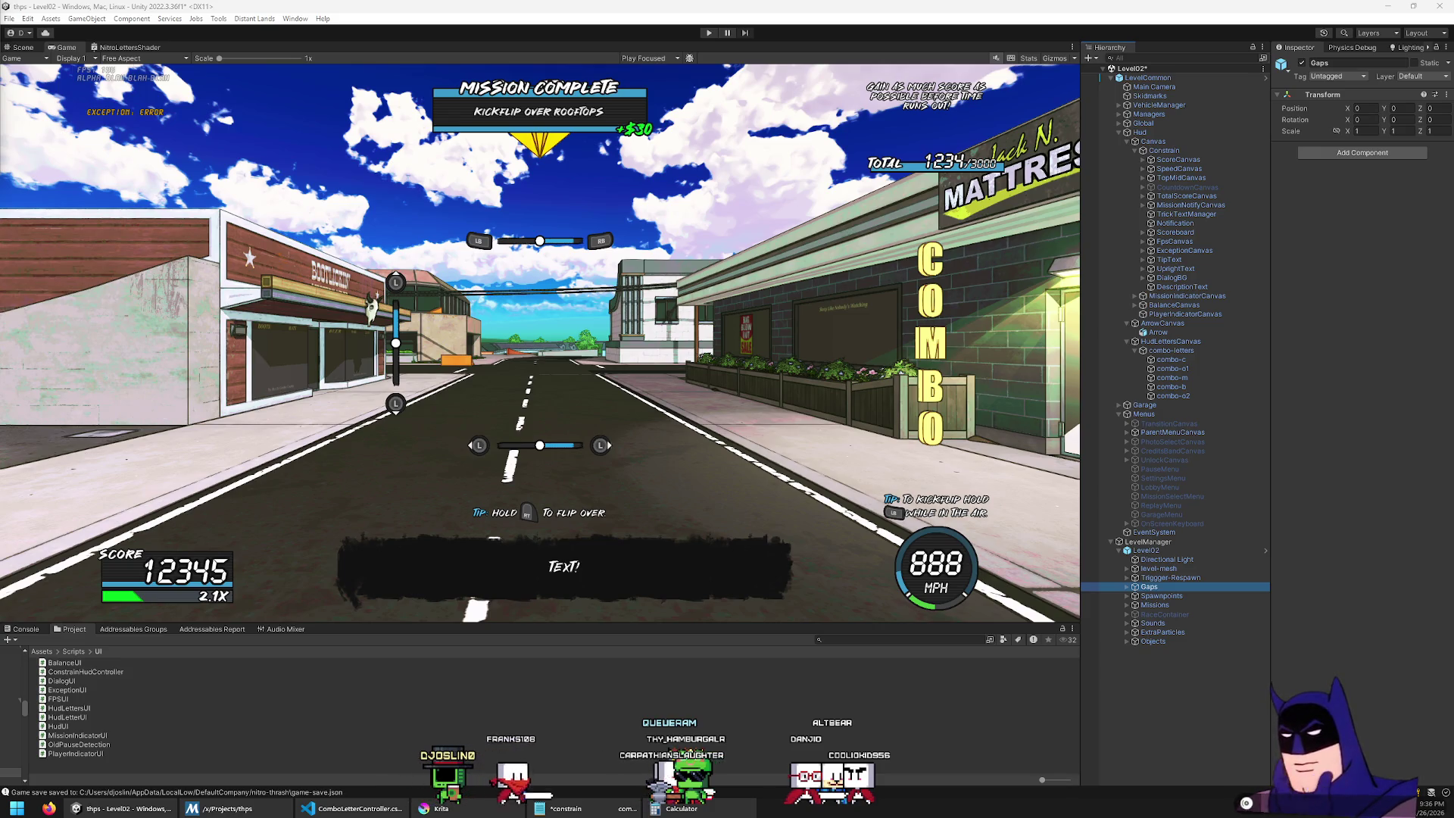
# Step: Expand Missions in the Hierarchy, inspect CollectCombo1 and its children, then bring up ComboLetterController.cs
pyautogui.click(805, 334)
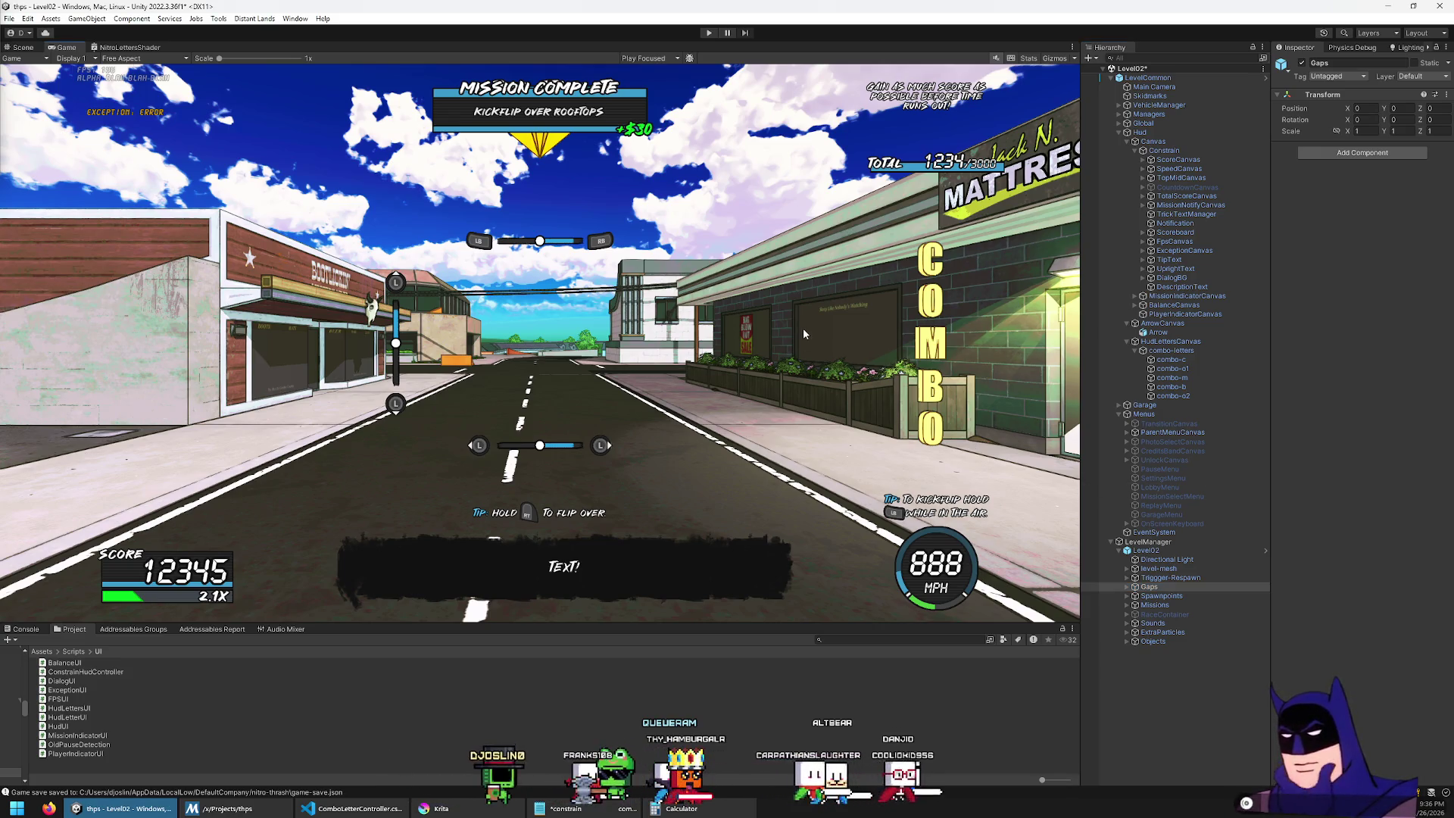
pyautogui.click(1176, 604)
pyautogui.press('Right')
pyautogui.scroll(-2, 1166, 600)
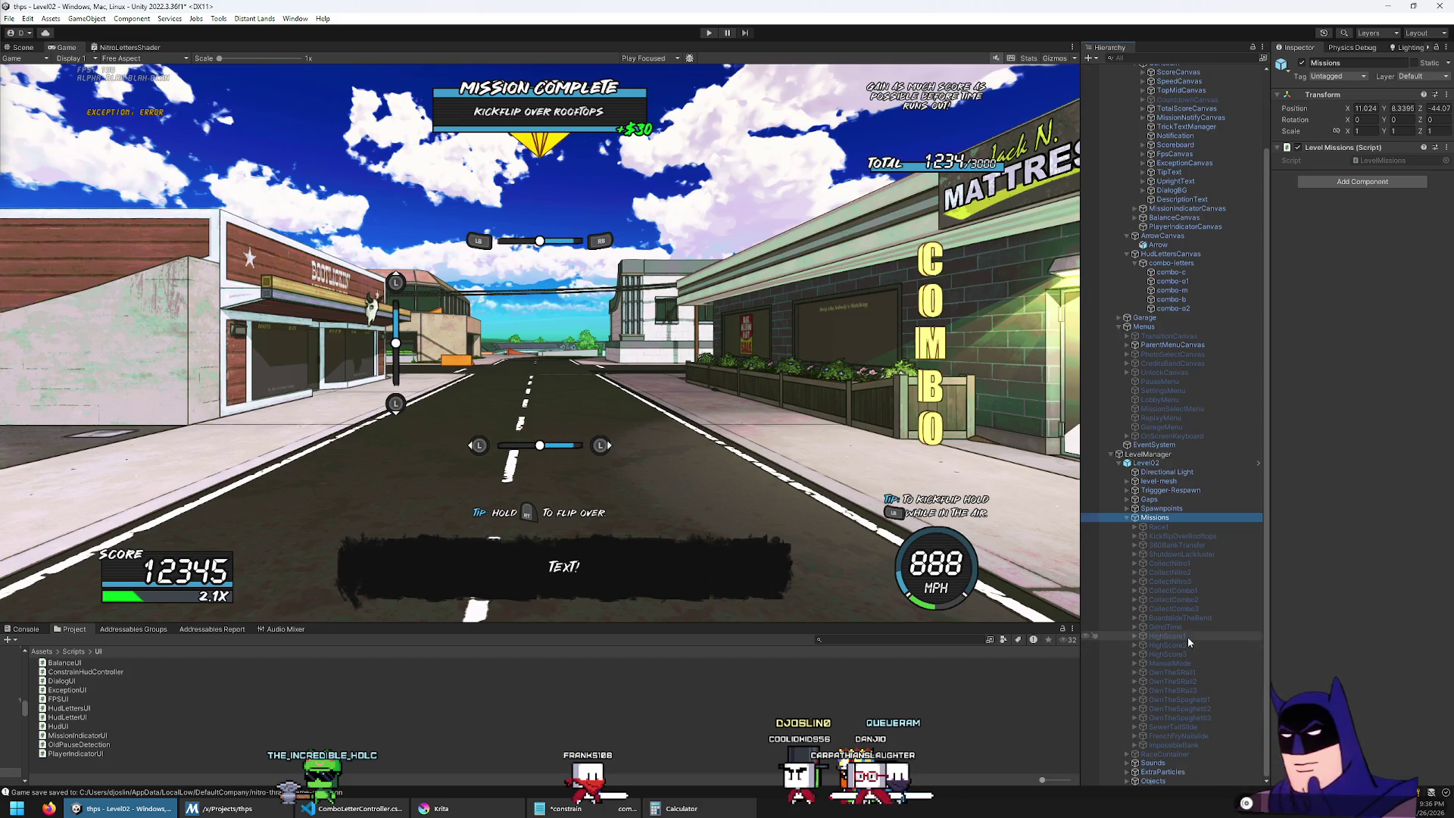
pyautogui.click(1197, 591)
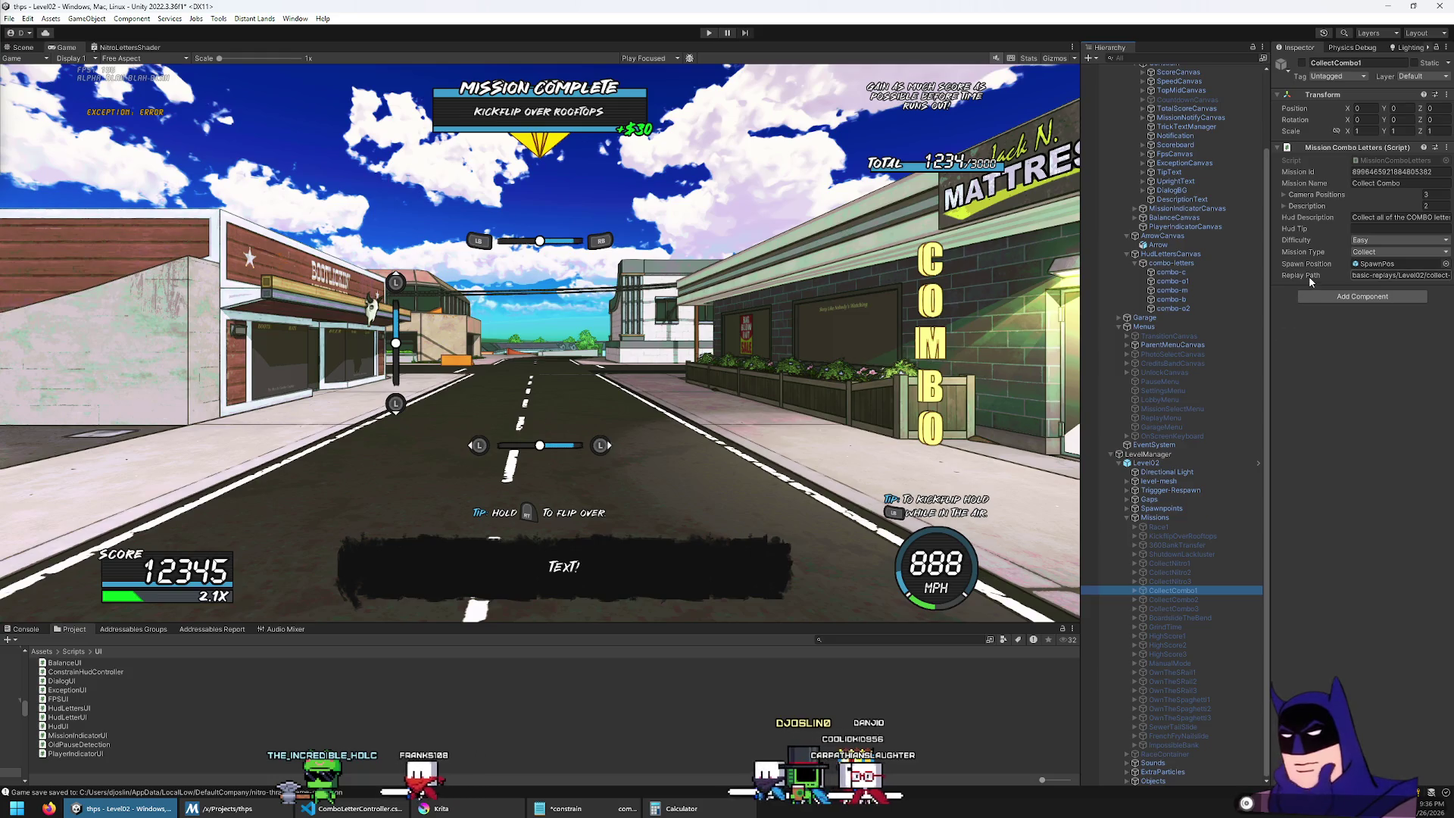
pyautogui.press('Right')
pyautogui.press('Down')
pyautogui.press('Down')
pyautogui.press('Down')
pyautogui.press('Down')
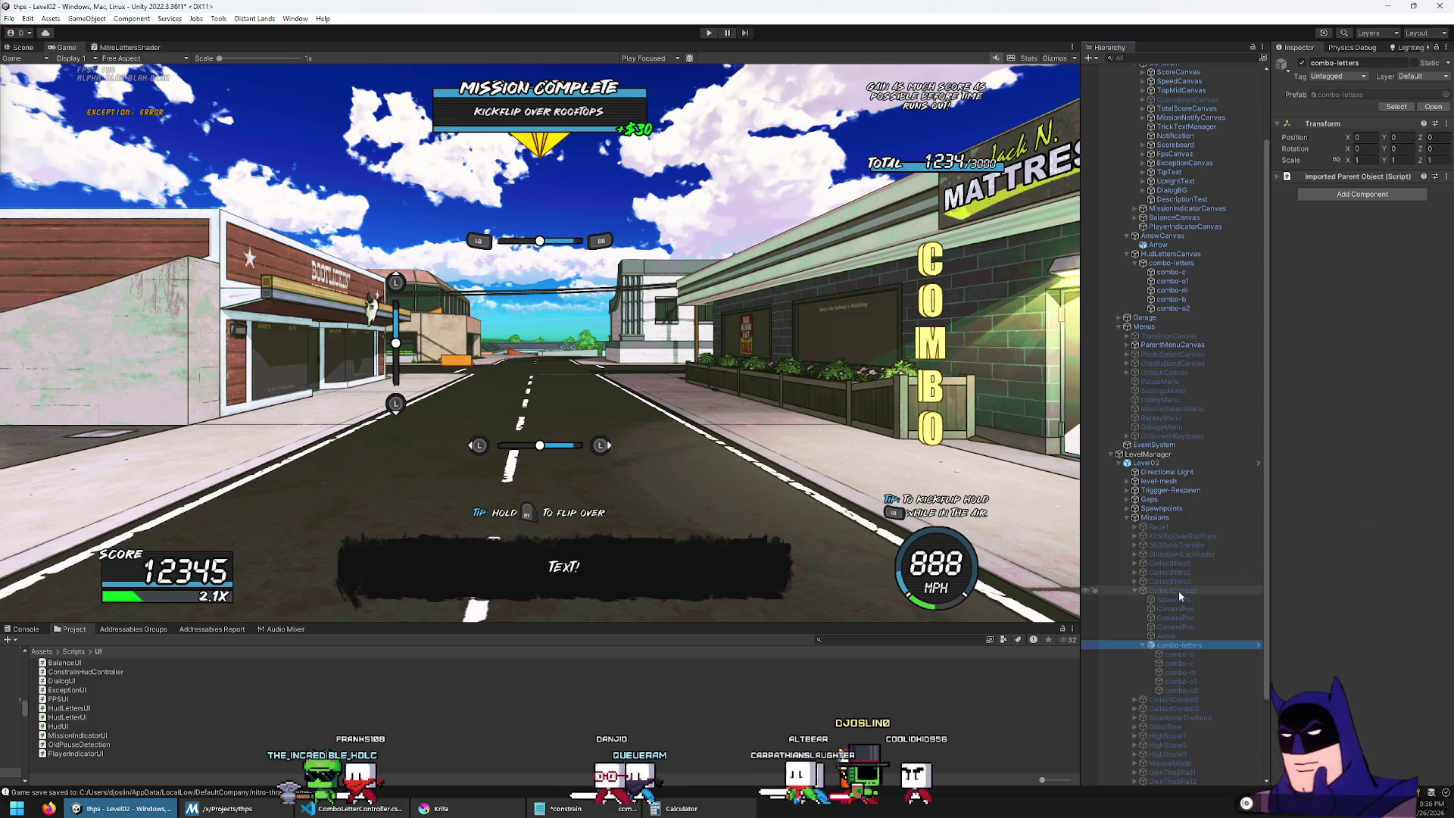
pyautogui.click(1175, 591)
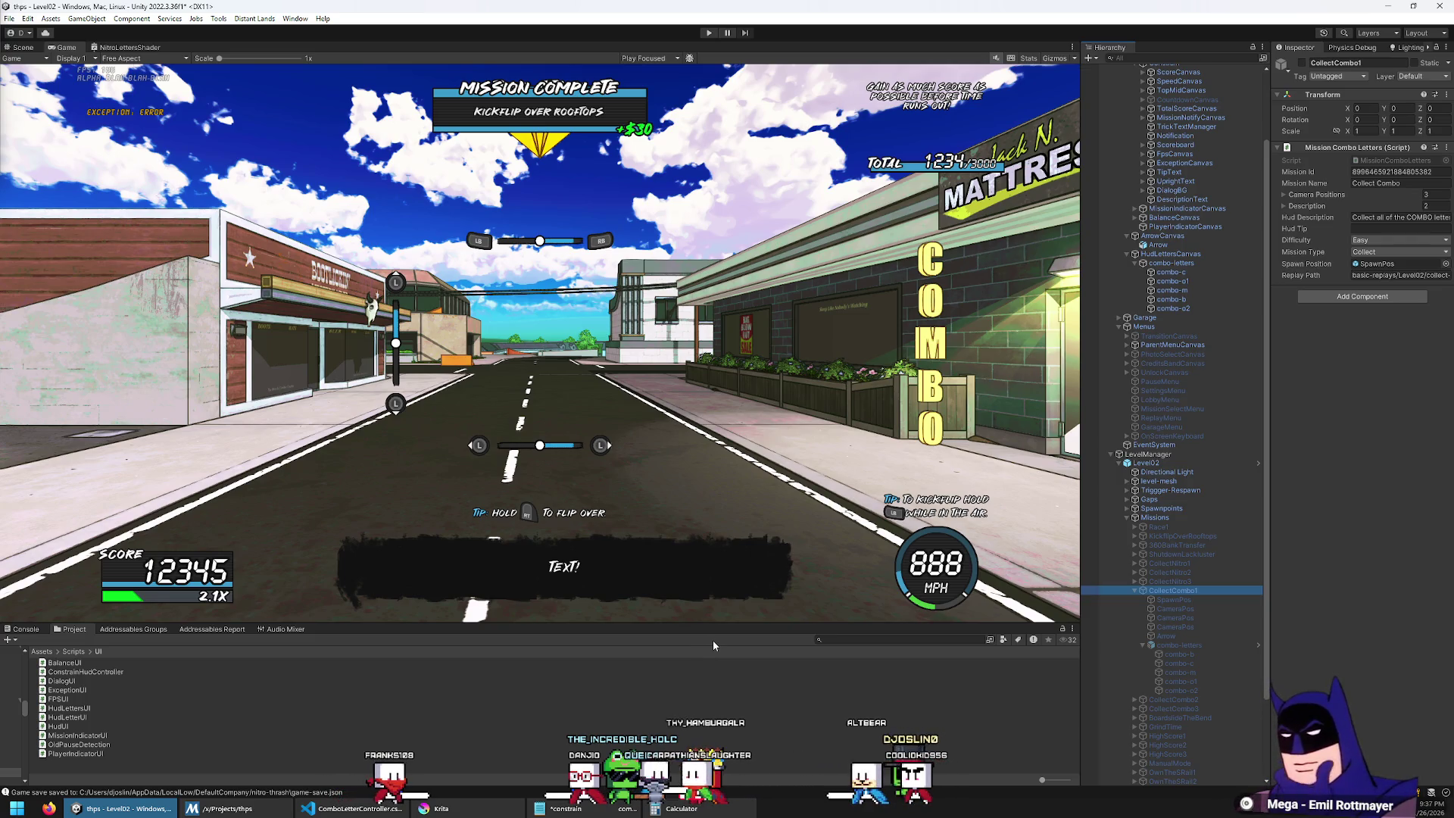
pyautogui.click(353, 808)
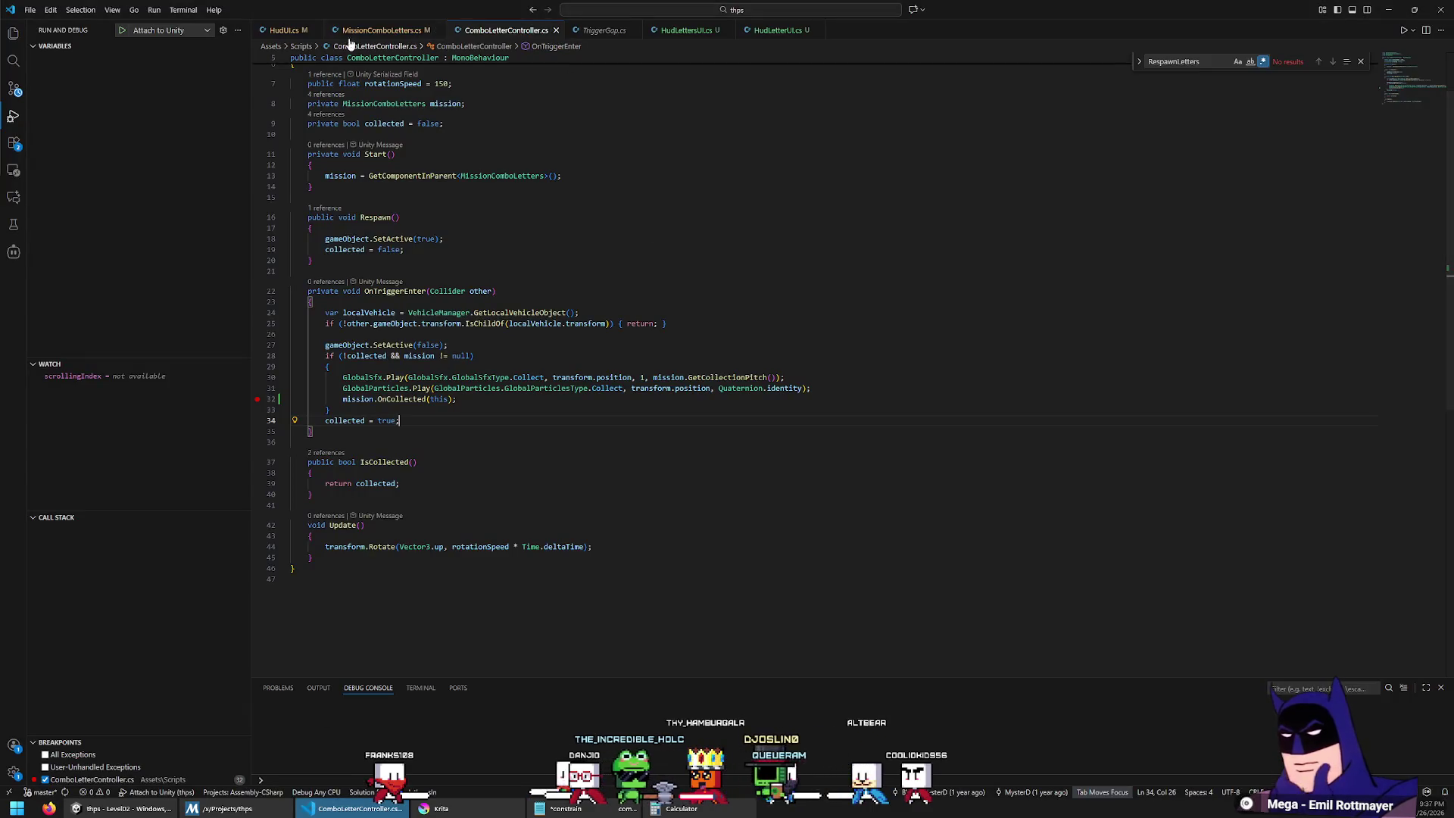
# Step: Highlight every use of comboLetters in MissionComboLetters.cs, then return to Unity
pyautogui.hotkey('ctrl', 'Tab')
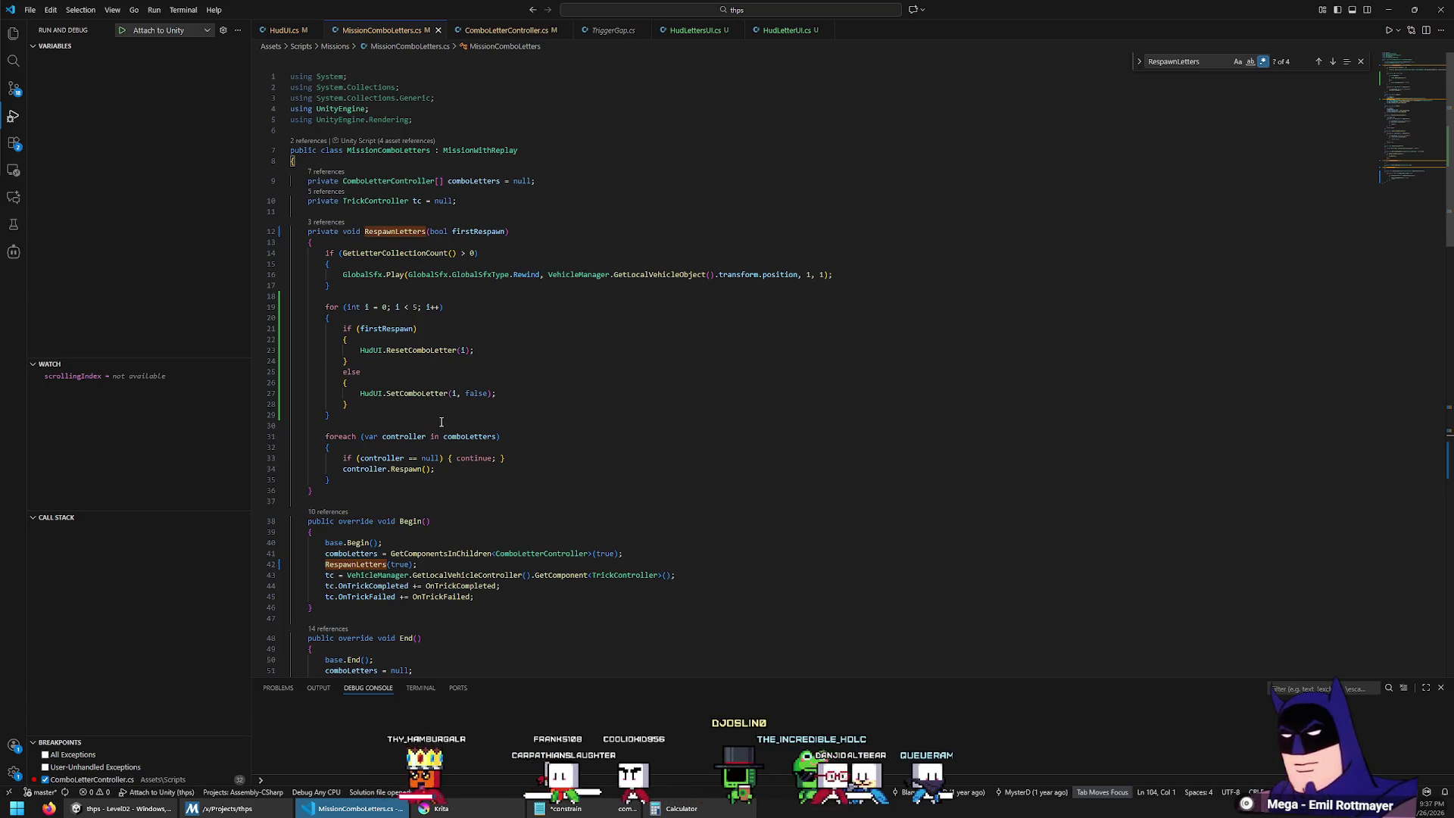
pyautogui.click(473, 434)
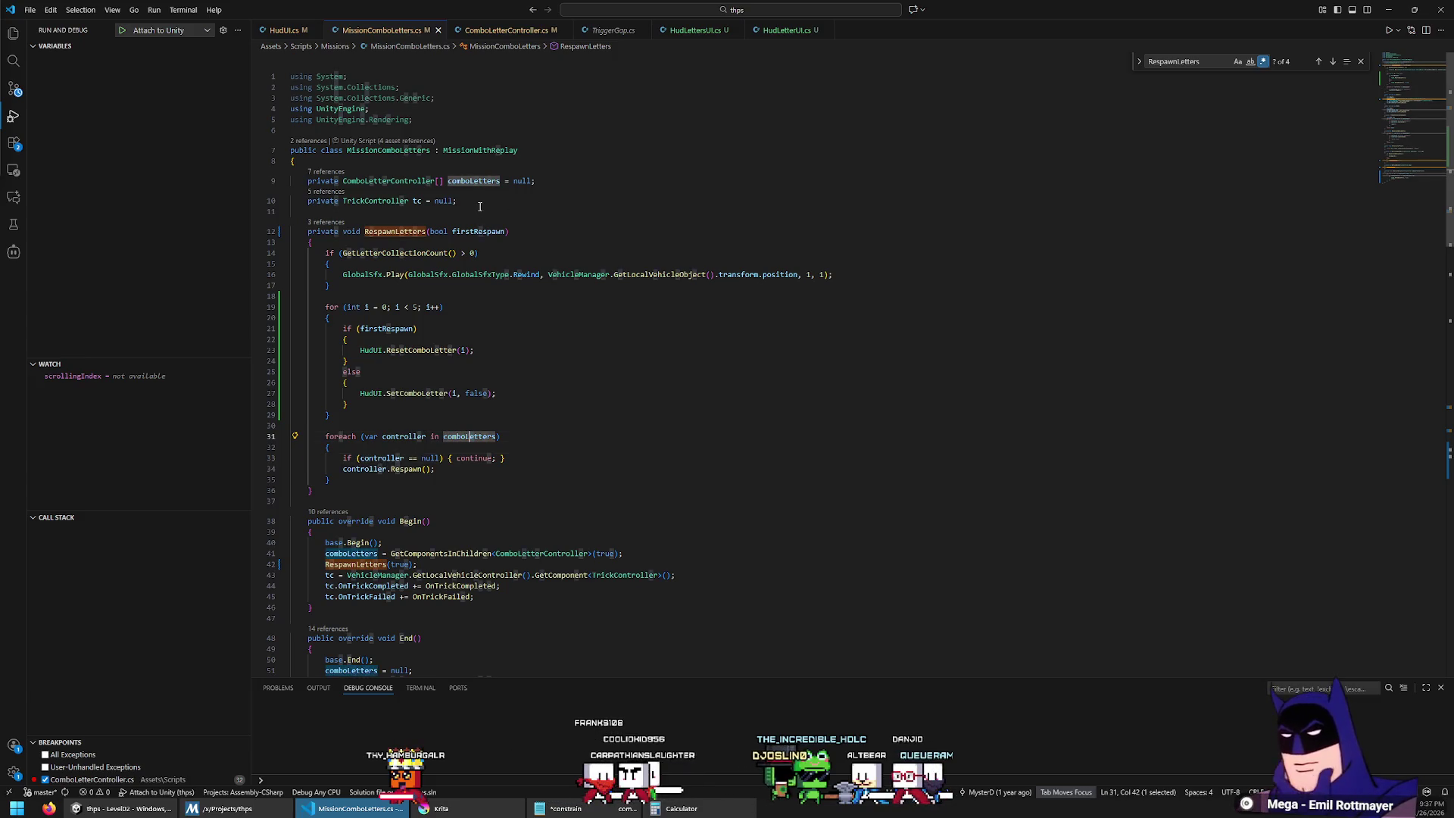
pyautogui.hotkey('alt', 'Tab')
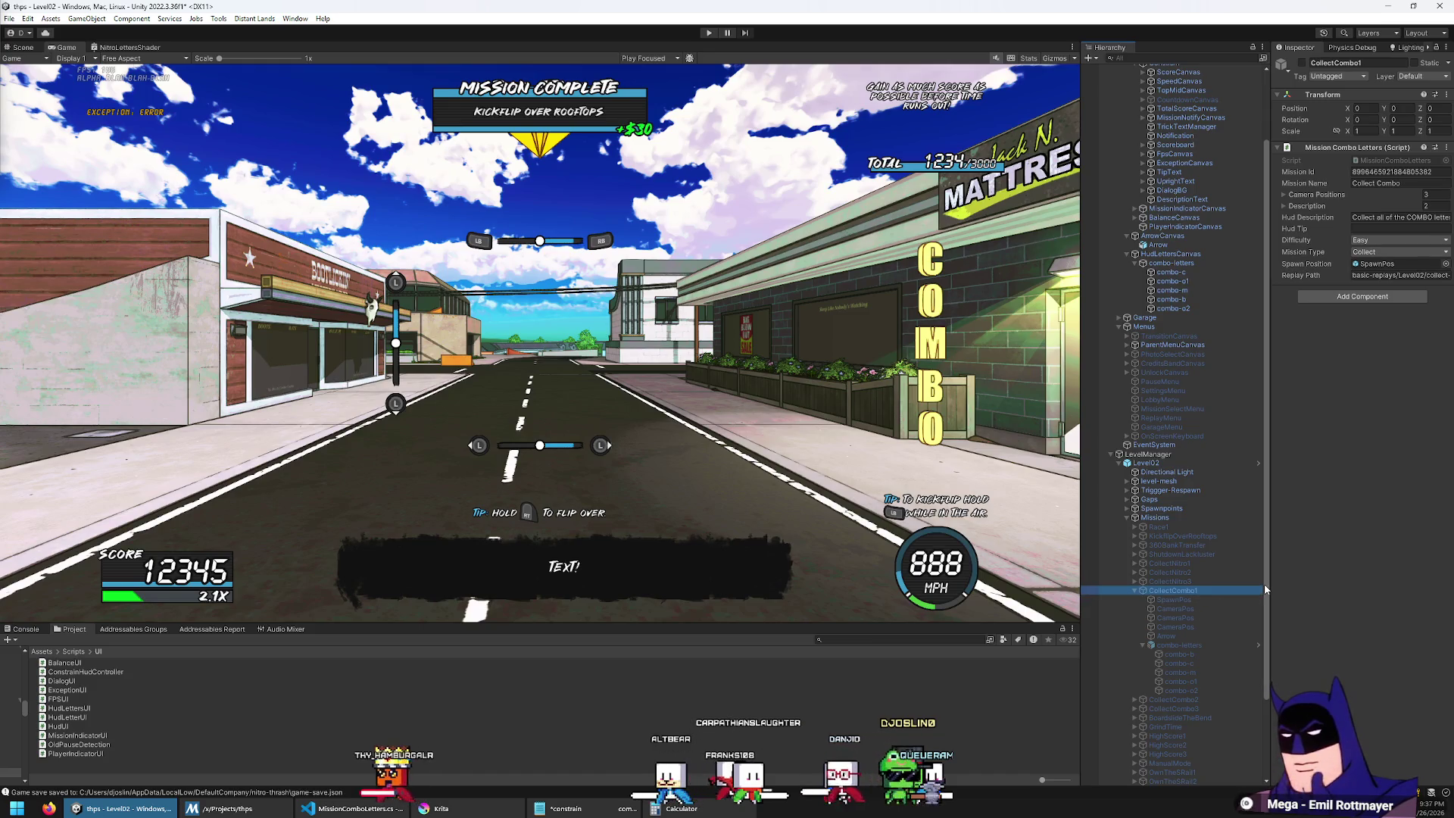
# Step: Narrow the Game view to widen the Hierarchy and Inspector panels
pyautogui.moveTo(1083, 374); pyautogui.dragTo(848, 371)
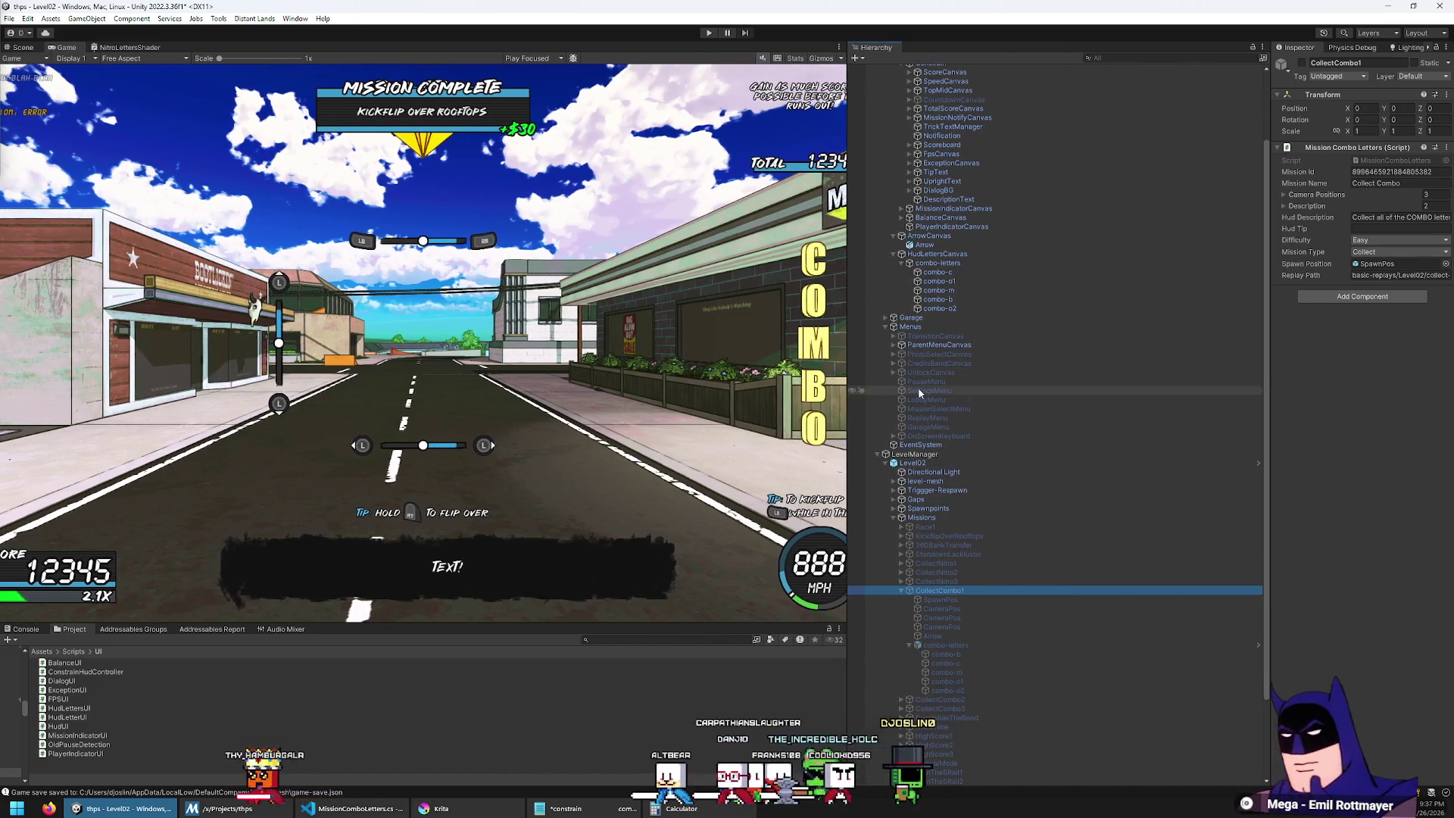
pyautogui.moveTo(1273, 335); pyautogui.dragTo(1074, 376)
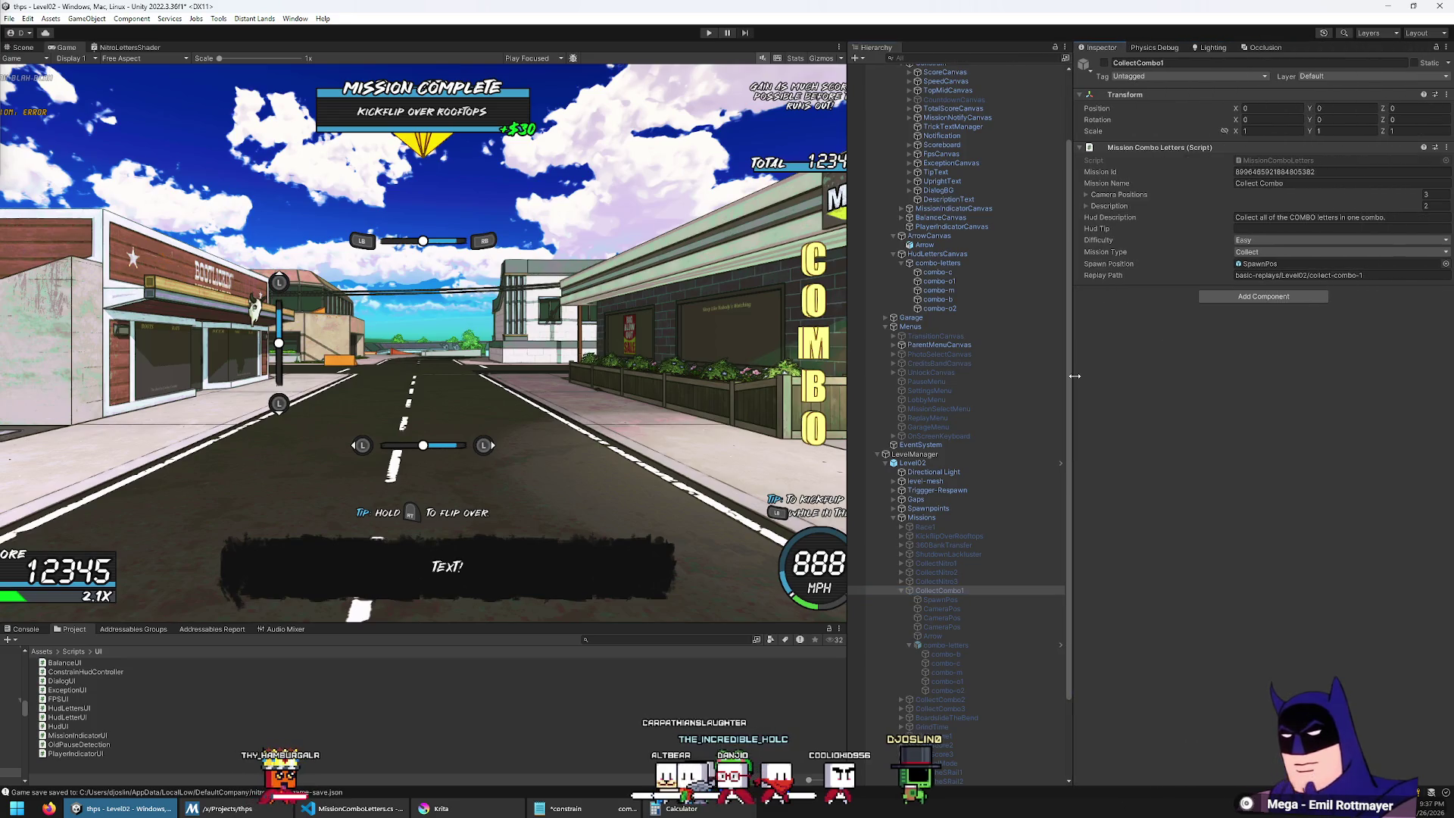
pyautogui.click(1108, 206)
pyautogui.click(1108, 206)
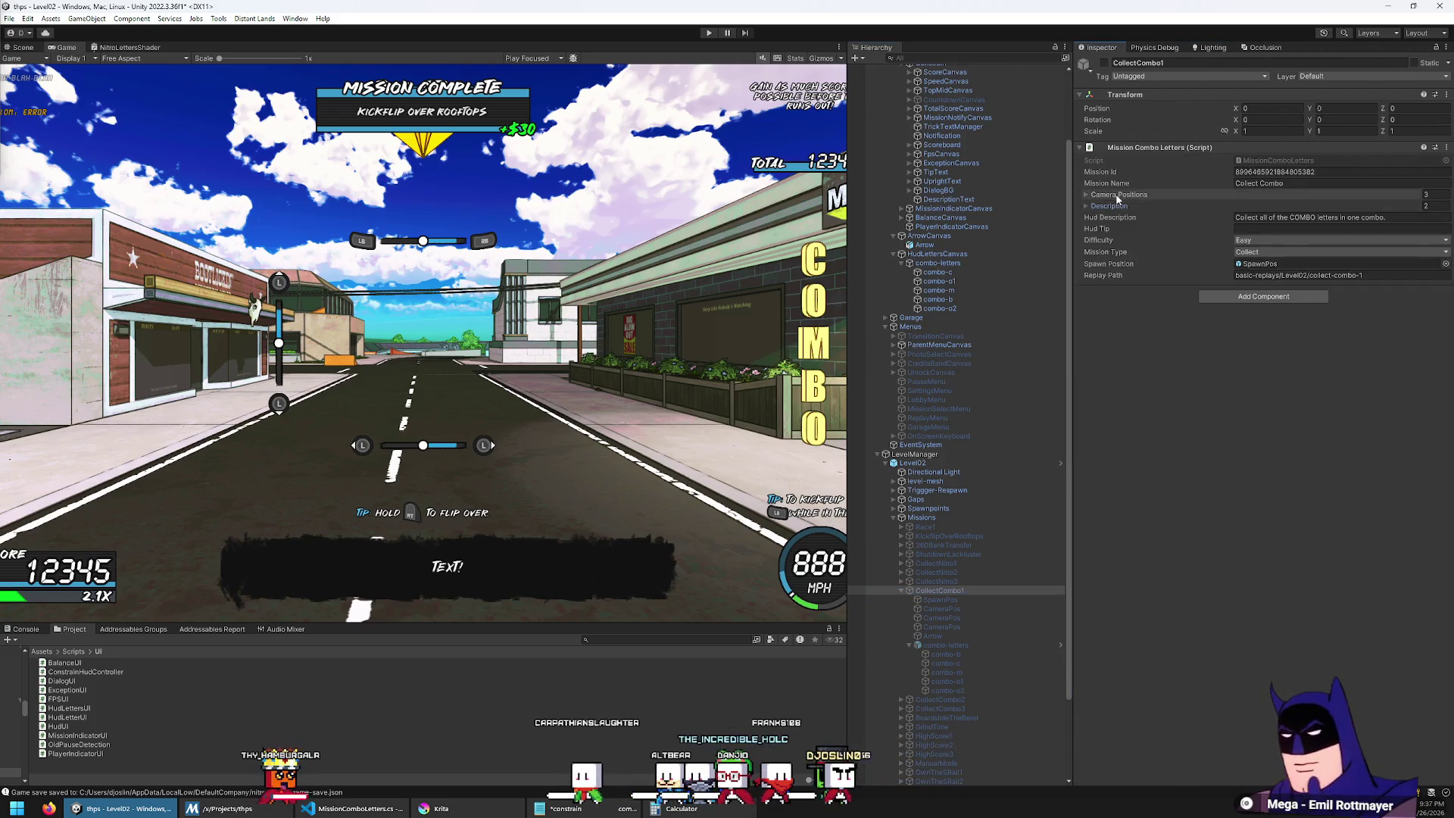
pyautogui.click(1118, 195)
pyautogui.click(1117, 195)
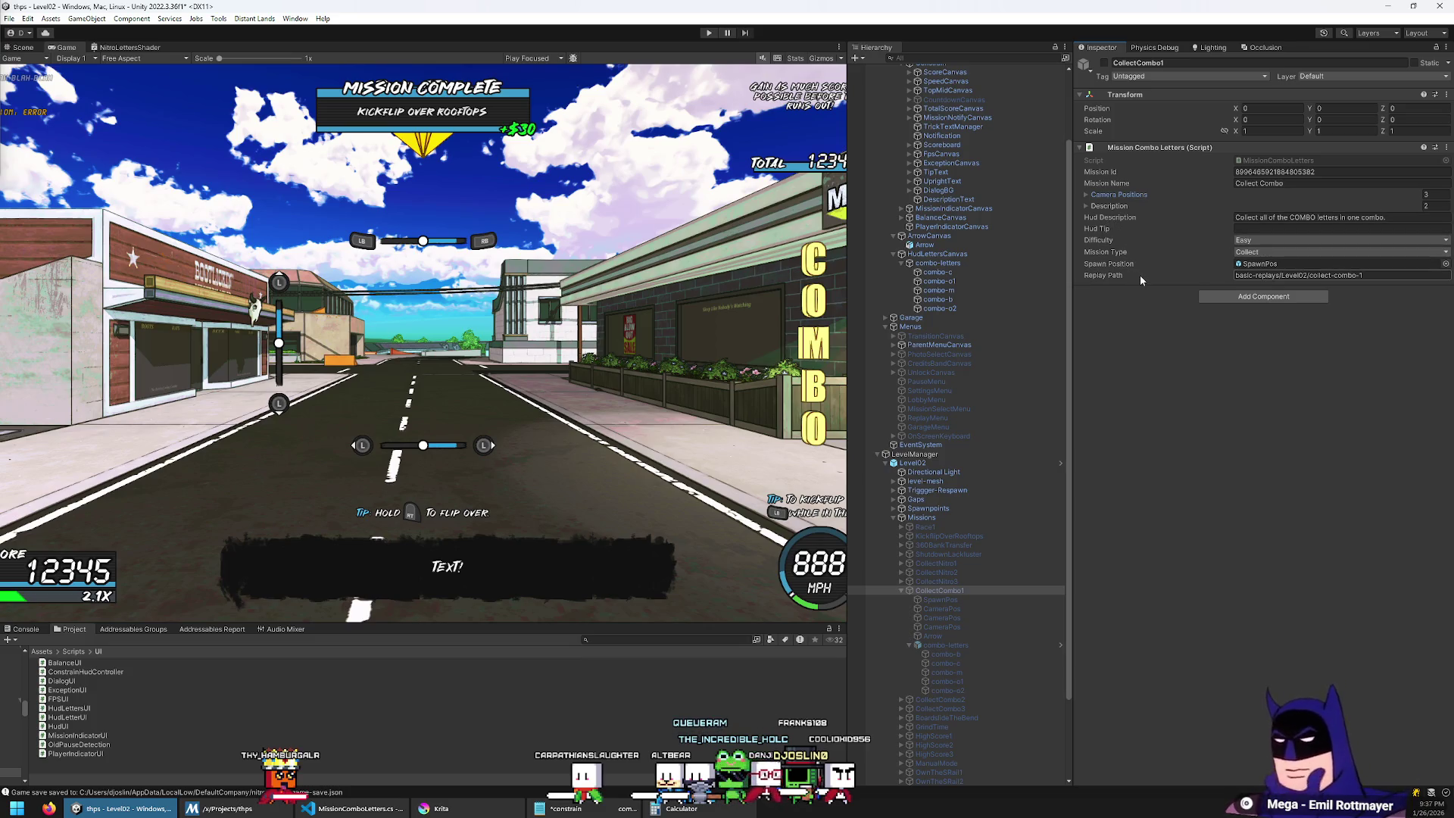
# Step: Expand CollectCombo1 and combo-letters, inspect the combo-b letter, then return to MissionComboLetters.cs
pyautogui.click(1062, 465)
pyautogui.scroll(-5, 1049, 474)
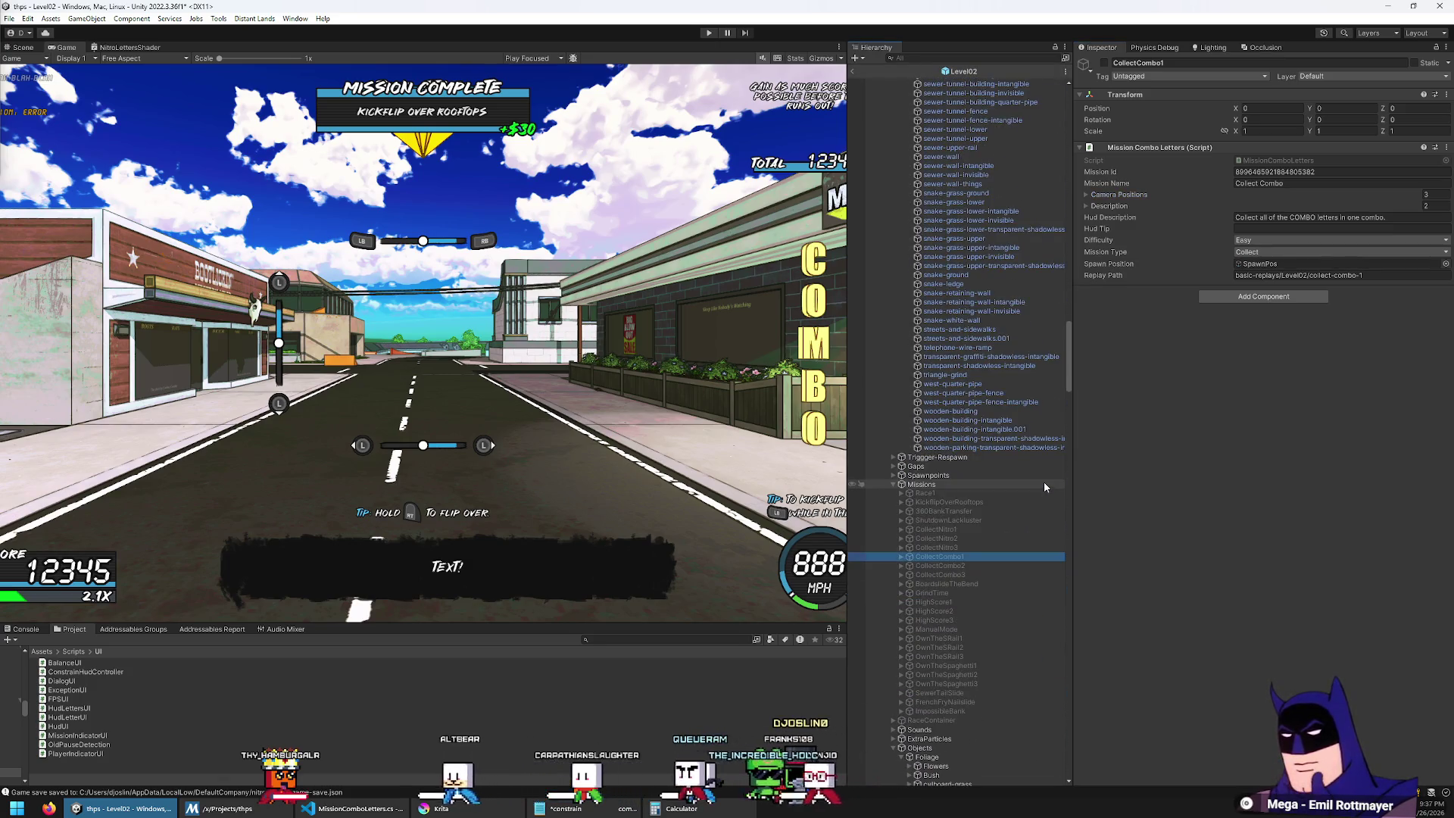
pyautogui.scroll(-5, 1047, 476)
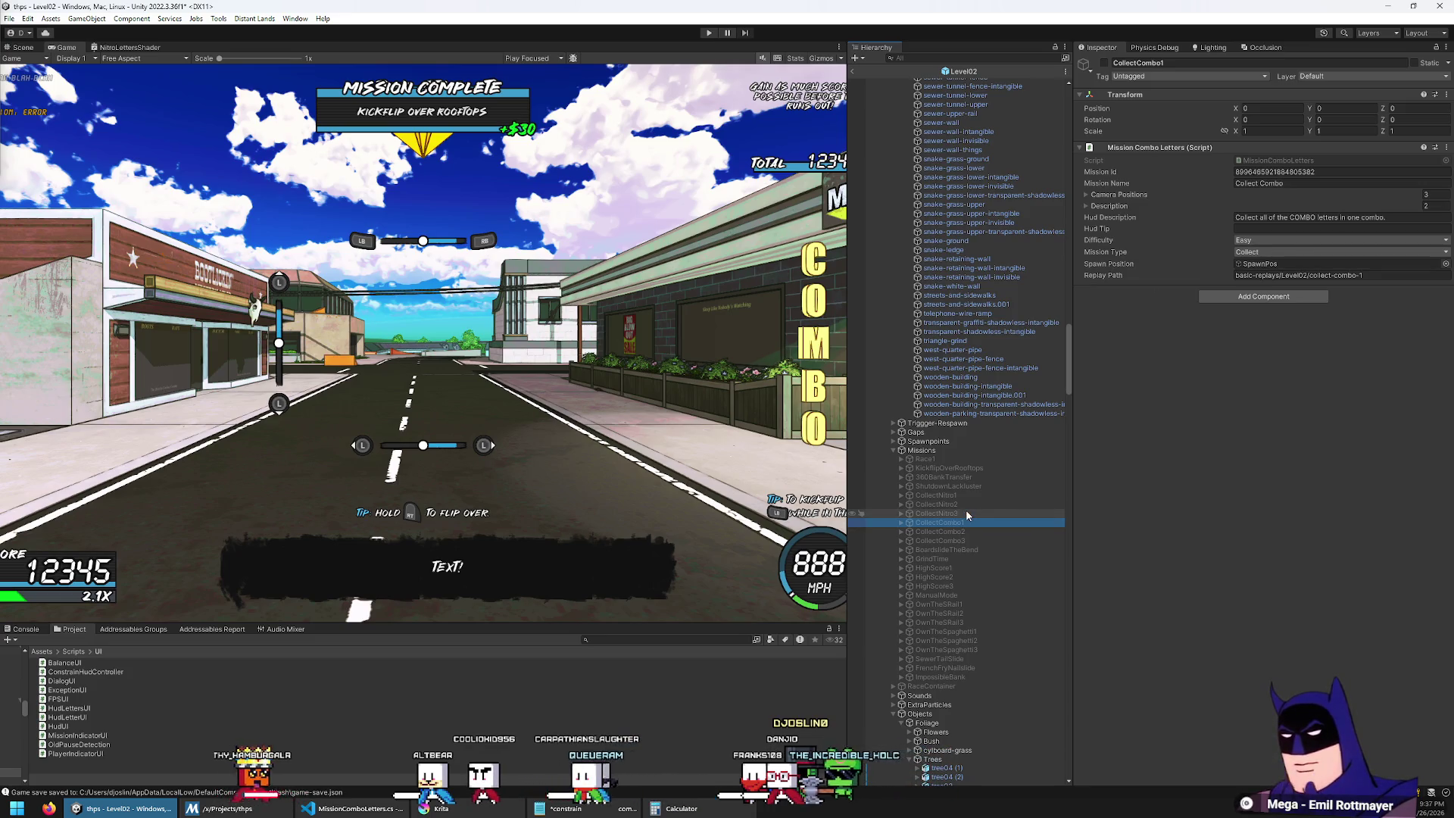
pyautogui.press('Right')
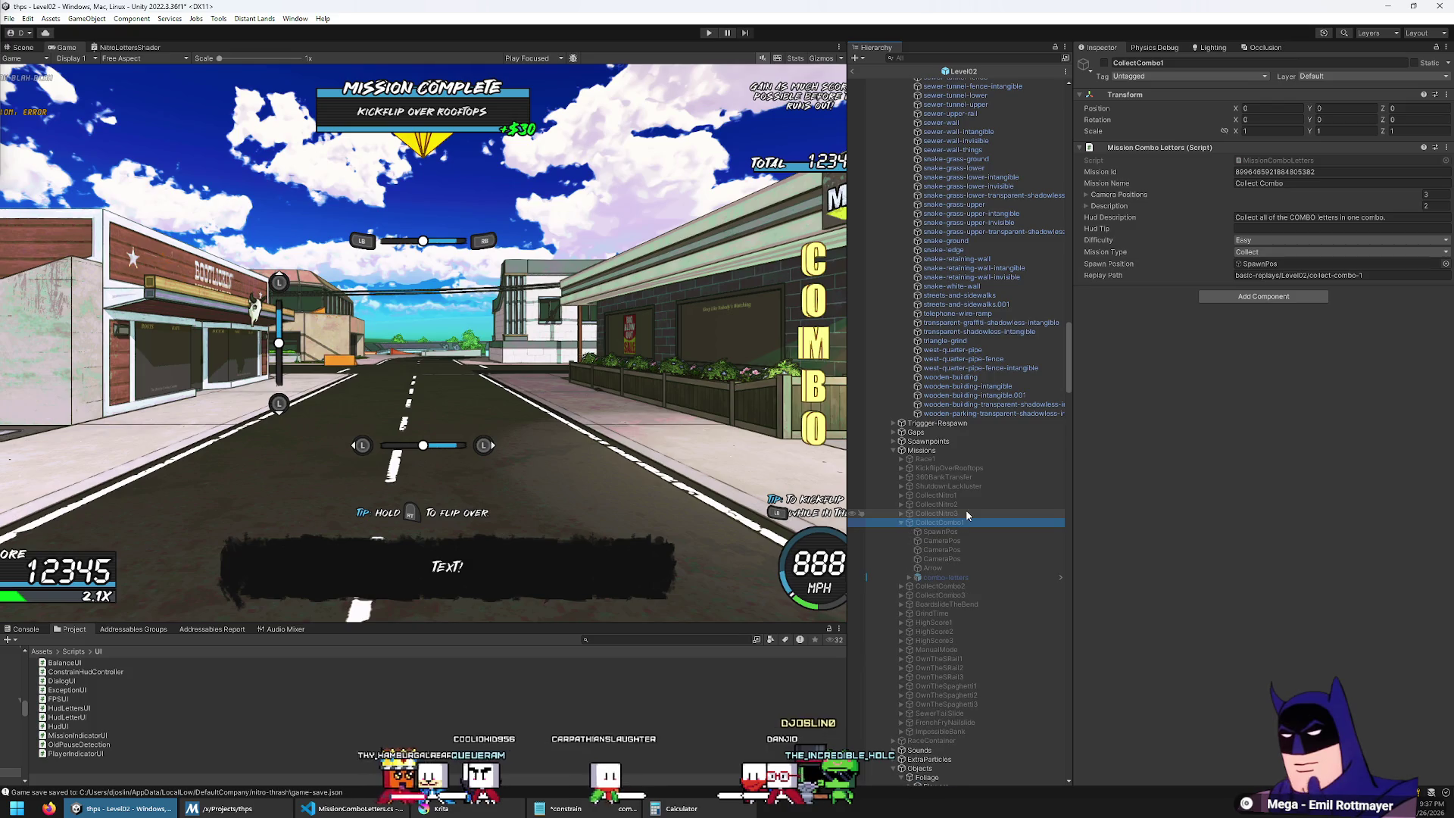
pyautogui.press('Down')
pyautogui.press('Down')
pyautogui.press('Down')
pyautogui.press('Down')
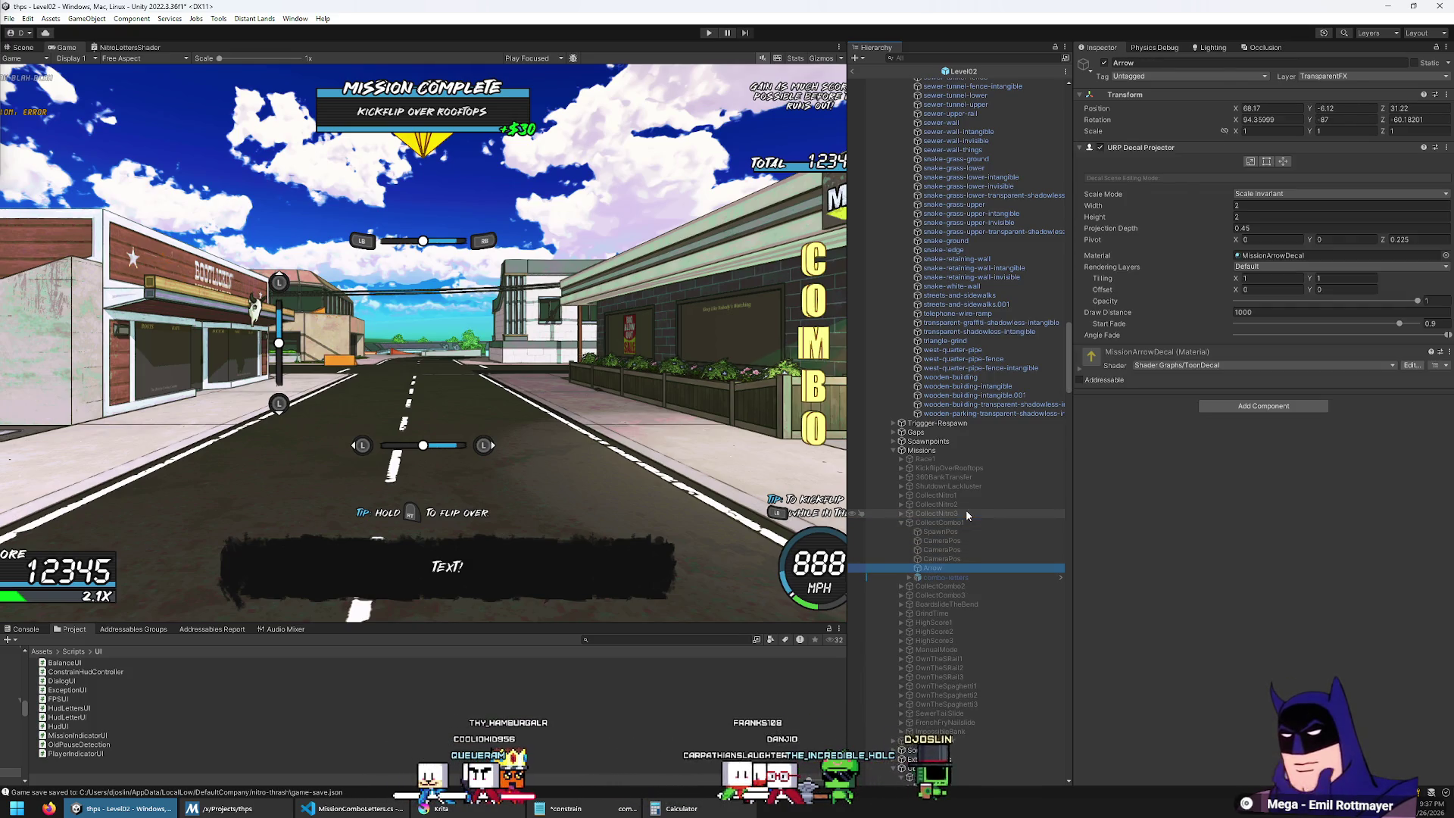
pyautogui.press('Up')
pyautogui.press('Up')
pyautogui.press('Up')
pyautogui.press('Up')
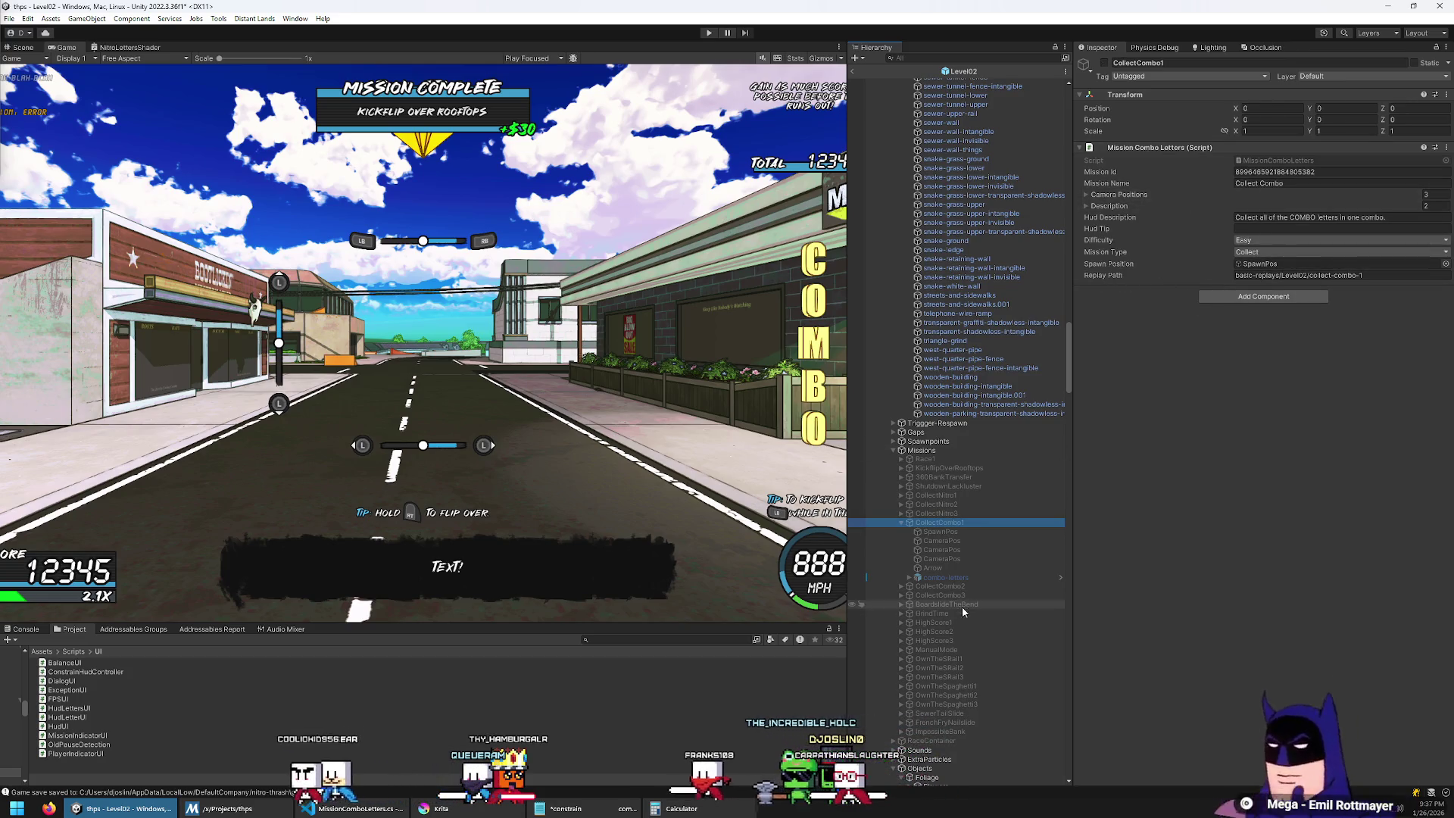
pyautogui.click(910, 578)
pyautogui.click(945, 586)
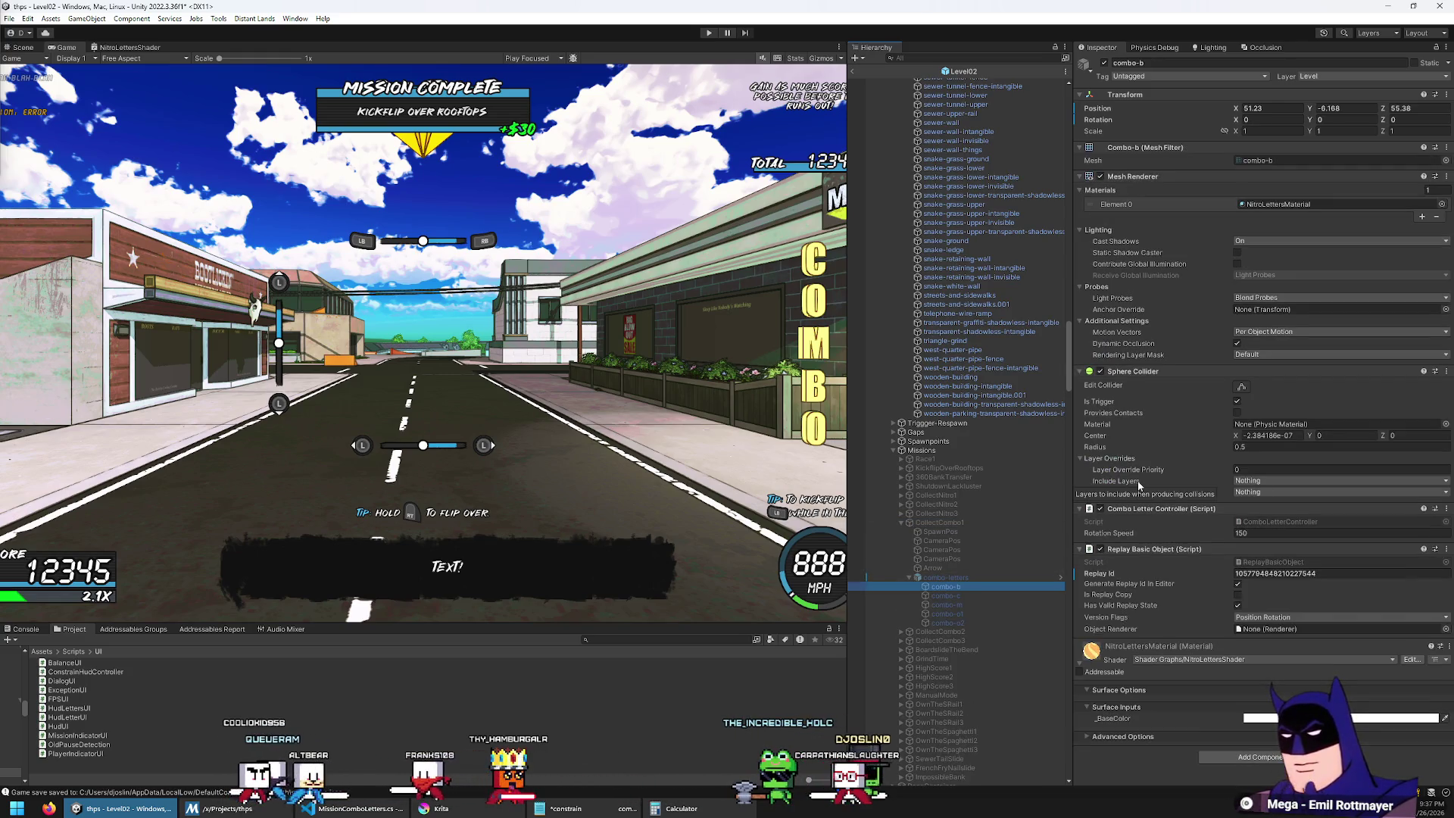
pyautogui.click(941, 524)
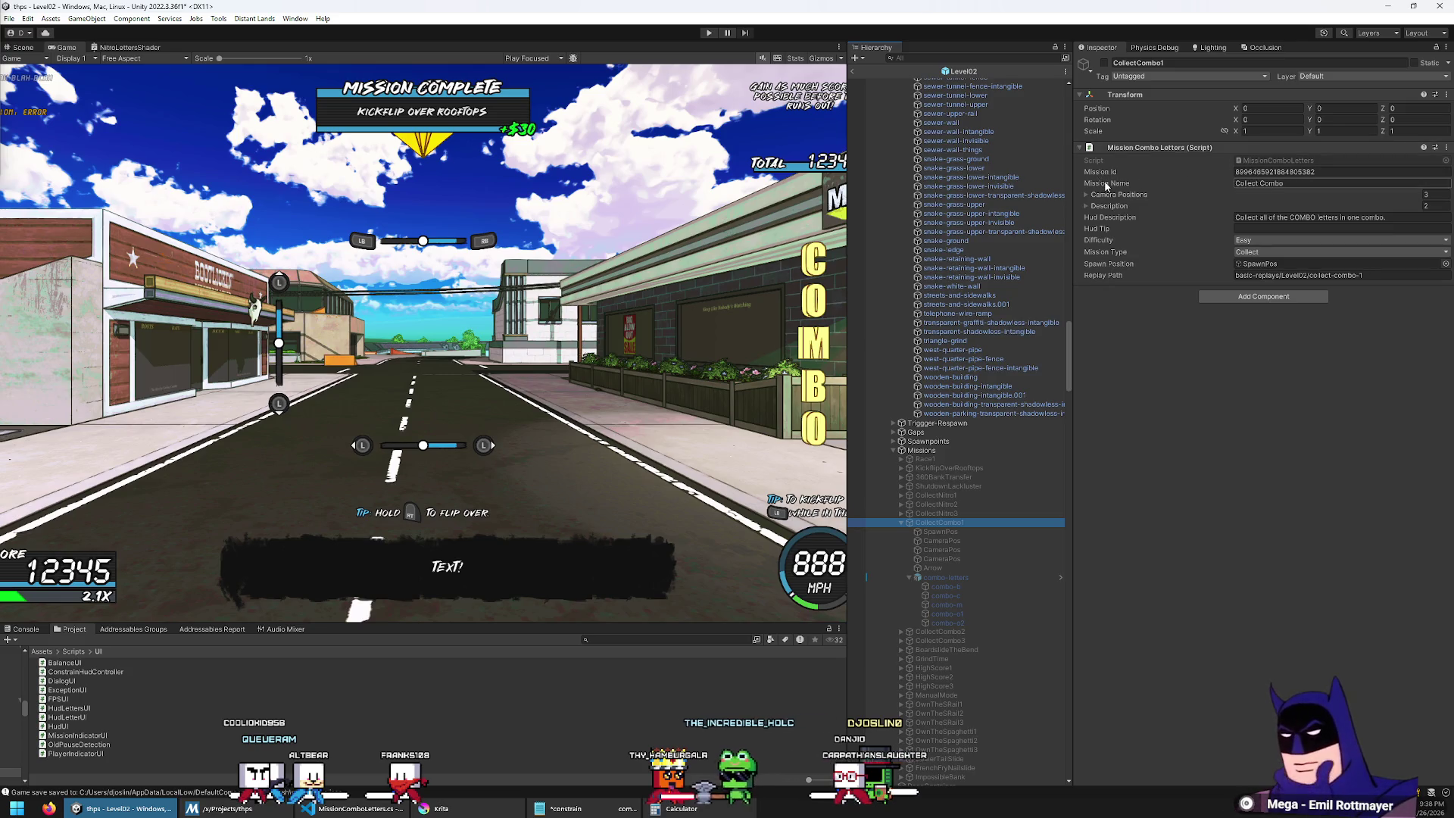
pyautogui.hotkey('alt', 'Tab')
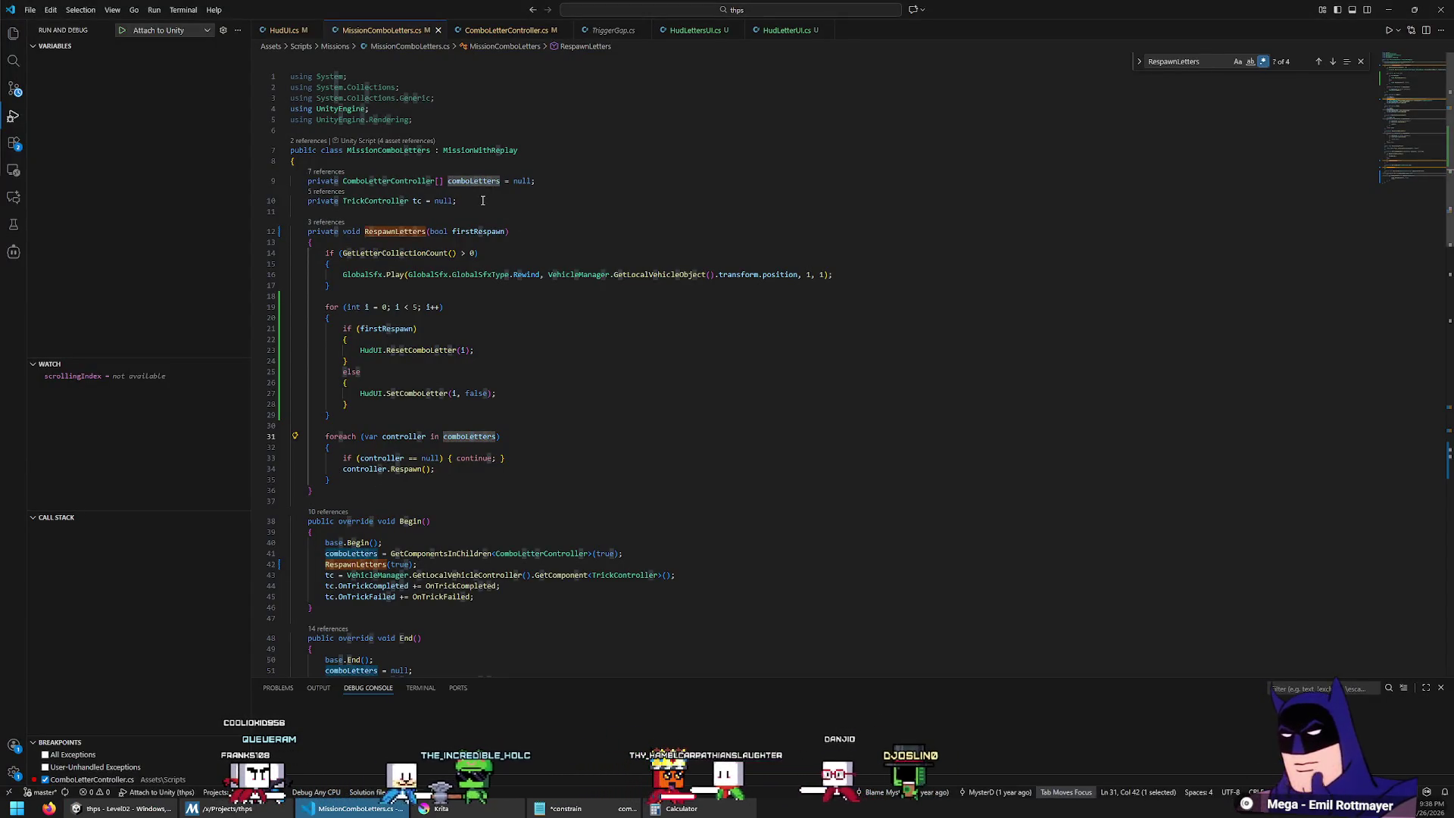
# Step: Select and review the GetComponentsInChildren call in Begin(), then bring Unity forward
pyautogui.scroll(-2, 480, 218)
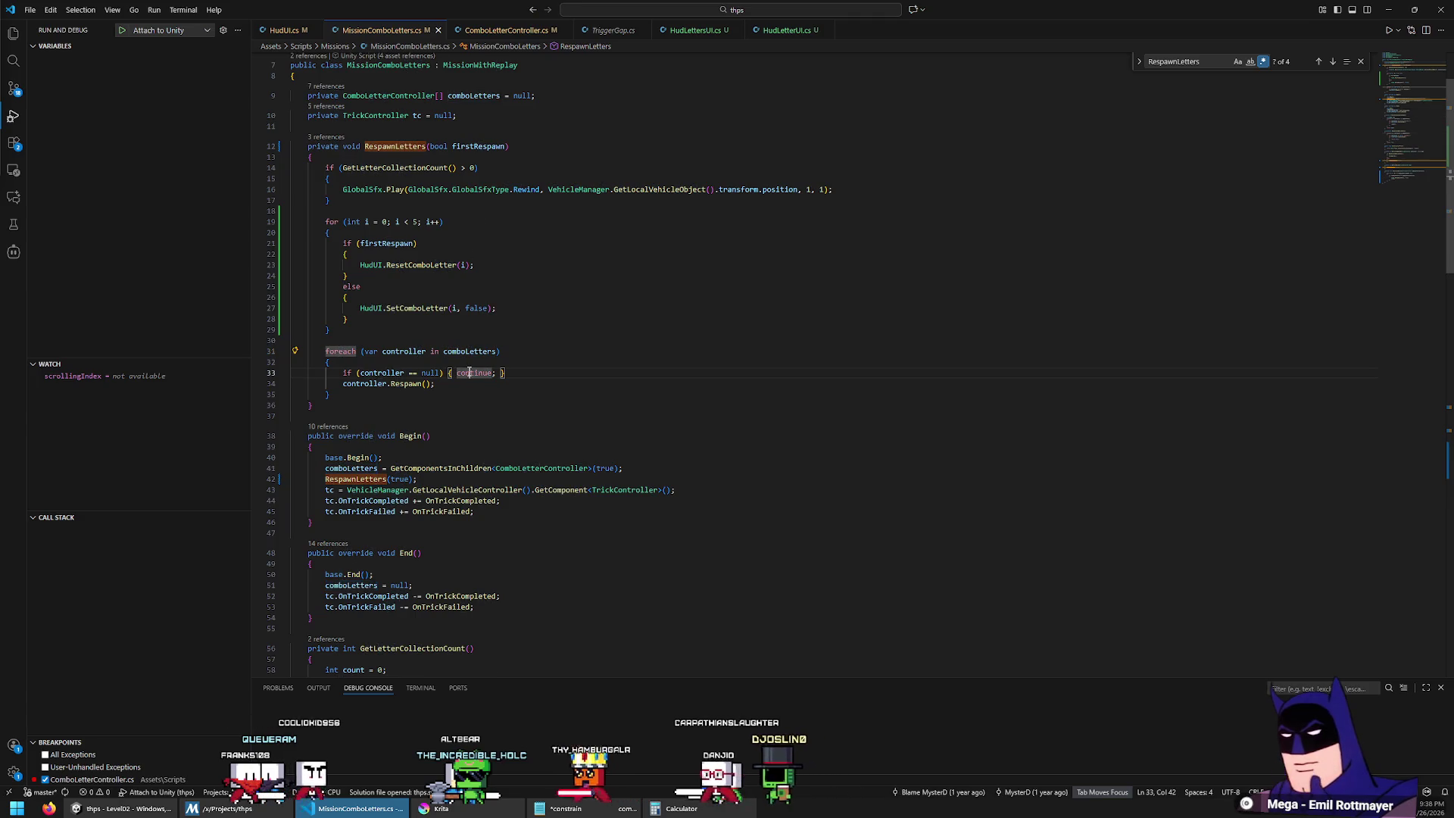
pyautogui.doubleClick(442, 468)
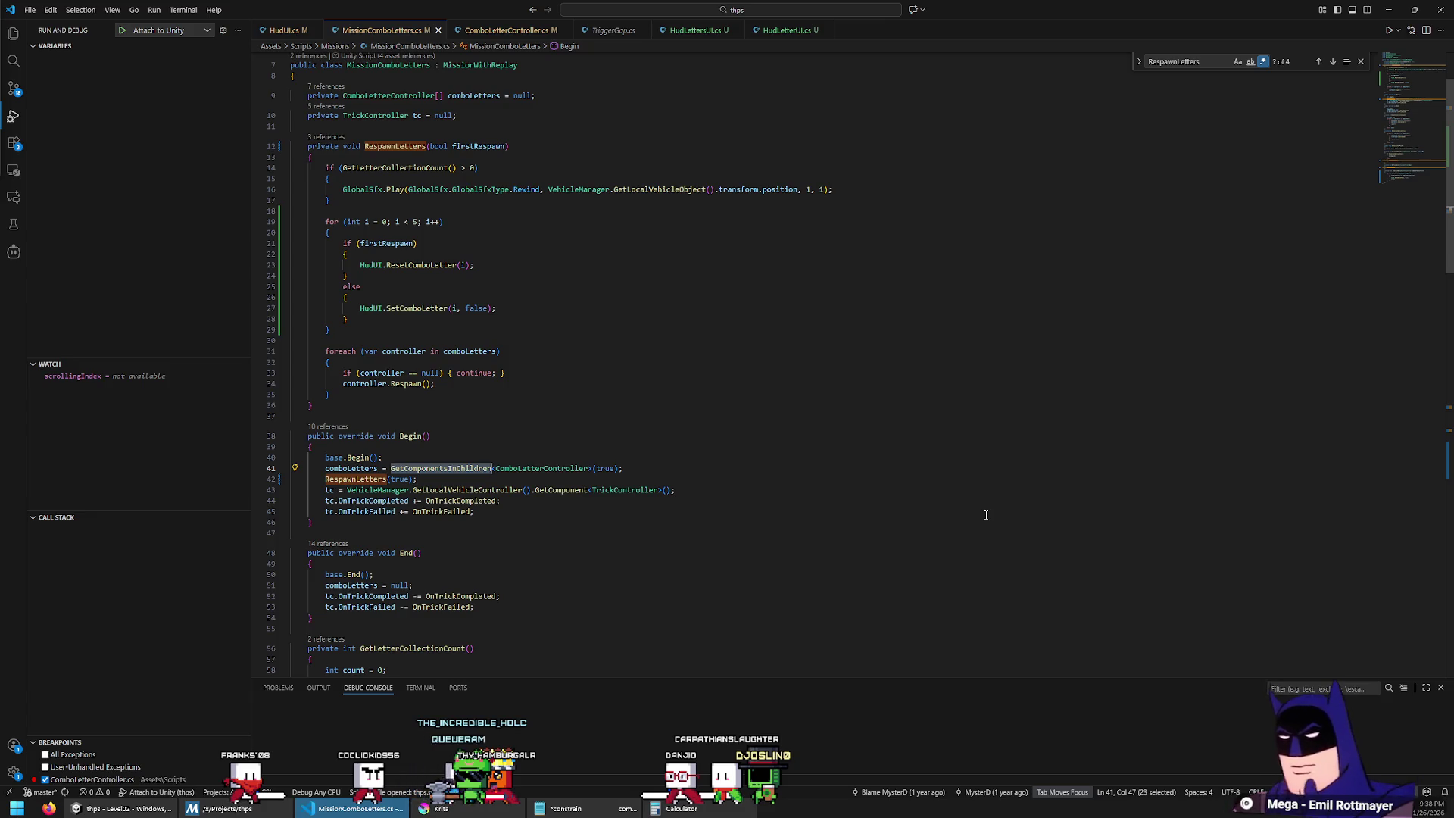
pyautogui.hotkey('alt', 'Tab')
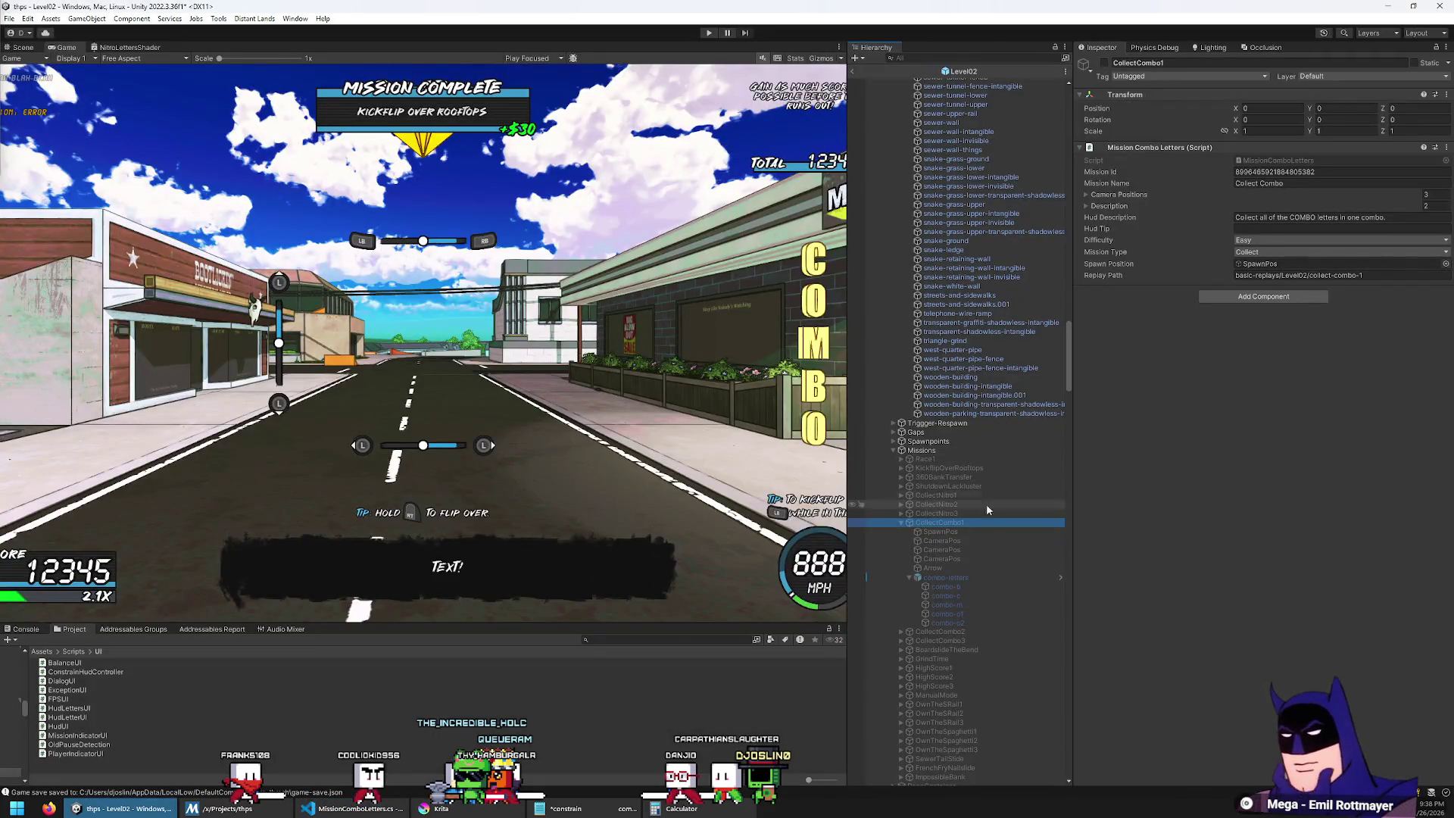
pyautogui.scroll(-2, 981, 599)
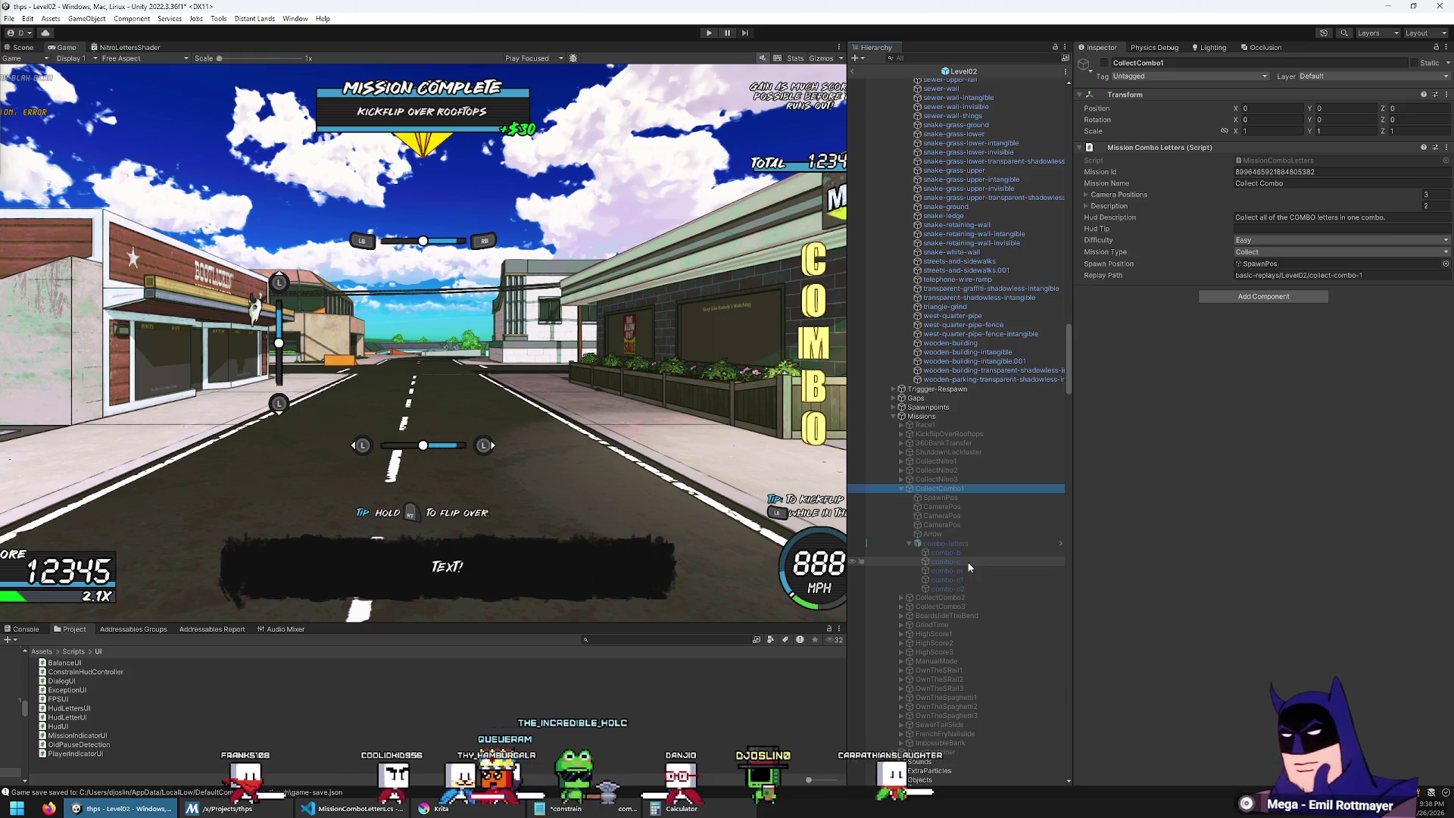
pyautogui.hotkey('alt', 'Tab')
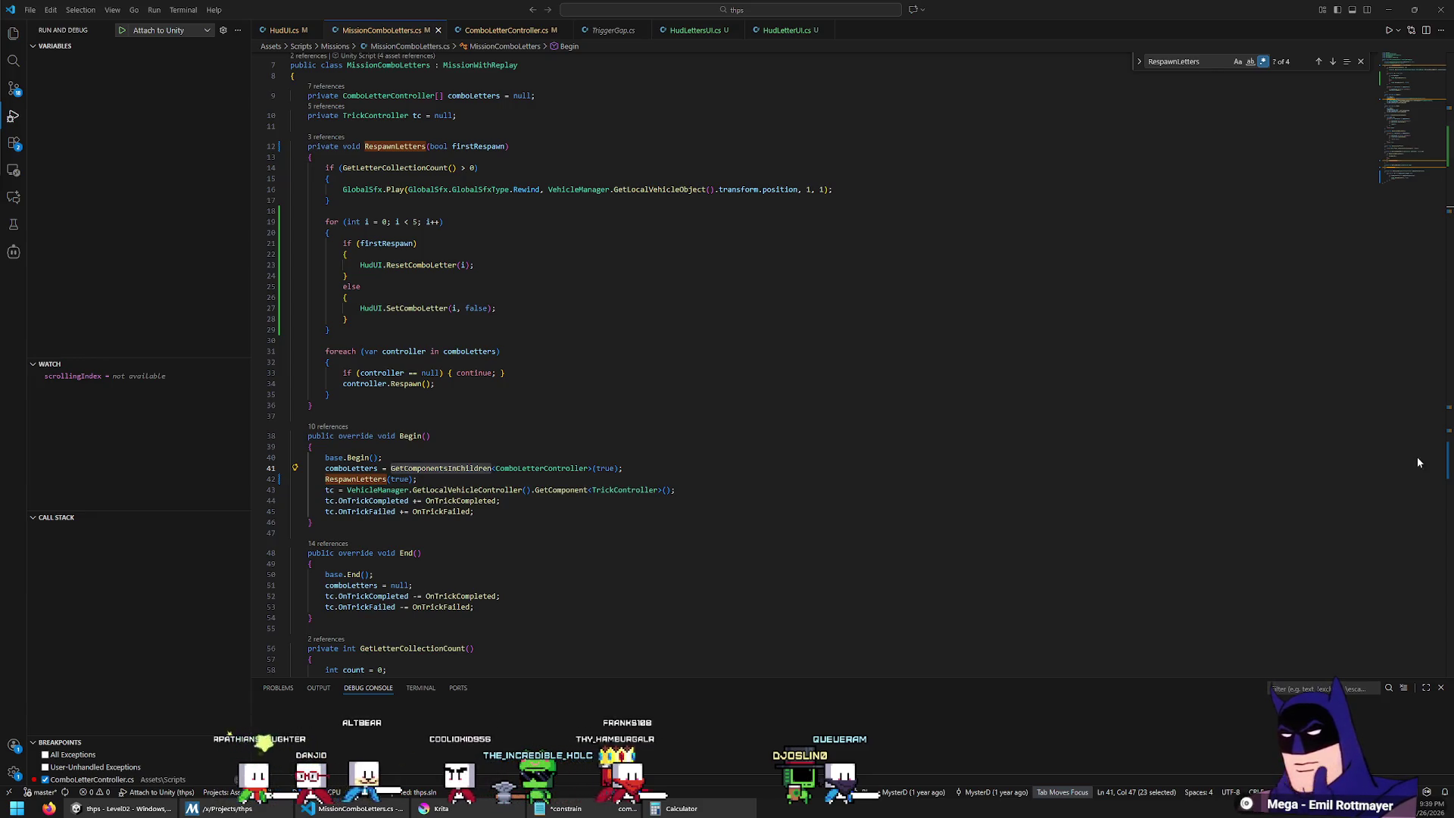
pyautogui.press('Up')
pyautogui.press('Up')
pyautogui.press('Up')
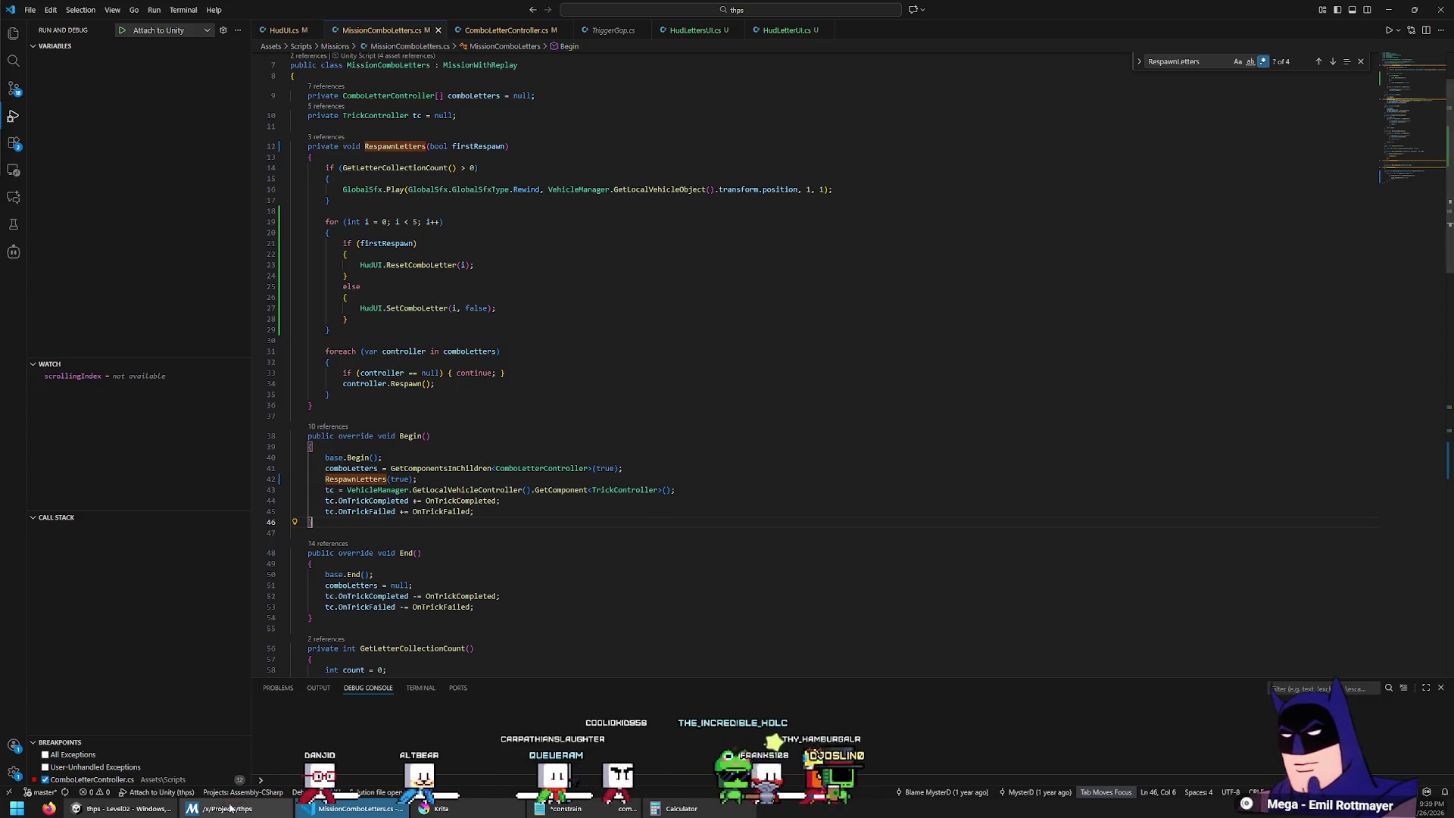
pyautogui.click(124, 808)
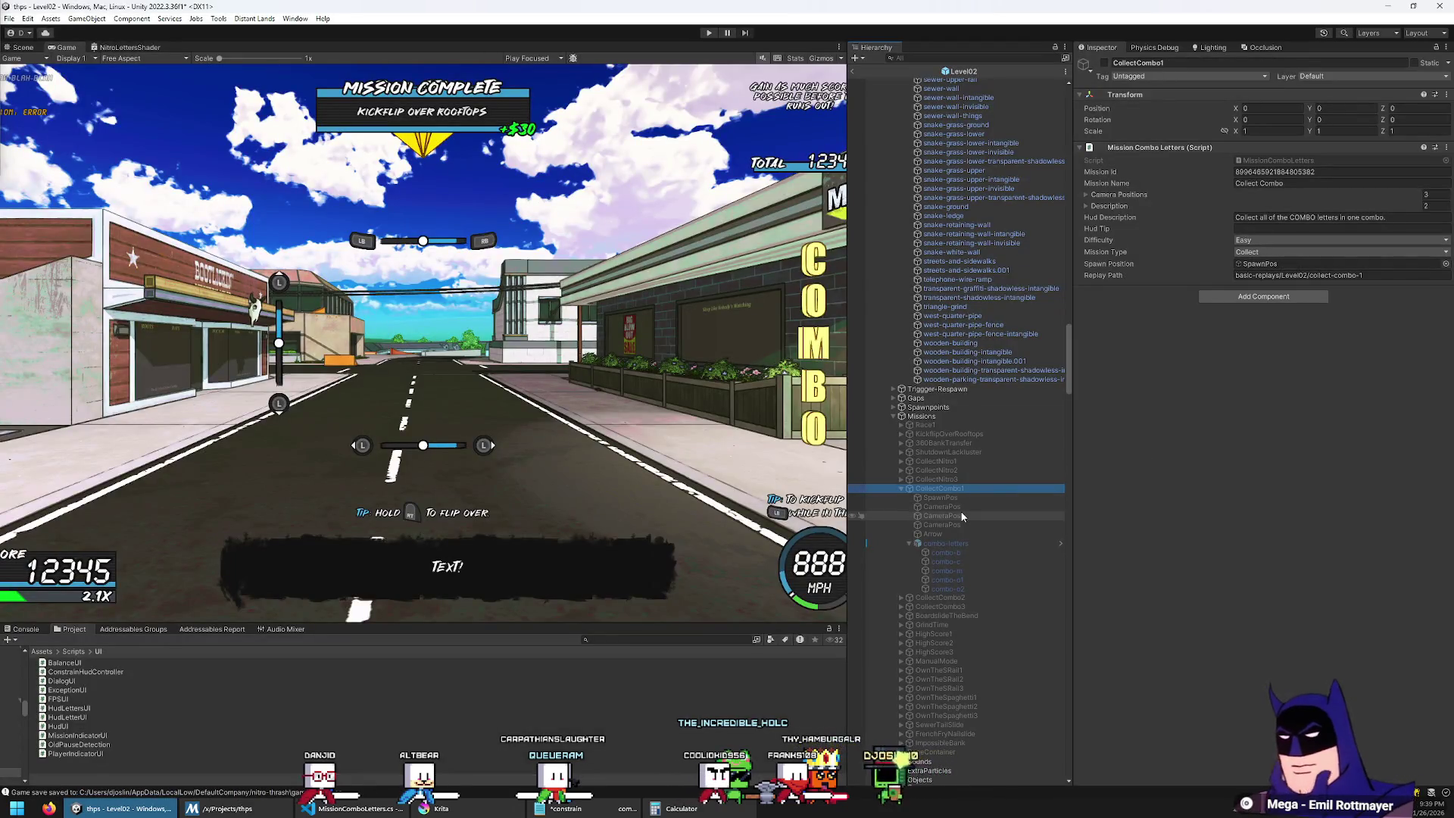
# Step: Frame the combo-b, combo-o2 and combo-o1 letters in the Scene view
pyautogui.click(954, 554)
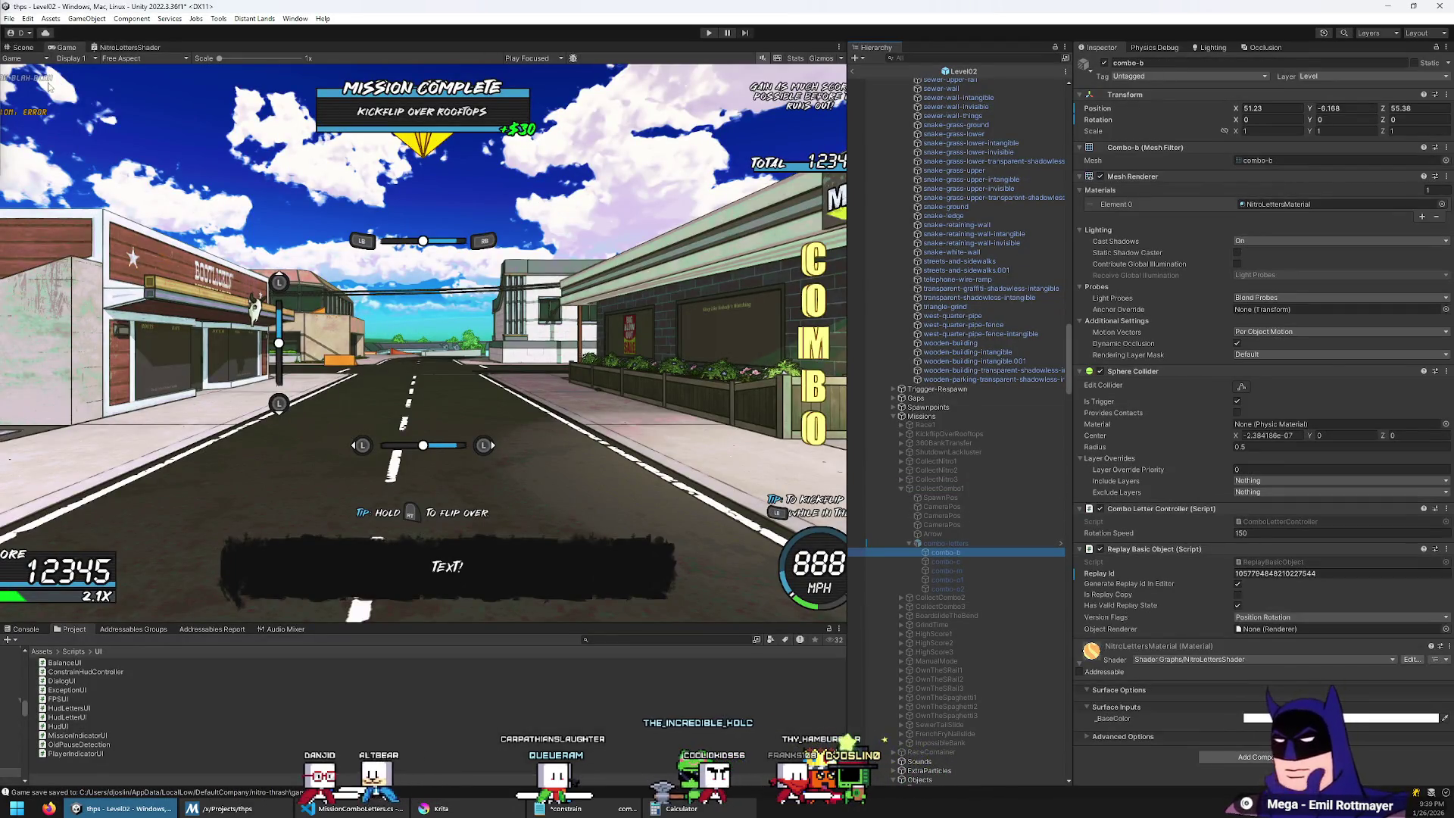
pyautogui.click(21, 48)
pyautogui.doubleClick(951, 553)
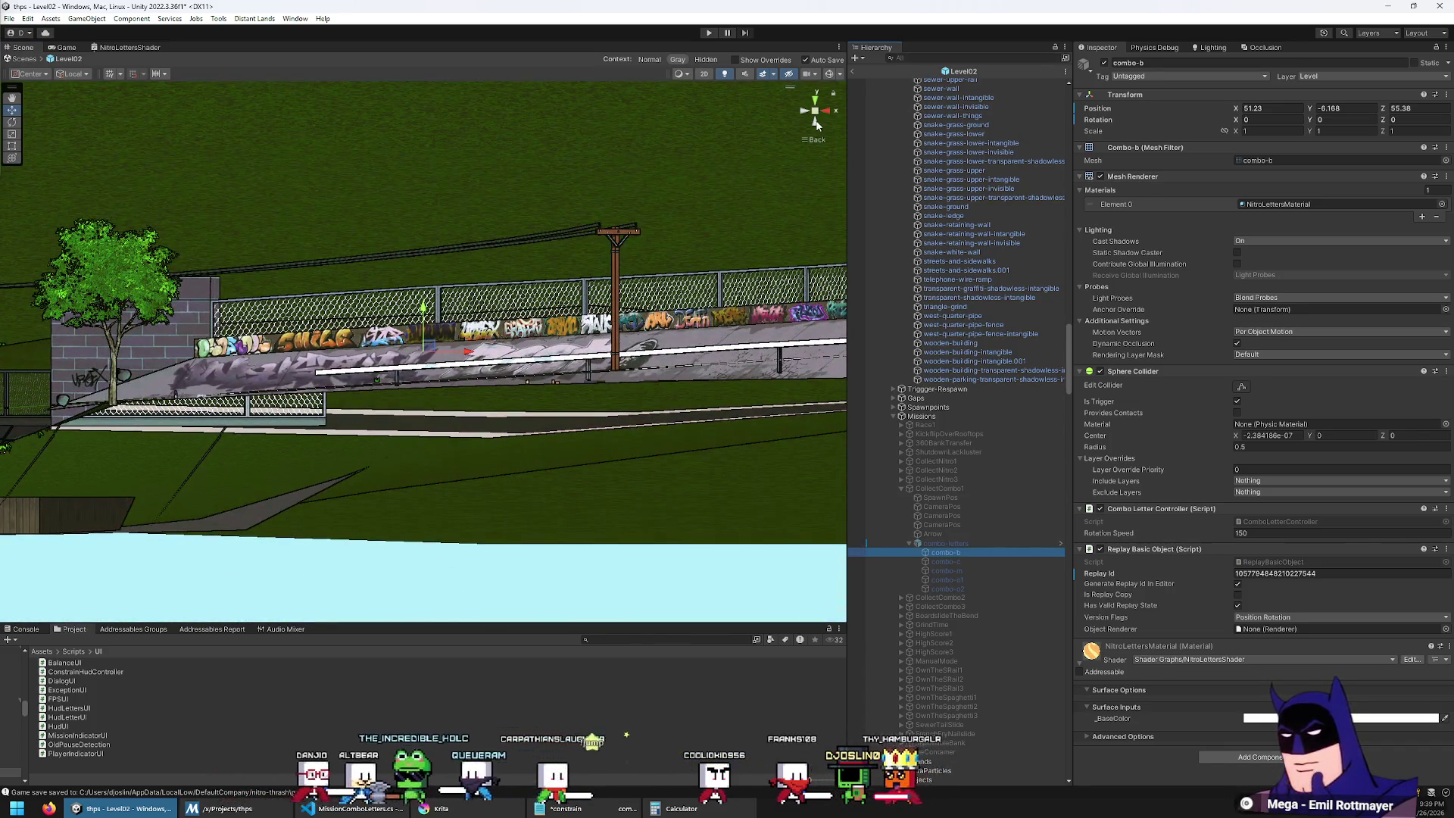
pyautogui.moveTo(575, 318)
pyautogui.mouseDown()
pyautogui.moveTo(583, 215)
pyautogui.moveTo(576, 227)
pyautogui.mouseUp()
pyautogui.click(947, 588)
pyautogui.doubleClick(971, 588)
pyautogui.doubleClick(966, 580)
pyautogui.moveTo(795, 465); pyautogui.dragTo(794, 468)
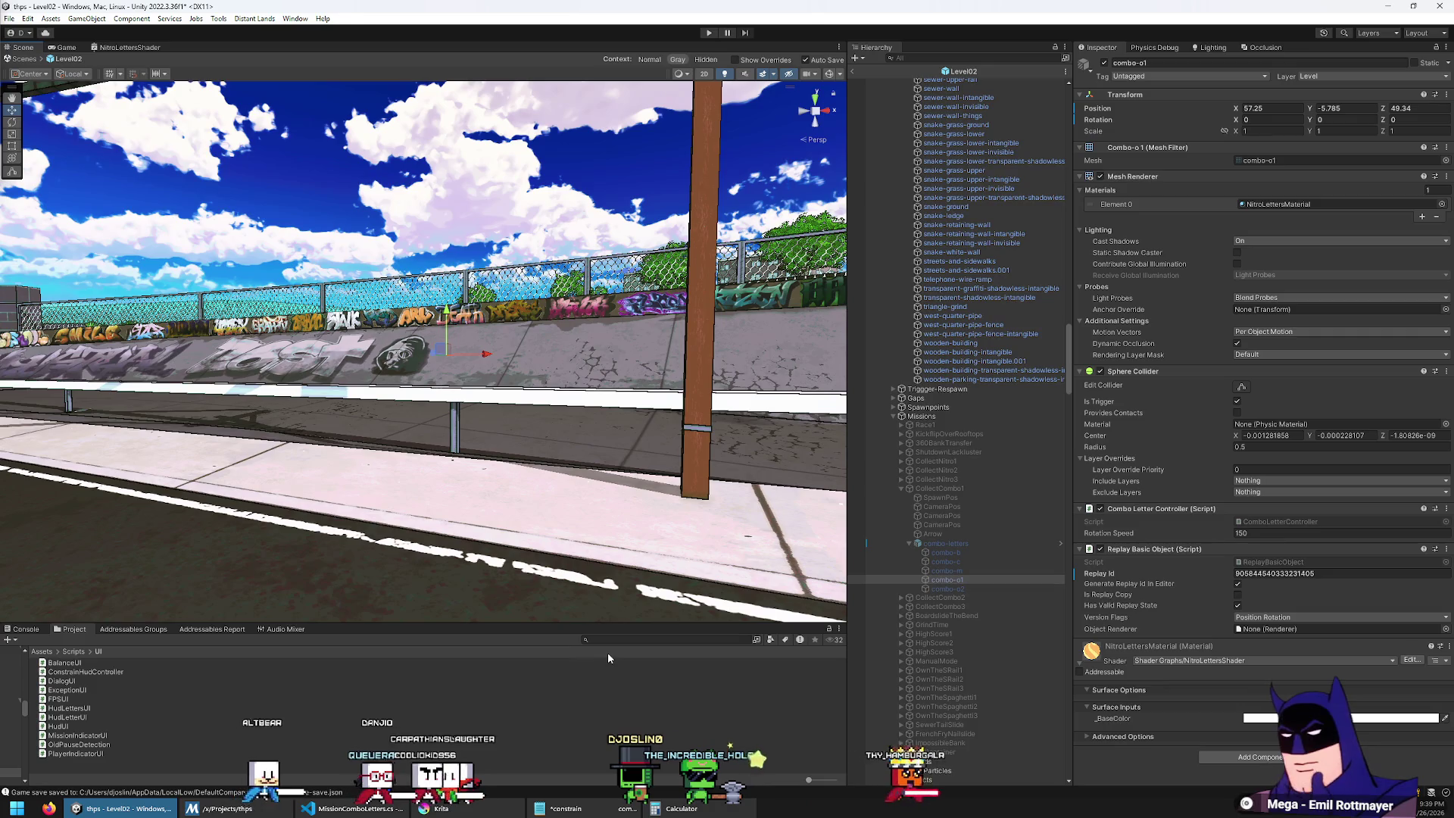
# Step: In the combo-letters prefab, try dragging combo-c onto combo-b, dismiss the restructure warnings, and return to Level02
pyautogui.click(1005, 545)
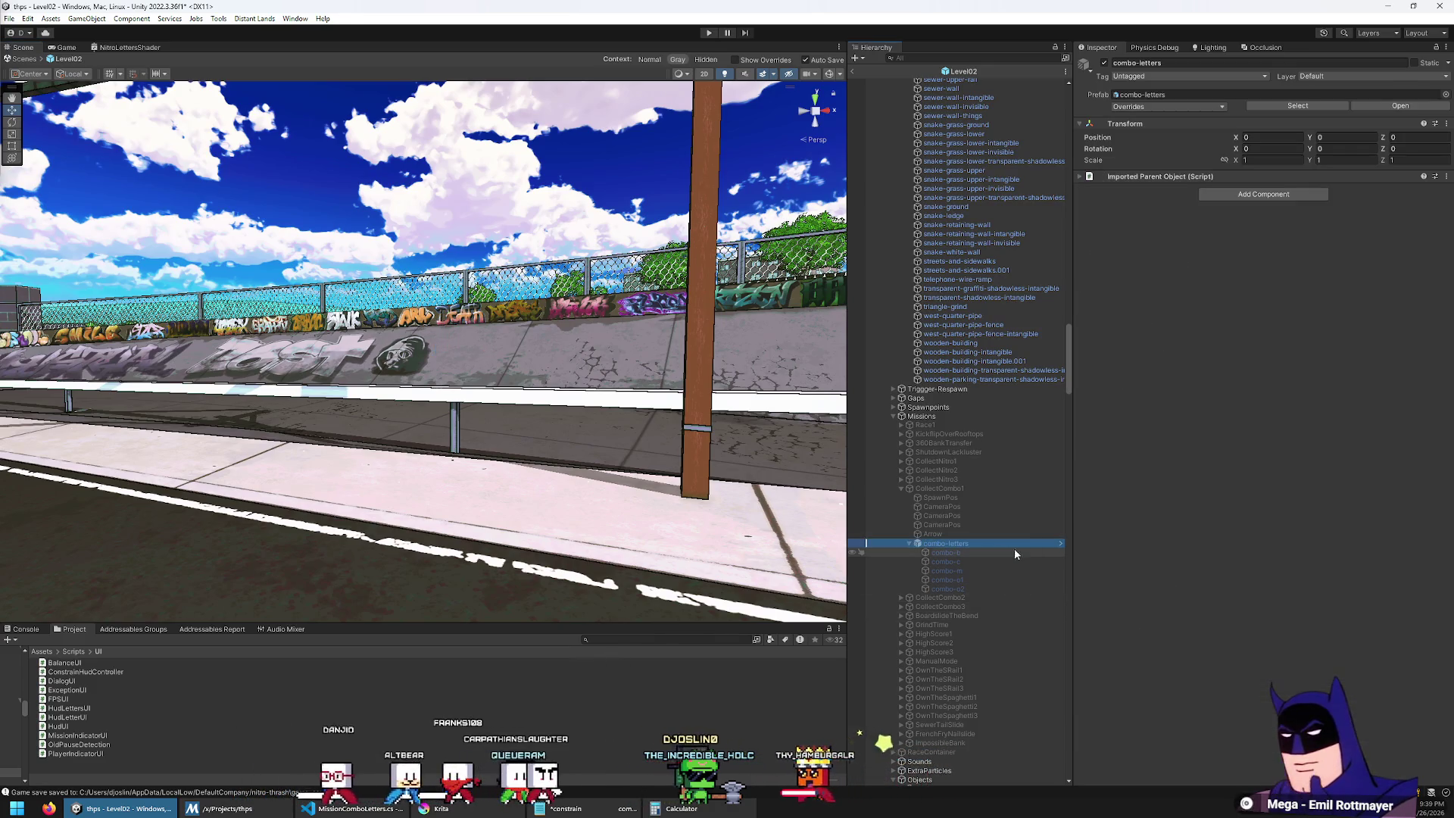
pyautogui.click(1060, 544)
pyautogui.moveTo(922, 109); pyautogui.dragTo(966, 101)
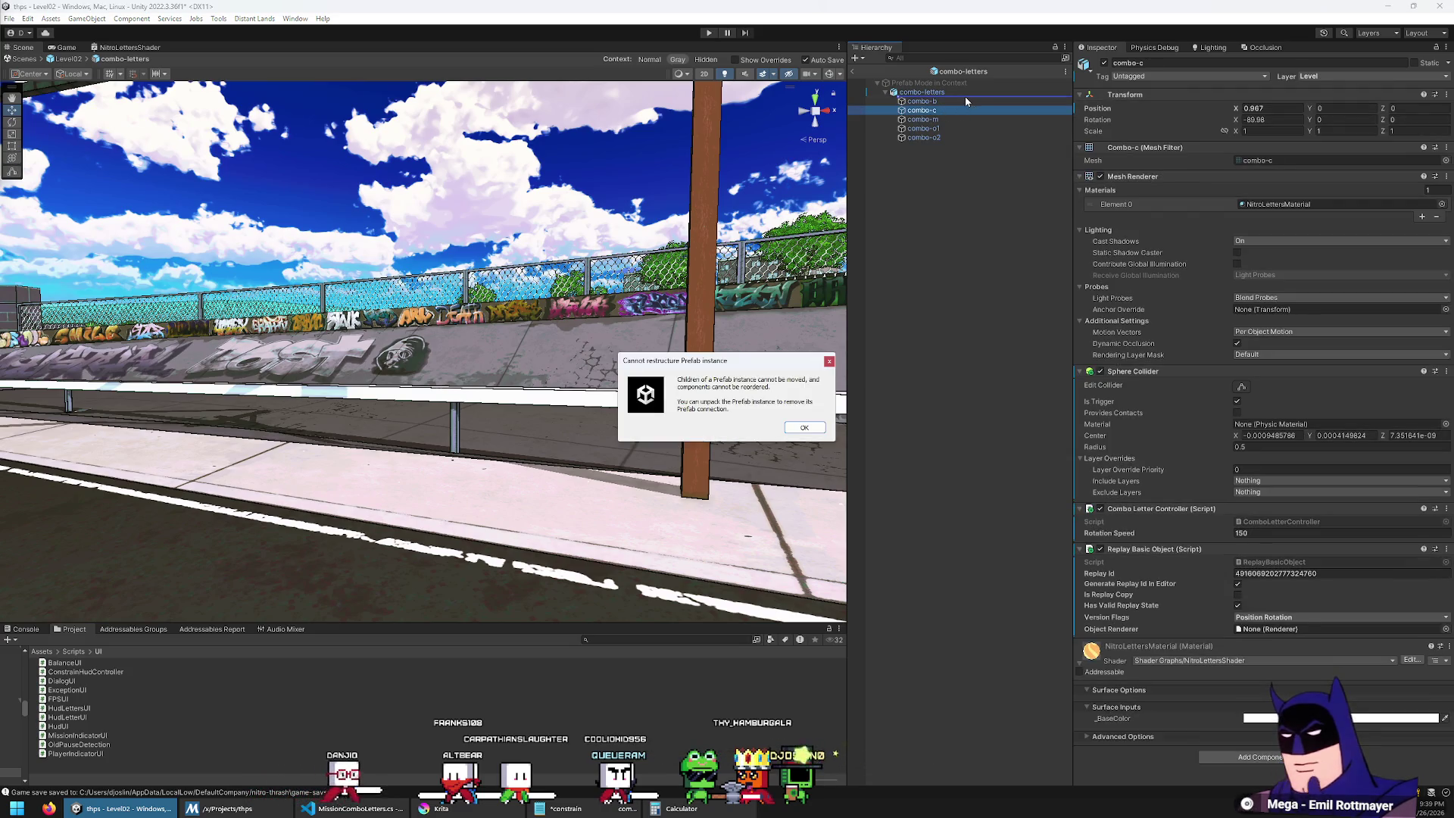
pyautogui.click(819, 429)
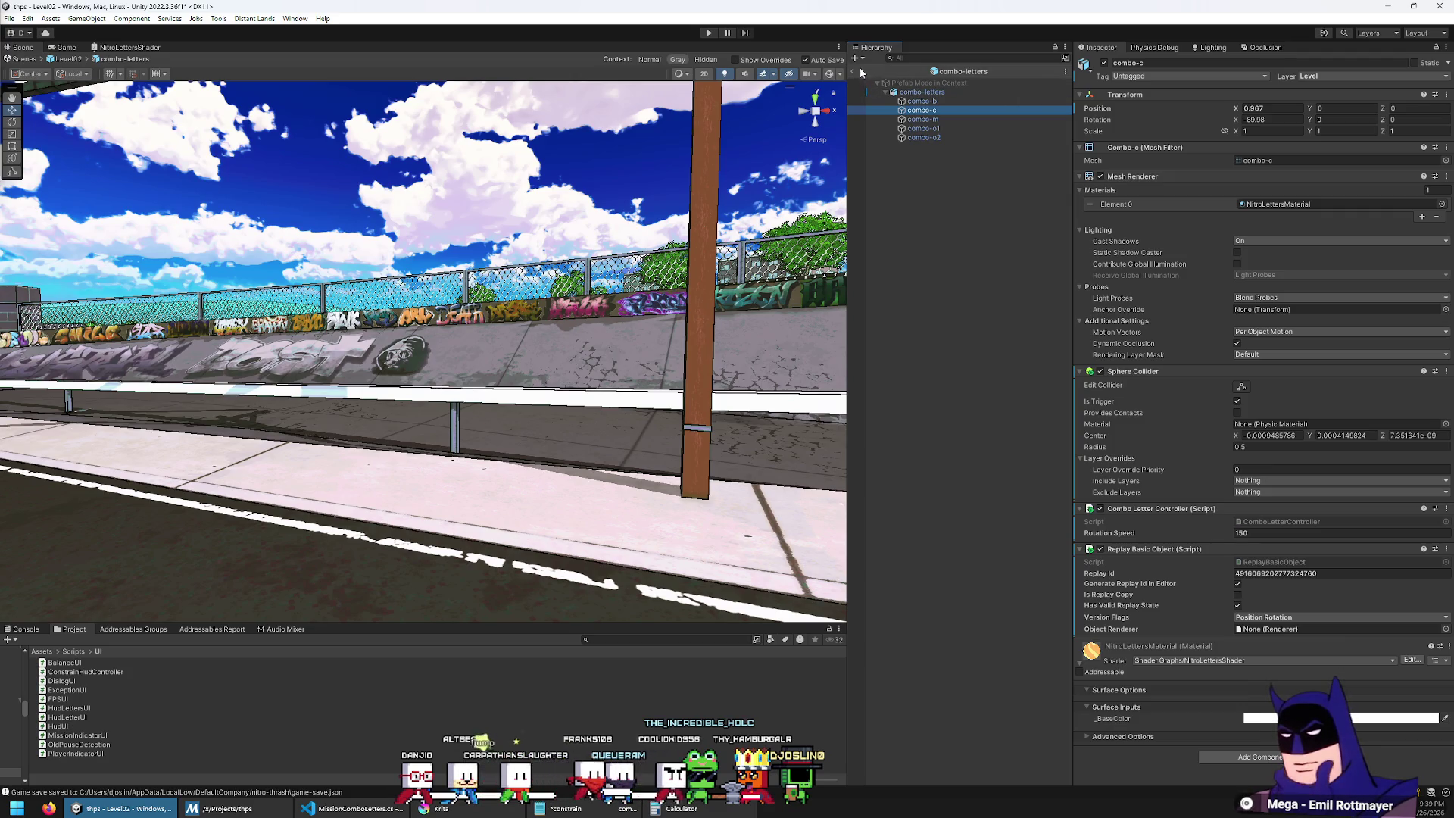
pyautogui.moveTo(921, 109); pyautogui.dragTo(951, 98)
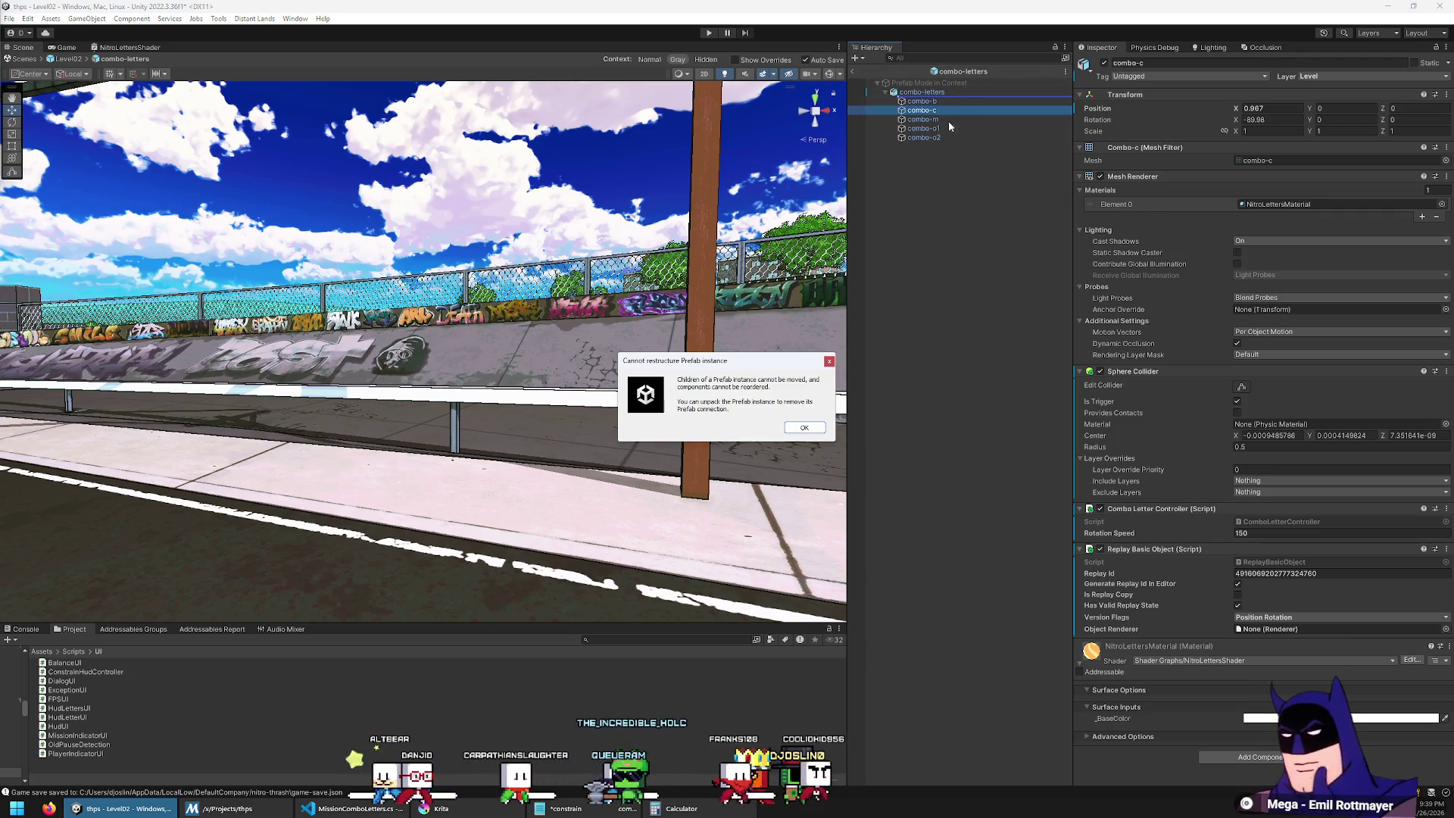
pyautogui.press('Return')
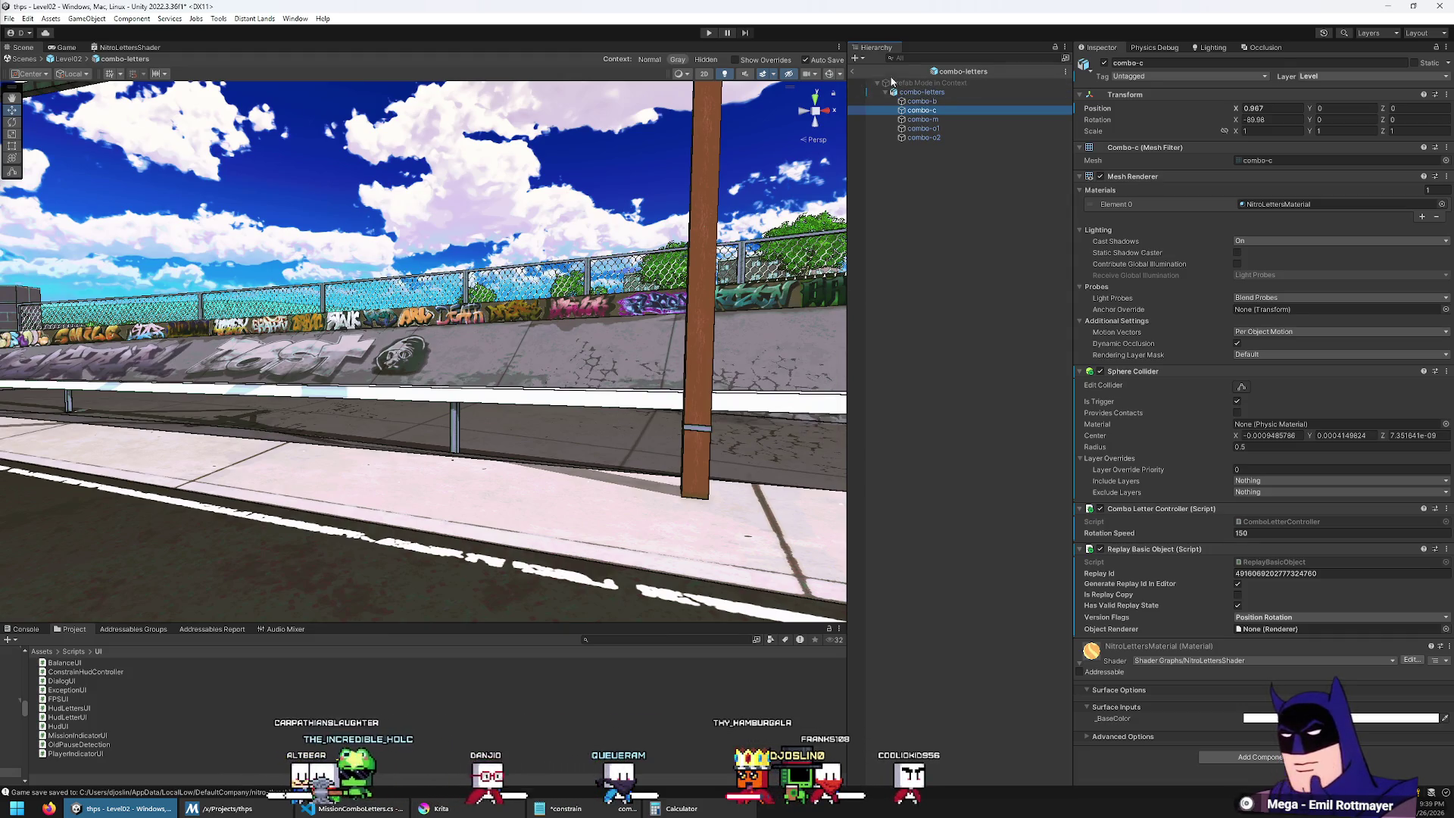
pyautogui.click(853, 72)
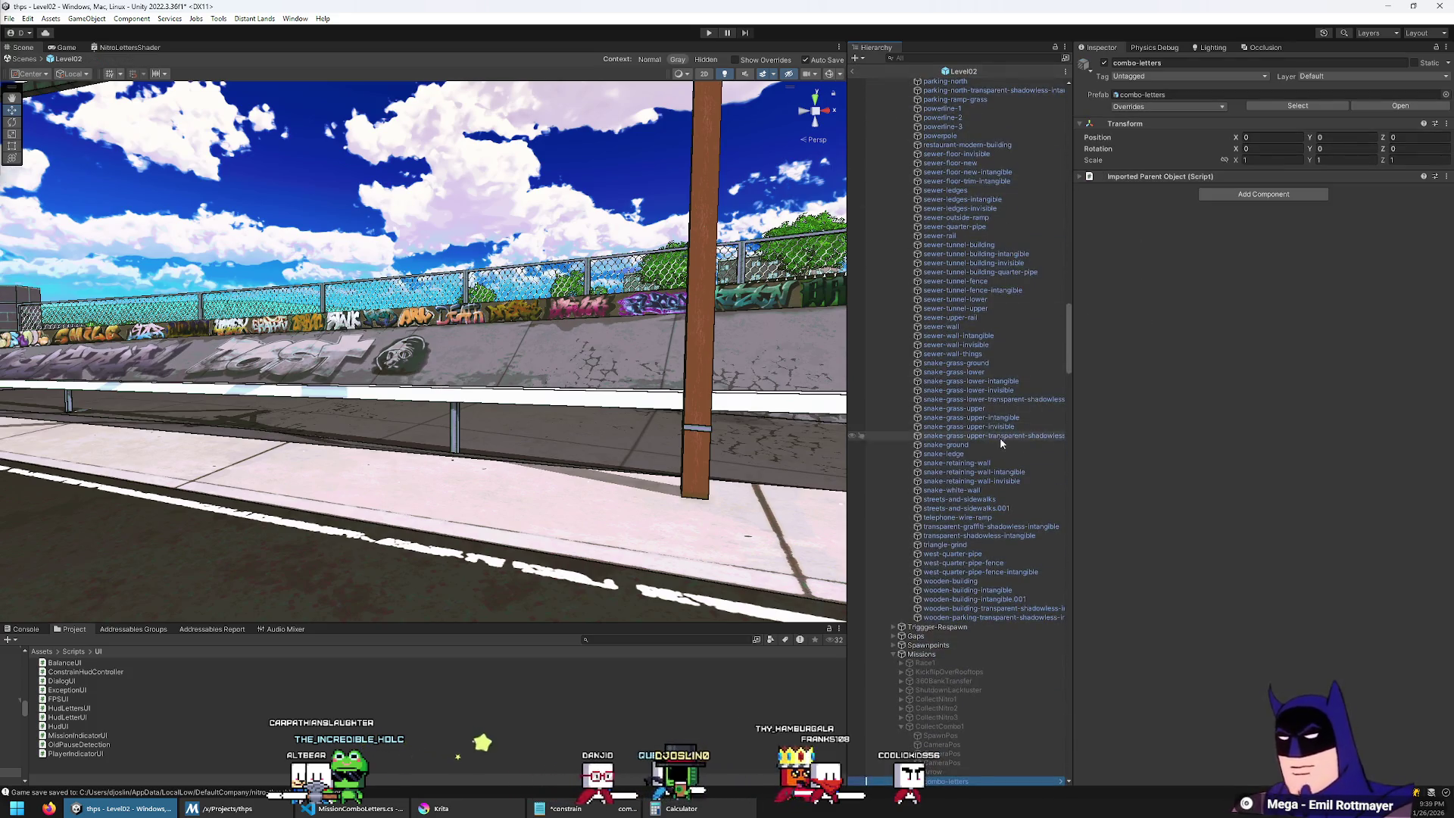
pyautogui.scroll(-10, 1005, 485)
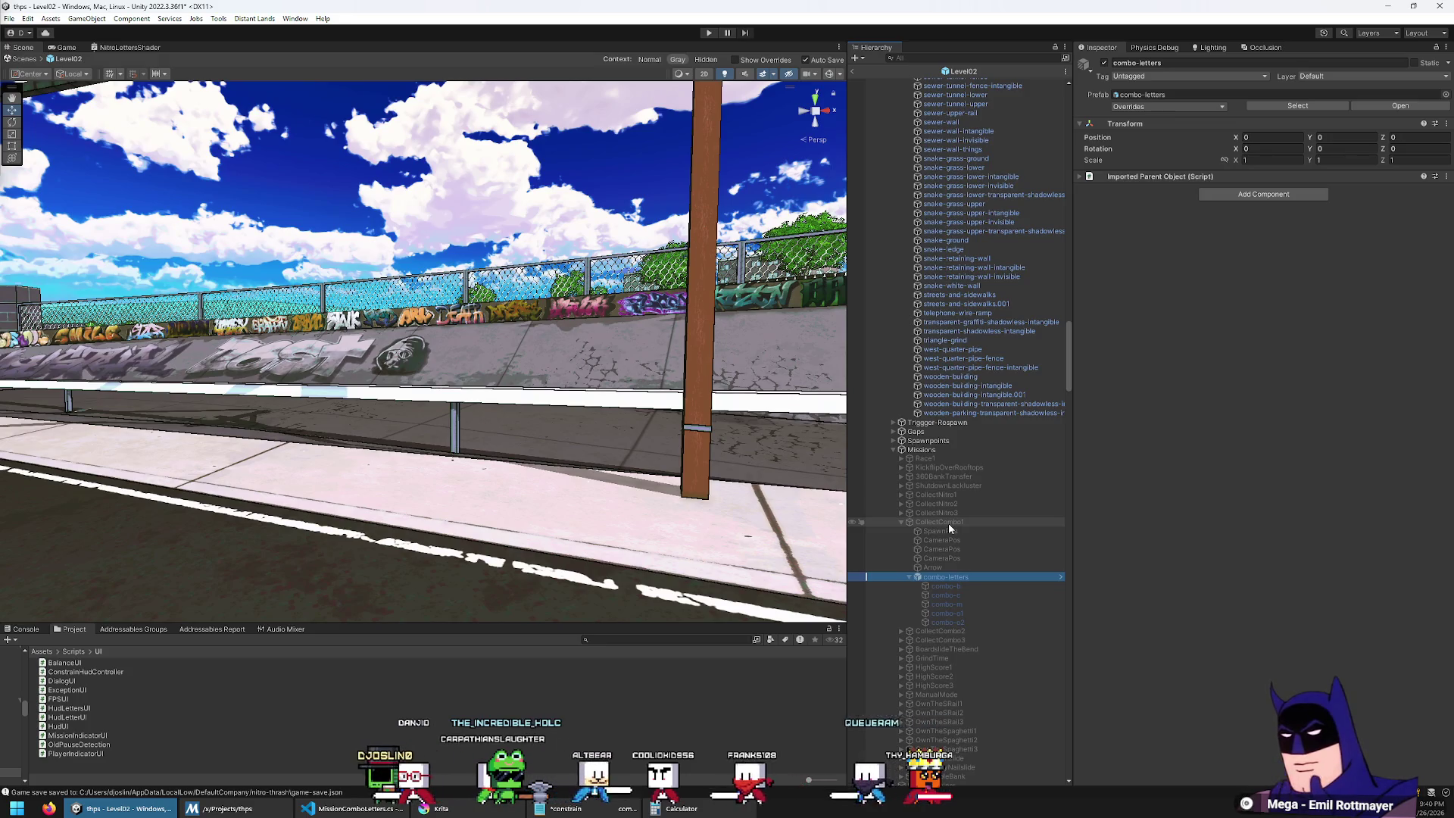
# Step: Inspect the combo-c letter, then put the cursor after the TrickController field in MissionComboLetters.cs
pyautogui.click(338, 809)
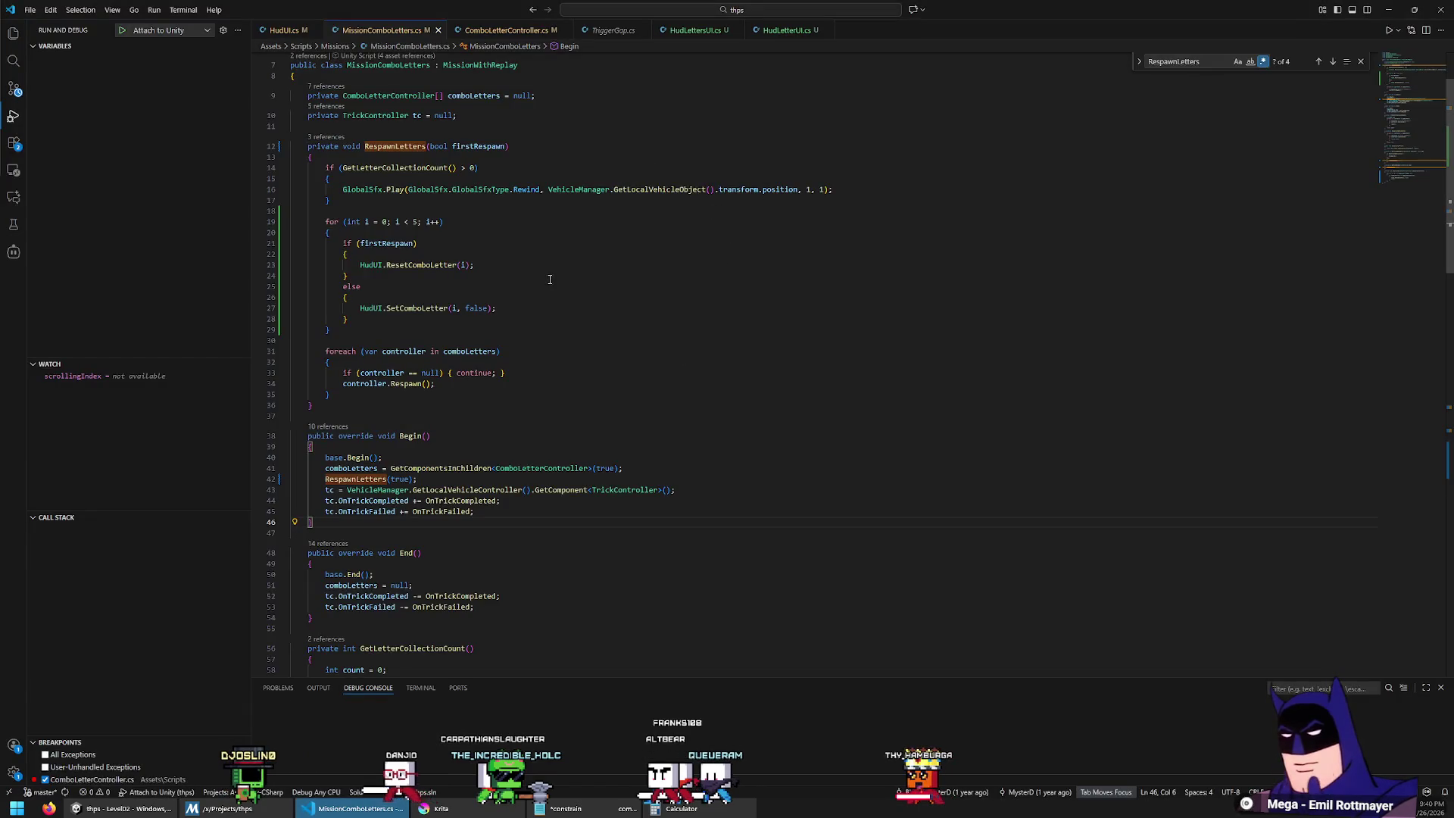
pyautogui.hotkey('alt', 'Tab')
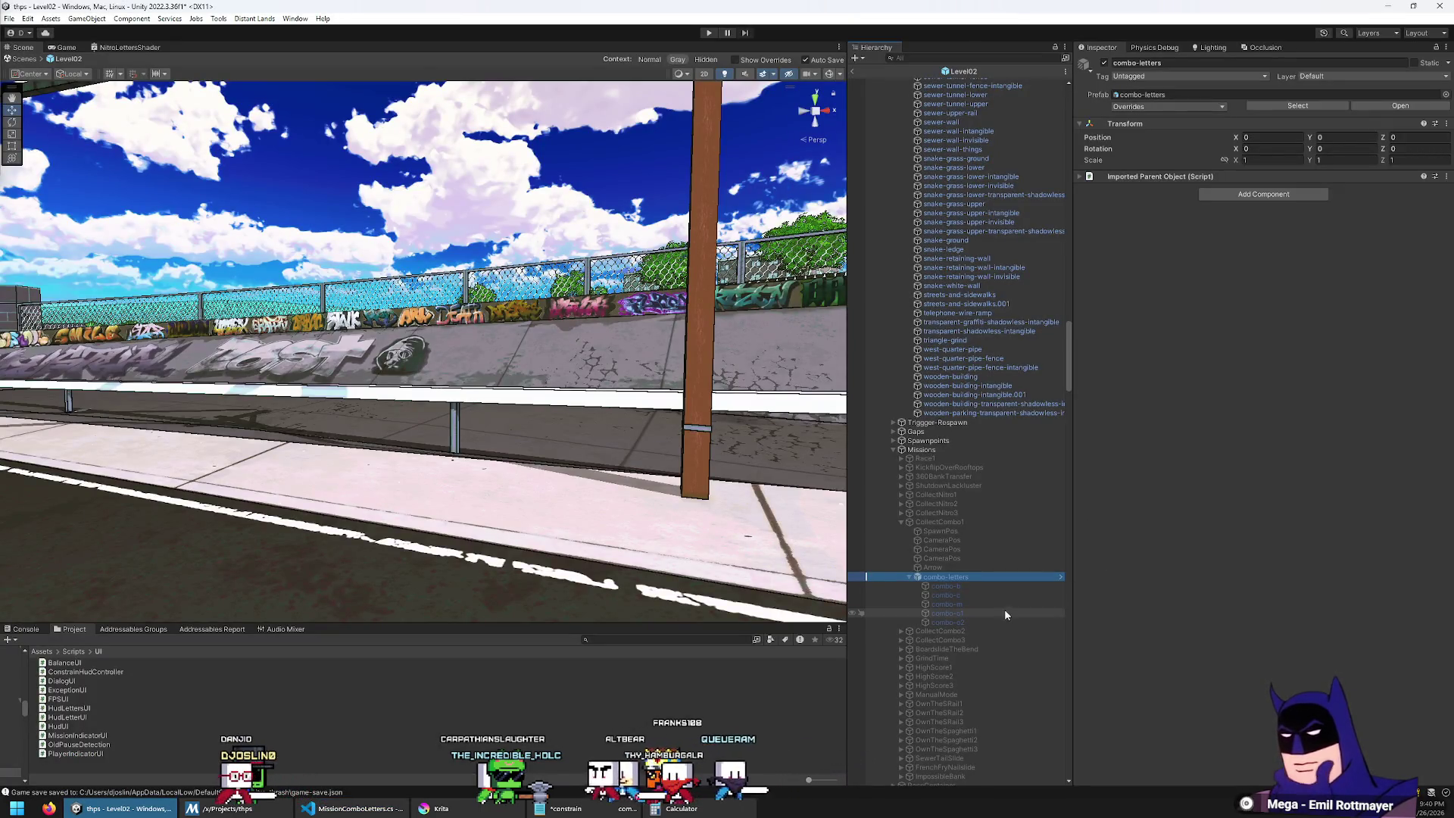
pyautogui.click(982, 597)
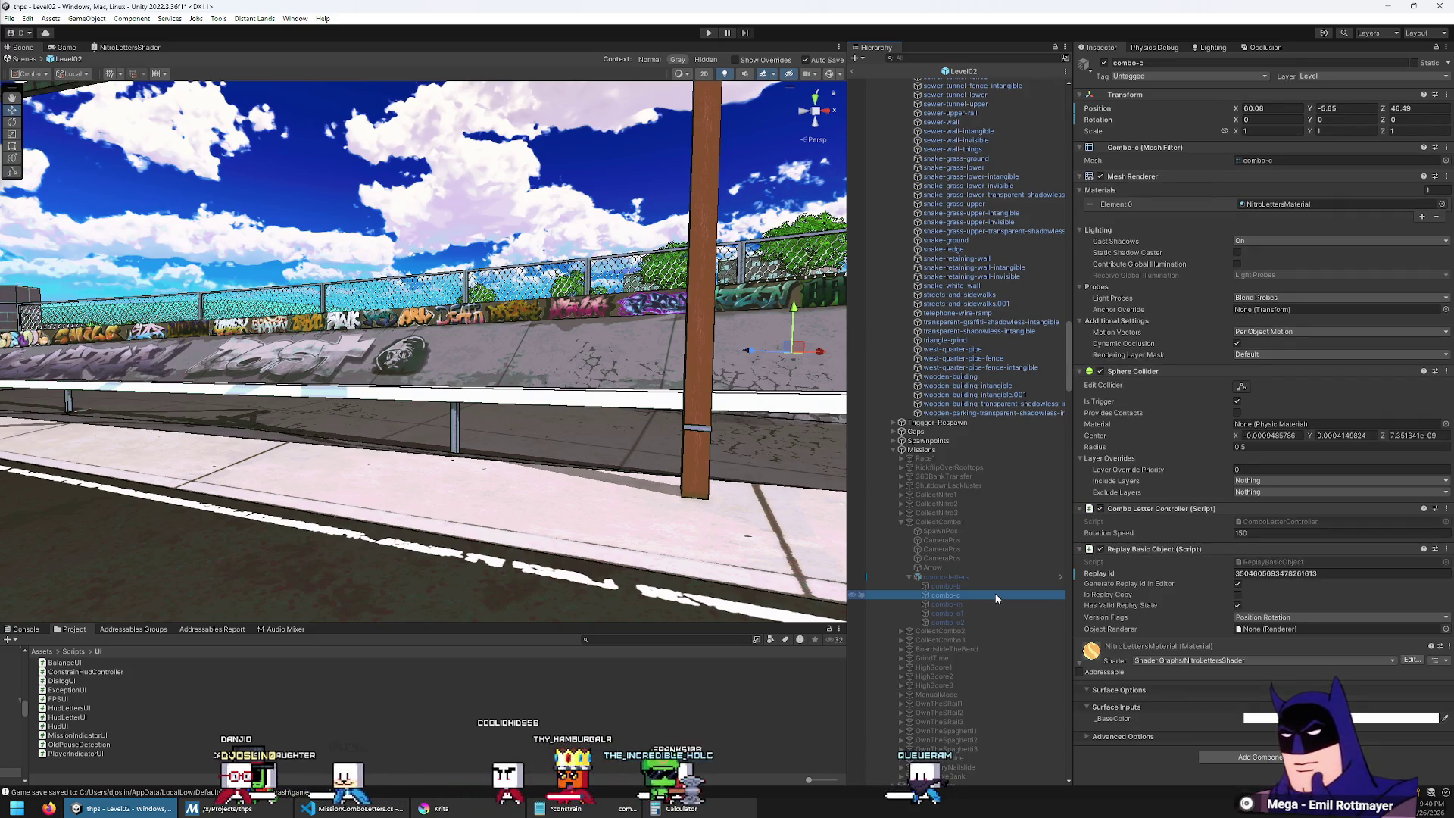
pyautogui.click(988, 567)
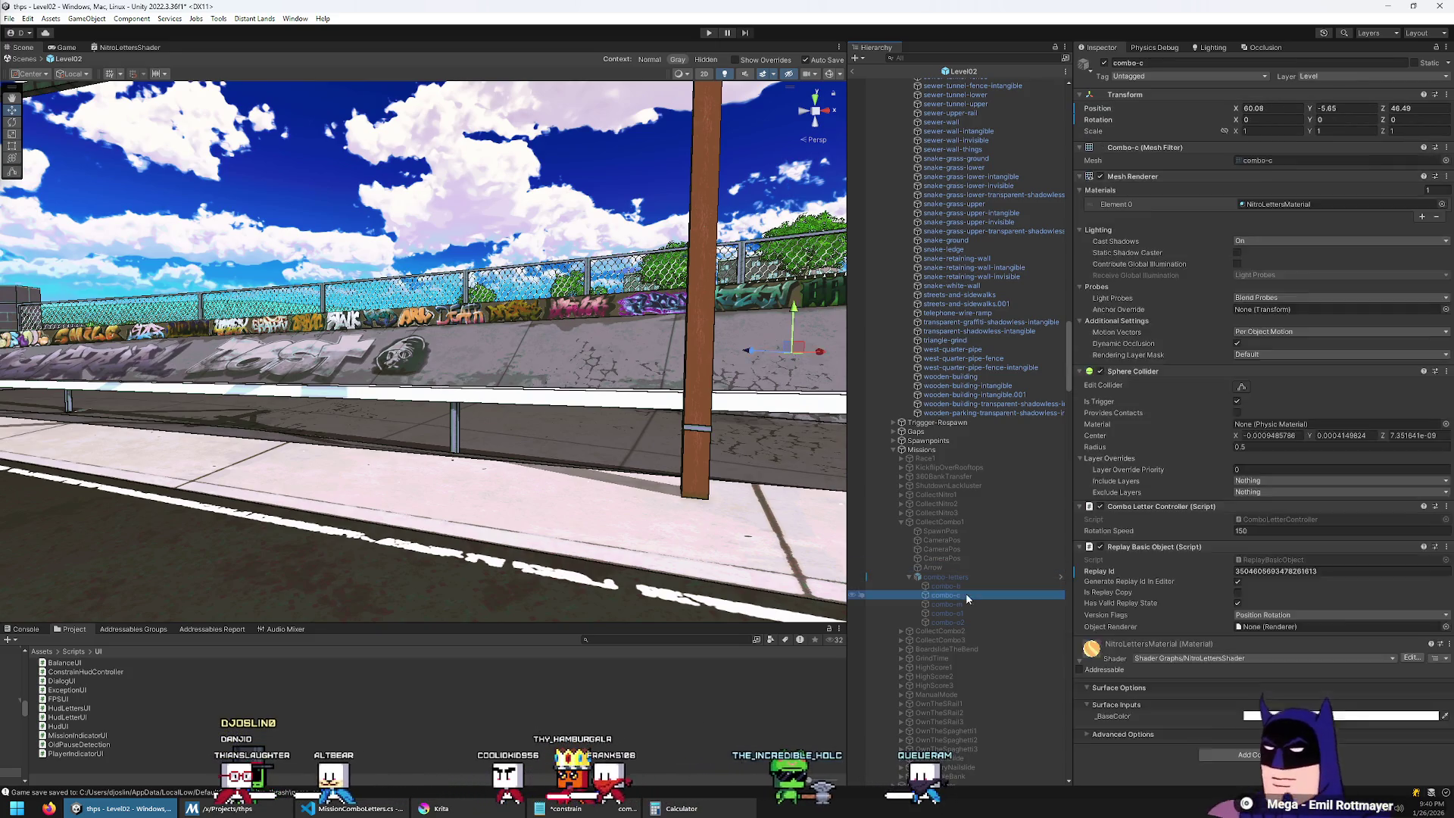
pyautogui.hotkey('alt', 'Tab')
pyautogui.click(611, 204)
pyautogui.scroll(-2, 636, 219)
pyautogui.scroll(2, 651, 227)
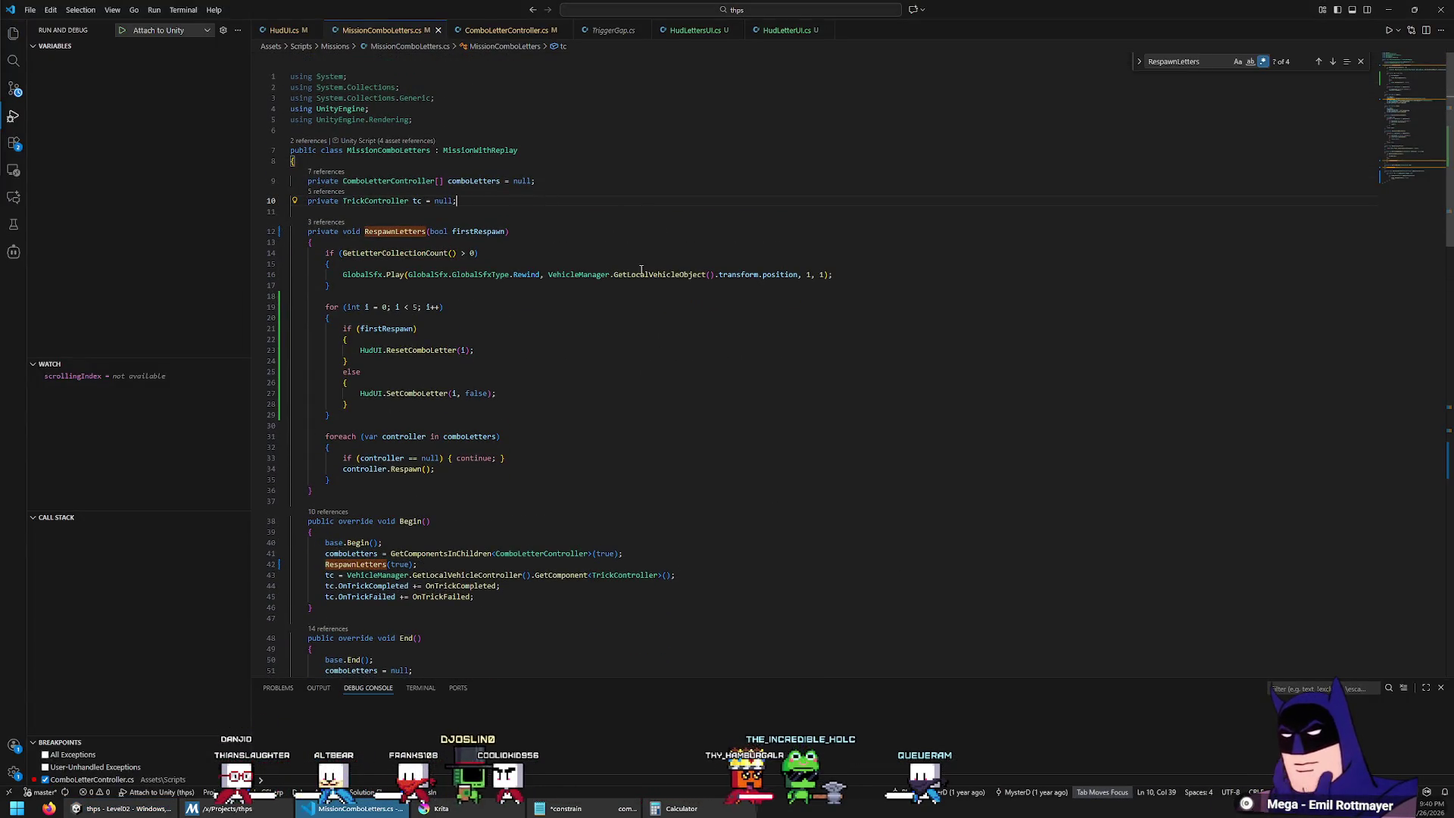
# Step: Declare a private static Dictionary<string, int> field initialised with new() and an initializer block
pyautogui.scroll(-1, 639, 265)
pyautogui.press('Return')
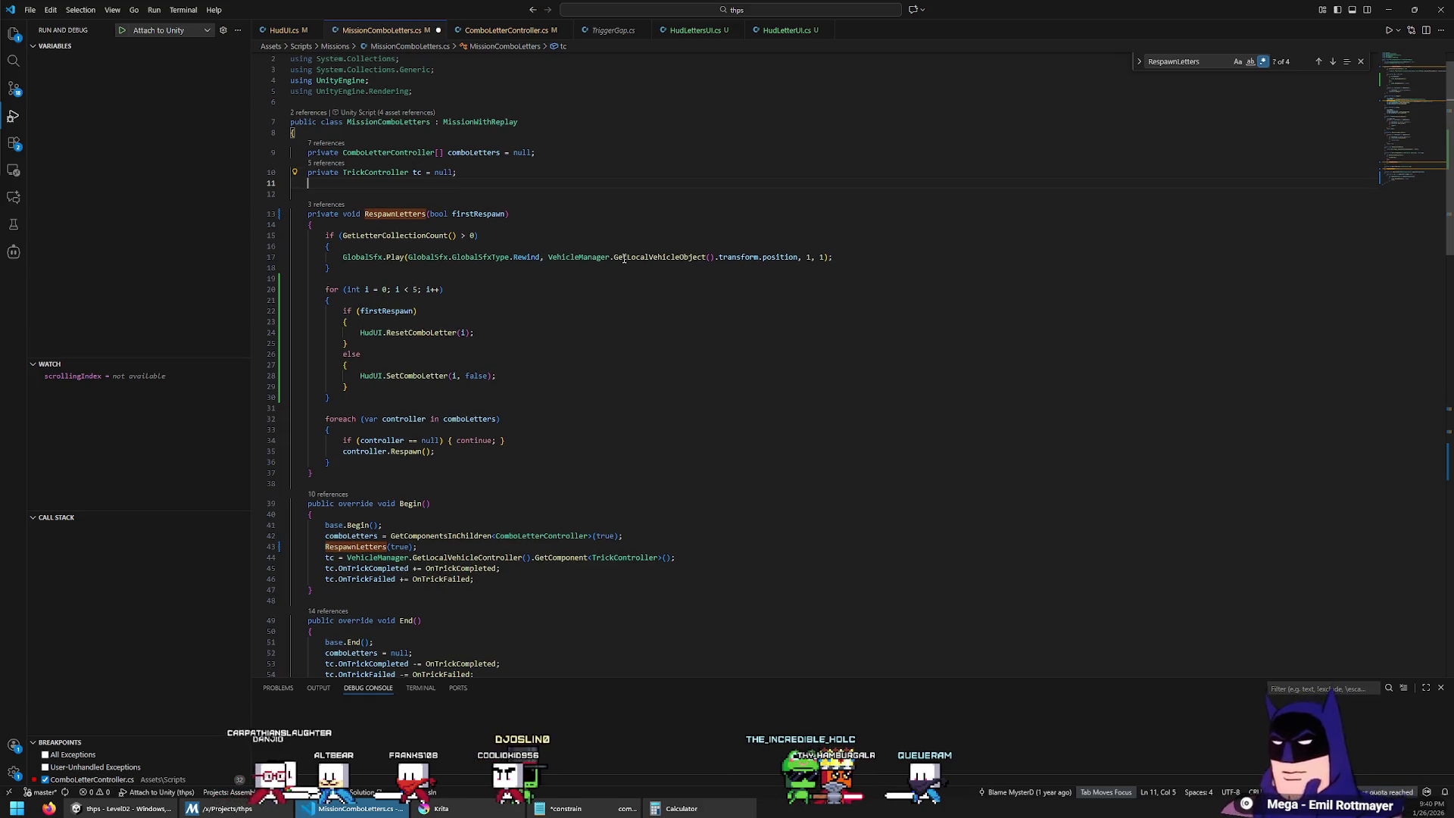
pyautogui.press('Return')
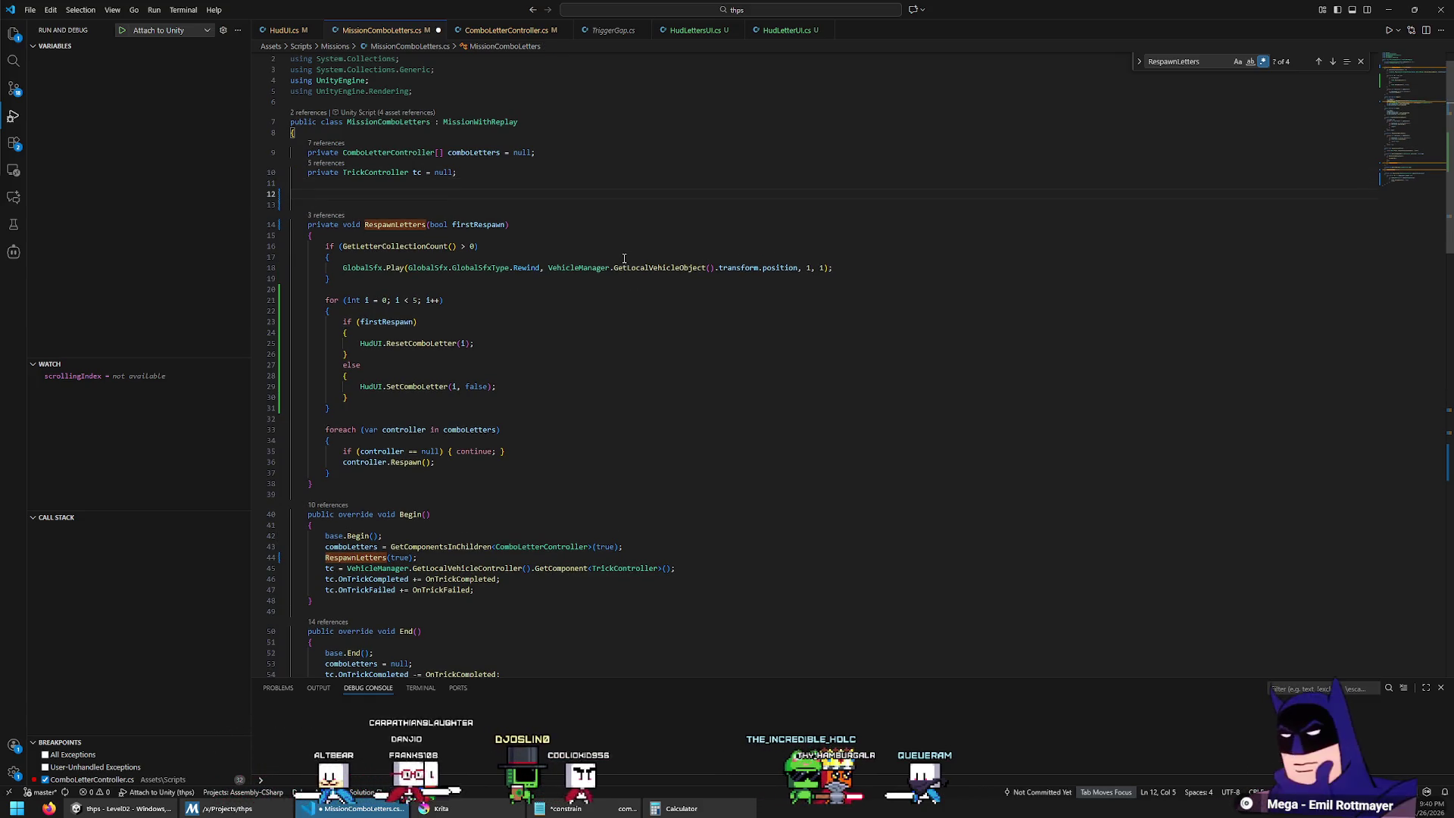
pyautogui.write('private Dictionary ')
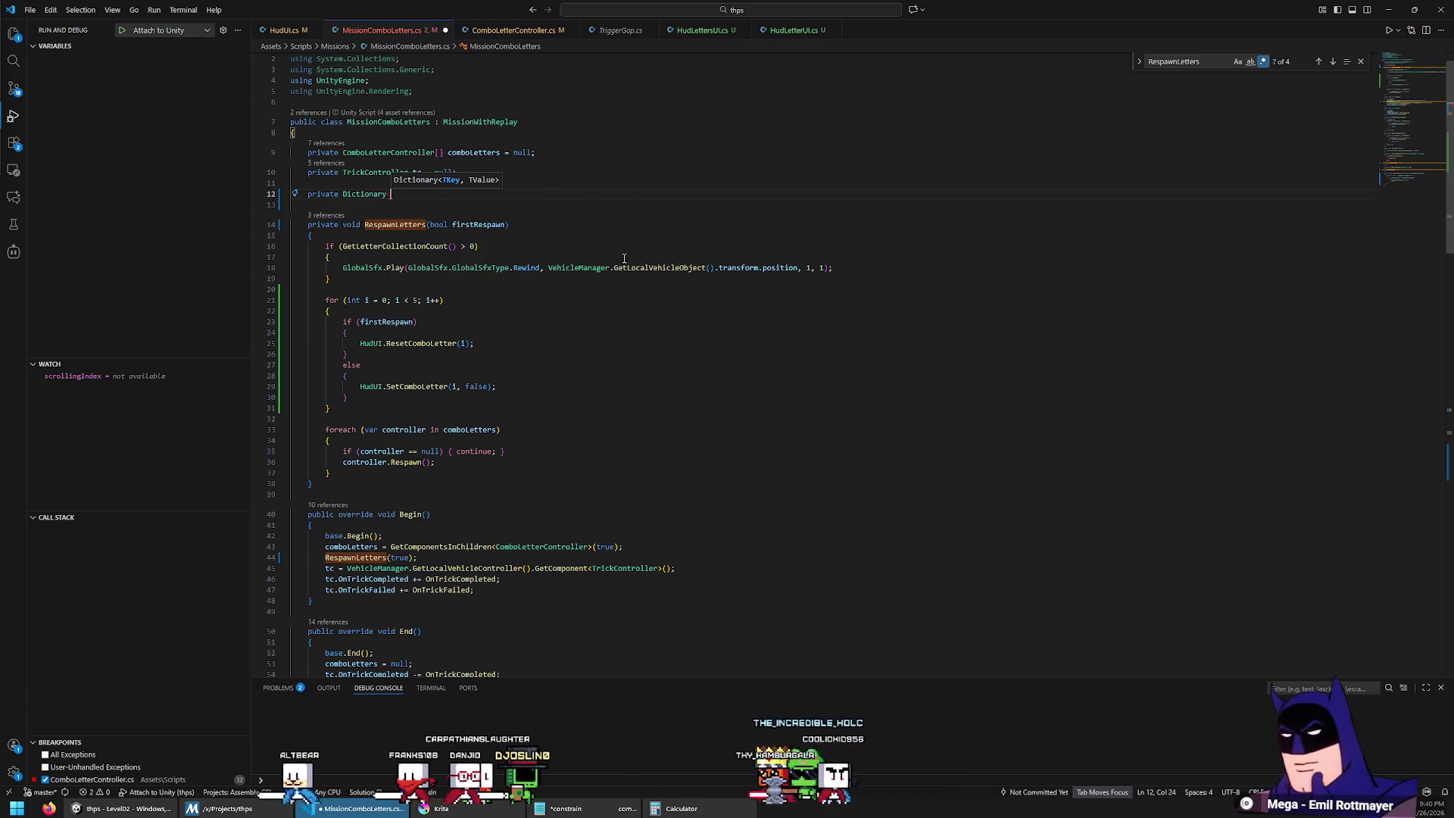
pyautogui.write('string, ')
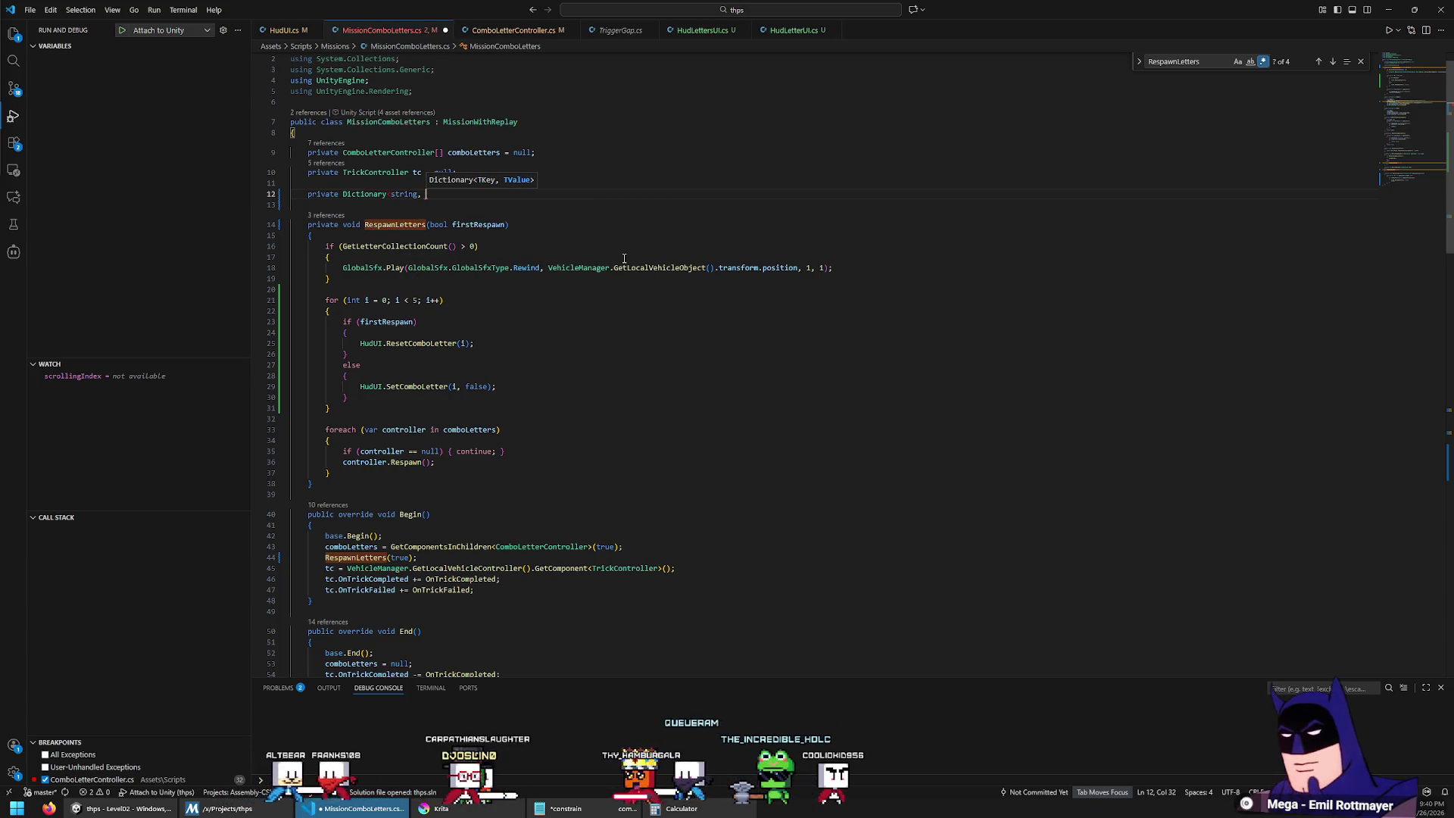
pyautogui.write('int> namesToIndex =')
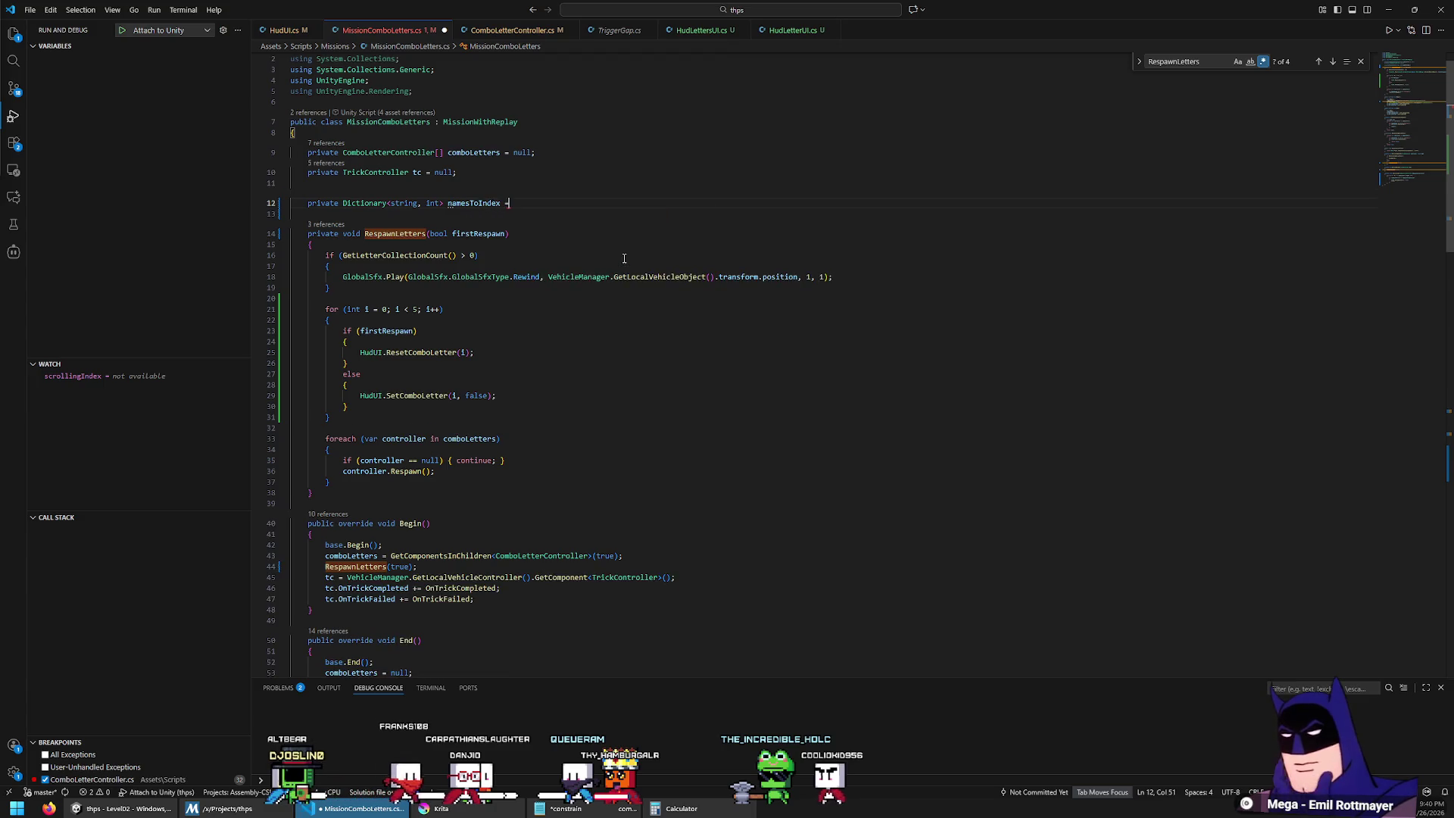
pyautogui.write(' new D')
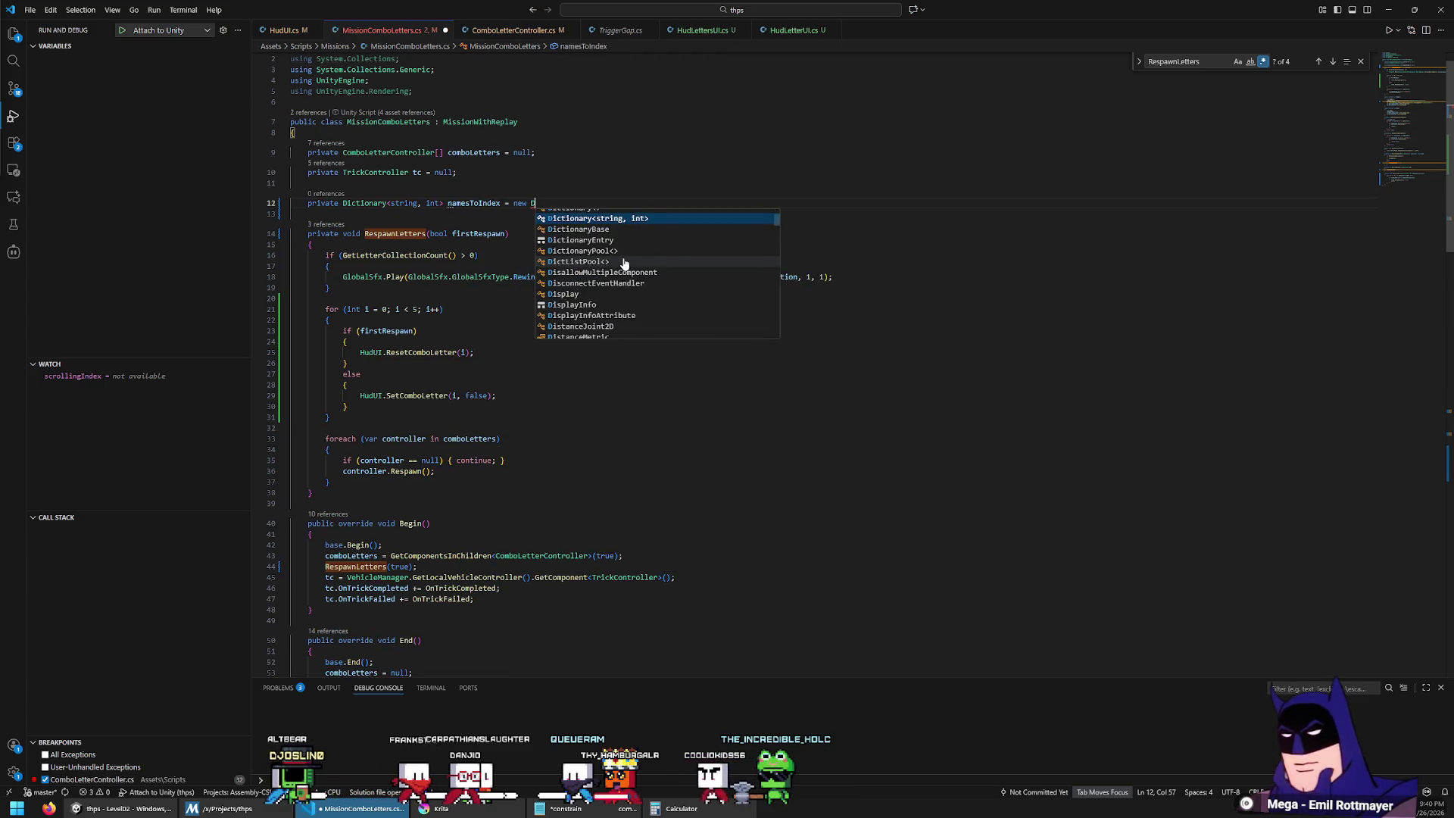
pyautogui.press('Tab')
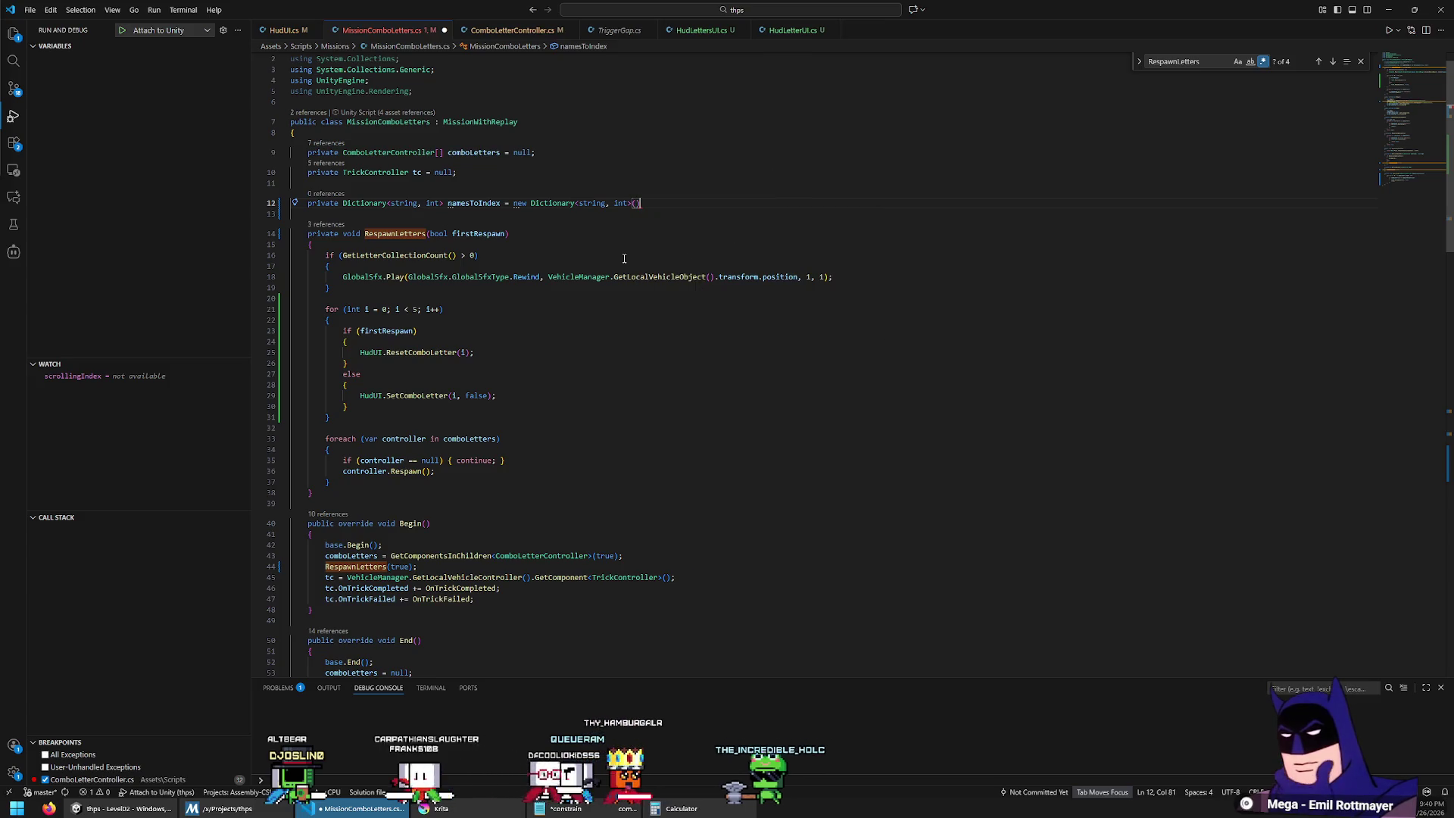
pyautogui.write('()')
pyautogui.press('Return')
pyautogui.write('{')
pyautogui.press('Return')
pyautogui.press('Up')
pyautogui.press('Up')
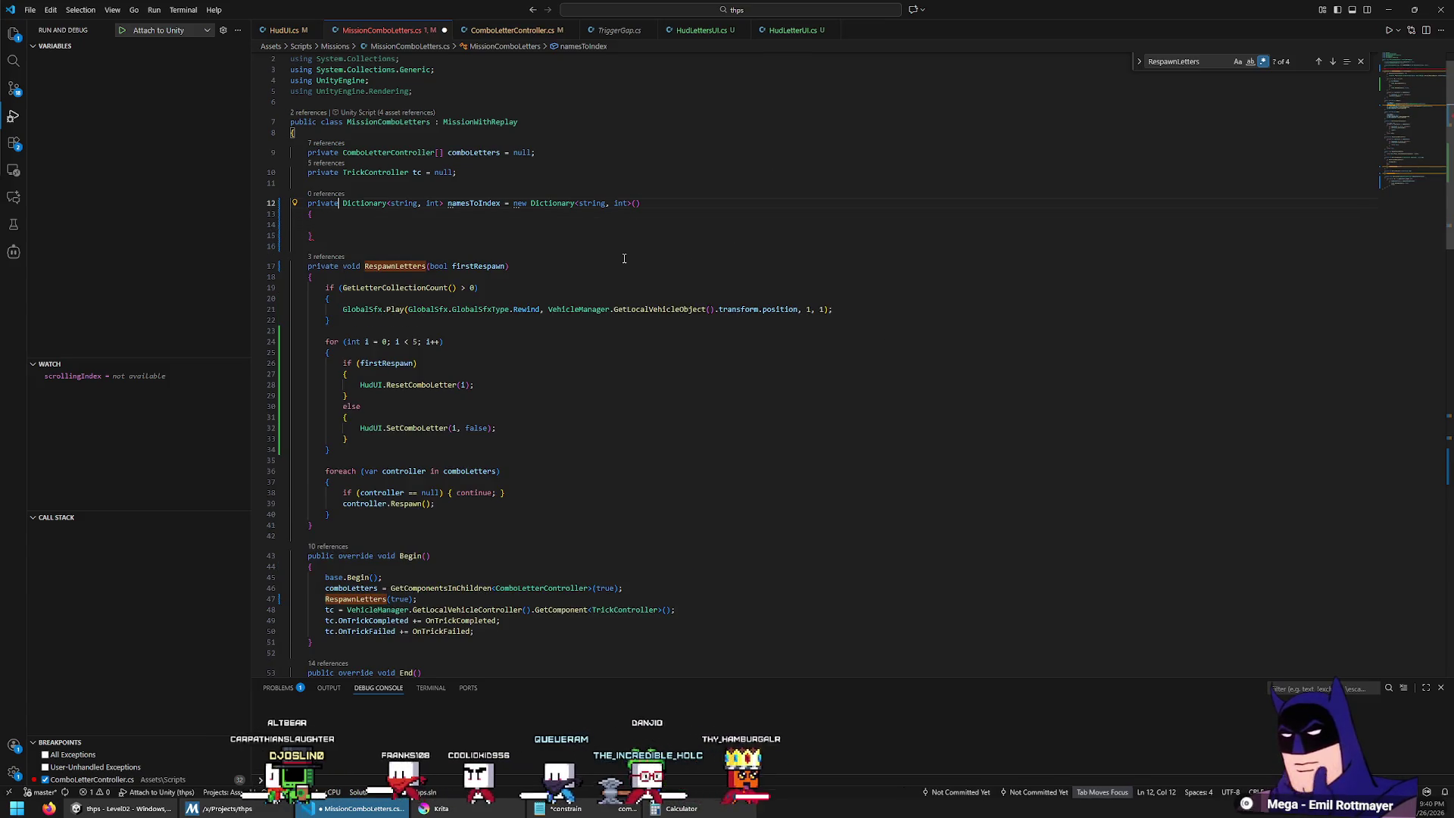
pyautogui.hotkey('ctrl', 'Right')
pyautogui.write('static')
pyautogui.press('End')
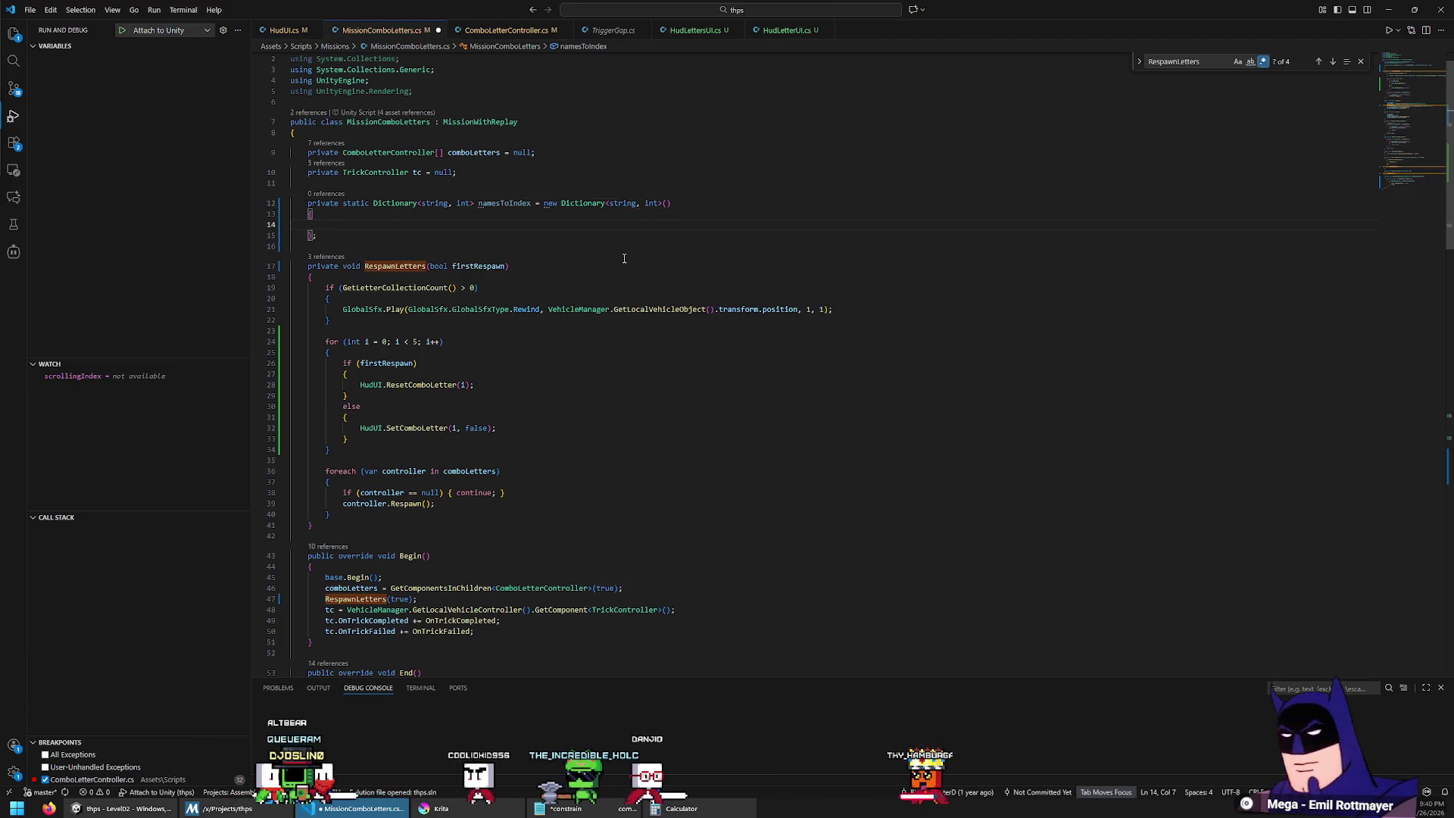
# Step: Write the {"combo-c", 0} entry and duplicate it into five entries
pyautogui.write('": 0;')
pyautogui.press('BackSpace')
pyautogui.write(',')
pyautogui.press('Left')
pyautogui.press('Left')
pyautogui.press('Left')
pyautogui.press('BackSpace')
pyautogui.write('=')
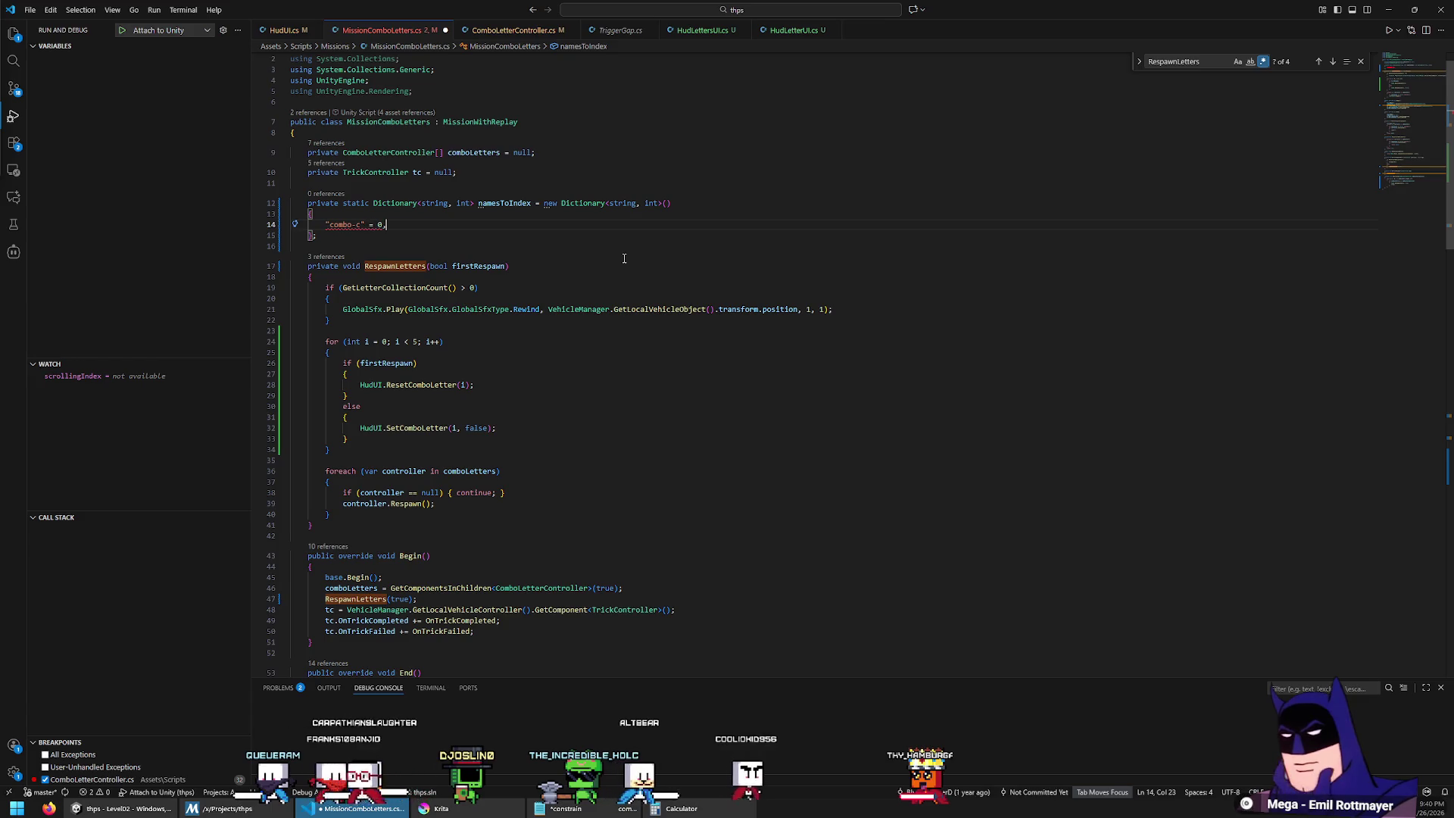
pyautogui.click(359, 225)
pyautogui.moveTo(750, 232); pyautogui.dragTo(771, 193)
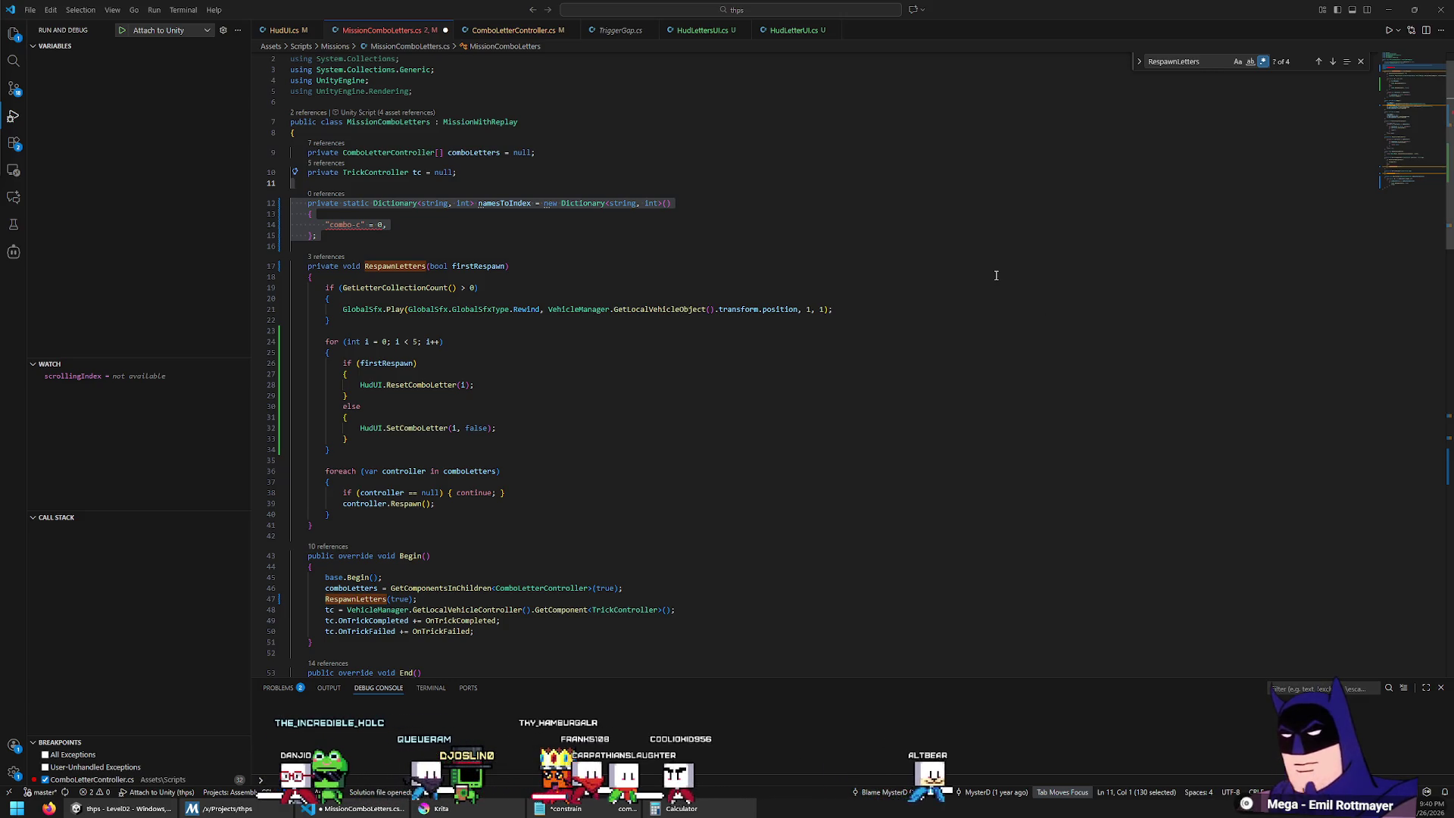
pyautogui.click(493, 225)
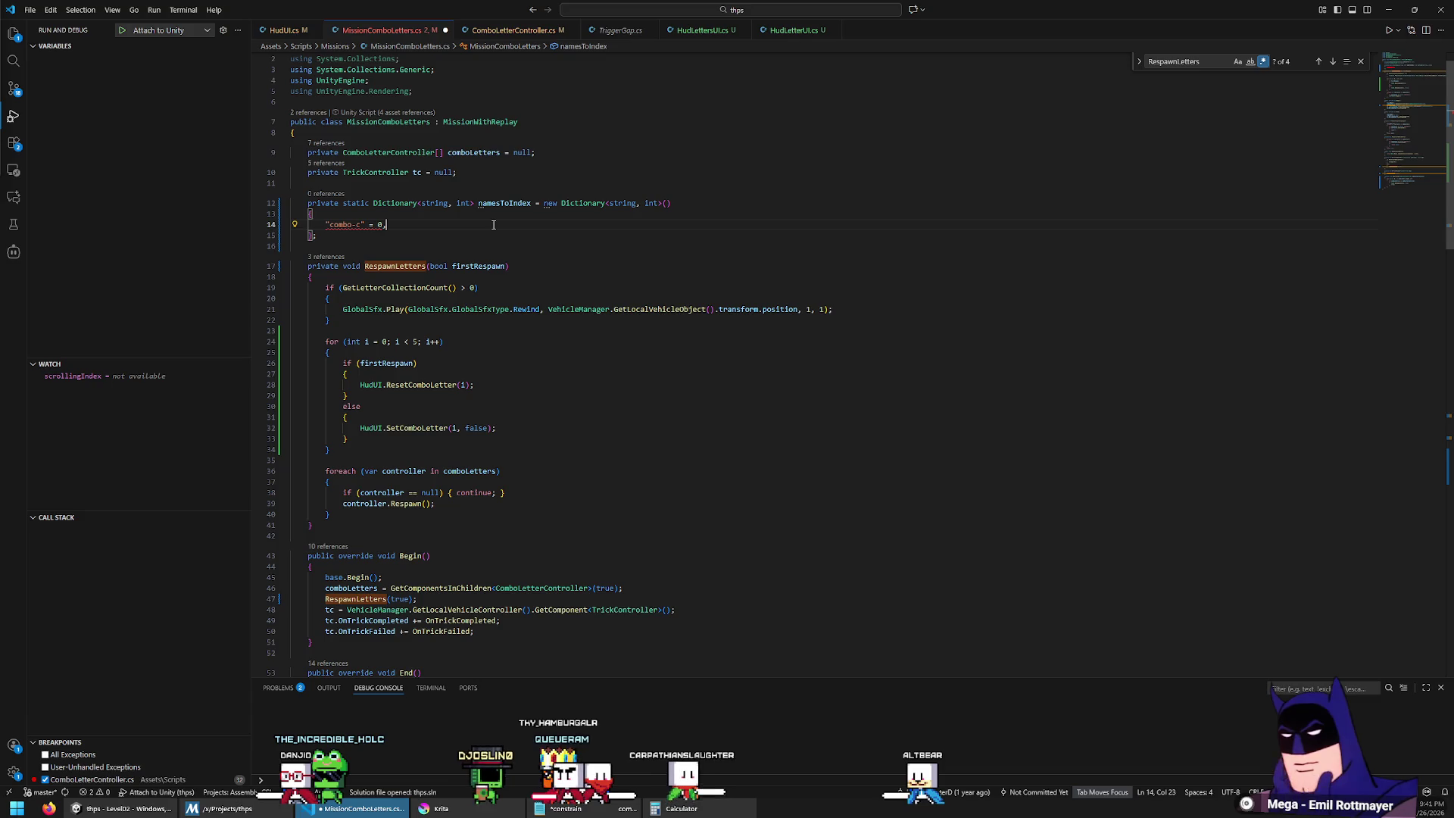
pyautogui.write('{')
pyautogui.press('End')
pyautogui.press('BackSpace')
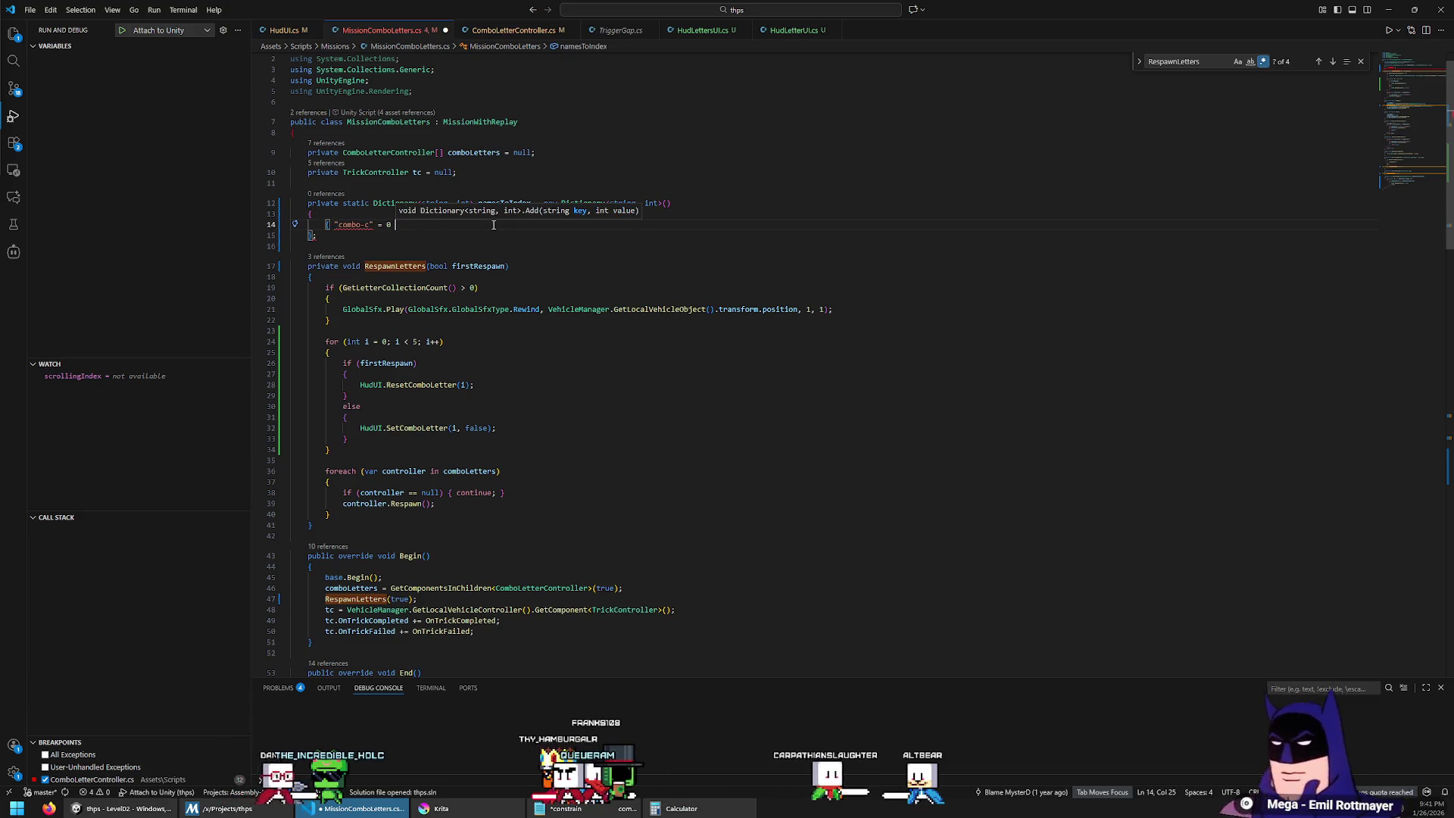
pyautogui.write('}')
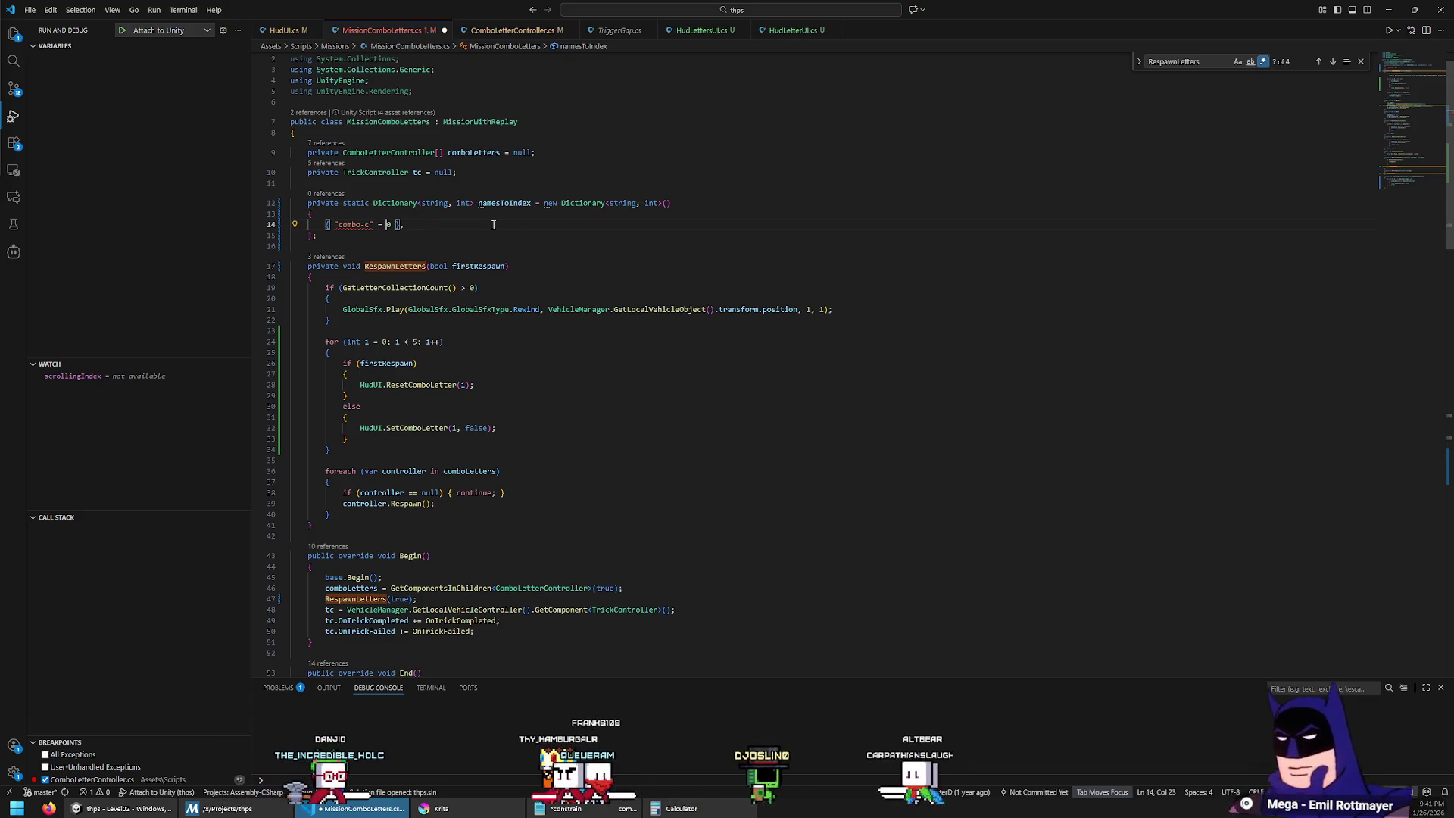
pyautogui.write(',')
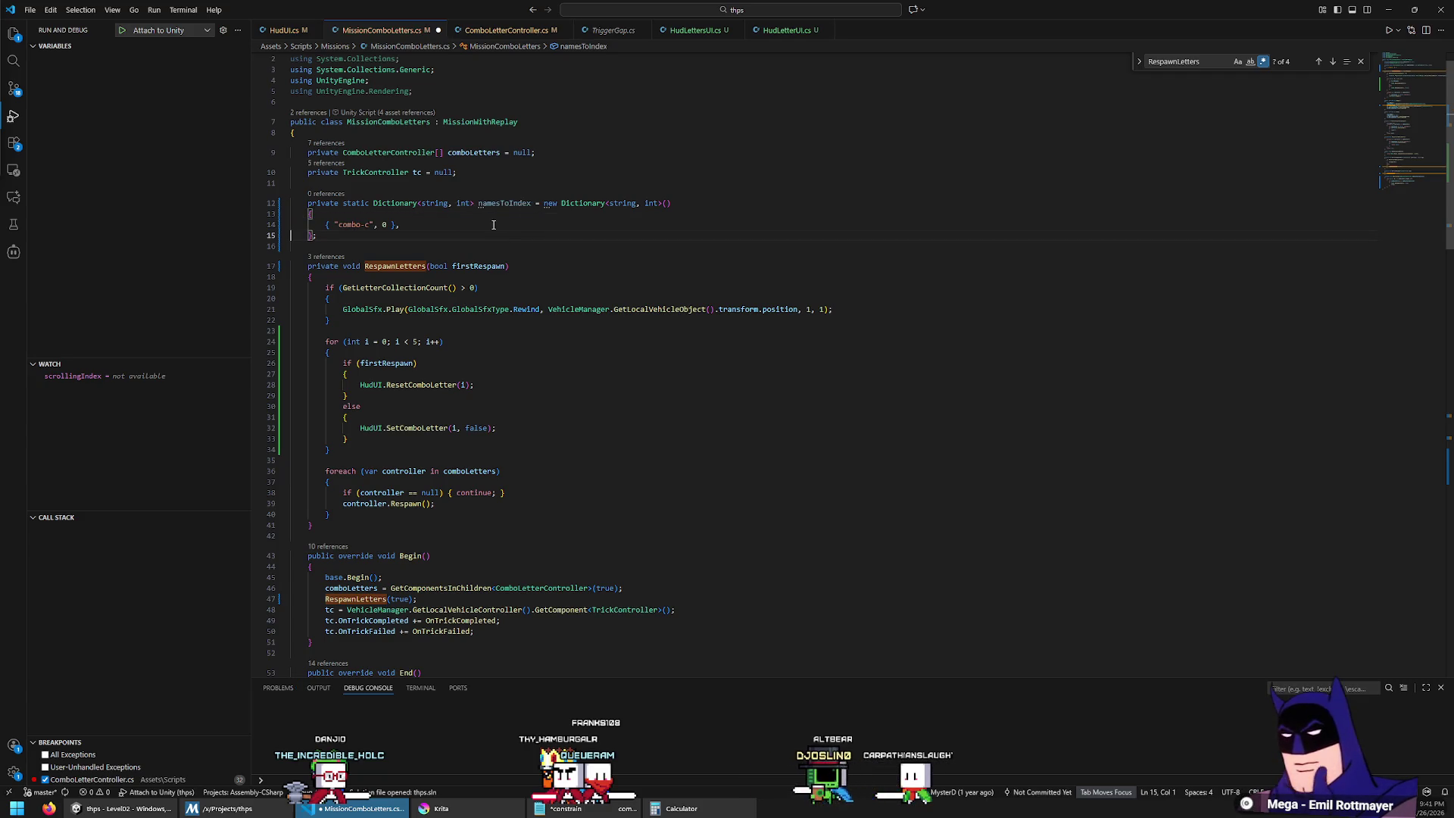
pyautogui.hotkey('ctrl', 'c')
pyautogui.hotkey('ctrl', 'v')
pyautogui.hotkey('ctrl', 'v')
pyautogui.hotkey('ctrl', 'v')
# Step: Rename the duplicated entries to combo-o1, combo-m, combo-b and combo-o2
pyautogui.click(367, 236)
pyautogui.press('BackSpace')
pyautogui.write('o1')
pyautogui.click(366, 246)
pyautogui.press('BackSpace')
pyautogui.write('m')
pyautogui.press('Down')
pyautogui.press('BackSpace')
pyautogui.write('b')
pyautogui.press('Down')
pyautogui.press('BackSpace')
pyautogui.write('o2')
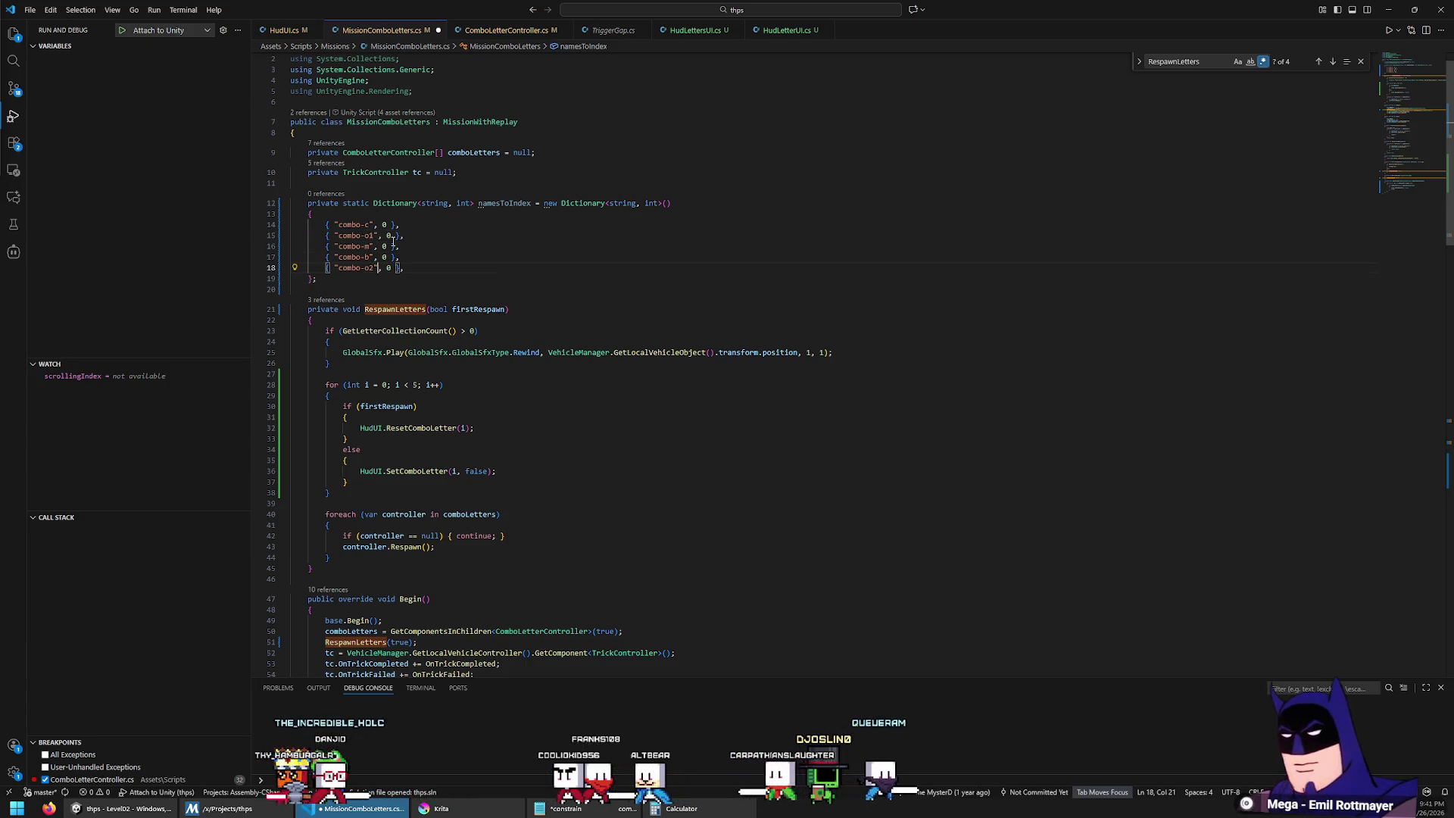
# Step: Set the duplicated entries' values to 1, 2, 3 and 4
pyautogui.click(393, 237)
pyautogui.press('Delete')
pyautogui.write('1')
pyautogui.press('Down')
pyautogui.press('BackSpace')
pyautogui.write('2')
pyautogui.press('Down')
pyautogui.press('BackSpace')
pyautogui.write('3')
pyautogui.press('Down')
pyautogui.press('BackSpace')
pyautogui.write('4')
# Step: Align the entry values in a column and rename the field to letterNamesToIndex
pyautogui.click(382, 256)
pyautogui.click(382, 246)
pyautogui.click(393, 237)
pyautogui.press('Up')
pyautogui.press('Left')
pyautogui.press('Down')
pyautogui.press('Home')
pyautogui.press('Home')
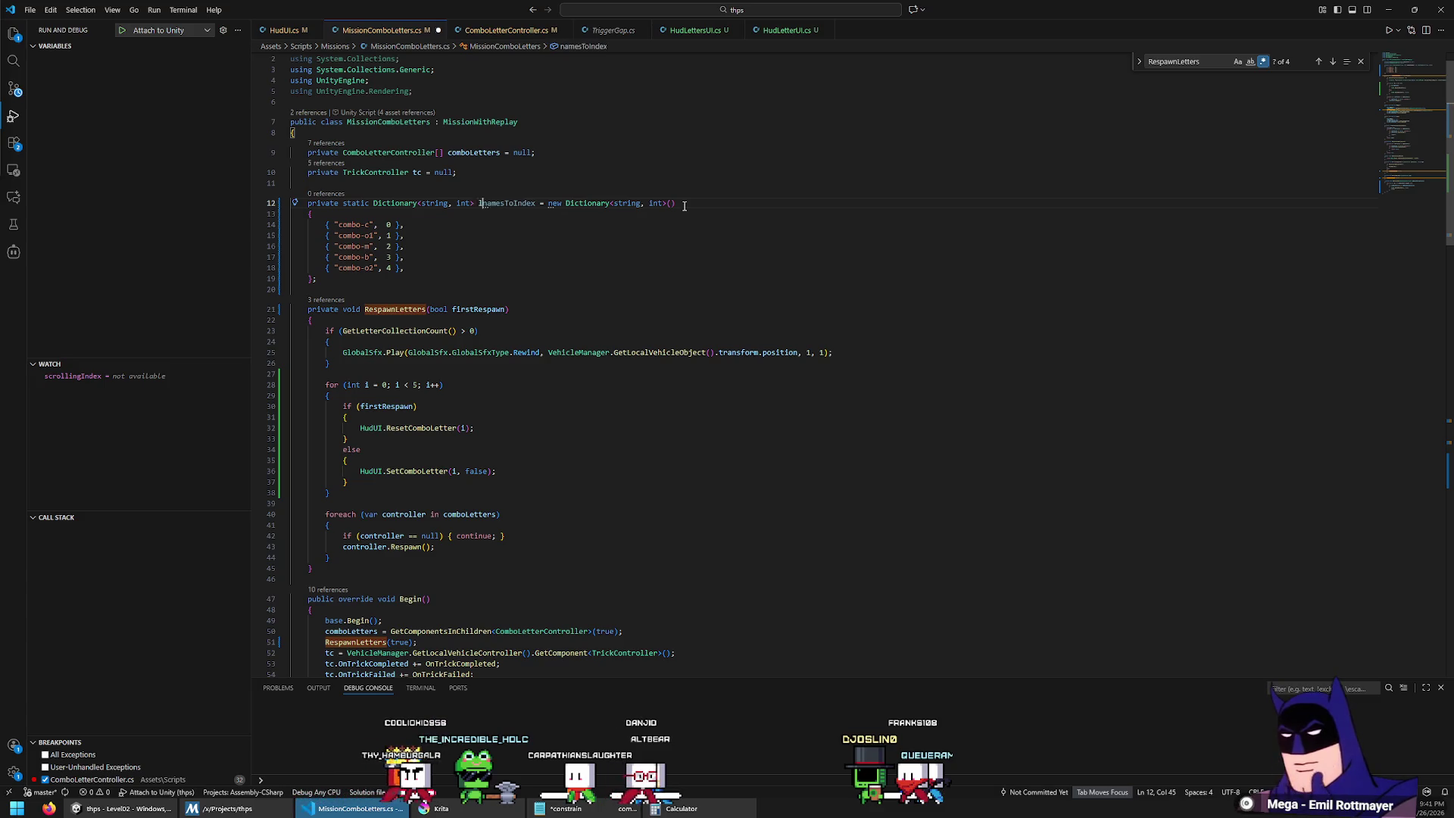
pyautogui.press('Delete')
pyautogui.write('N')
pyautogui.press('Right')
pyautogui.press('Right')
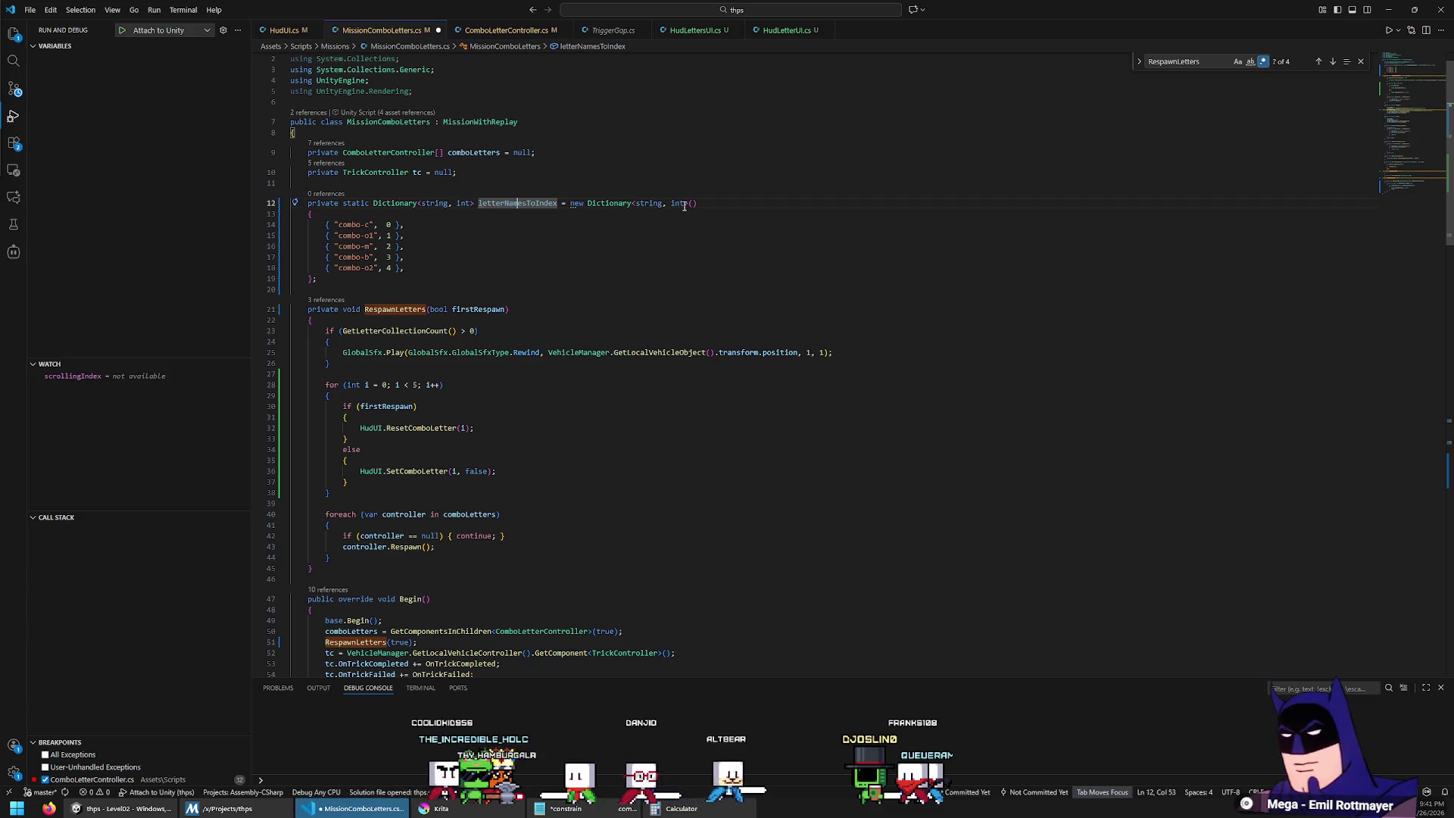
# Step: Change OnCollected's parameter to string name
pyautogui.hotkey('ctrl', 'Right')
pyautogui.hotkey('ctrl', 'shift', 'Left')
pyautogui.hotkey('ctrl', 'End')
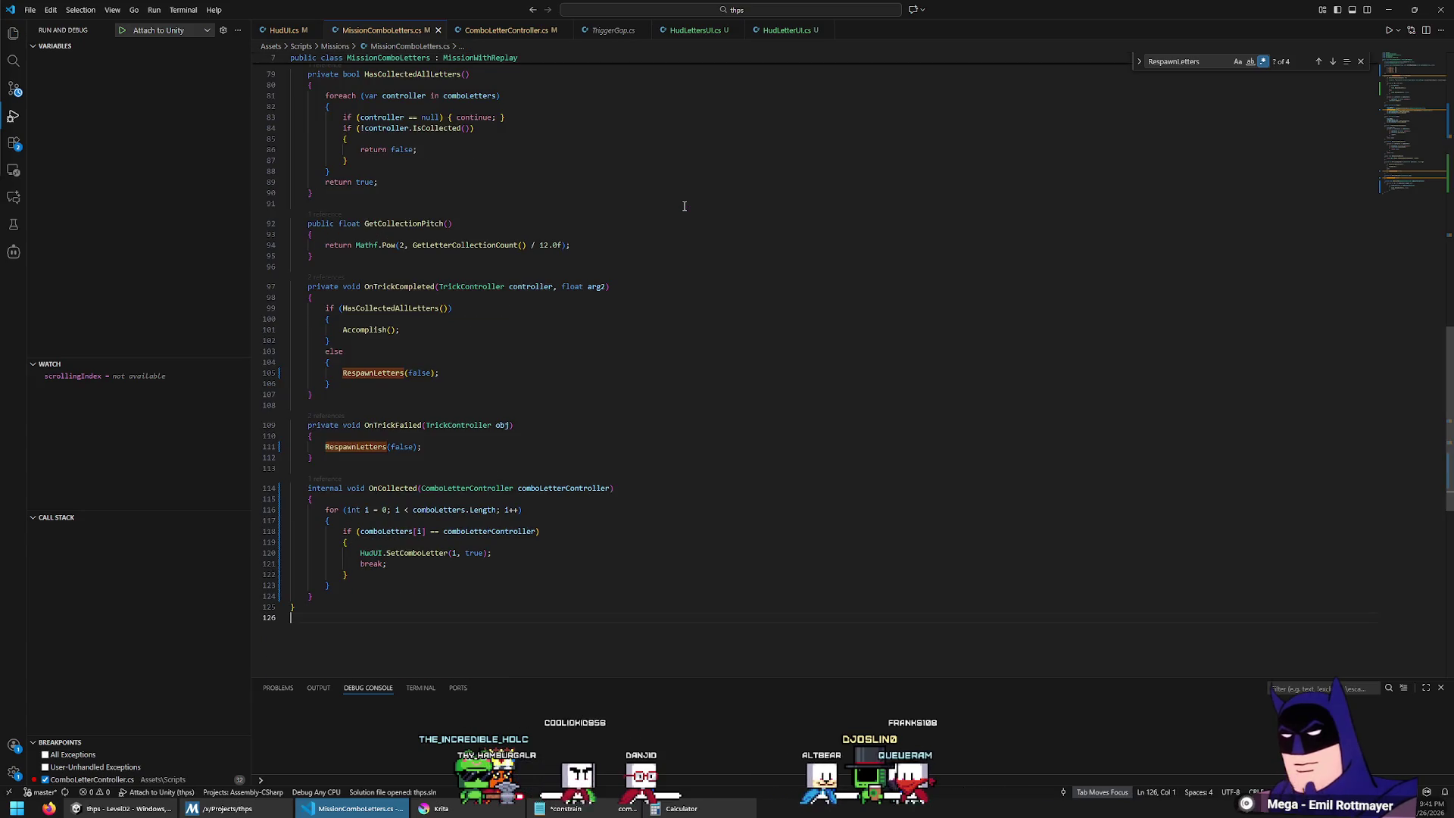
pyautogui.click(492, 499)
pyautogui.press('Return')
pyautogui.write('comob')
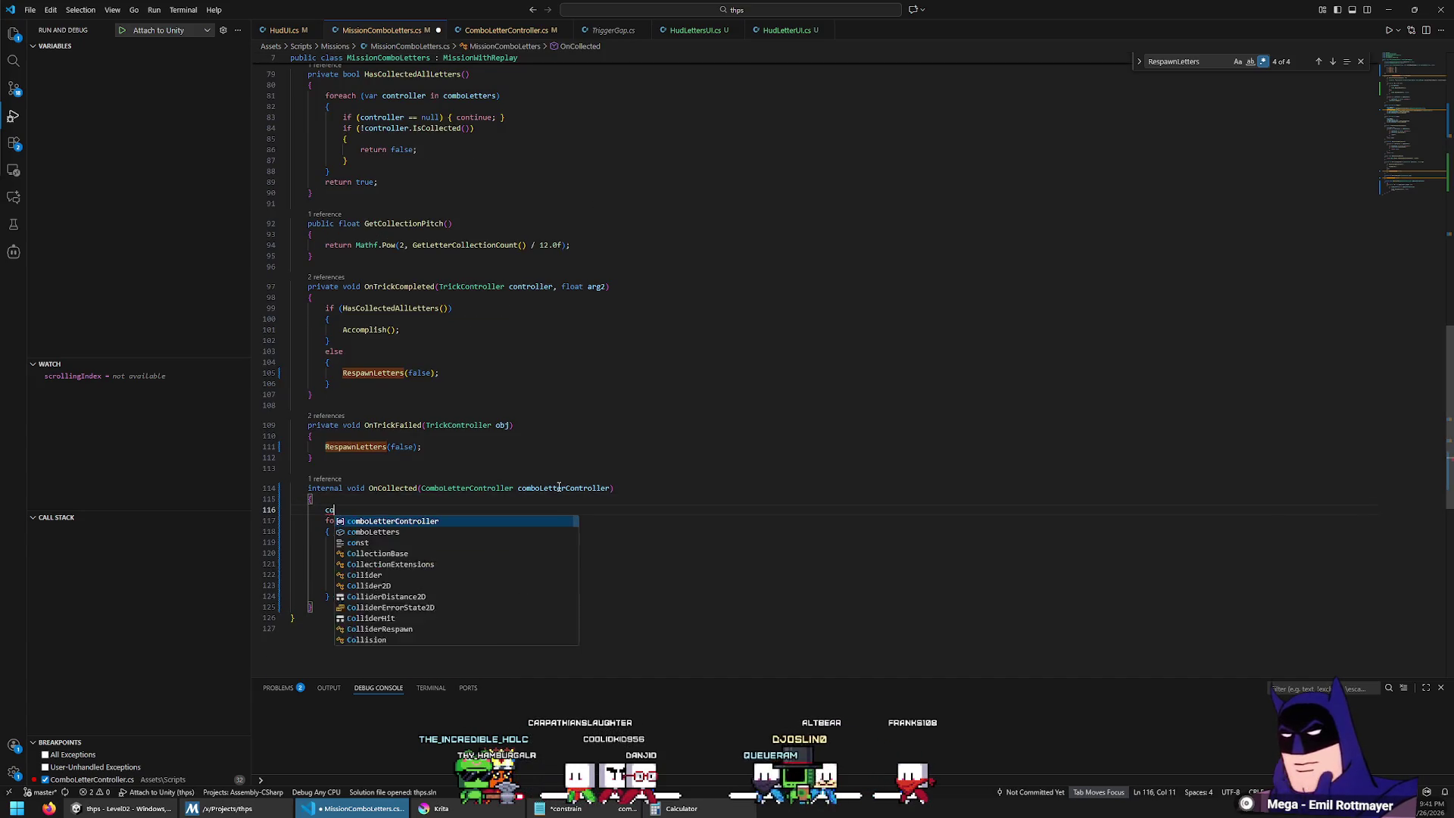
pyautogui.hotkey('ctrl', 'BackSpace')
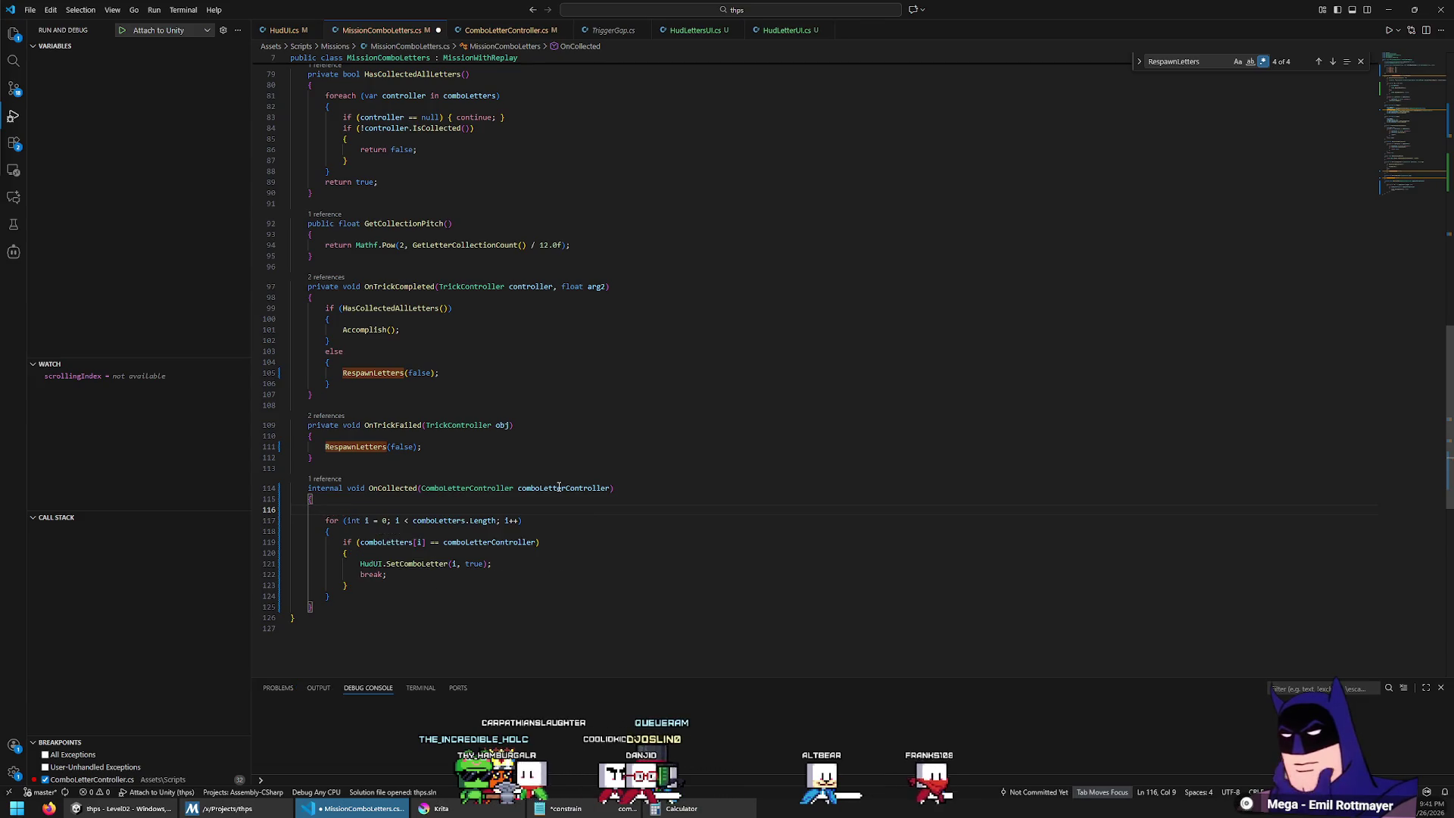
pyautogui.moveTo(422, 487); pyautogui.dragTo(613, 488)
pyautogui.write('string na')
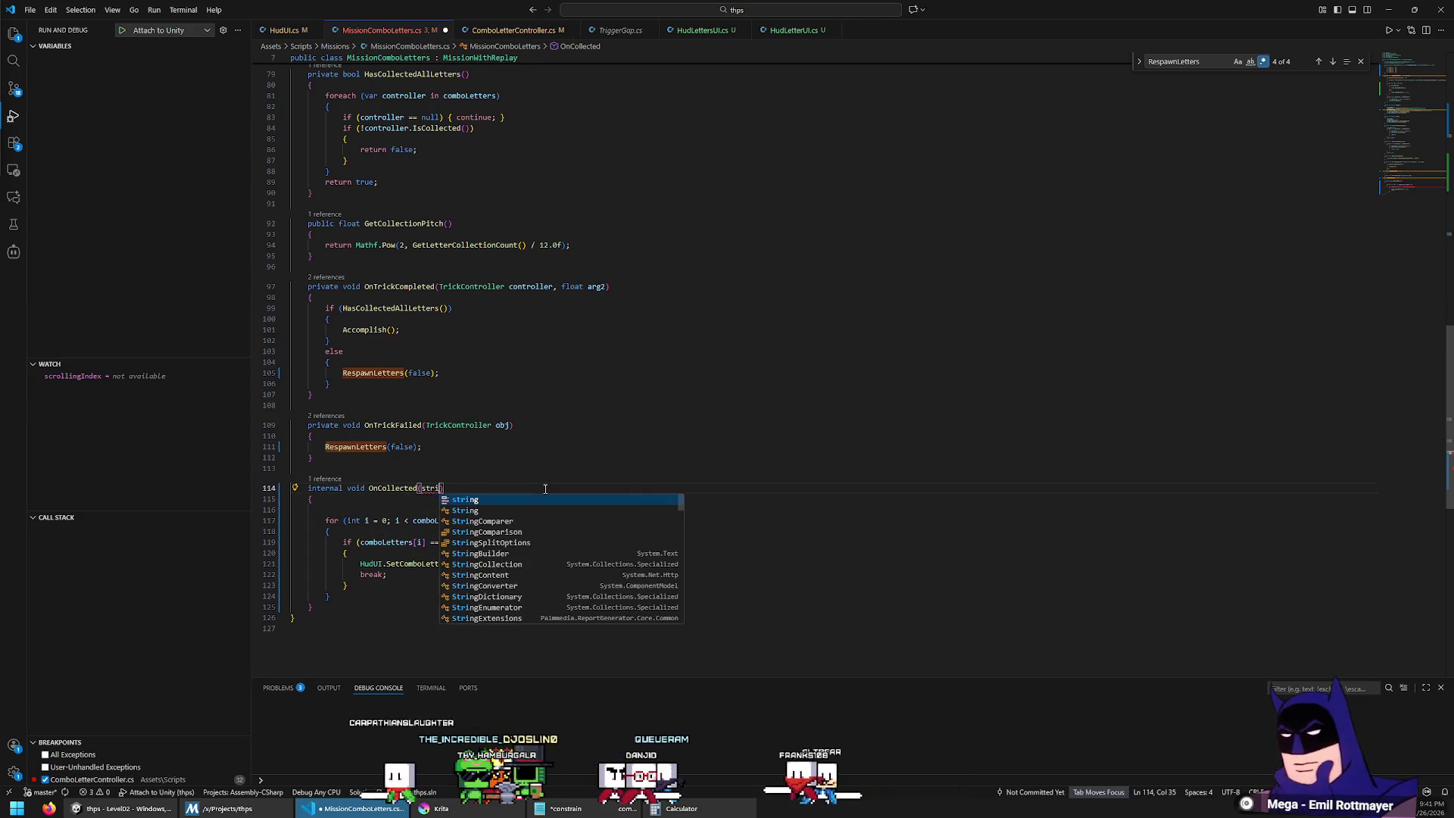
pyautogui.write('me')
pyautogui.press('Escape')
# Step: Write HudUI.SetComboLetter(letterNameToIndex[name], true) in the OnCollected body
pyautogui.press('Down')
pyautogui.press('Down')
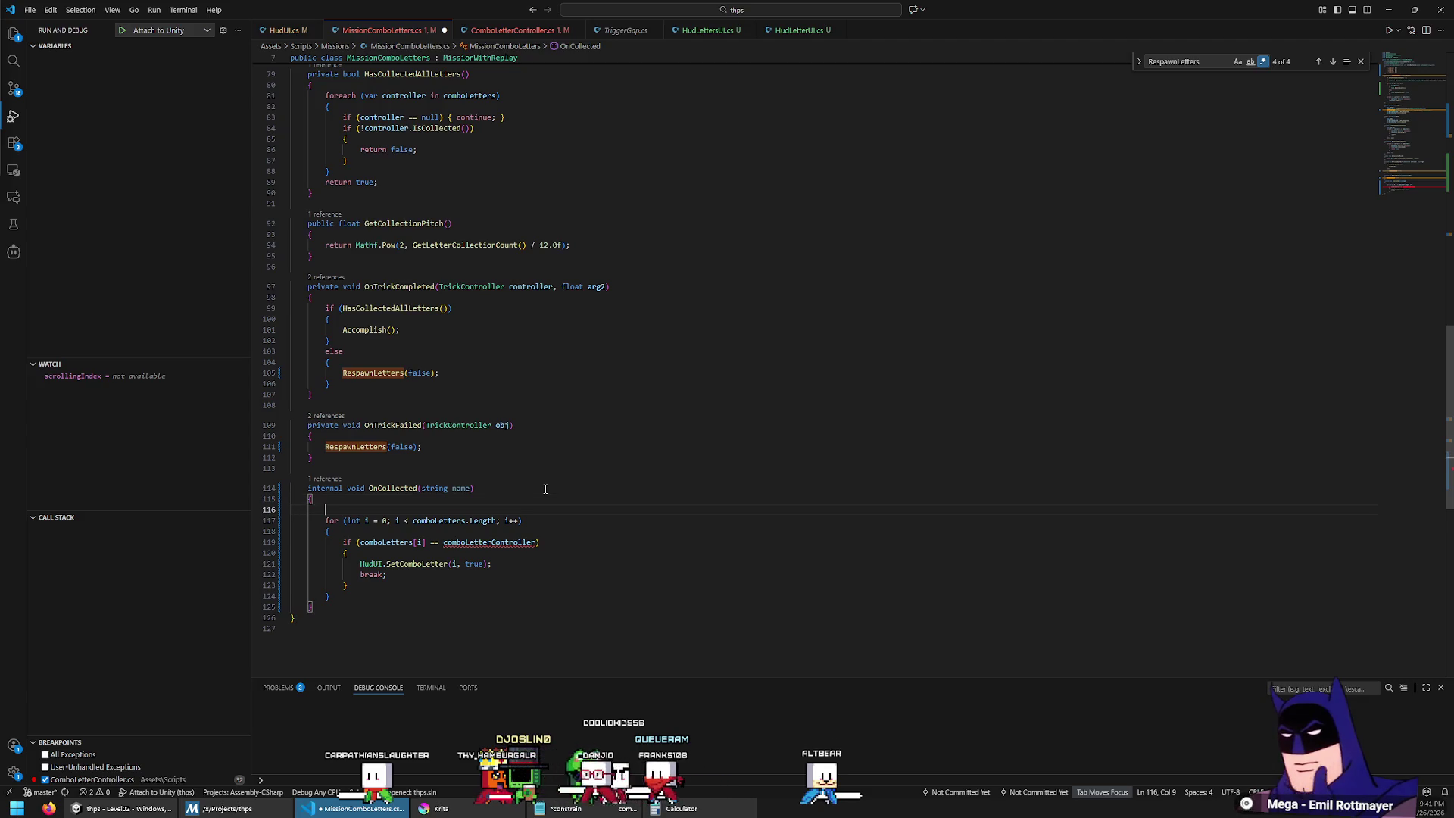
pyautogui.press('Return')
pyautogui.write('letterNameToIndex[name')
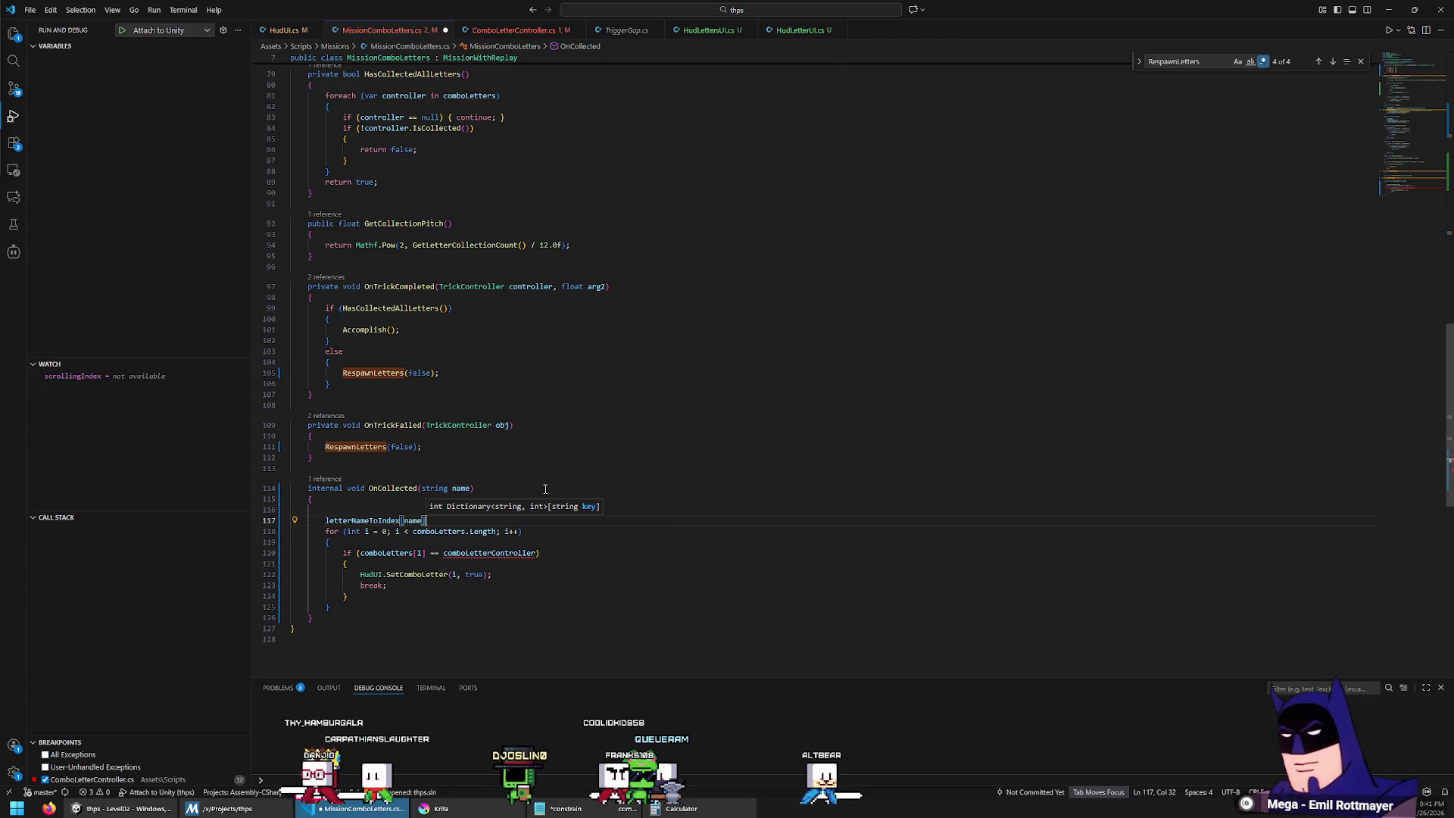
pyautogui.press('Up')
pyautogui.press('Up')
pyautogui.hotkey('ctrl', 'Left')
pyautogui.hotkey('ctrl', 'Left')
pyautogui.hotkey('ctrl', 'Left')
pyautogui.press('Up')
pyautogui.press('Up')
pyautogui.write('HudUI.SetComboLetter(i, true);')
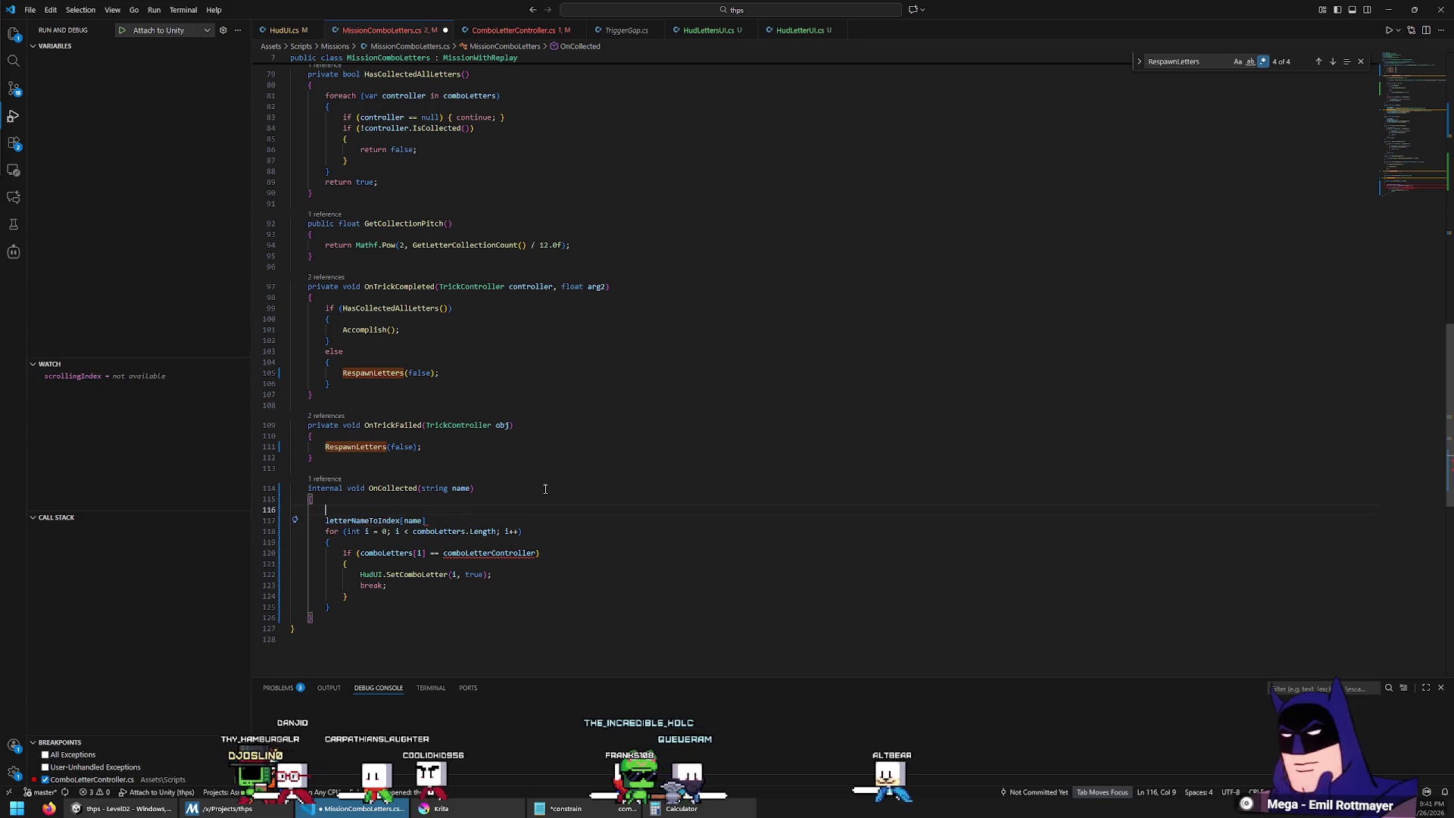
pyautogui.press('Down')
pyautogui.hotkey('shift', 'Home')
pyautogui.press('BackSpace')
pyautogui.press('Up')
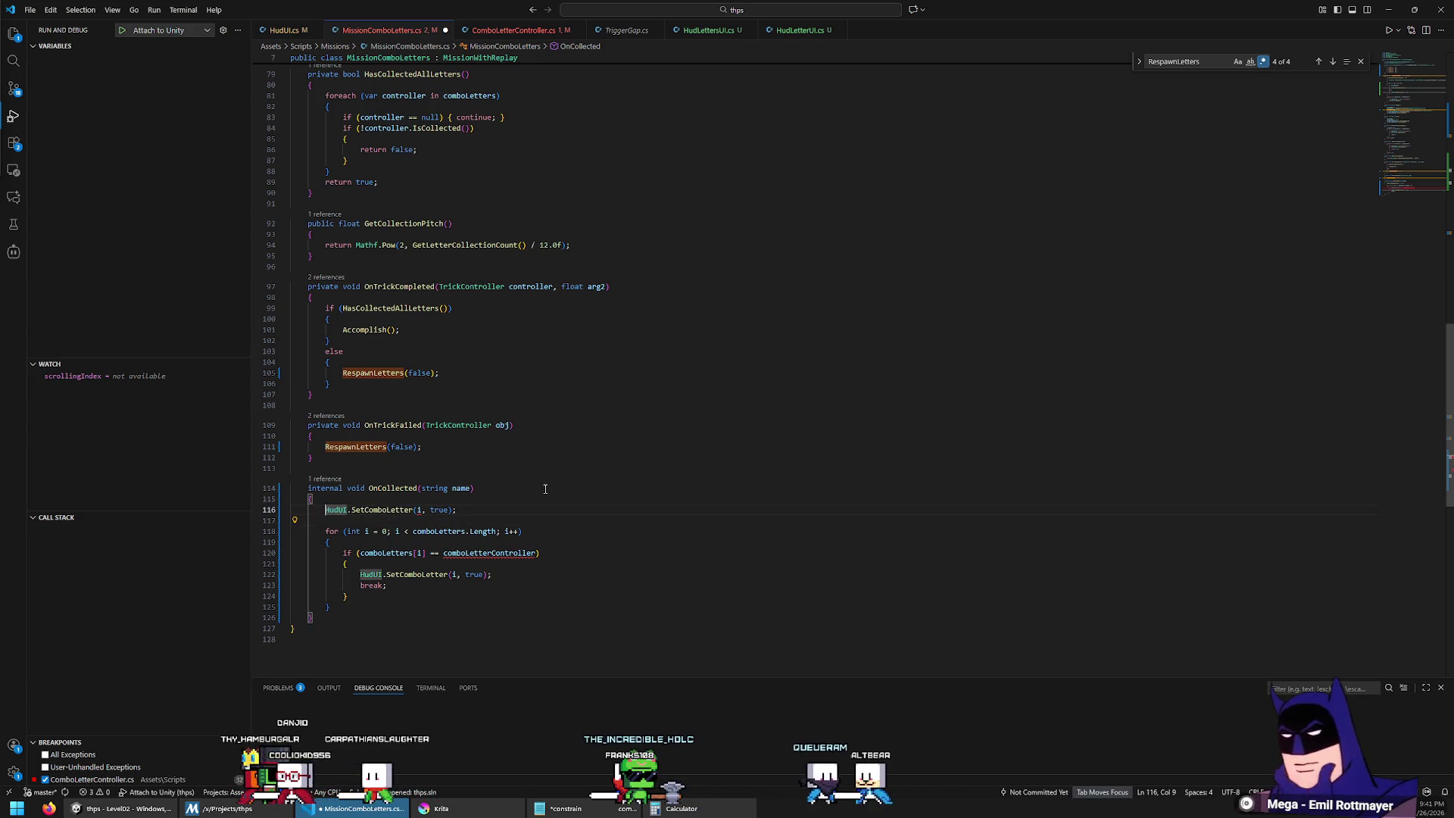
# Step: Delete the old for-loop over the combo letters from OnCollected
pyautogui.press('Down')
pyautogui.hotkey('shift', 'Down')
pyautogui.hotkey('shift', 'Down')
pyautogui.hotkey('shift', 'Down')
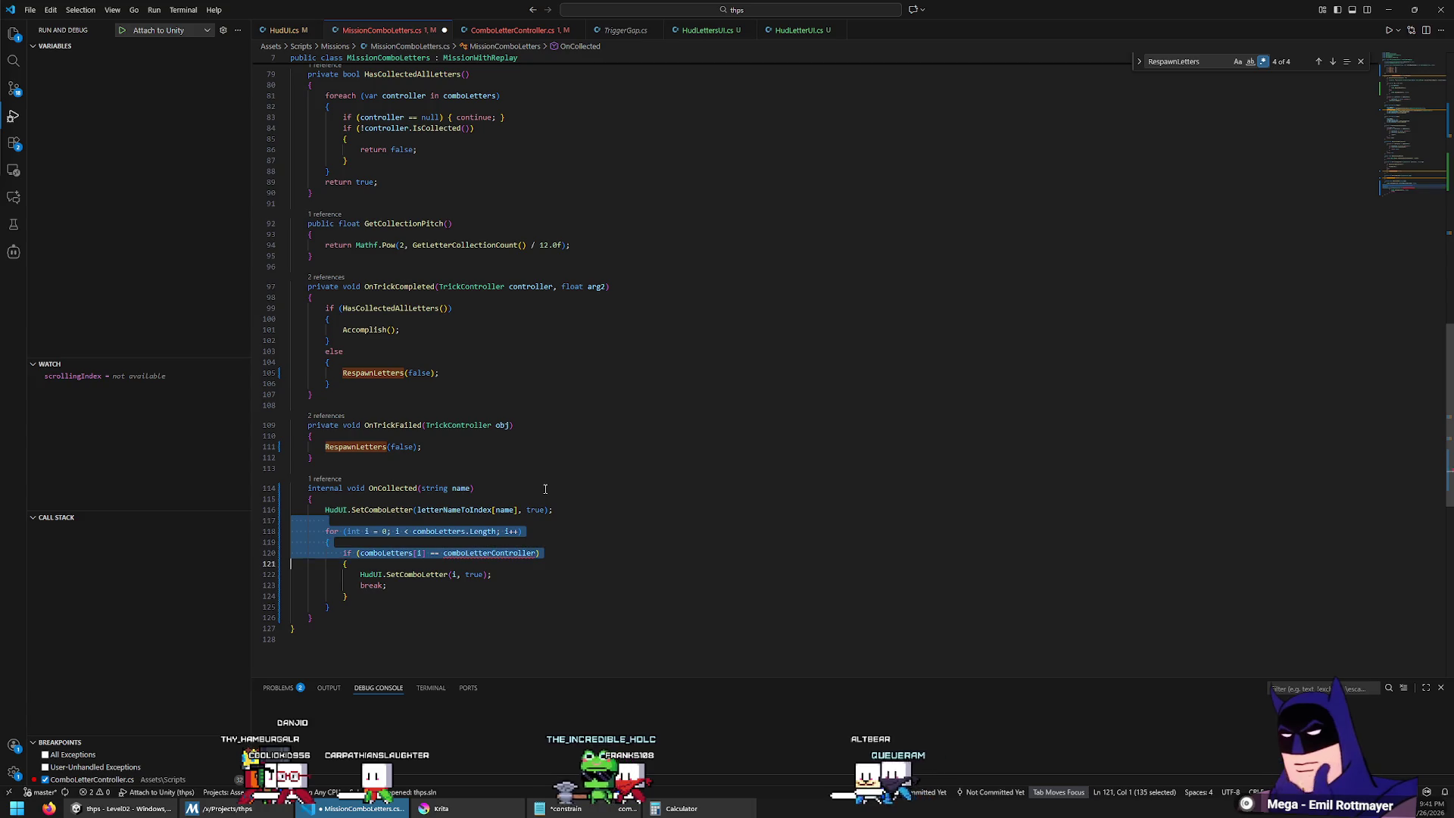
pyautogui.hotkey('shift', 'End')
pyautogui.hotkey('shift', 'Down')
pyautogui.hotkey('shift', 'Down')
pyautogui.press('BackSpace')
pyautogui.press('BackSpace')
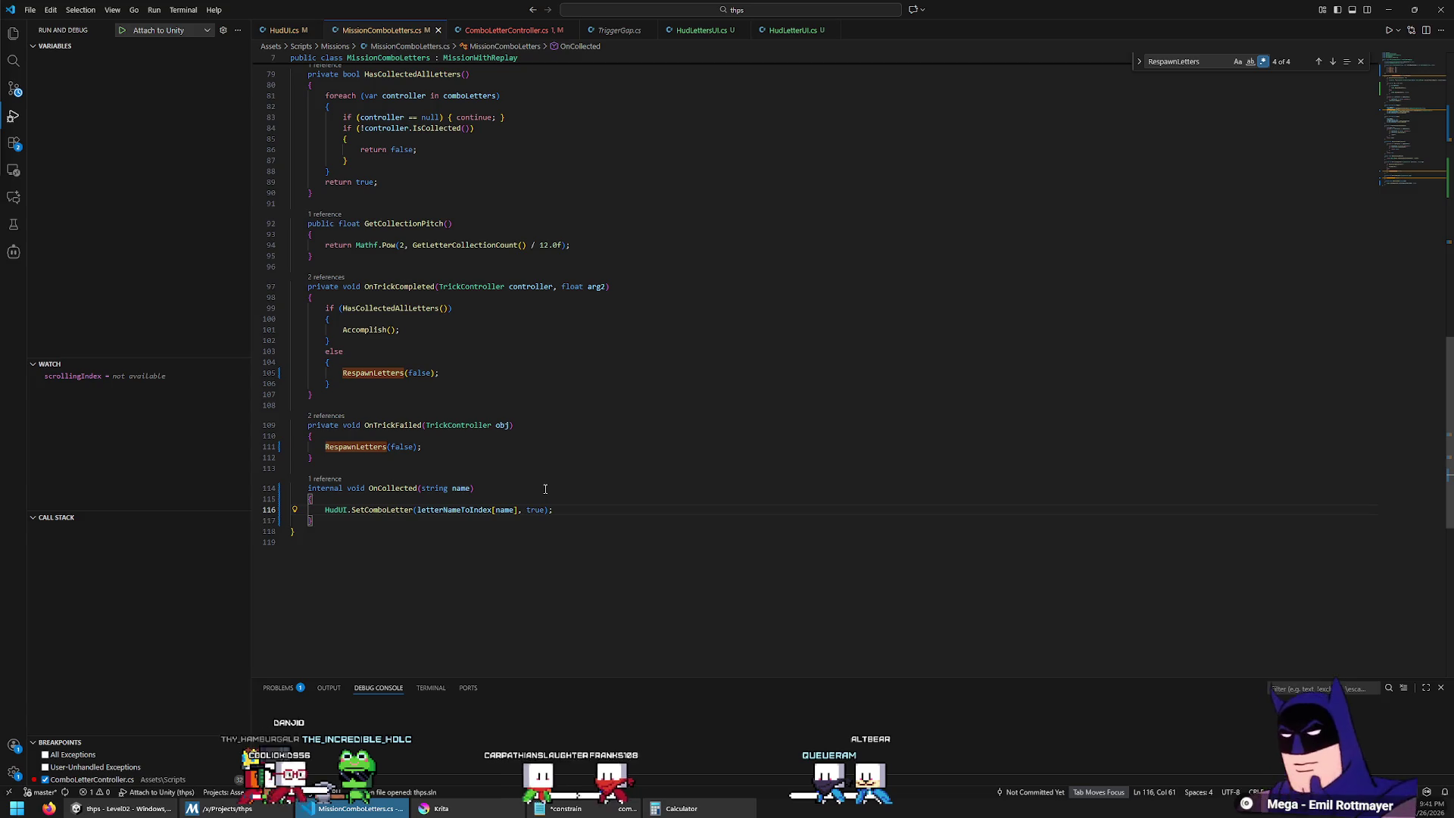
pyautogui.click(519, 475)
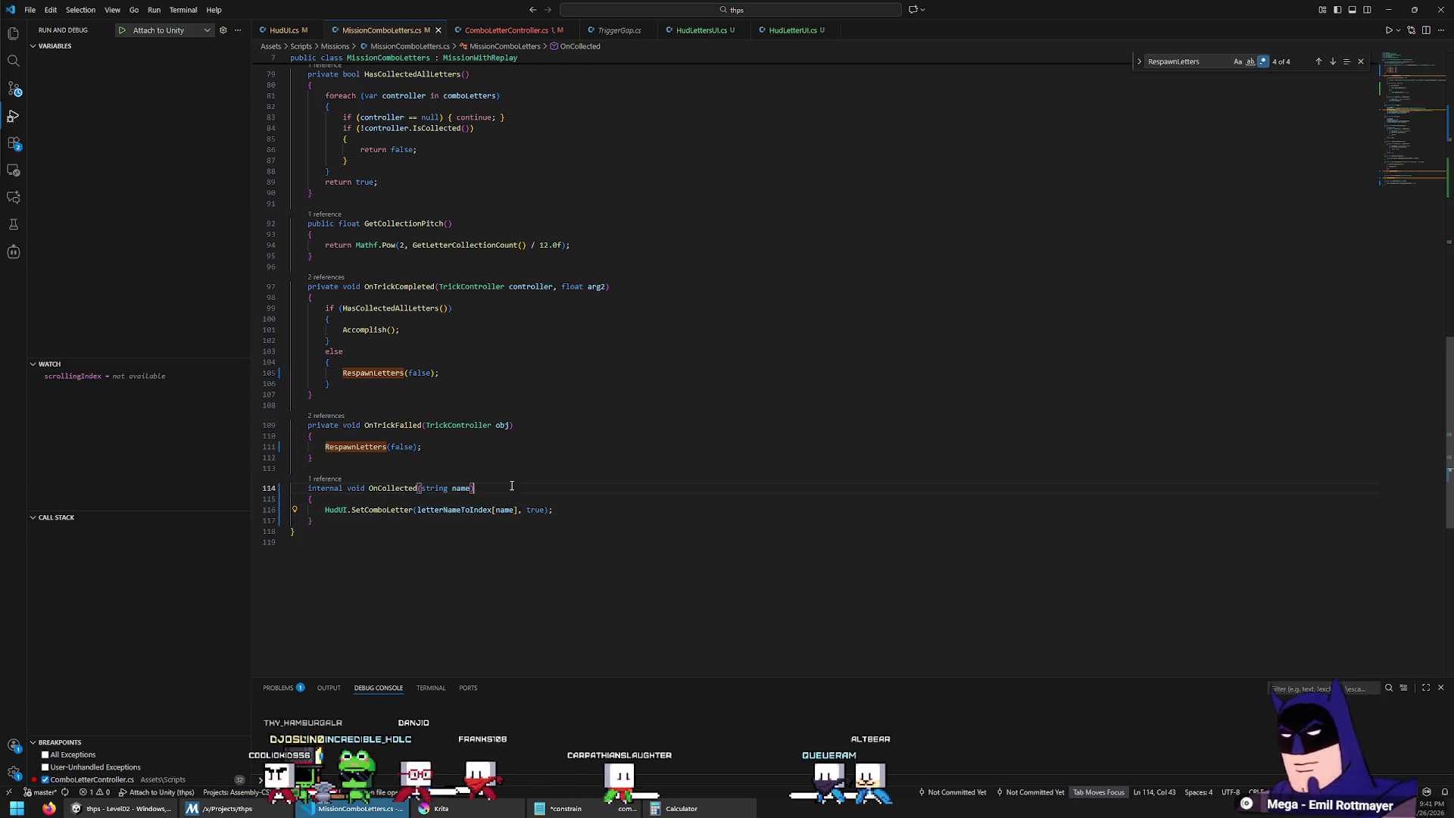
pyautogui.hotkey('shift', 'Down')
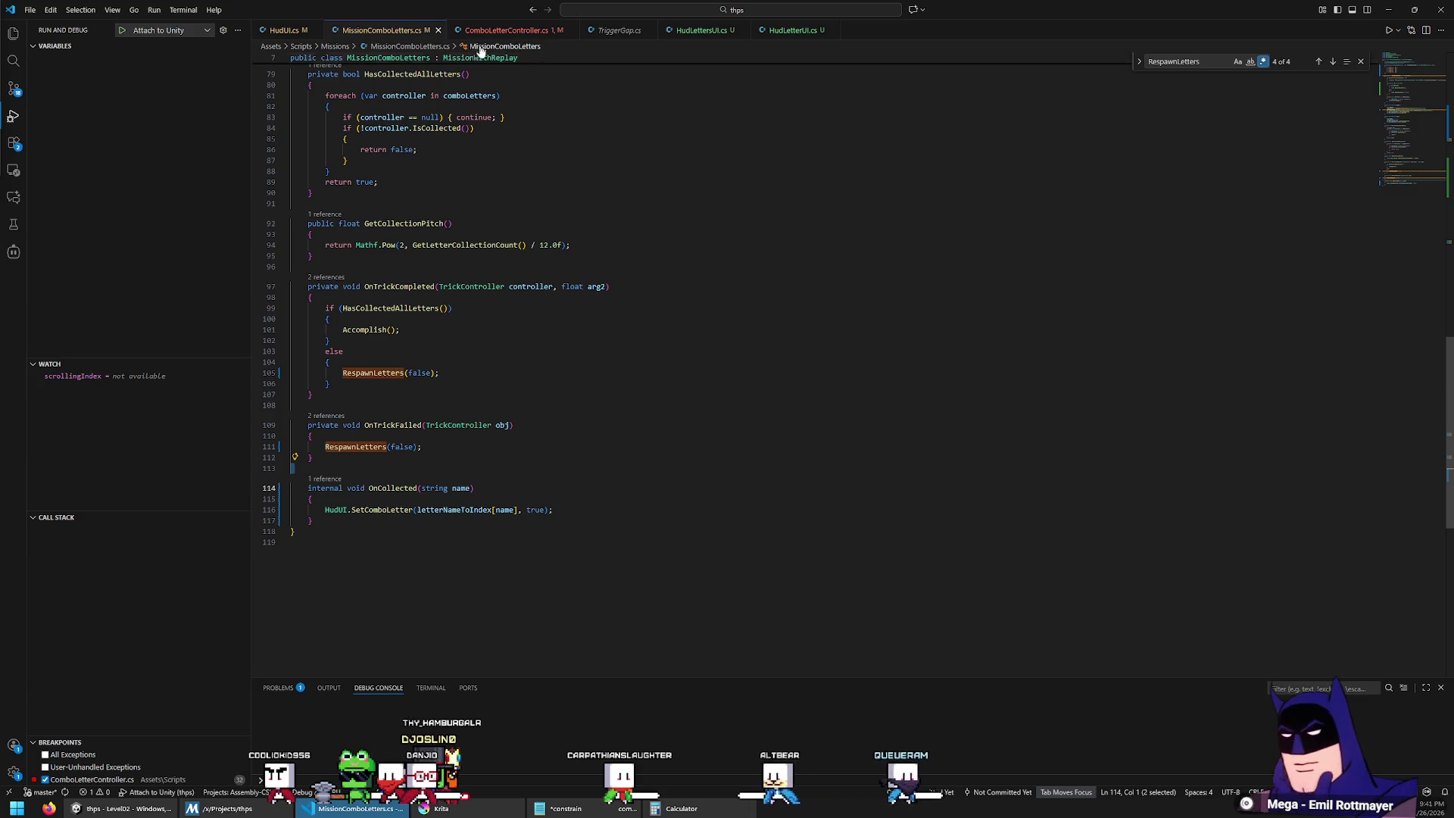
pyautogui.click(503, 31)
# Step: Pass gameObject.name instead of this to mission.OnCollected, then return to Unity
pyautogui.doubleClick(438, 399)
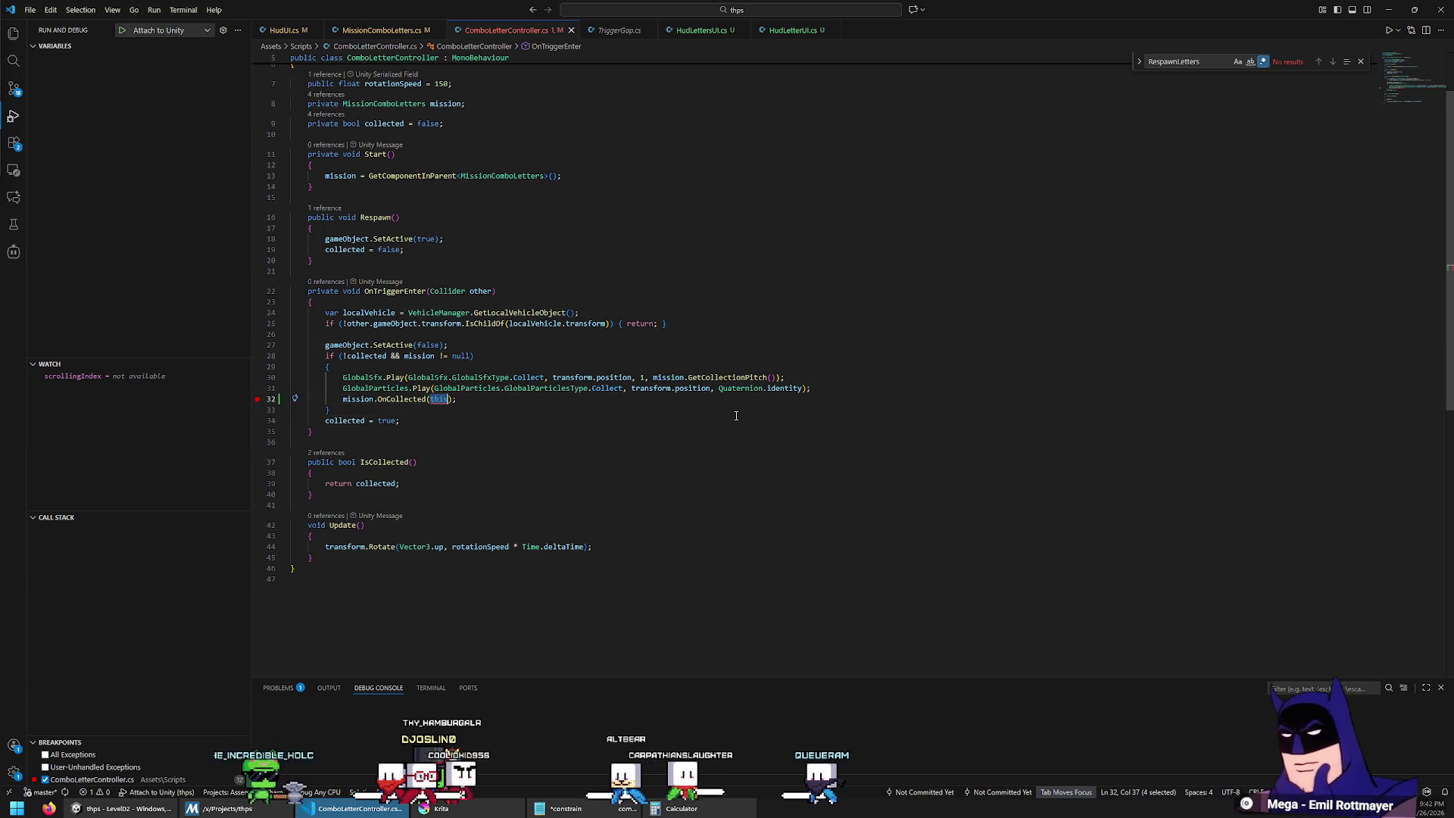
pyautogui.write('gameObject.name')
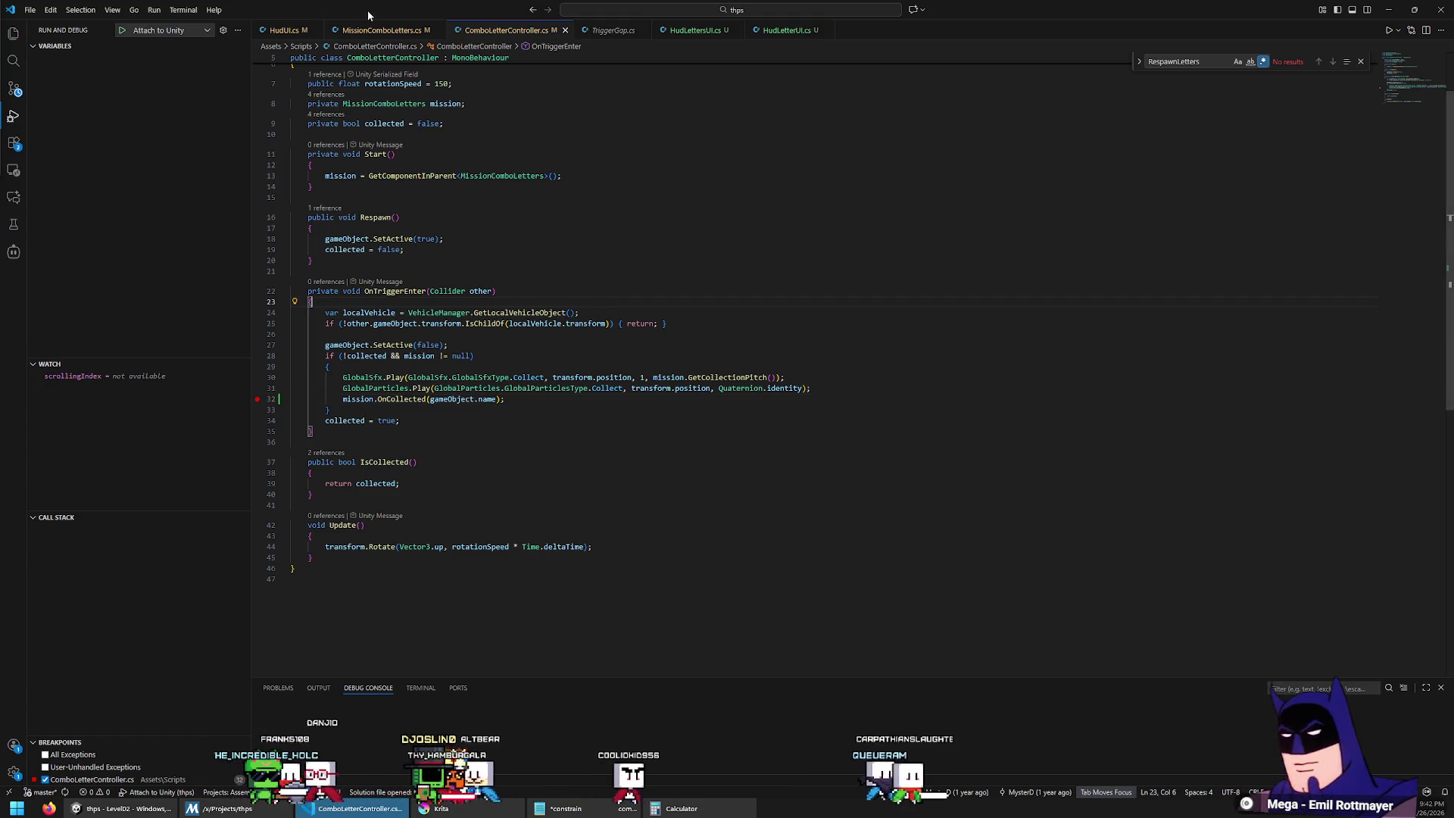
pyautogui.hotkey('ctrl', 'Tab')
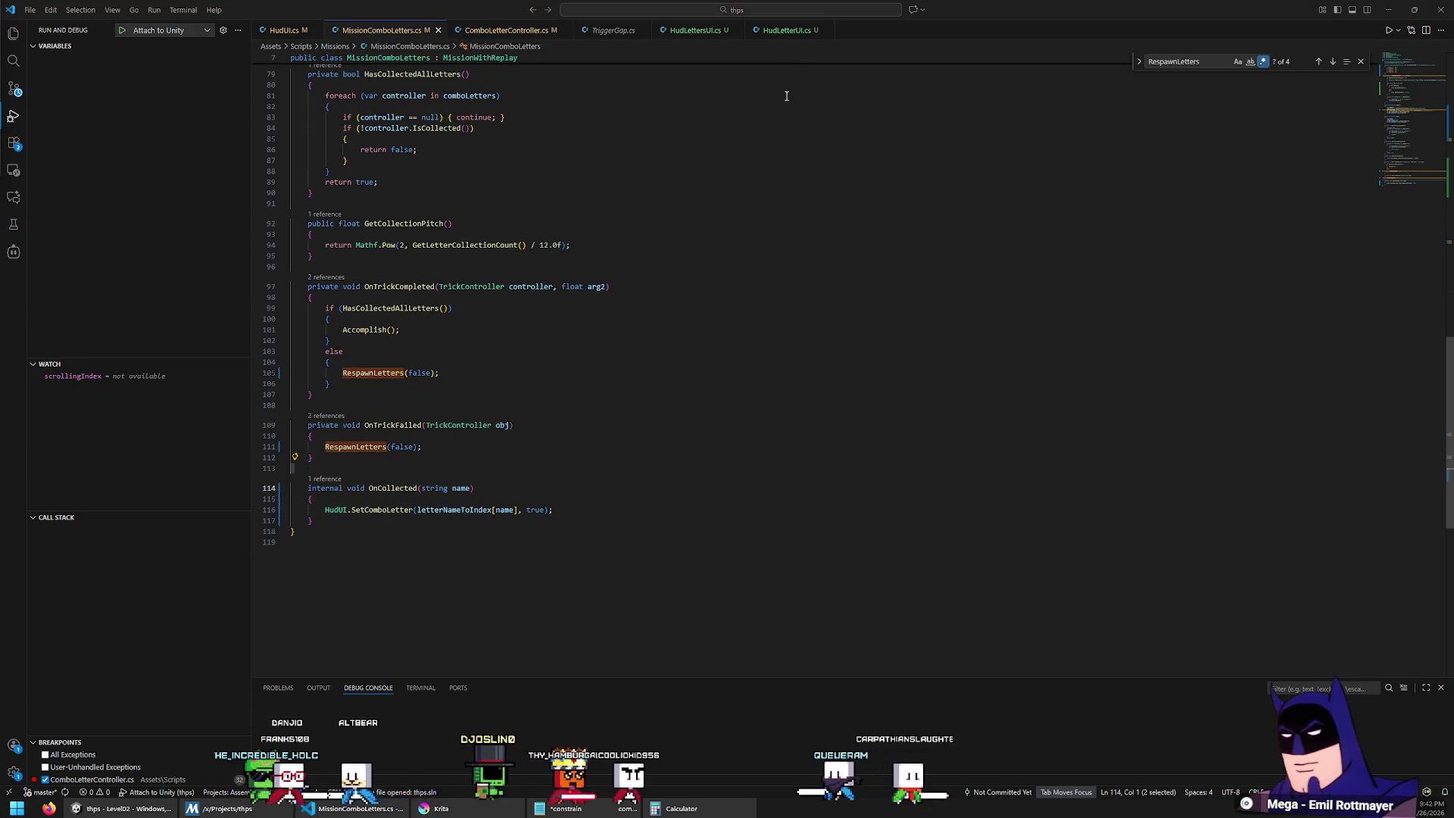
pyautogui.hotkey('alt', 'Tab')
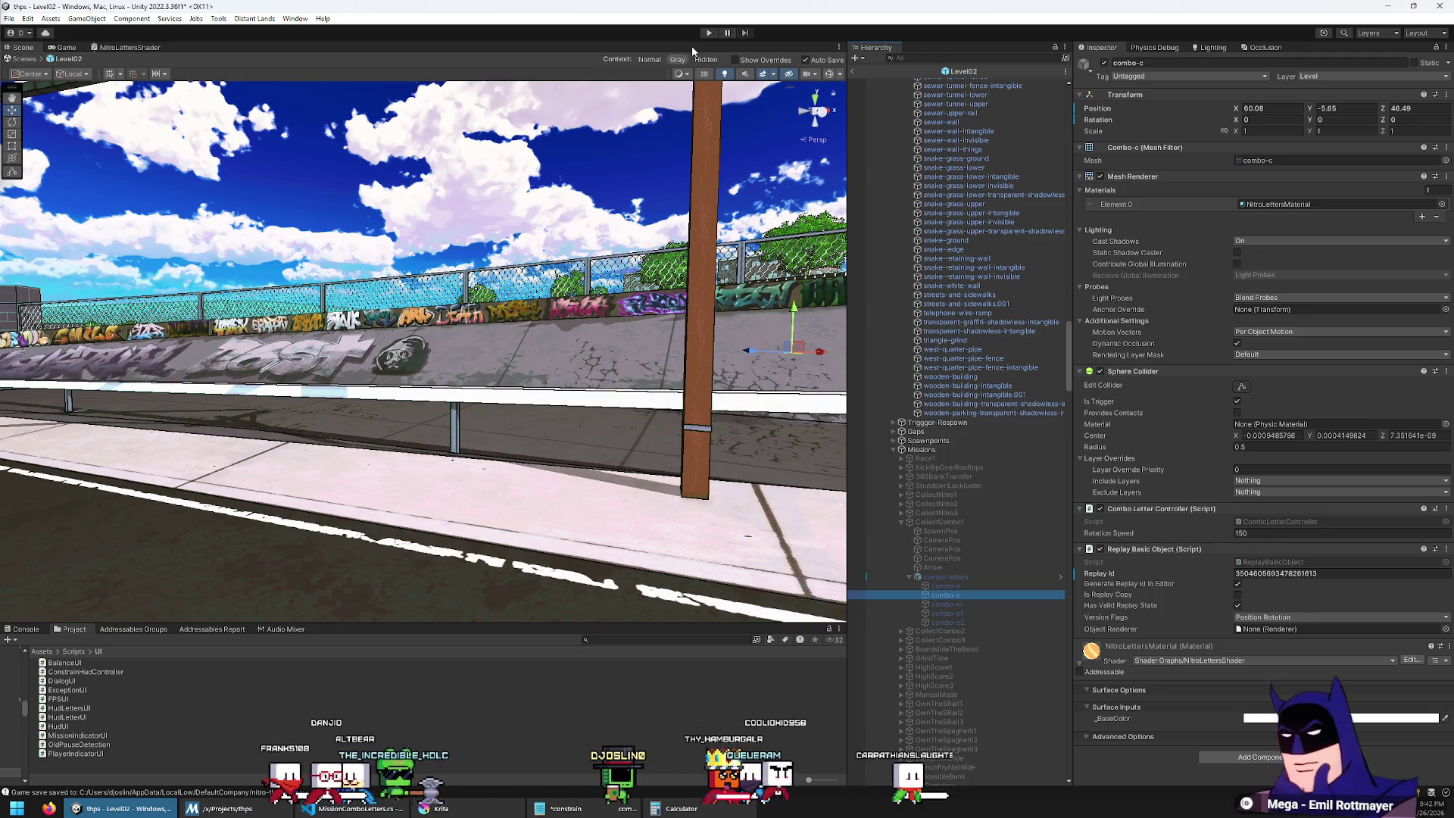
# Step: Enter Play mode, drive forward, and start Collect Combo from the pause Job Board
pyautogui.click(708, 33)
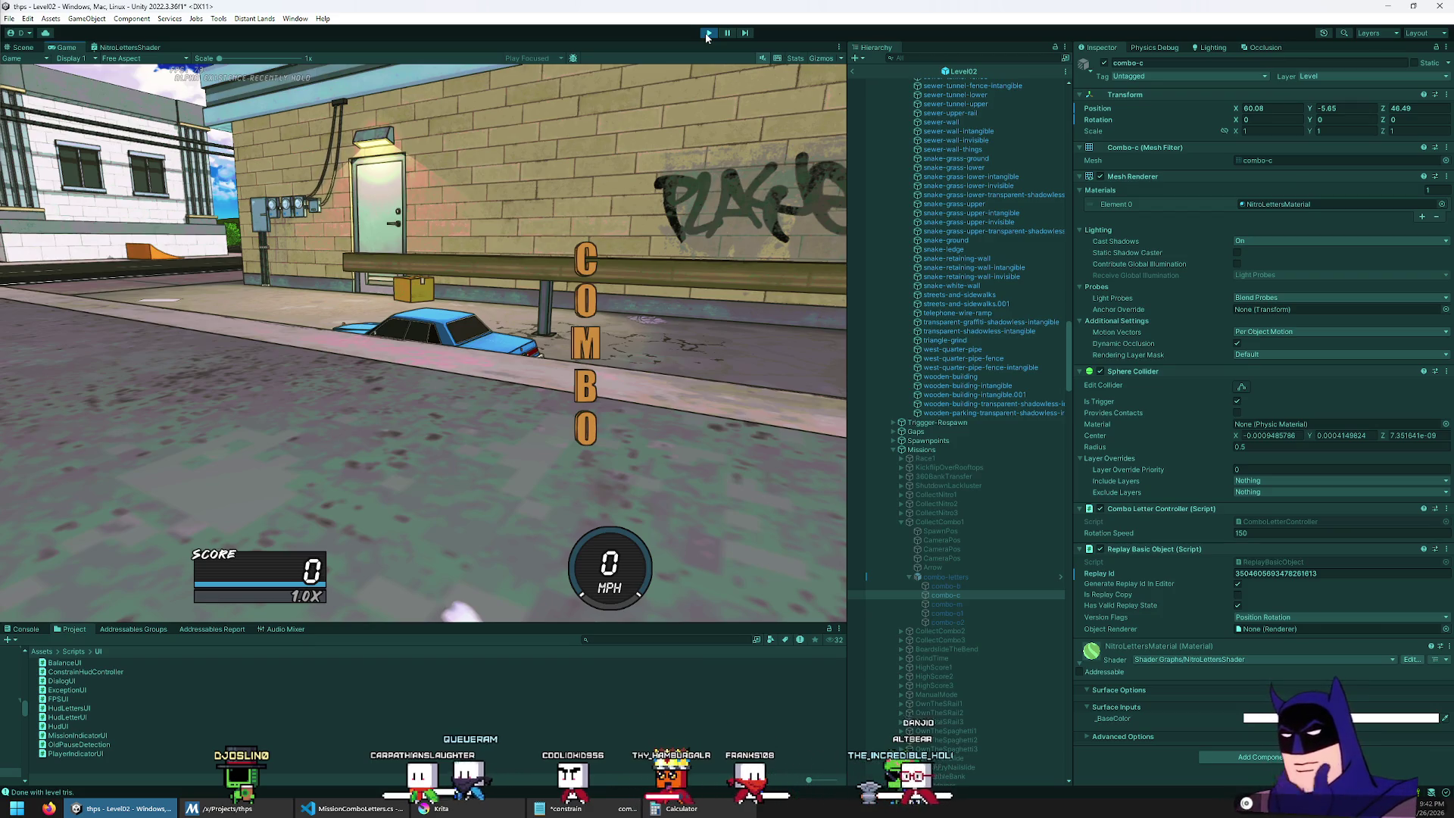
pyautogui.press('w')
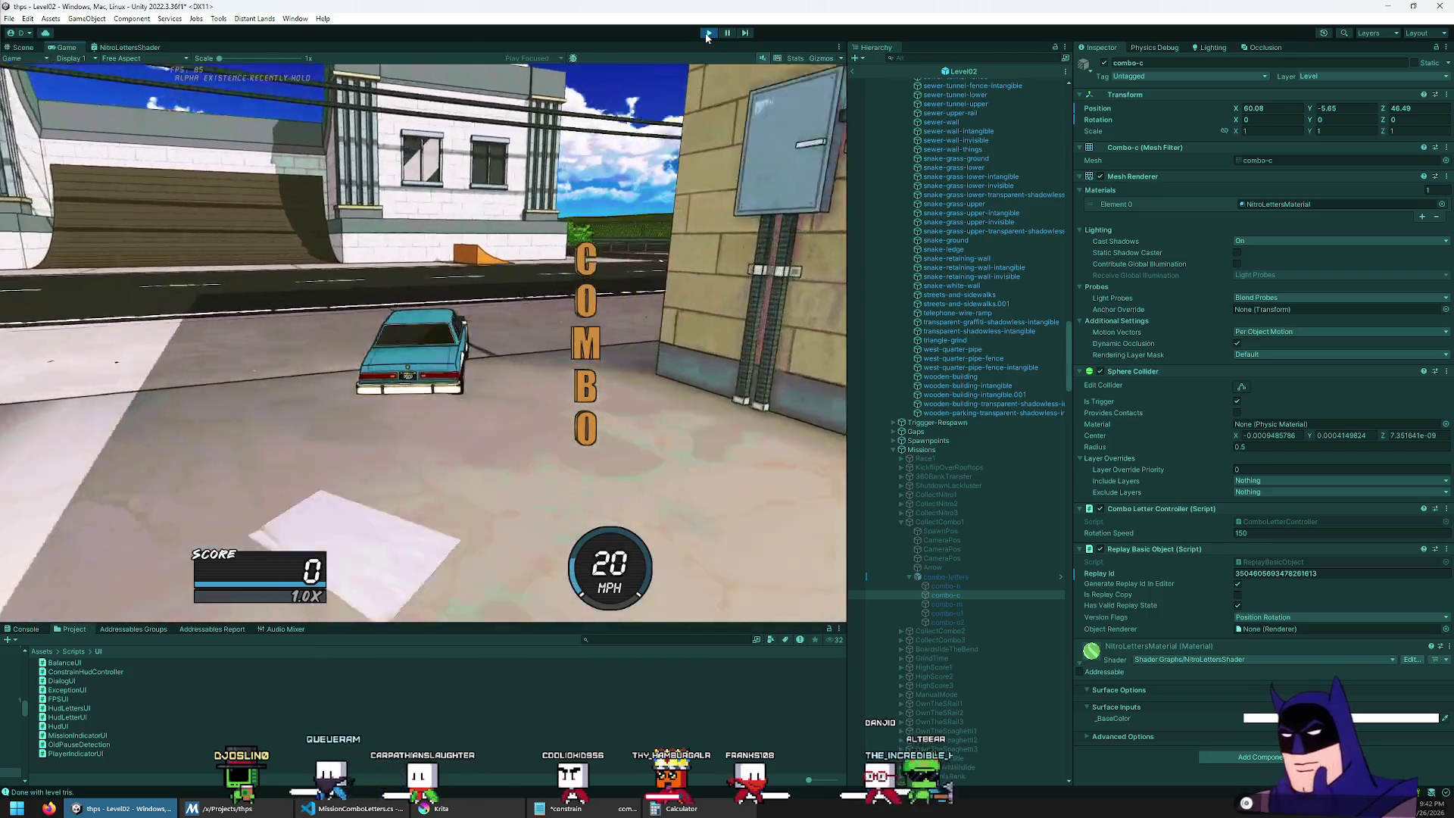
pyautogui.press('Escape')
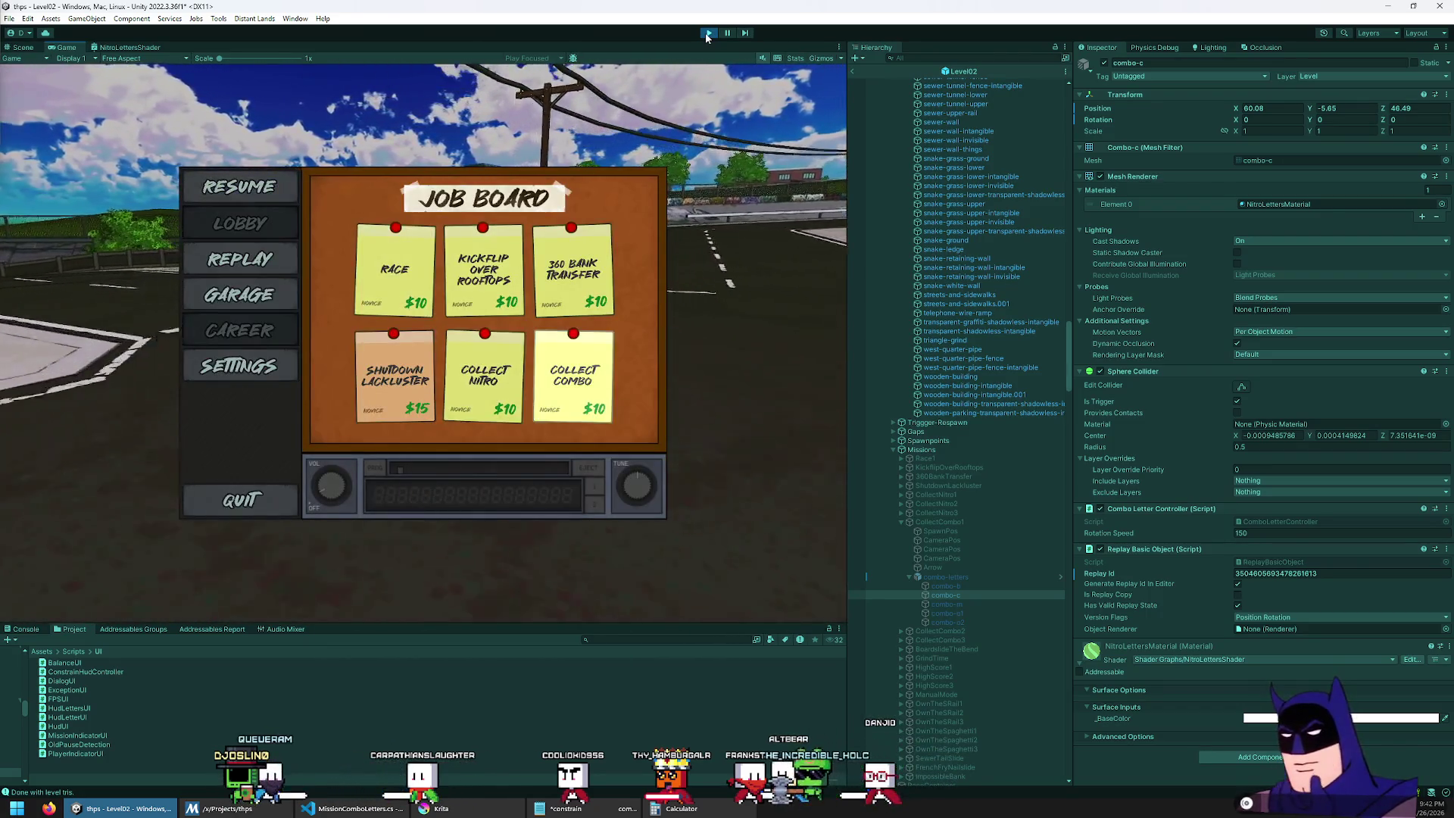
pyautogui.press('Return')
# Step: Drive toward the graffiti wall, jumping and flipping the car into a nose manual
pyautogui.press('w')
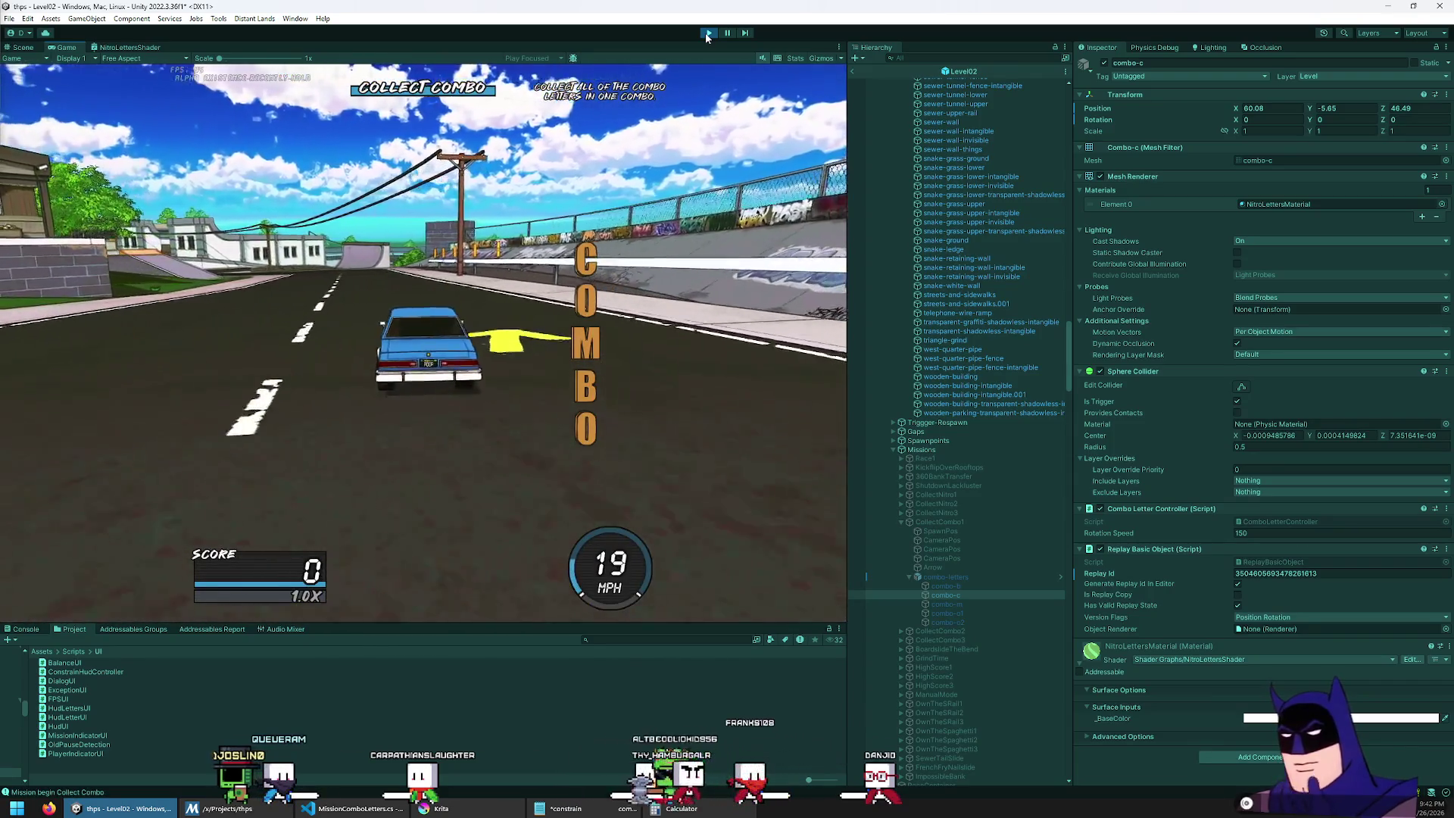
pyautogui.press('d')
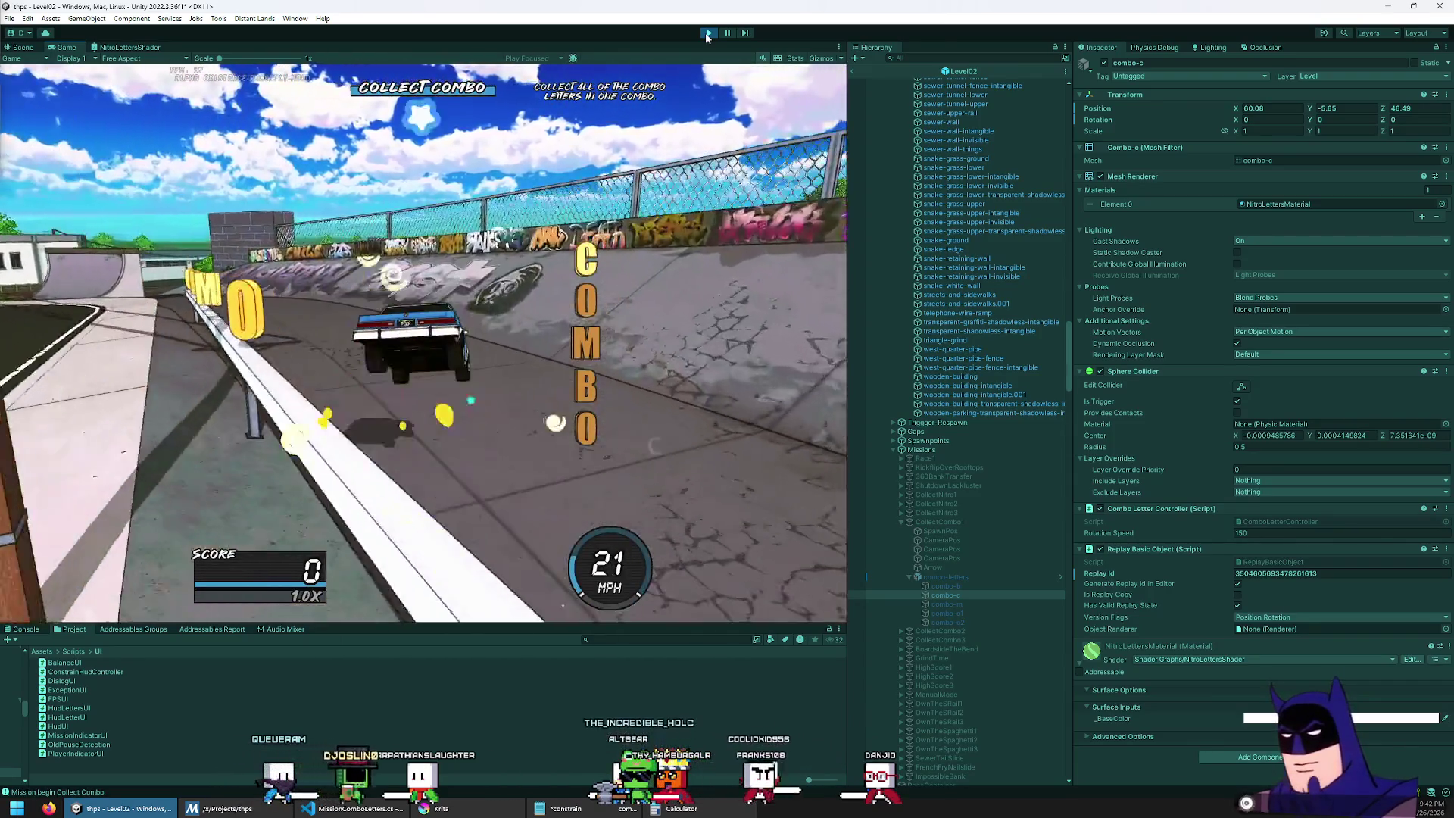
pyautogui.press('a')
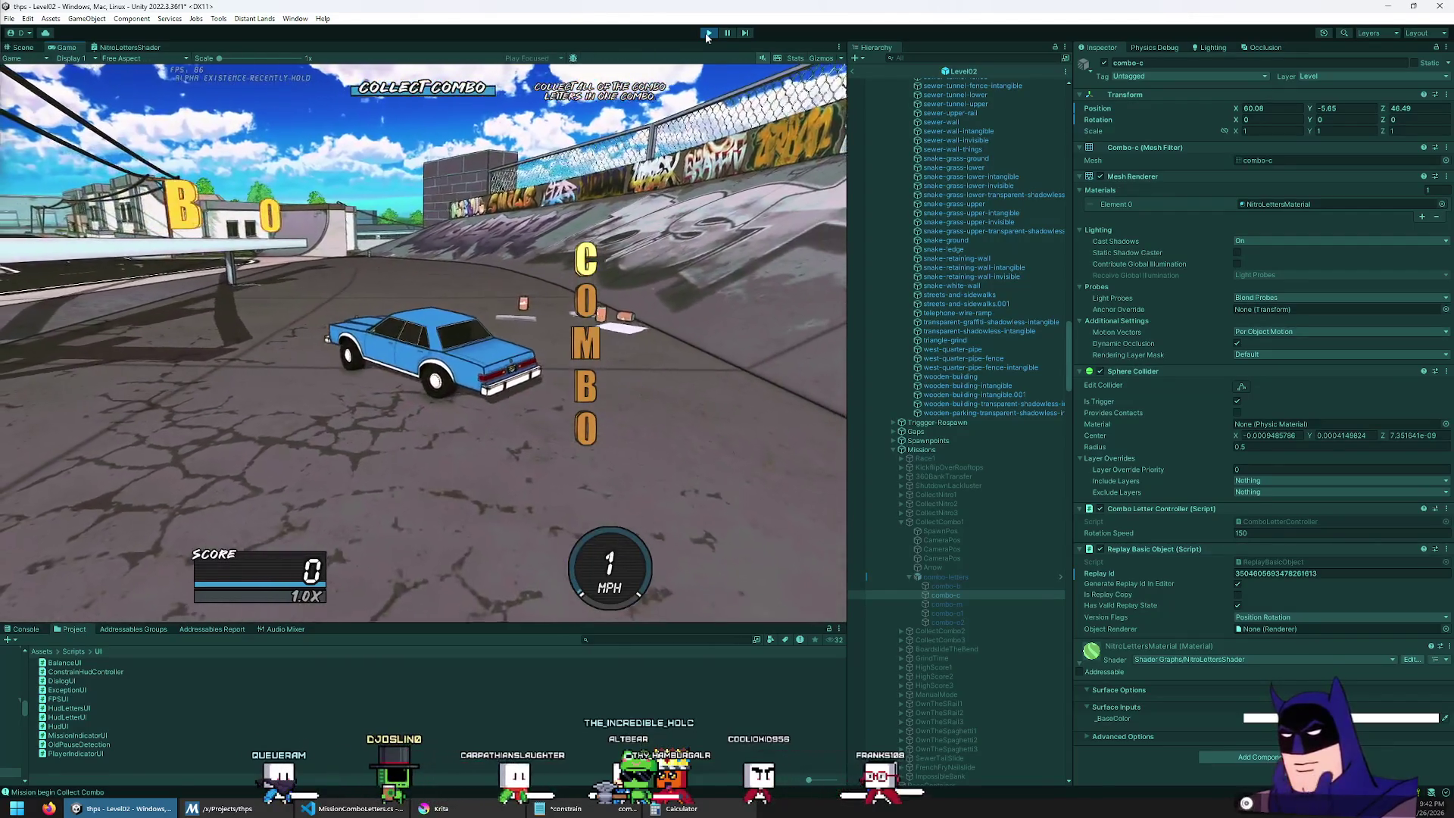
pyautogui.press('a')
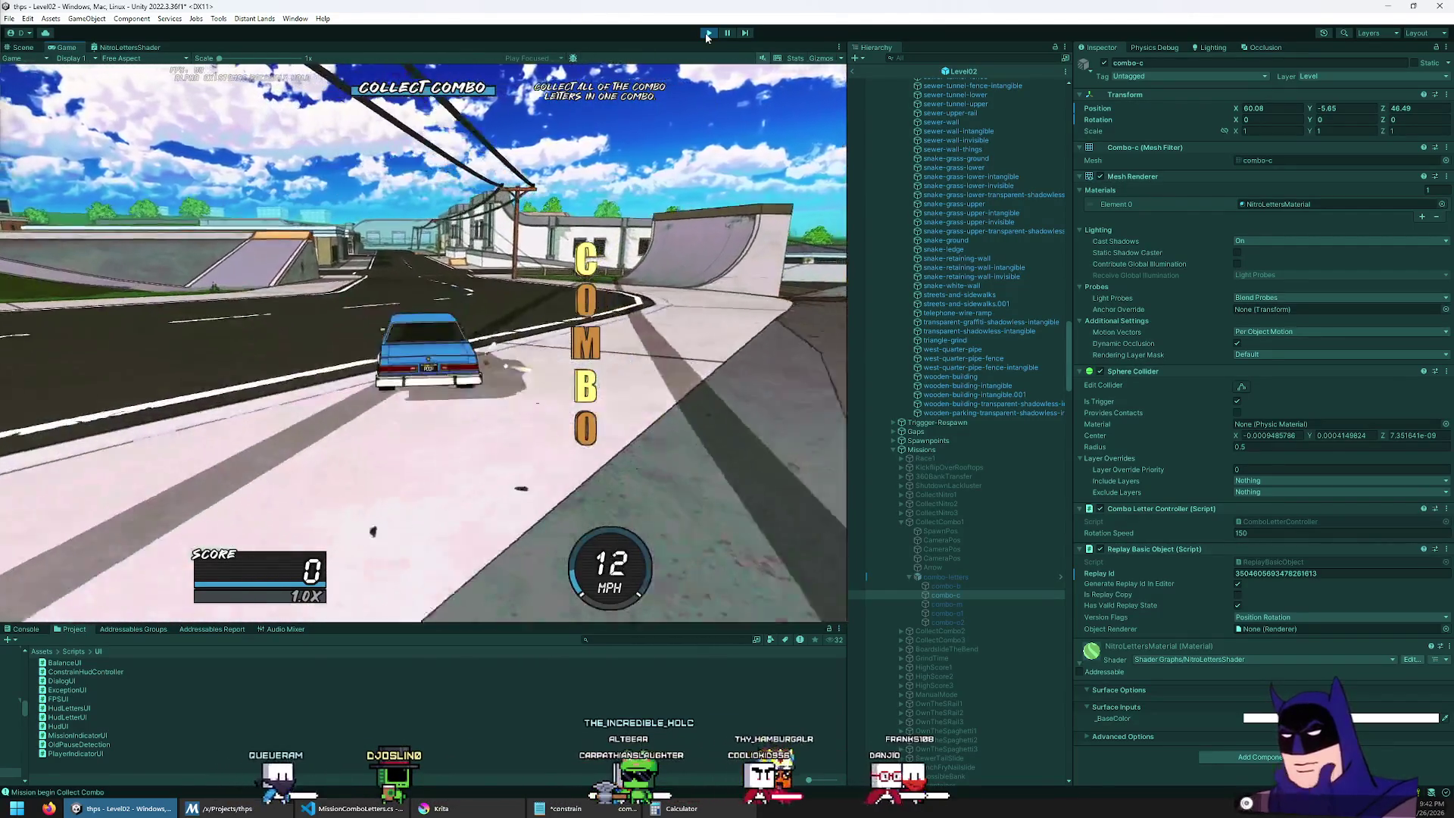
pyautogui.press('a')
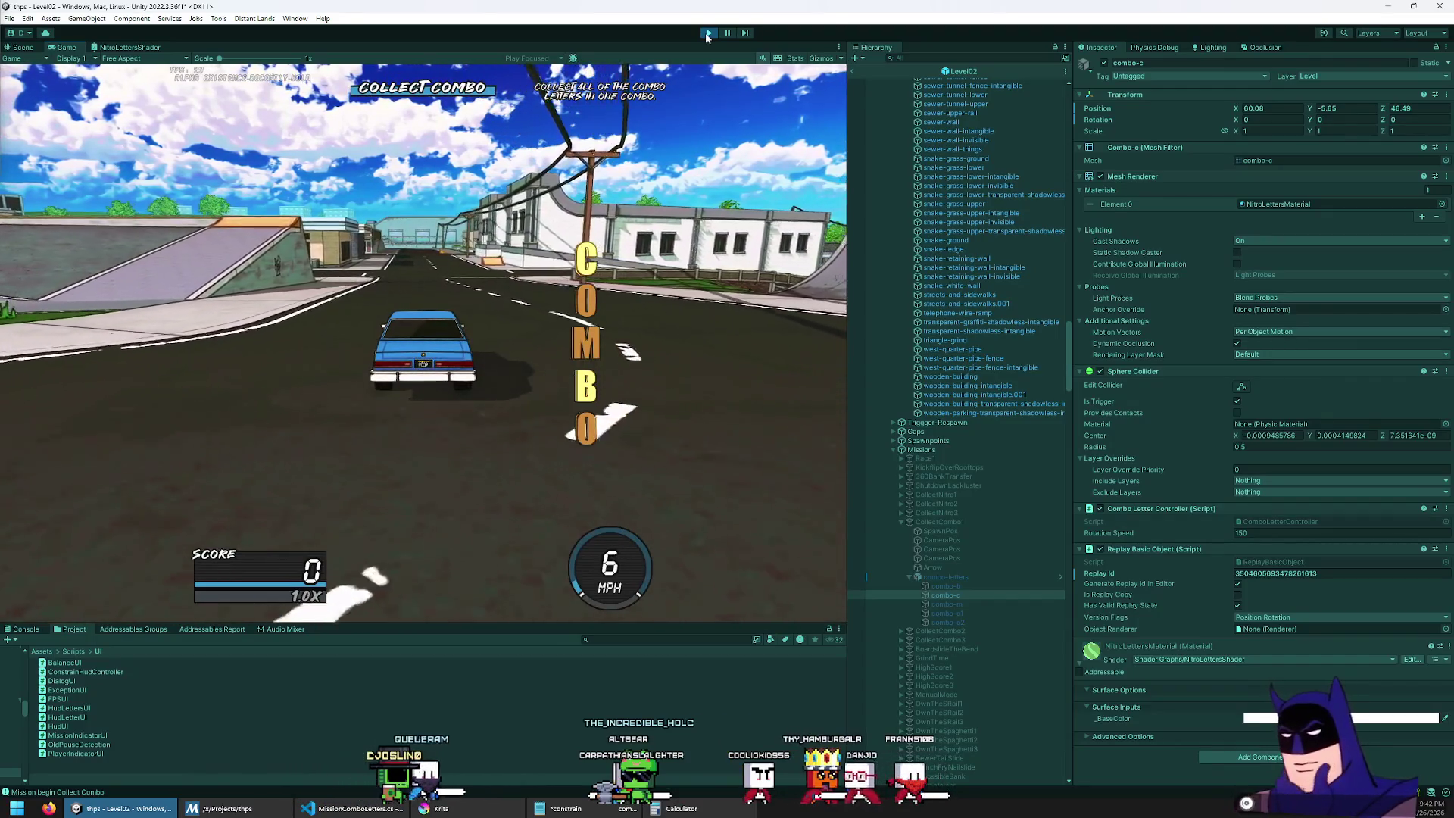
pyautogui.press('w')
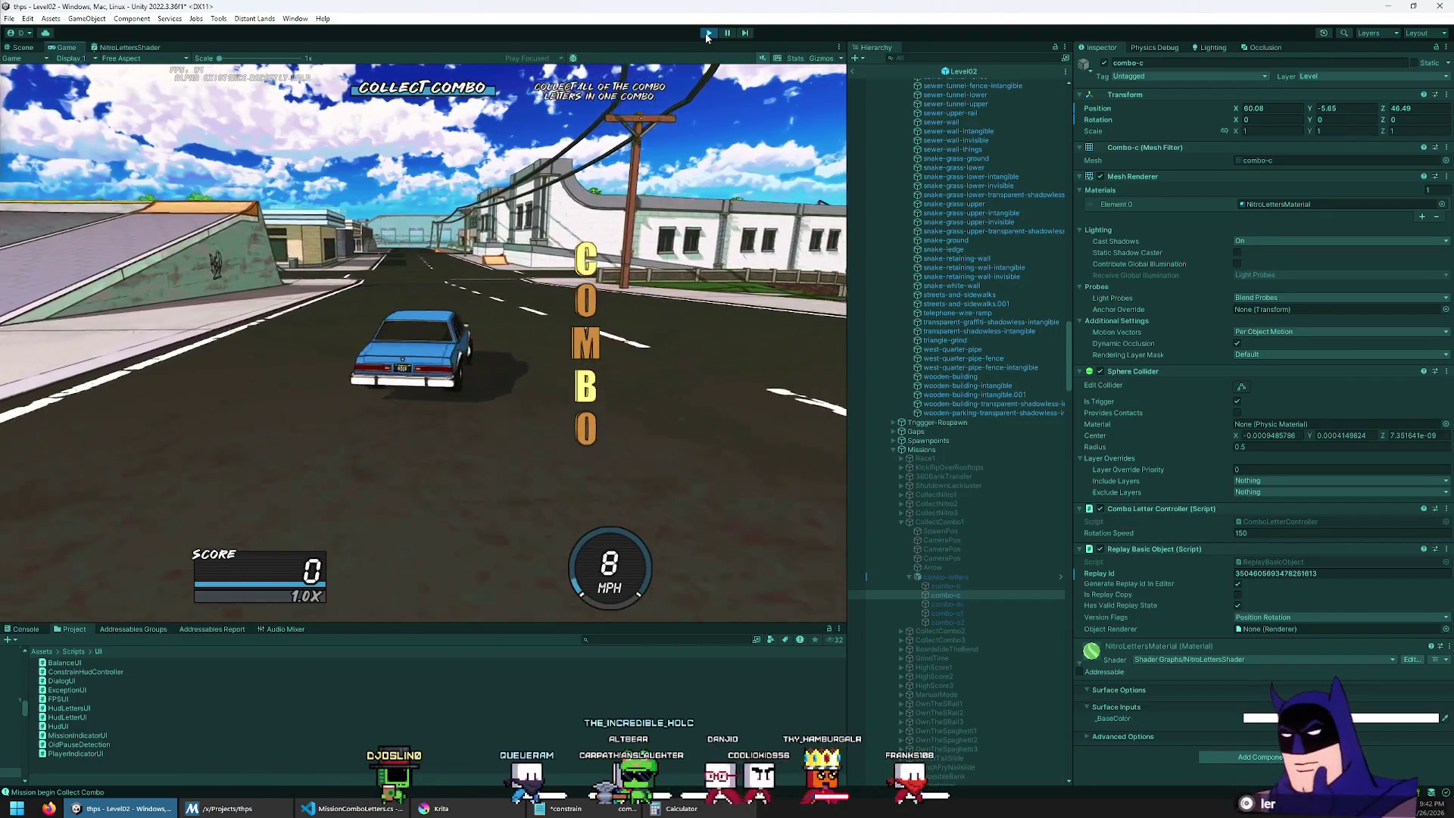
pyautogui.press('a')
pyautogui.press('space')
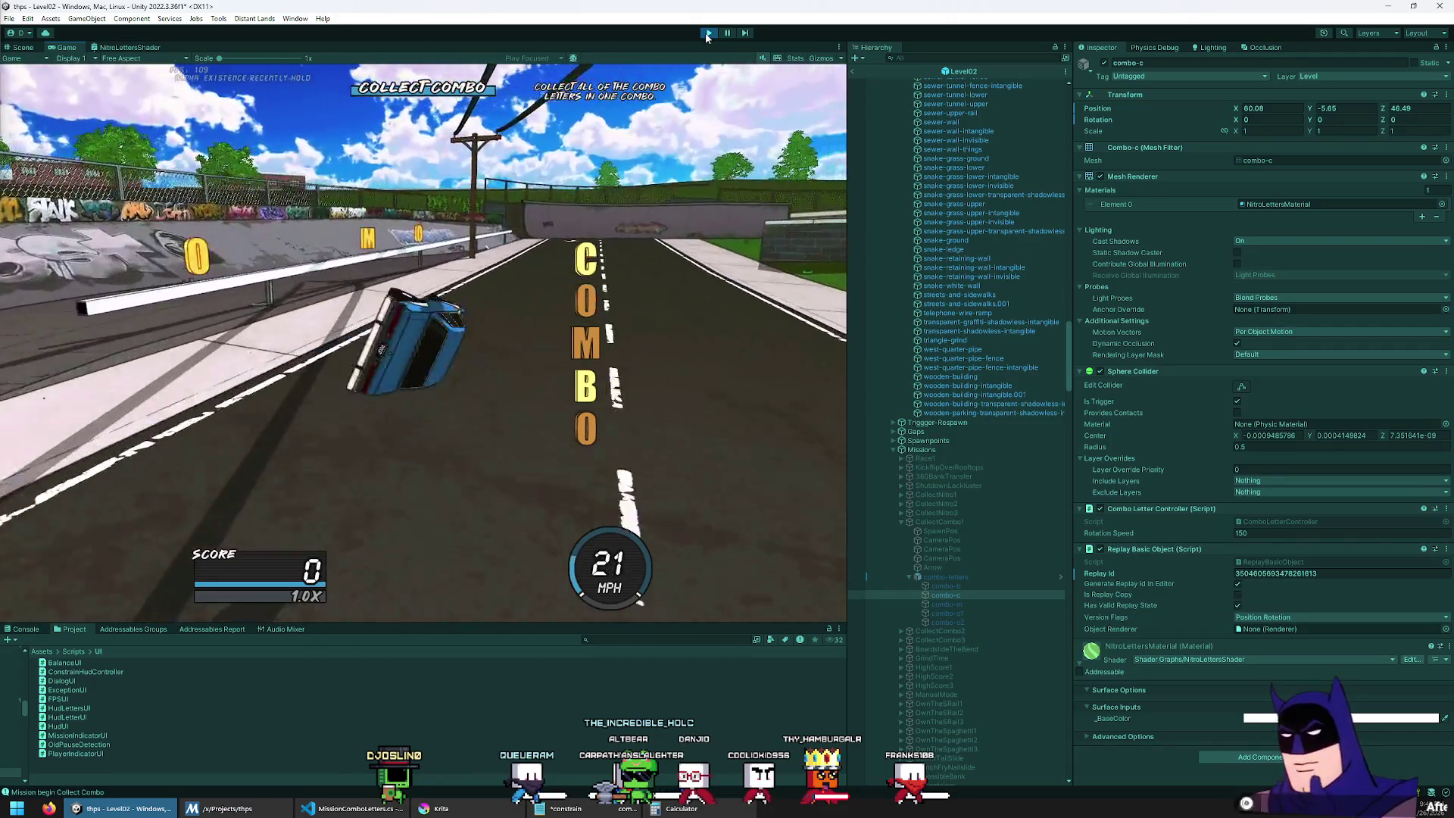
pyautogui.press('d')
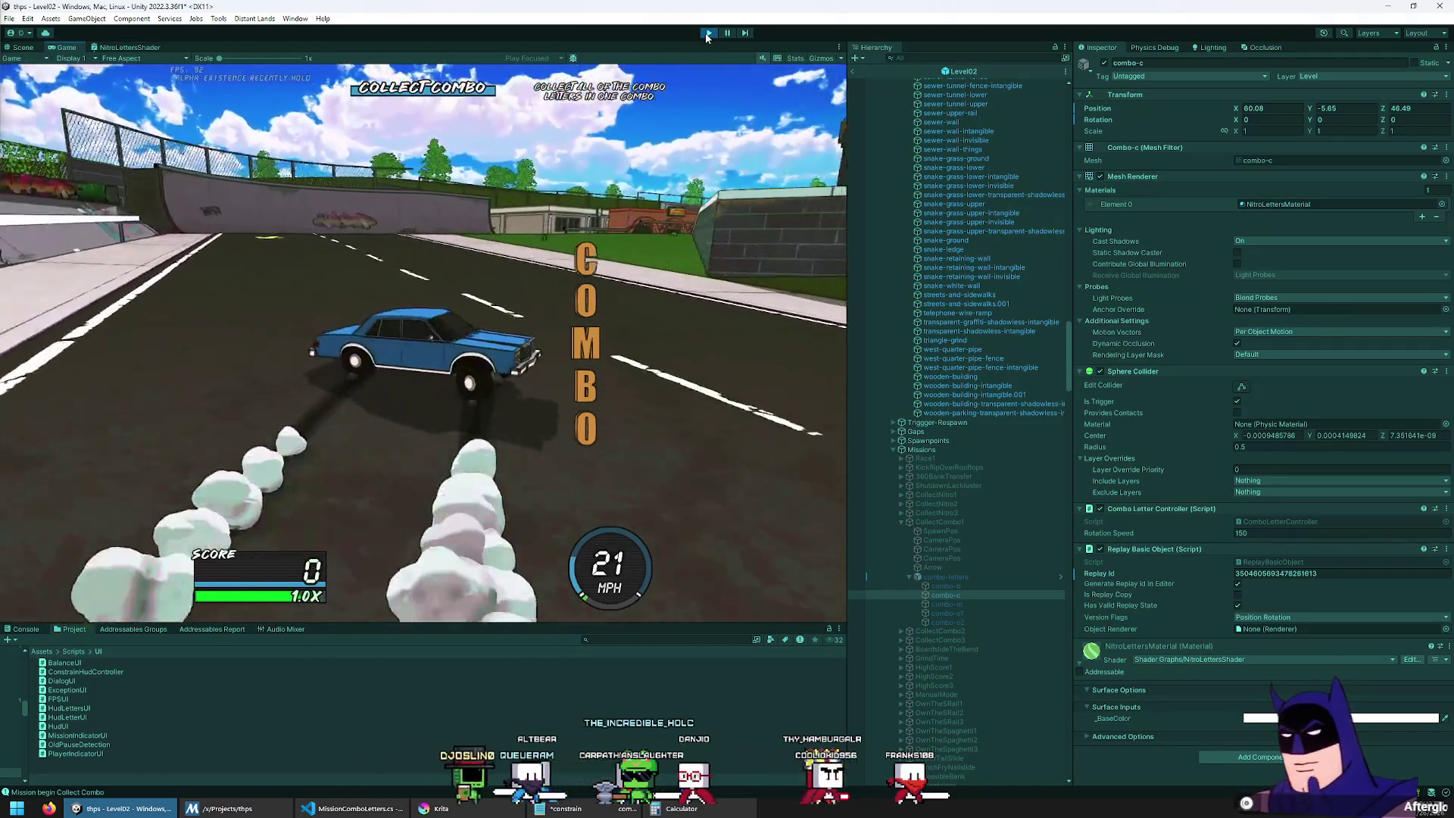
pyautogui.press('space')
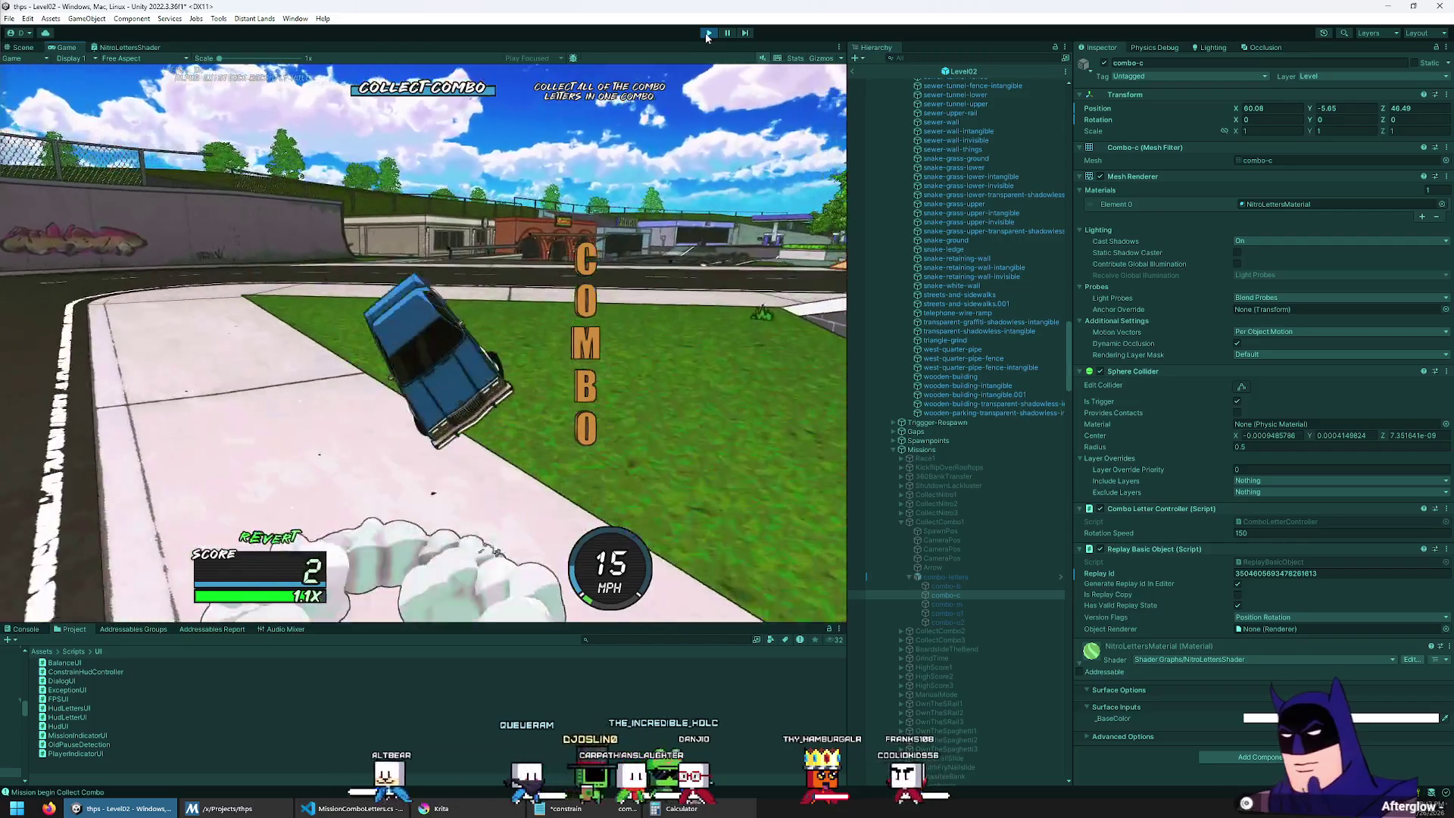
pyautogui.press('w')
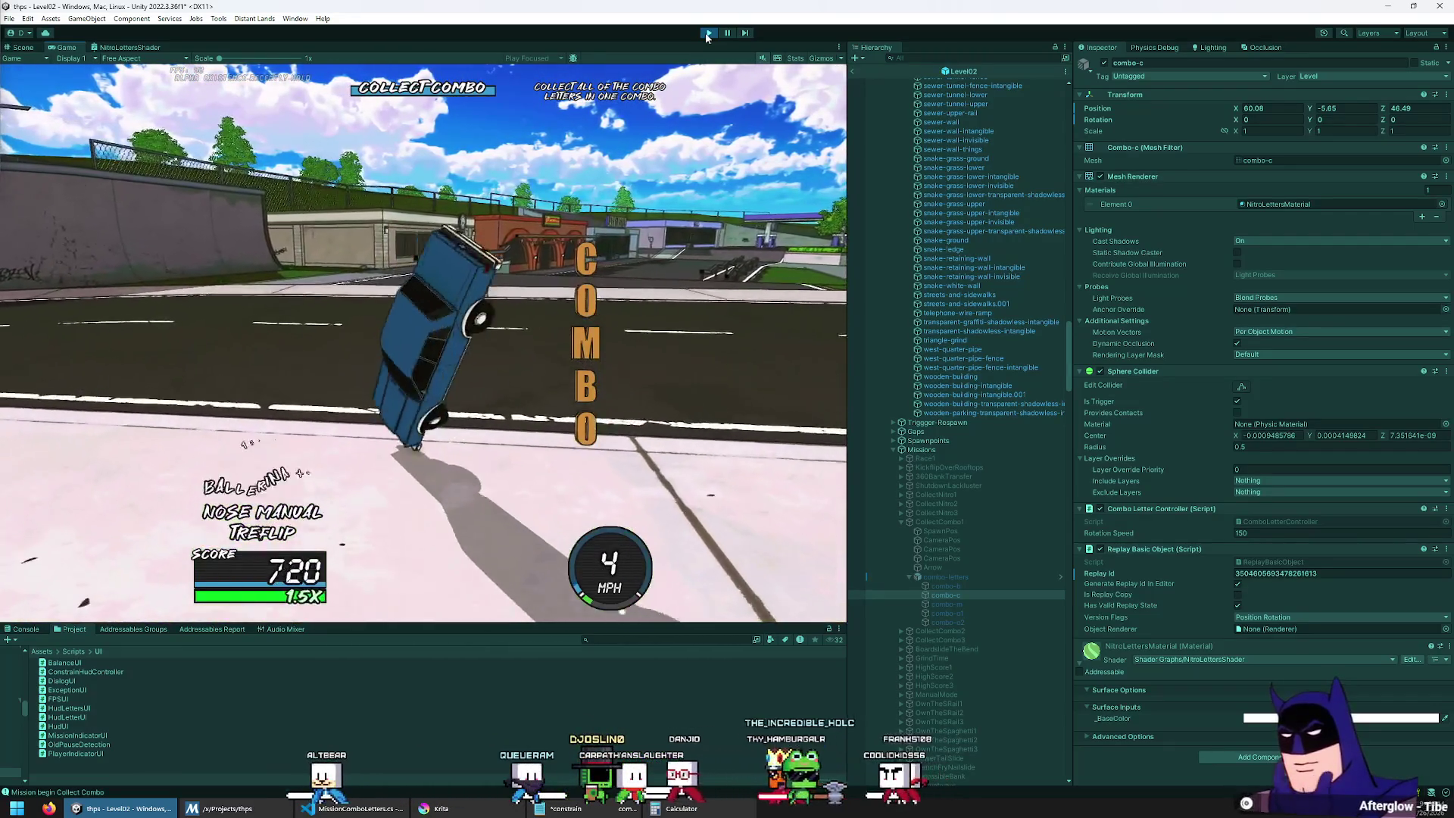
# Step: Boardslide the rail and grind the red ledge chaining tricks, then maximize the Game view
pyautogui.press('a')
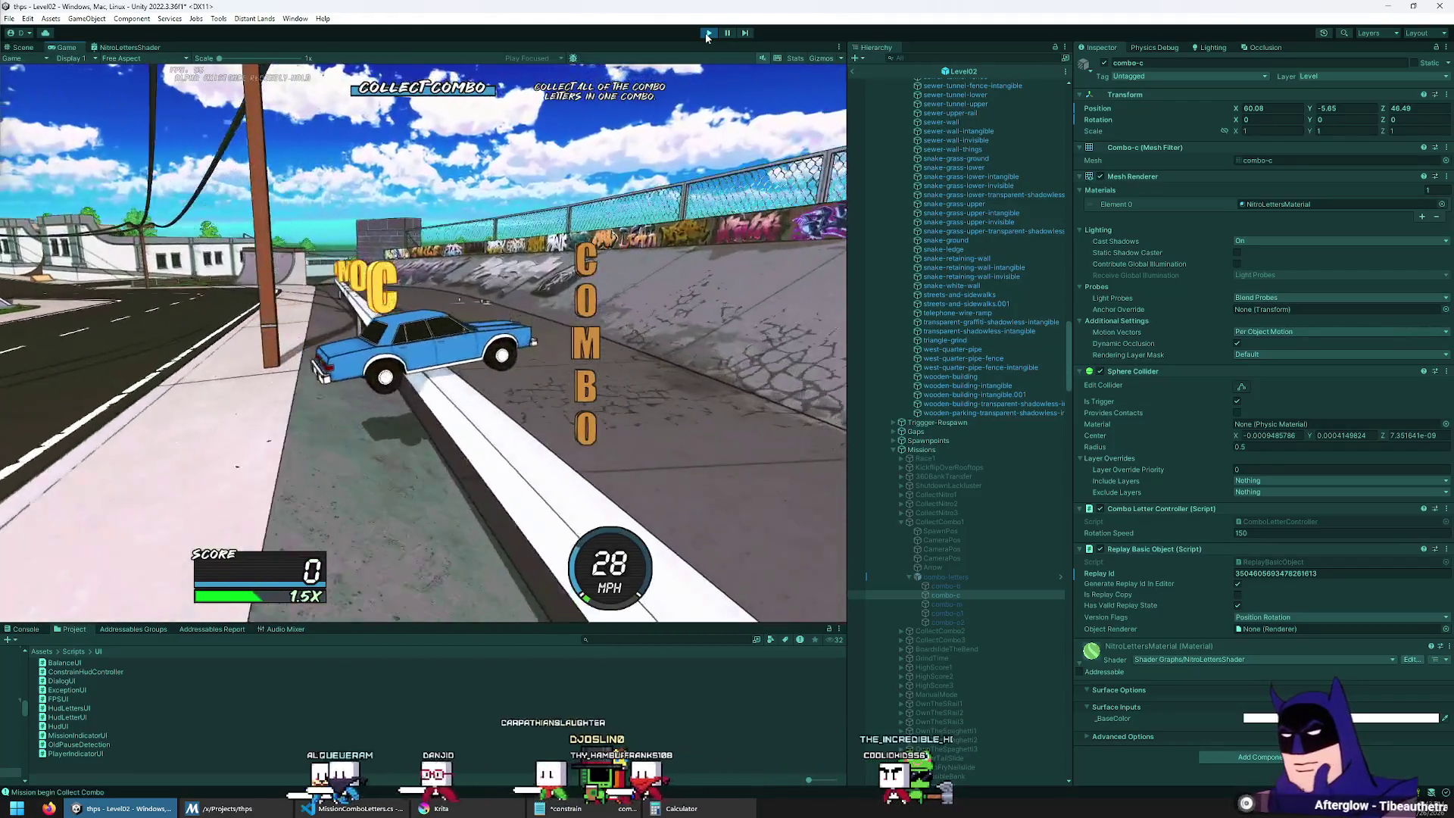
pyautogui.press('space')
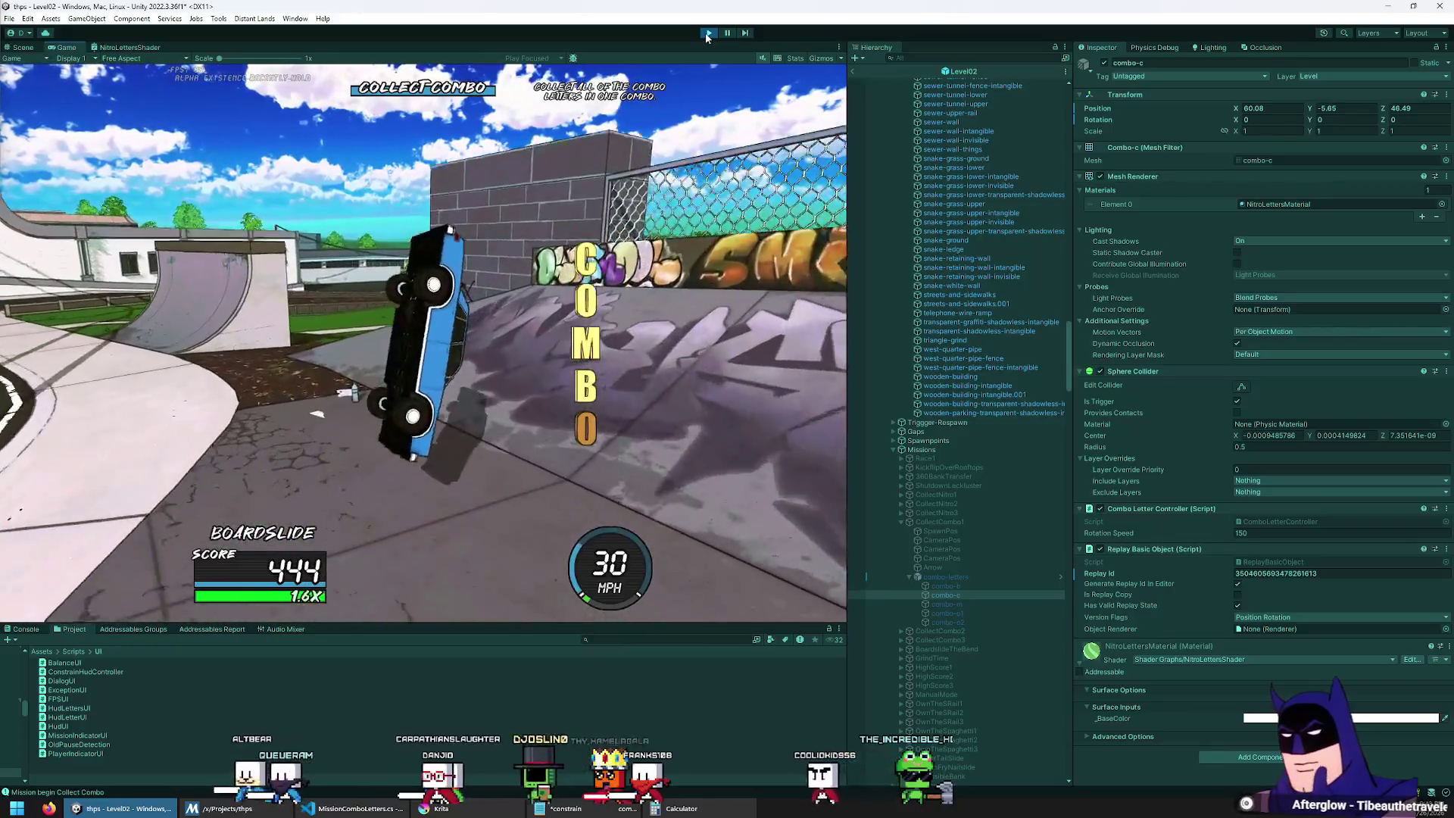
pyautogui.press('s')
pyautogui.press('w')
pyautogui.press('d')
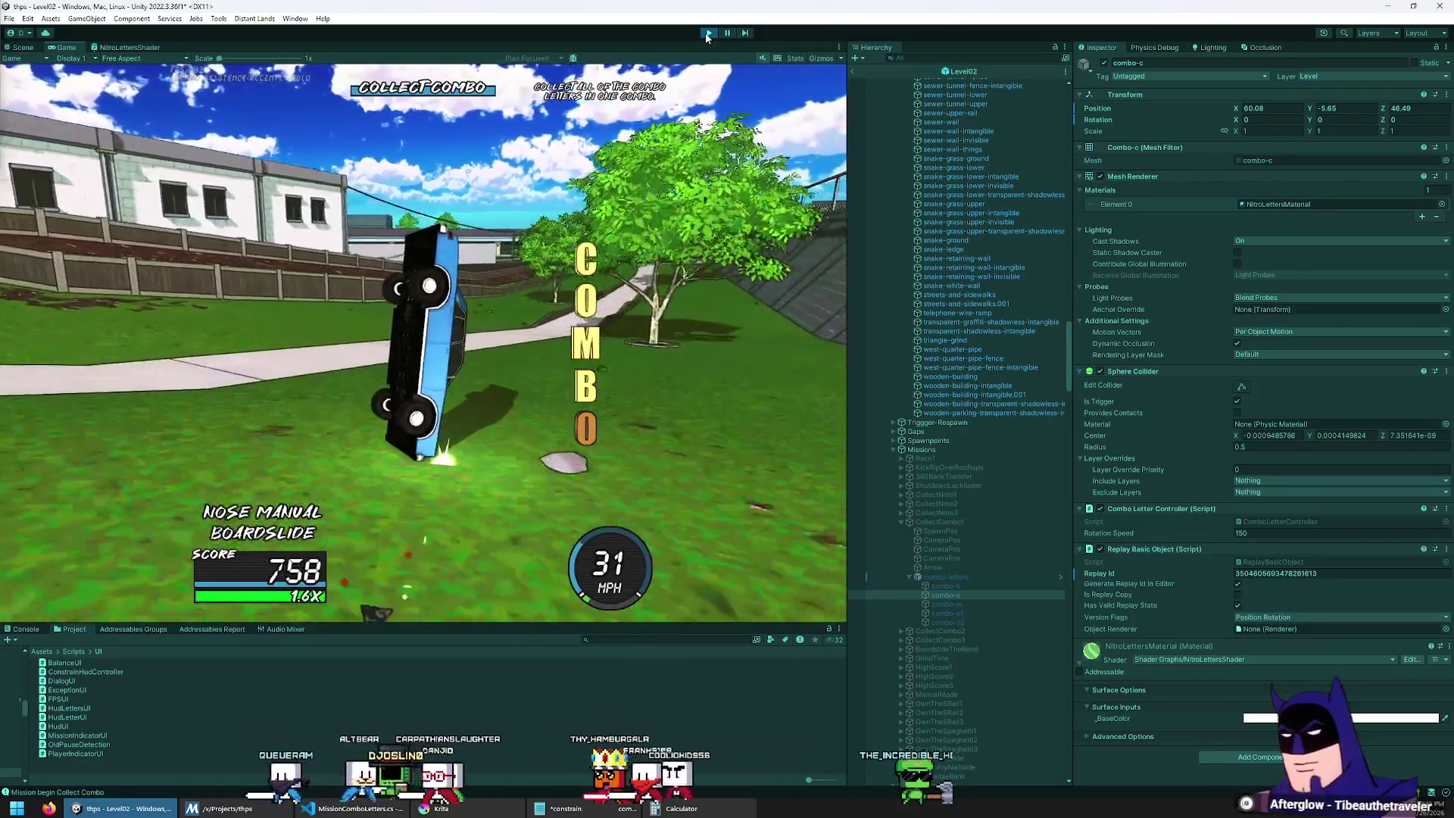
pyautogui.press('space')
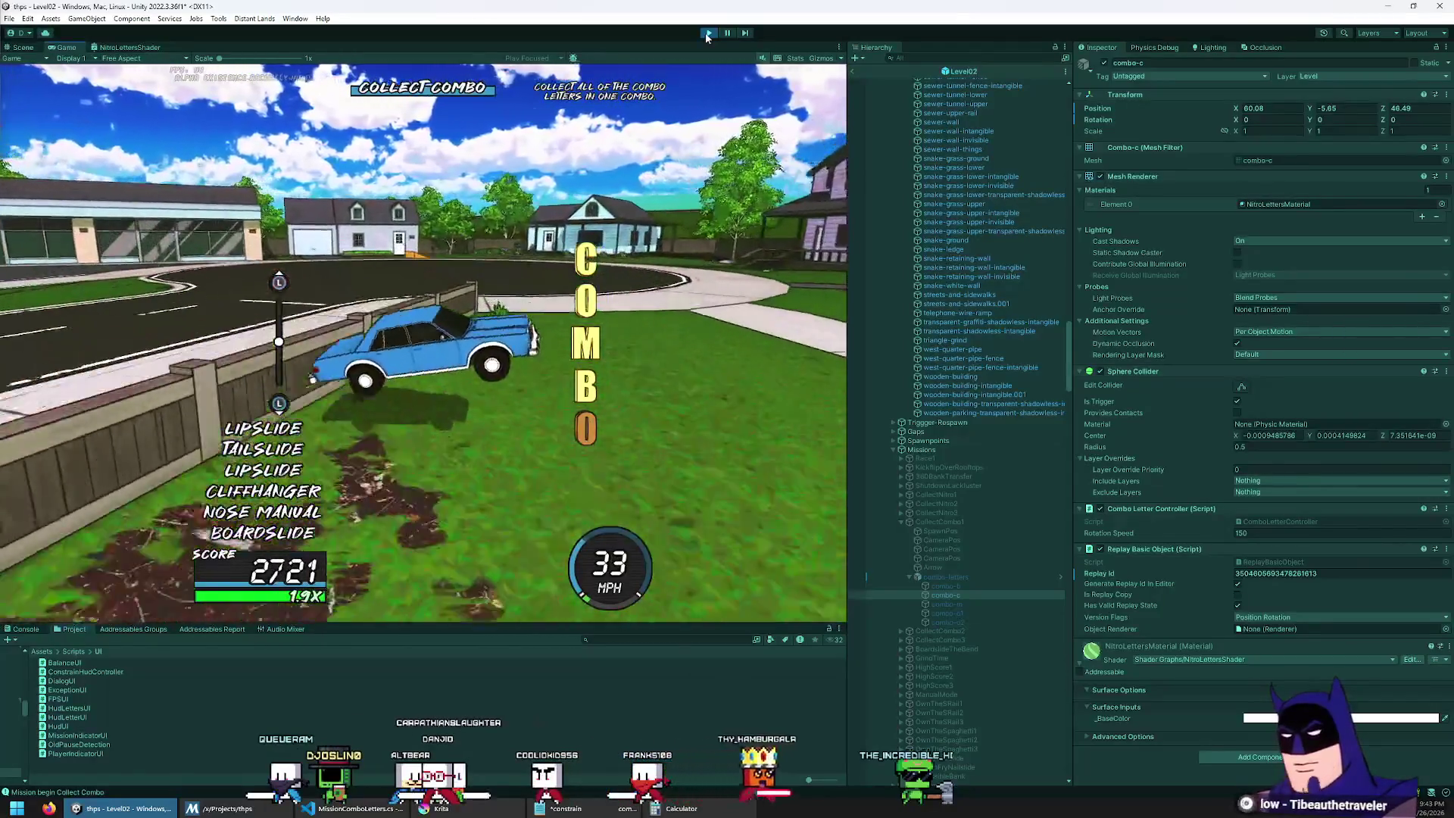
pyautogui.press('space')
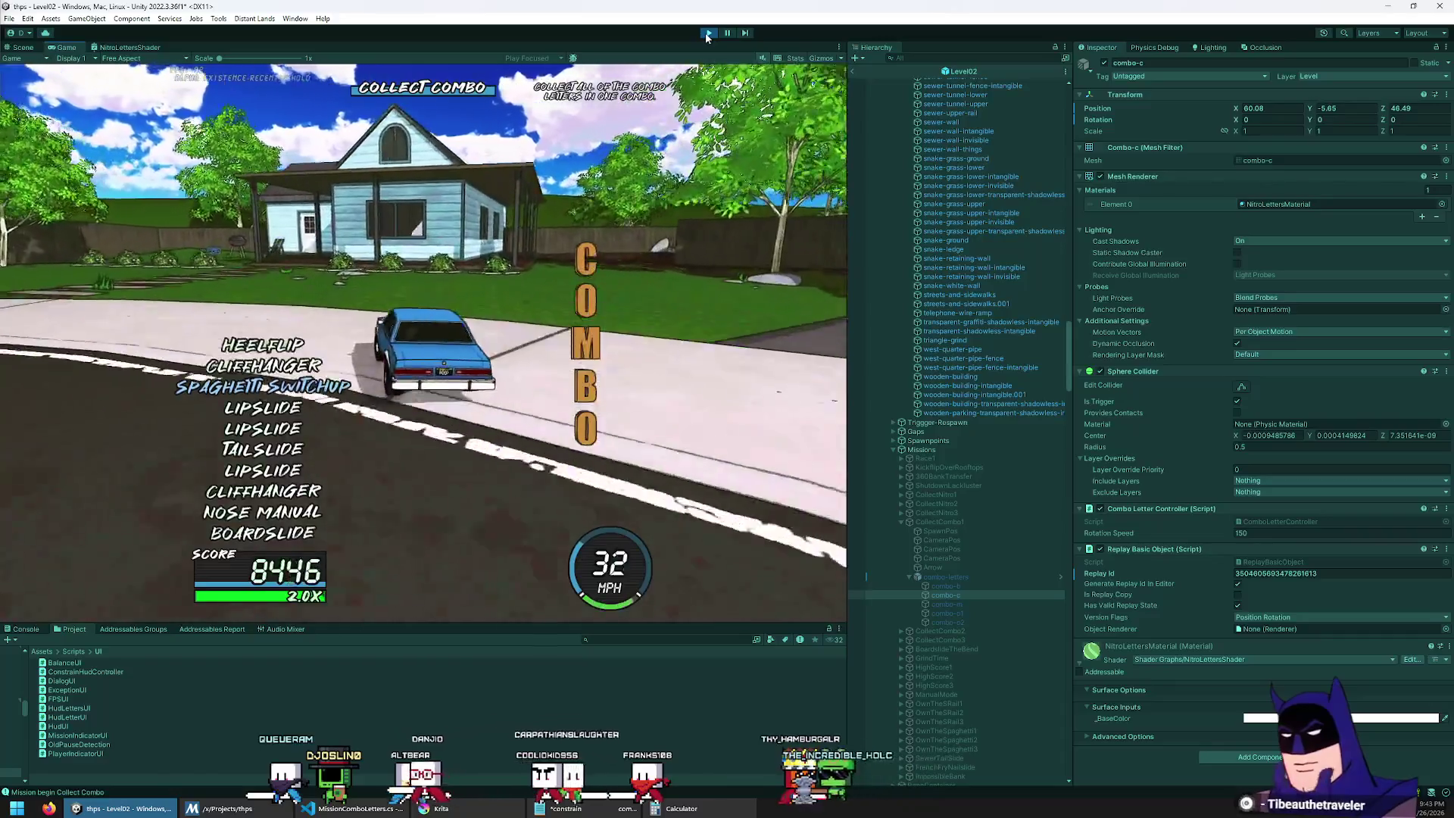
pyautogui.press('a')
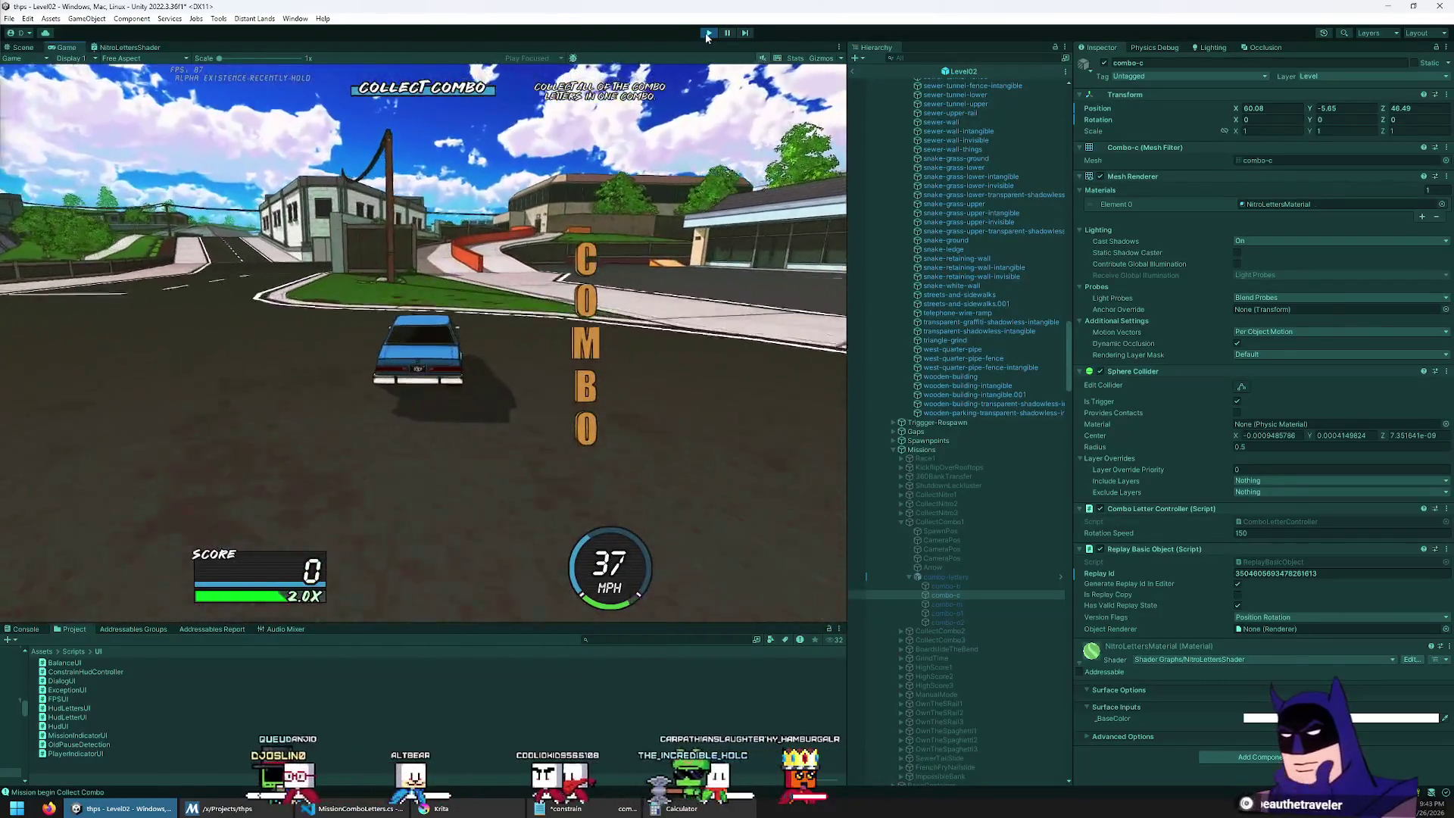
pyautogui.press('space')
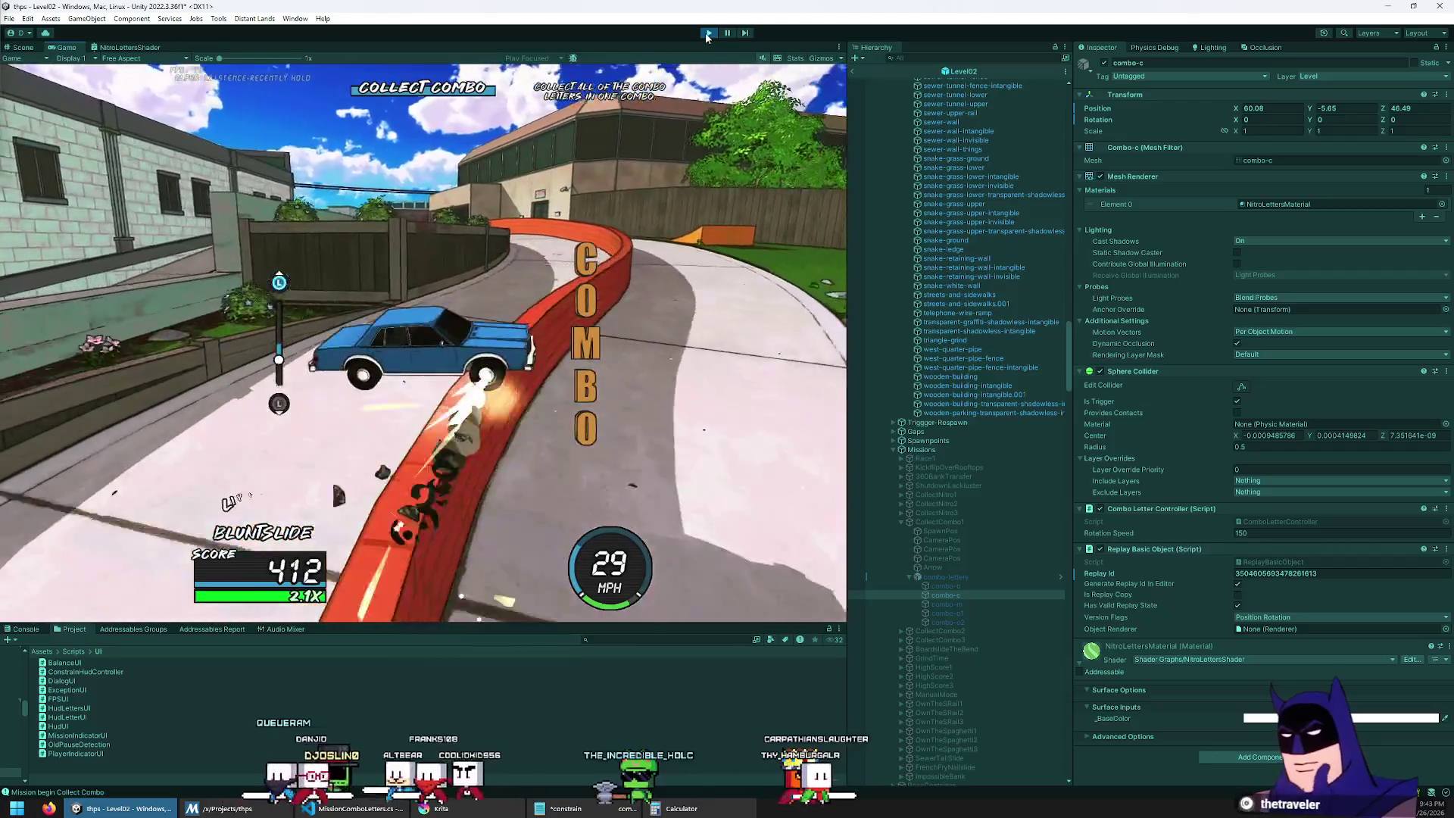
pyautogui.press('space')
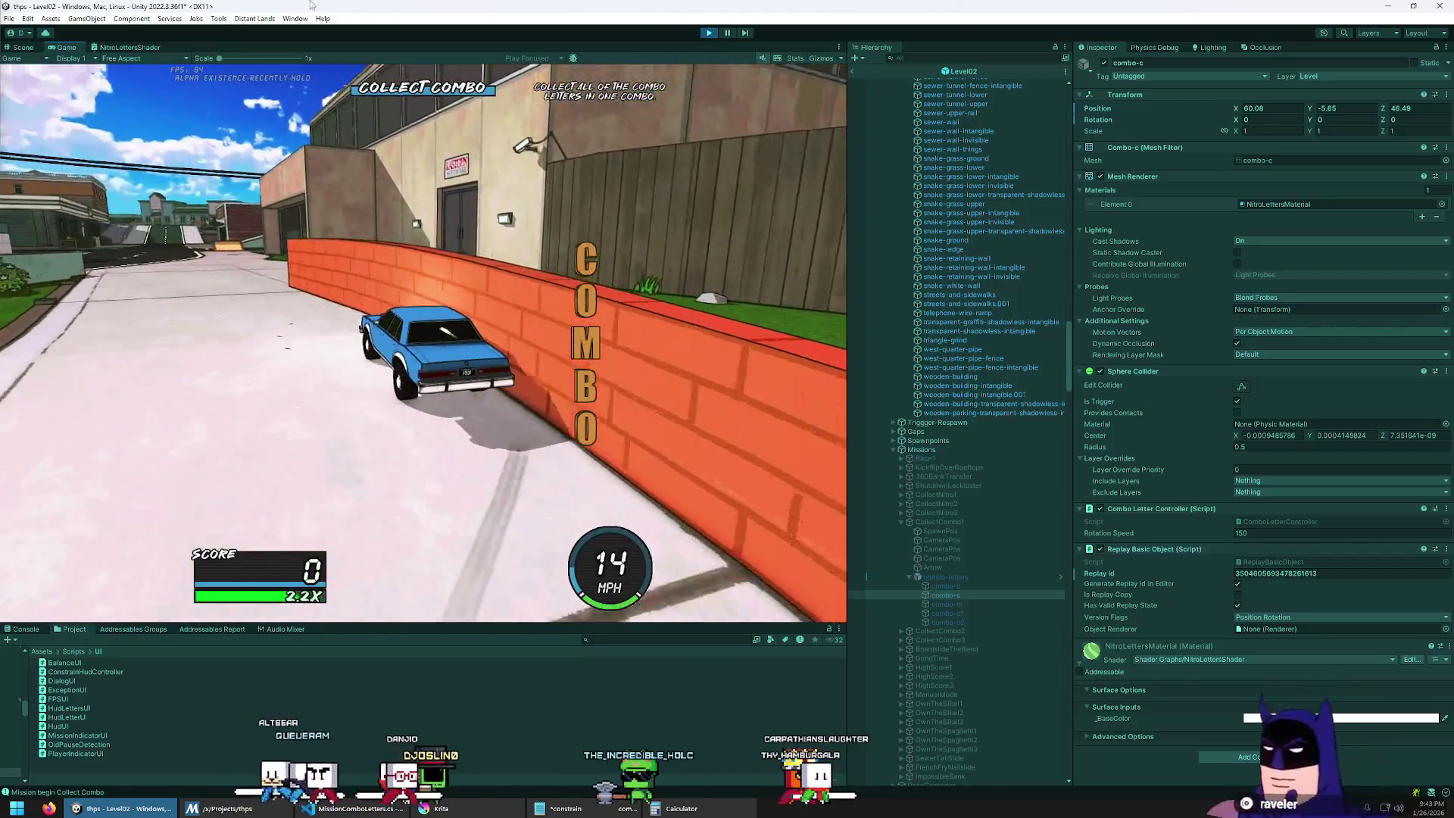
pyautogui.doubleClick(66, 48)
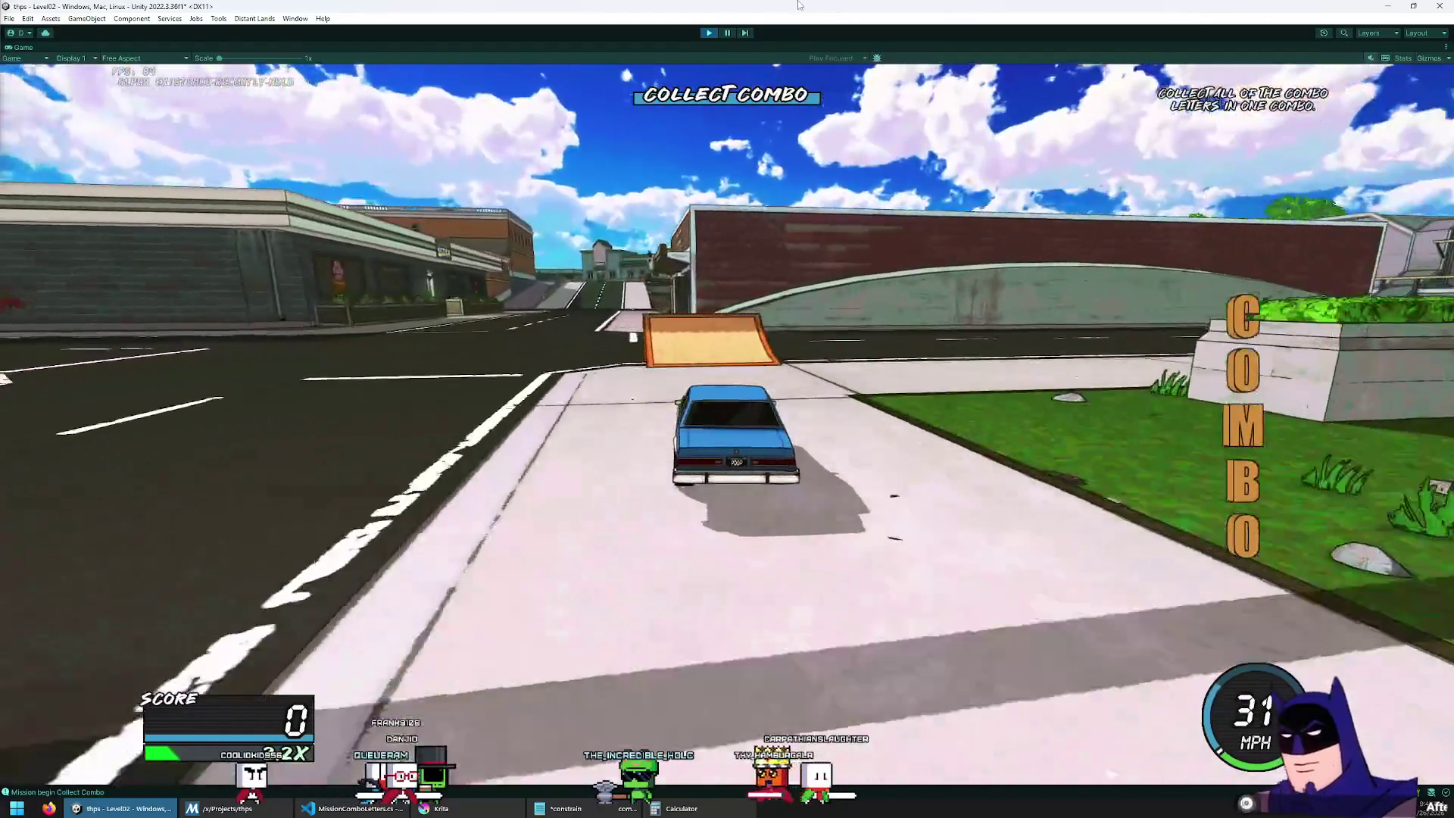
# Step: Launch off the ramp, lipslide the rail and heelflip, then pause to the Job Board
pyautogui.press('space')
pyautogui.press('space')
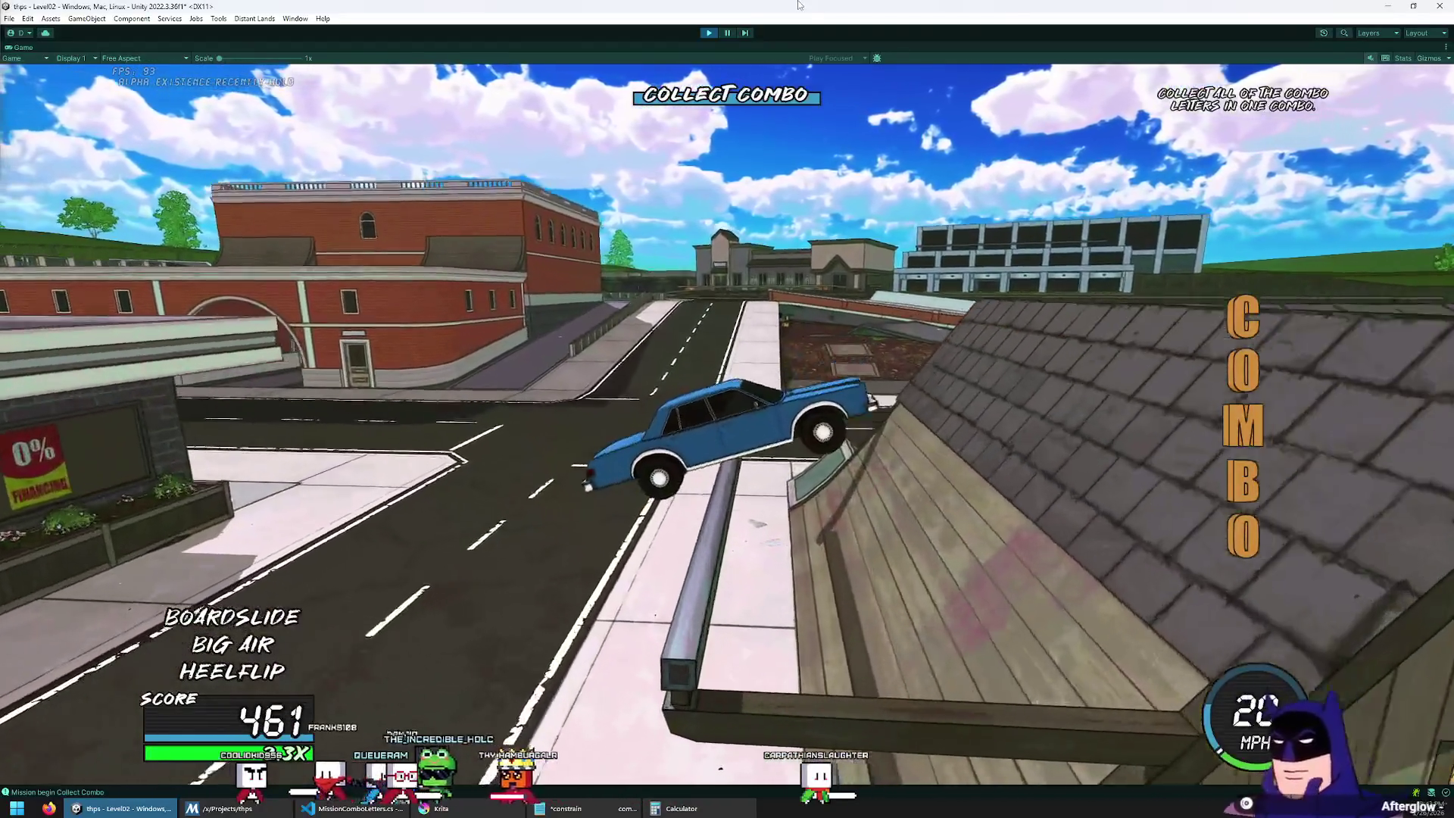
pyautogui.press('space')
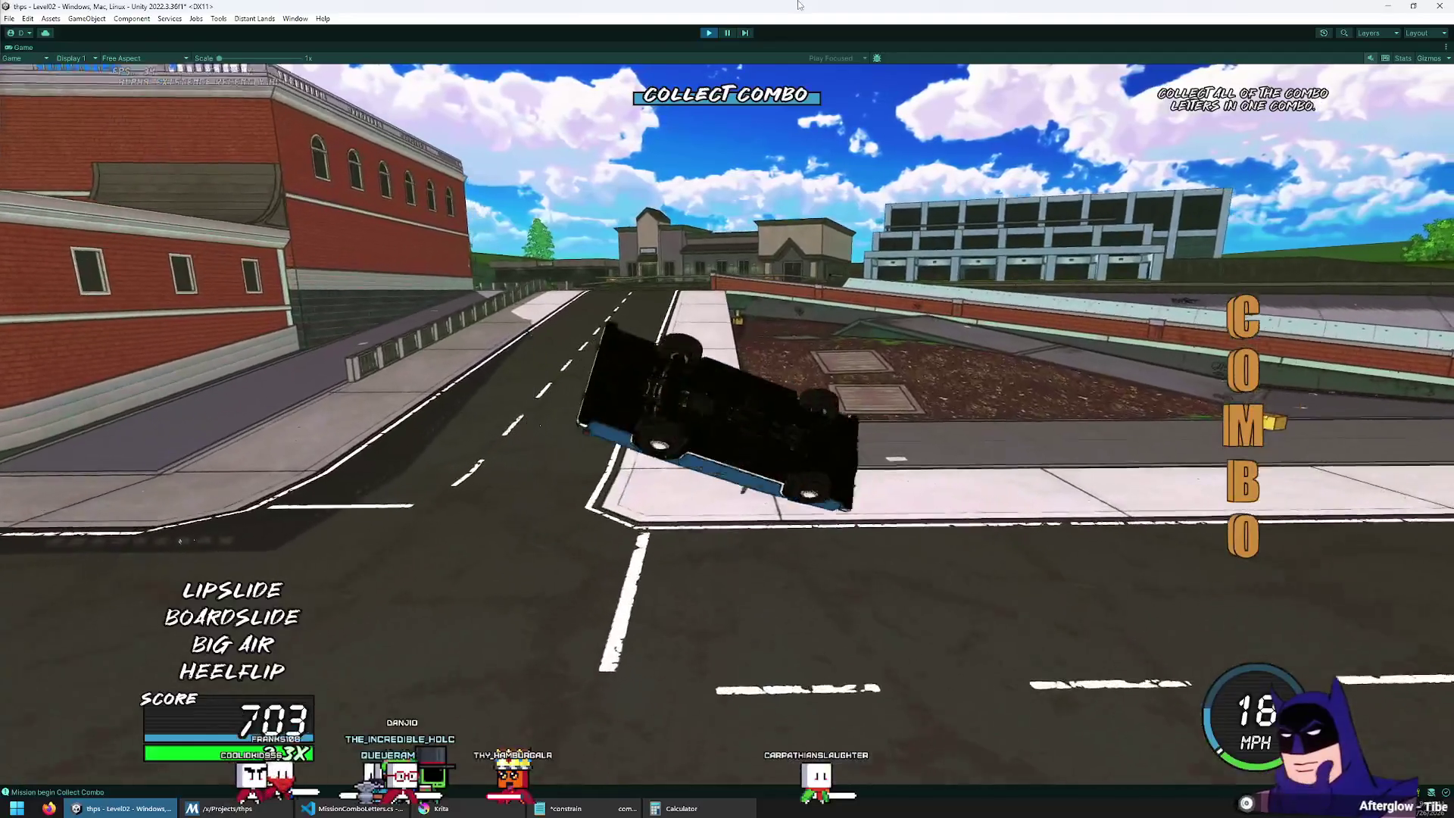
pyautogui.press('space')
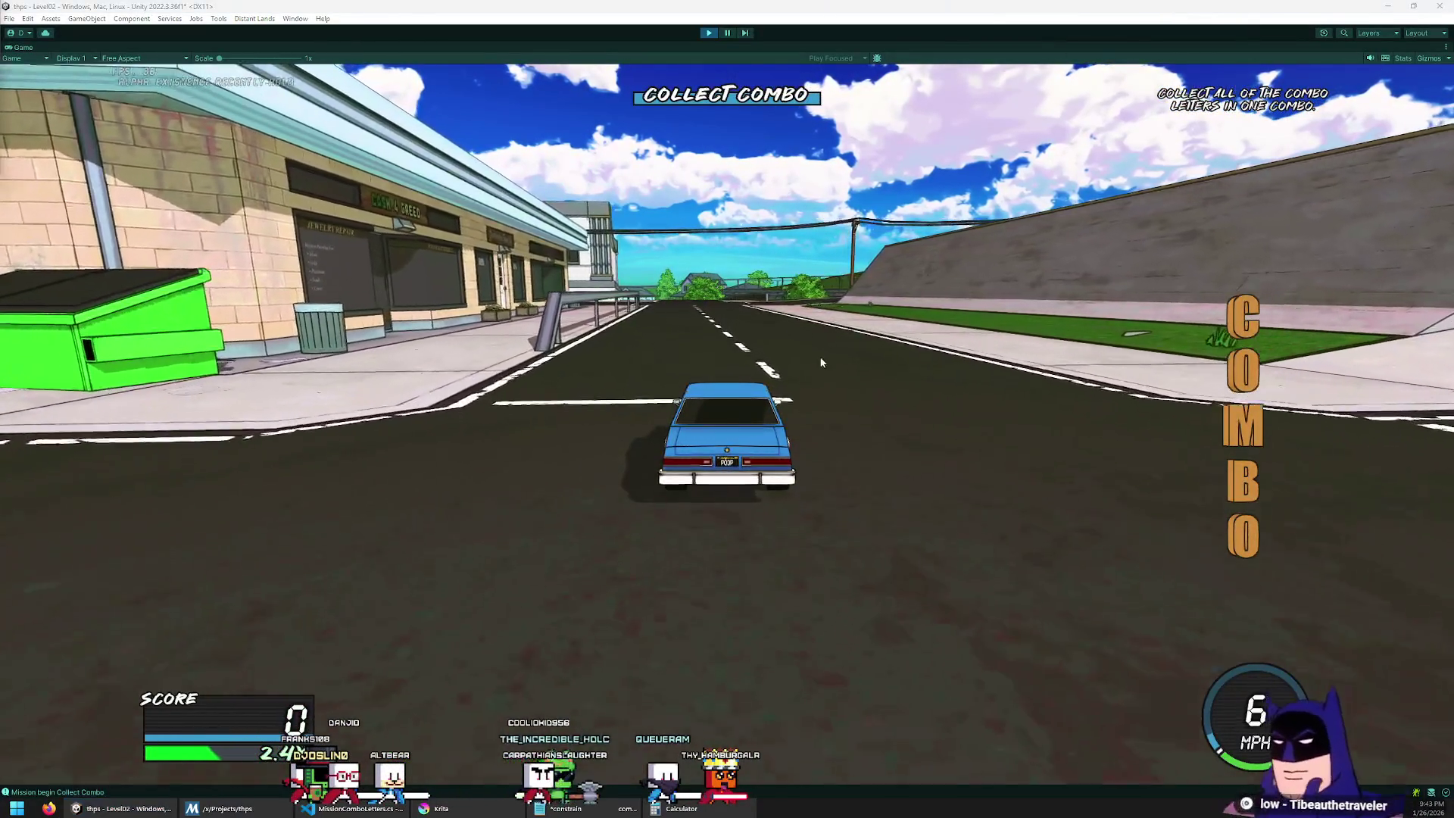
pyautogui.press('Escape')
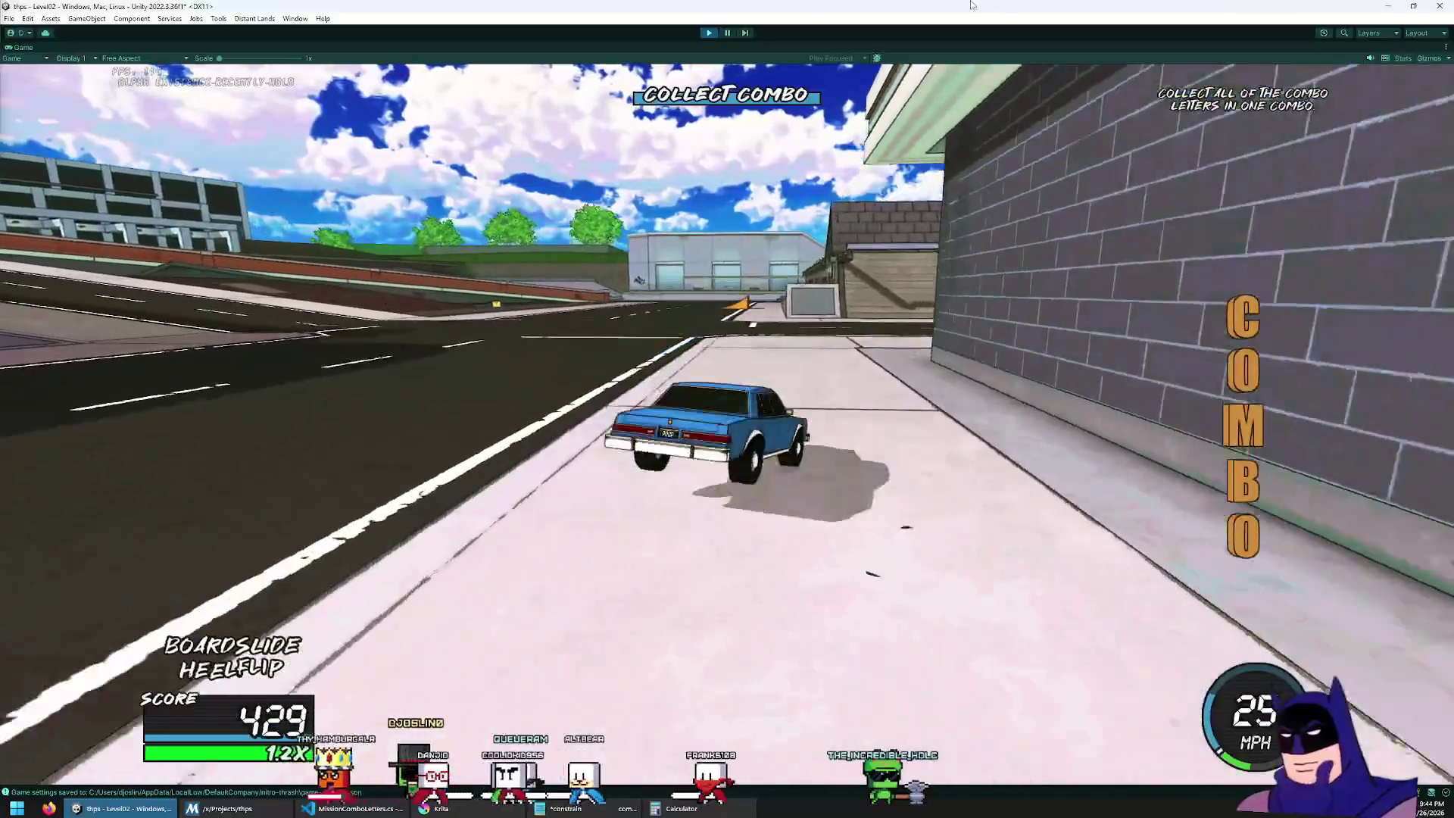
pyautogui.press('Escape')
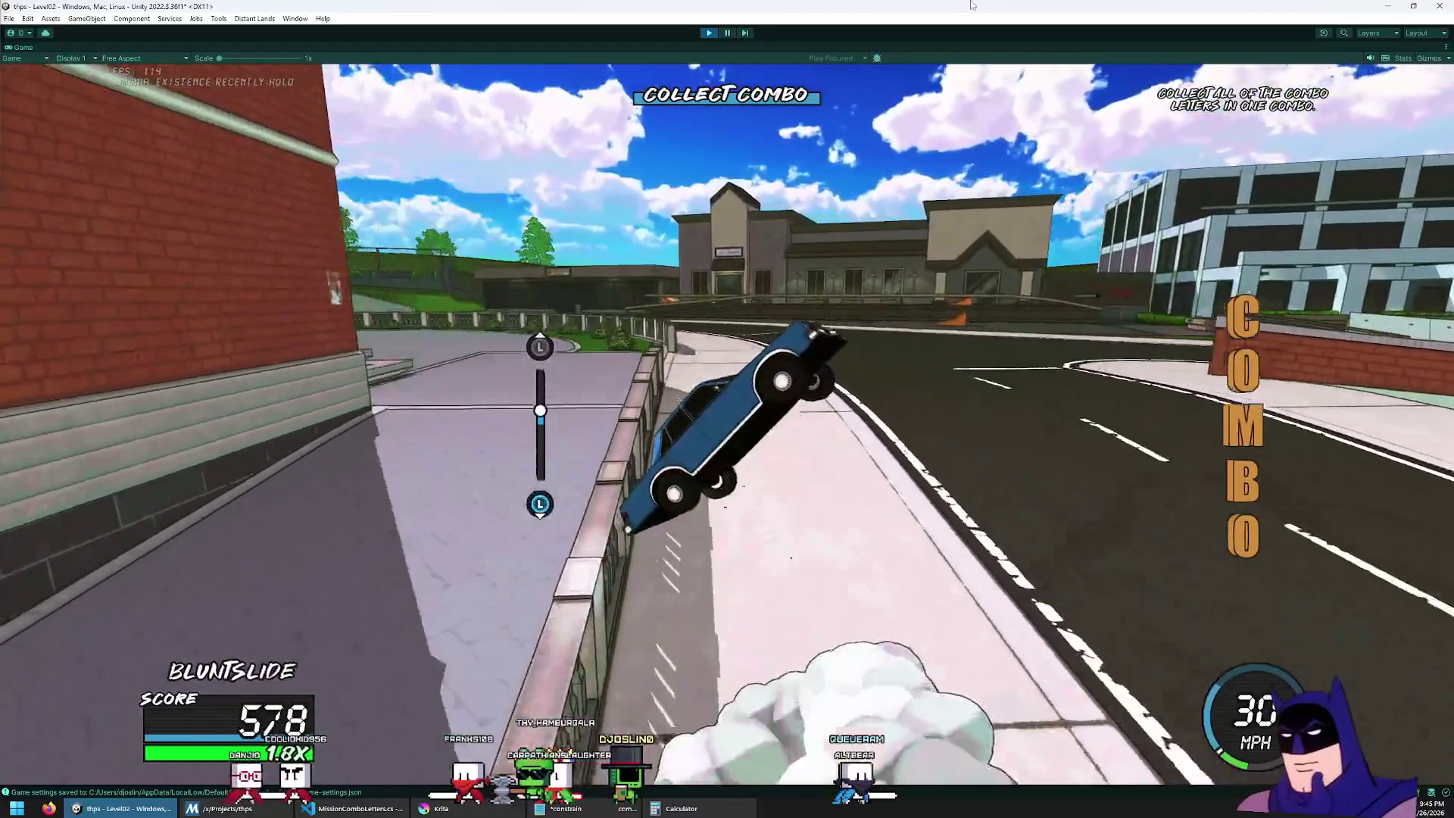
pyautogui.press('Escape')
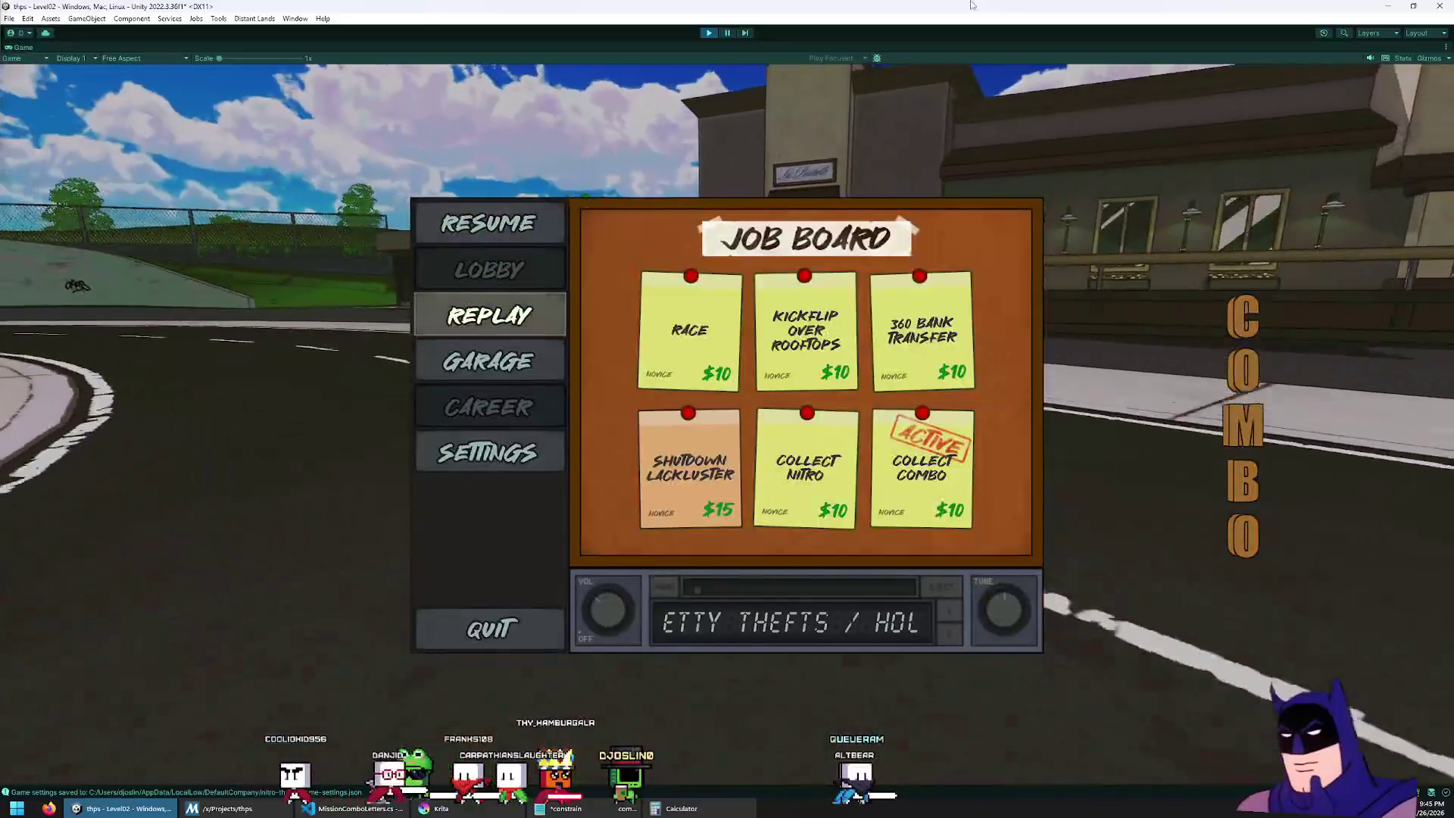
# Step: Resume for another trick run, then pause and go to GARAGE > BODY
pyautogui.press('Escape')
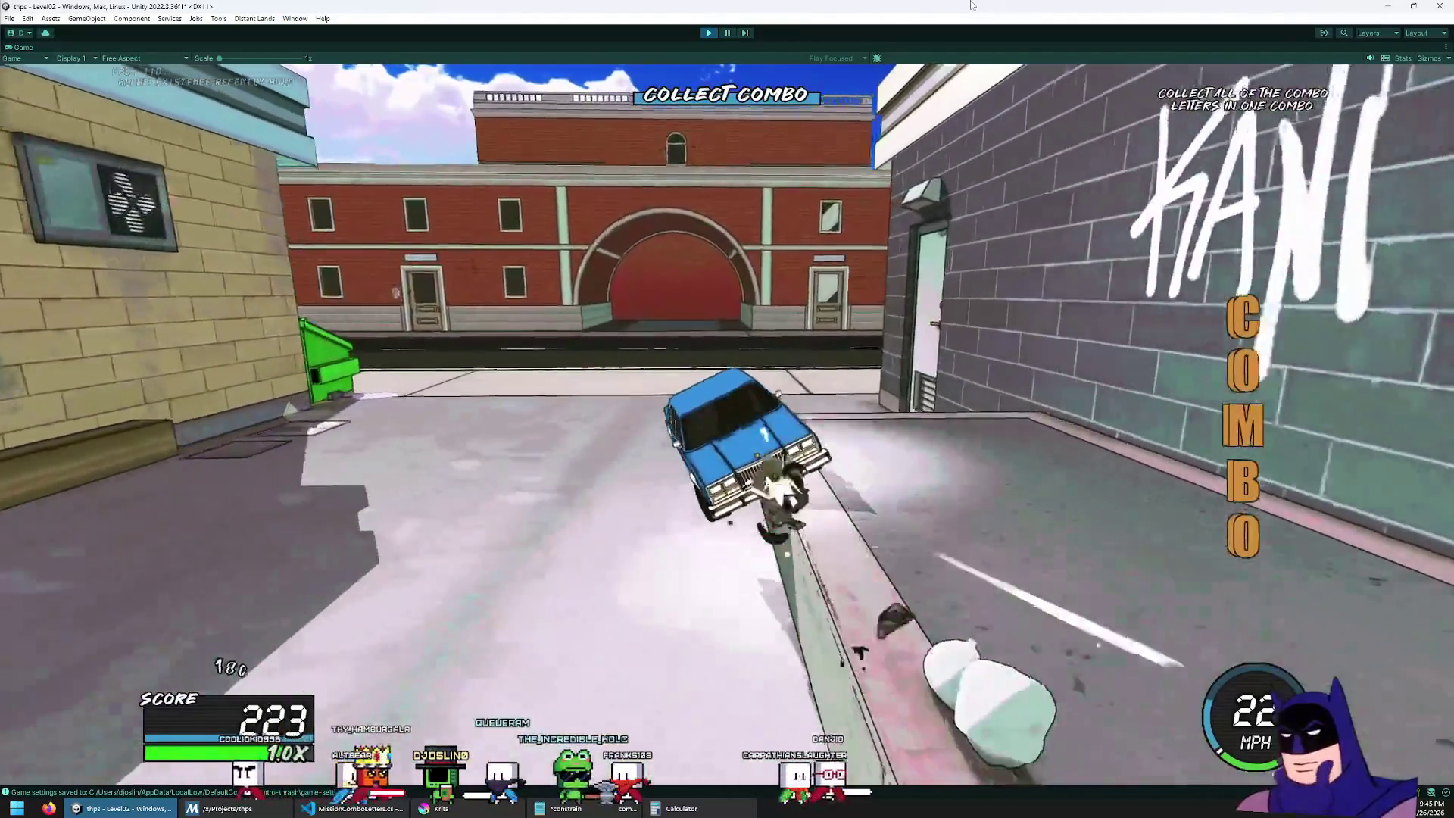
pyautogui.press('Escape')
pyautogui.press('Down')
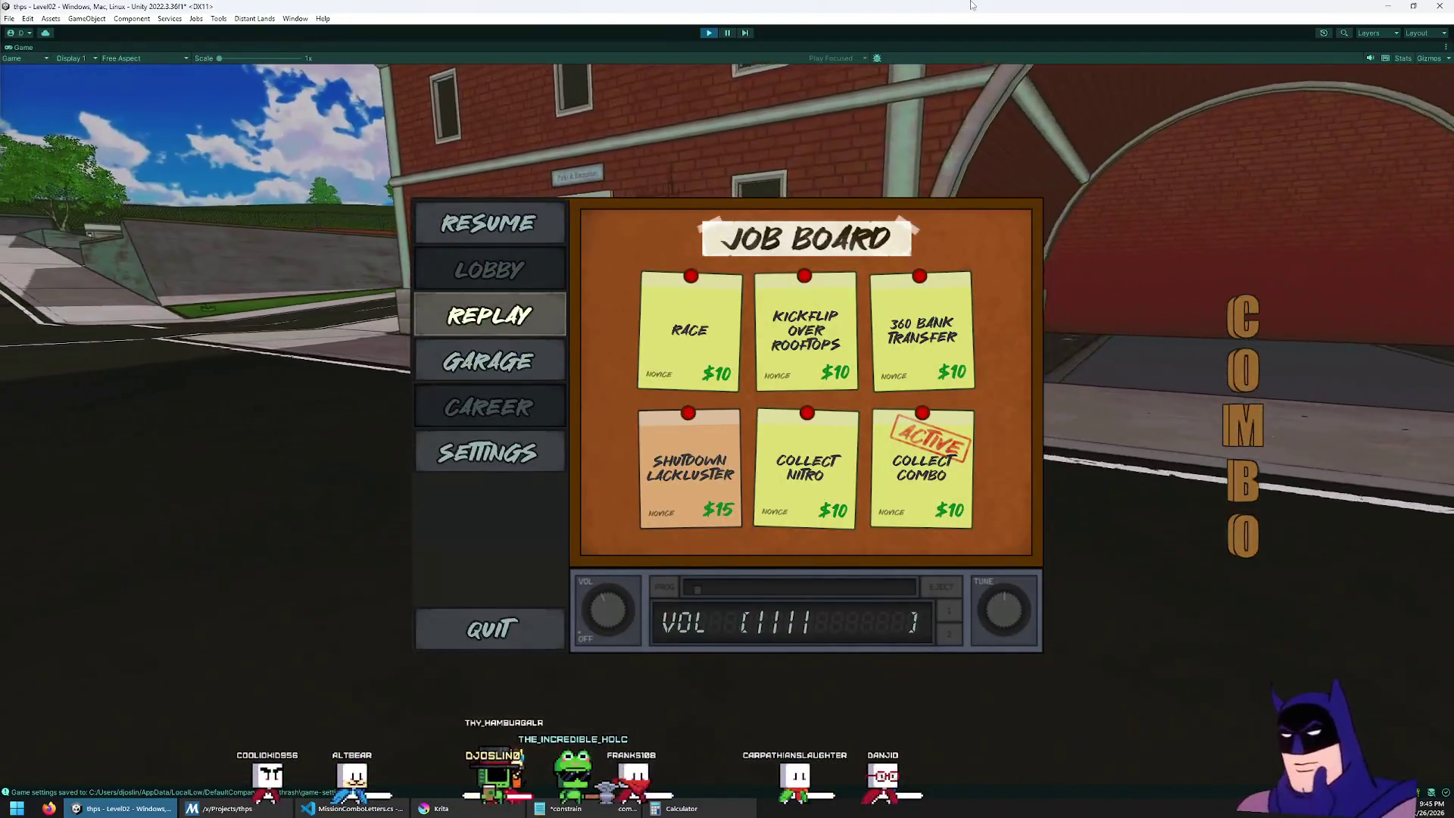
pyautogui.press('Return')
pyautogui.press('Return')
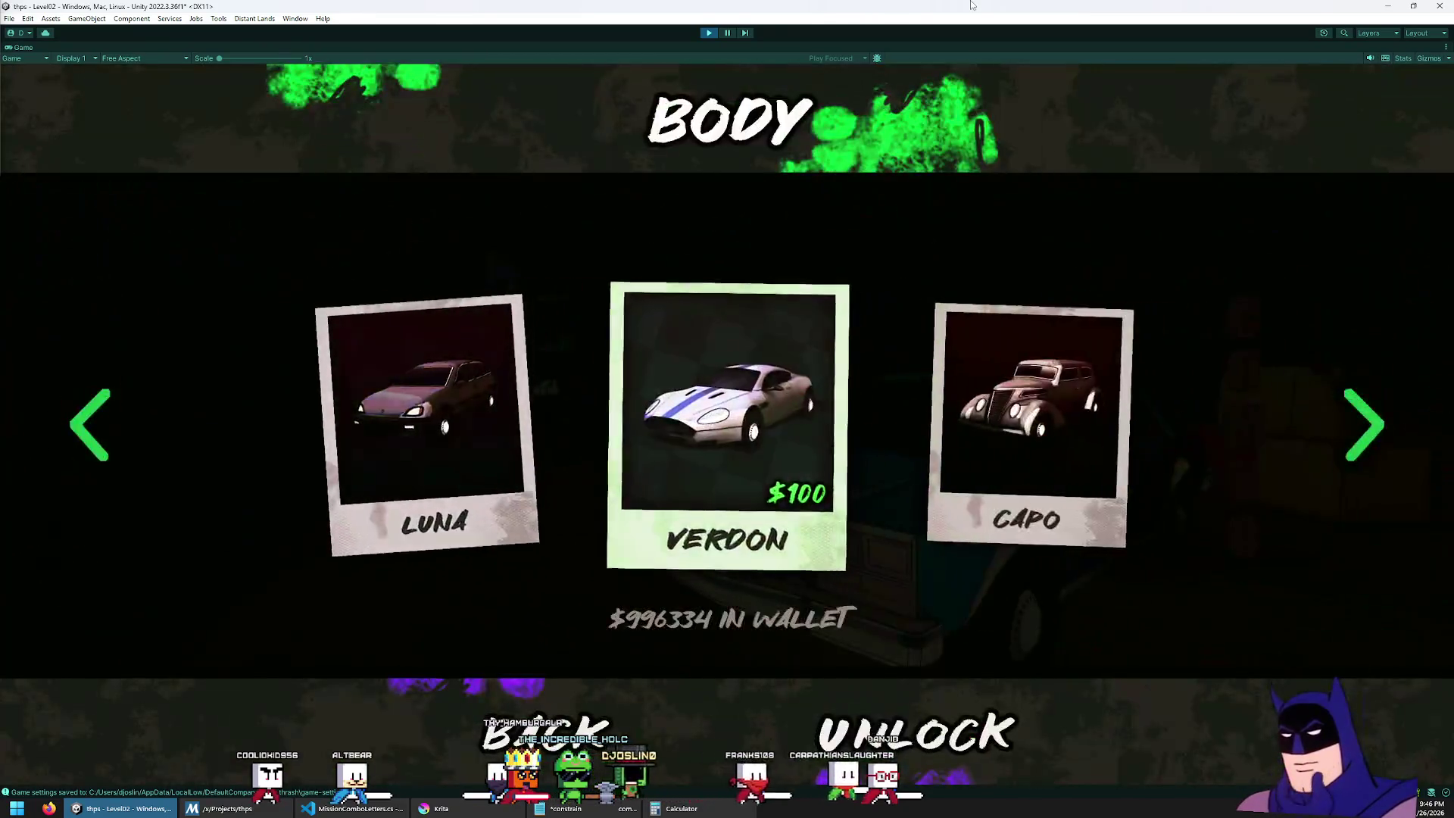
pyautogui.press('Return')
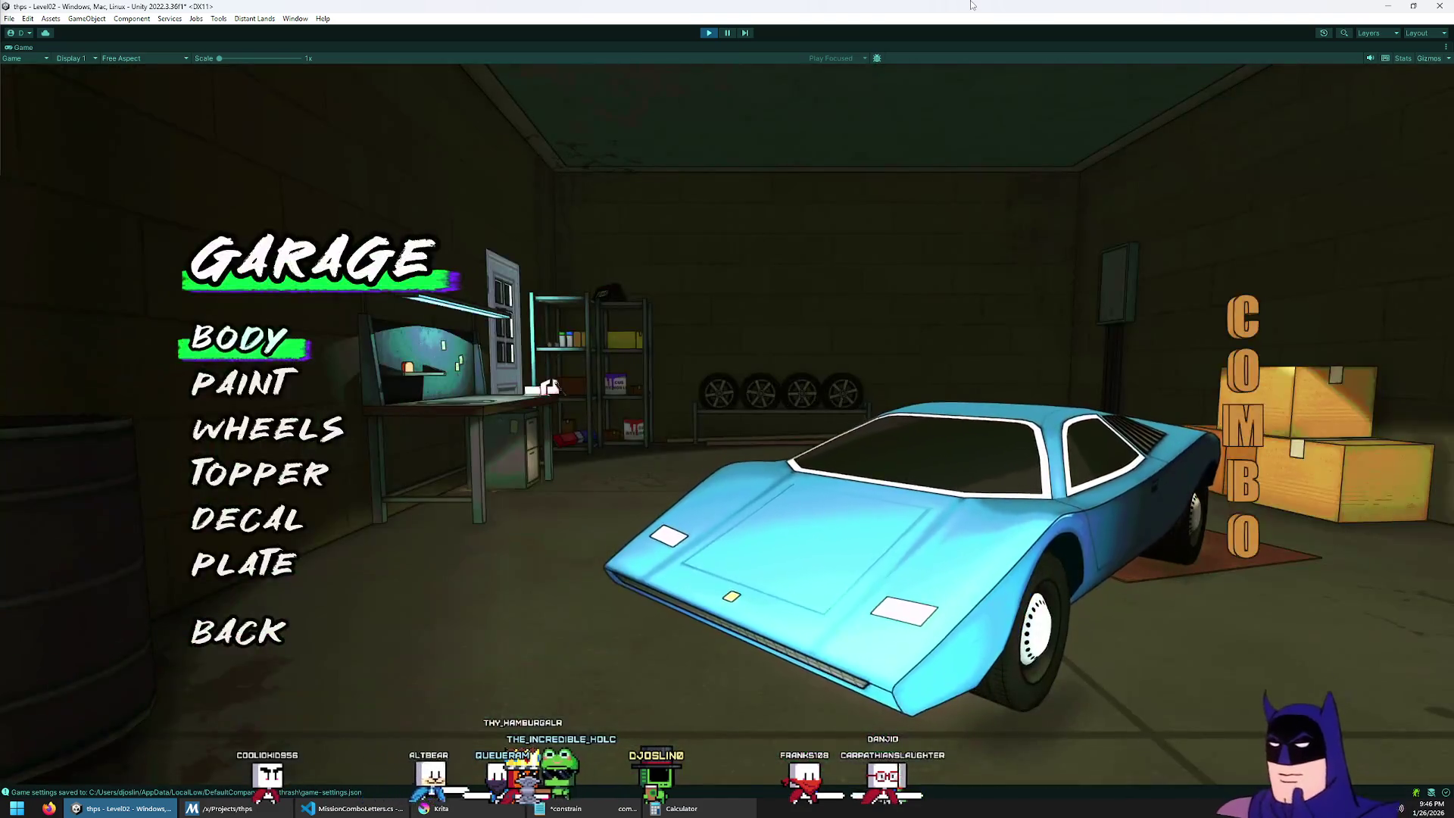
# Step: Leave the garage with the blue wedge-shaped car body and resume play
pyautogui.press('Escape')
pyautogui.press('Escape')
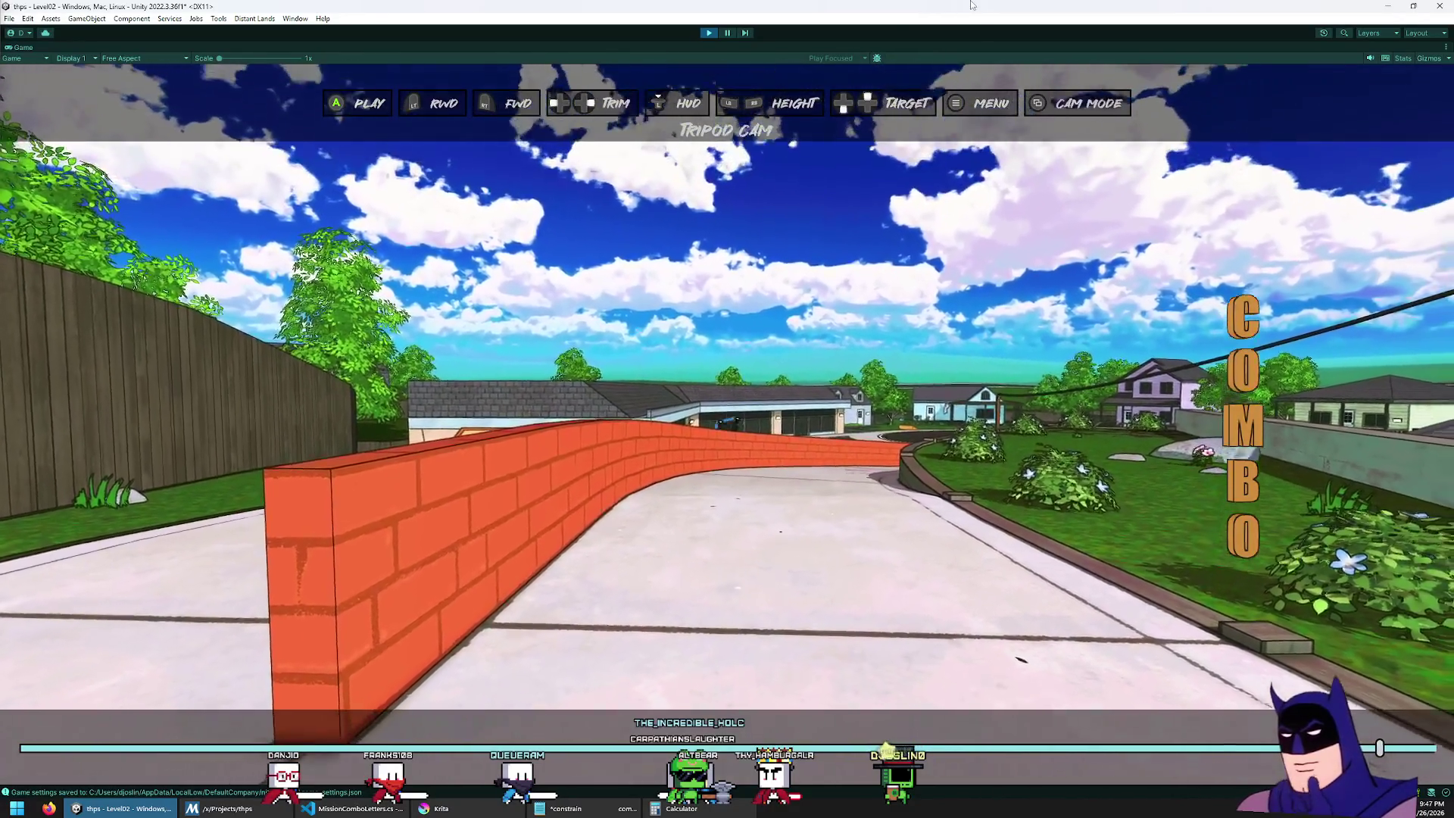
# Step: Exit the replay, drive once more, stop Play mode, and return to Visual Studio Code
pyautogui.press('Escape')
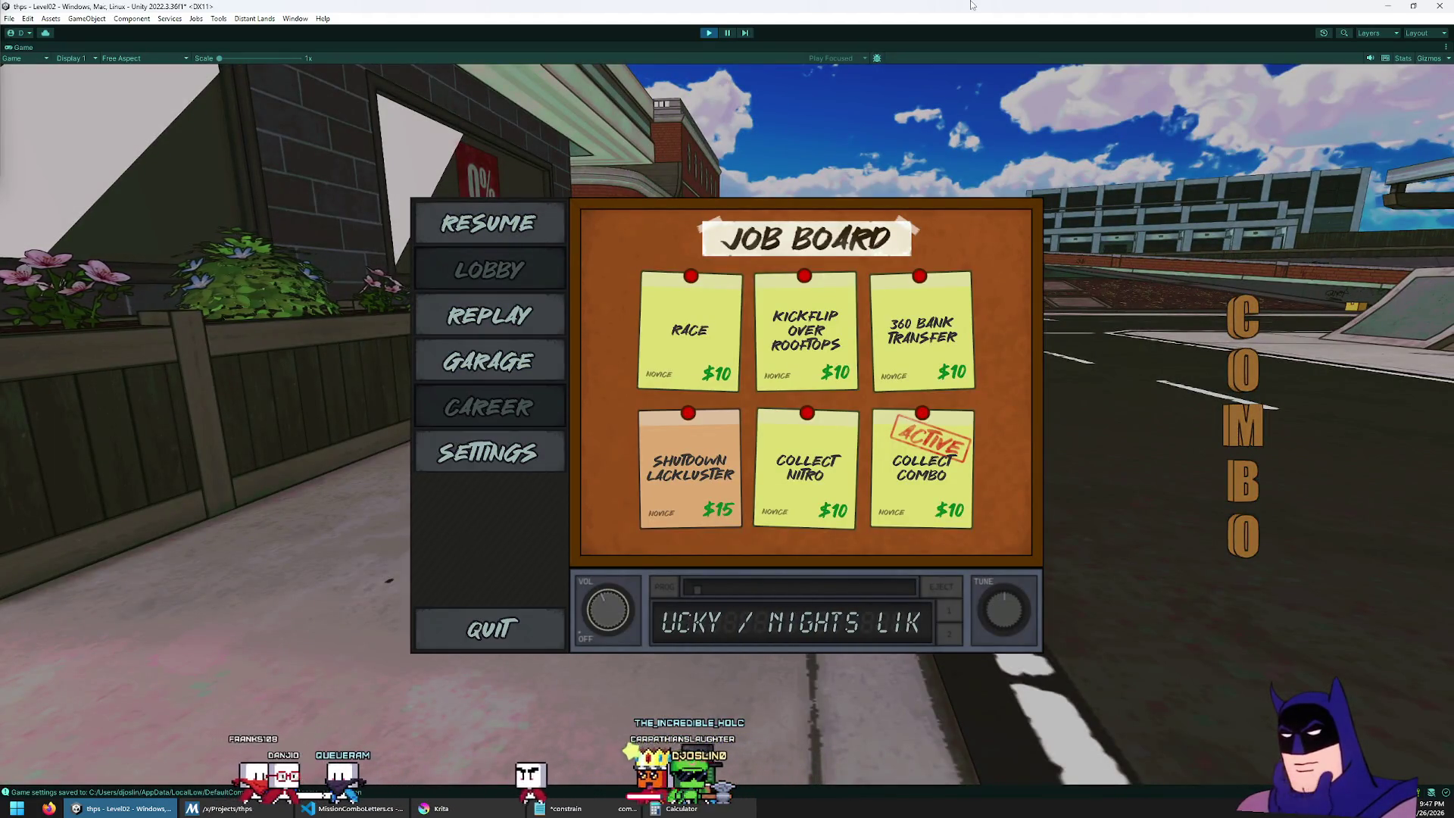
pyautogui.press('Escape')
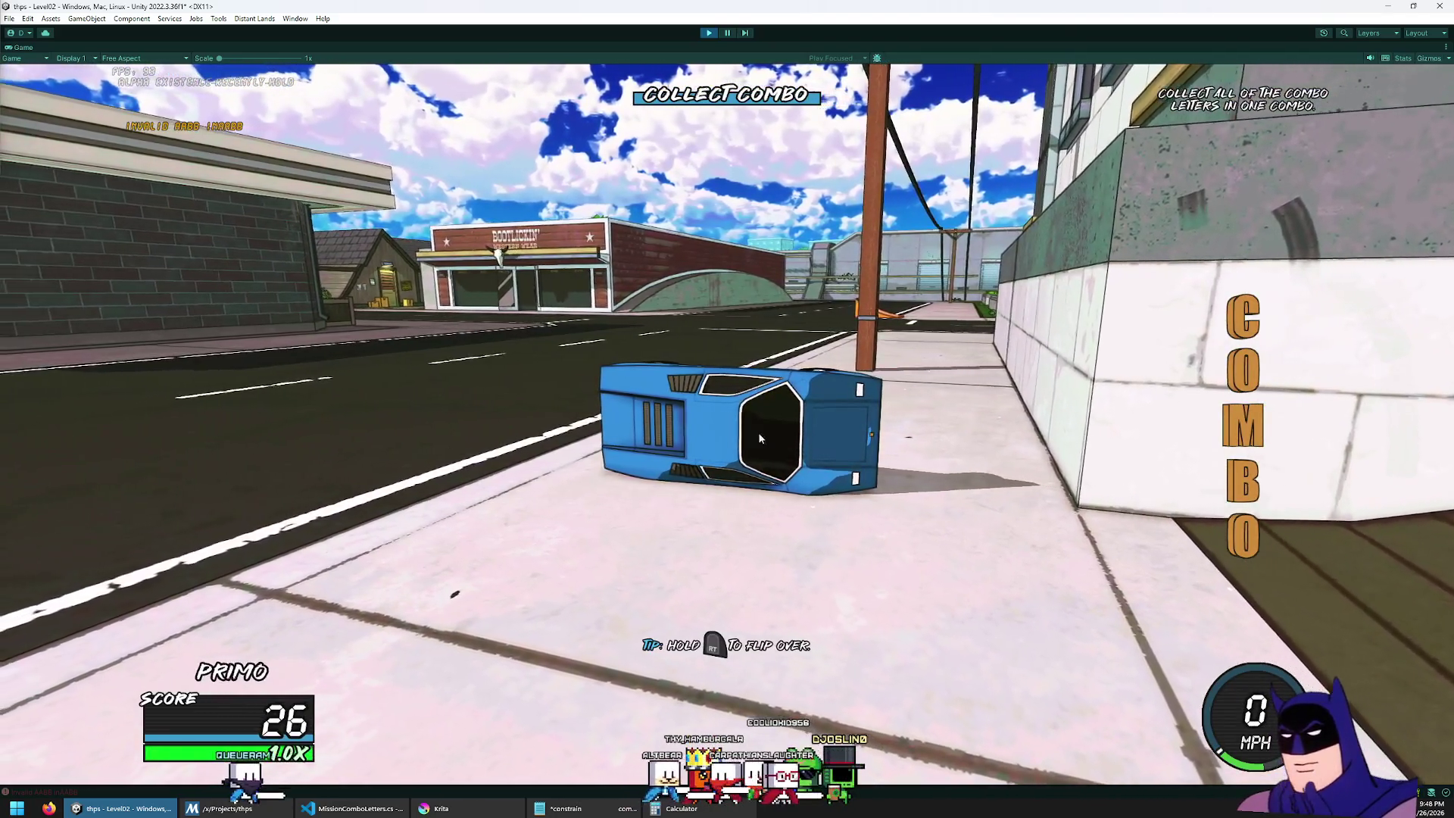
pyautogui.press('Escape')
pyautogui.press('Escape')
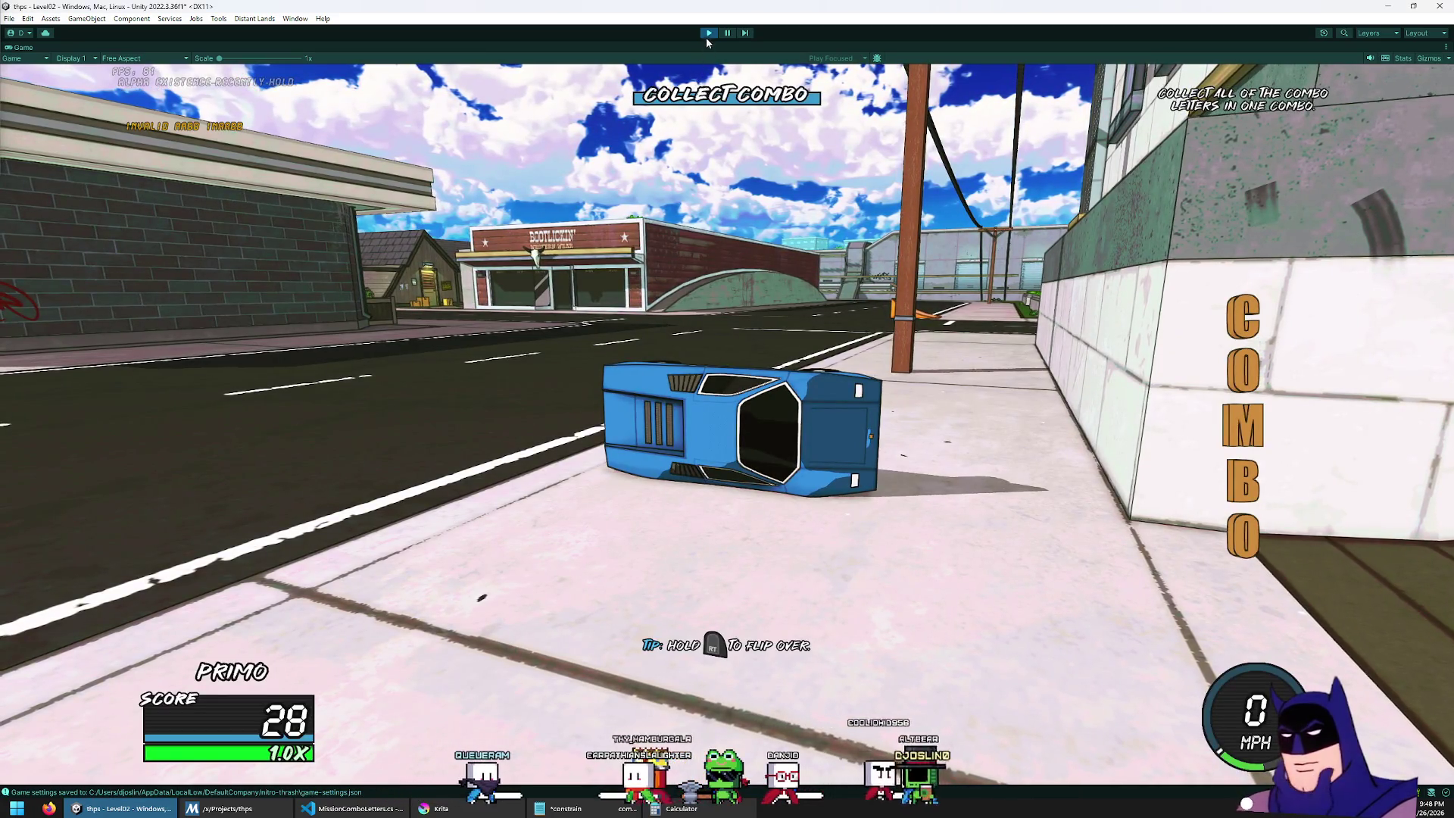
pyautogui.hotkey('ctrl', 'p')
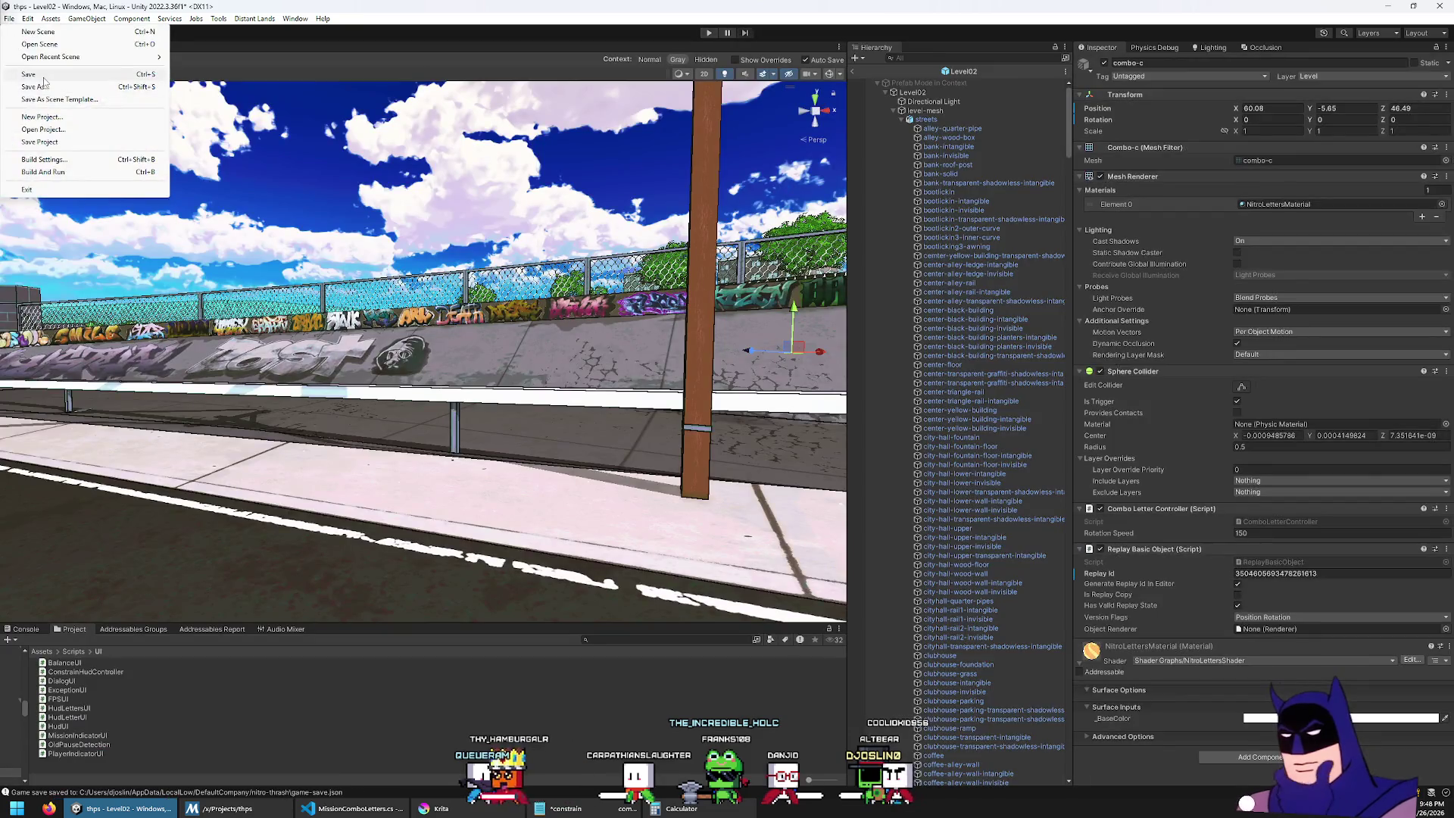
pyautogui.hotkey('alt', 'Tab')
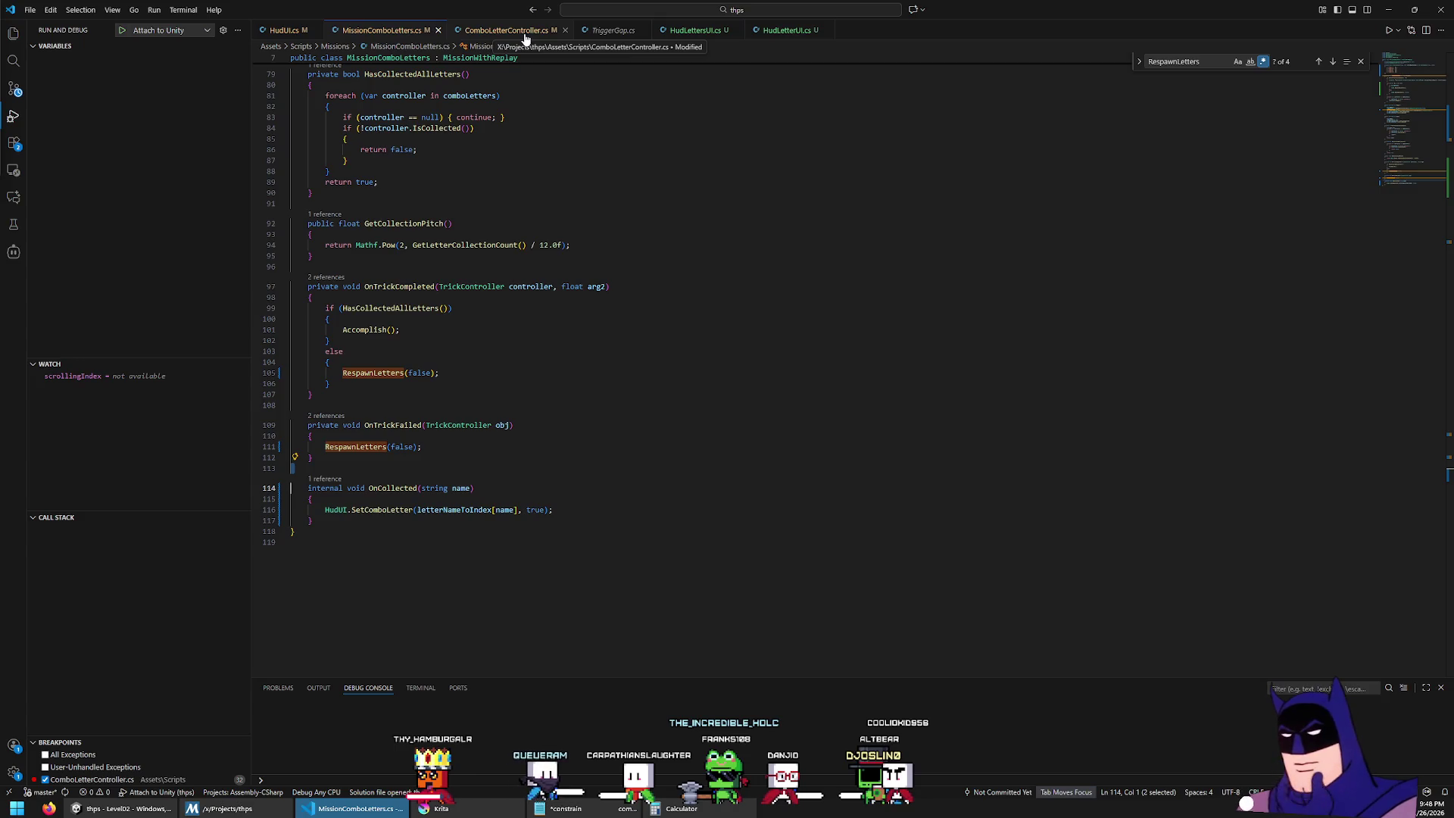
# Step: Set HudLetterUI's UncollectedColor to Color(0.3f, 0.3f, 0.3f, 1) and save
pyautogui.click(507, 31)
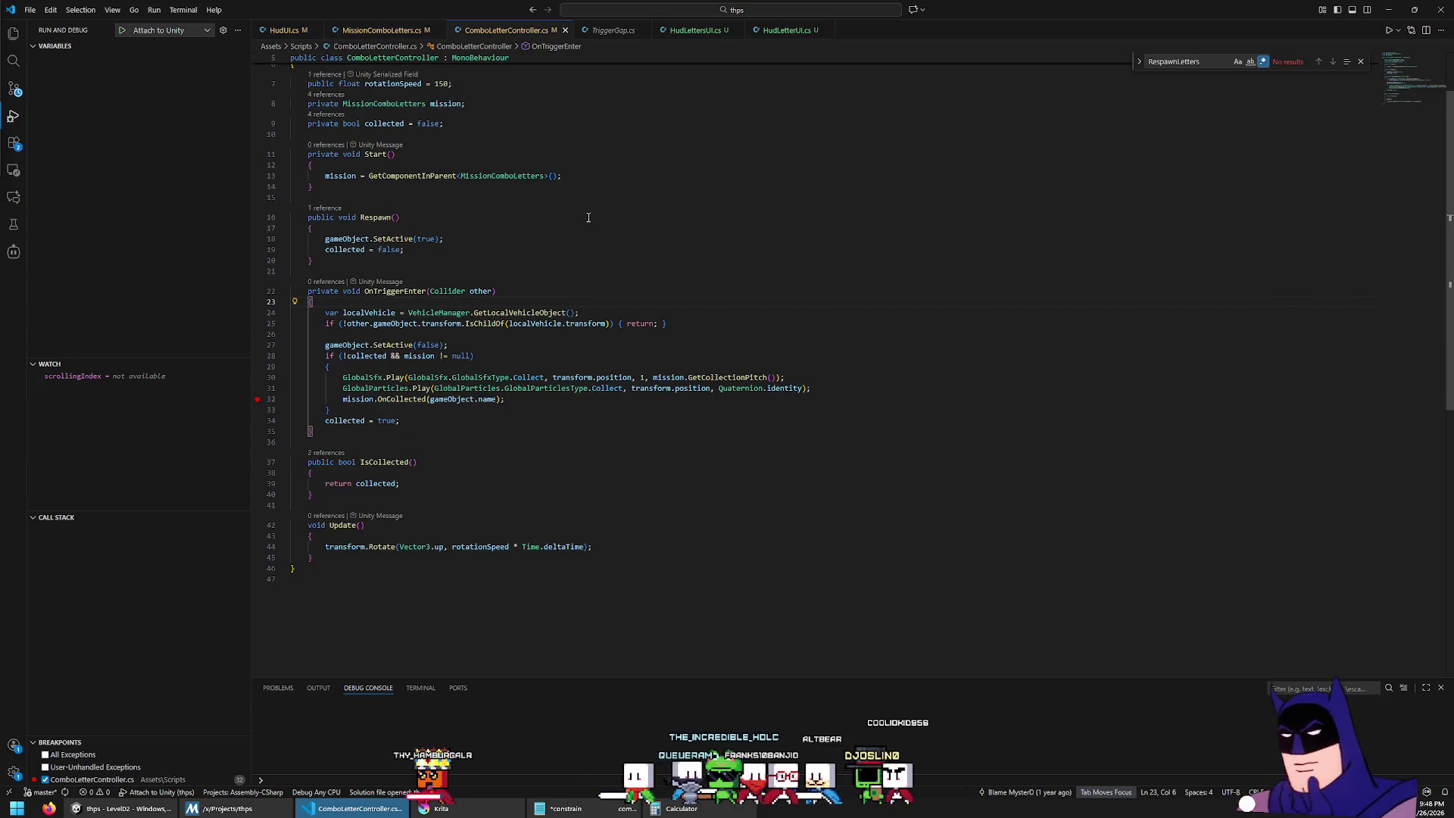
pyautogui.scroll(2, 567, 220)
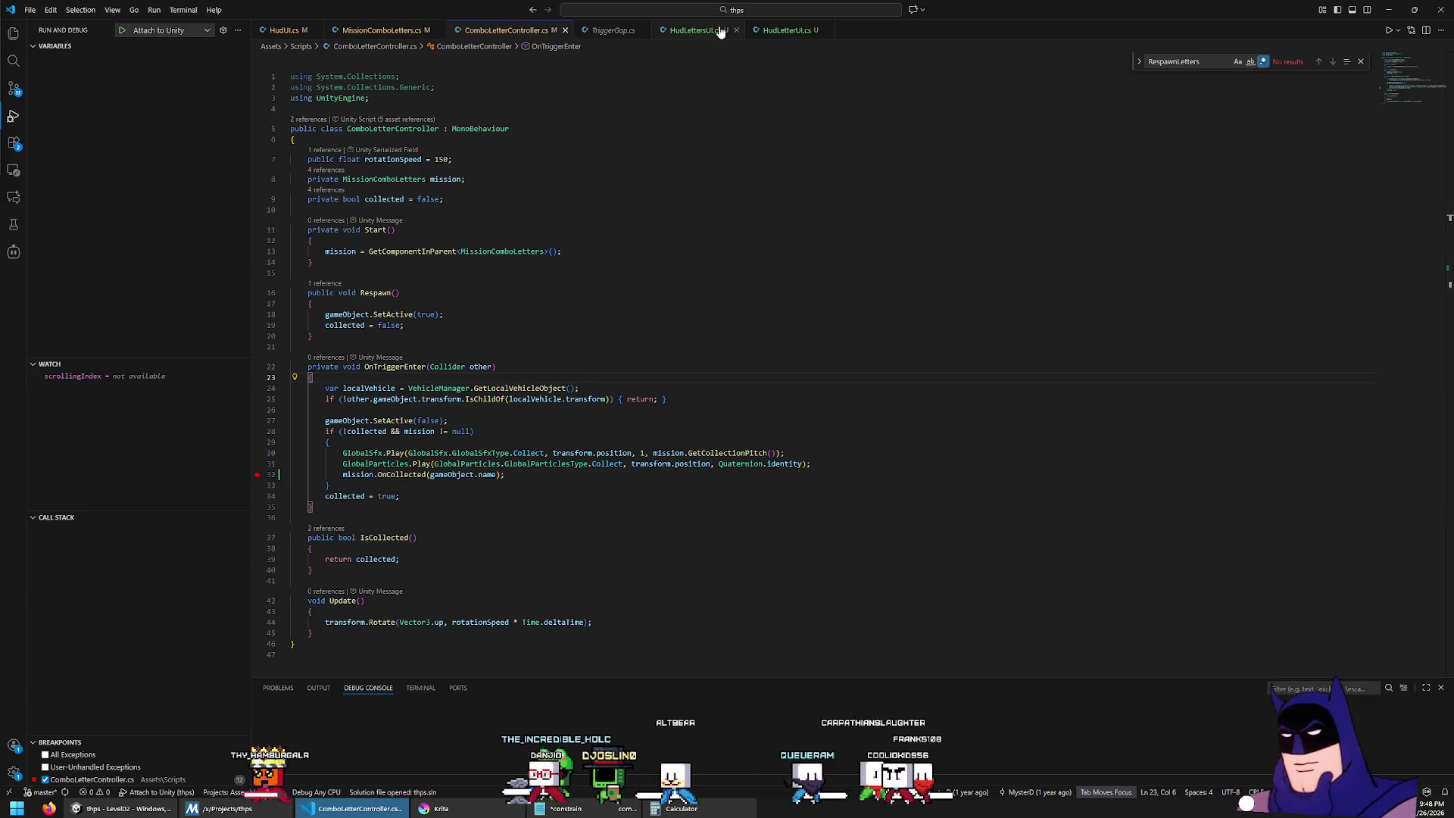
pyautogui.click(787, 31)
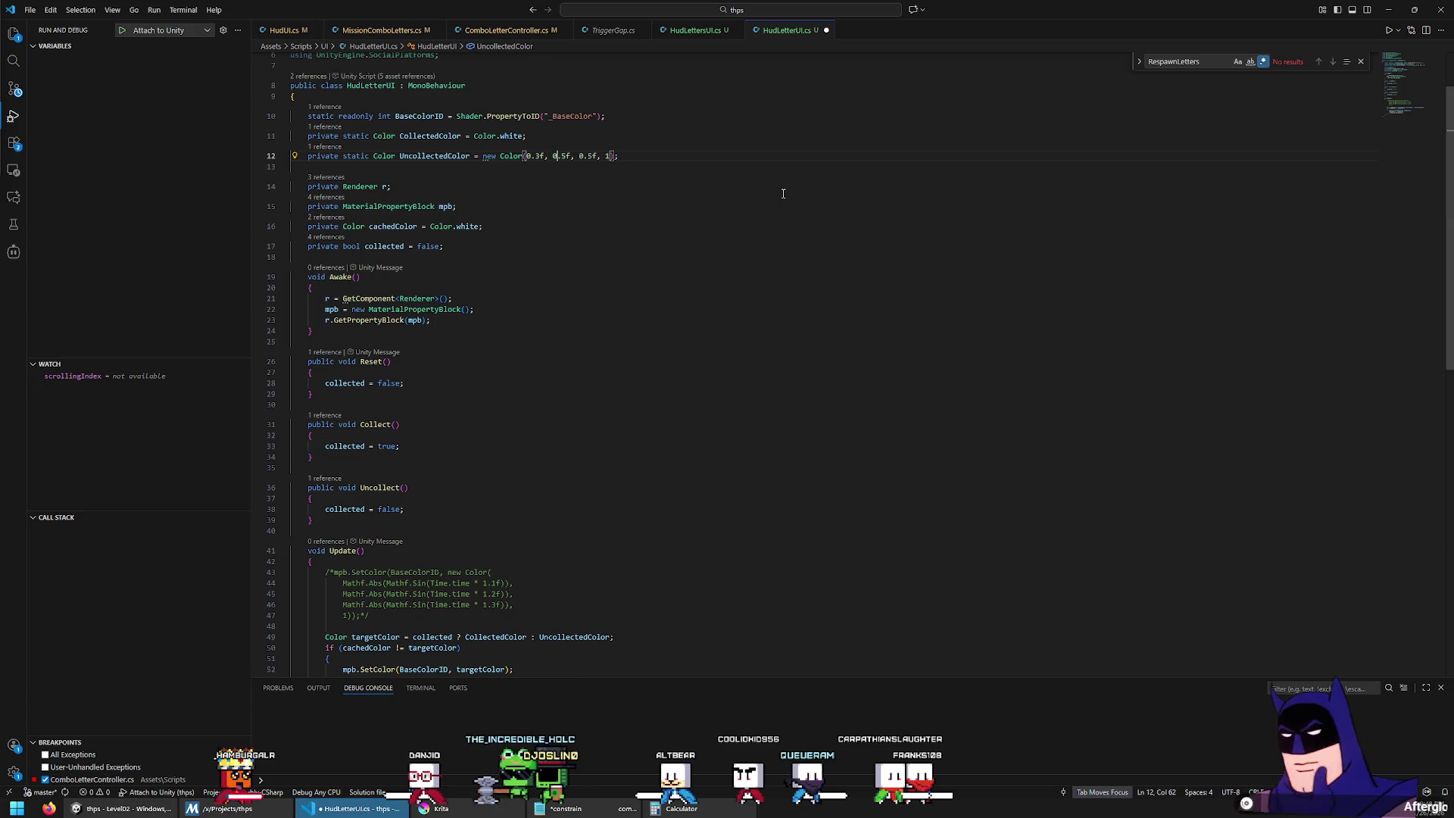
pyautogui.press('Right')
pyautogui.press('Delete')
pyautogui.write('3')
pyautogui.hotkey('ctrl', 's')
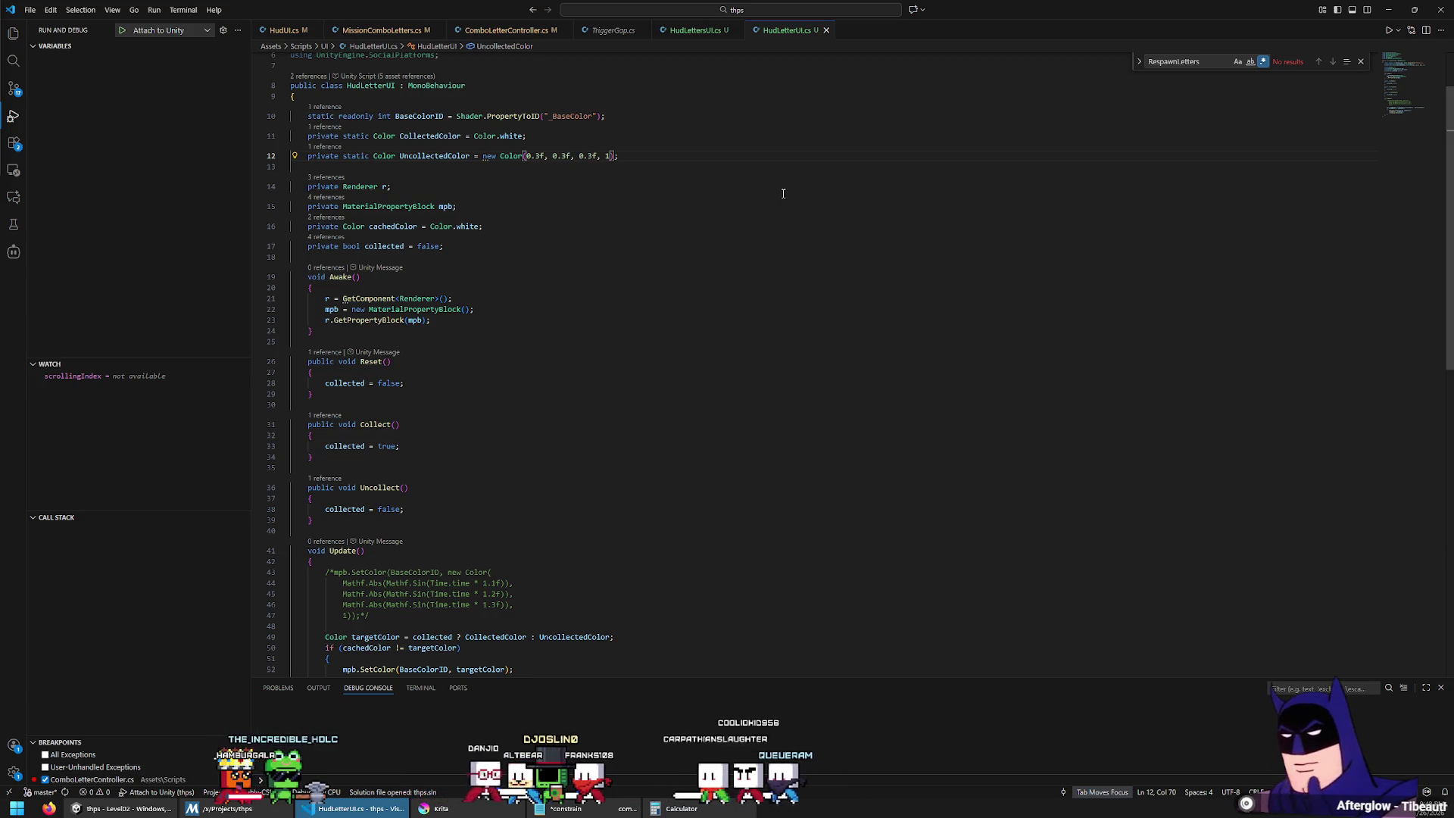
# Step: Delete the commented-out mpb.SetColor colour-cycling block from Update
pyautogui.scroll(-5, 681, 347)
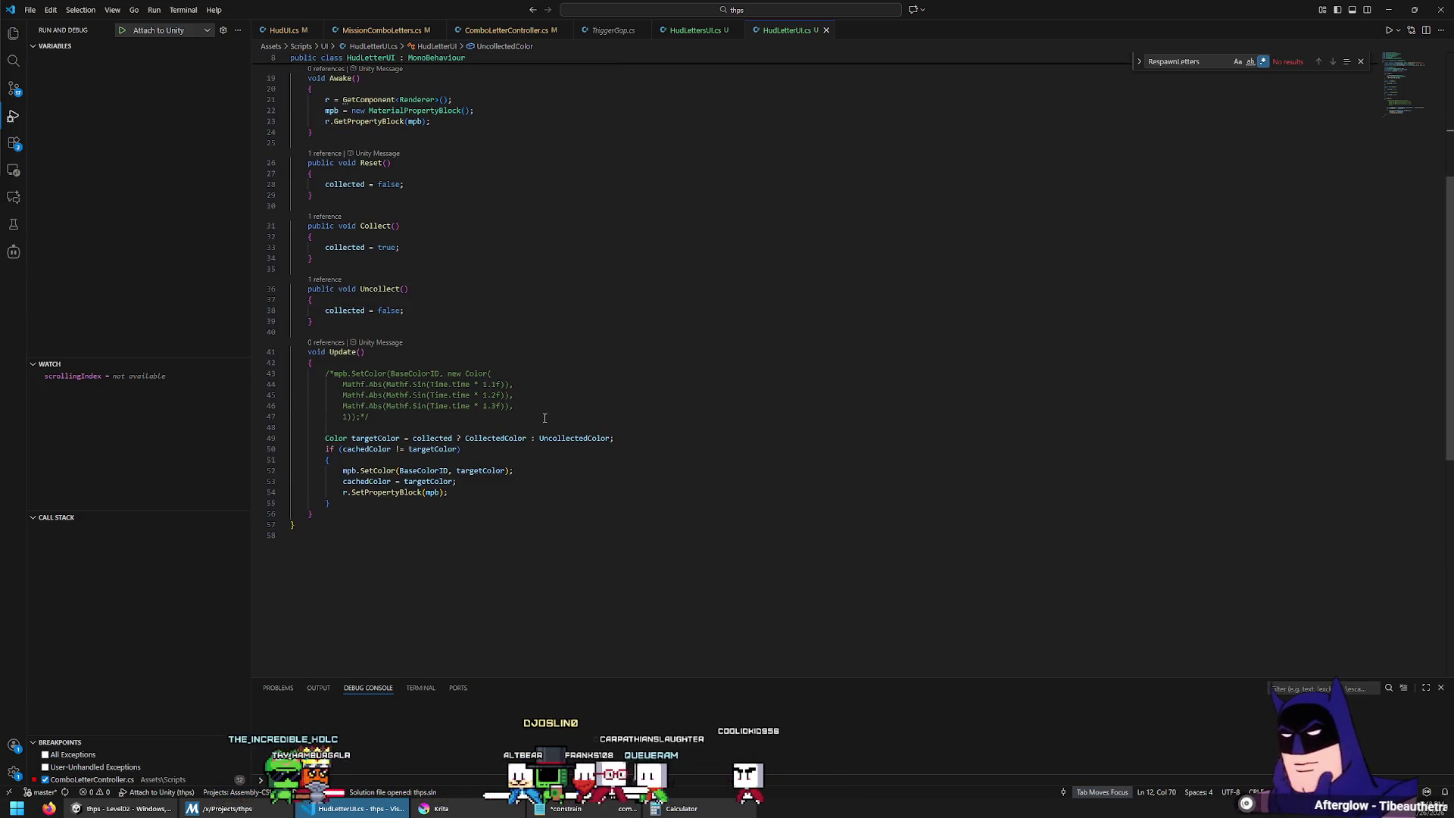
pyautogui.moveTo(546, 418); pyautogui.dragTo(551, 364)
pyautogui.press('Delete')
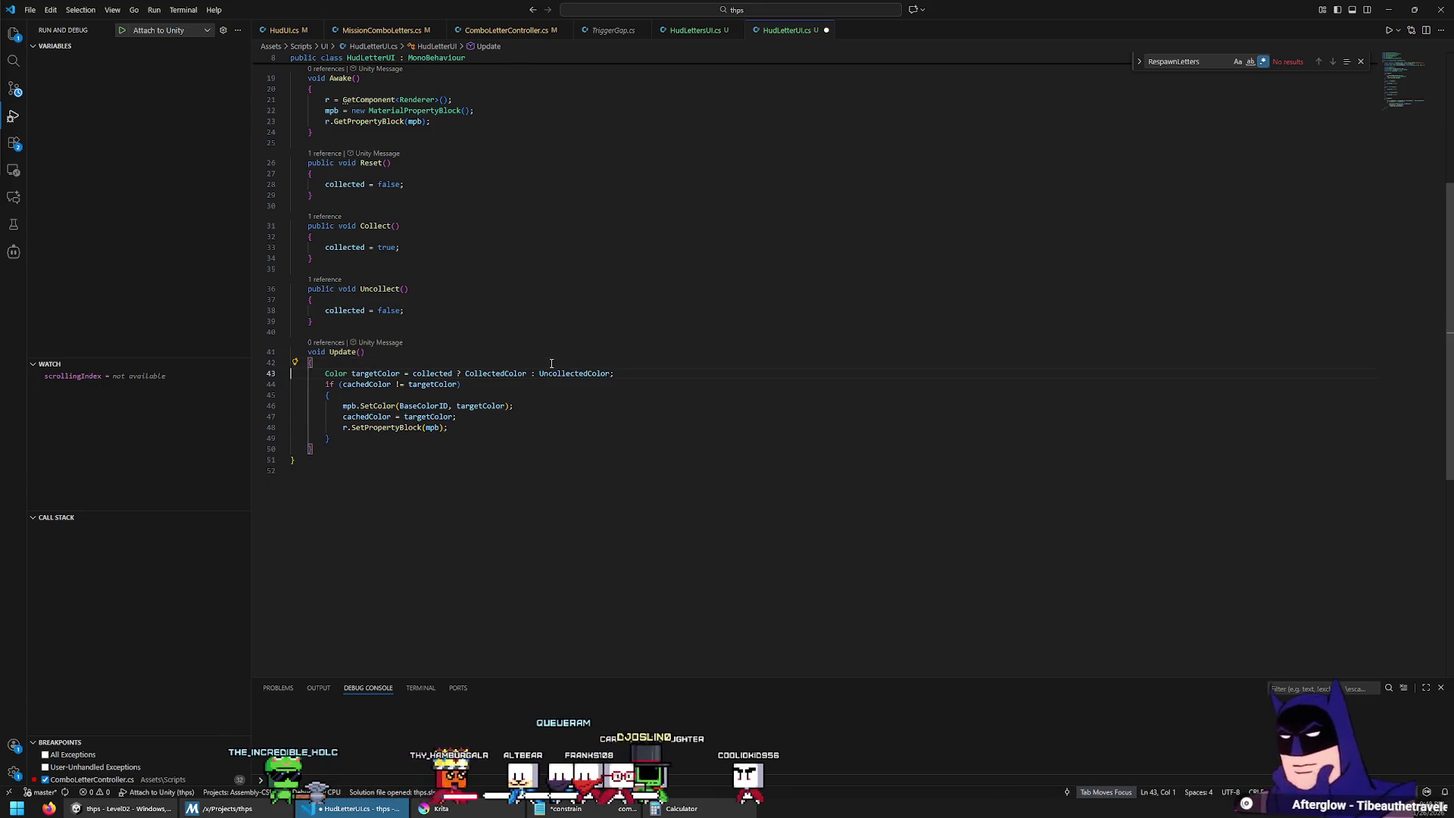
pyautogui.scroll(6, 552, 363)
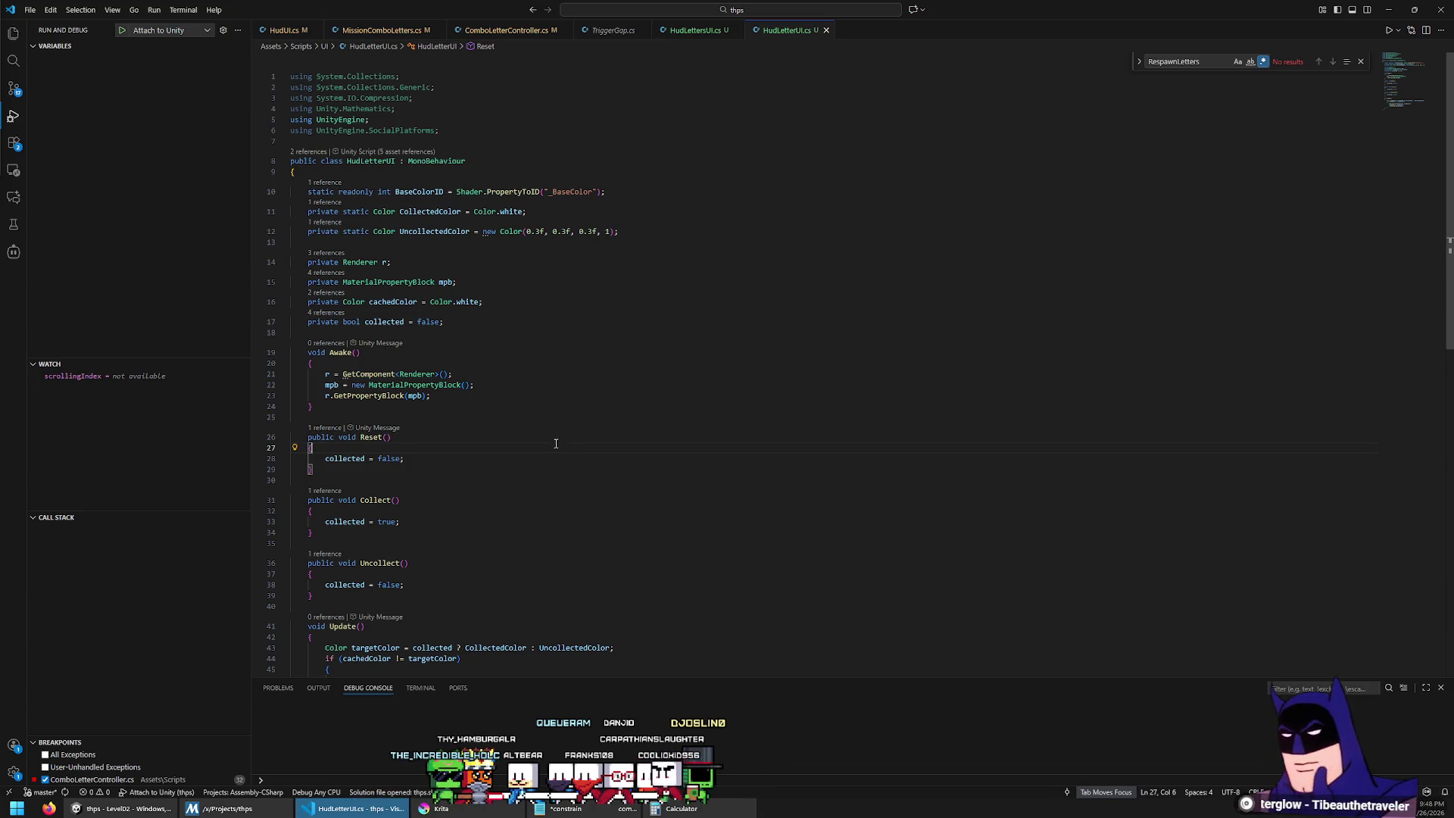
pyautogui.write('p')
# Step: Declare a private float transitionStartTime field and reference it in Reset
pyautogui.press('Return')
pyautogui.write('private float ')
pyautogui.write('st')
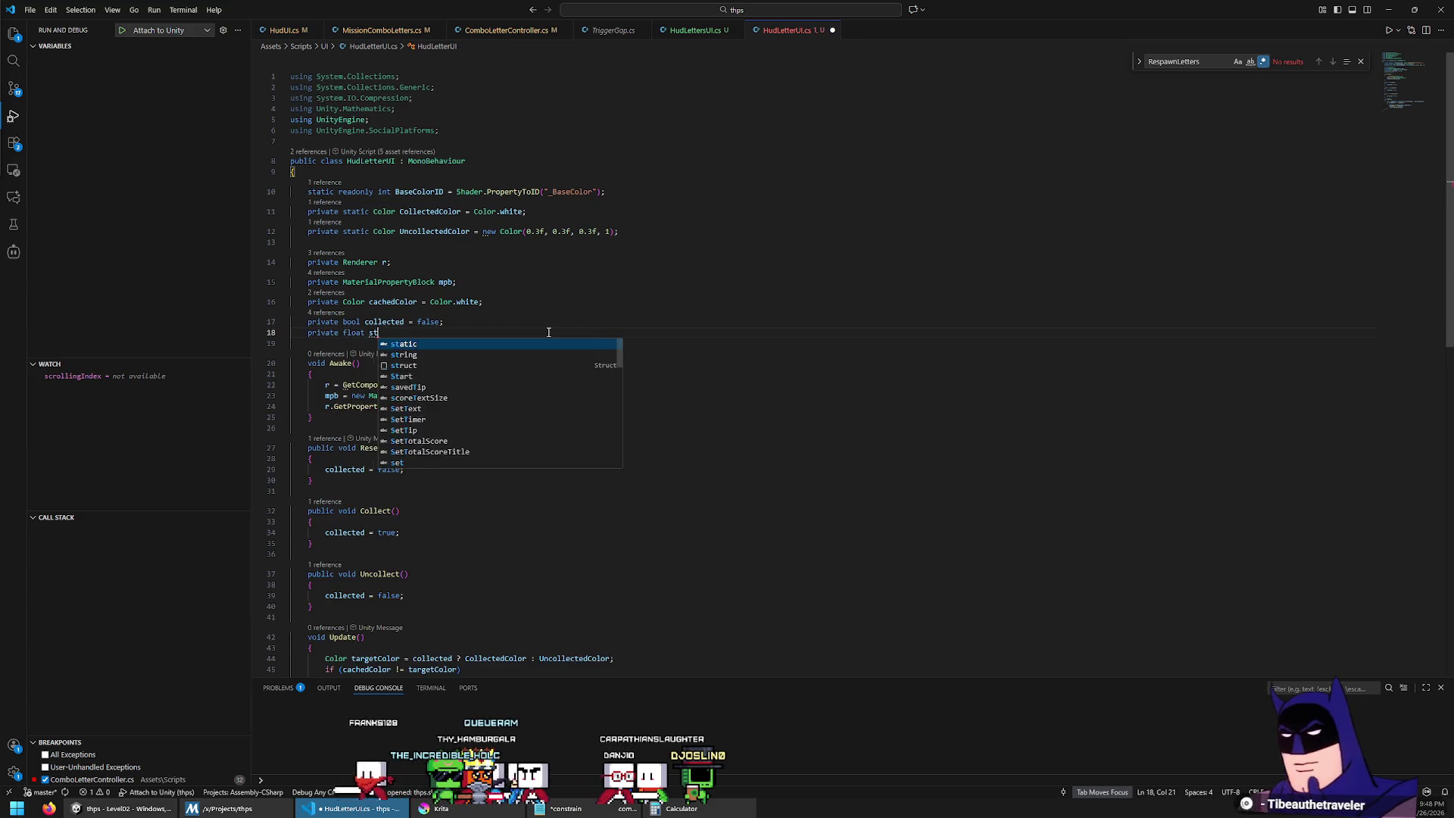
pyautogui.press('BackSpace')
pyautogui.press('BackSpace')
pyautogui.write('transitionStartTime = 0;')
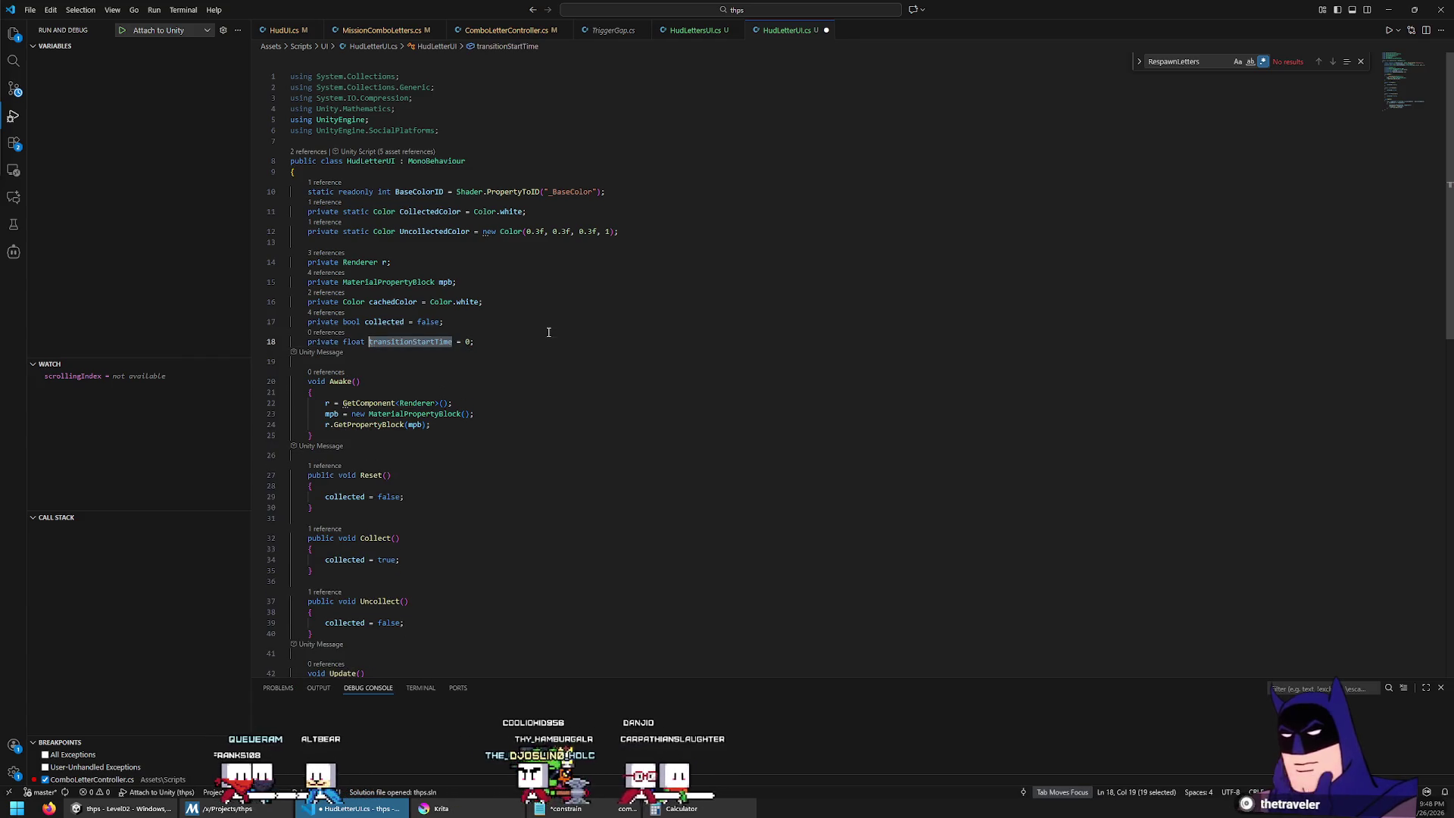
pyautogui.press('Down')
pyautogui.press('Down')
pyautogui.press('Down')
pyautogui.scroll(-5, 503, 321)
pyautogui.click(643, 281)
pyautogui.press('Return')
pyautogui.write('transitionStartTime = 0;')
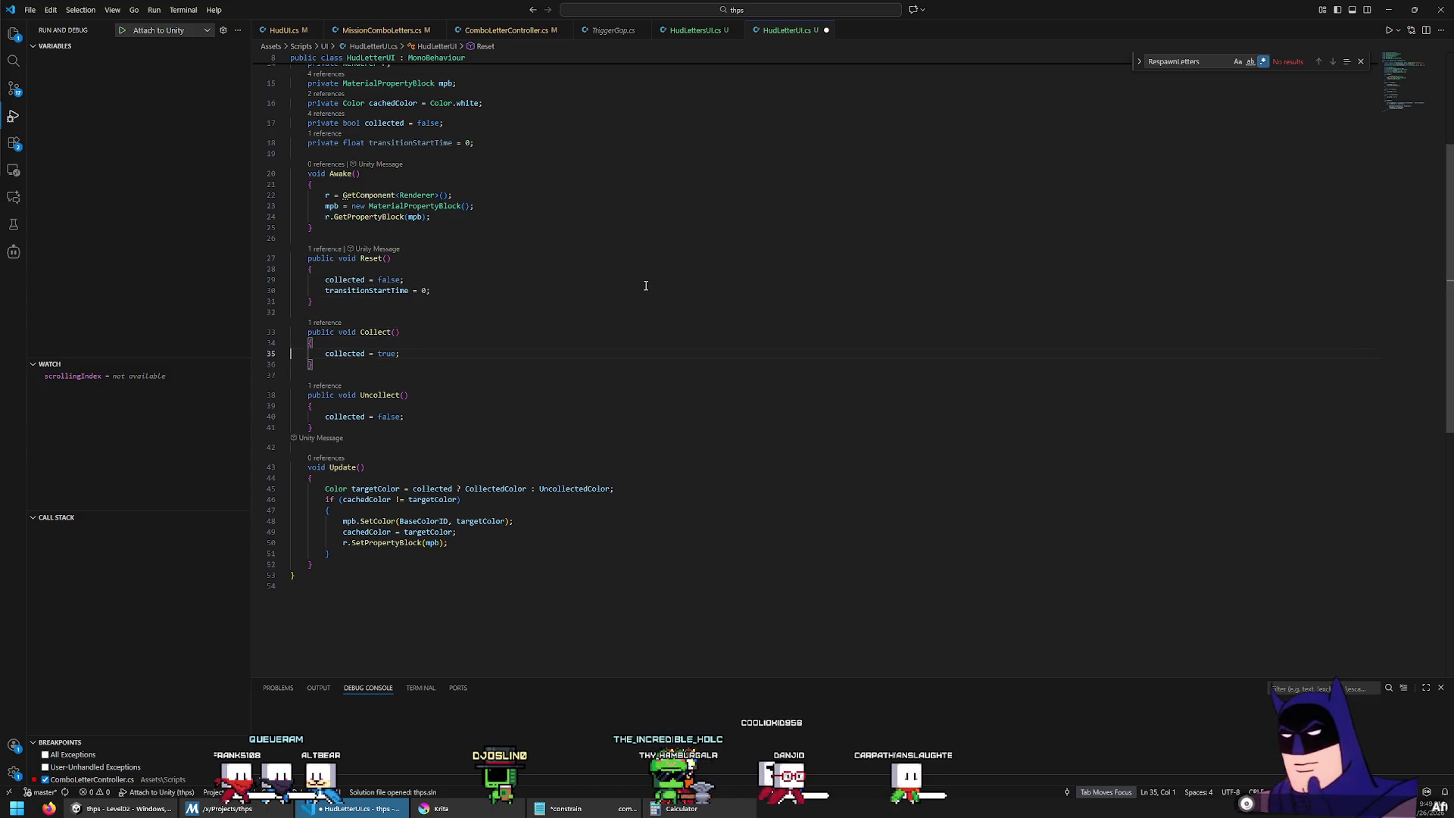
# Step: Set transitionStartTime = Time.time in Collect and copy that line into Uncollect
pyautogui.press('End')
pyautogui.press('Return')
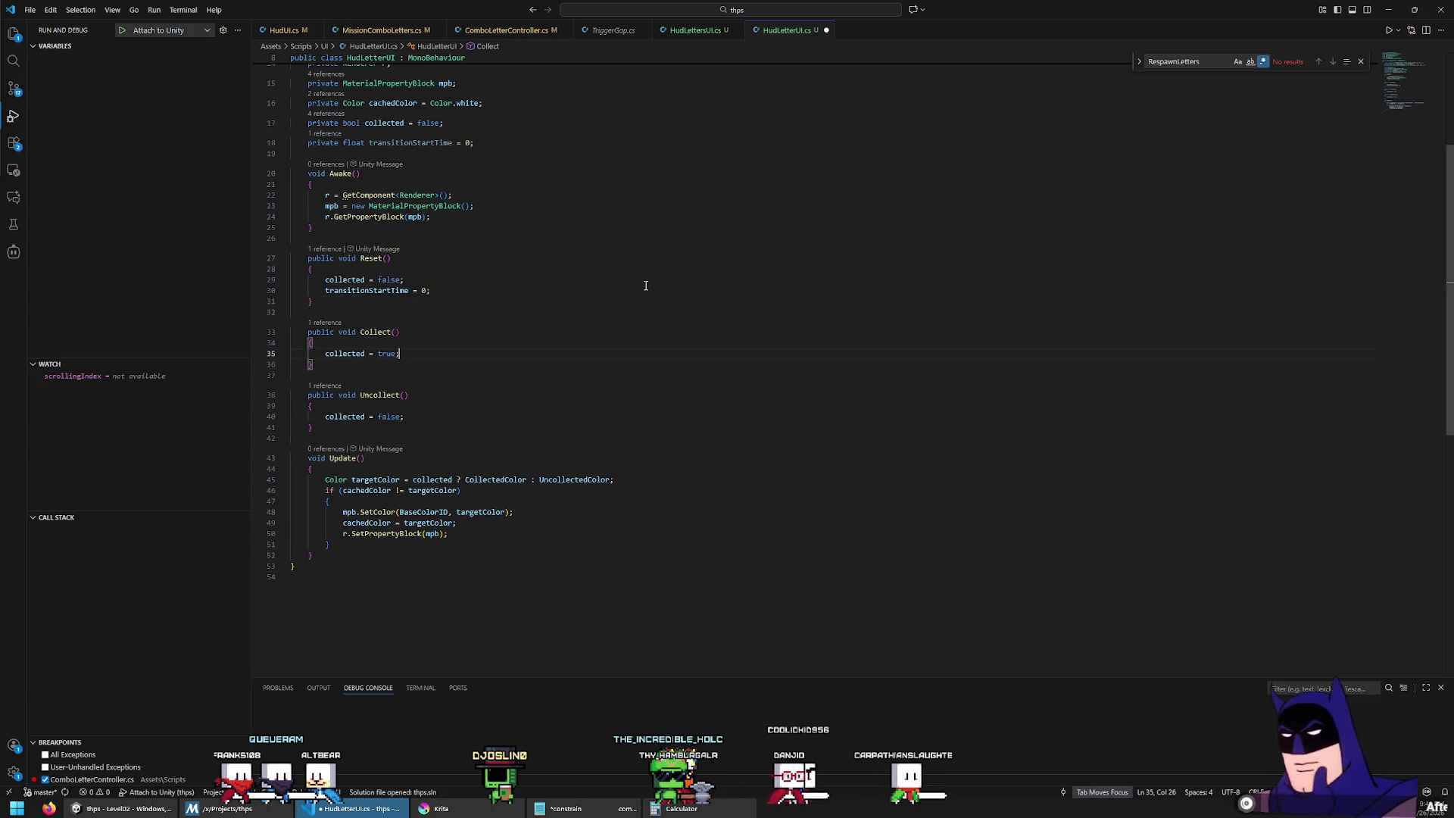
pyautogui.write('transitionStartTime = Time.ti')
pyautogui.press('Tab')
pyautogui.write(';')
pyautogui.press('Home')
pyautogui.press('Home')
pyautogui.hotkey('shift', 'Down')
pyautogui.hotkey('ctrl', 'c')
pyautogui.press('Down')
pyautogui.press('Down')
pyautogui.press('Down')
pyautogui.hotkey('ctrl', 'v')
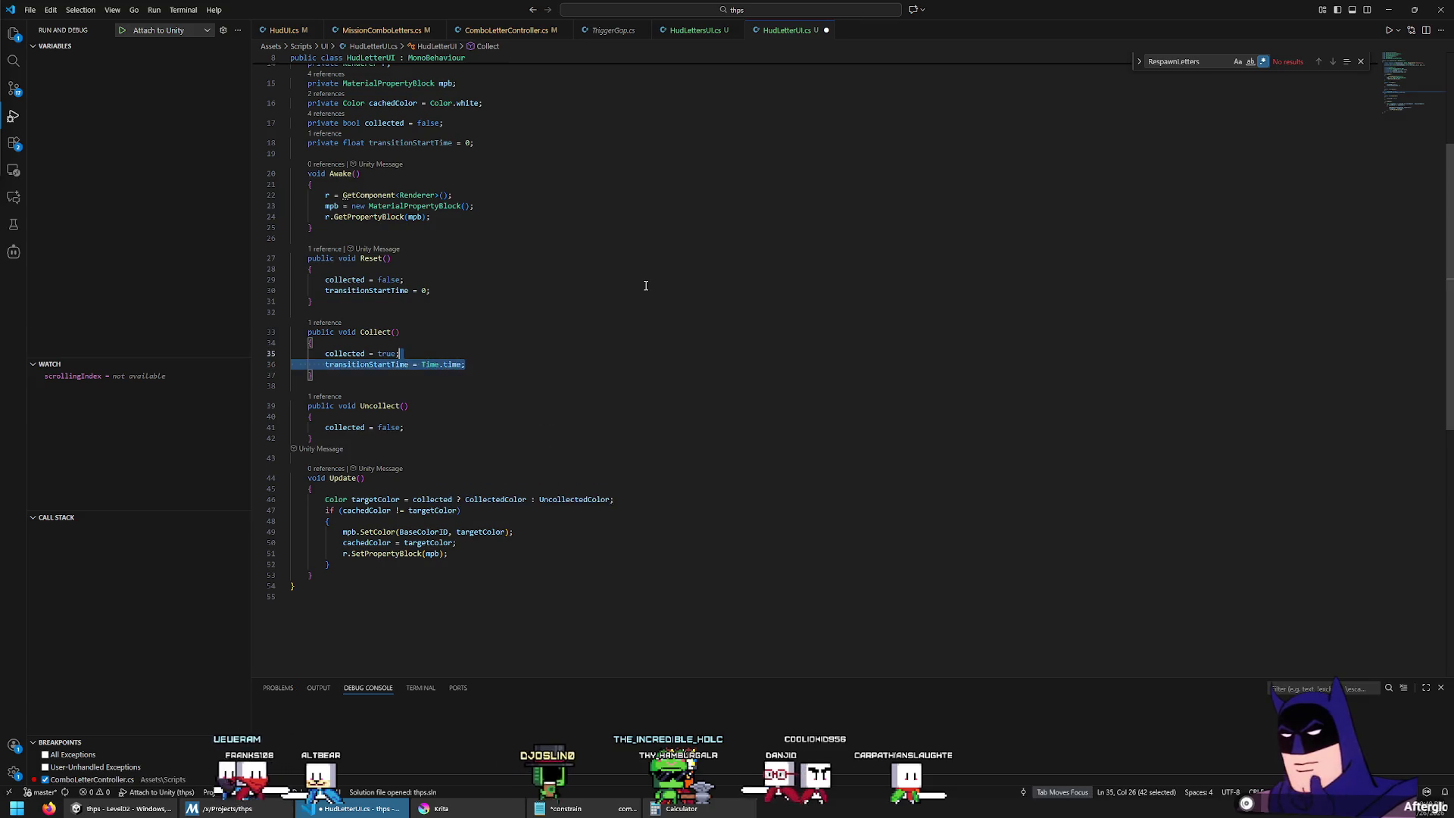
# Step: Start Update with float t = Time.unscaledTime - transitionStartTime;
pyautogui.press('Down')
pyautogui.press('Down')
pyautogui.press('Down')
pyautogui.press('End')
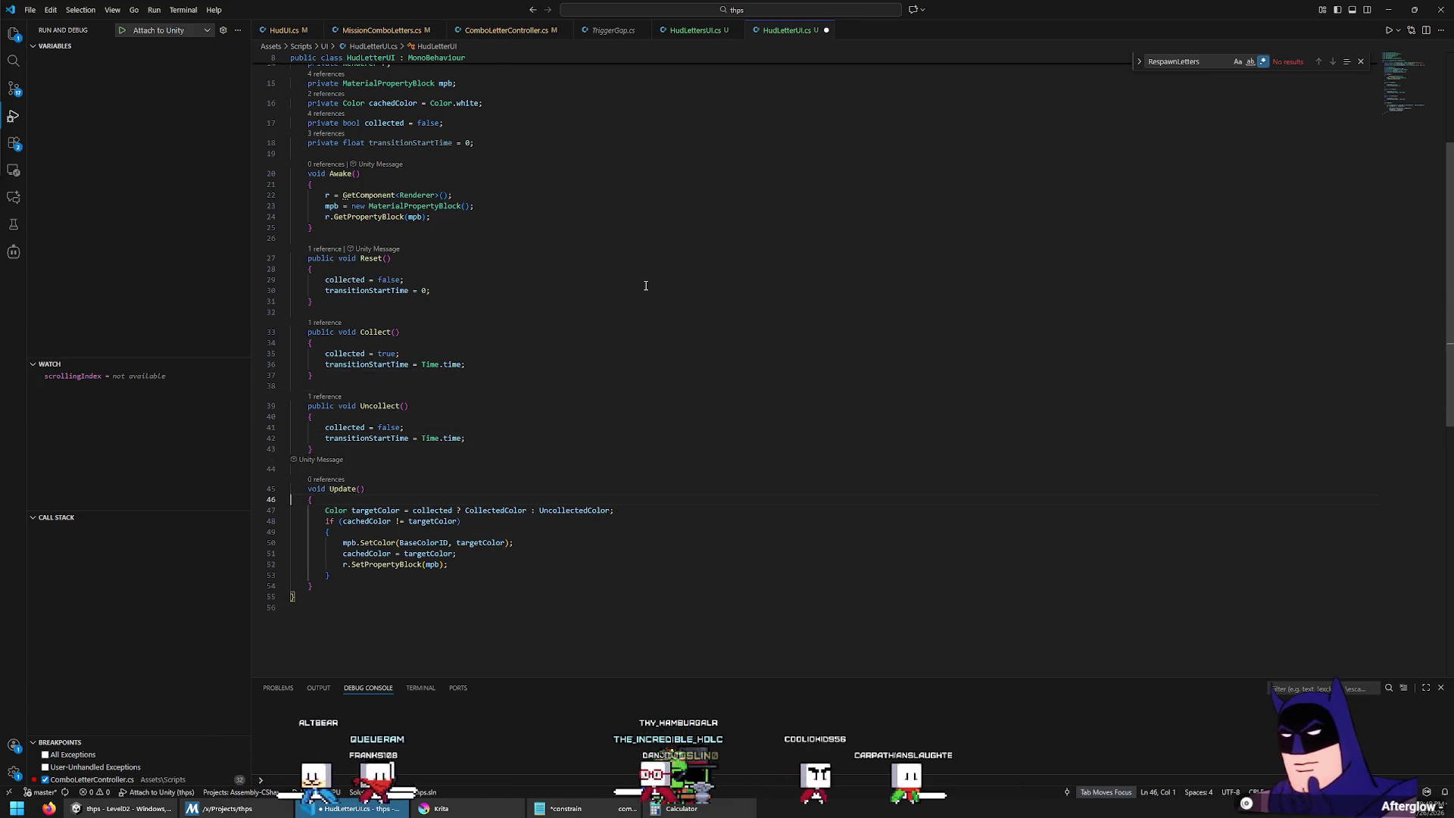
pyautogui.press('Return')
pyautogui.write('float t = ')
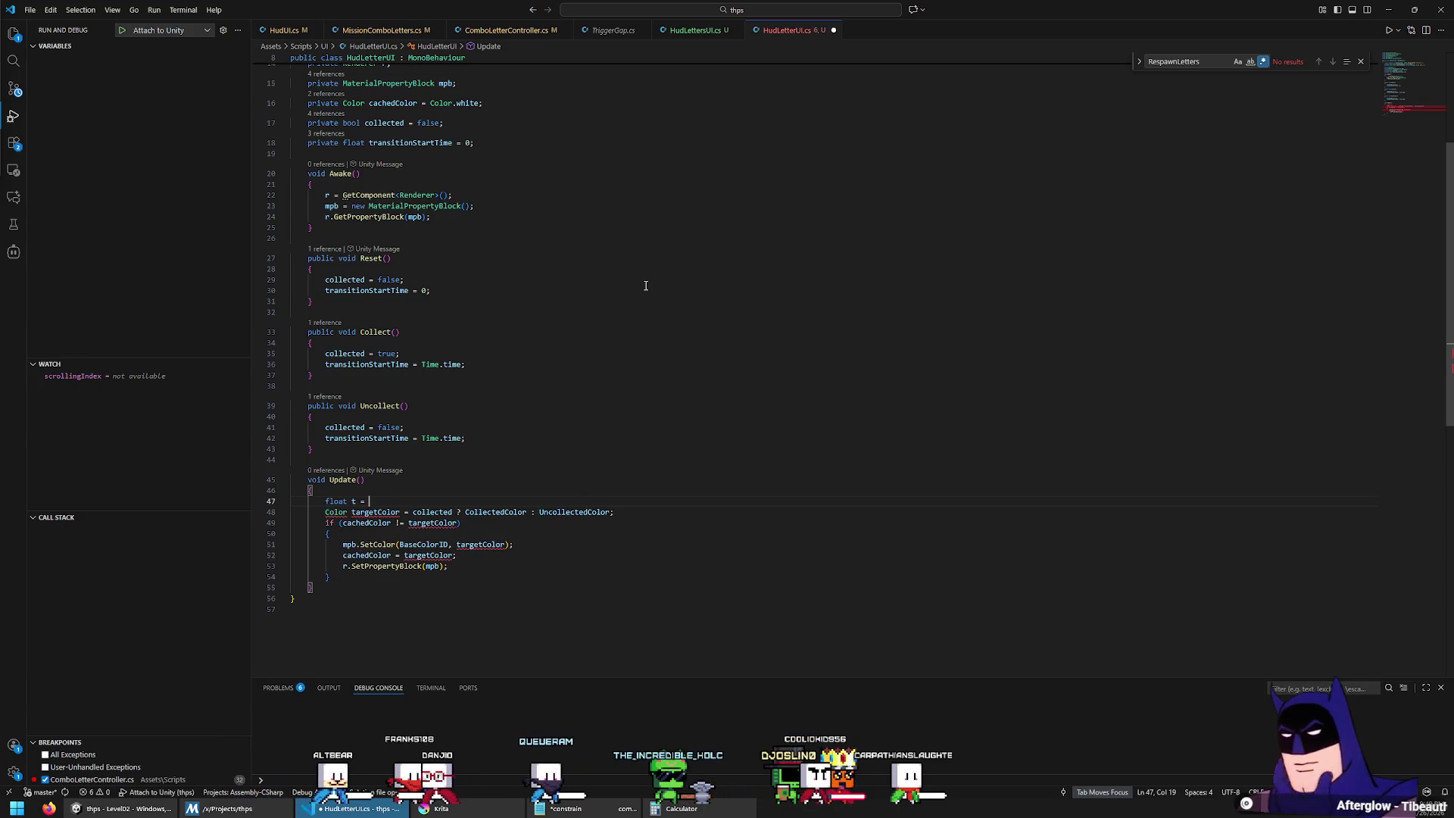
pyautogui.write('Time.unscal')
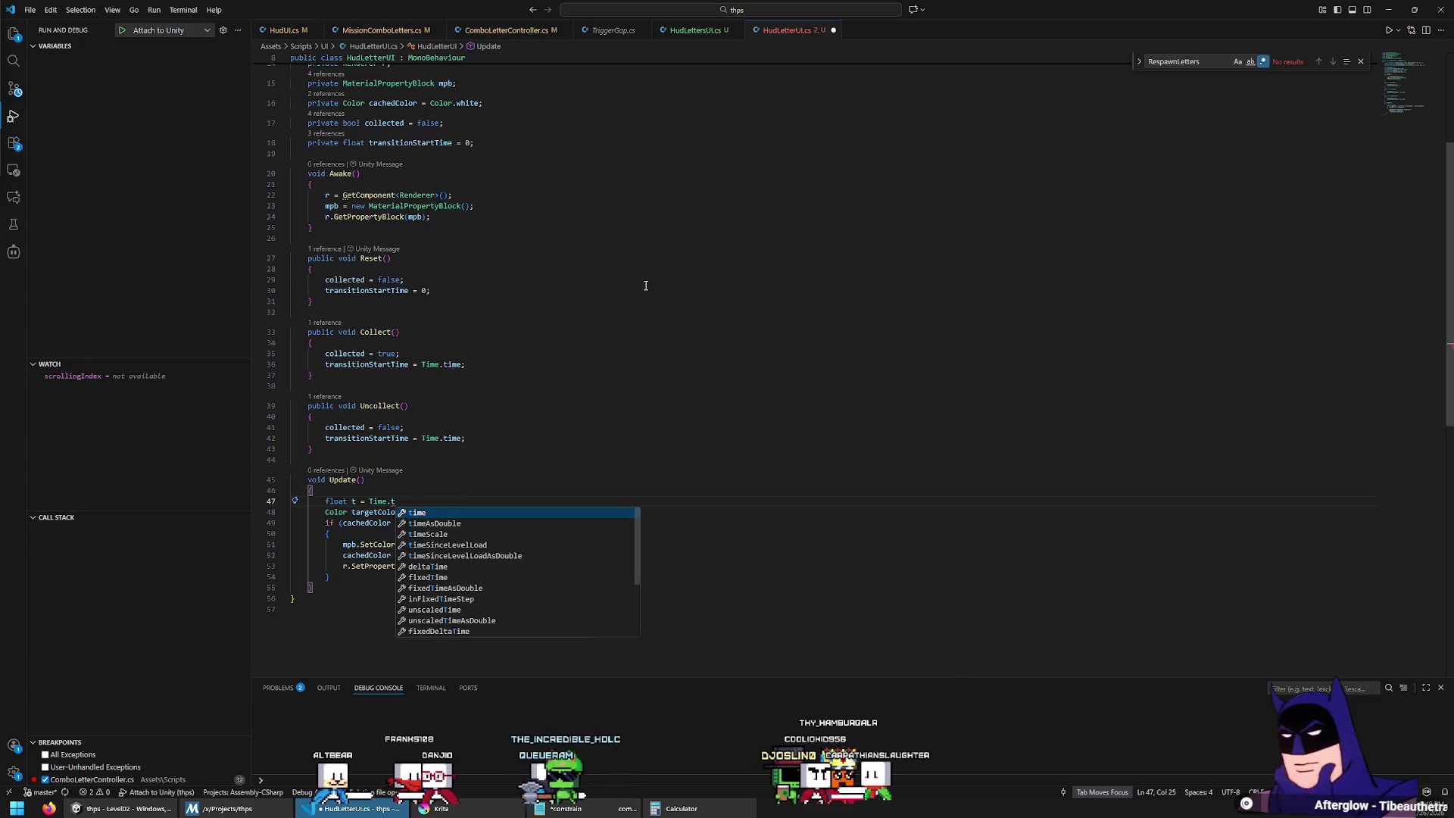
pyautogui.write('edTime - transiti')
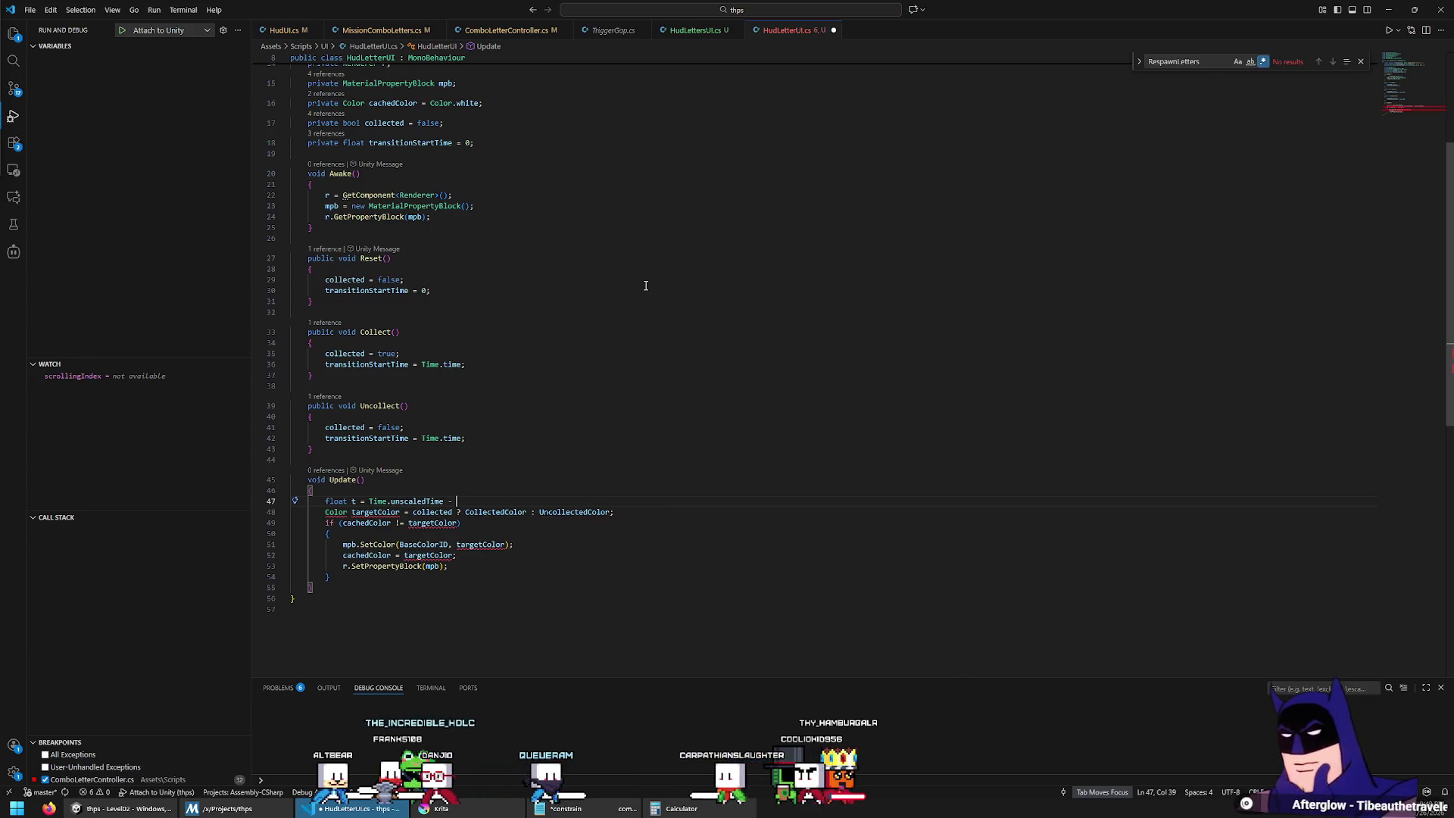
pyautogui.press('Tab')
pyautogui.write(';')
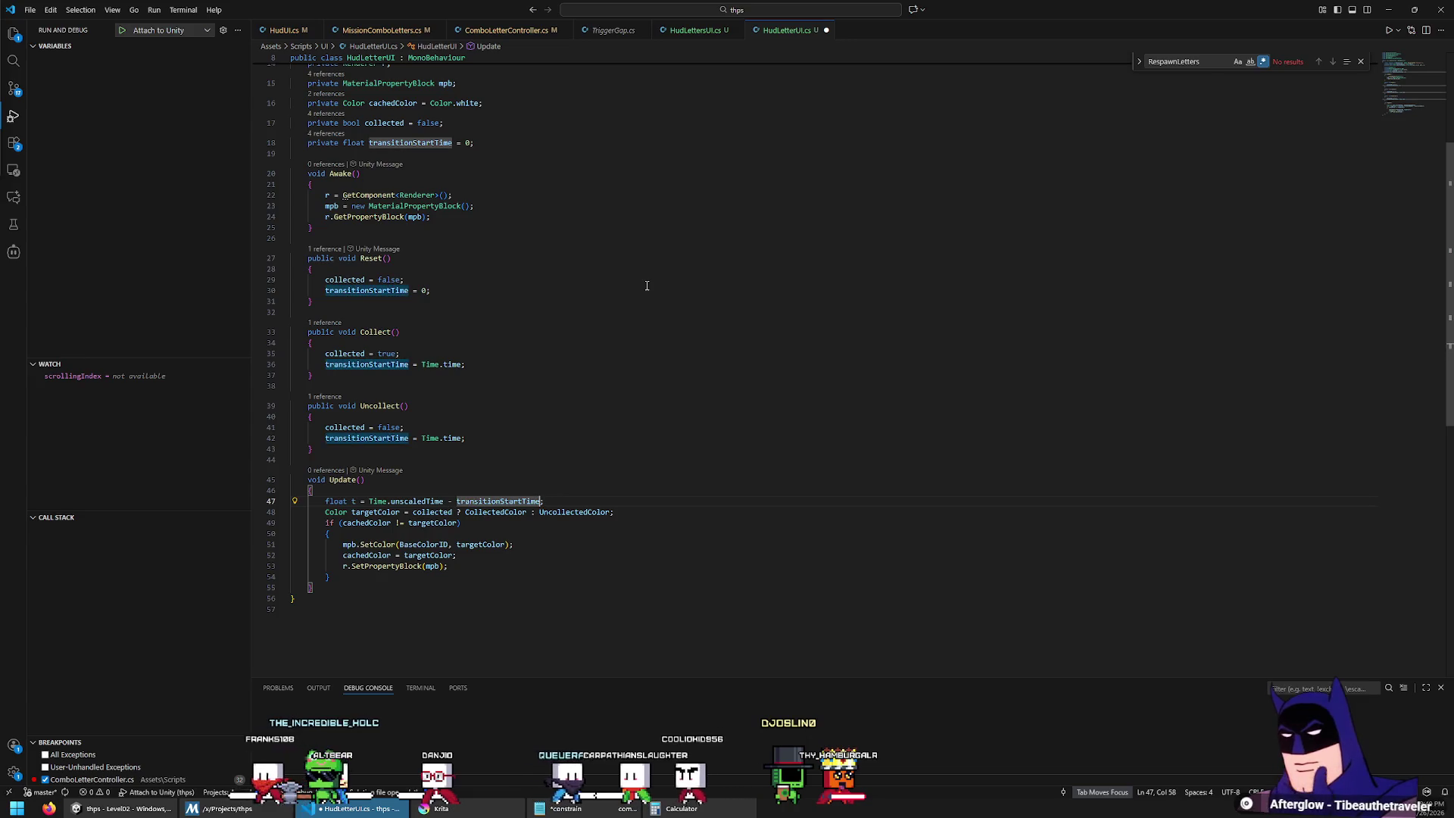
pyautogui.hotkey('ctrl', 'shift', 'Left')
# Step: Make Collect and Uncollect stamp transitionStartTime with Time.unscaledTime instead of Time.time
pyautogui.doubleClick(415, 502)
pyautogui.hotkey('ctrl', 'c')
pyautogui.doubleClick(452, 438)
pyautogui.hotkey('ctrl', 'v')
pyautogui.doubleClick(452, 364)
pyautogui.hotkey('ctrl', 'v')
# Step: Wrap the elapsed time in Mathf.Clamp, multiplied by 3, with bounds 0 and 1
pyautogui.press('Down')
pyautogui.press('Down')
pyautogui.press('Down')
pyautogui.scroll(-3, 470, 331)
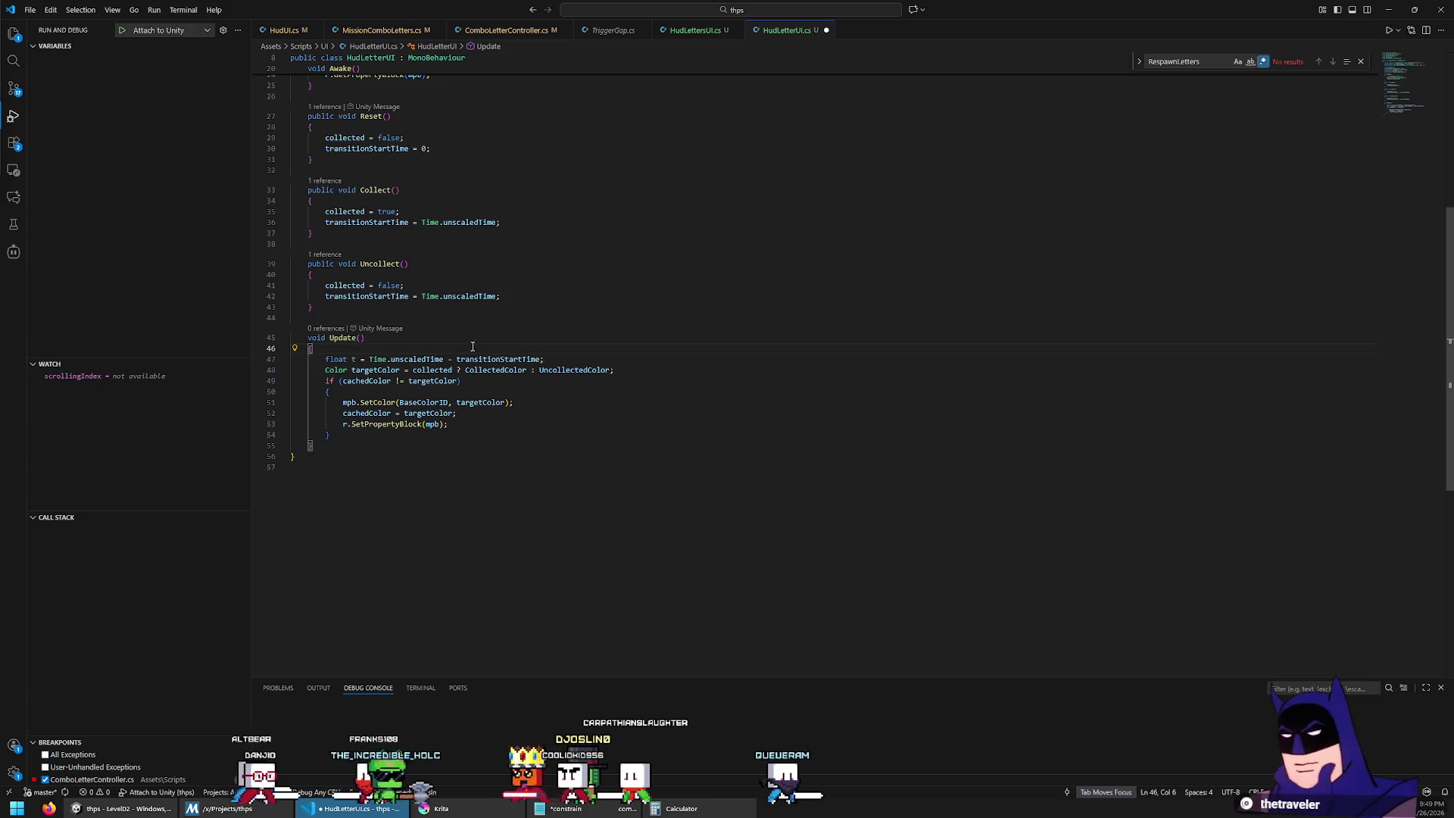
pyautogui.click(369, 359)
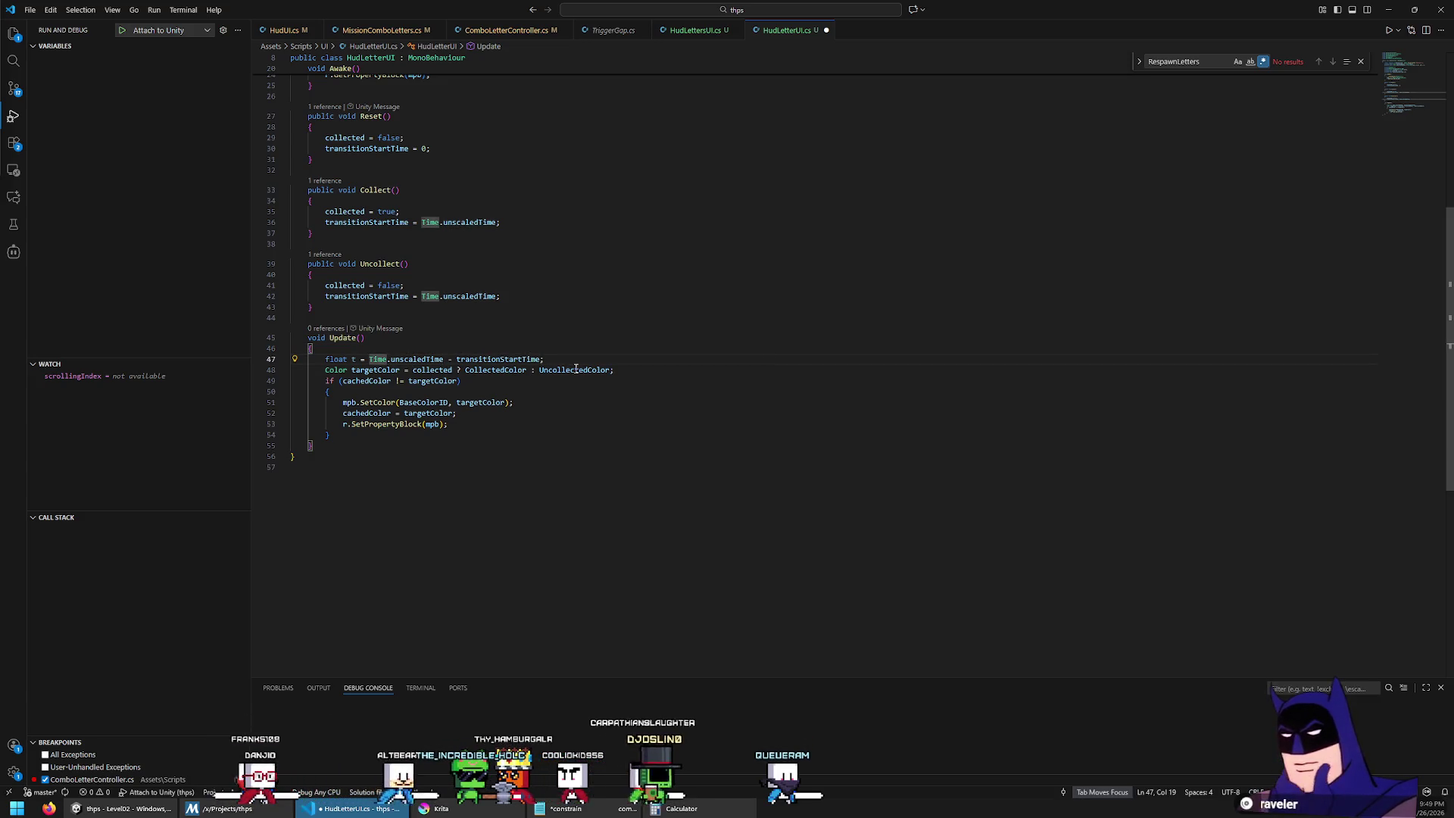
pyautogui.write('(')
pyautogui.hotkey('ctrl', 'shift', 'Right')
pyautogui.hotkey('ctrl', 'shift', 'Right')
pyautogui.hotkey('ctrl', 'shift', 'Right')
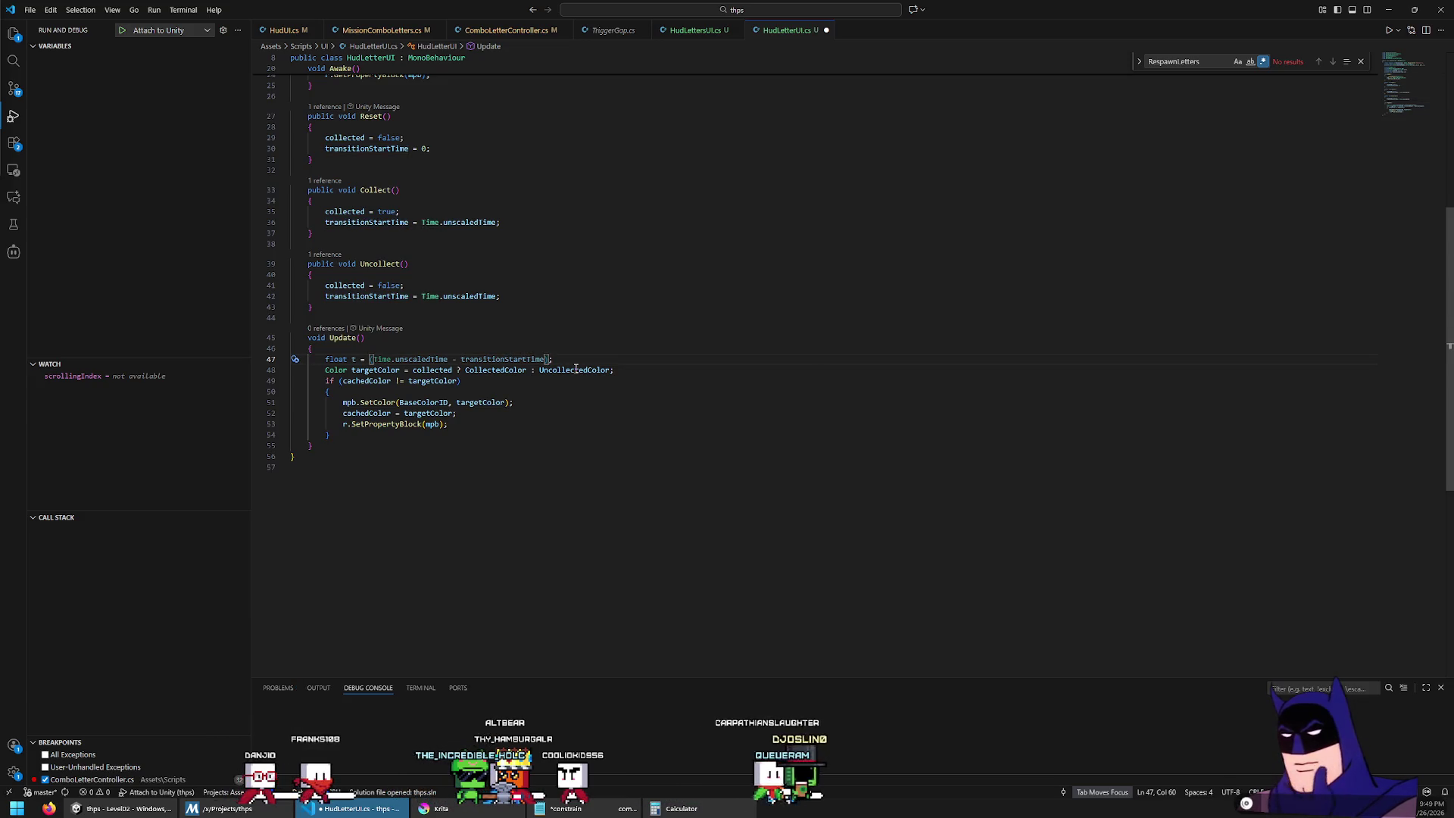
pyautogui.hotkey('ctrl', 'shift', 'Left')
pyautogui.hotkey('ctrl', 'shift', 'Left')
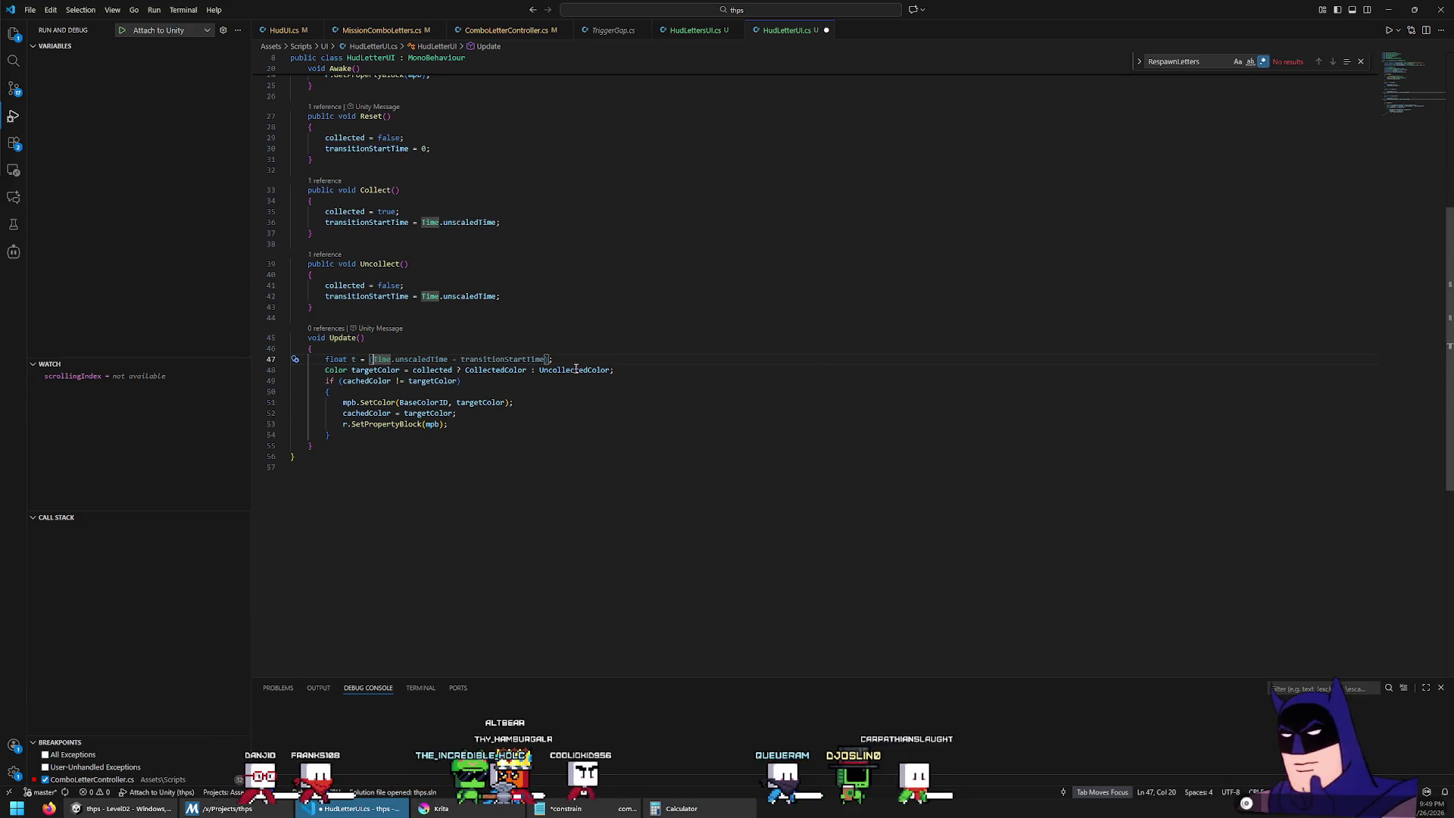
pyautogui.write('Mathf.clam')
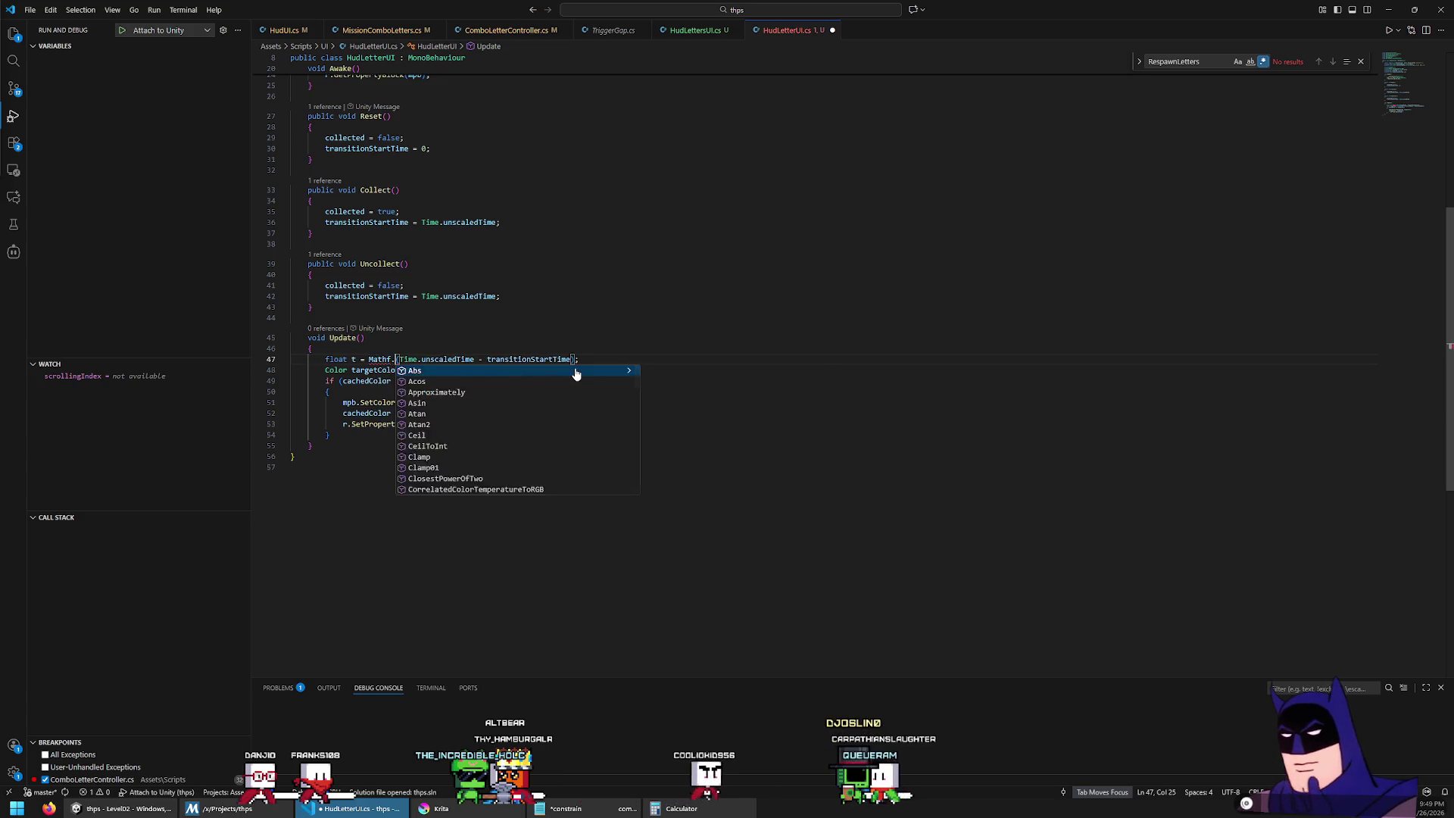
pyautogui.press('Tab')
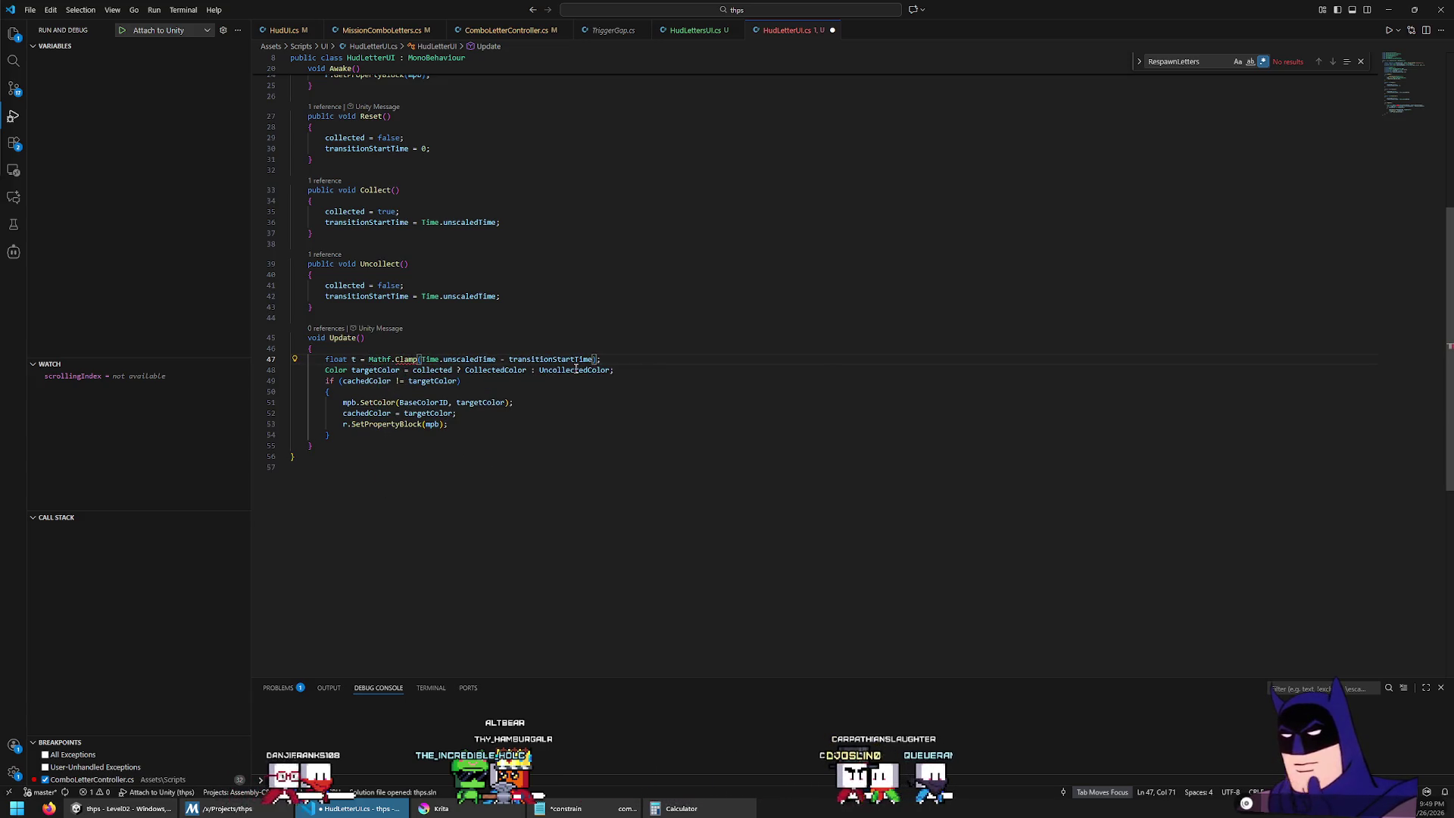
pyautogui.press('End')
pyautogui.press('Left')
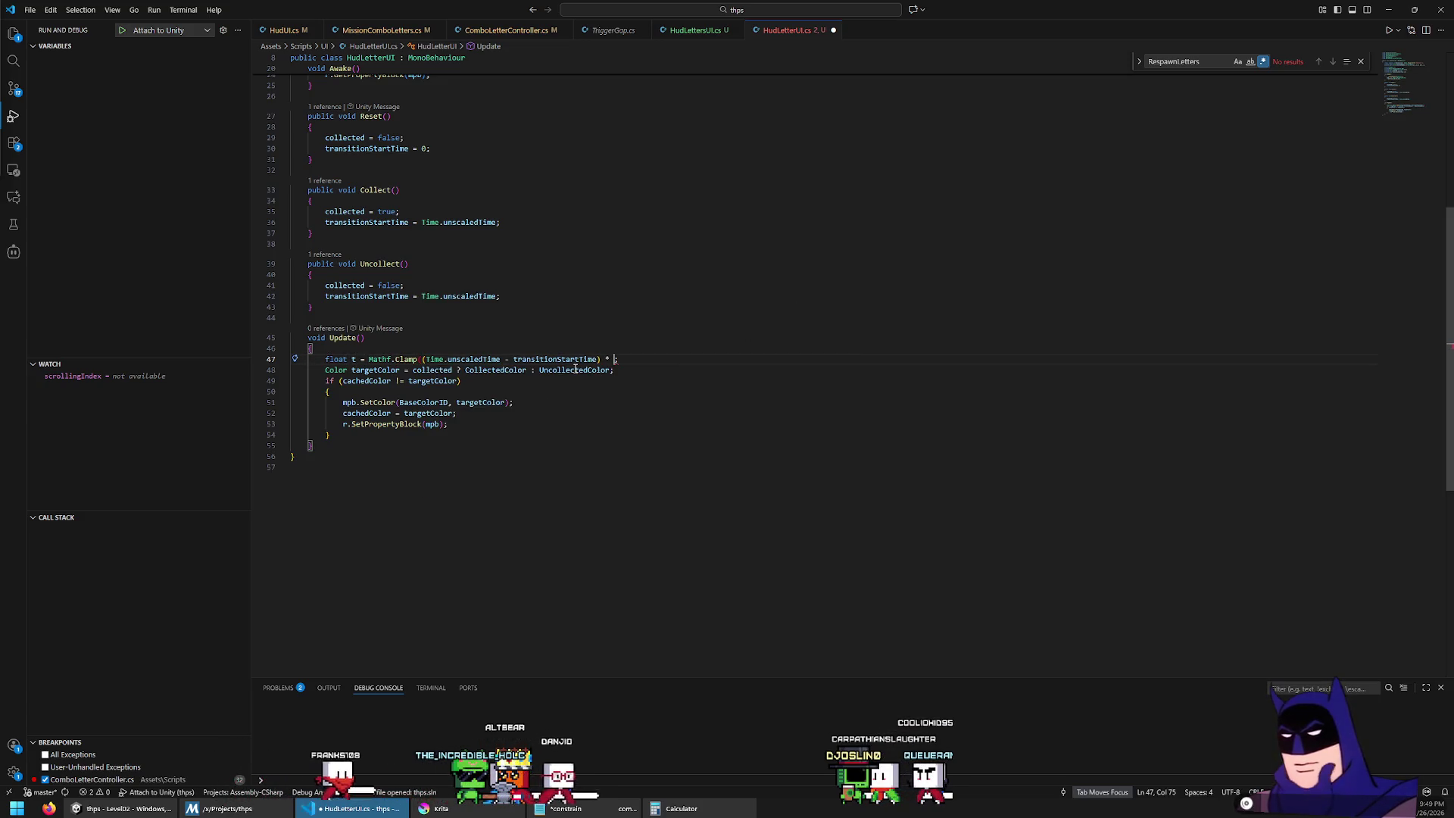
pyautogui.write('3, 0,')
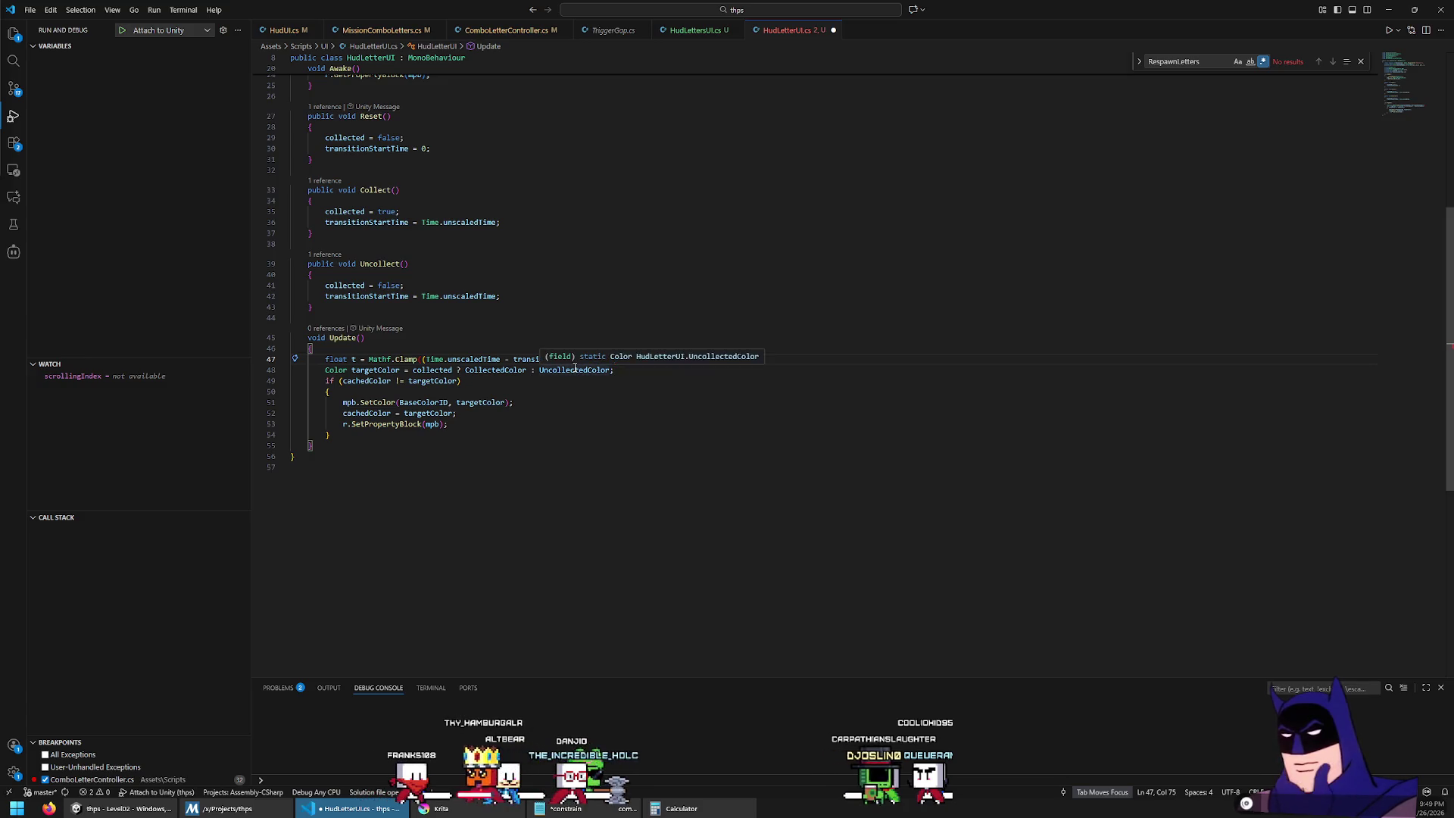
pyautogui.write(' 1);')
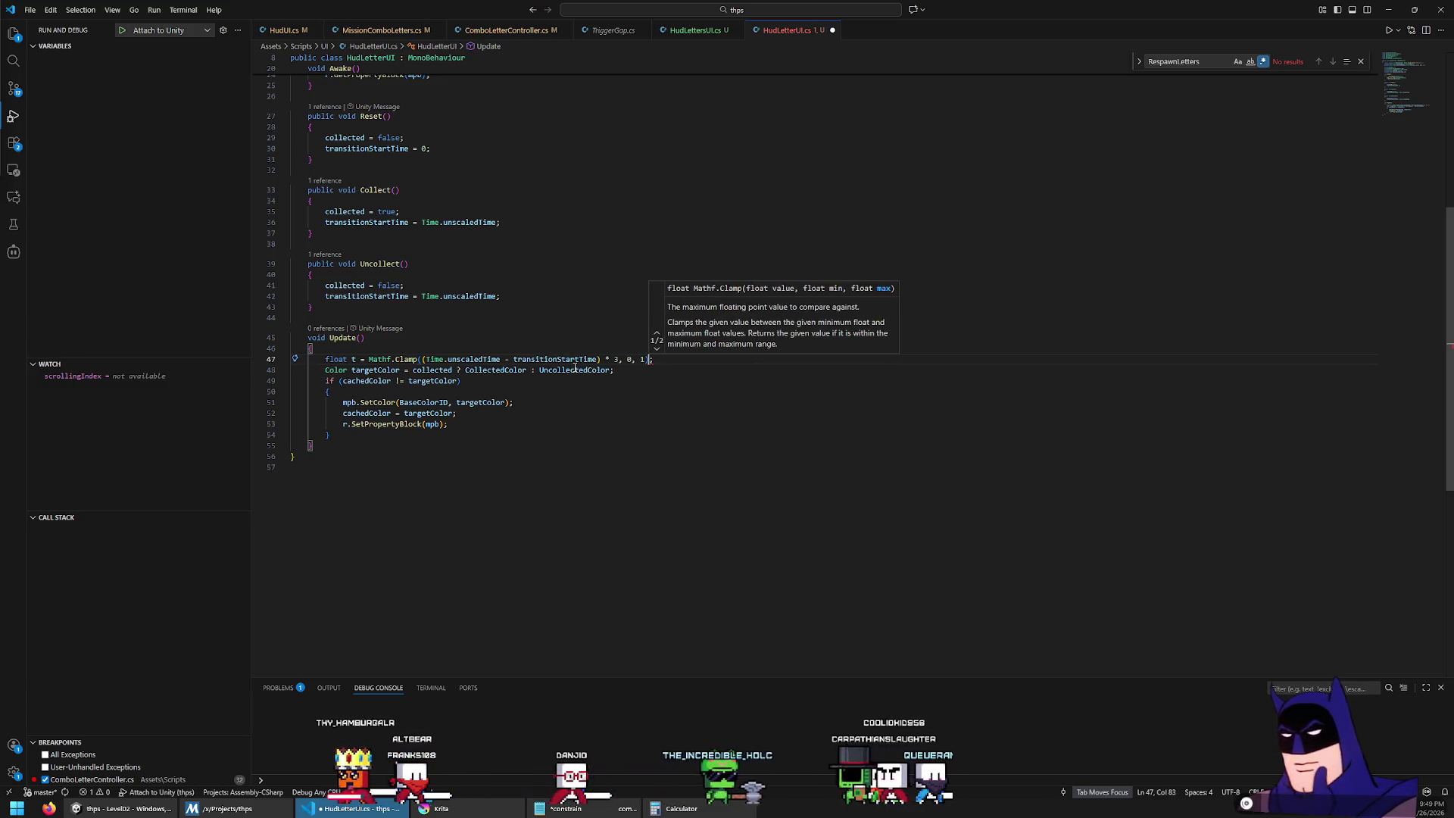
# Step: Switch the call to Mathf.Clamp01 and remove the 0 and 1 bounds
pyautogui.press('Home')
pyautogui.hotkey('ctrl', 'Right')
pyautogui.hotkey('ctrl', 'Right')
pyautogui.hotkey('ctrl', 'Right')
pyautogui.press('Delete')
pyautogui.write('(')
pyautogui.press('Home')
pyautogui.hotkey('ctrl', 'Right')
pyautogui.hotkey('ctrl', 'Right')
pyautogui.hotkey('ctrl', 'Right')
pyautogui.write('01')
pyautogui.press('Right')
pyautogui.press('Right')
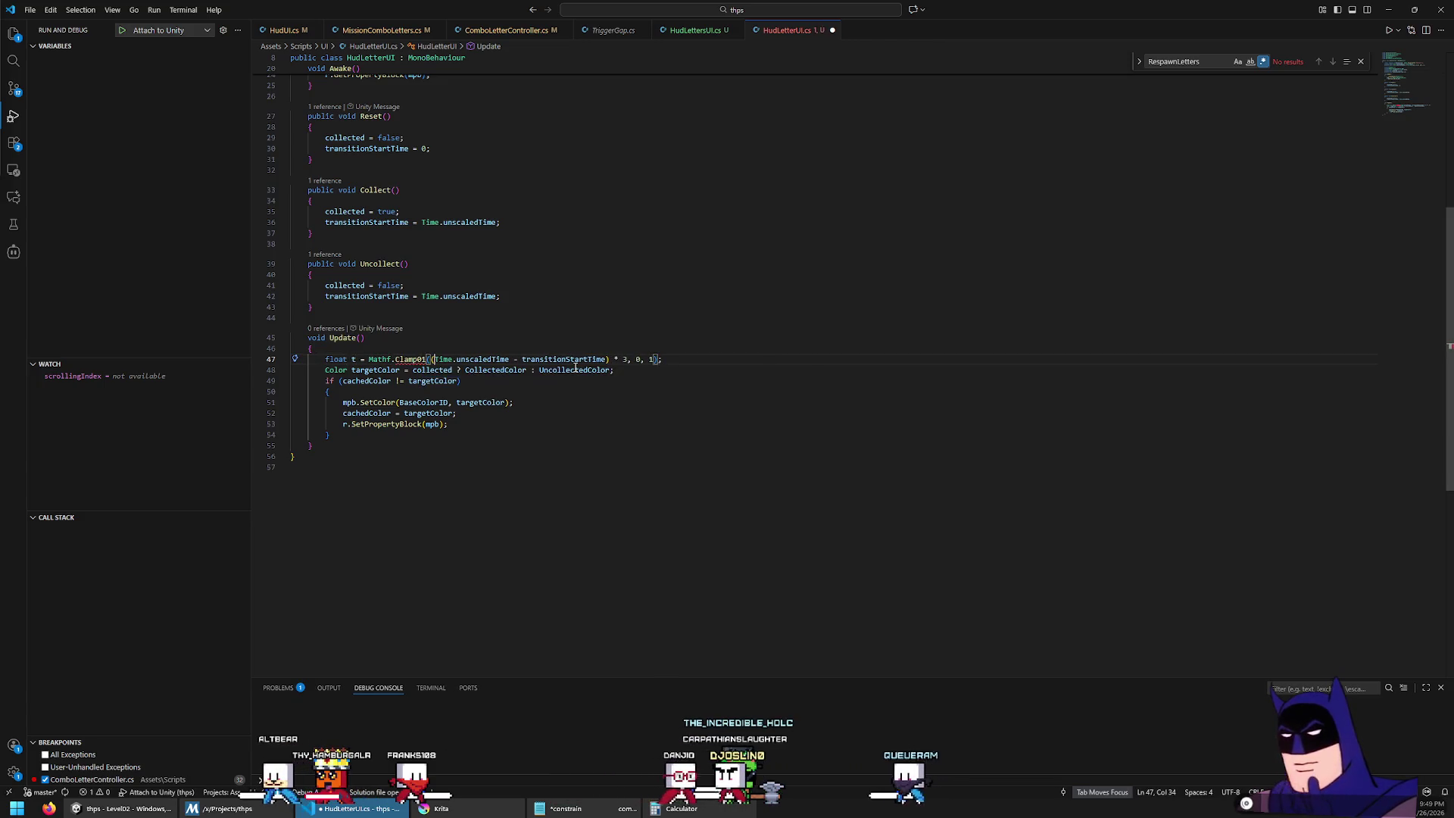
pyautogui.press('End')
pyautogui.press('Left')
pyautogui.press('Left')
pyautogui.hotkey('shift', 'Left')
pyautogui.hotkey('shift', 'Left')
pyautogui.hotkey('shift', 'Left')
pyautogui.press('BackSpace')
pyautogui.press('End')
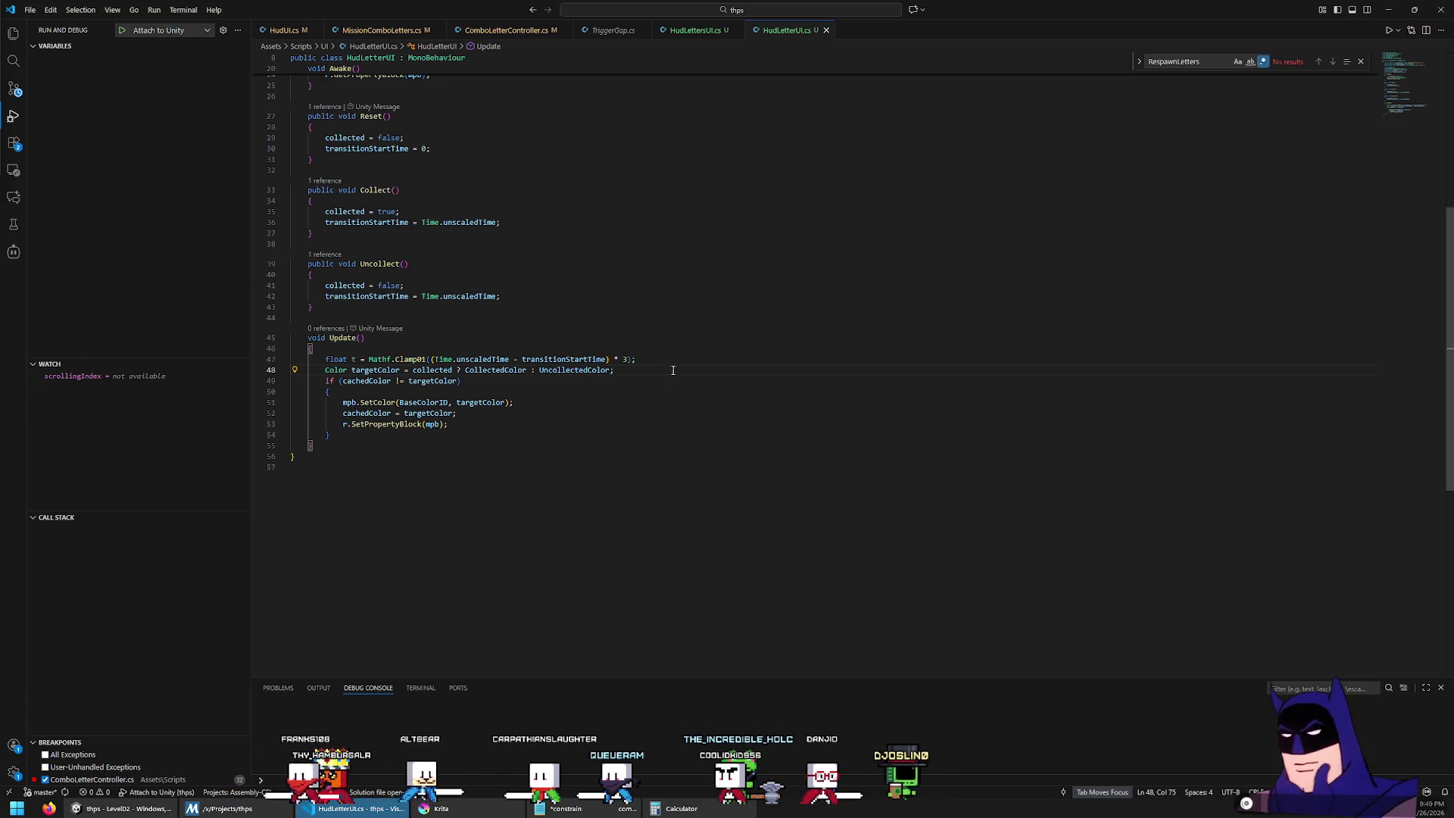
# Step: Add if (!collected) { t = 1 - t; } below the clamp line
pyautogui.press('Up')
pyautogui.press('Return')
pyautogui.write('if (!')
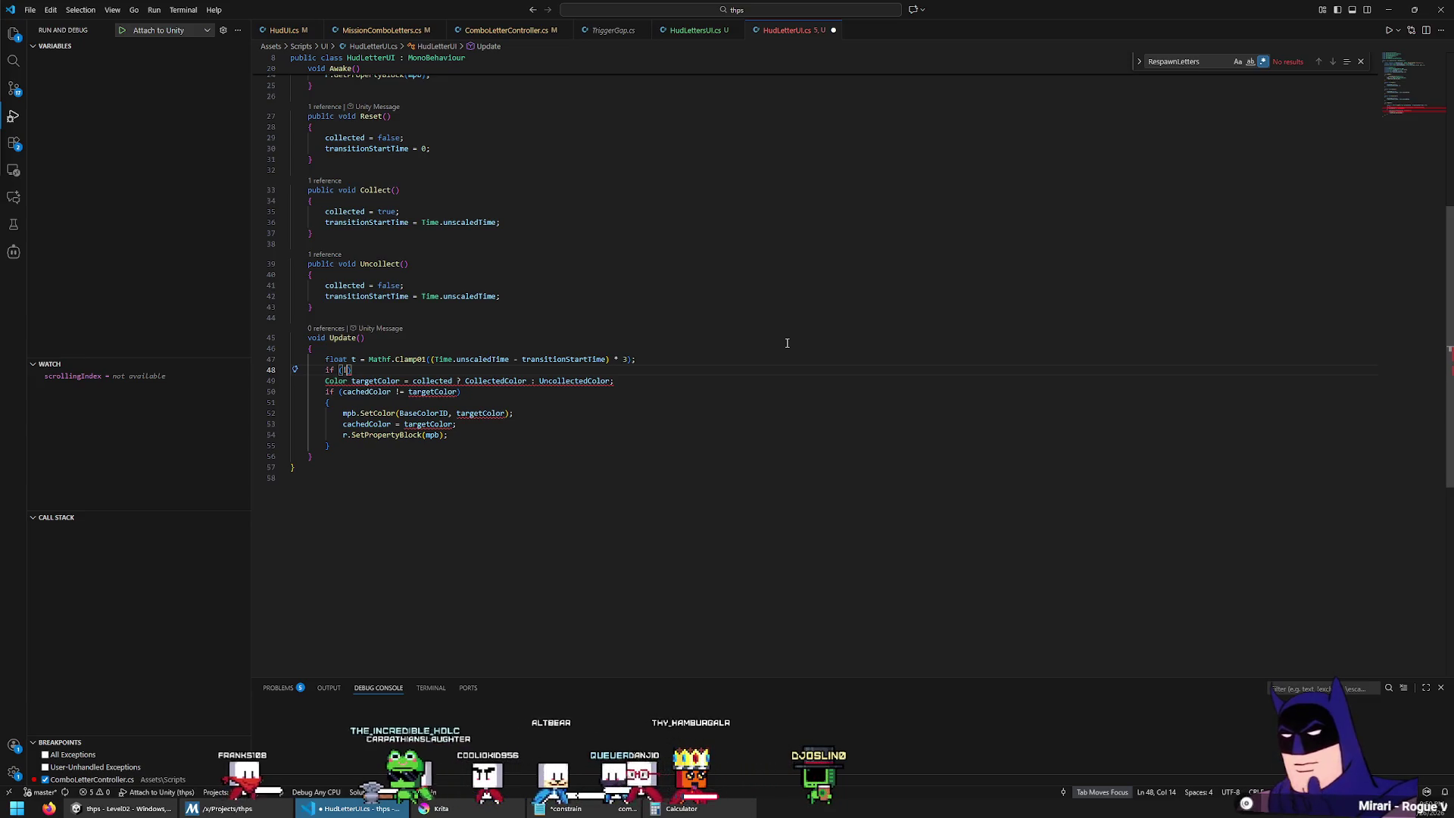
pyautogui.write('colle')
pyautogui.press('Tab')
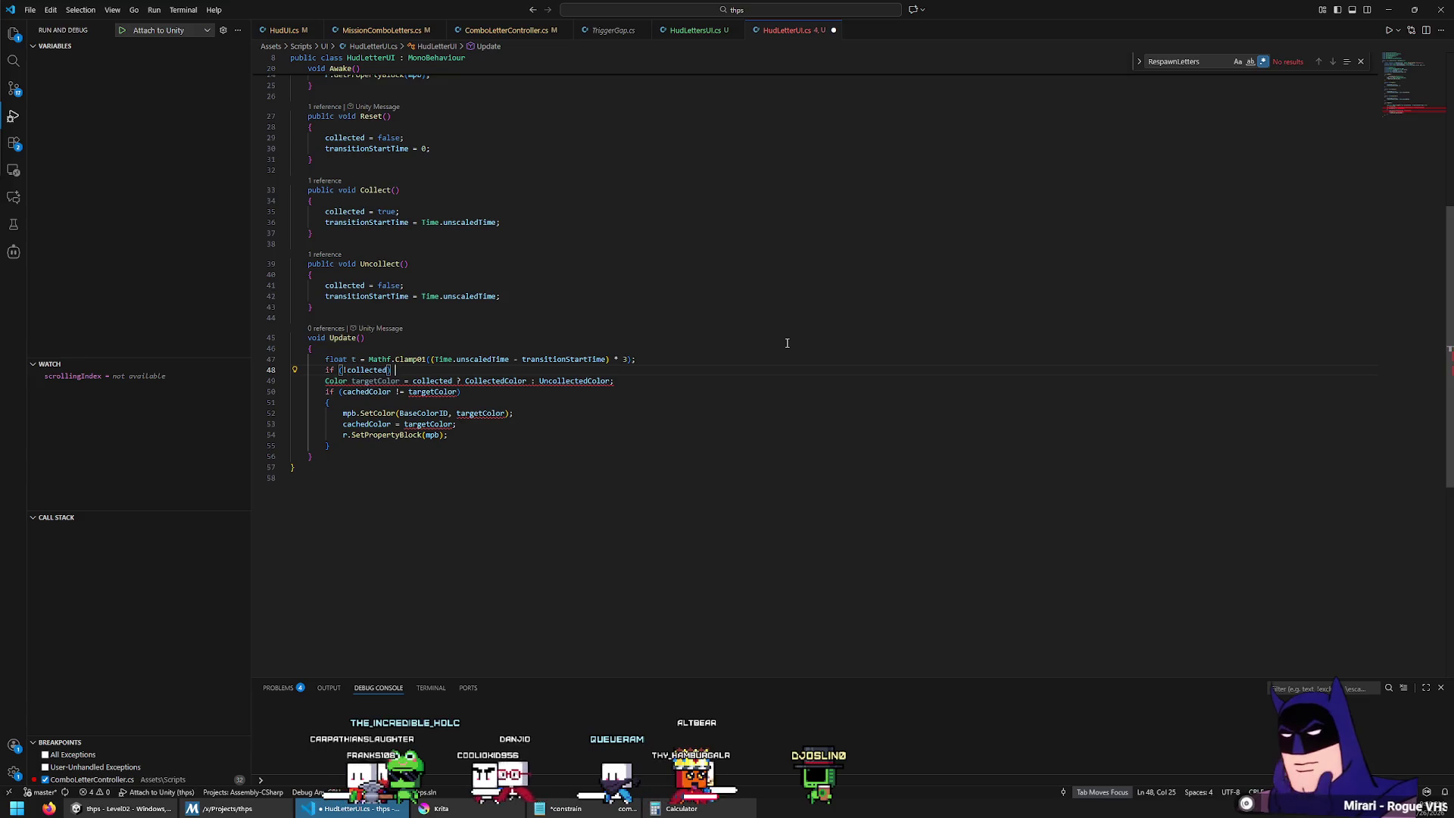
pyautogui.write('{ t = 1')
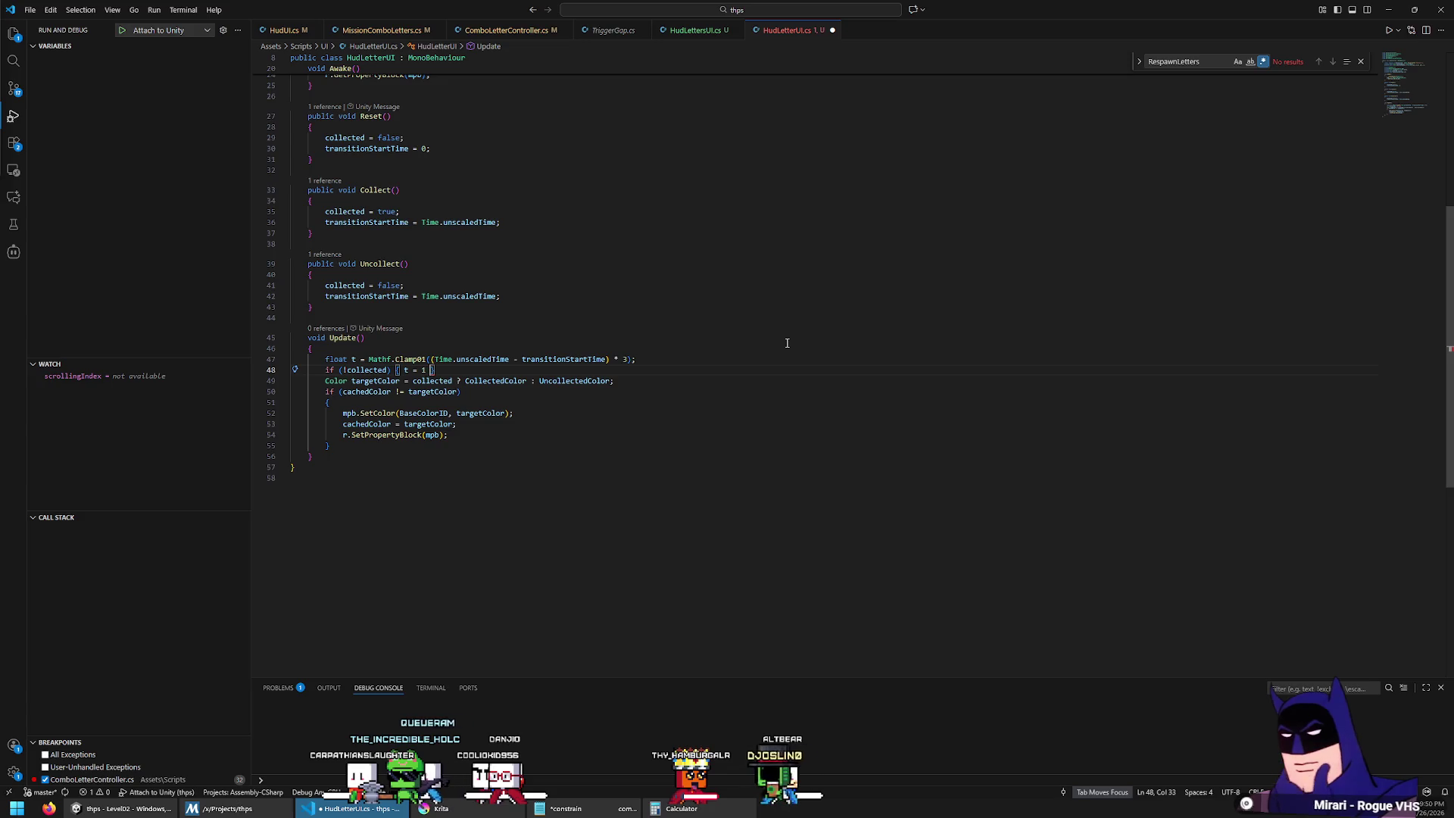
pyautogui.write(' - t;')
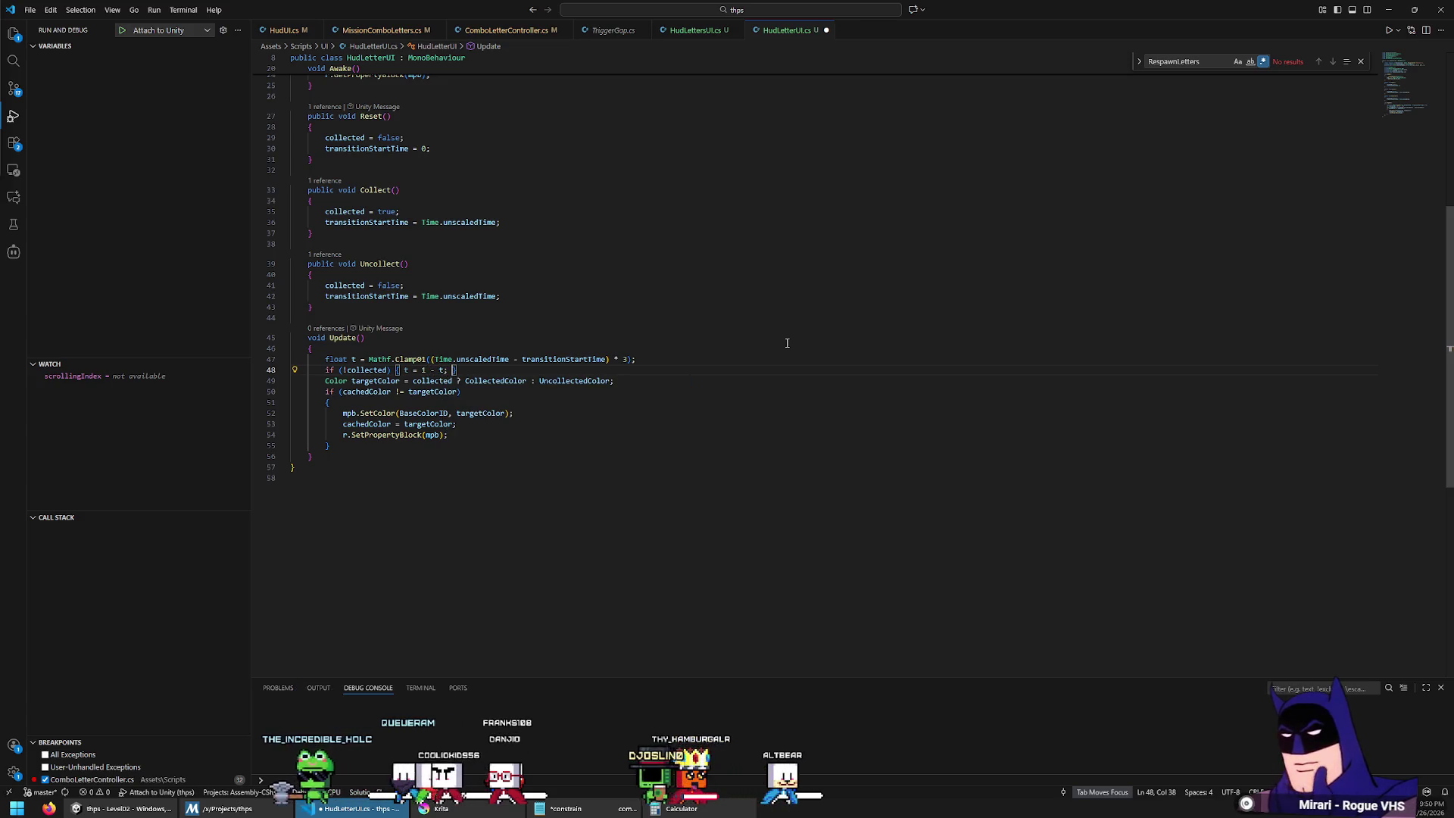
pyautogui.press('Return')
pyautogui.press('Up')
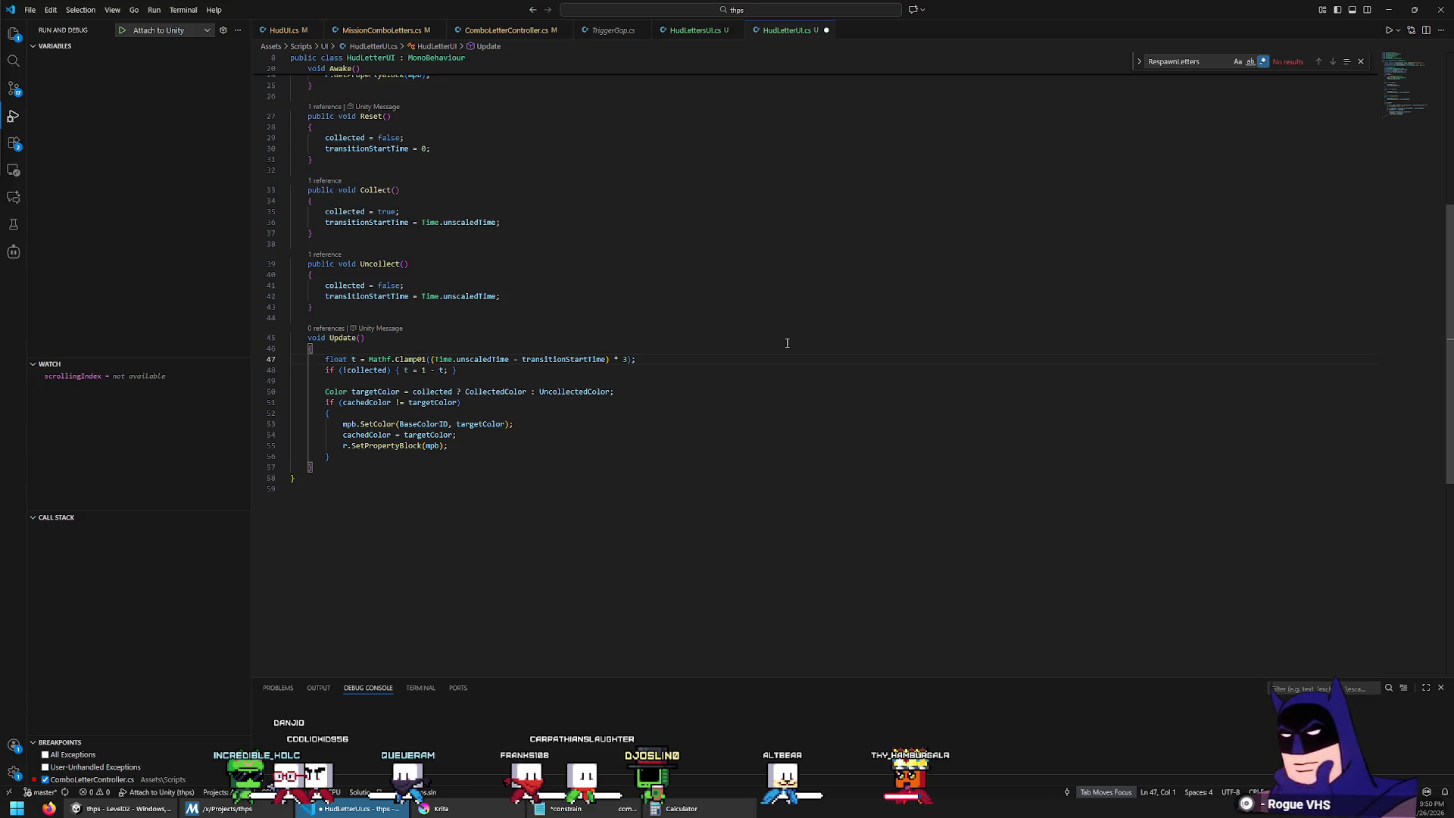
pyautogui.moveTo(459, 391); pyautogui.dragTo(412, 391)
# Step: Replace the colour ternary with Color.Lerp(UncollectedColor, CollectedColor, t)
pyautogui.write('Color')
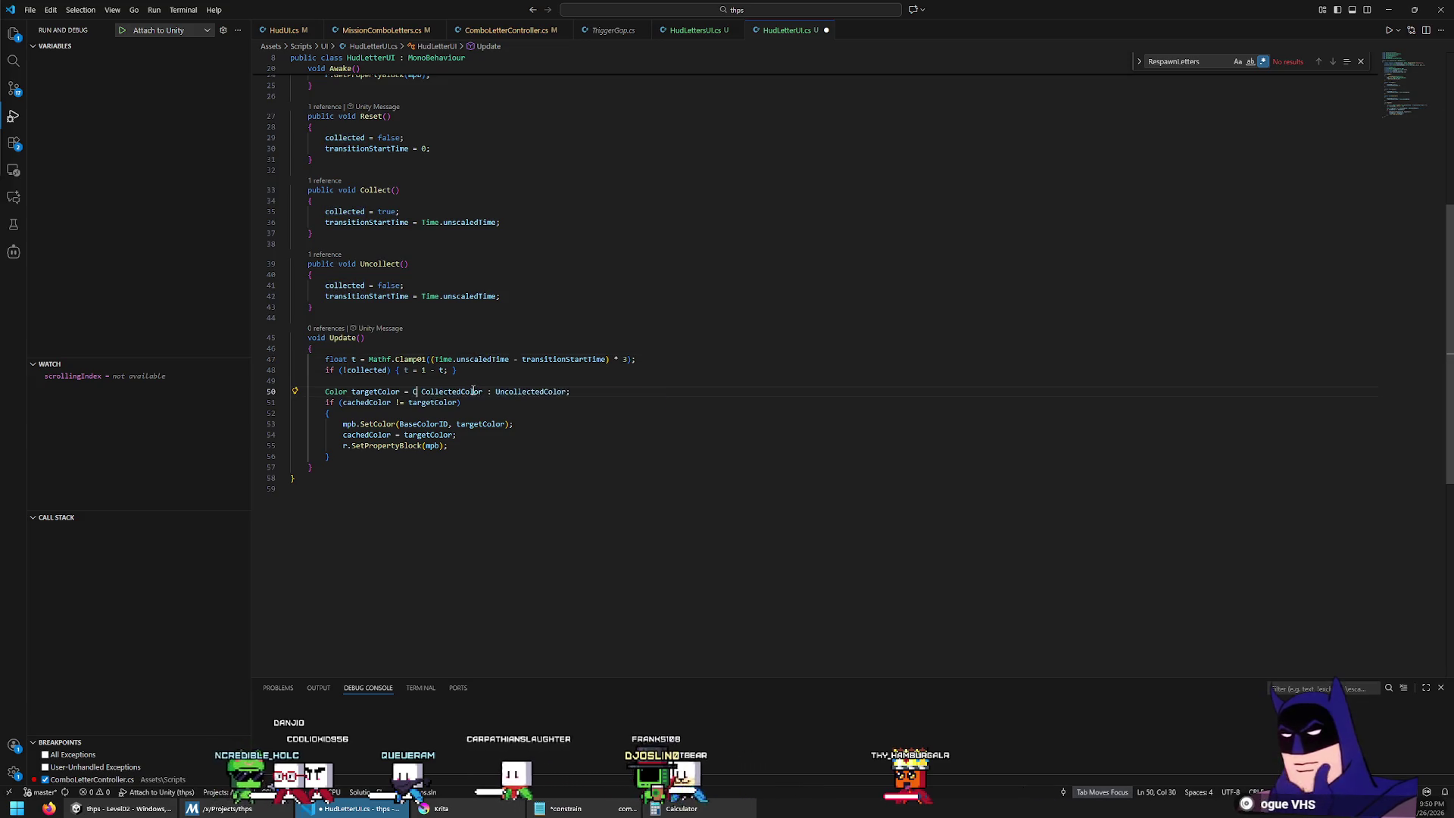
pyautogui.write('.Lerp(')
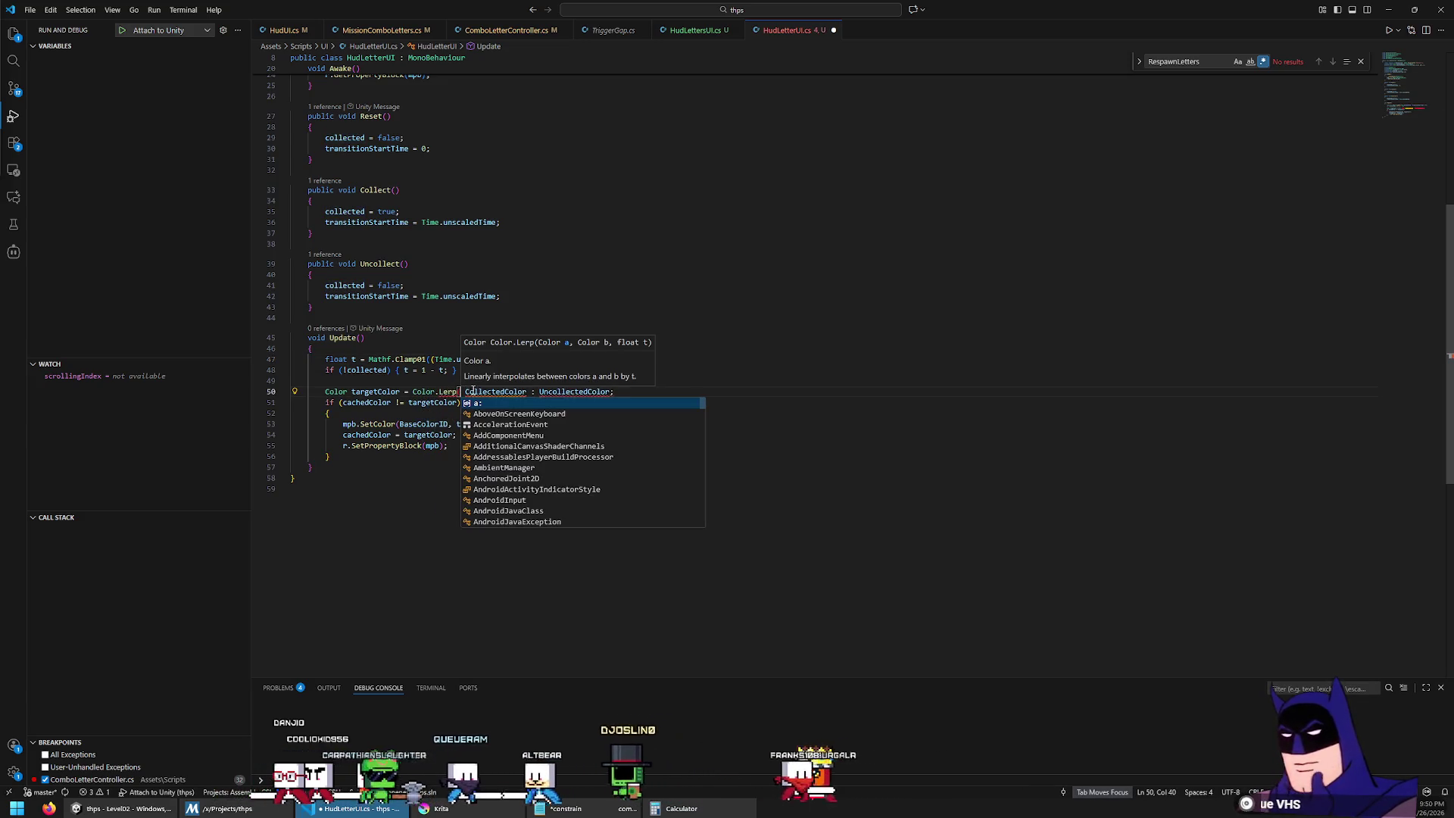
pyautogui.press('Escape')
pyautogui.hotkey('ctrl', 'Right')
pyautogui.hotkey('ctrl', 'shift', 'Right')
pyautogui.hotkey('ctrl', 'shift', 'Right')
pyautogui.press('Delete')
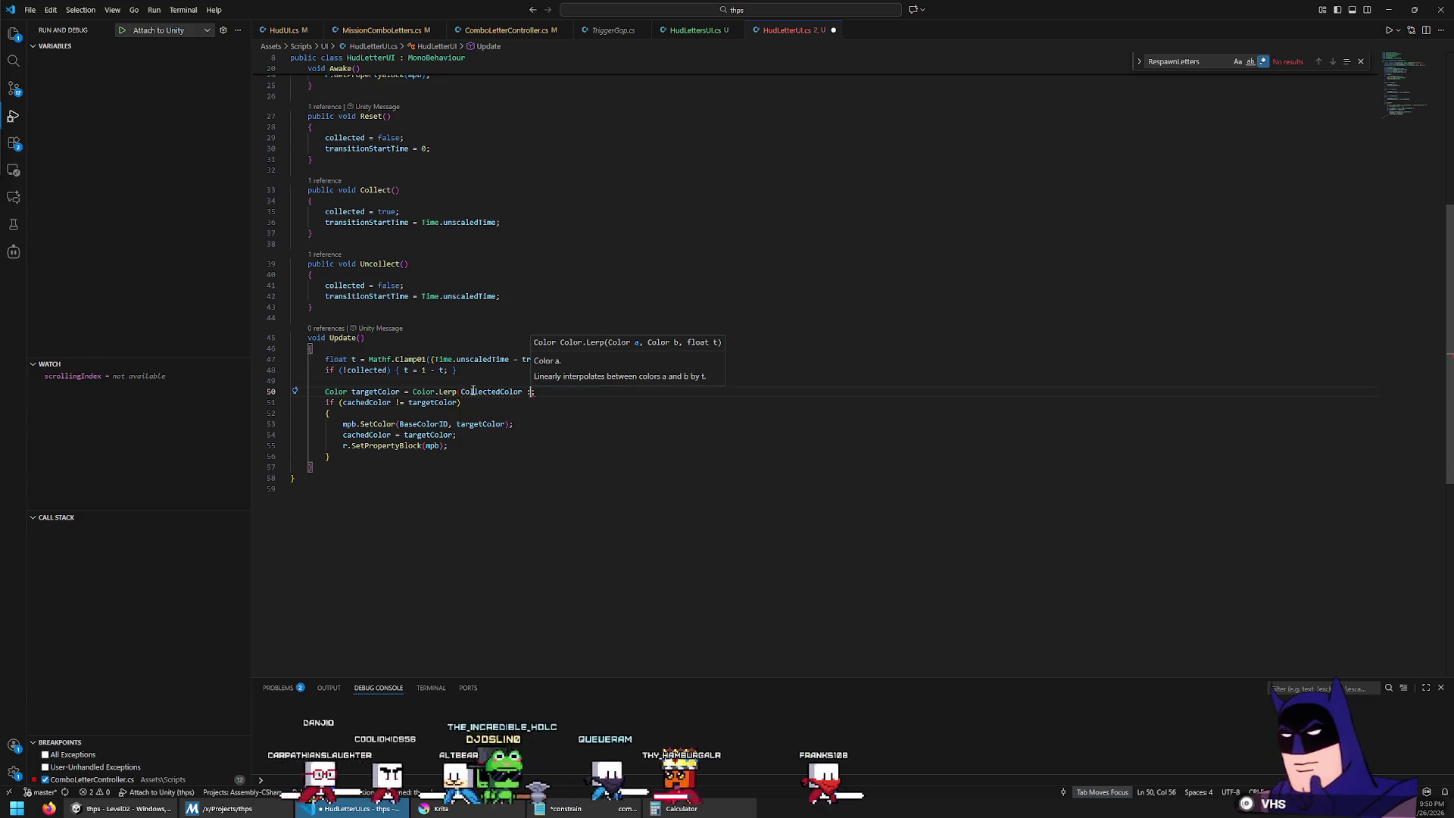
pyautogui.hotkey('ctrl', 'Left')
pyautogui.write('UncollectedColor,')
pyautogui.hotkey('ctrl', 'Right')
pyautogui.write(', t')
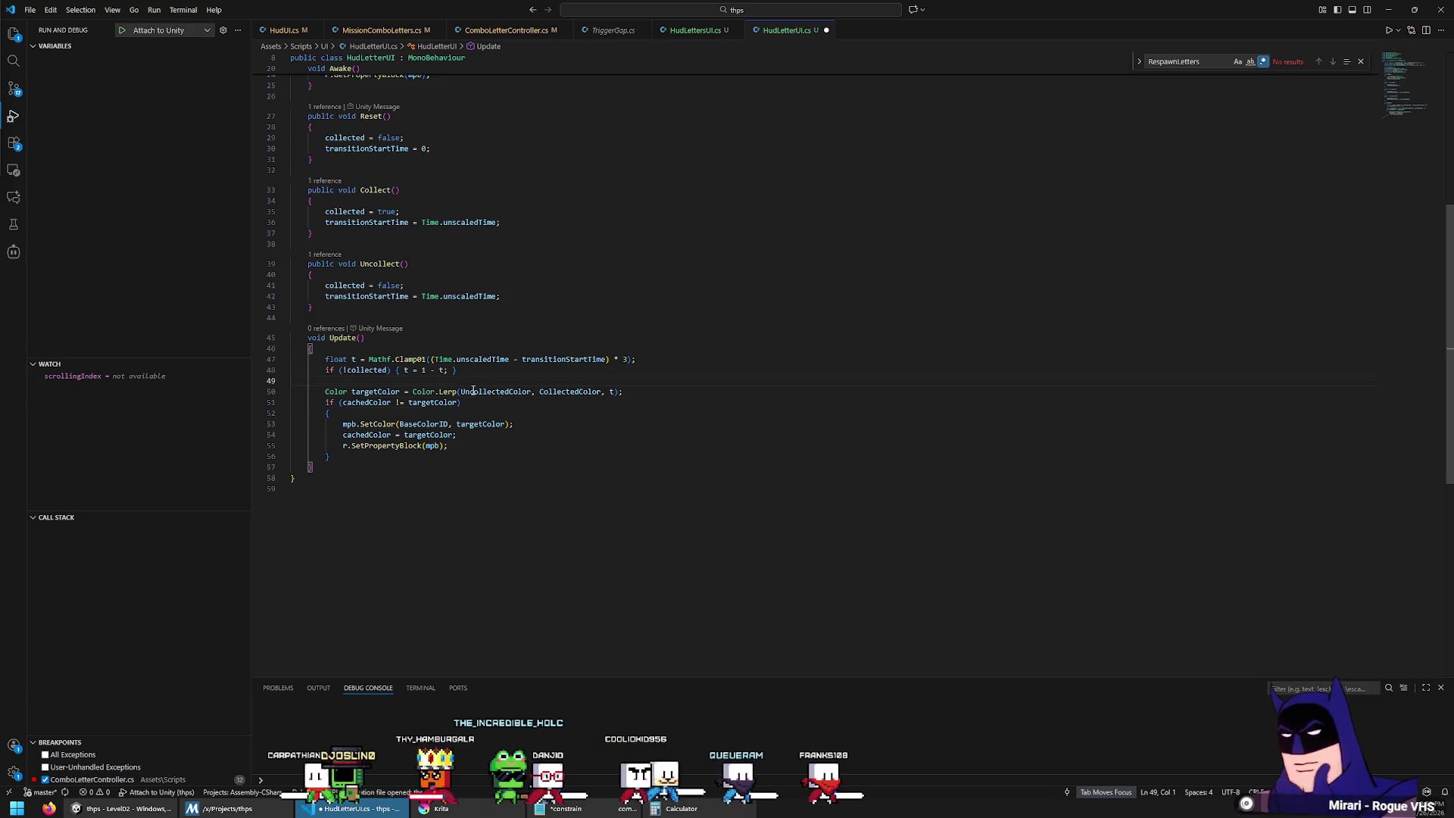
# Step: Add a // linear comment and blank lines in Update, then switch to Unity to recompile
pyautogui.press('Return')
pyautogui.press('Return')
pyautogui.press('Up')
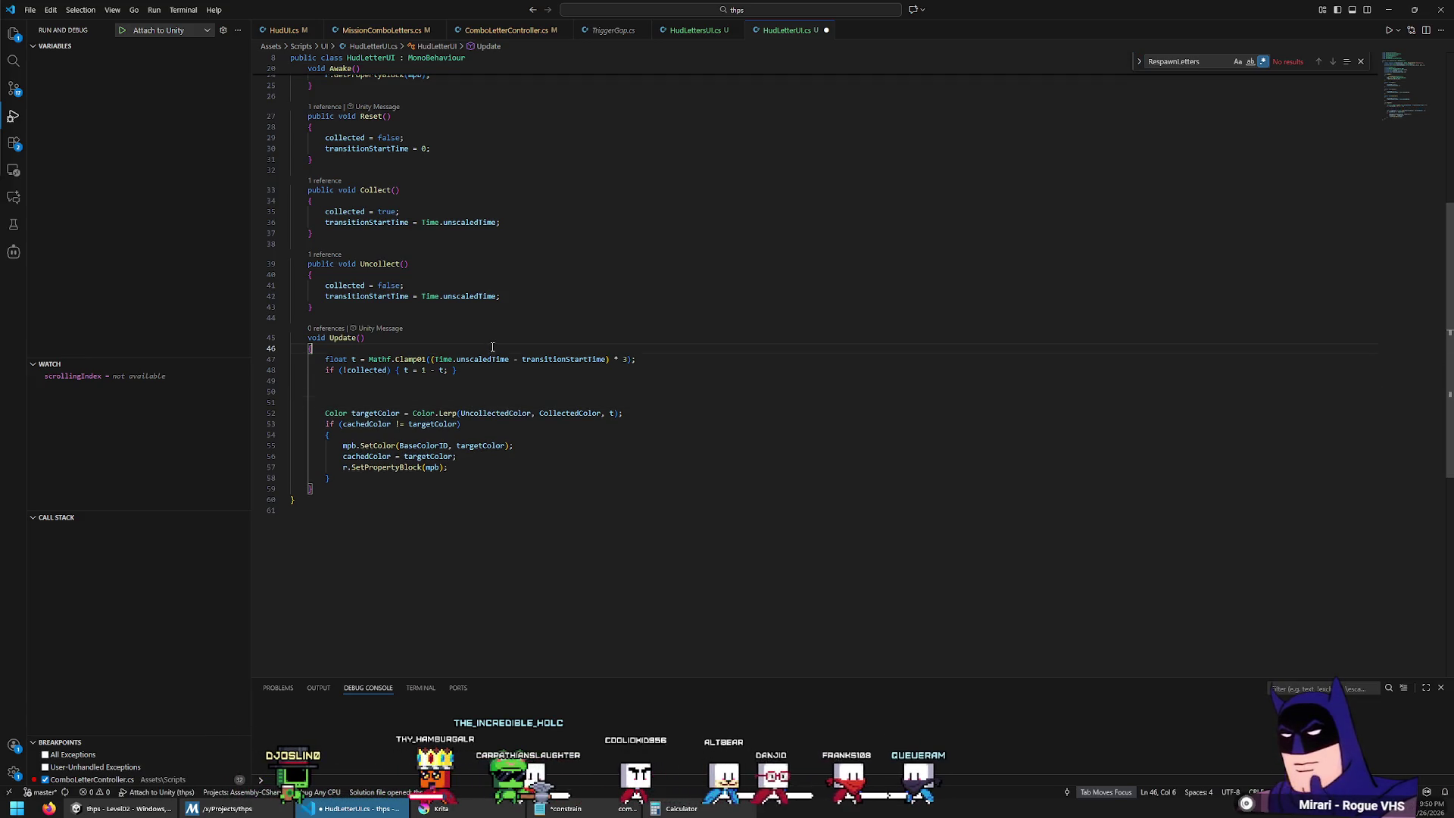
pyautogui.press('Return')
pyautogui.write('// linear')
pyautogui.press('Down')
pyautogui.press('Down')
pyautogui.press('Down')
pyautogui.press('Return')
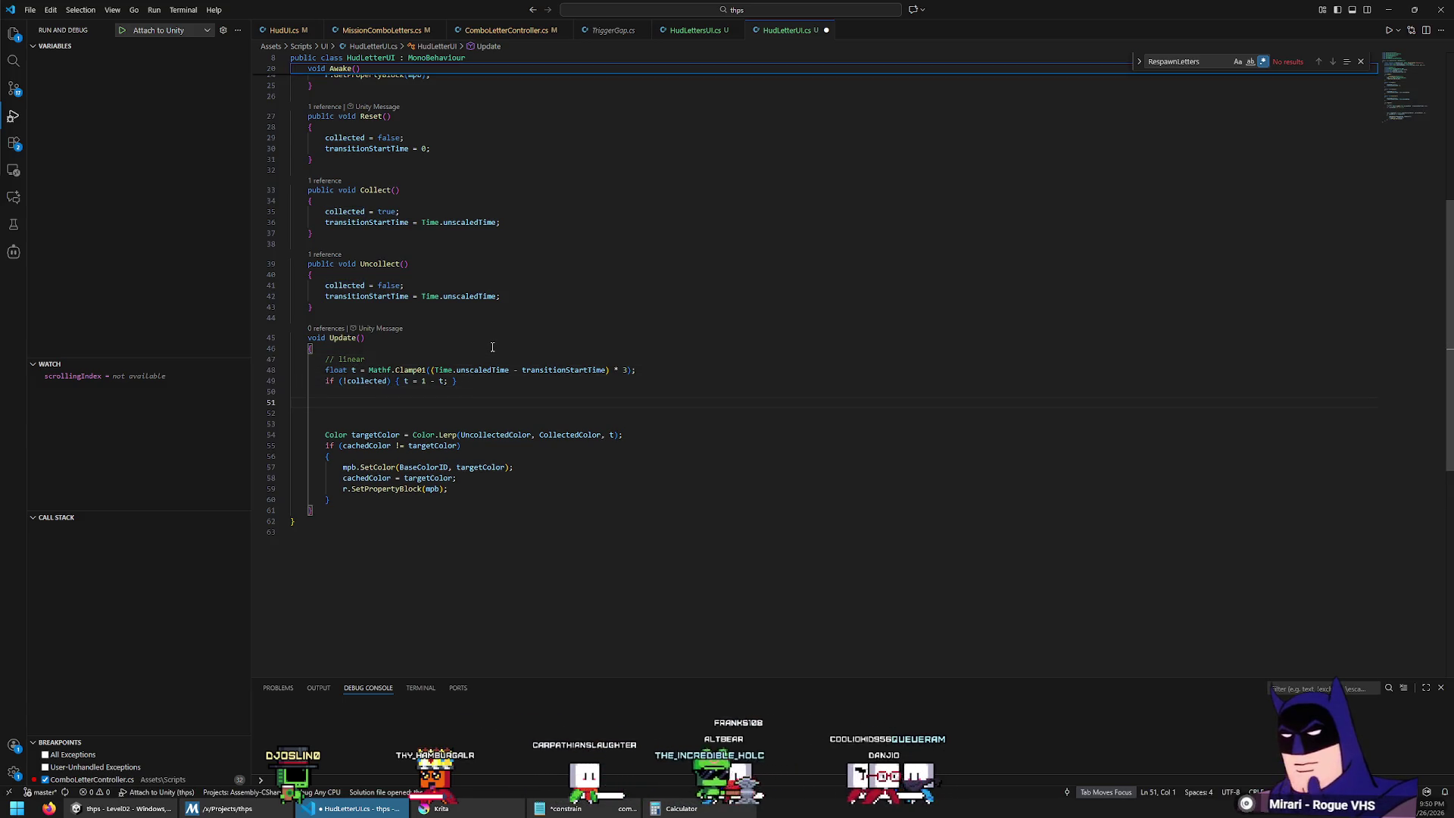
pyautogui.rightClick(492, 350)
pyautogui.click(353, 400)
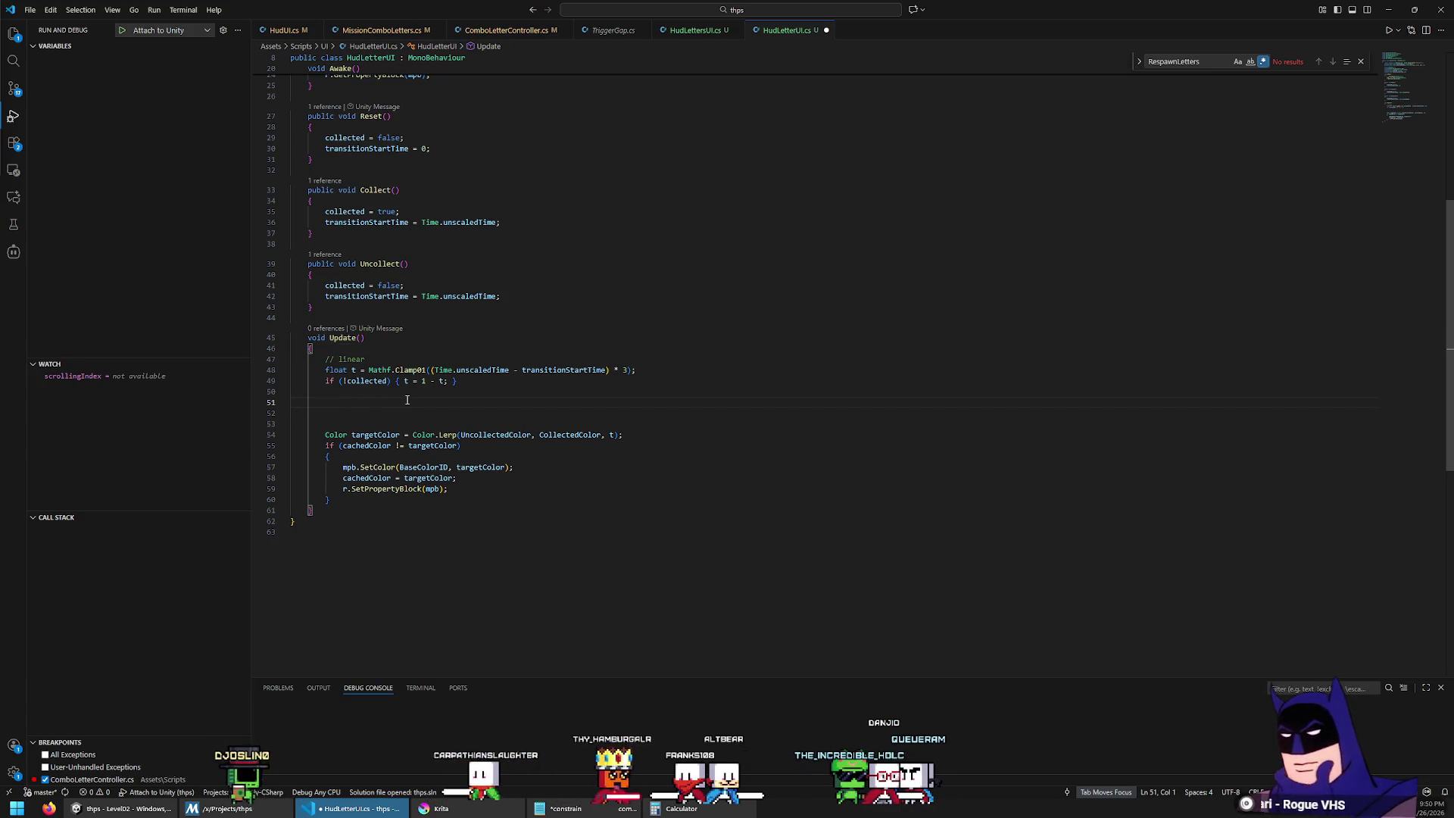
pyautogui.hotkey('alt', 'Tab')
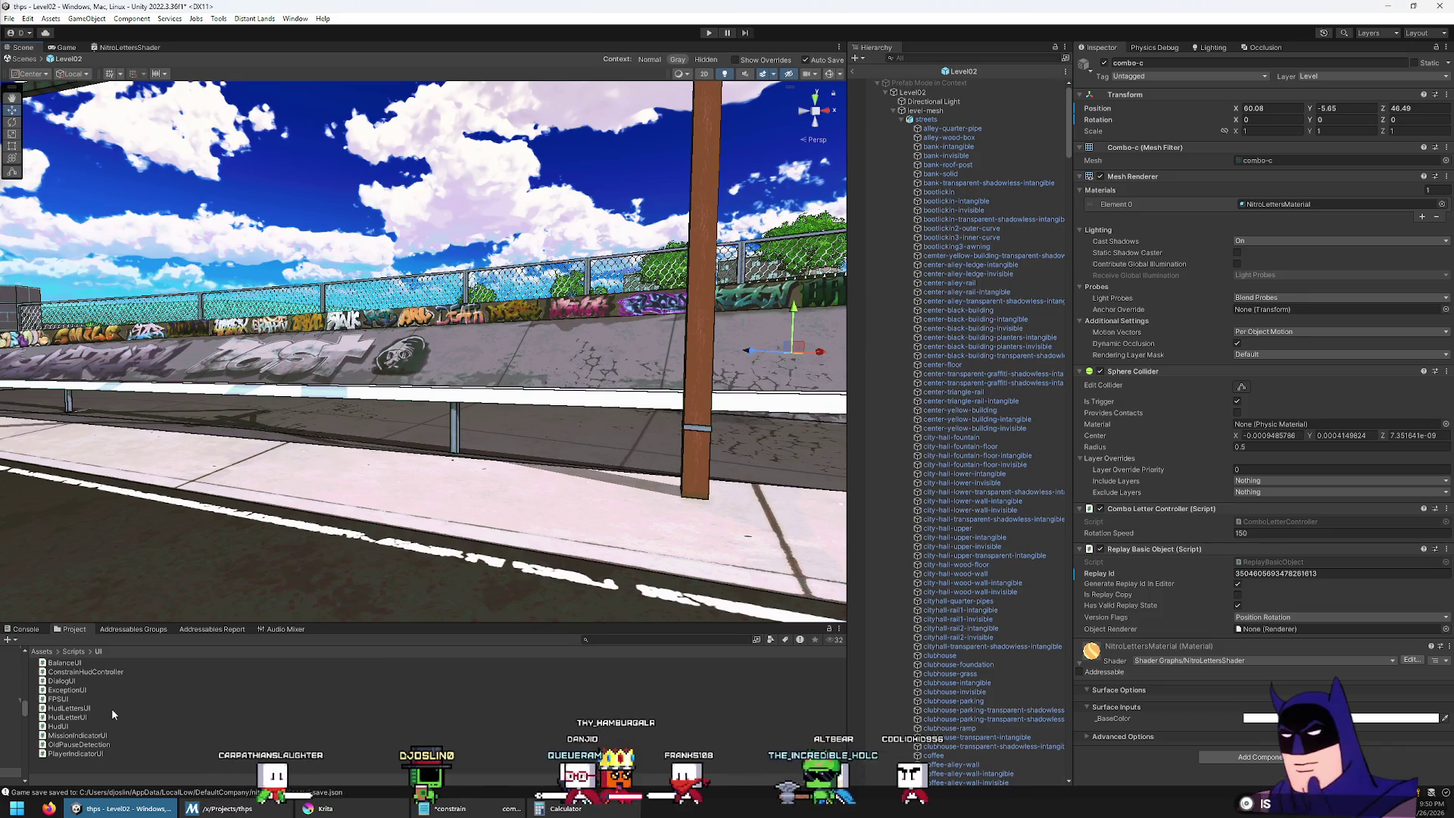
# Step: Select the HudLettersUI script in Unity's project and indent line 18
pyautogui.click(111, 708)
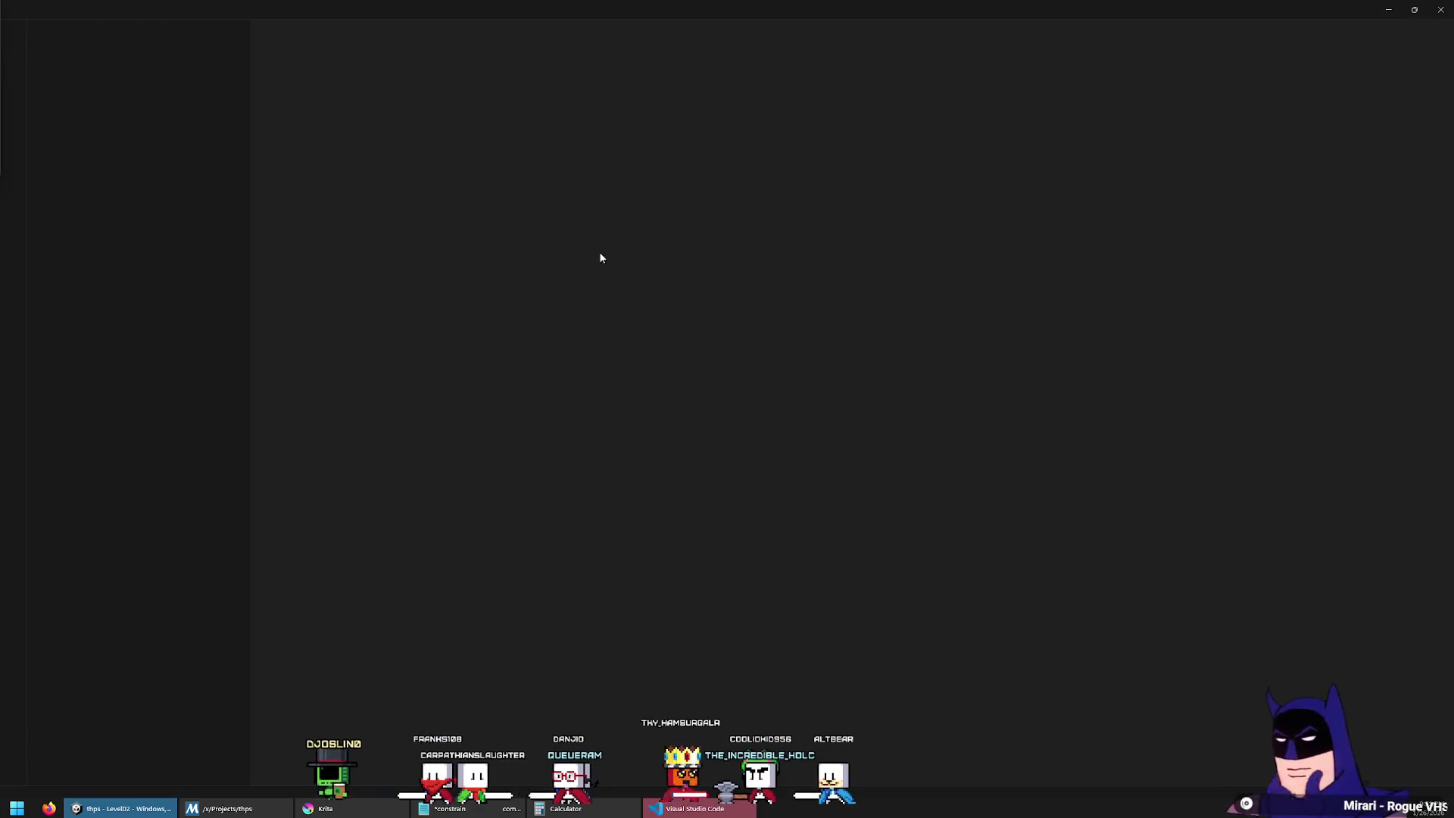
pyautogui.click(430, 277)
pyautogui.press('Home')
pyautogui.press('Tab')
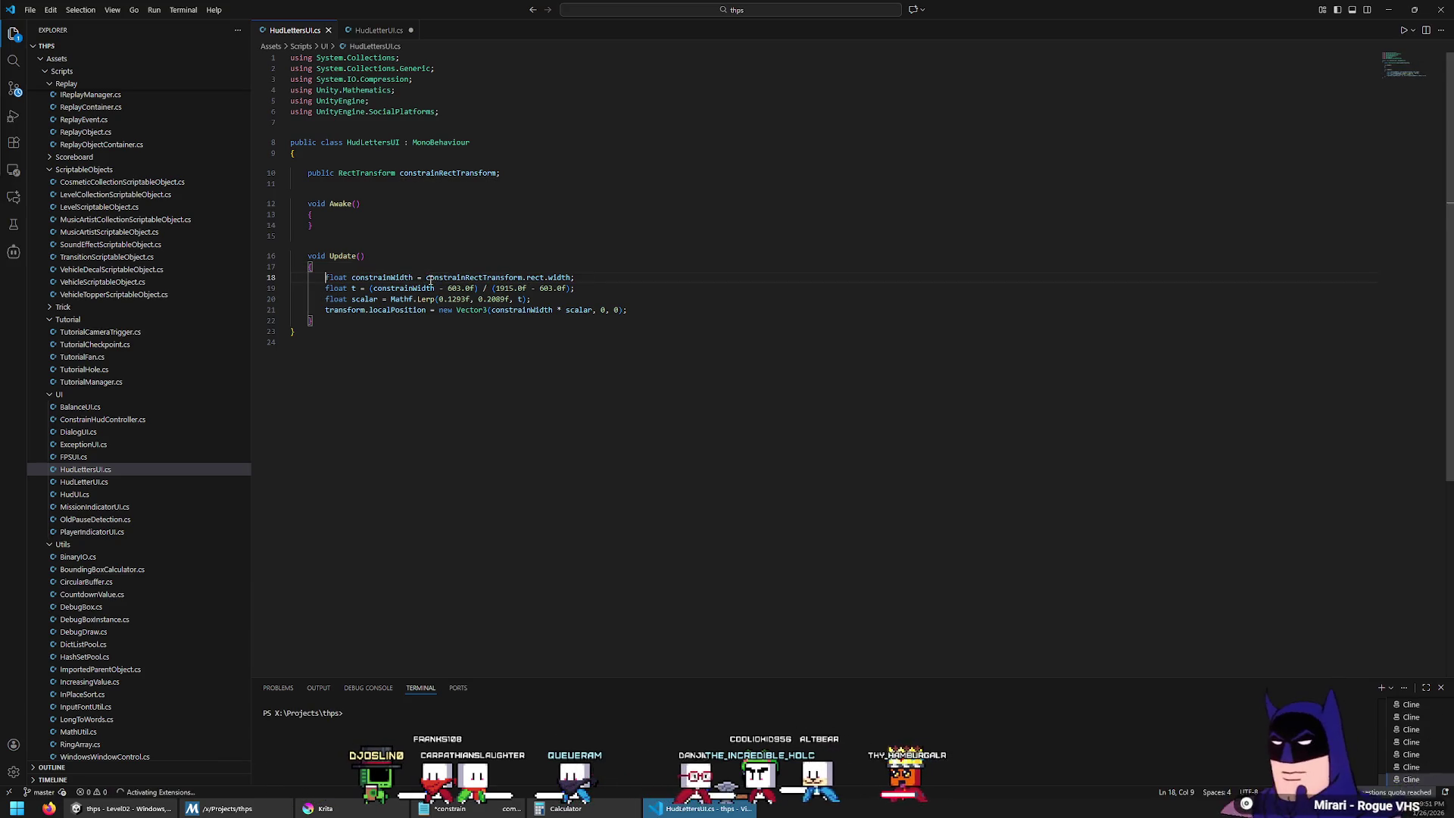
# Step: Add an 'easing' comment line under the linear t code in HudLetterUI.cs
pyautogui.click(374, 30)
pyautogui.press('Down')
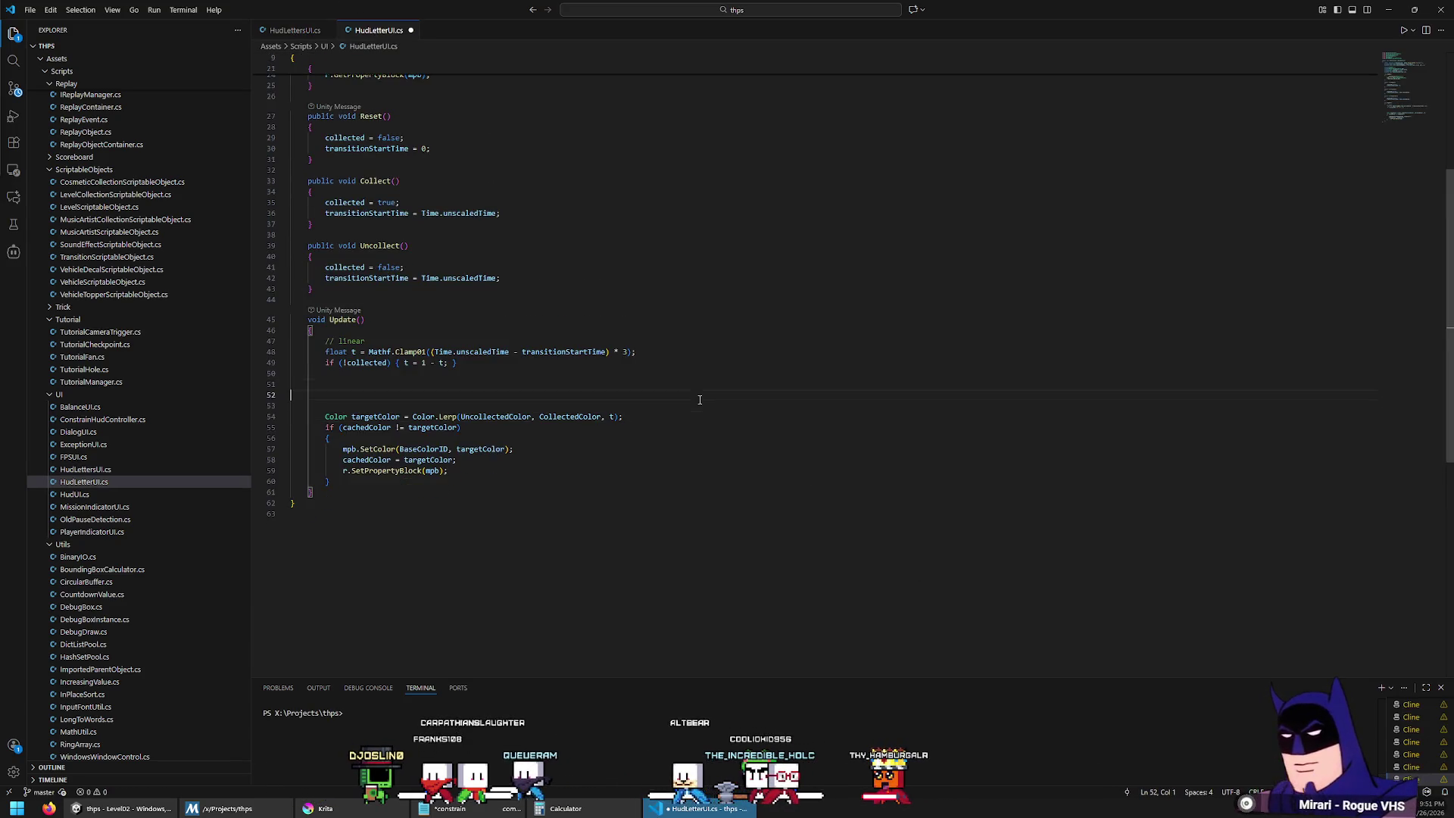
pyautogui.press('Down')
pyautogui.write('easing')
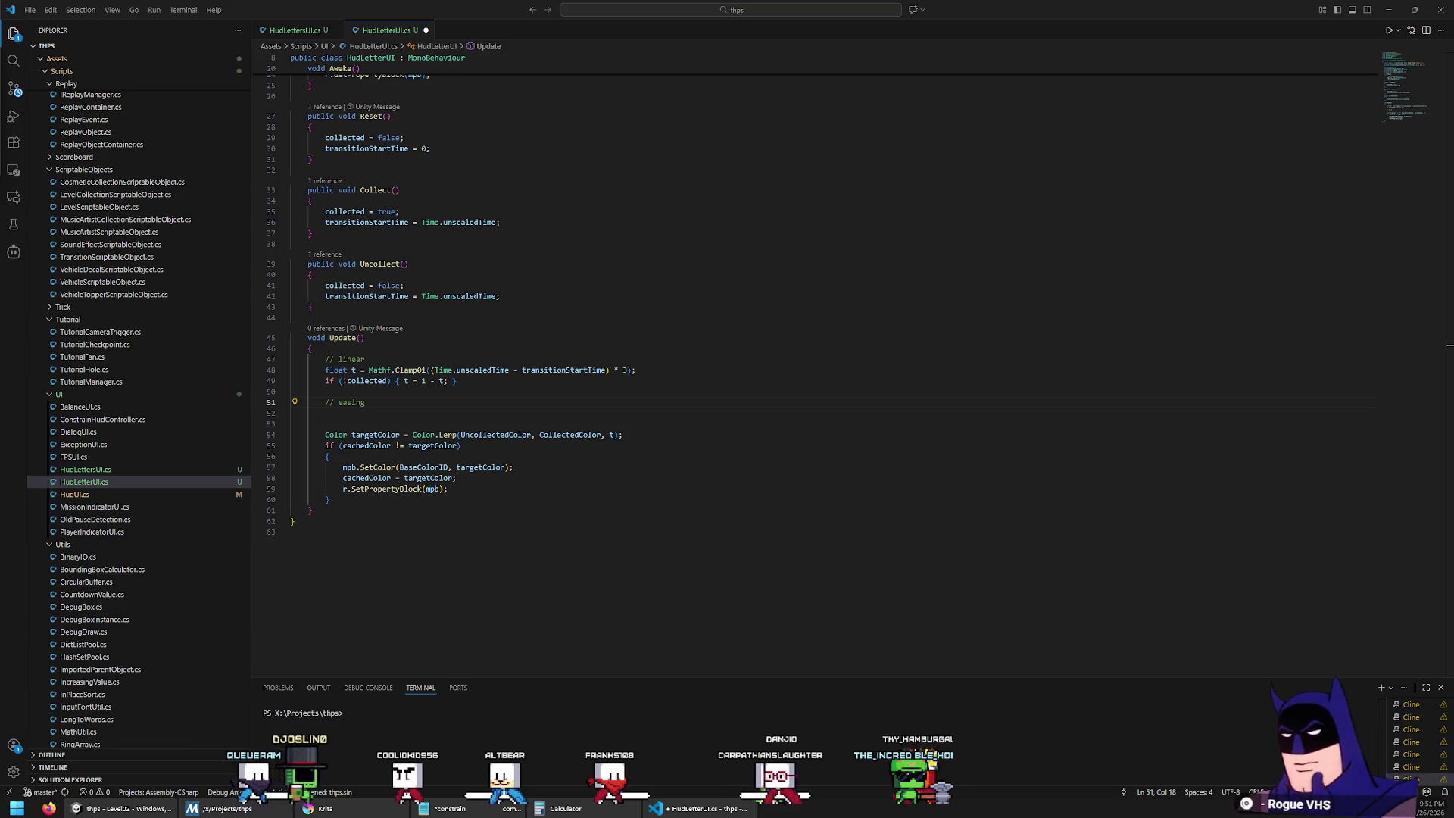
pyautogui.hotkey('alt', 'Tab')
pyautogui.doubleClick(725, 234)
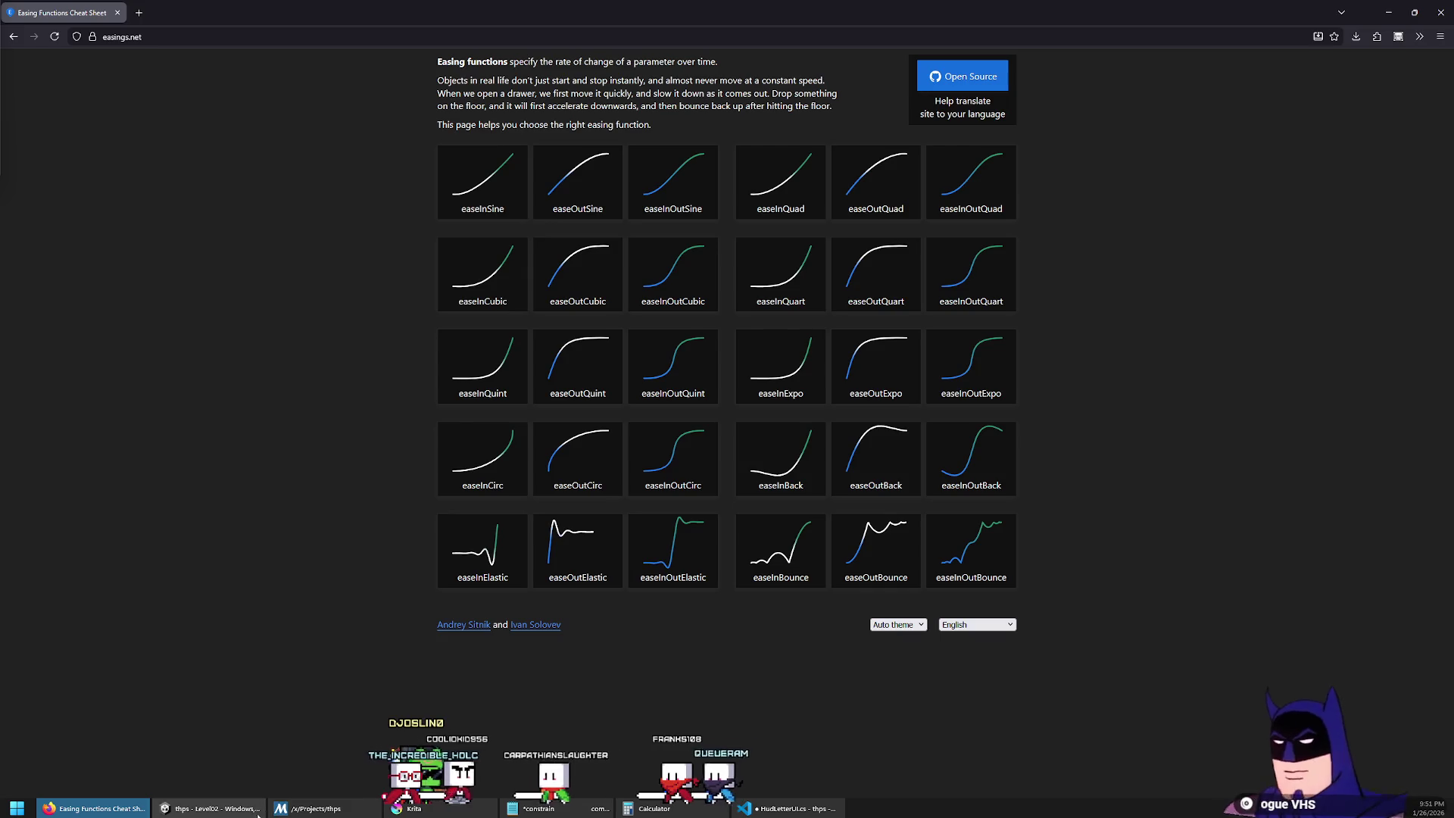
# Step: After reviewing the easings.net curves, return to HudLetterUI.cs in Visual Studio Code
pyautogui.hotkey('alt', 'Tab')
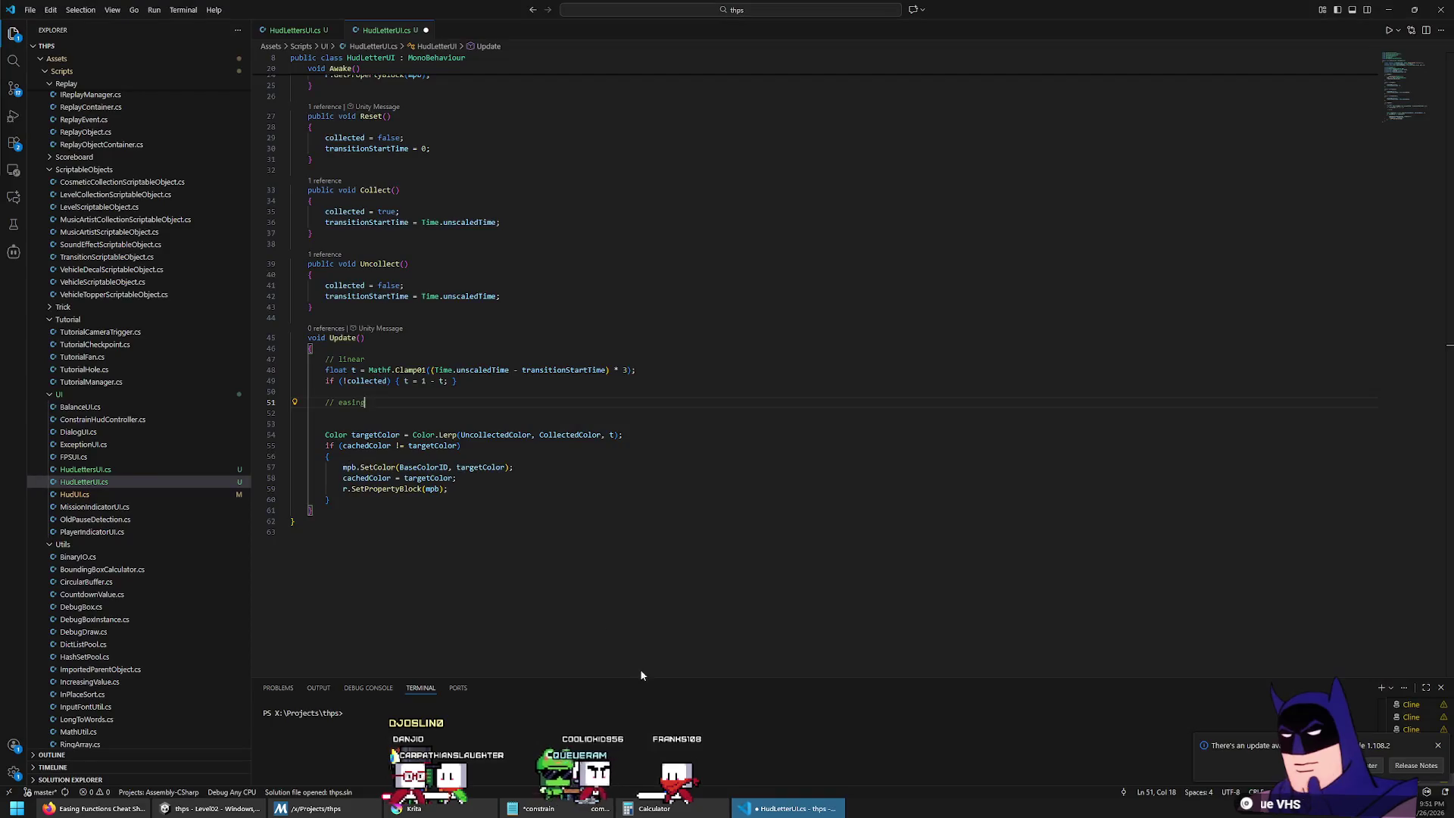
# Step: Add t = Easing.InOutElastic(t); under the easing comment and save the script
pyautogui.press('Return')
pyautogui.write('t =')
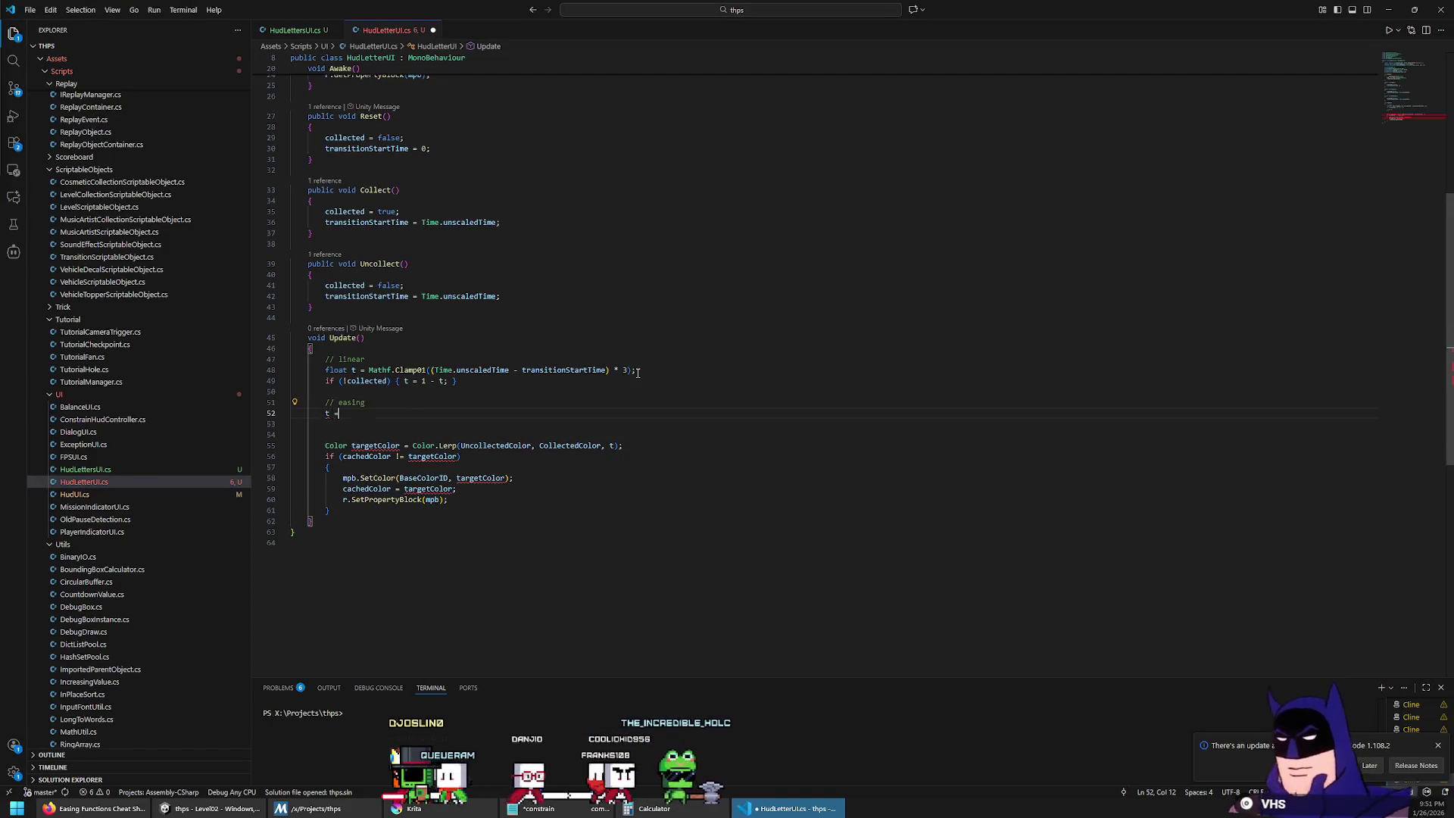
pyautogui.write(' Easing.')
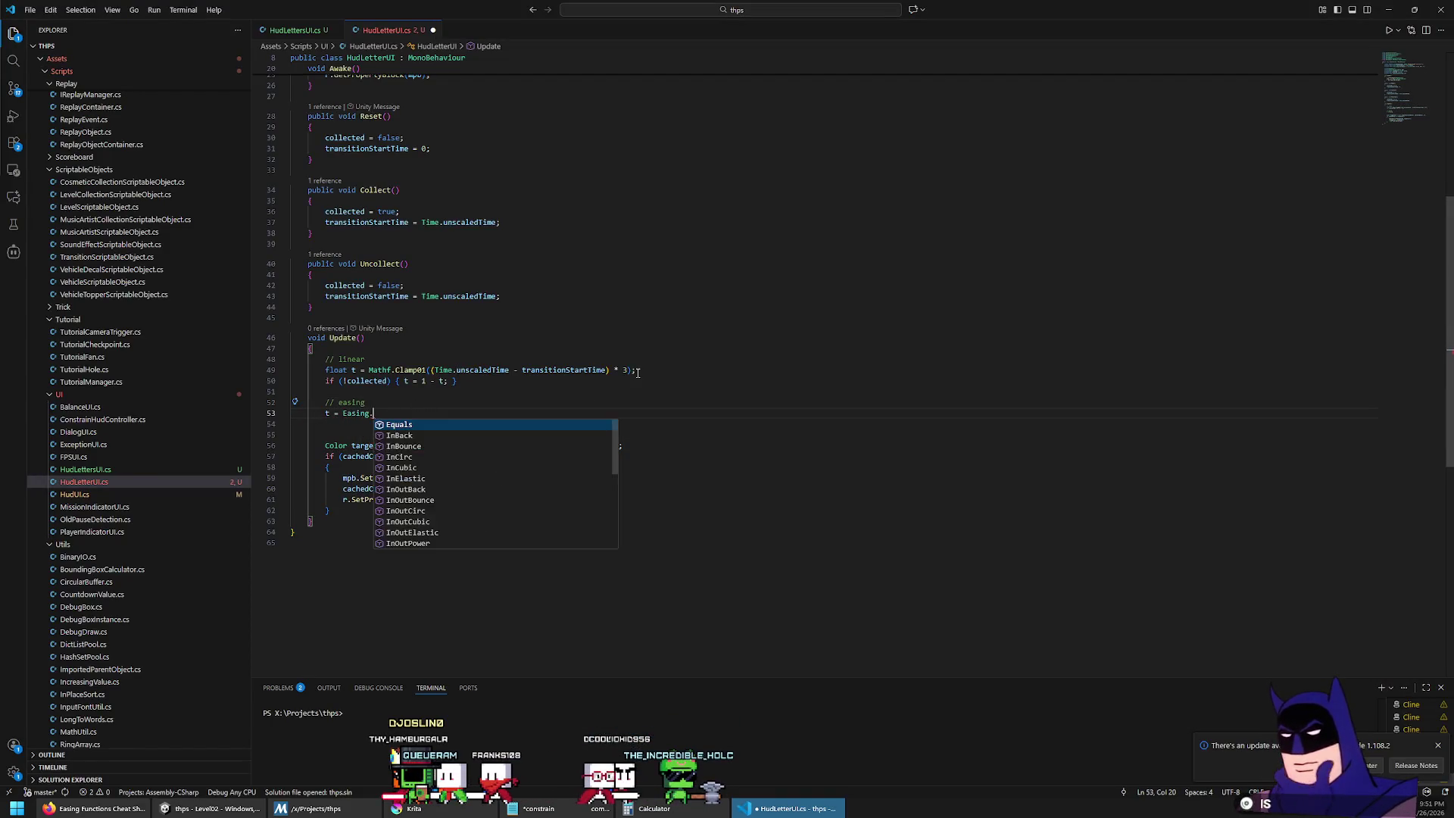
pyautogui.write('InOutElastic(')
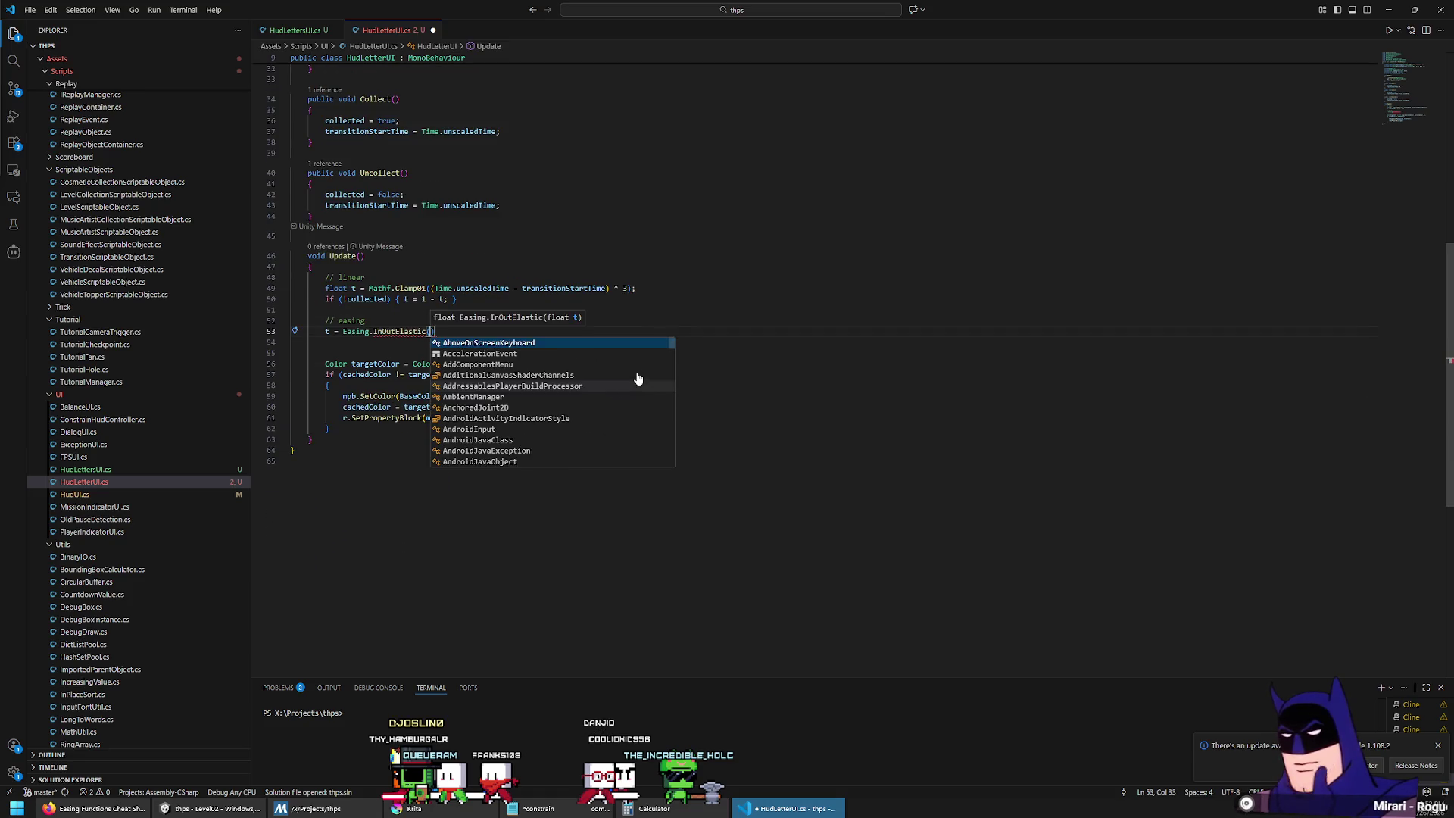
pyautogui.write('t);')
pyautogui.press('Down')
pyautogui.press('Delete')
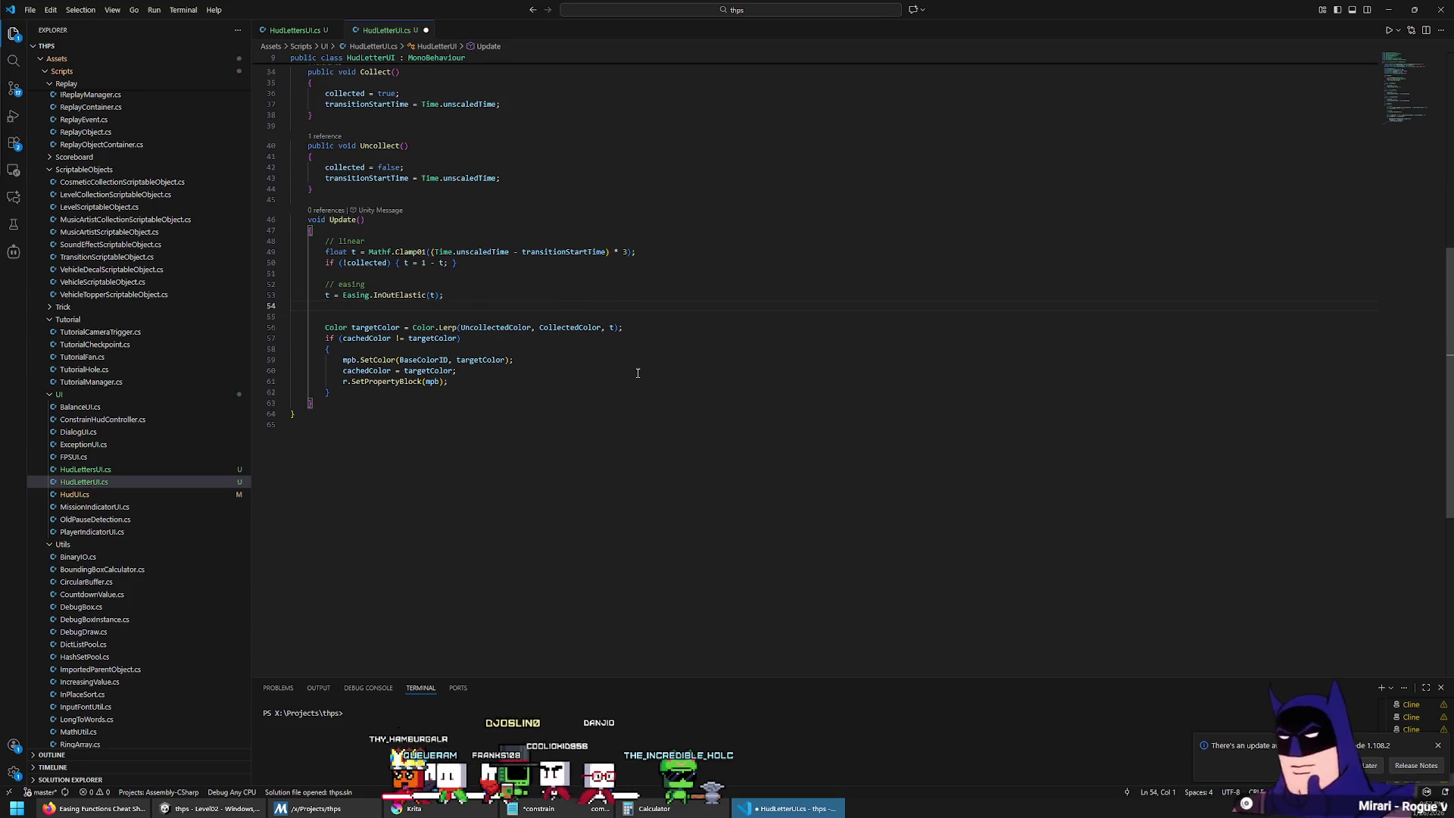
pyautogui.hotkey('ctrl', 's')
pyautogui.scroll(4, 638, 373)
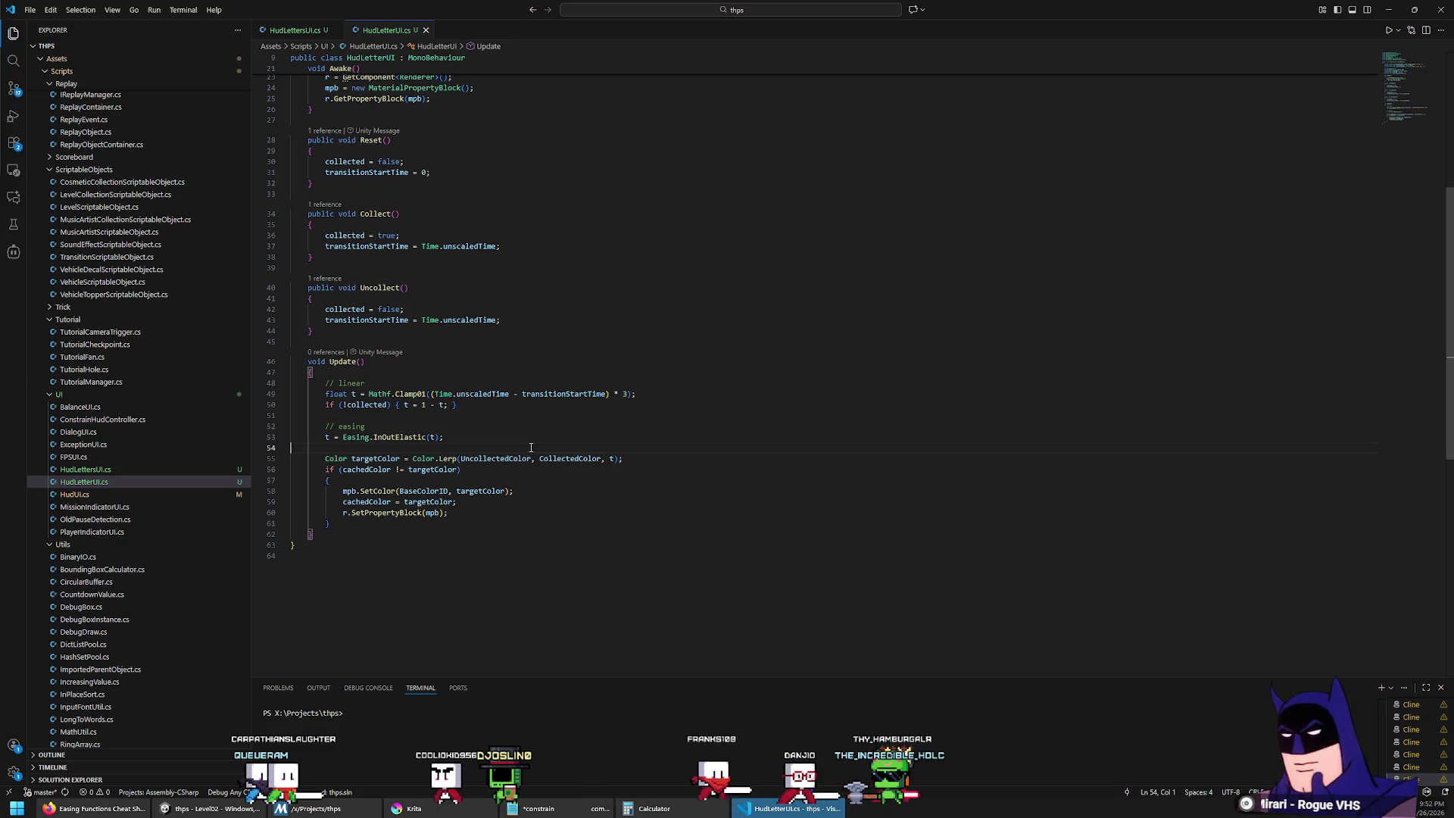
pyautogui.write('v')
# Step: Start a Vector3 targetScale = Vector3(1, 1, 1) * t; line below
pyautogui.press('Return')
pyautogui.press('Return')
pyautogui.press('Up')
pyautogui.write('Vector3 targetSca')
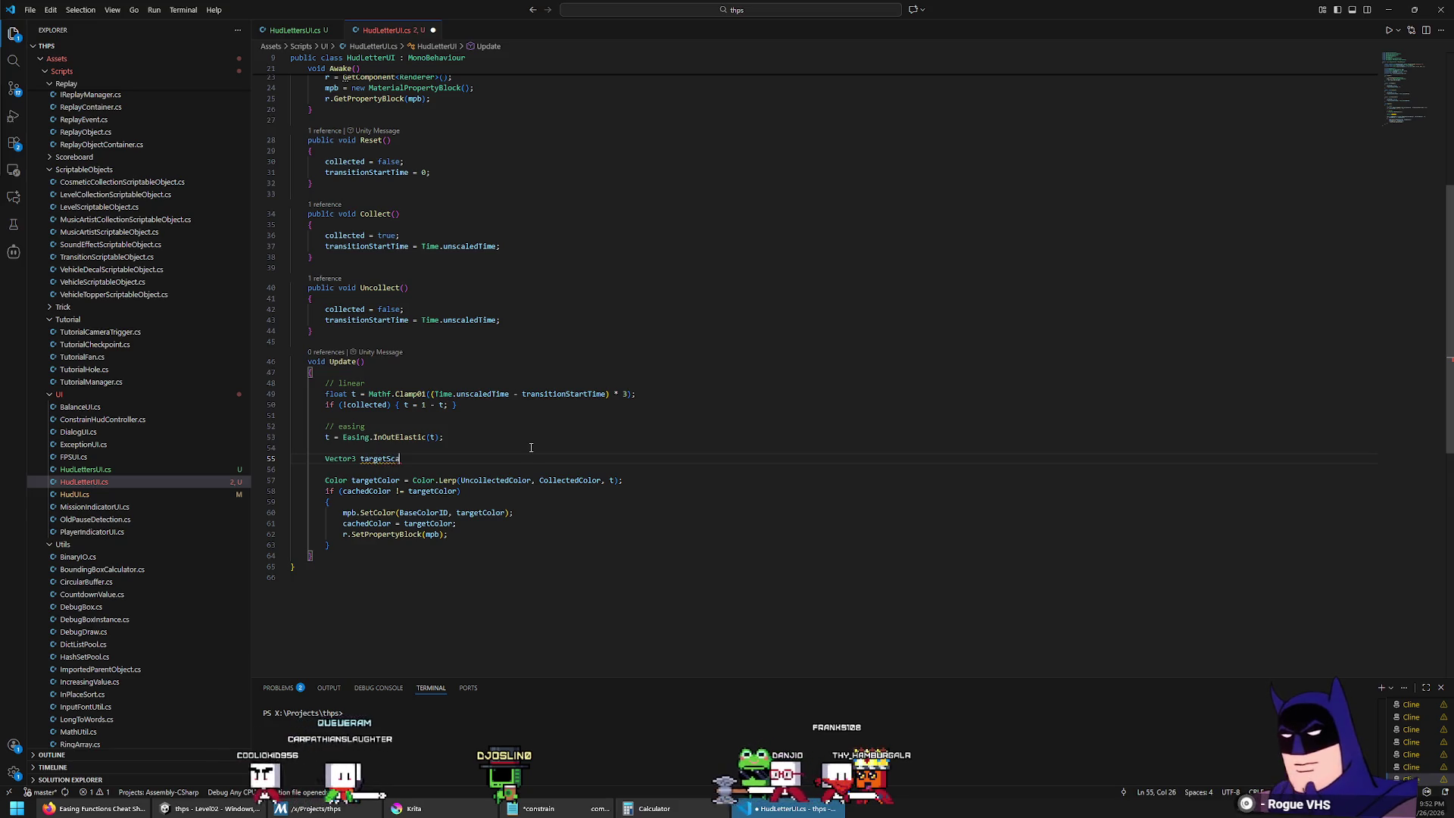
pyautogui.write('le = Vector3')
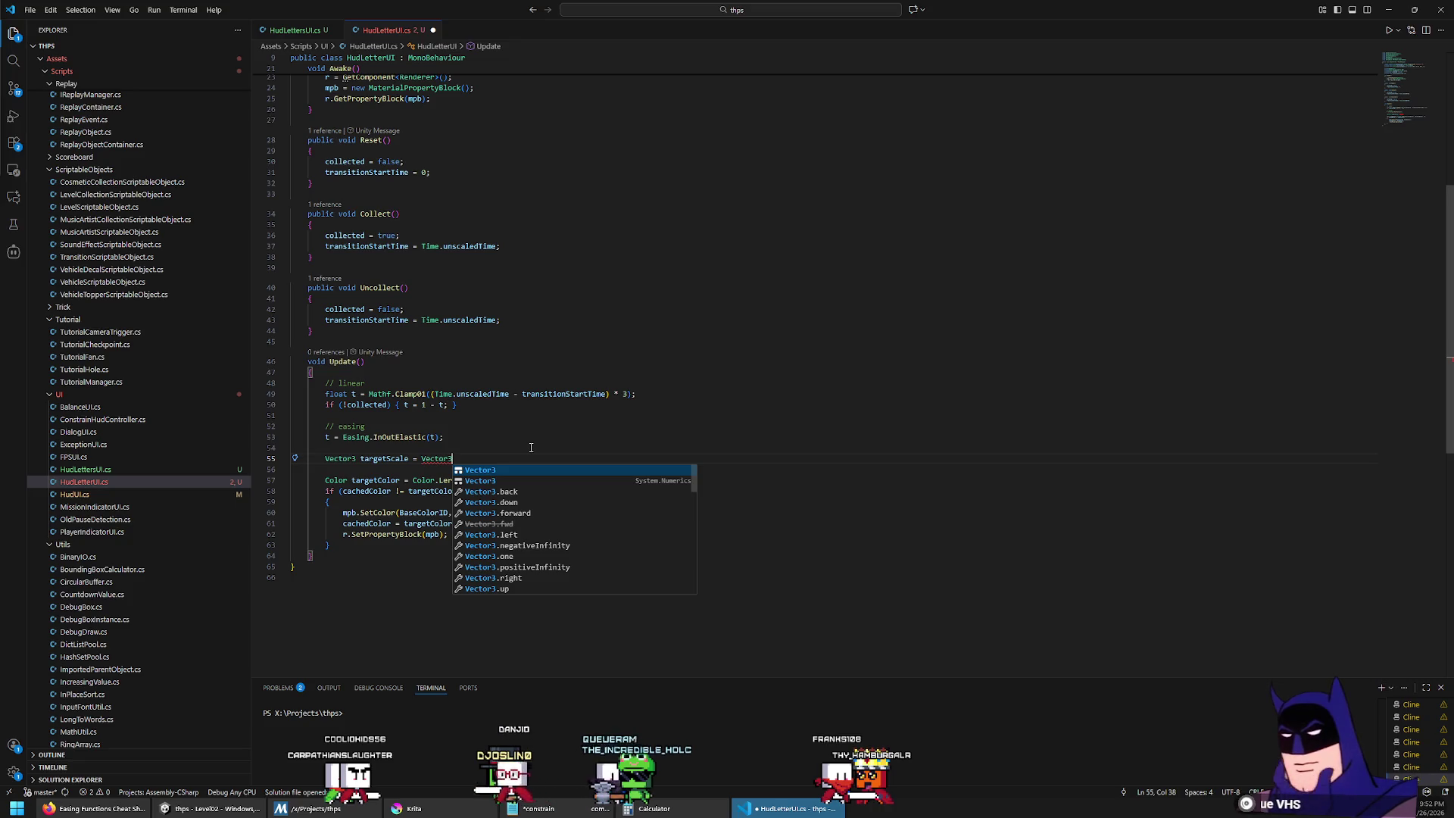
pyautogui.write('(1, 1, 1) * ')
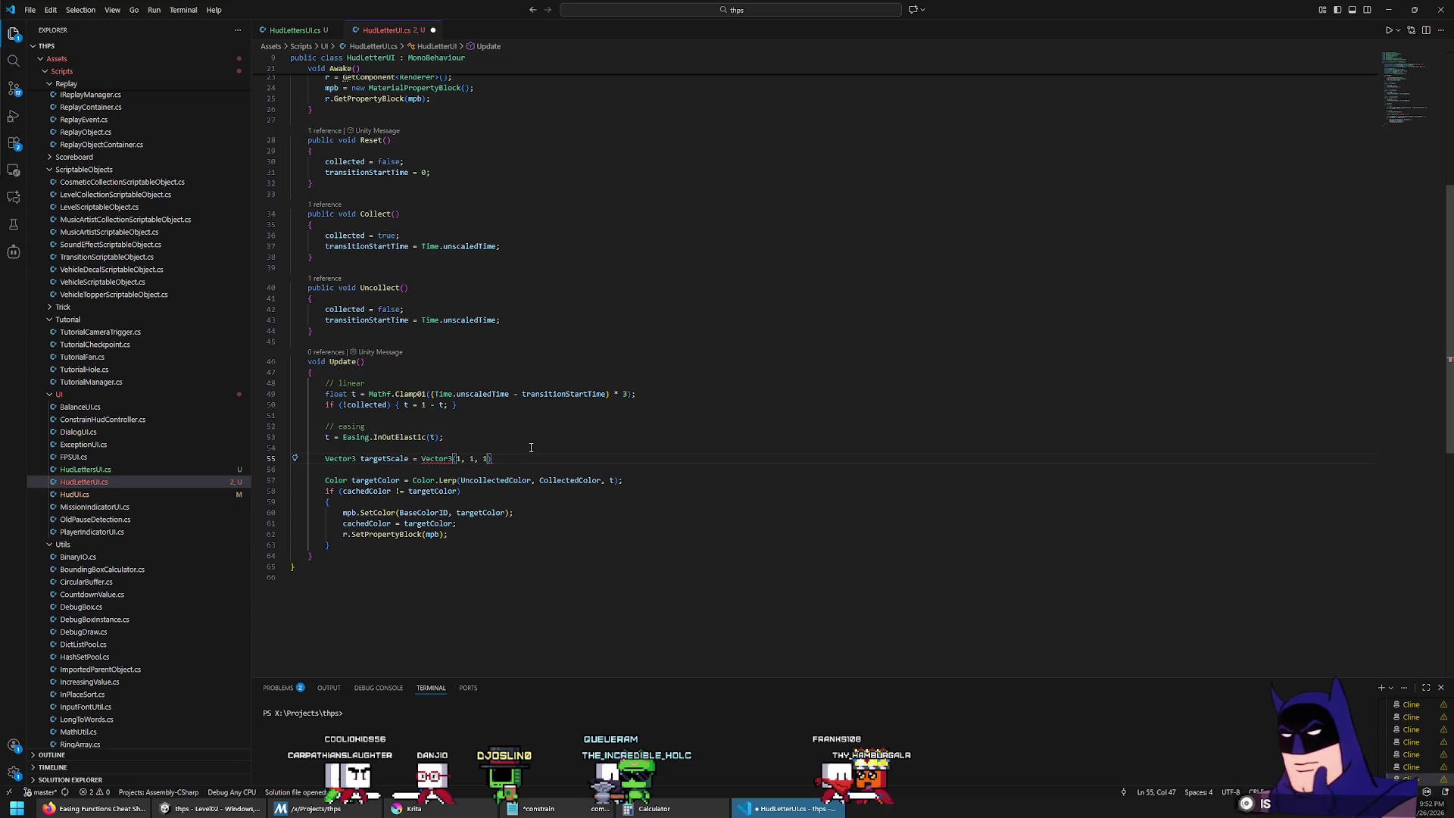
pyautogui.write('t;')
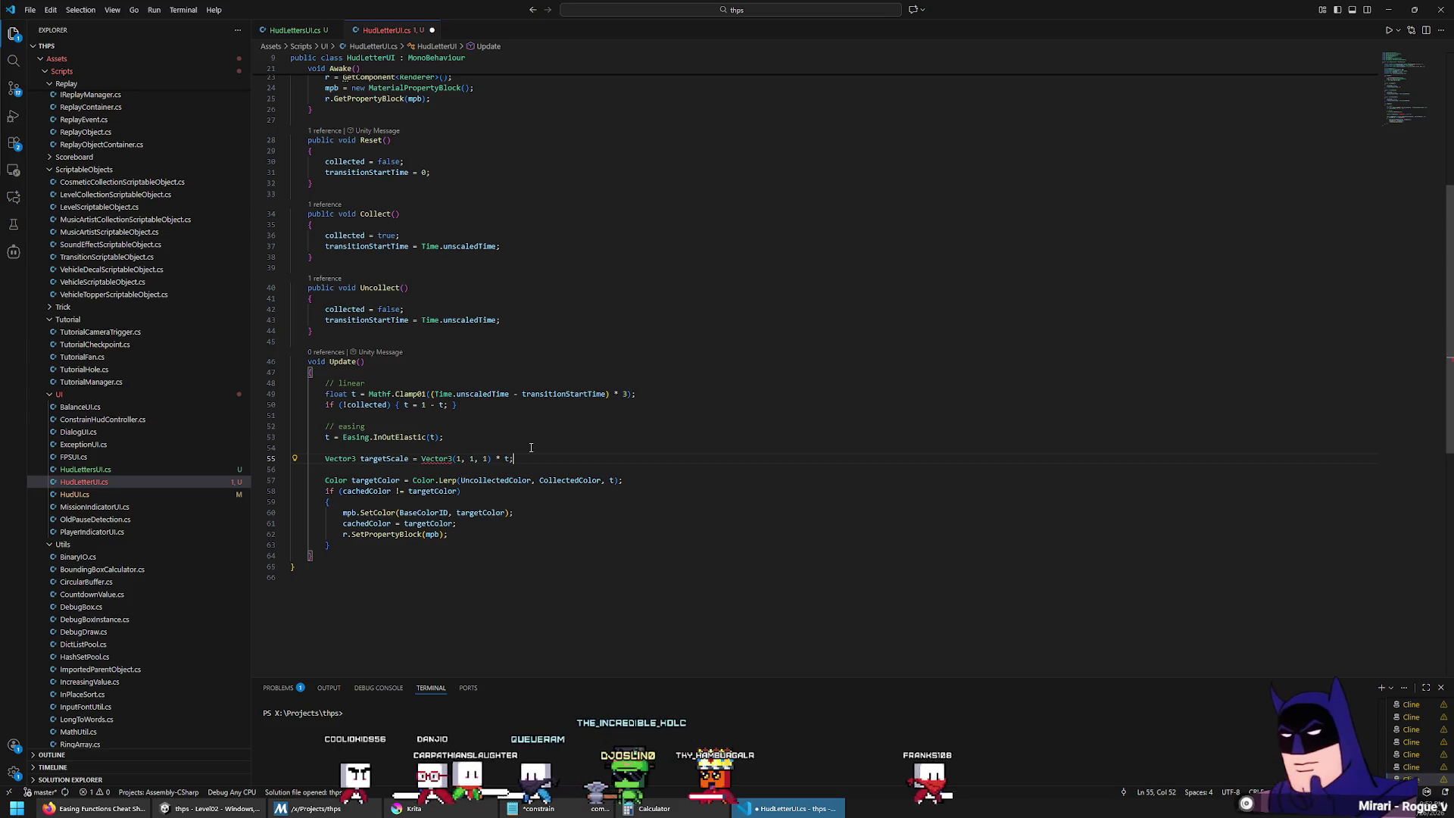
# Step: Replace the Vector3 scale line with float targetScale = t;
pyautogui.hotkey('ctrl', 'Left')
pyautogui.hotkey('ctrl', 'Left')
pyautogui.hotkey('ctrl', 'Left')
pyautogui.write('new')
pyautogui.press('End')
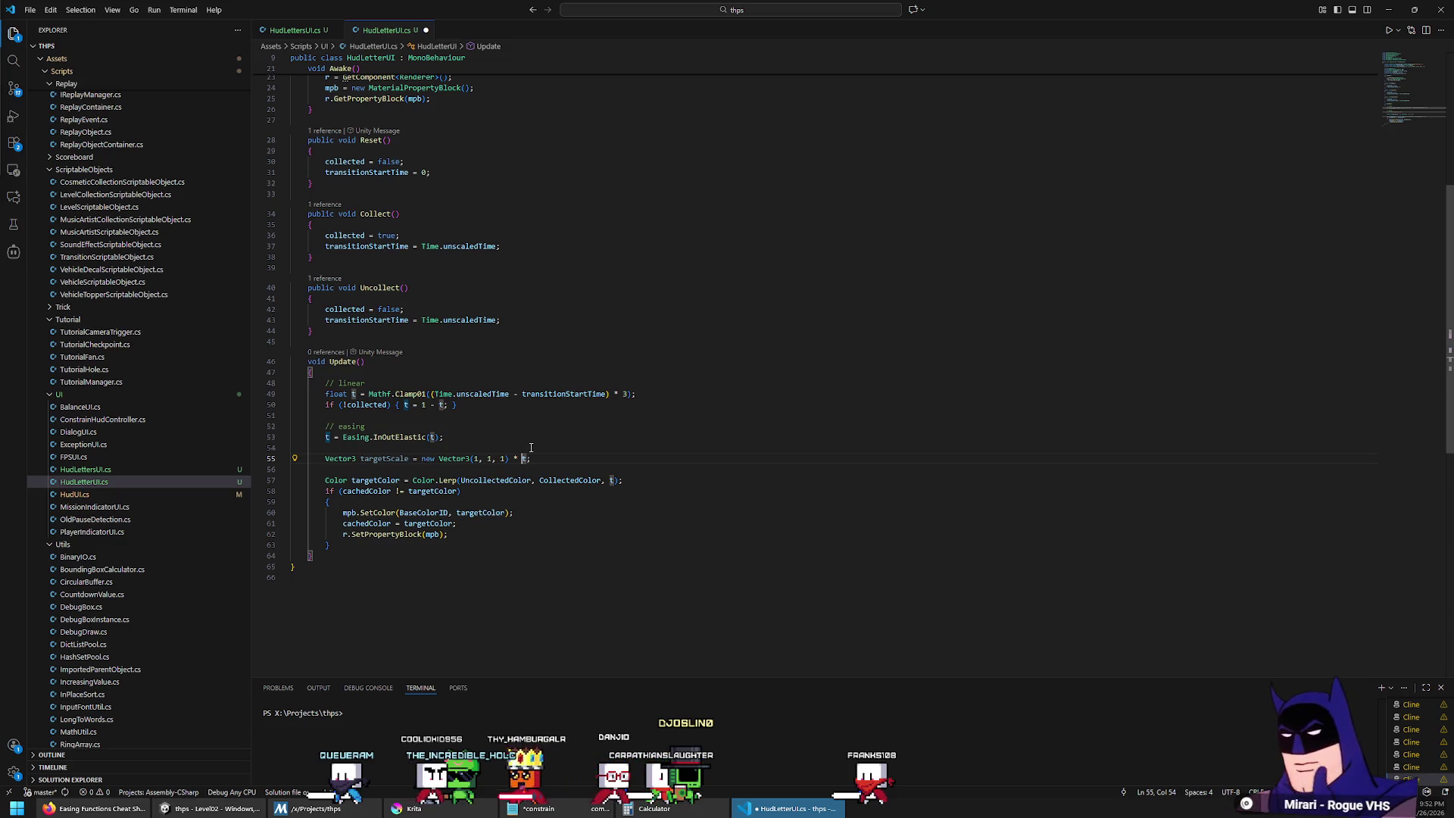
pyautogui.click(531, 448)
pyautogui.press('Return')
pyautogui.write('float ')
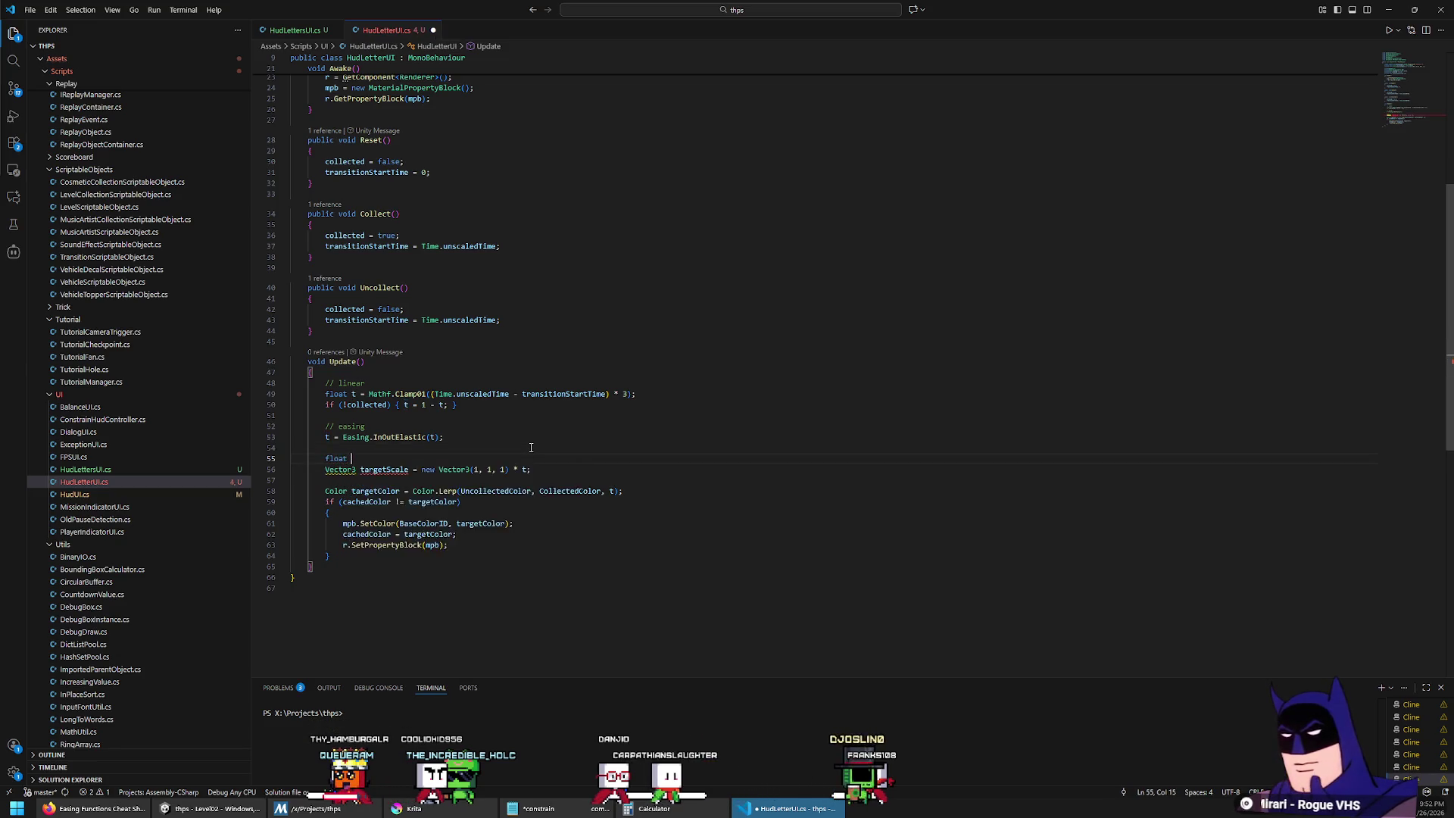
pyautogui.write('targetScale = t;')
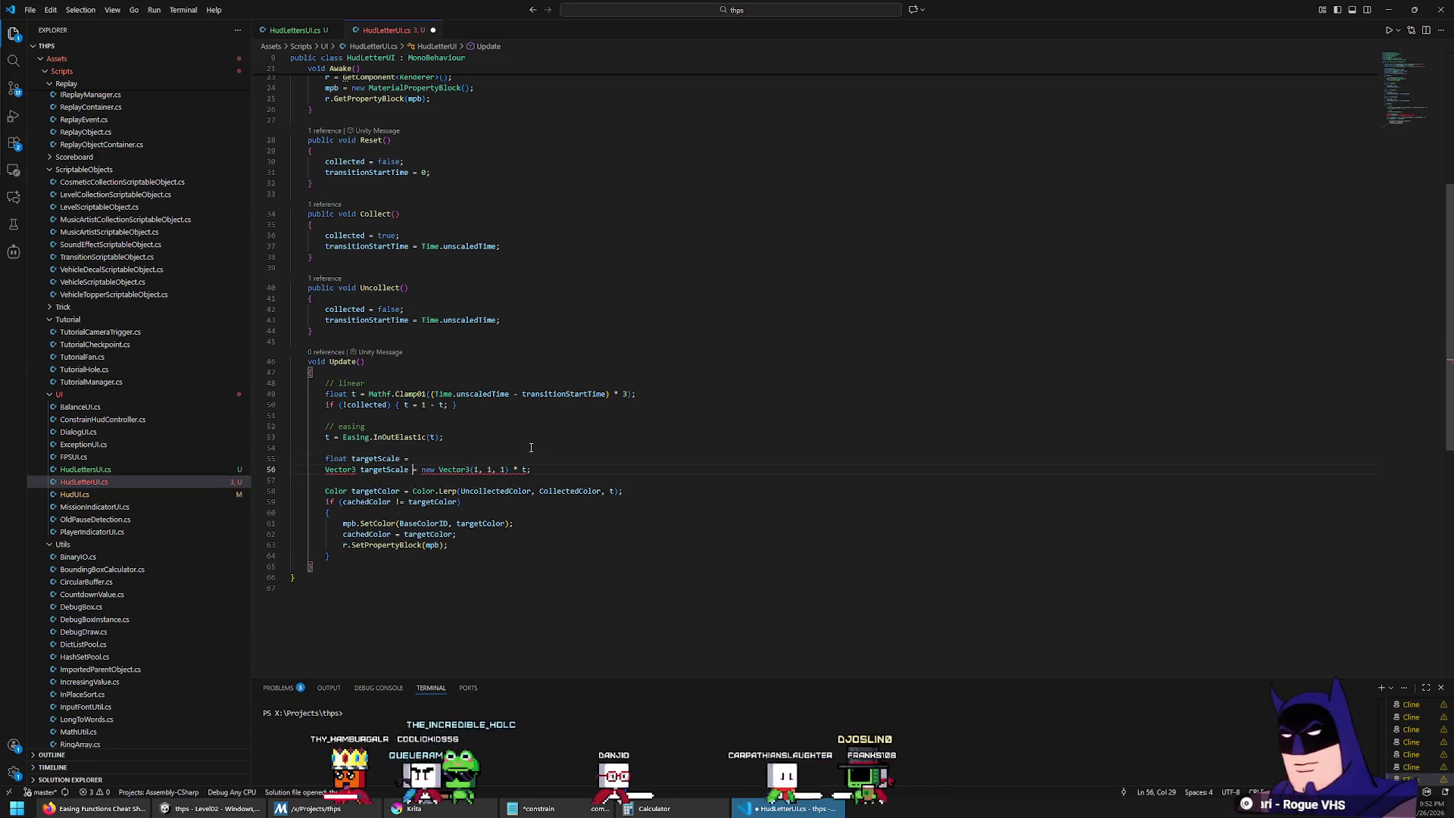
pyautogui.press('Down')
pyautogui.press('Home')
pyautogui.press('Home')
pyautogui.hotkey('ctrl', 'shift', 'k')
pyautogui.press('Up')
# Step: Extend the expression to float targetScale = 1.0f + t * 0.2f
pyautogui.press('End')
pyautogui.press('Left')
pyautogui.write('* 0.')
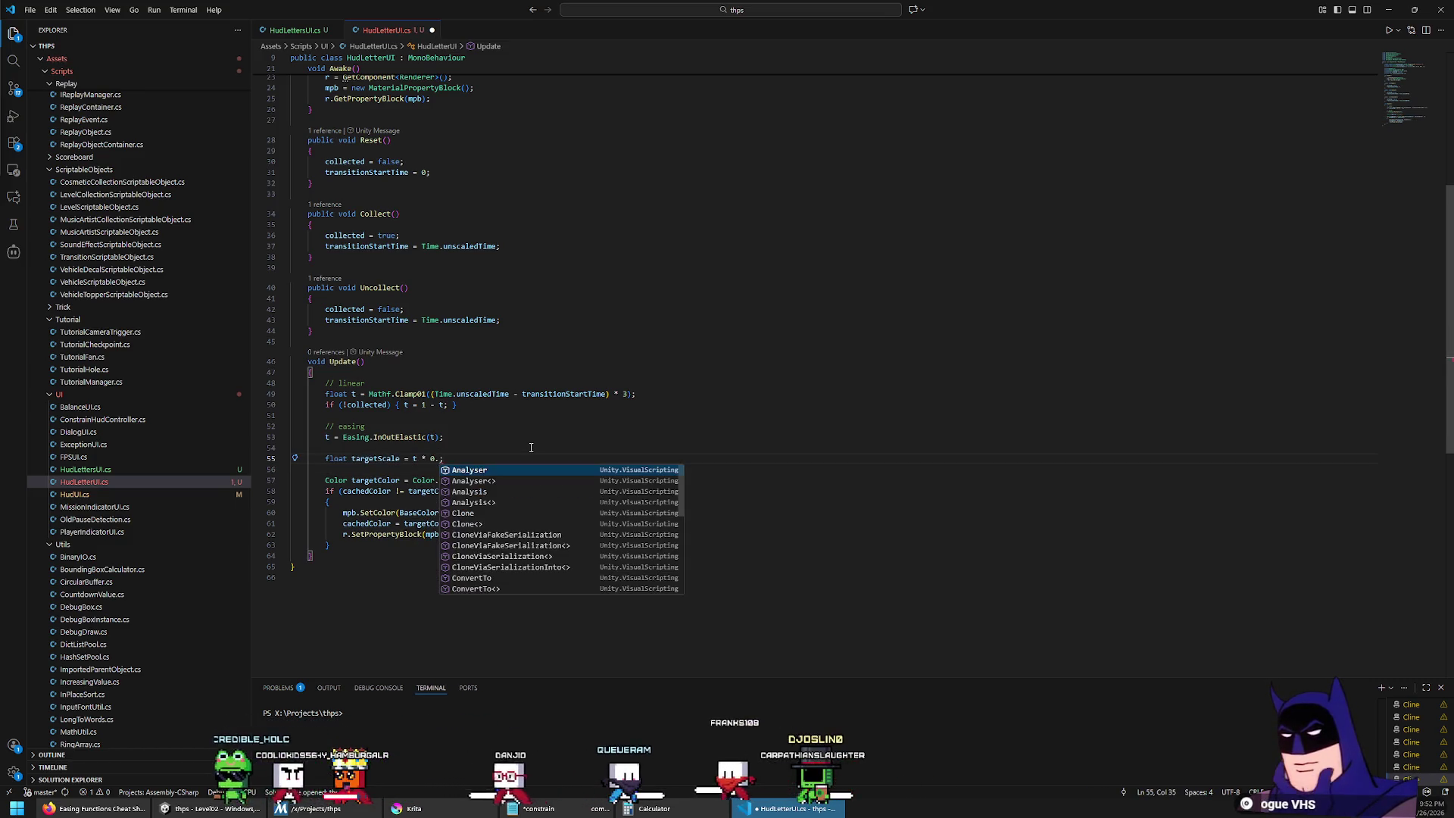
pyautogui.write('4')
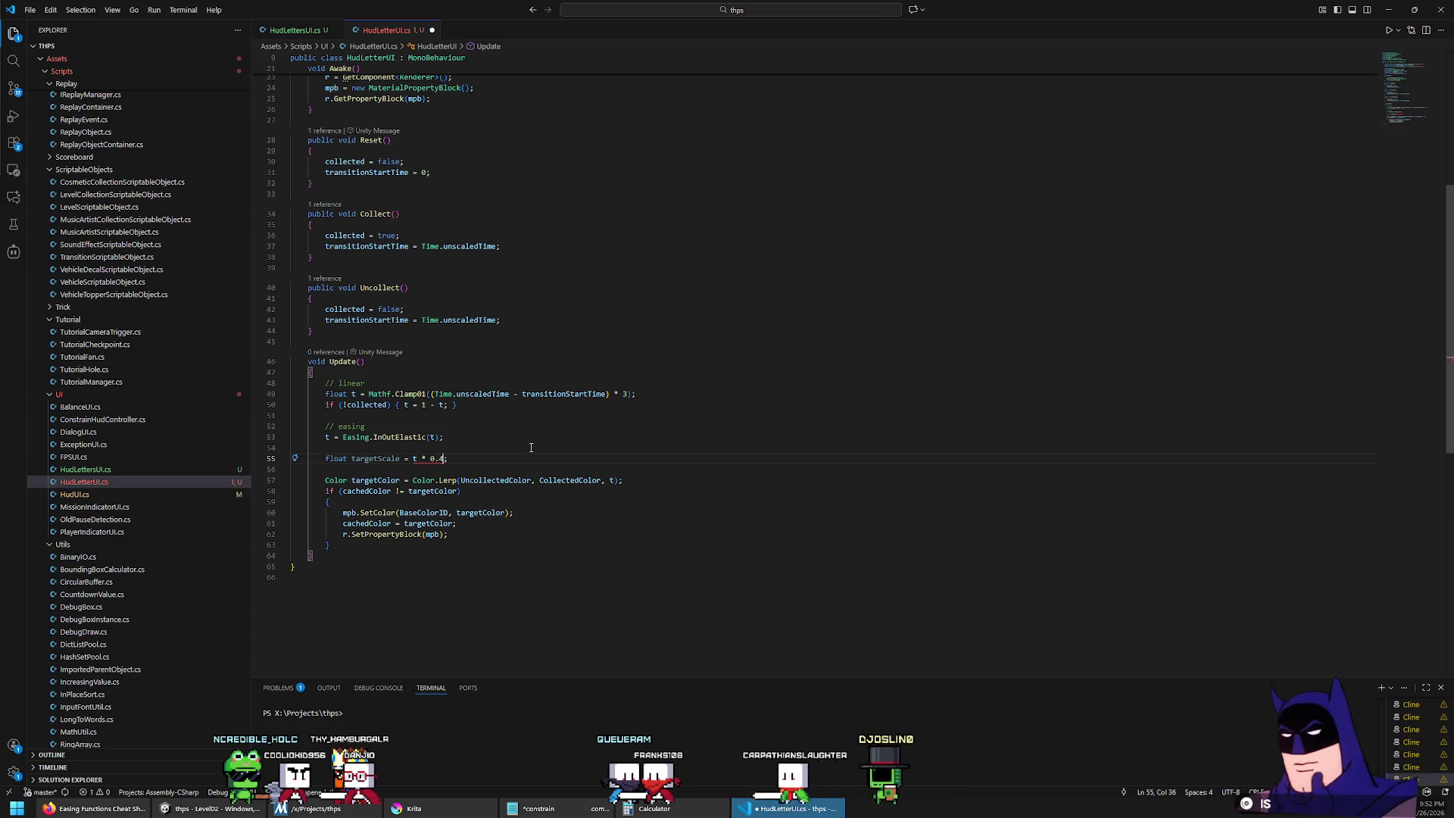
pyautogui.press('BackSpace')
pyautogui.write('2')
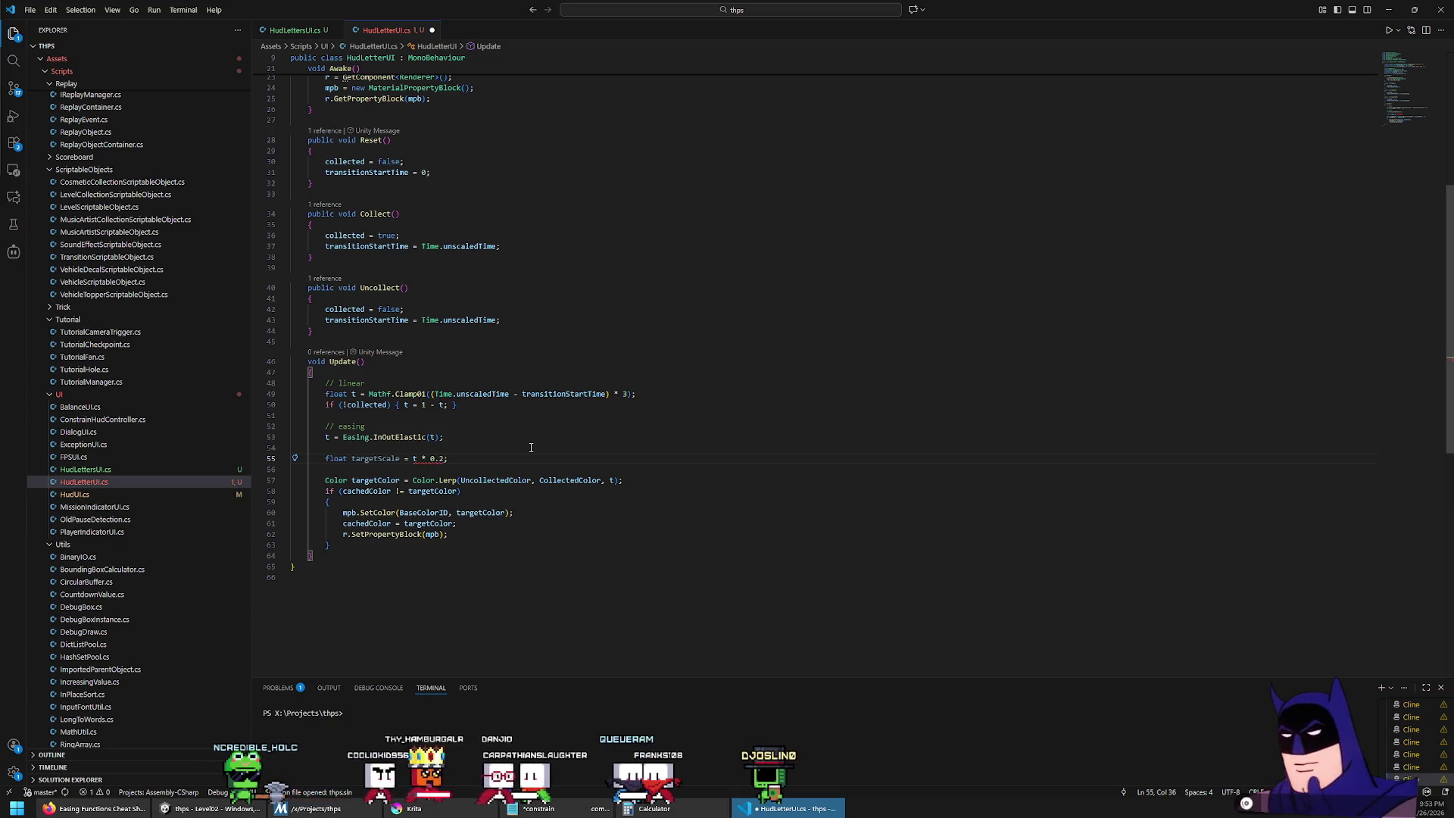
pyautogui.write('f')
pyautogui.press('Left')
pyautogui.press('Left')
pyautogui.press('Left')
pyautogui.write('1.0f +')
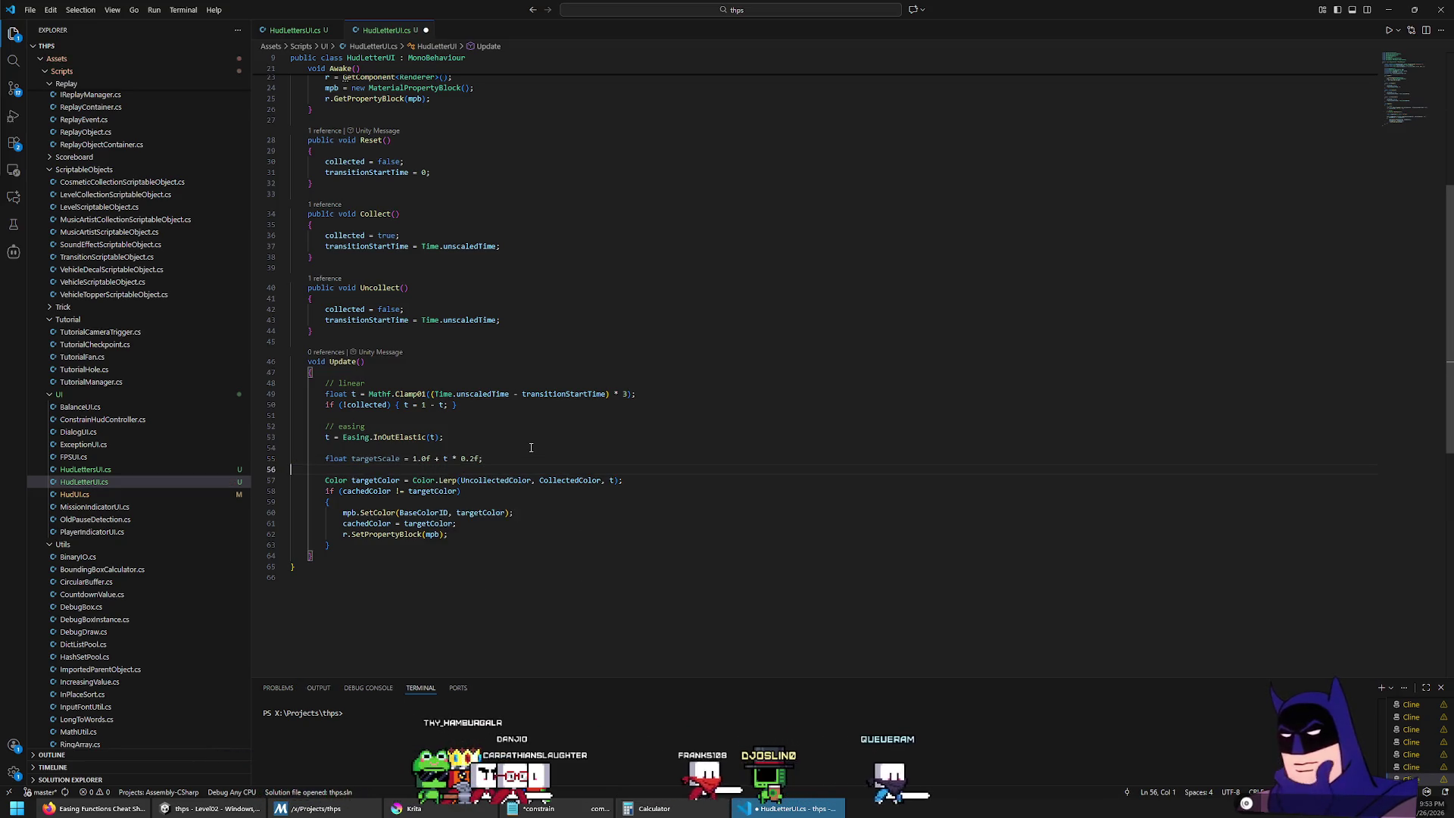
pyautogui.press('Return')
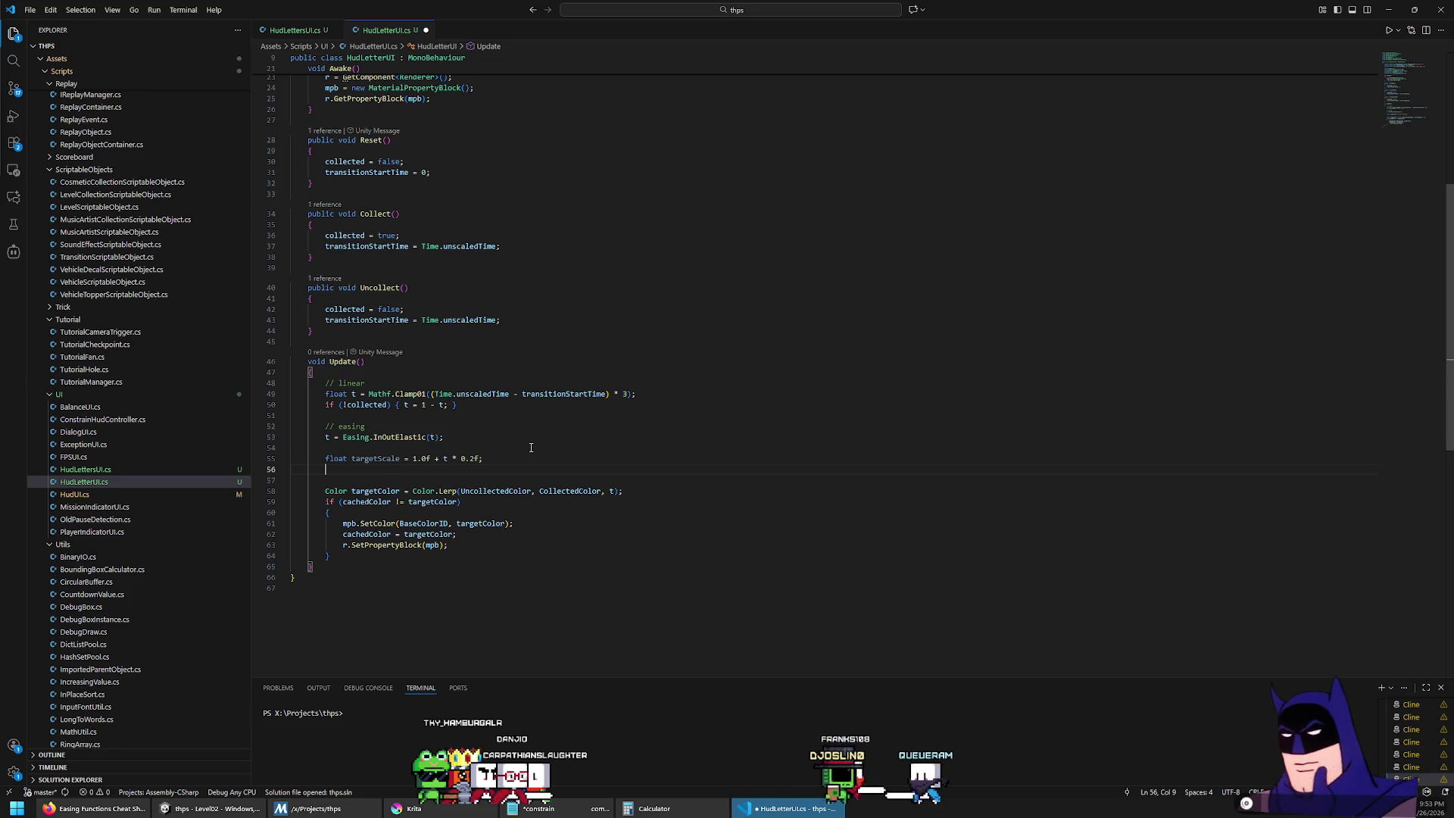
pyautogui.write('tra')
pyautogui.press('Tab')
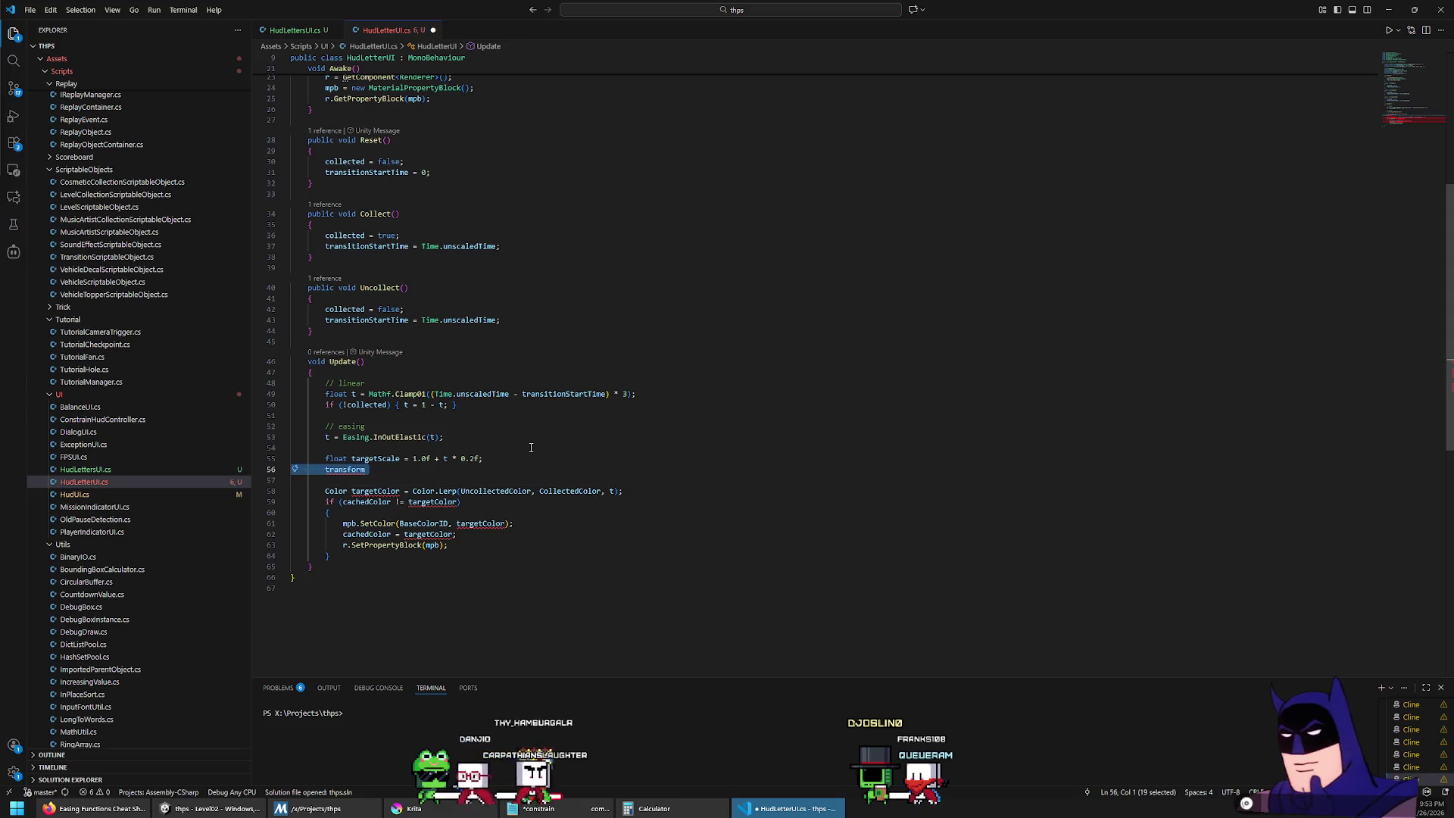
# Step: Add transform.localScale = new Vector3(targetScale, targetScale, targetScale); above mpb.SetColor
pyautogui.press('Delete')
pyautogui.press('Delete')
pyautogui.press('Down')
pyautogui.press('Down')
pyautogui.press('Down')
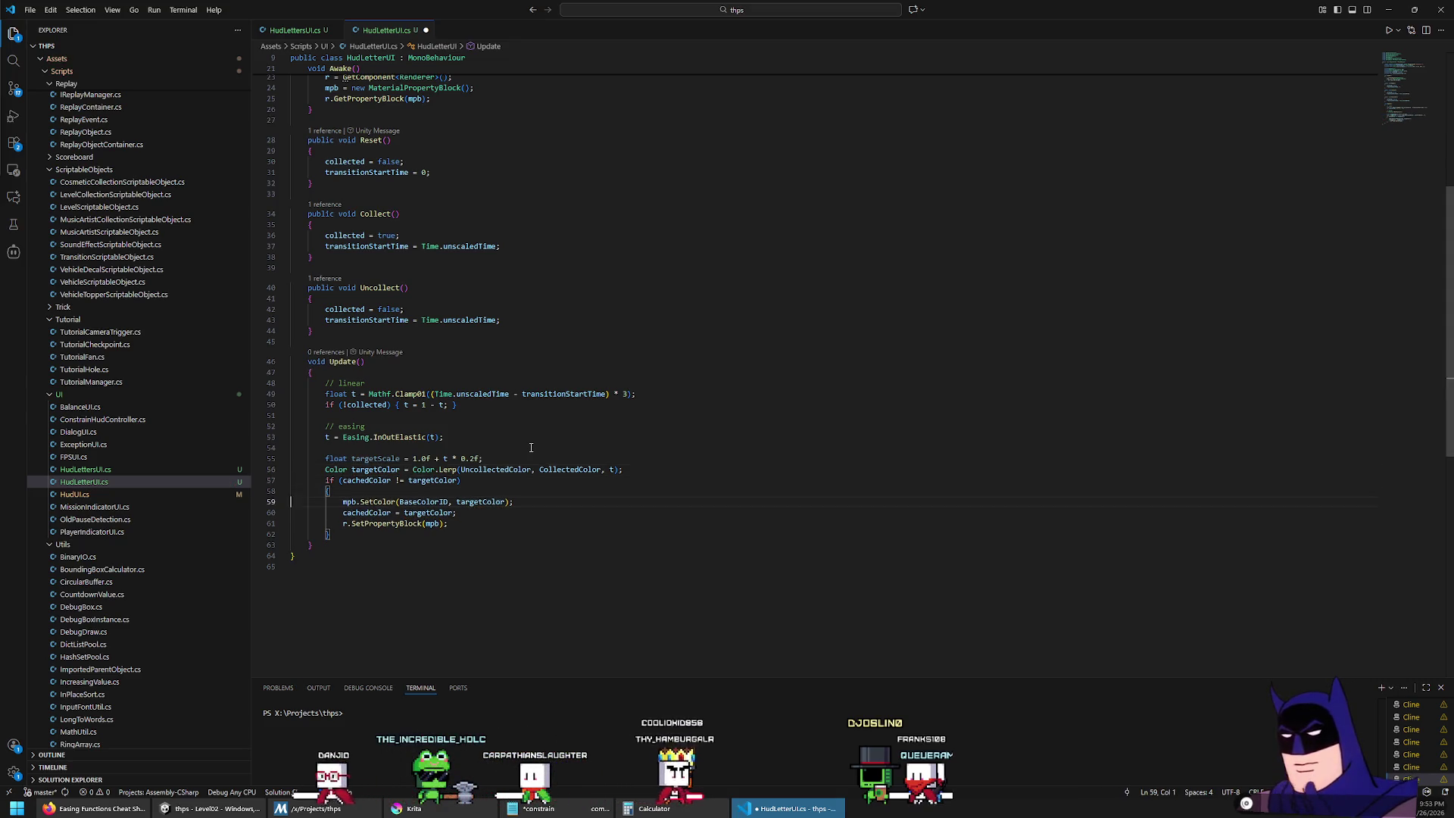
pyautogui.press('Up')
pyautogui.press('Return')
pyautogui.press('Up')
pyautogui.write('transform')
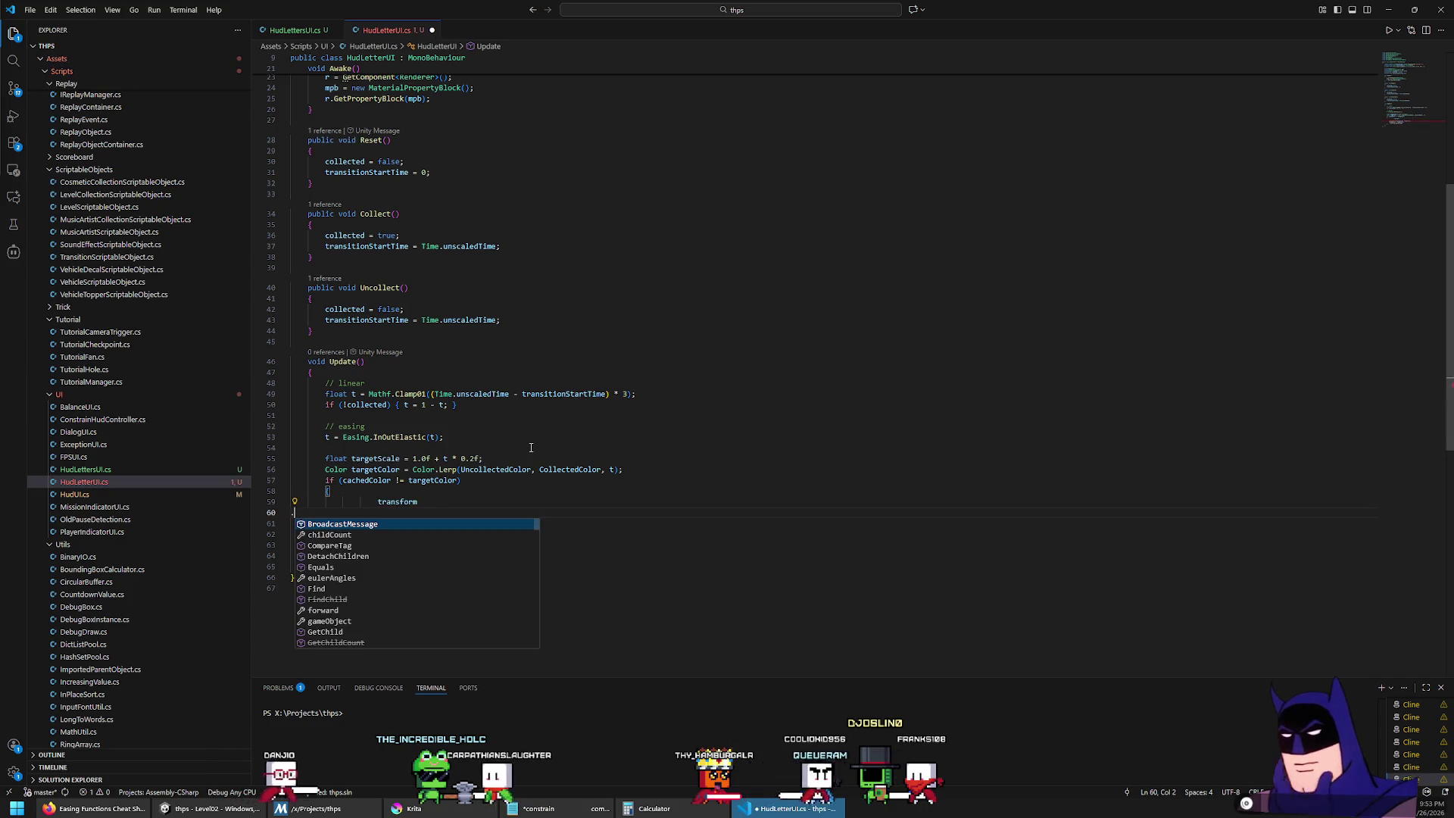
pyautogui.press('Home')
pyautogui.press('BackSpace')
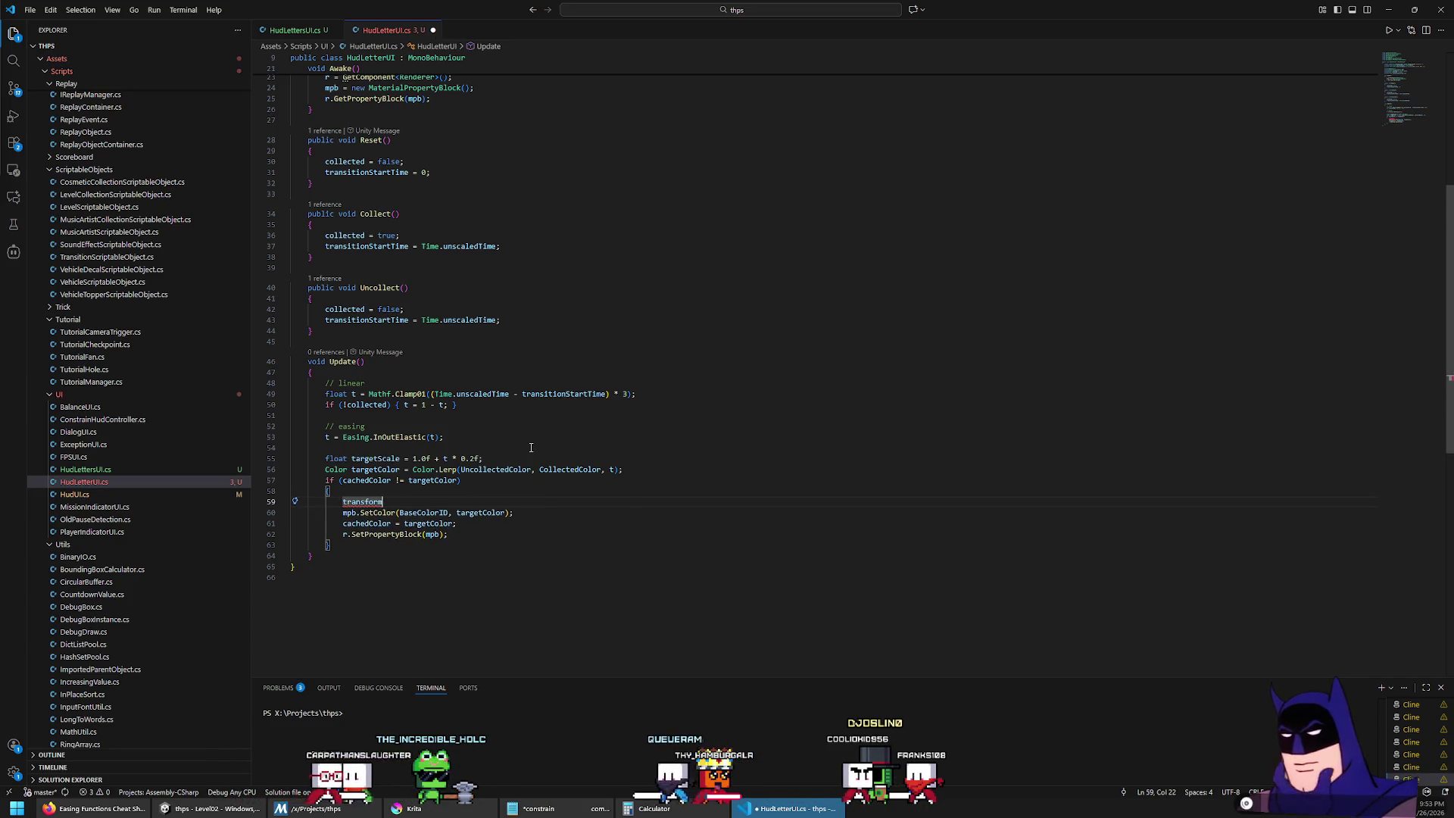
pyautogui.write('.localScale = ')
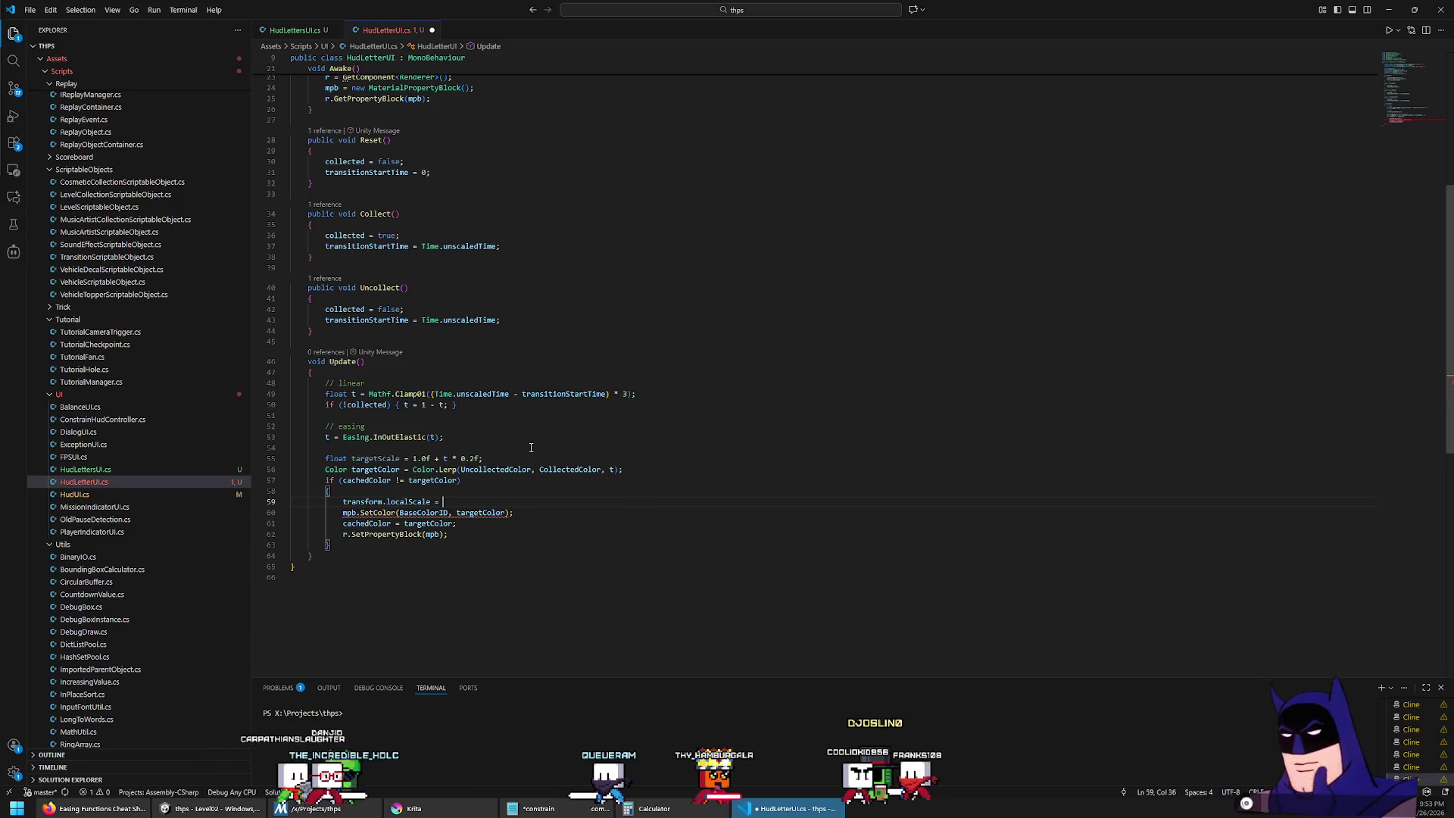
pyautogui.write('new Ve')
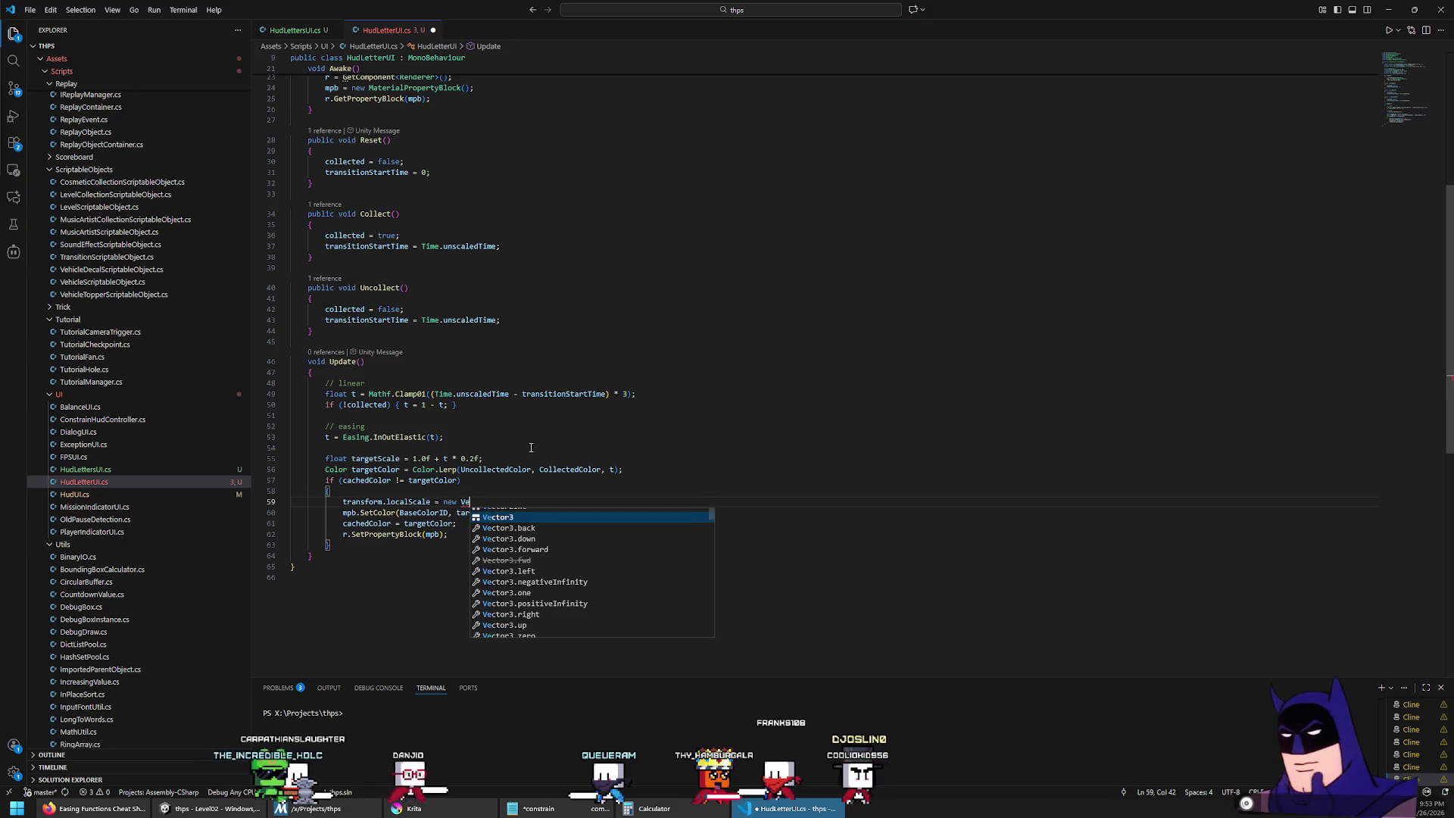
pyautogui.write('ctor3(targetScale')
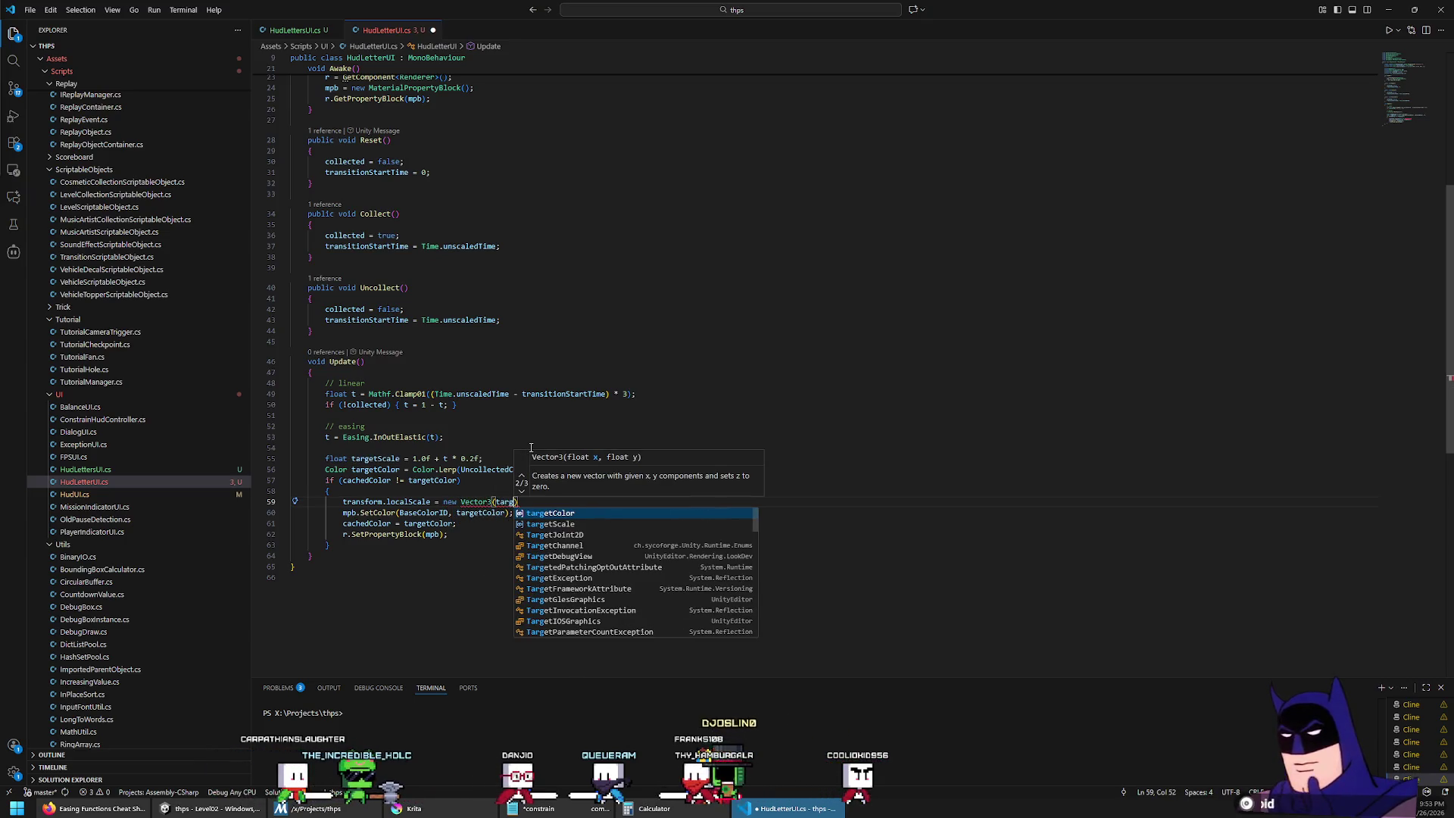
pyautogui.hotkey('ctrl', 'shift', 'Left')
pyautogui.press('Right')
pyautogui.write(', targetScale, targetScale')
pyautogui.press('End')
pyautogui.write(';')
# Step: Save HudLetterUI.cs and glance at the easing cheat sheet before returning
pyautogui.hotkey('ctrl', 's')
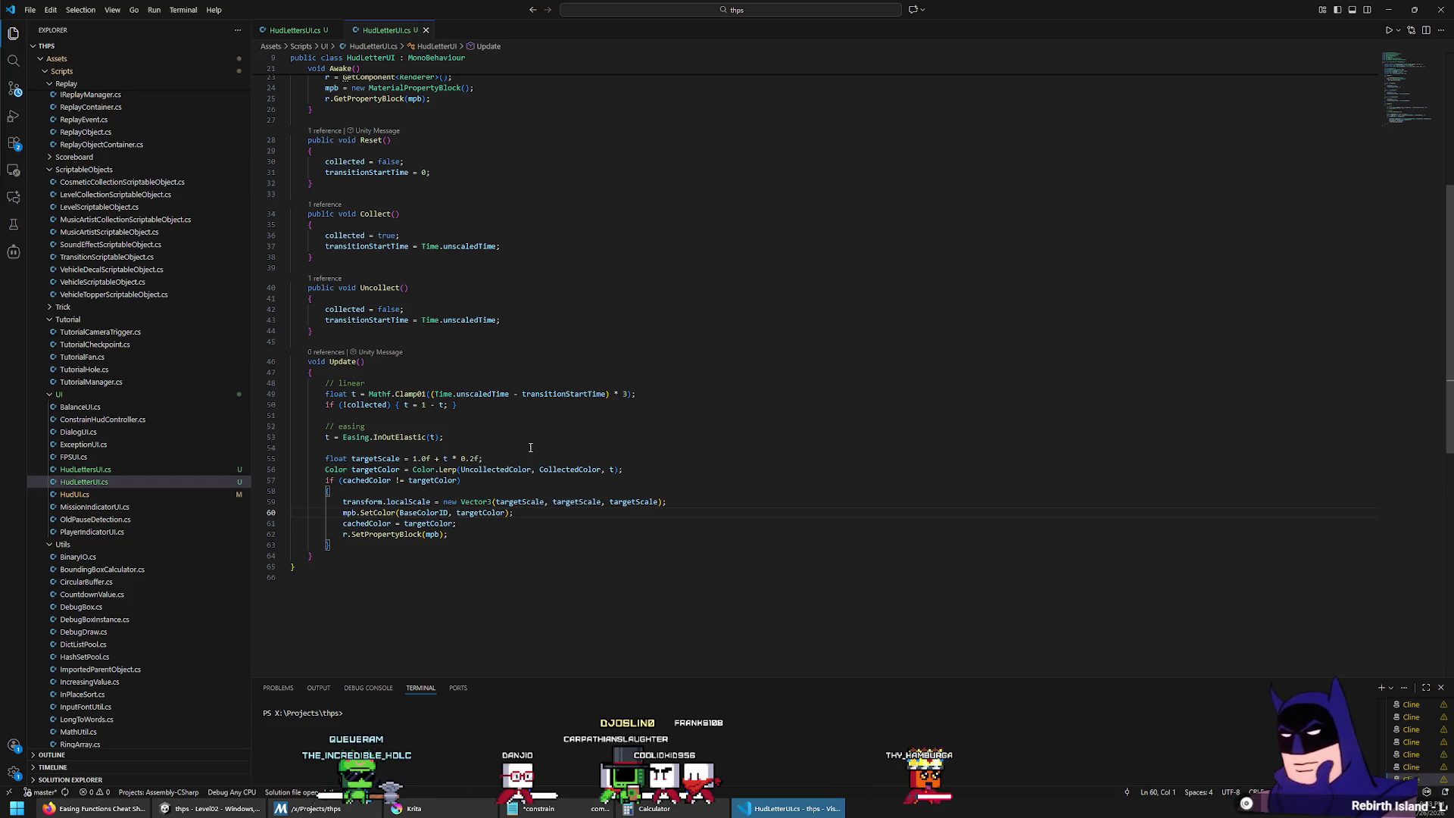
pyautogui.hotkey('alt', 'Tab')
pyautogui.hotkey('alt', 'Tab')
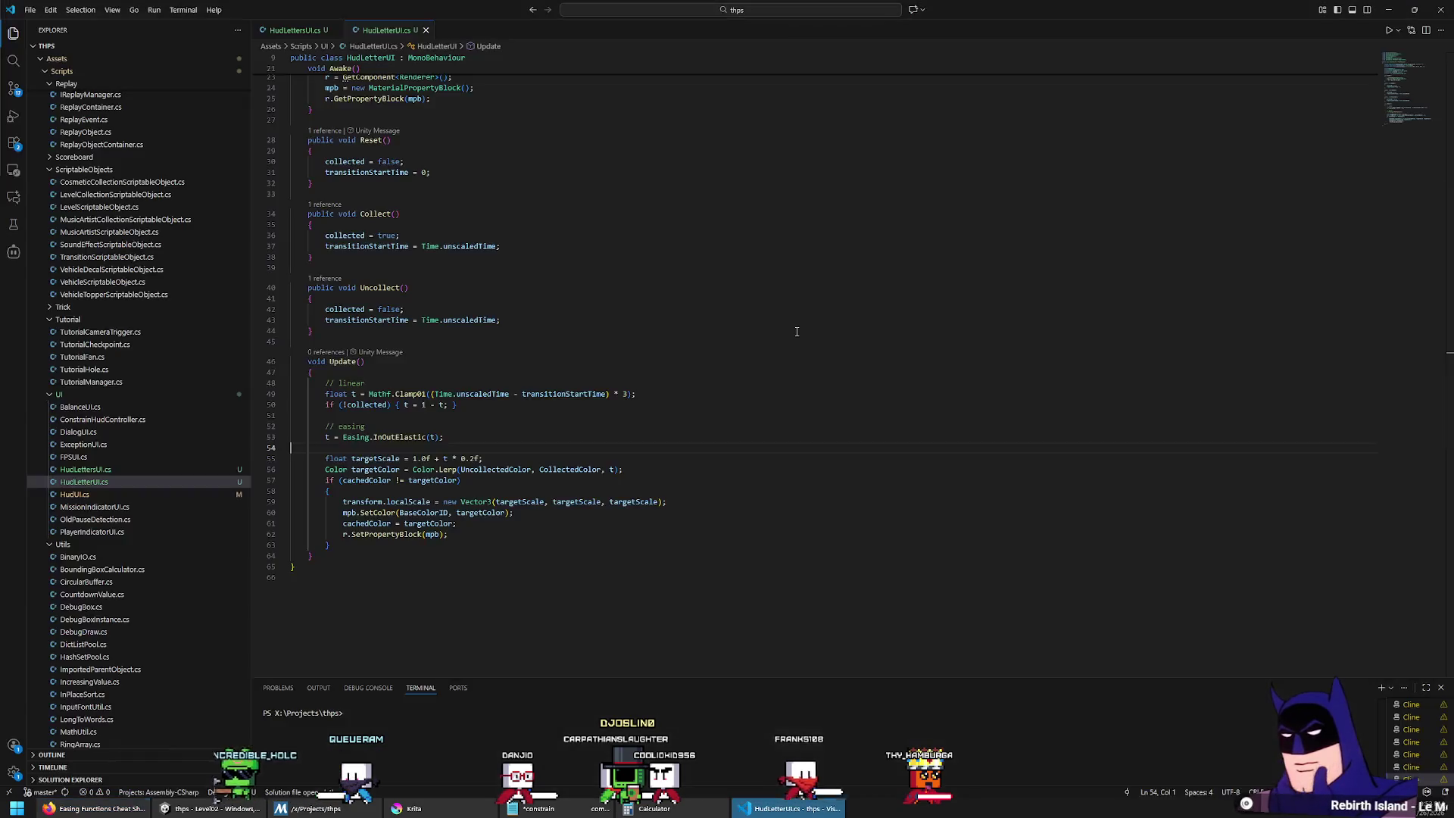
pyautogui.hotkey('alt', 'Tab')
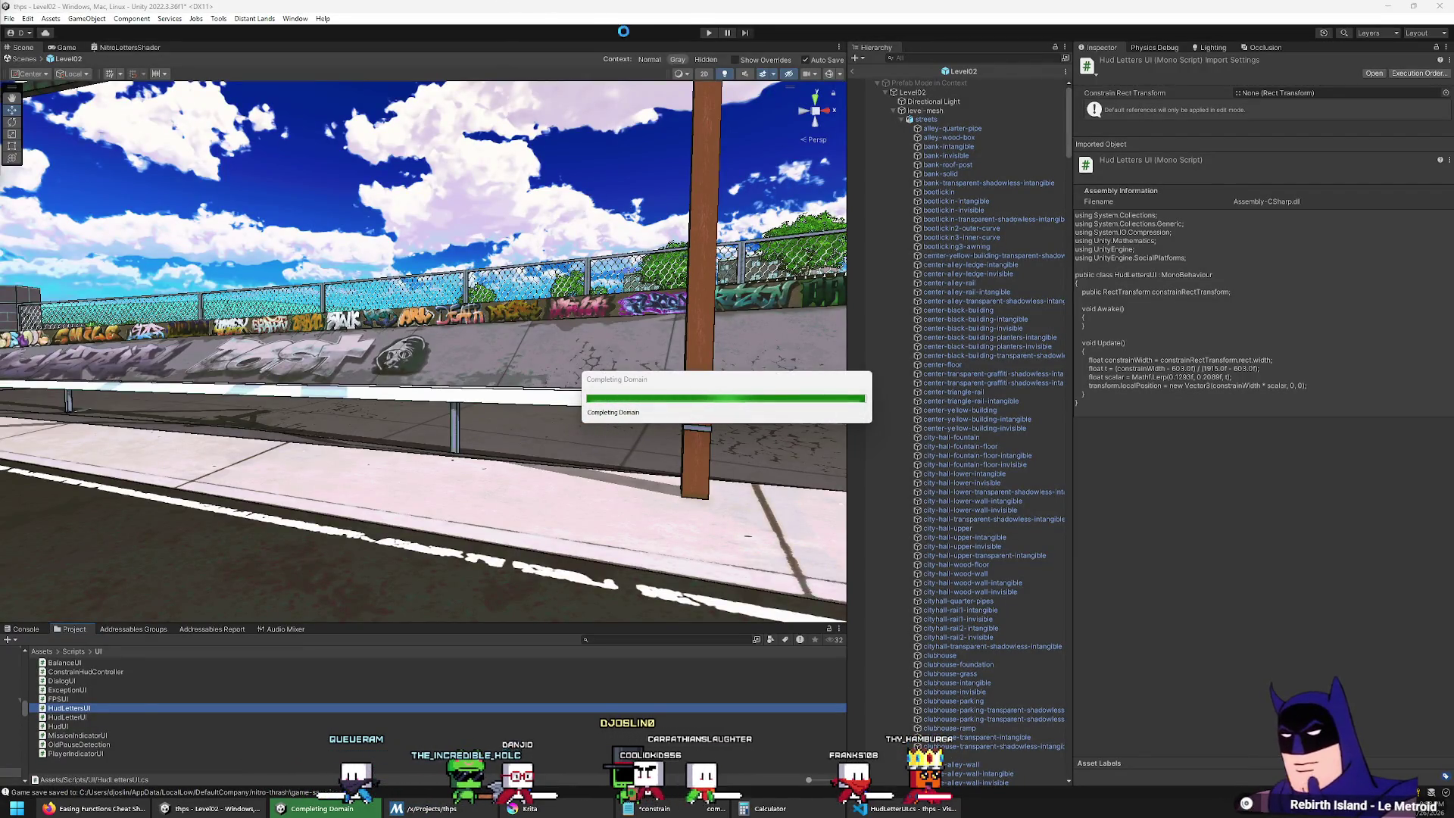
# Step: Enter play mode and accept the Collect Combo job from the pause-menu job board
pyautogui.click(708, 33)
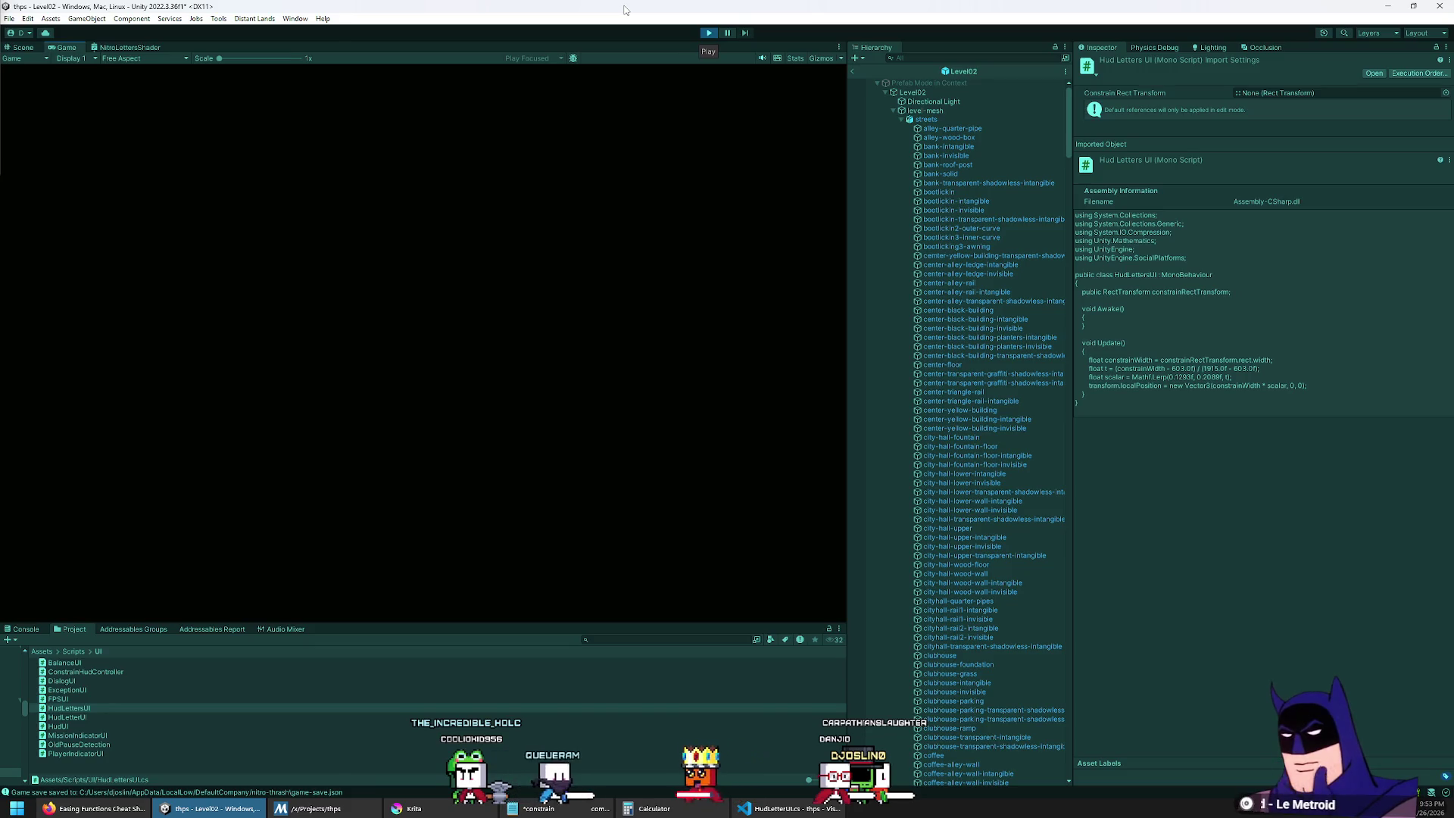
pyautogui.press('Escape')
pyautogui.press('Down')
pyautogui.press('Right')
pyautogui.press('Right')
pyautogui.press('Return')
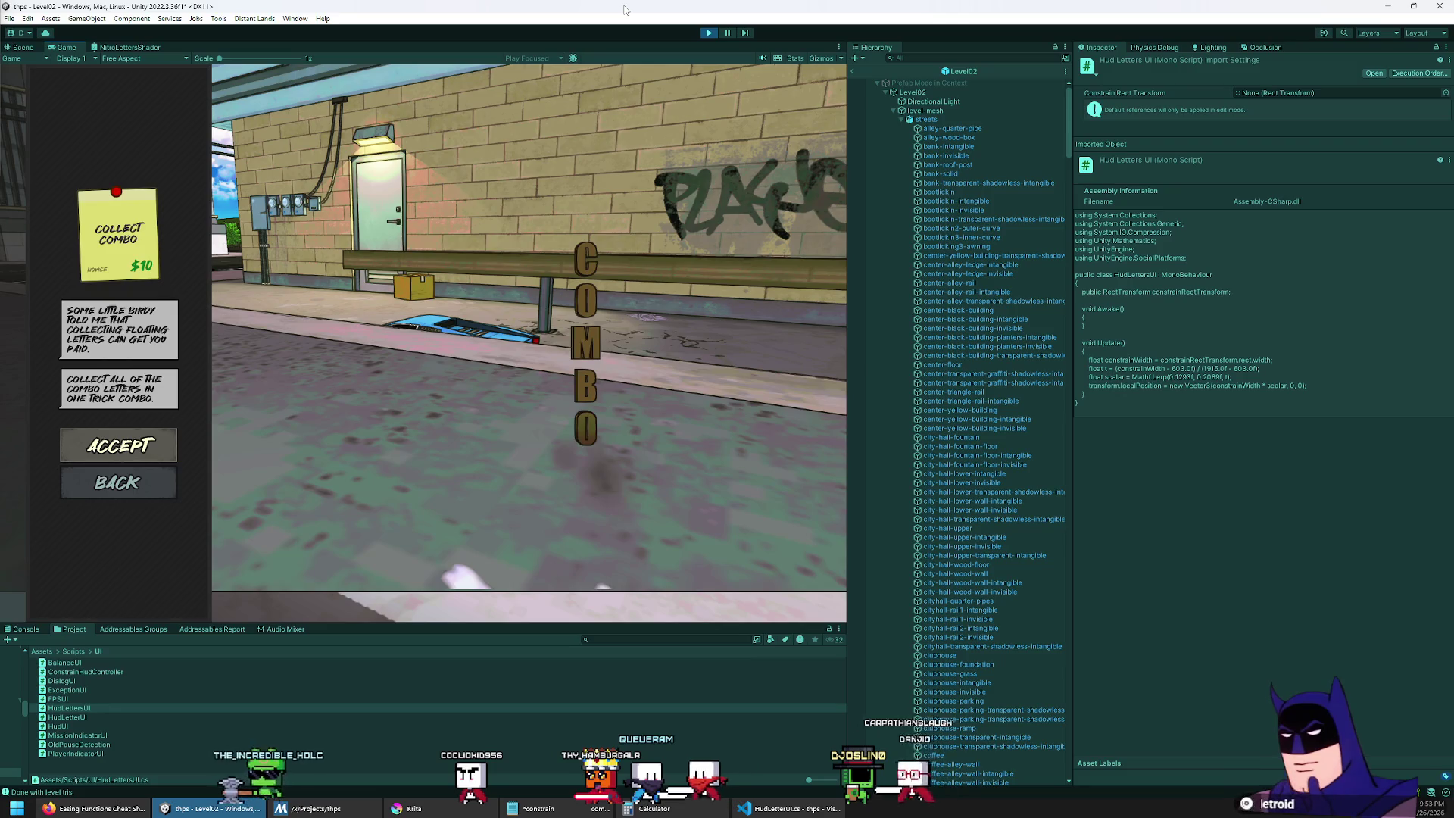
pyautogui.press('Return')
# Step: Drive the car past the graffiti wall onto the rail, then return to HudLetterUI.cs
pyautogui.press('w')
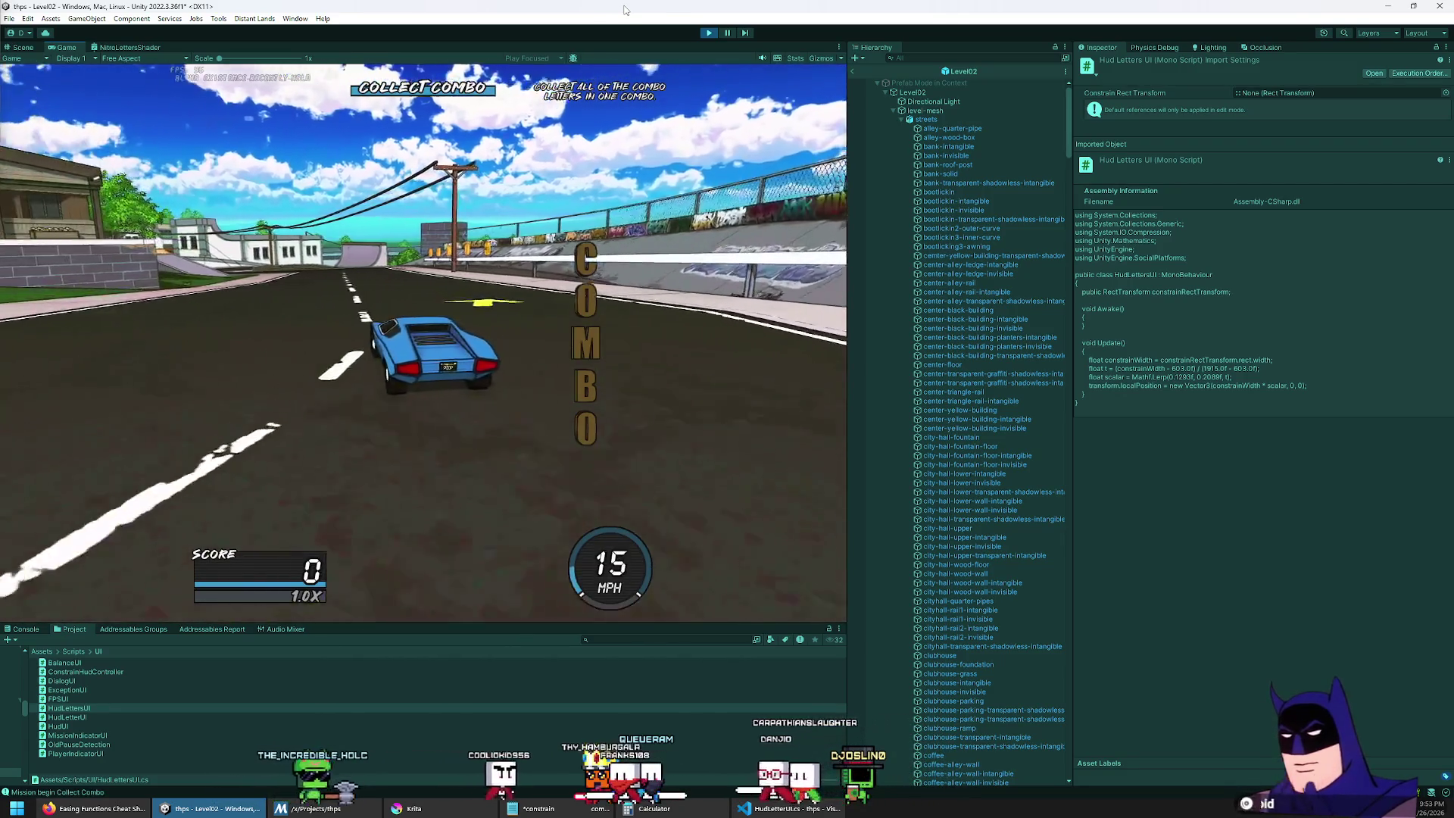
pyautogui.press('d')
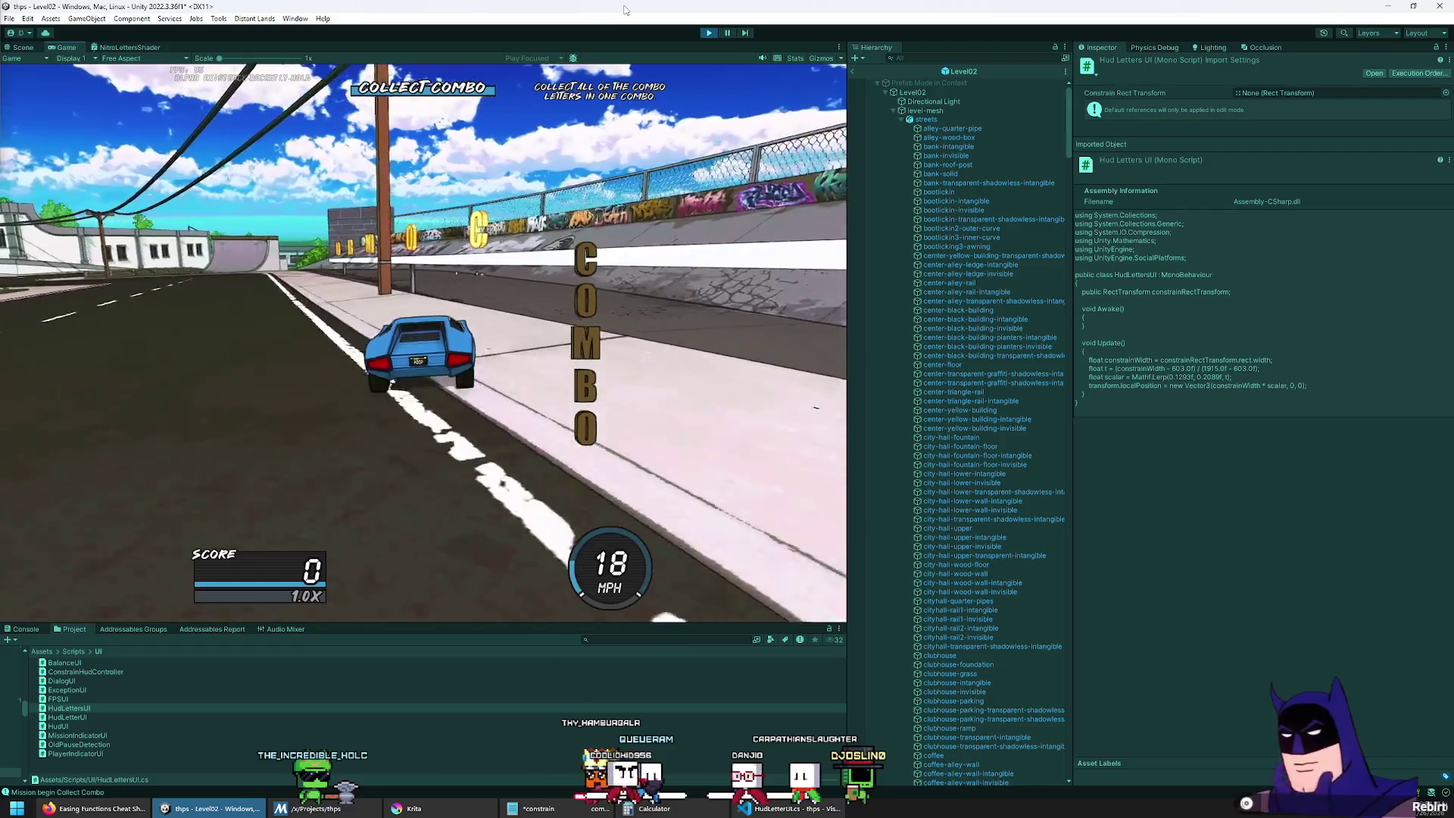
pyautogui.press('a')
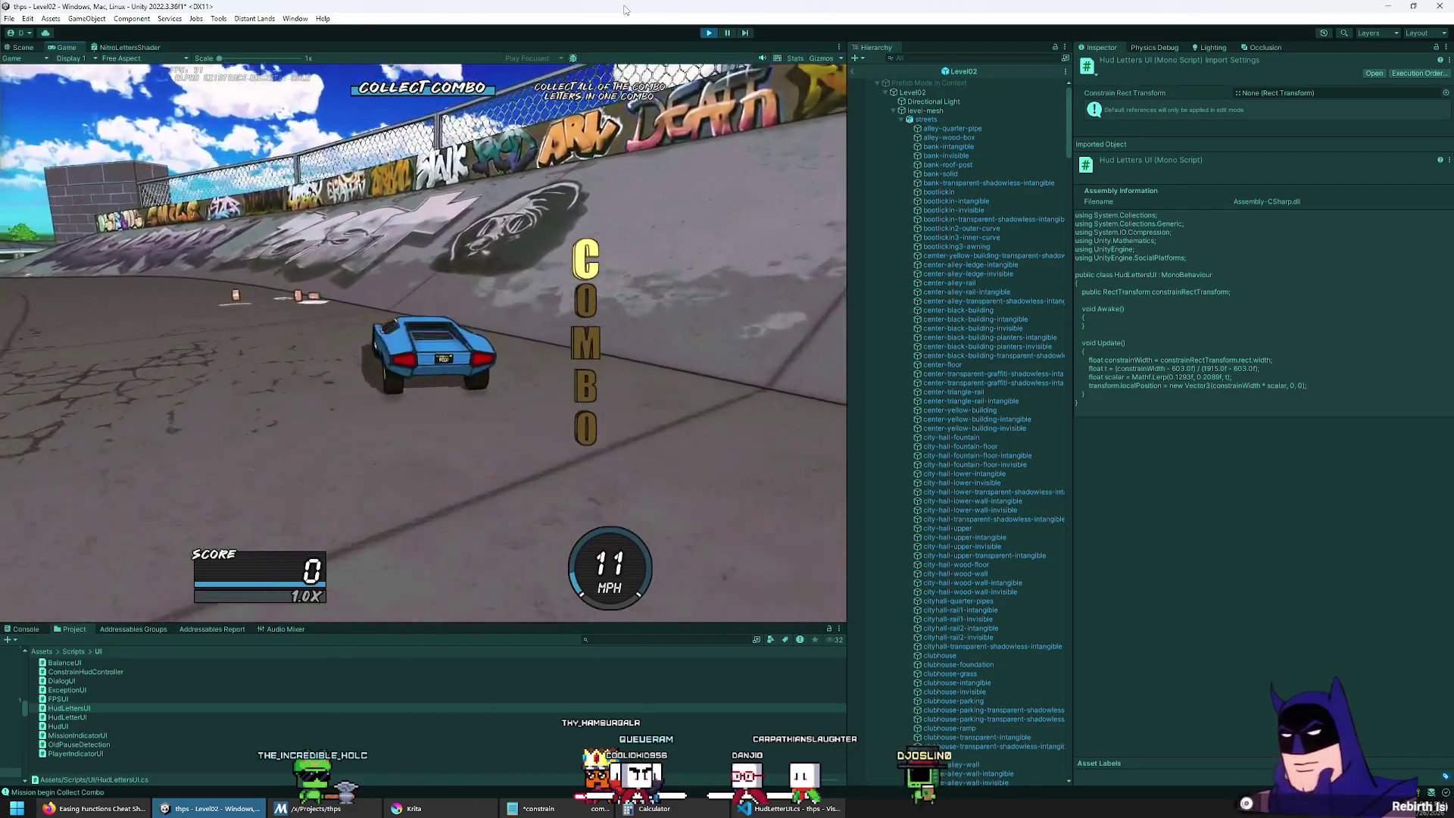
pyautogui.press('a')
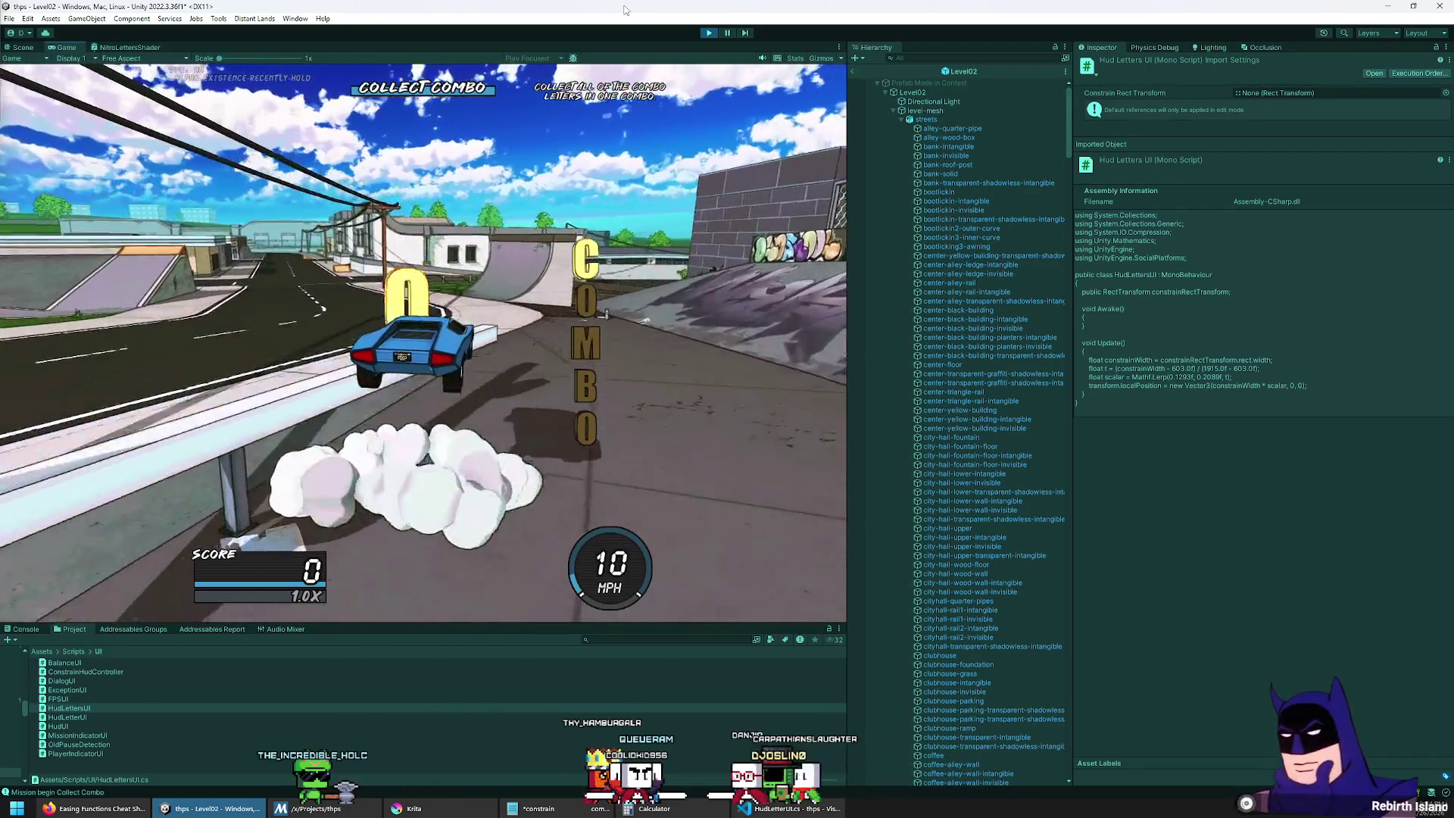
pyautogui.press('a')
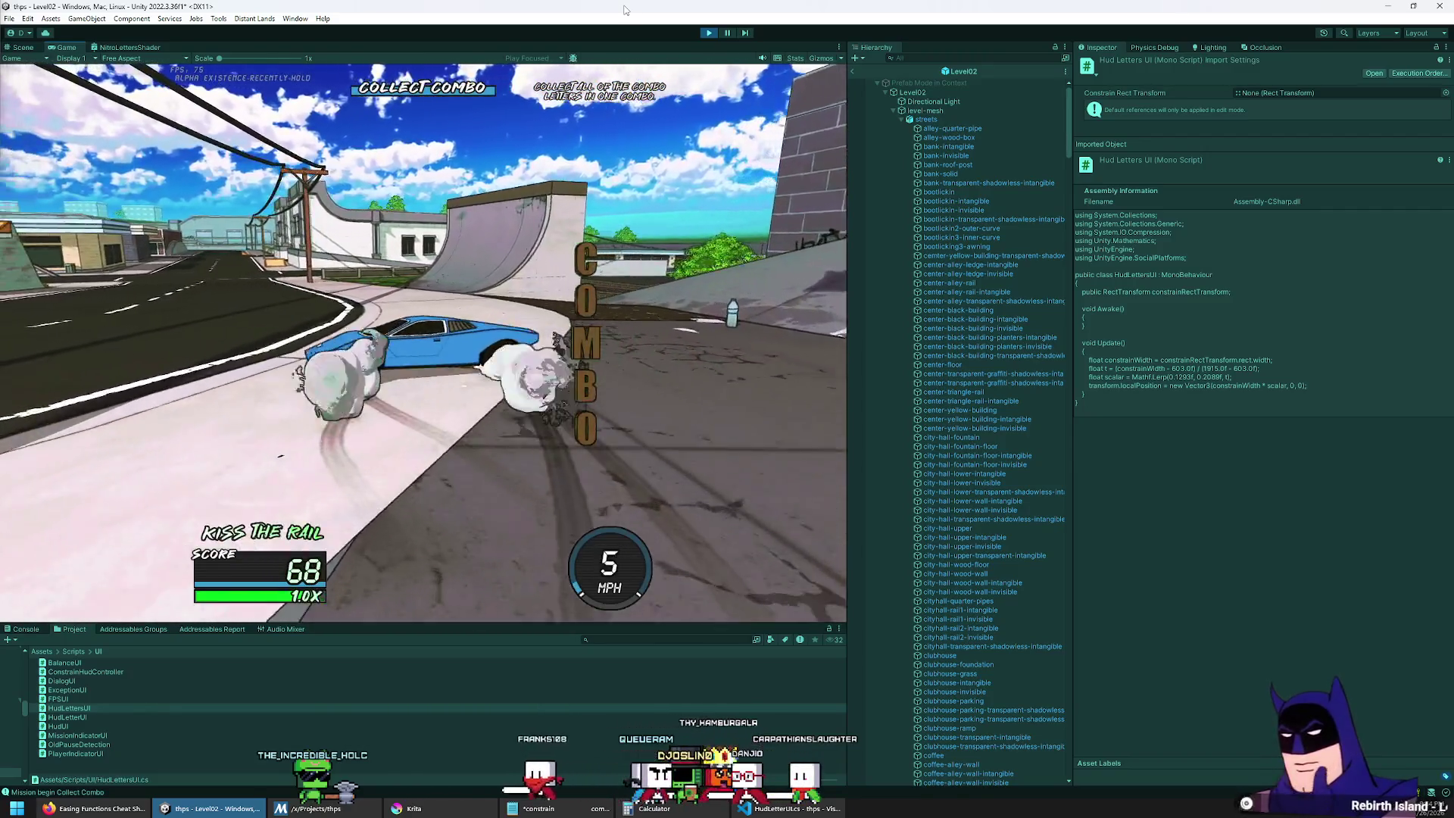
pyautogui.press('a')
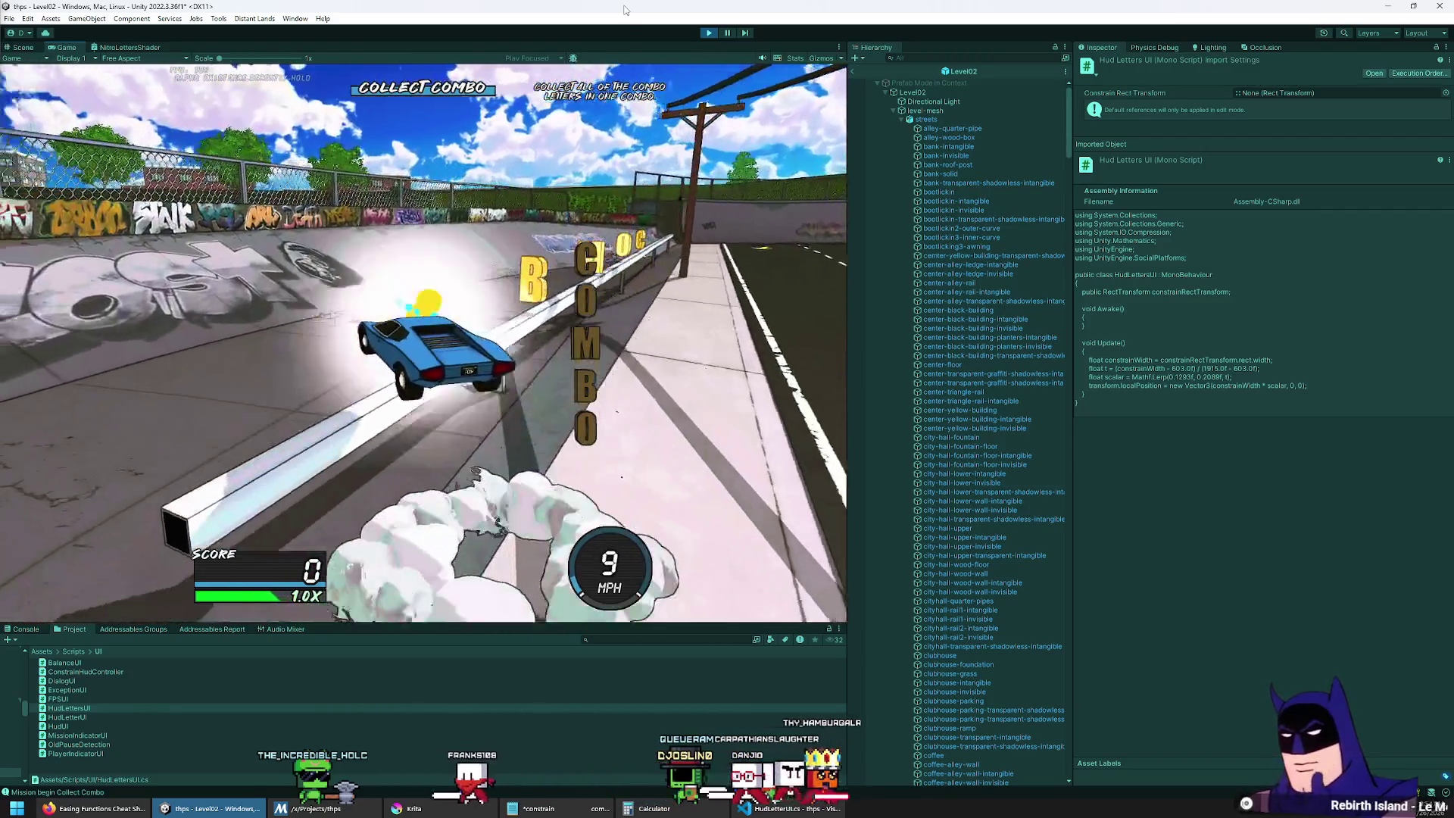
pyautogui.press('d')
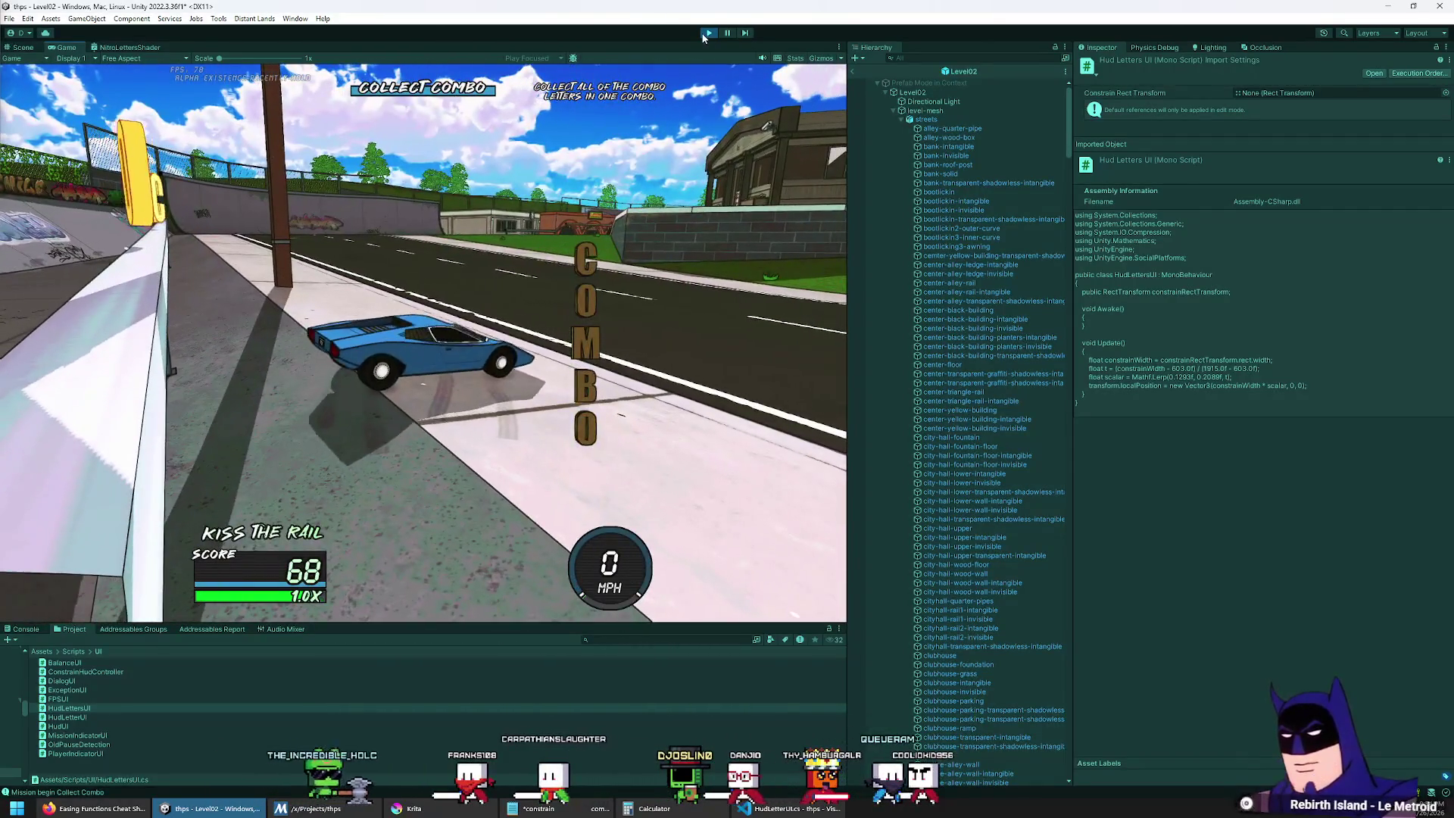
pyautogui.hotkey('alt', 'Tab')
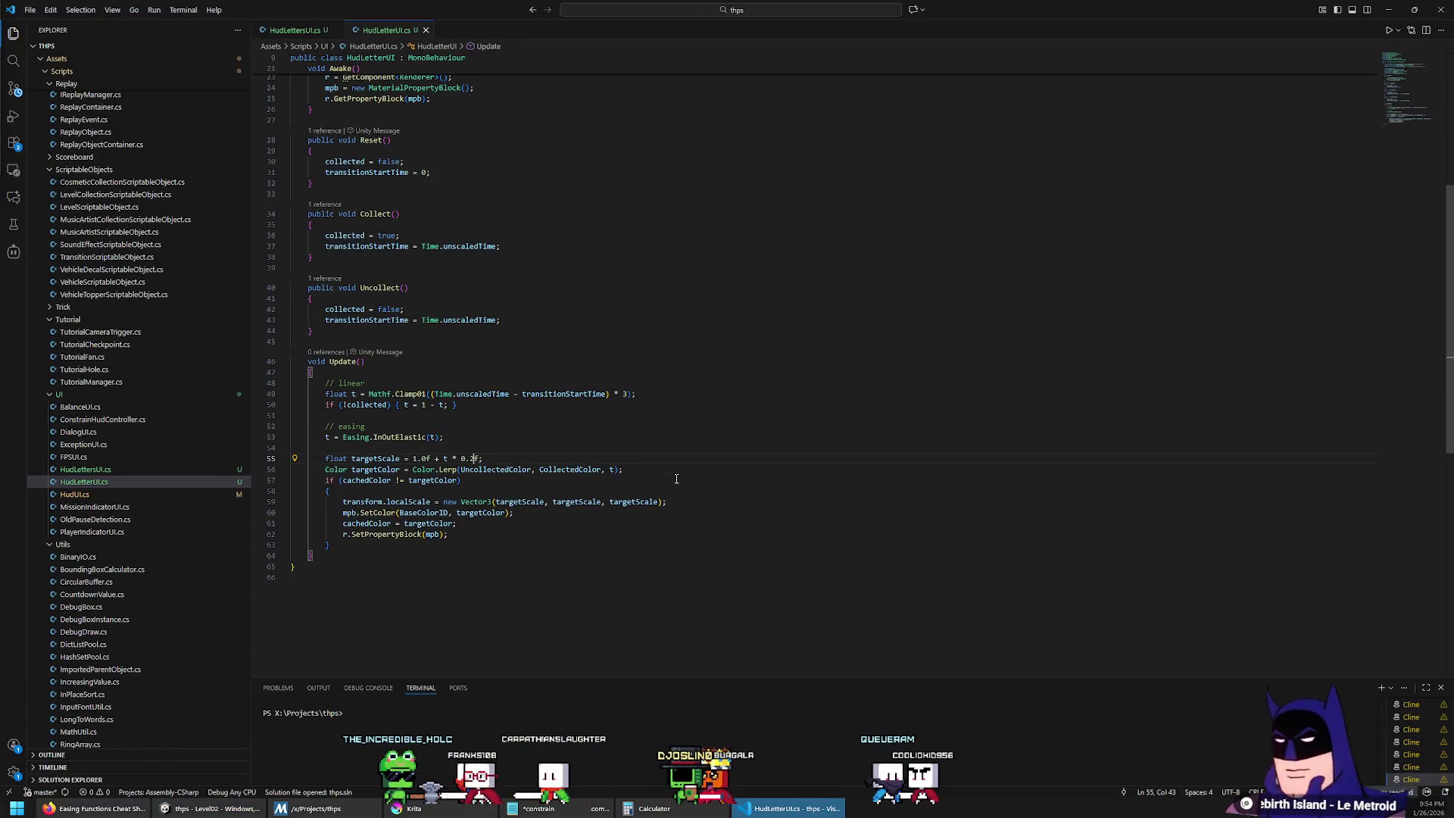
# Step: On line 55, set the base letter scale to 0.9 and growth to 0.4, then return to Unity
pyautogui.hotkey('ctrl', 'Left')
pyautogui.hotkey('ctrl', 'Left')
pyautogui.hotkey('ctrl', 'Left')
pyautogui.write('0.8')
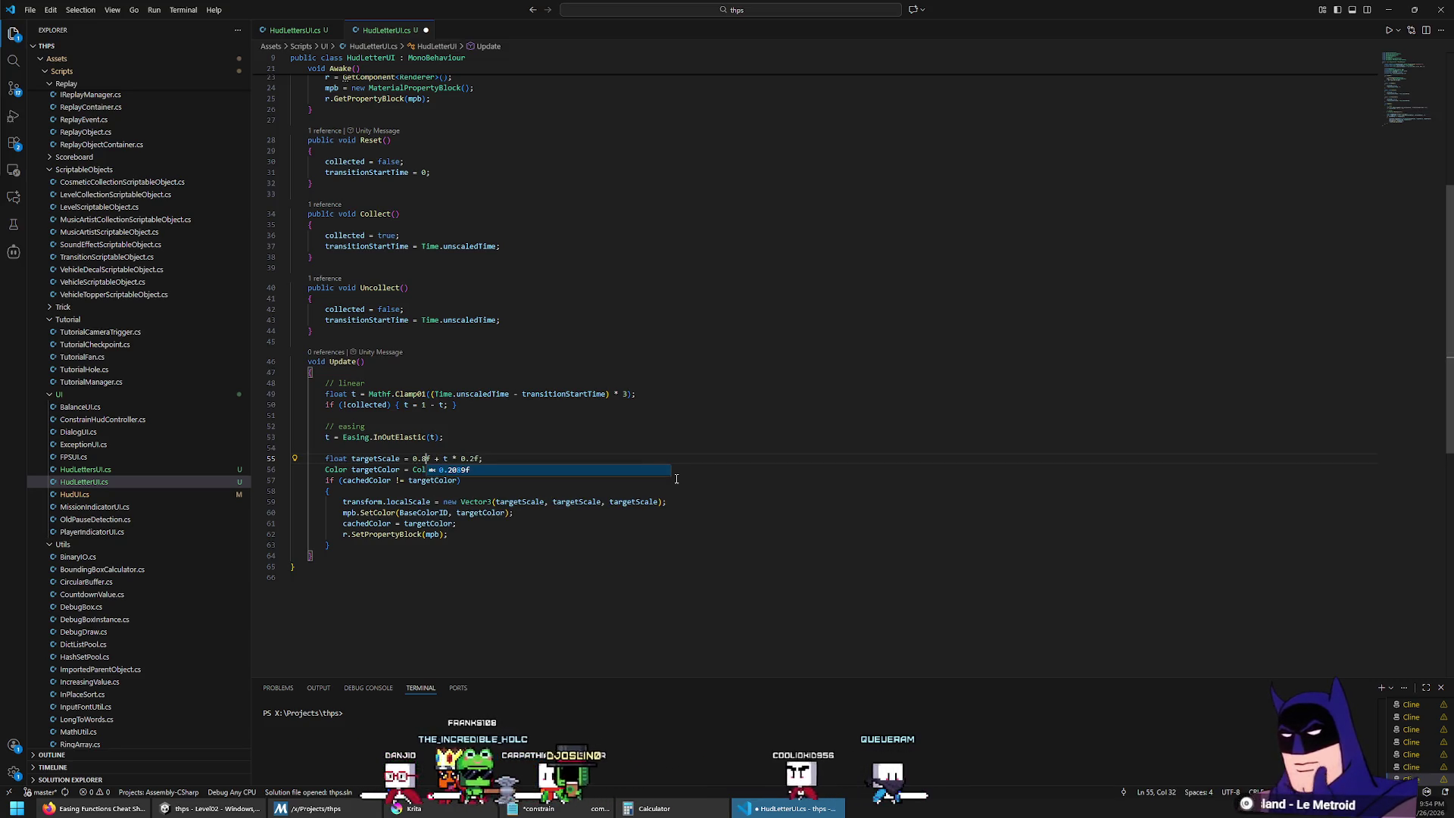
pyautogui.press('BackSpace')
pyautogui.write('9')
pyautogui.press('Right')
pyautogui.press('Right')
pyautogui.press('Right')
pyautogui.press('BackSpace')
pyautogui.write('4')
pyautogui.press('Up')
pyautogui.press('Up')
pyautogui.press('Up')
pyautogui.press('Up')
pyautogui.press('Up')
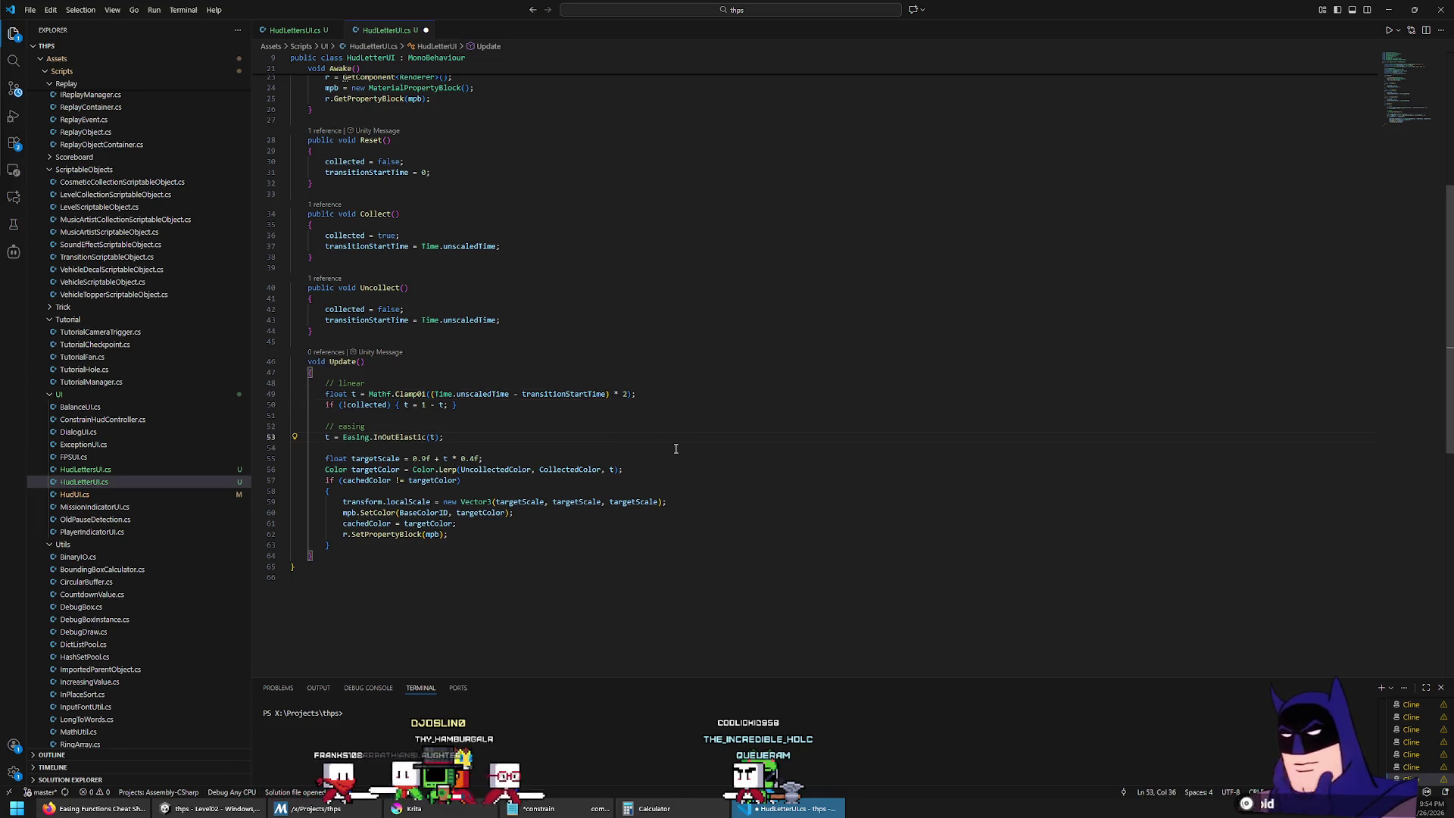
pyautogui.hotkey('alt', 'Tab')
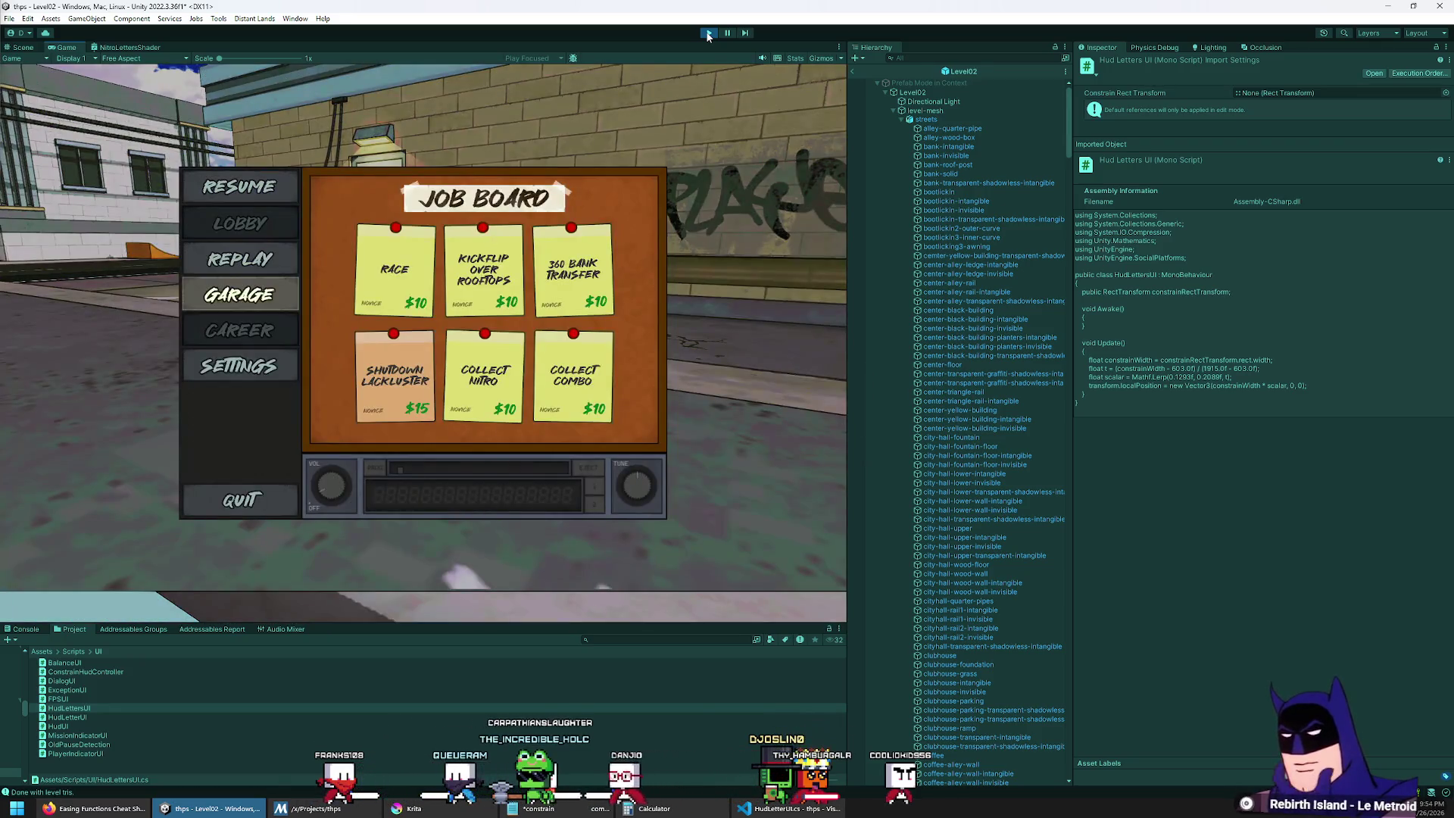
# Step: Play the Collect Combo mission with hops and a shuv-it over the rail, then stop and return to the script
pyautogui.press('Return')
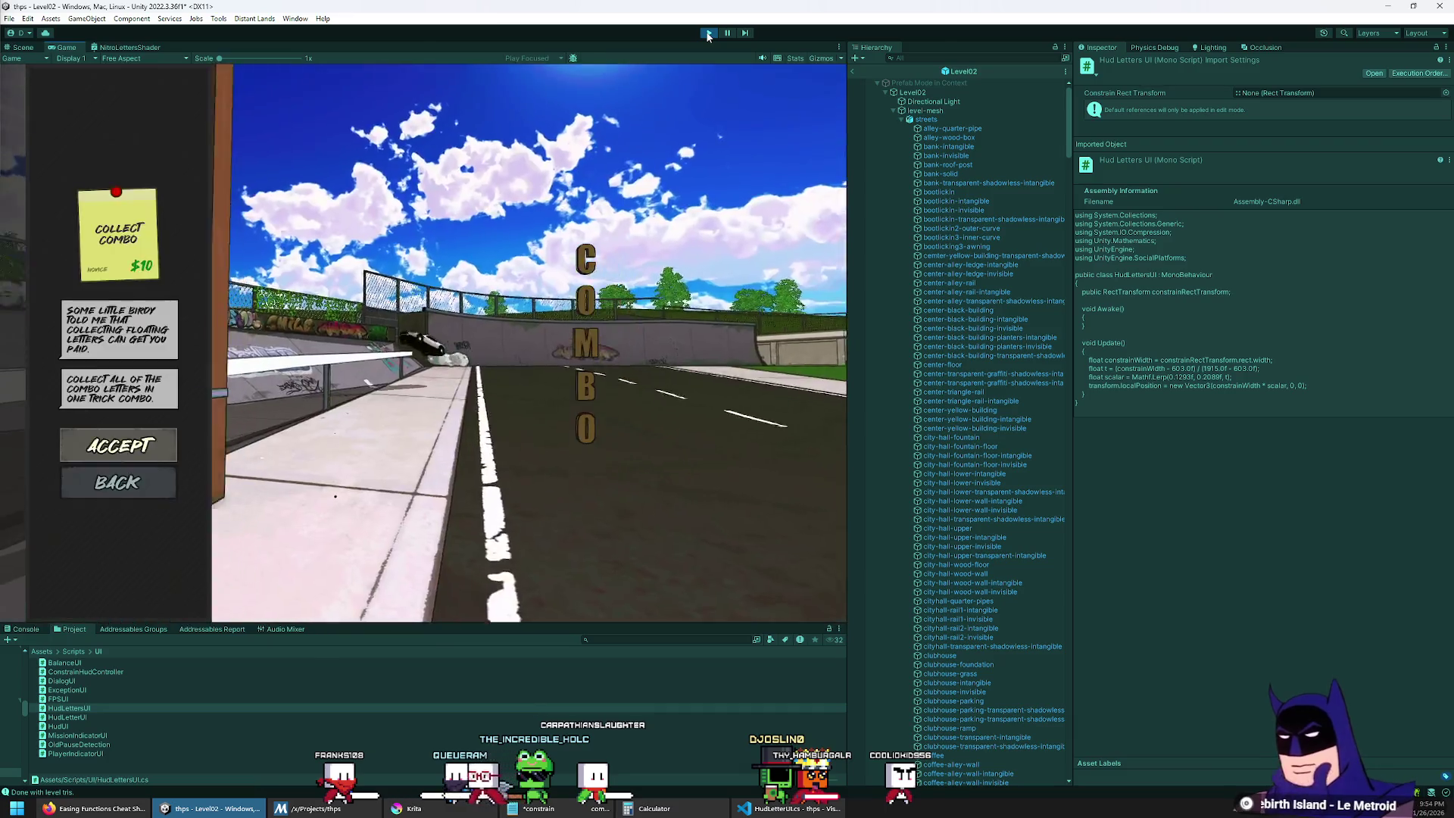
pyautogui.press('Return')
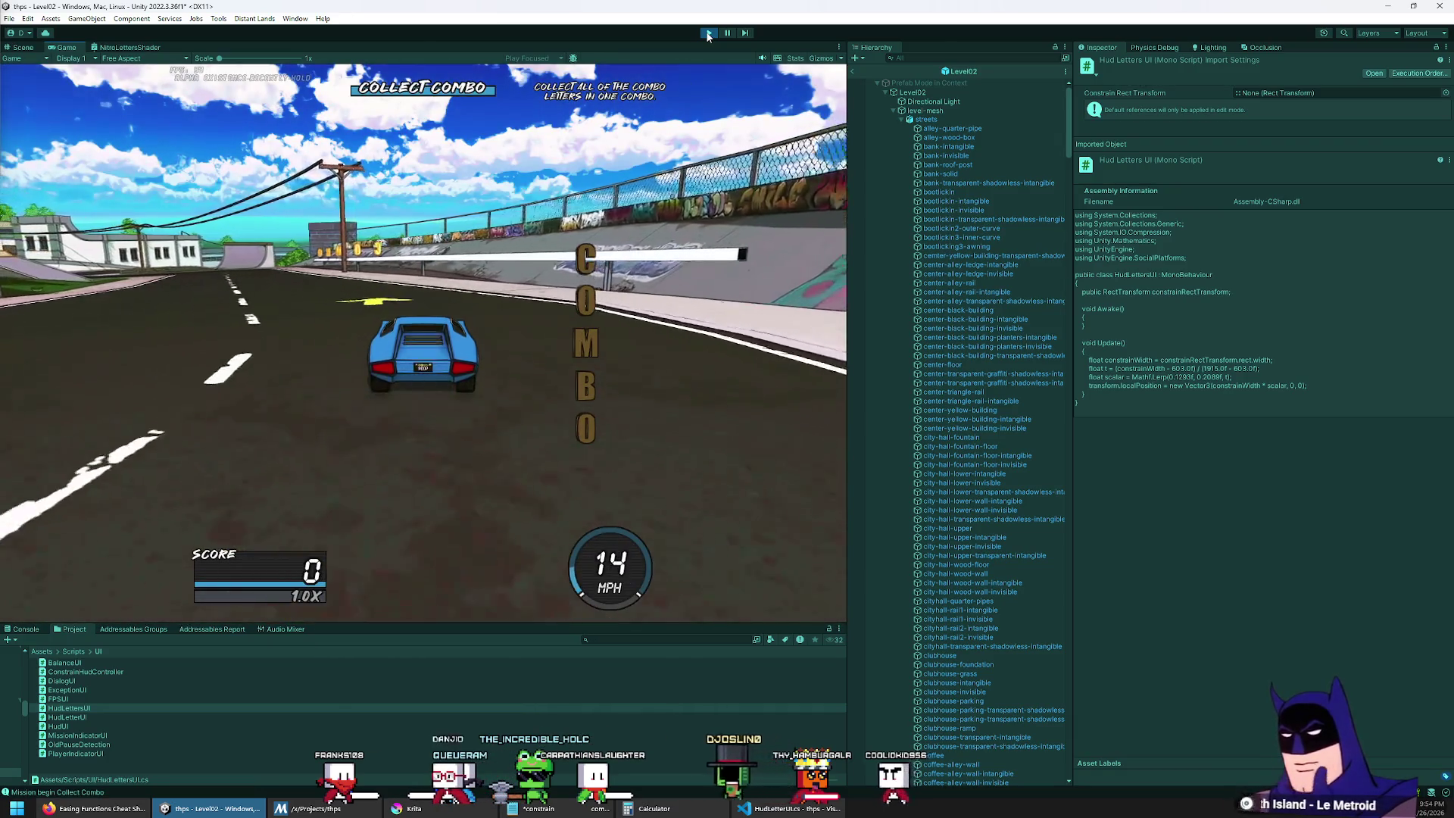
pyautogui.press('space')
pyautogui.press('Right')
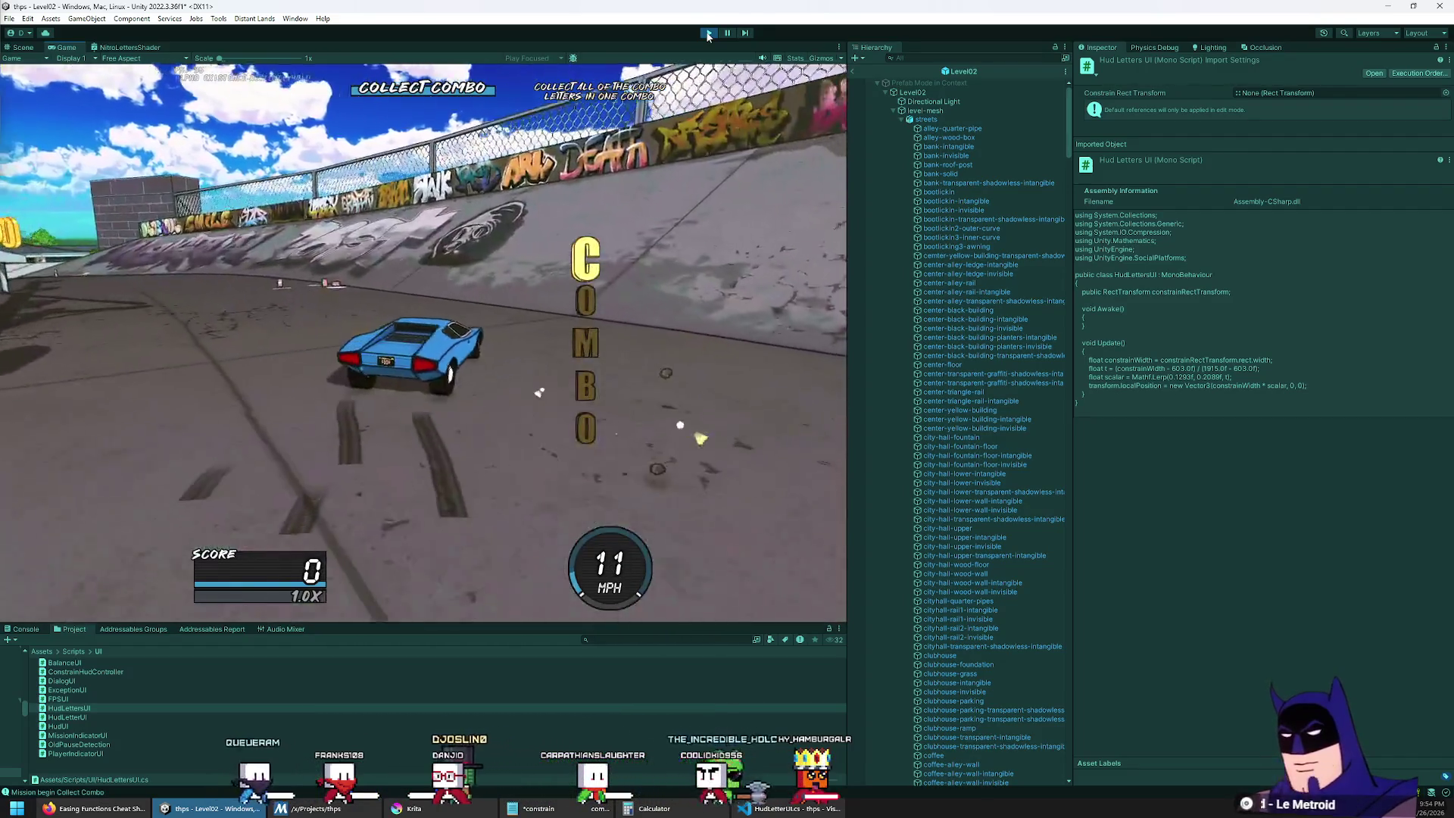
pyautogui.press('Left')
pyautogui.press('space')
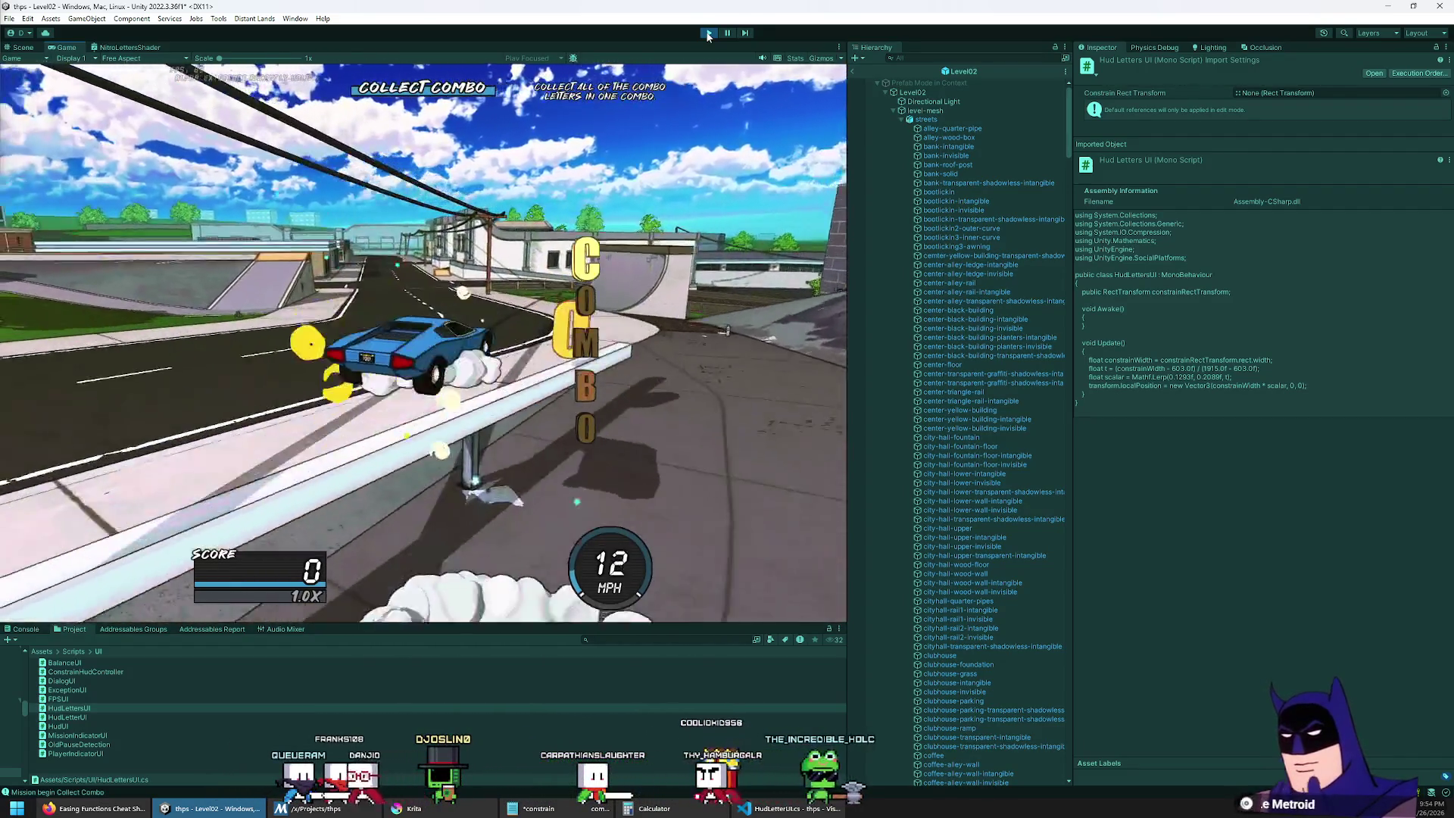
pyautogui.press('space')
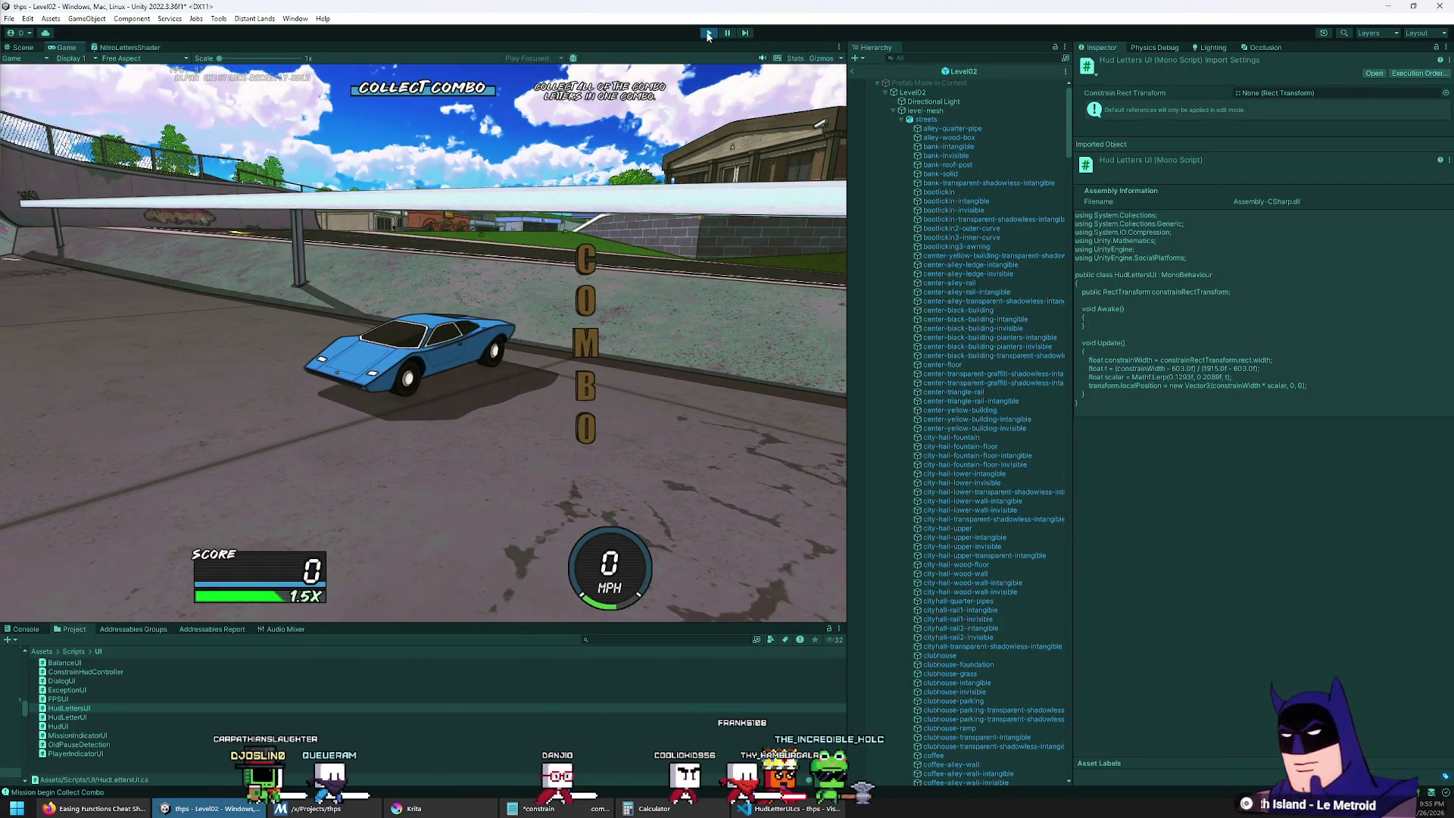
pyautogui.click(708, 36)
pyautogui.hotkey('alt', 'Tab')
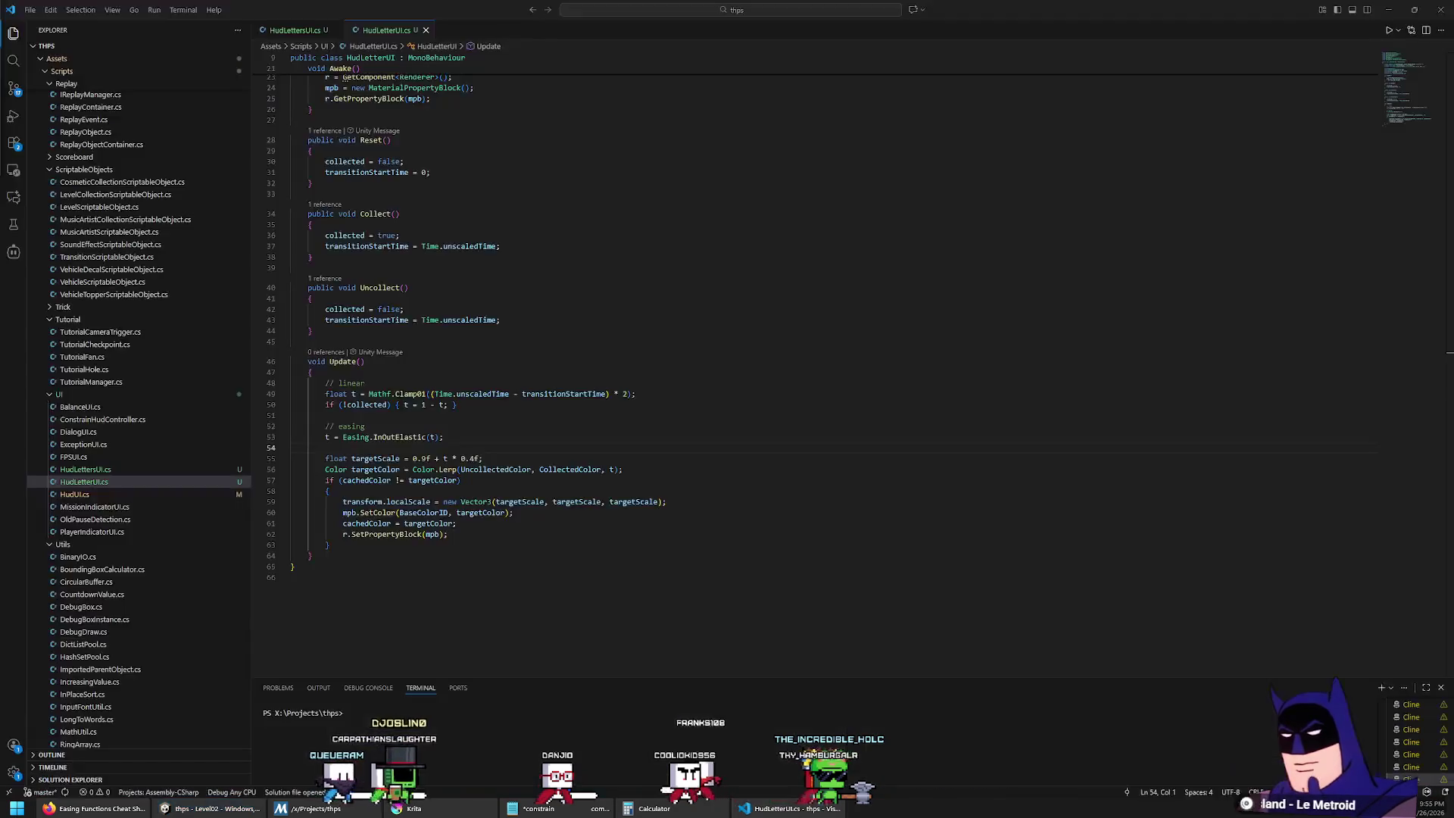
# Step: Change the line-55 growth value from 0.4 to 0.3 and highlight the Uncollect references
pyautogui.click(475, 458)
pyautogui.press('BackSpace')
pyautogui.write('3')
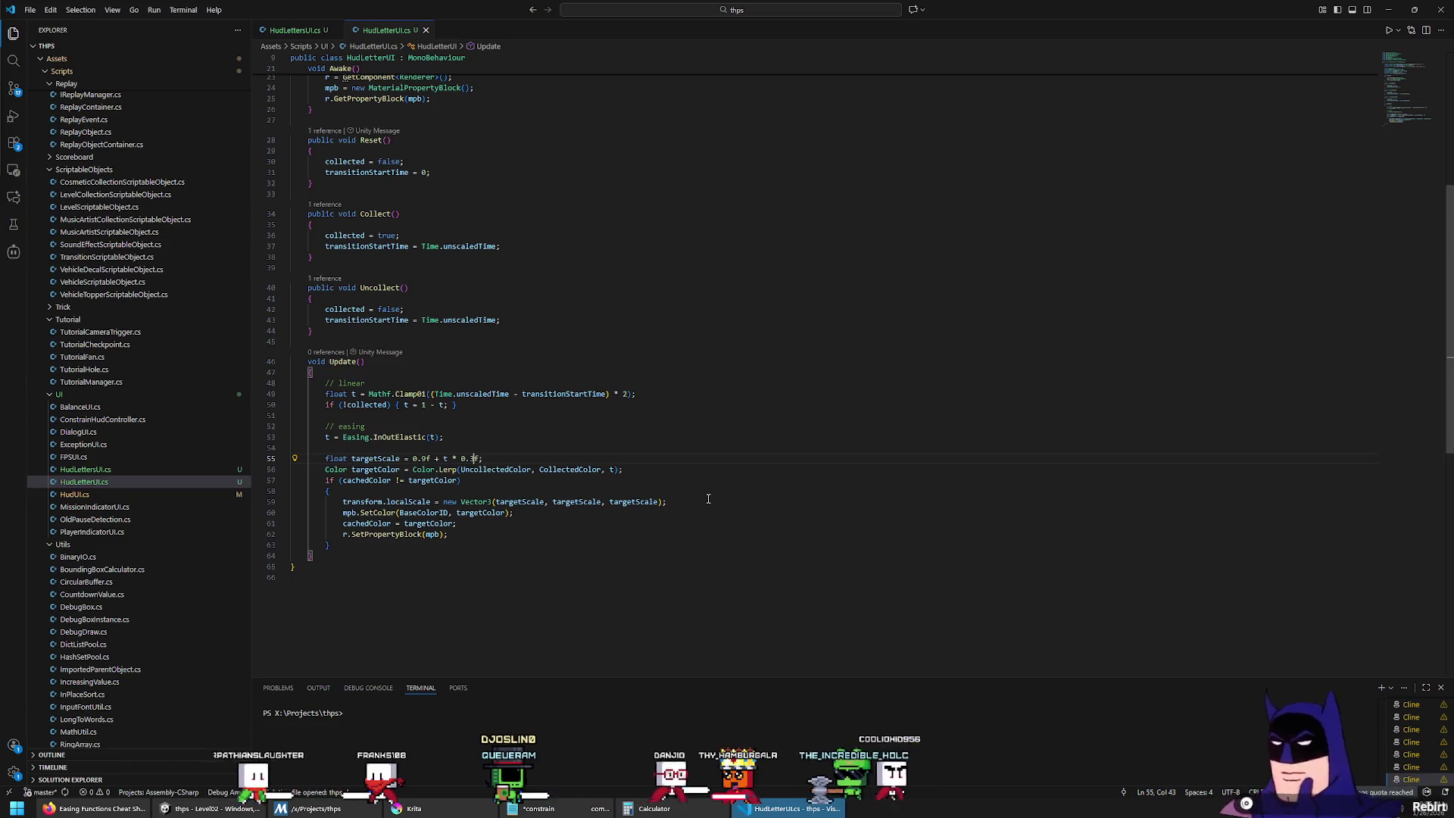
pyautogui.click(383, 287)
pyautogui.doubleClick(384, 287)
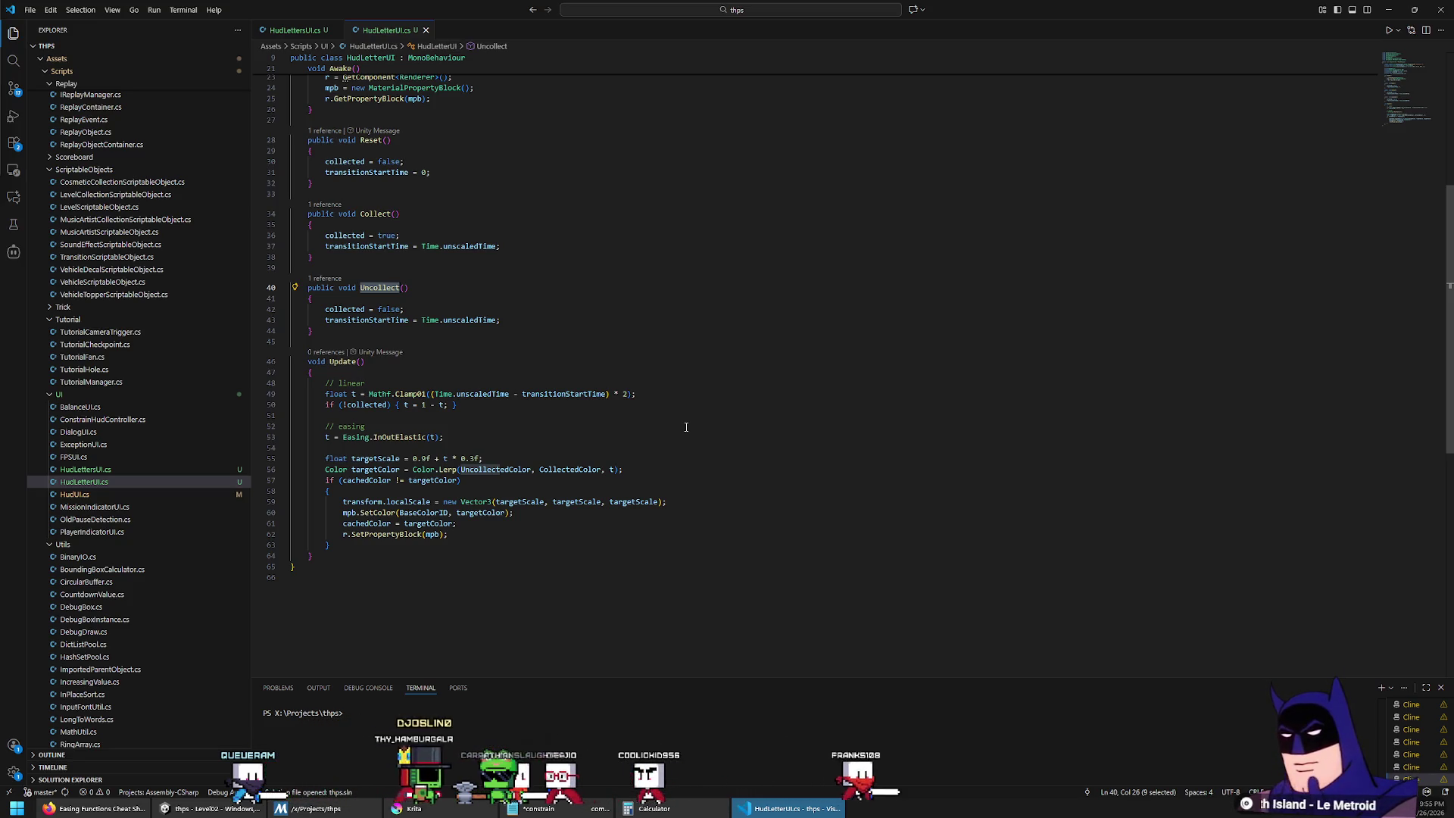
# Step: Add early-return guards: 'if (collected) { return; }' in Collect and 'if (!collected) { return; }' in Uncollect
pyautogui.scroll(3, 686, 427)
pyautogui.click(526, 342)
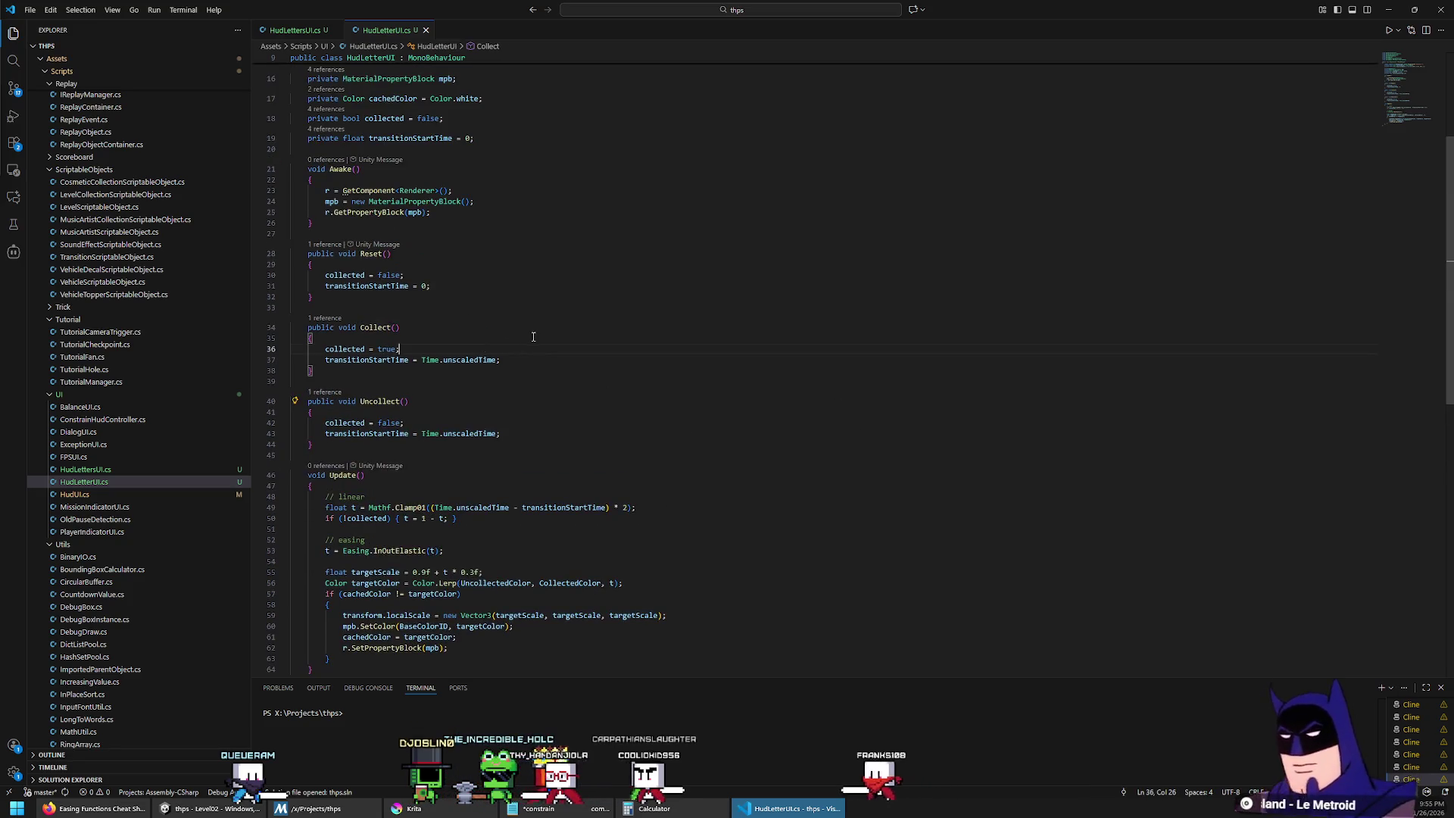
pyautogui.press('Return')
pyautogui.write('if (collected)')
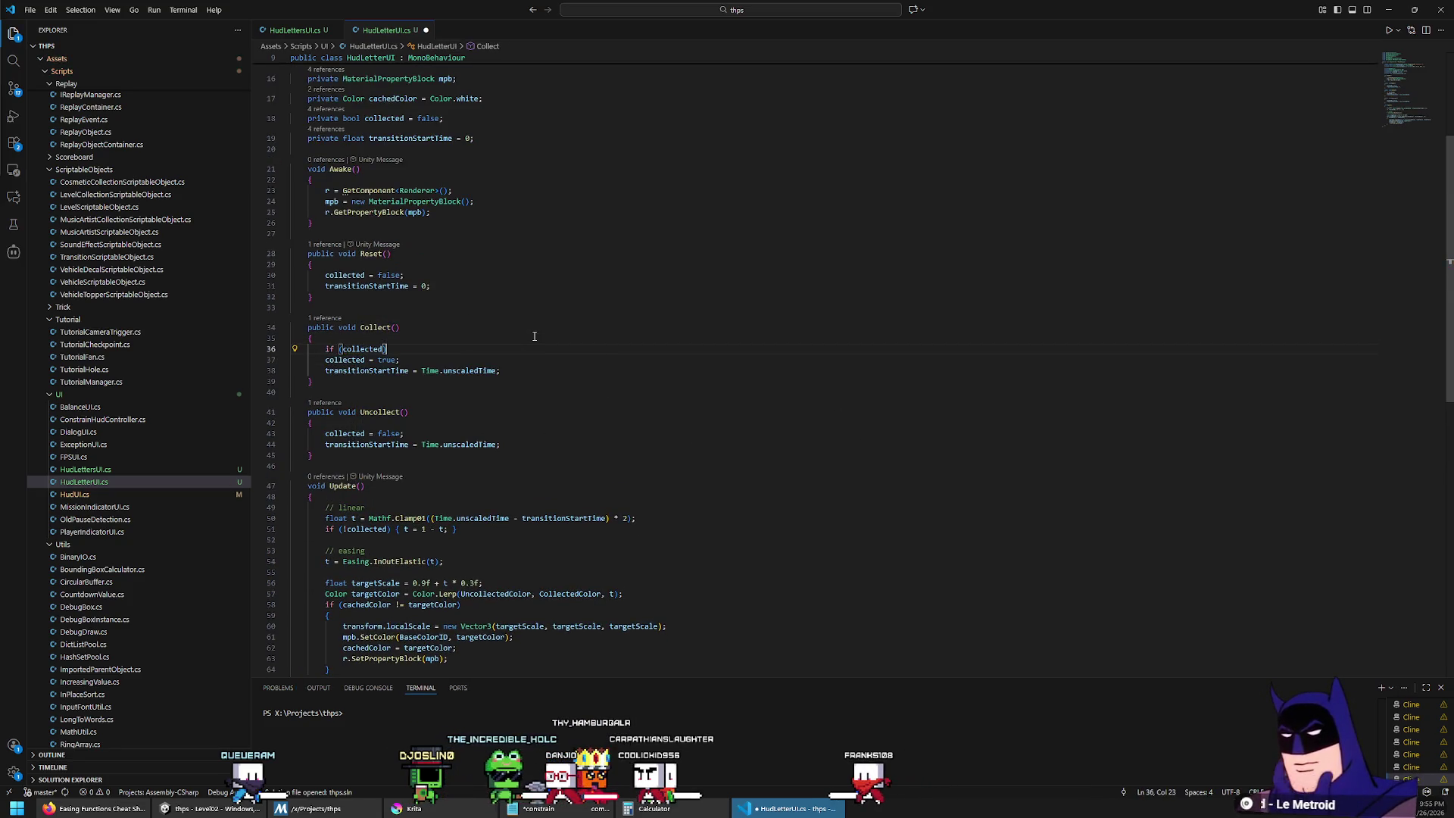
pyautogui.write(' { return;')
pyautogui.press('Down')
pyautogui.press('Down')
pyautogui.press('Down')
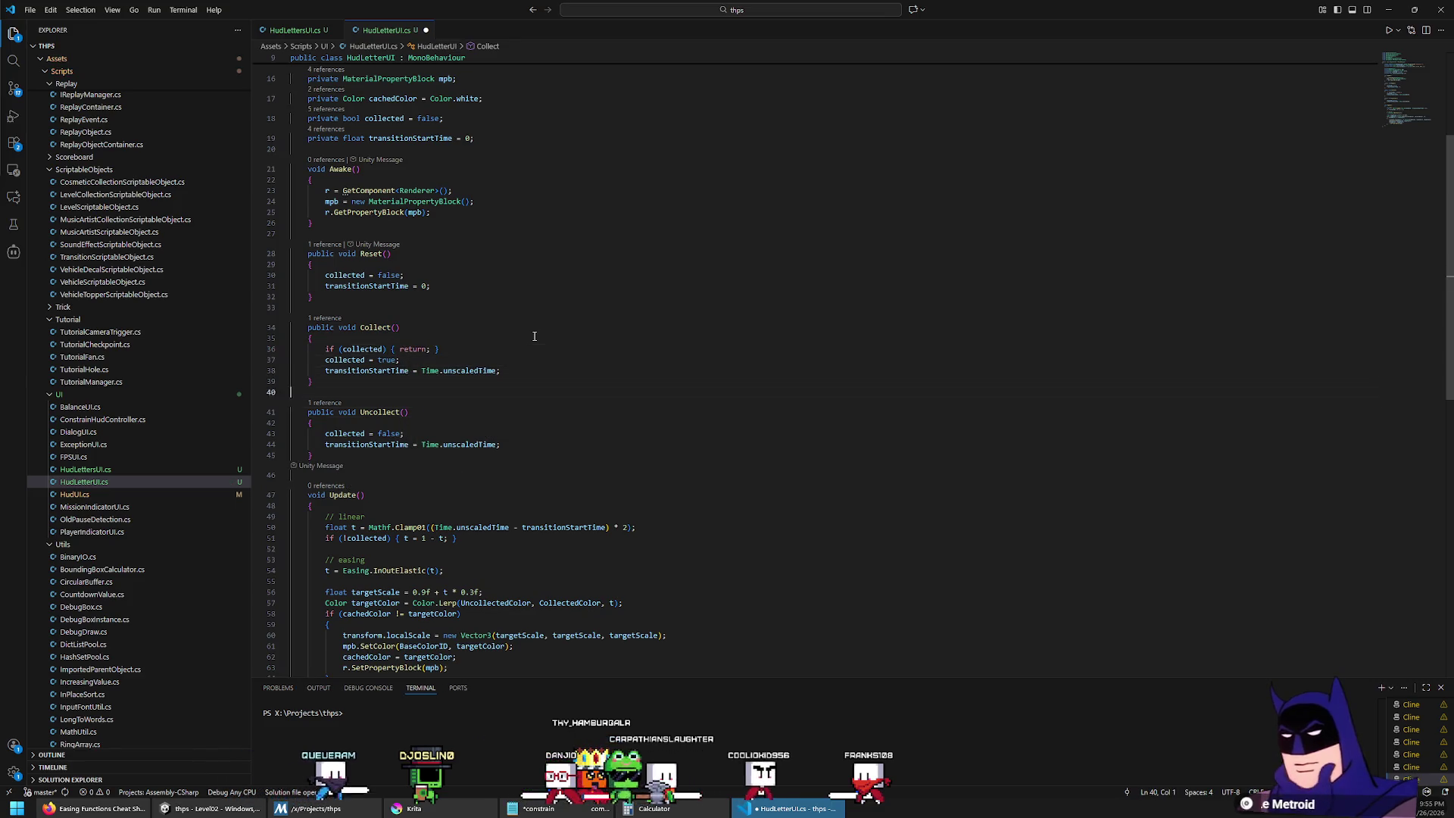
pyautogui.press('Up')
pyautogui.press('Return')
pyautogui.write('if (c')
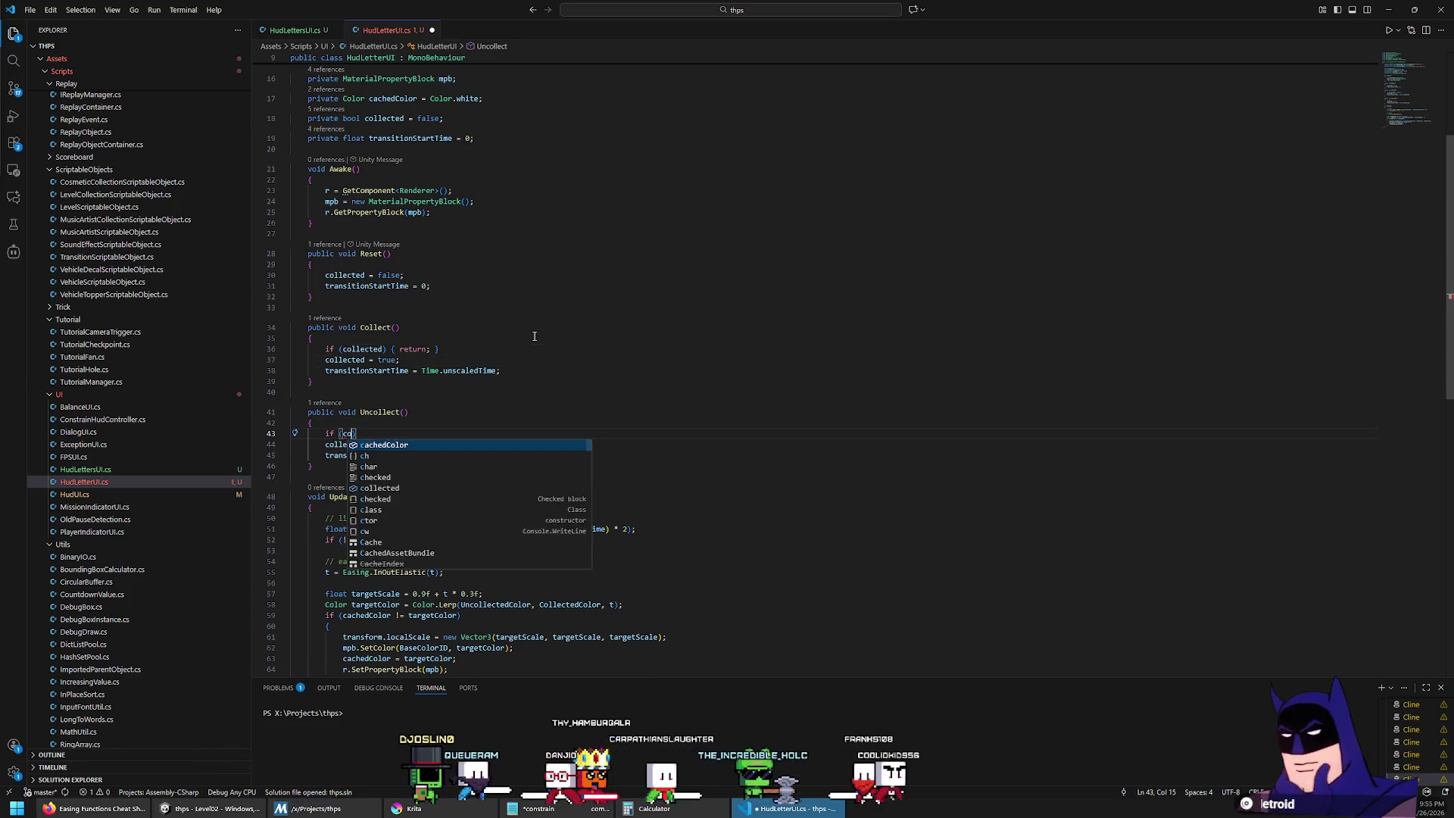
pyautogui.press('BackSpace')
pyautogui.write('!collected)')
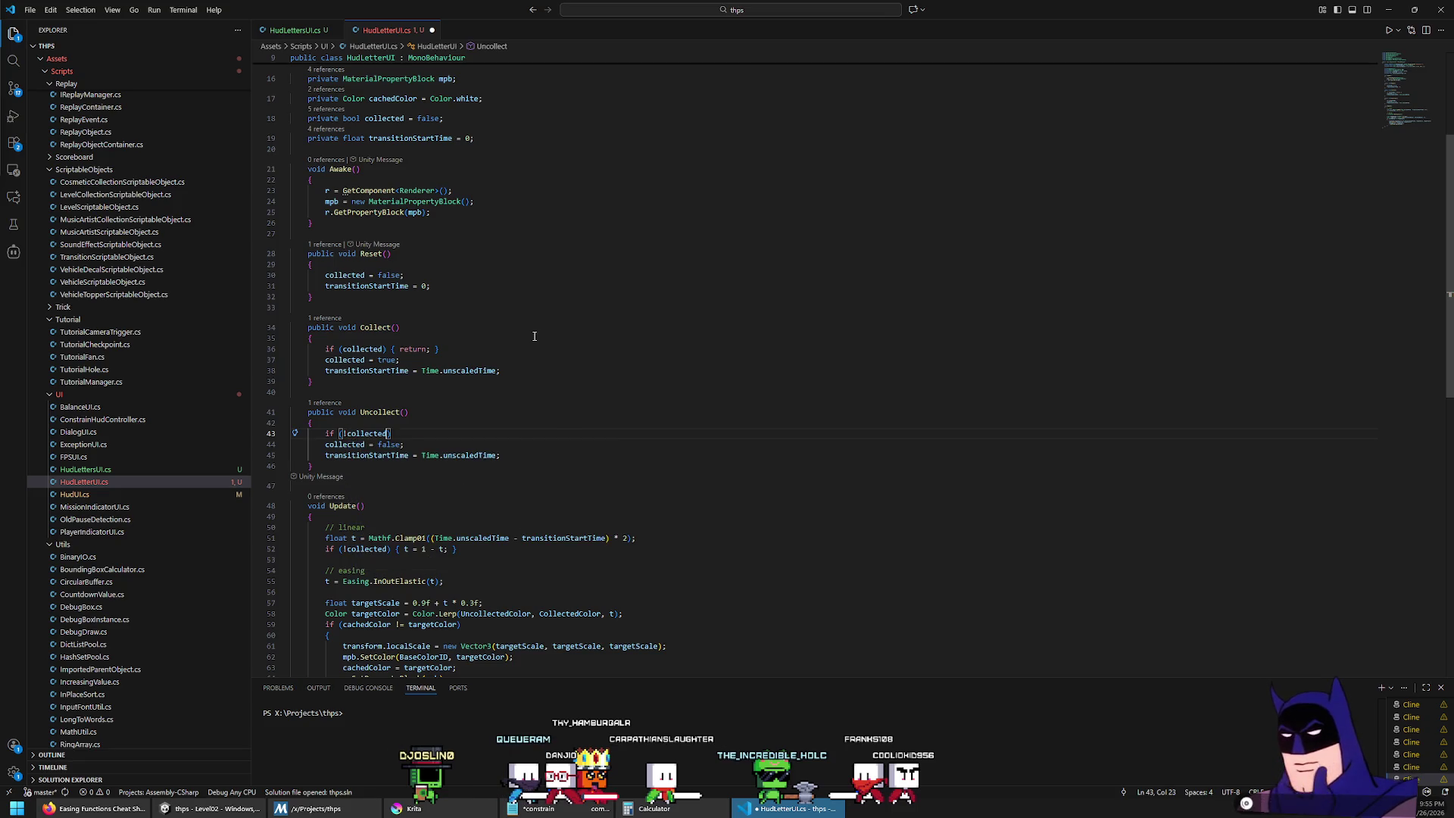
pyautogui.write(' { return;')
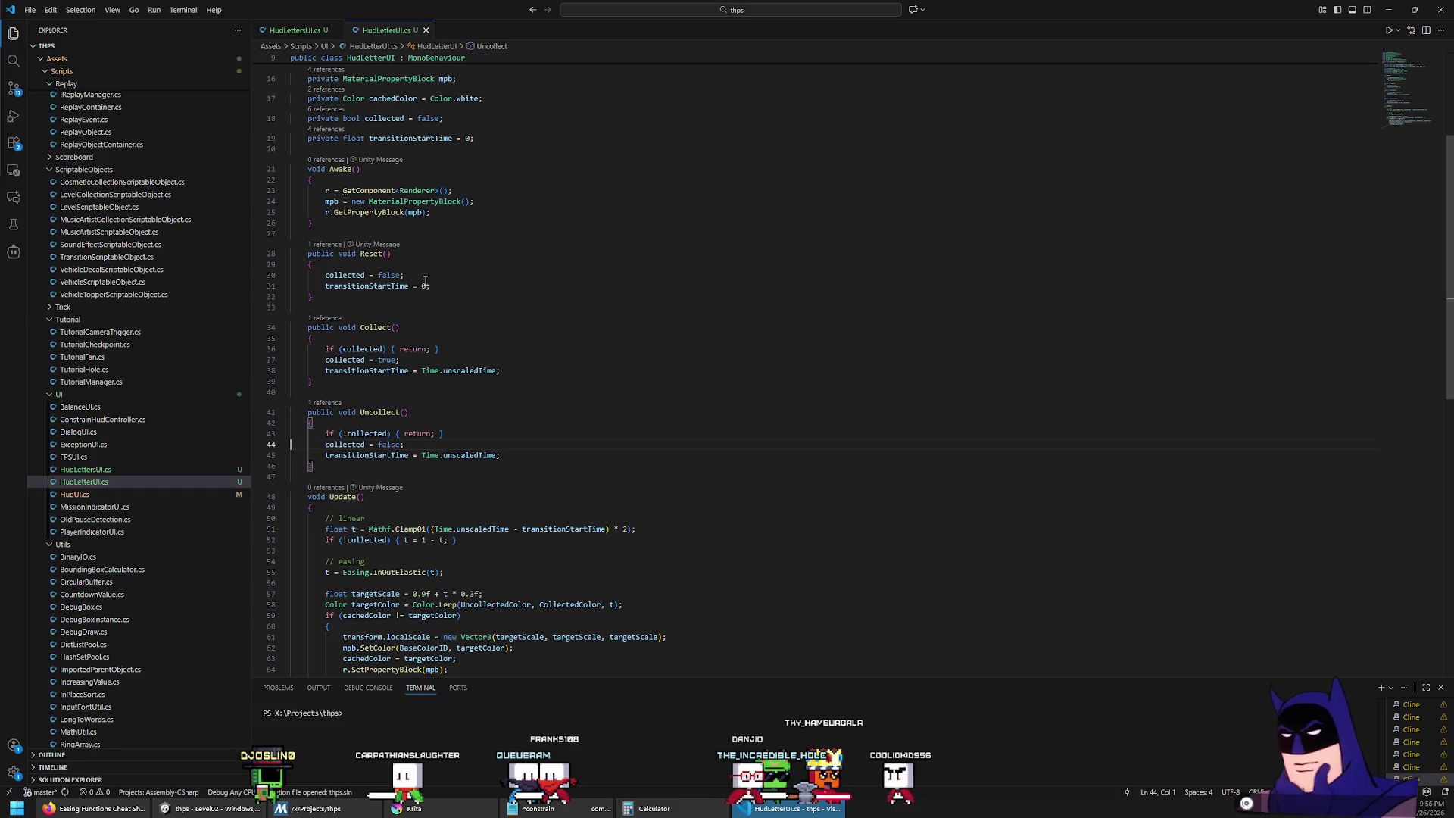
# Step: Change Reset's transitionStartTime value from 0 to -999
pyautogui.press('Left')
pyautogui.press('BackSpace')
pyautogui.write('-999')
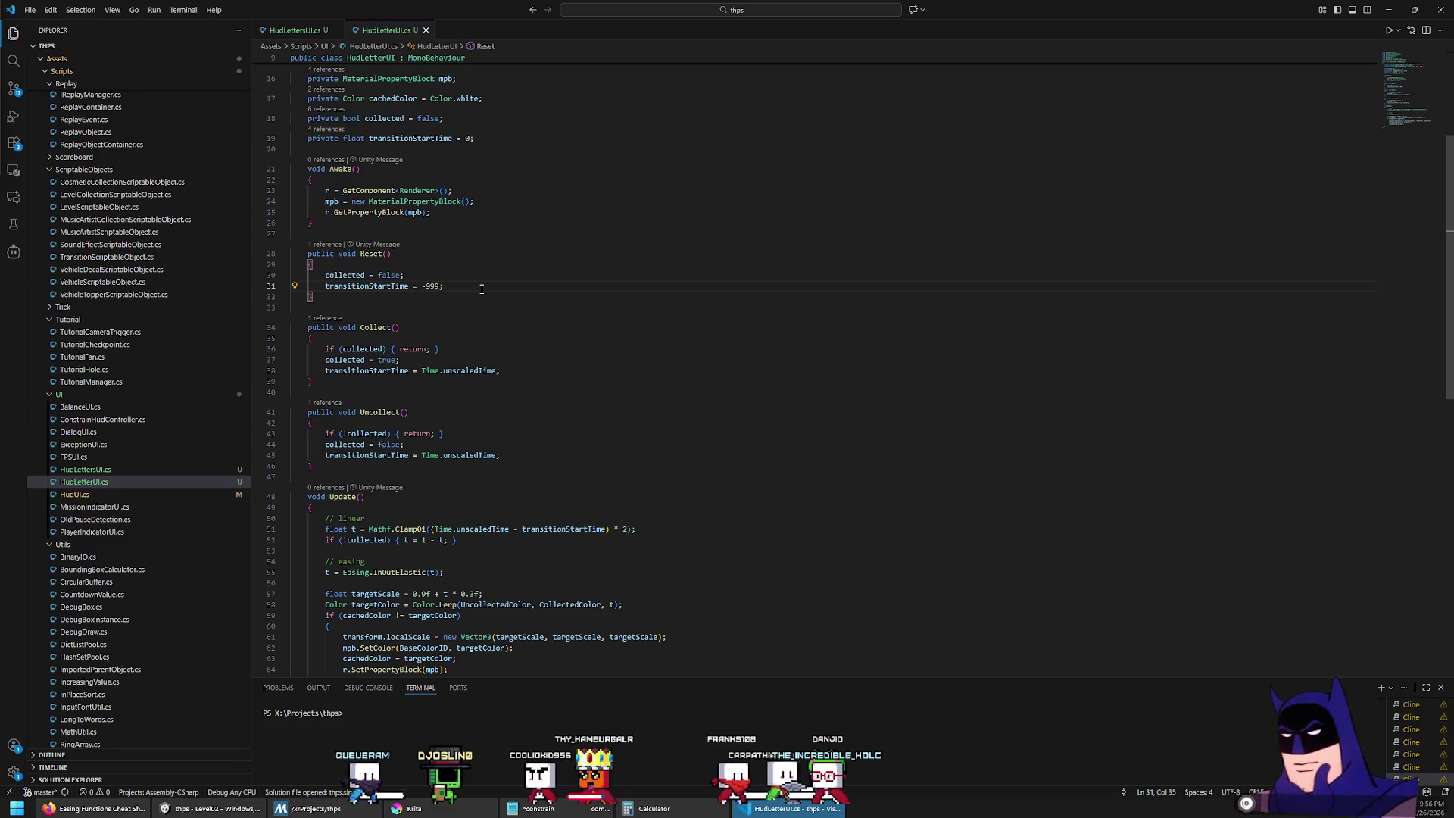
pyautogui.scroll(-3, 536, 426)
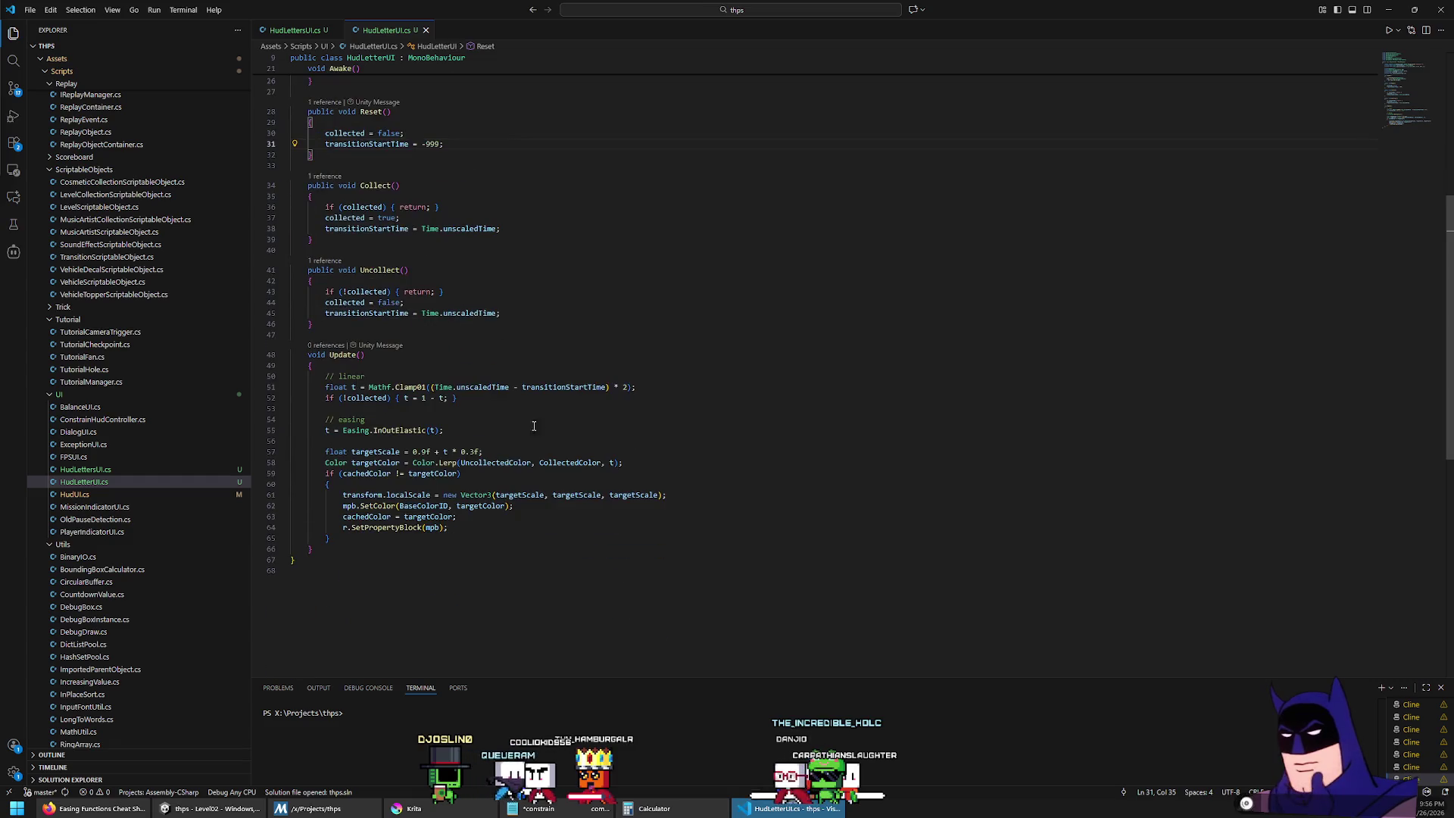
# Step: Add a '// update state' comment above the scale code in Update
pyautogui.press('Down')
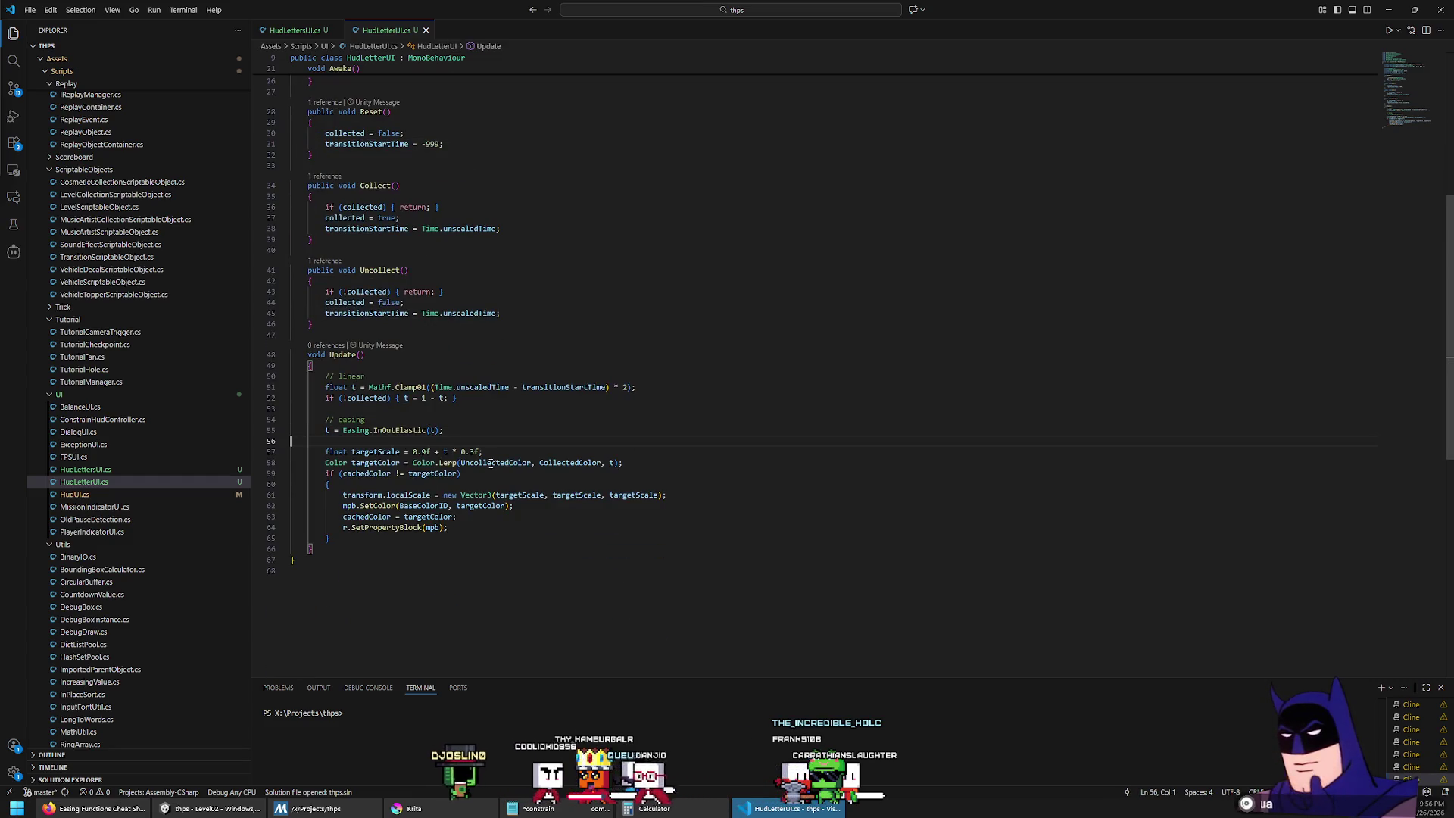
pyautogui.press('Return')
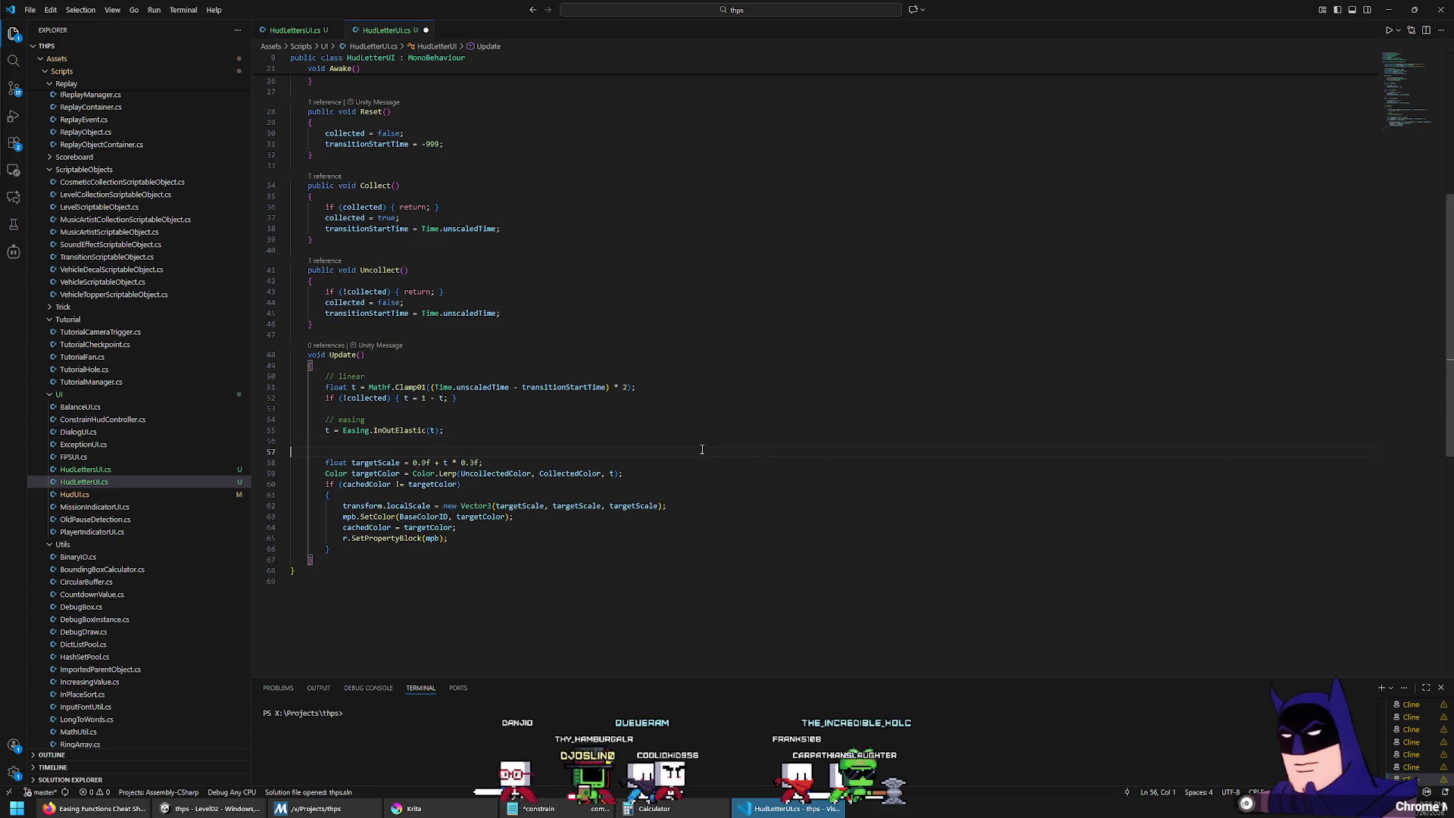
pyautogui.write('// ')
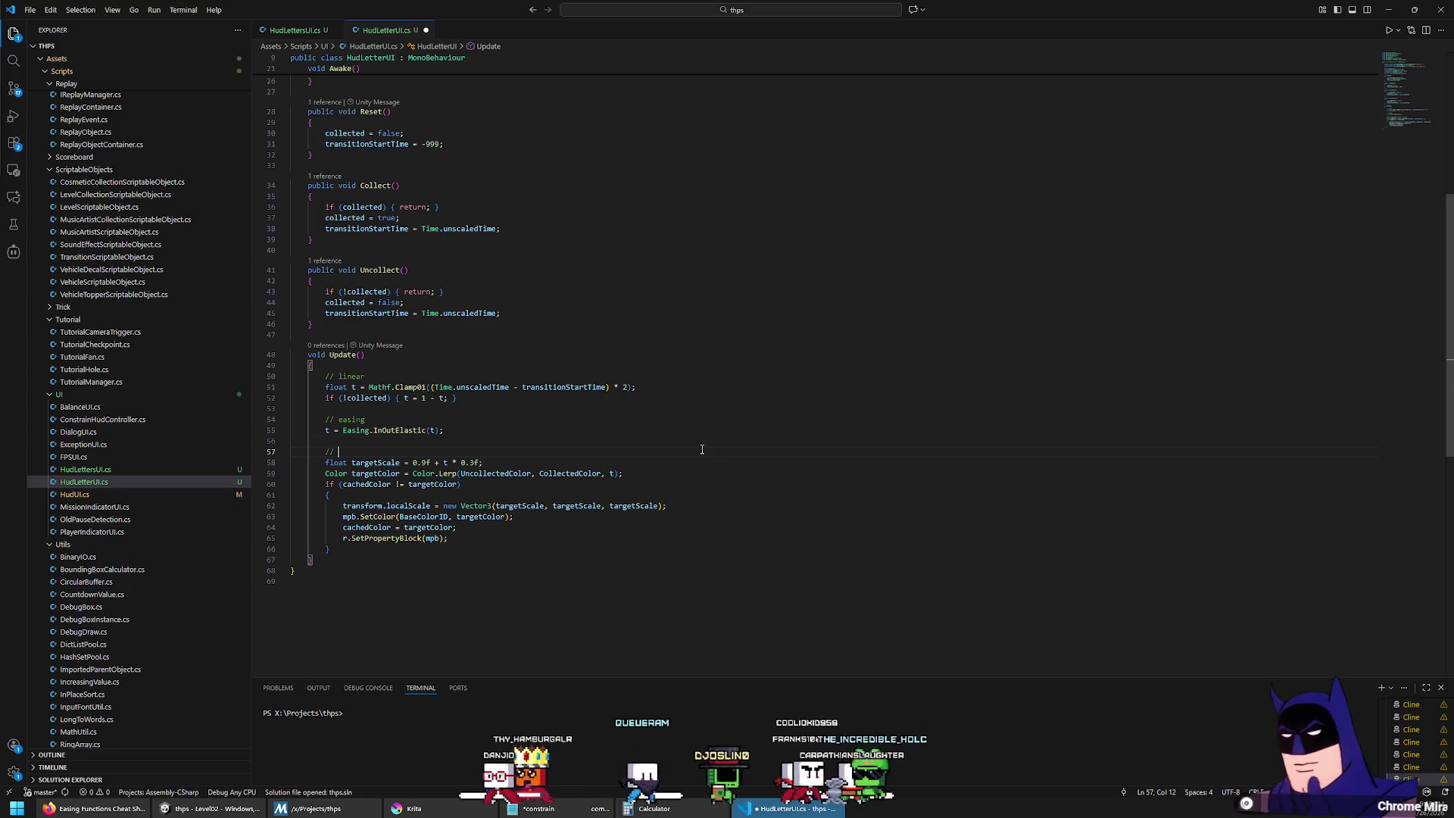
pyautogui.write('update state')
# Step: Delete the half-typed transform.localRotation line at the end of Update and let Unity reload
pyautogui.press('Down')
pyautogui.press('Down')
pyautogui.press('Down')
pyautogui.press('Home')
pyautogui.press('Home')
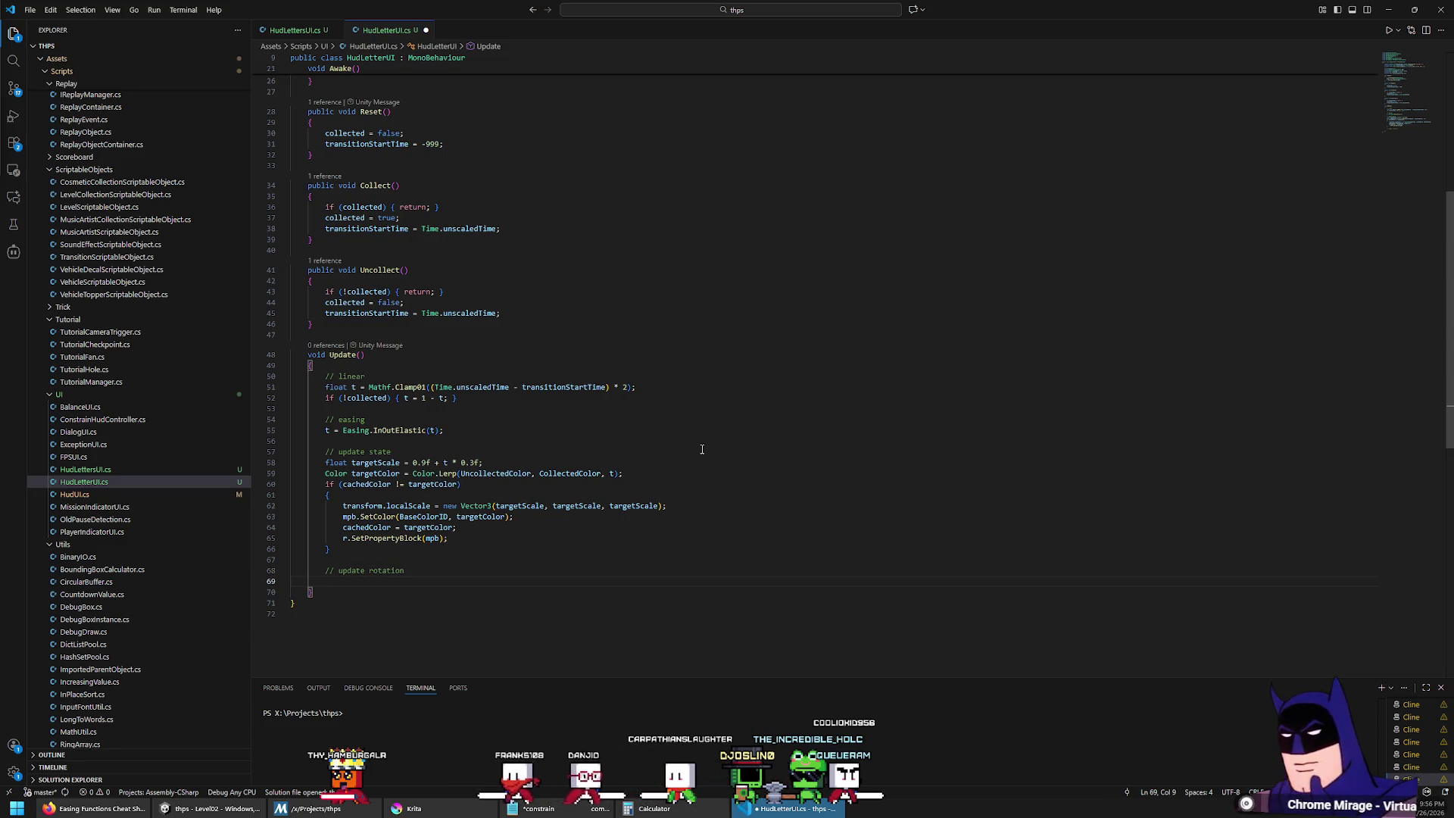
pyautogui.write('transform./.localro')
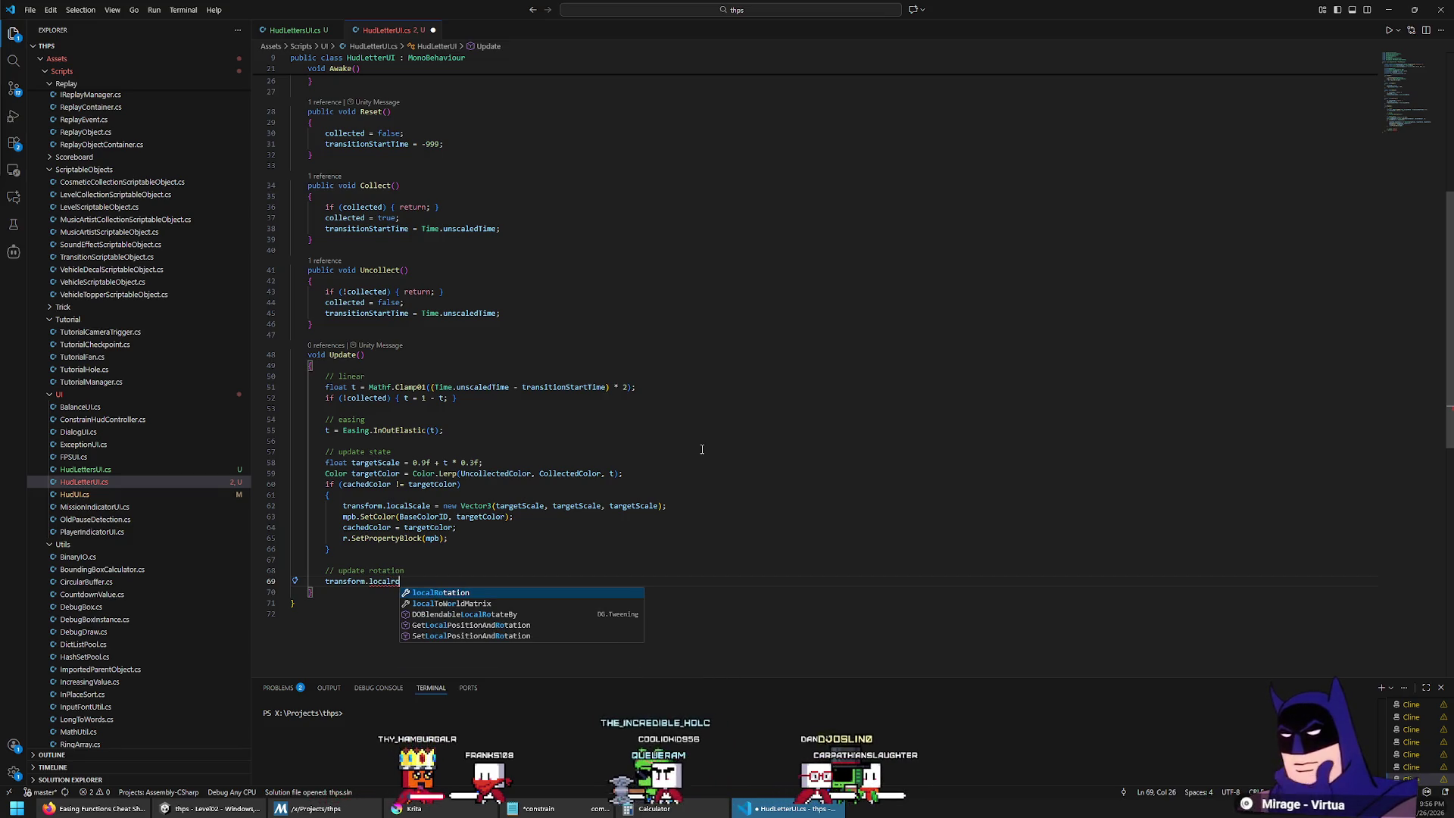
pyautogui.press('Escape')
pyautogui.hotkey('ctrl', 'l')
pyautogui.press('BackSpace')
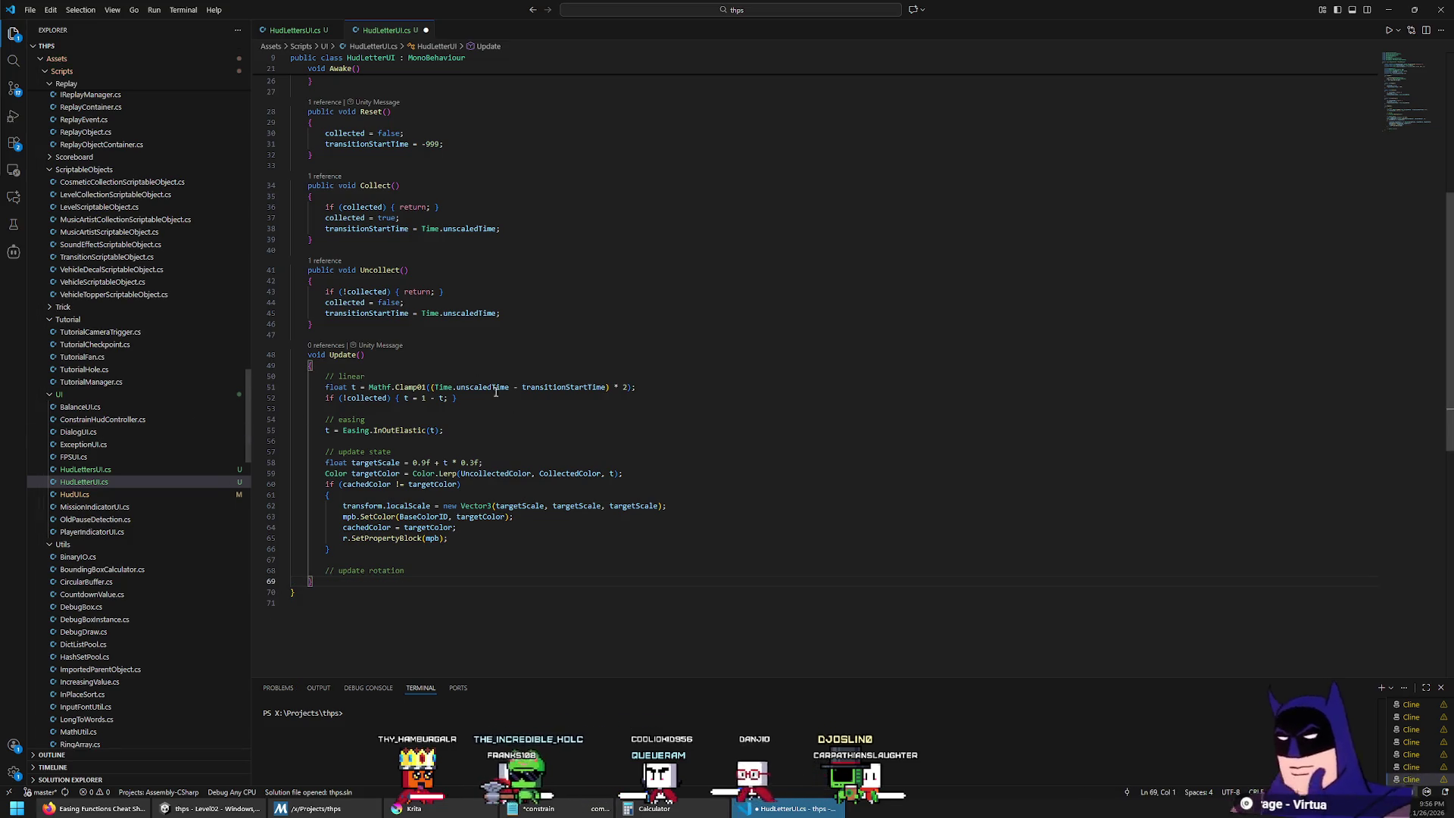
pyautogui.hotkey('alt', 'Tab')
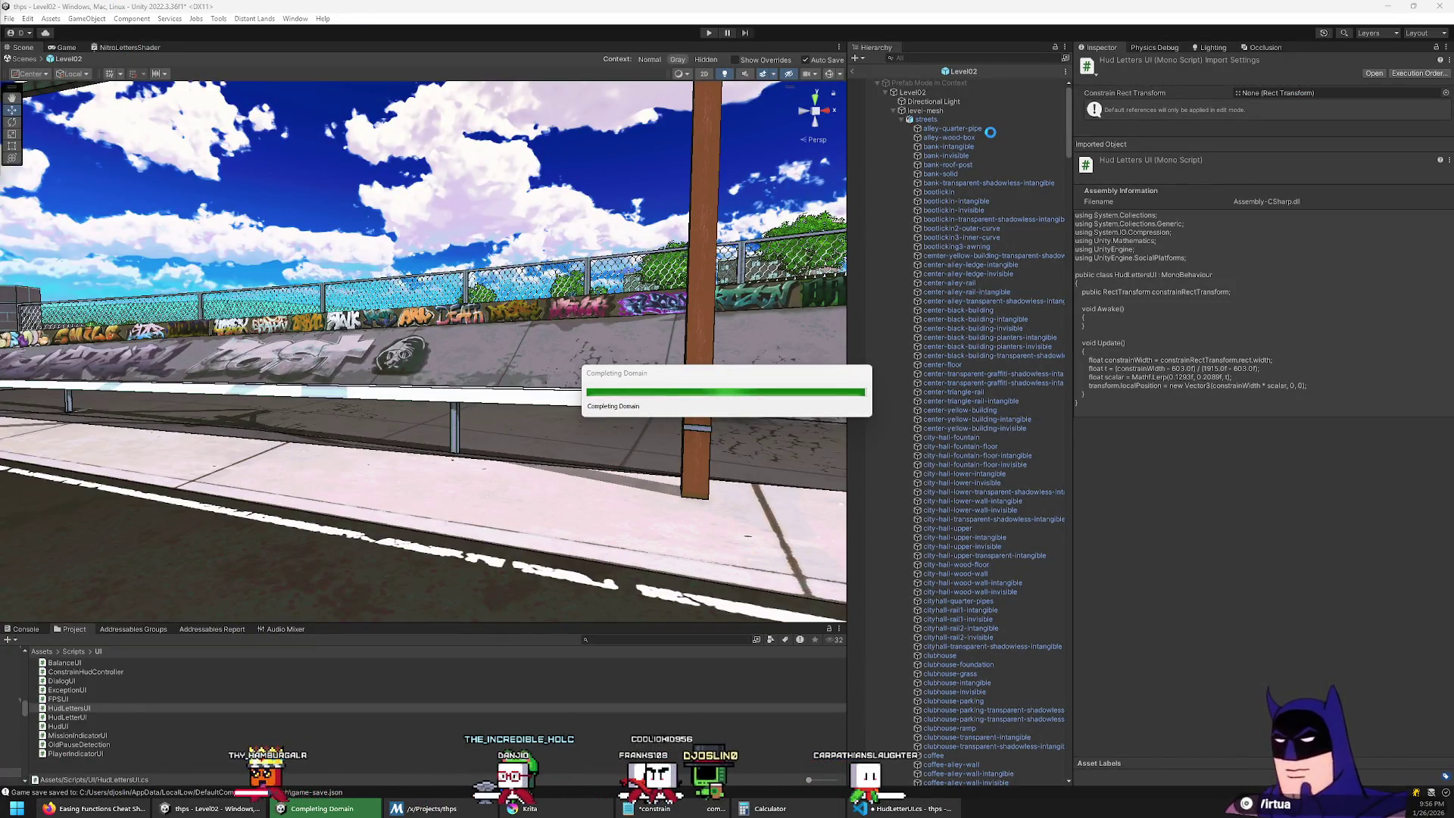
# Step: Return from prefab mode to the Level02 scene and select and frame the combo-c letter
pyautogui.click(851, 73)
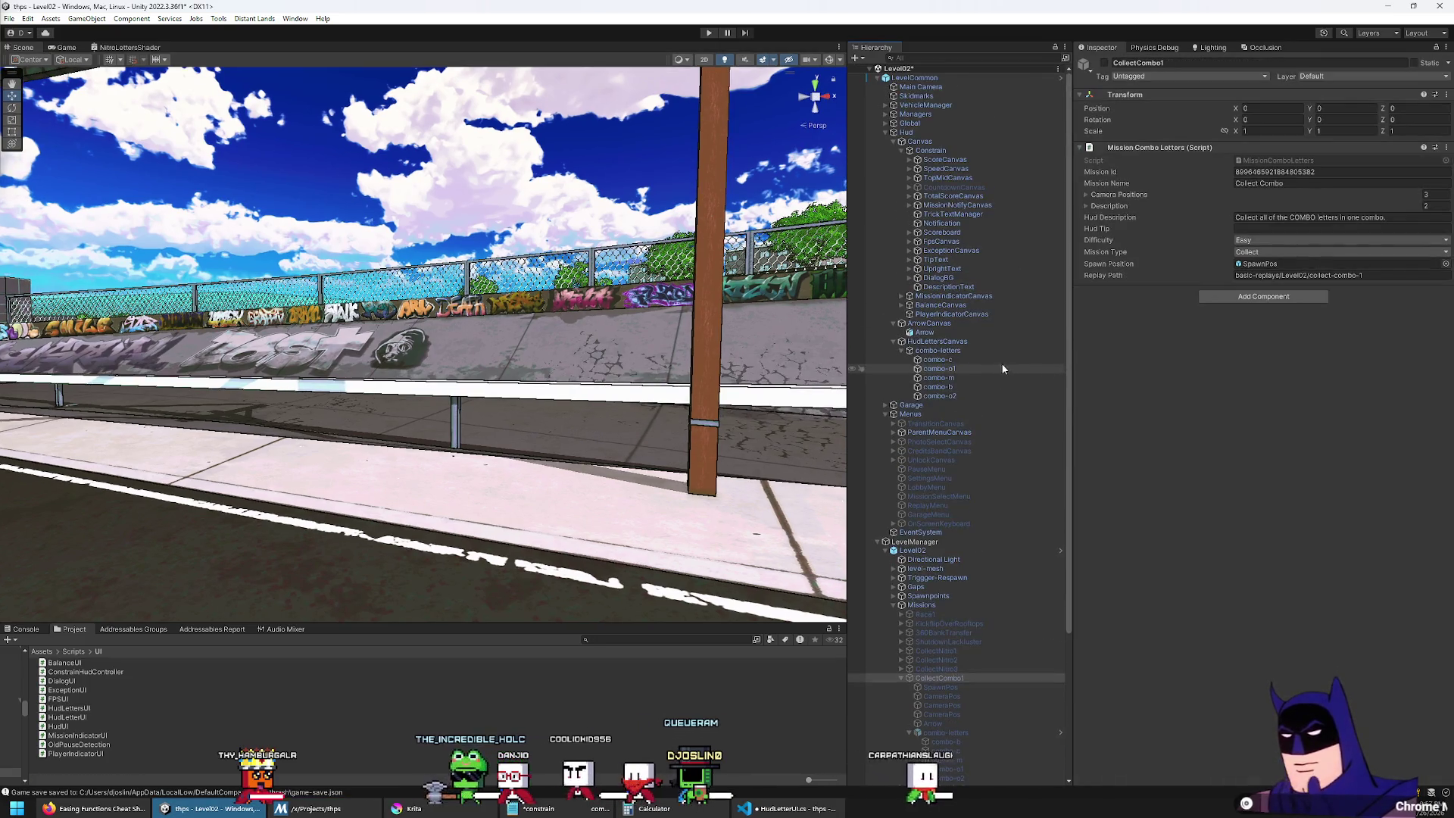
pyautogui.doubleClick(956, 358)
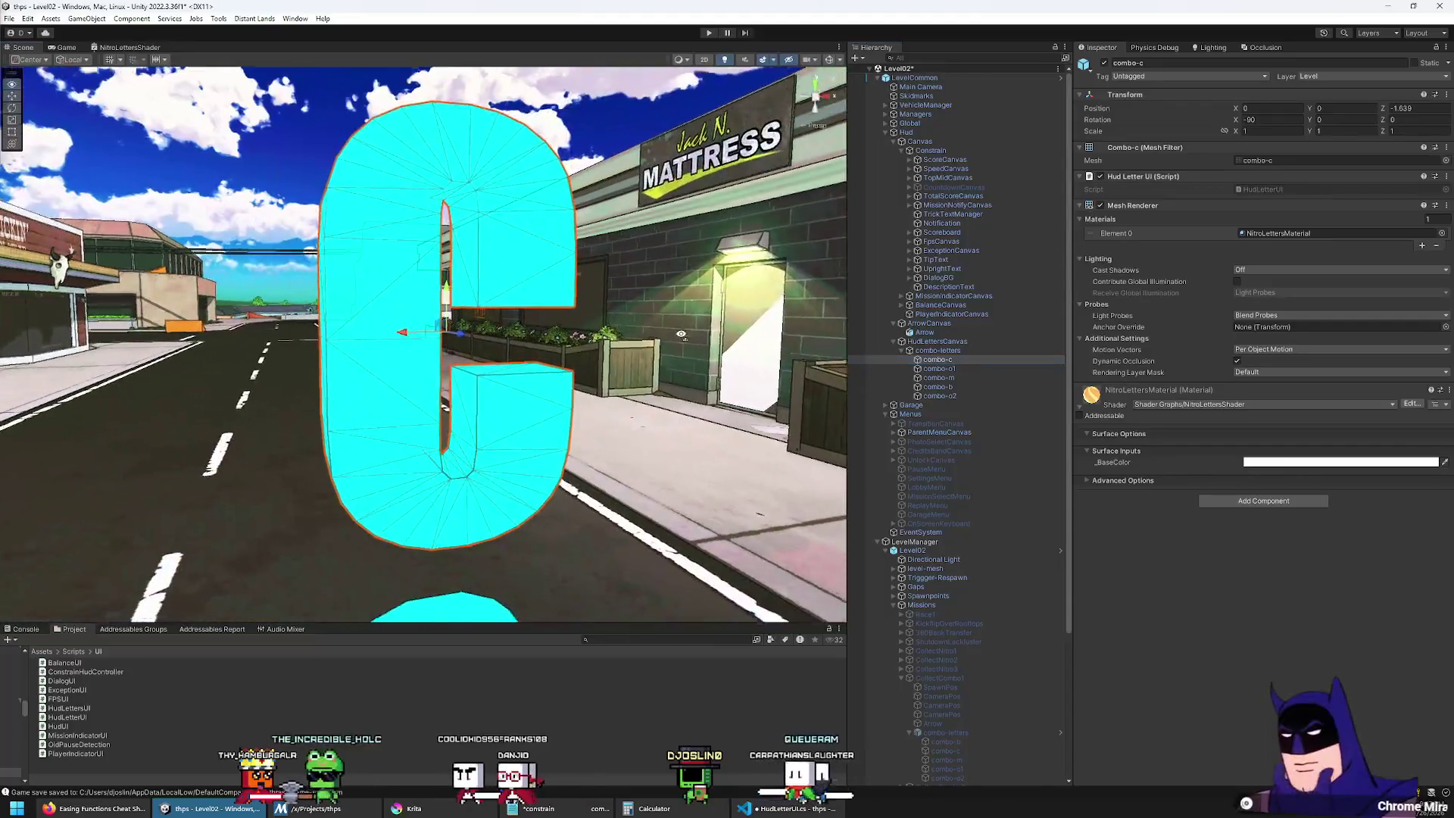
pyautogui.scroll(-5, 622, 353)
pyautogui.scroll(3, 623, 353)
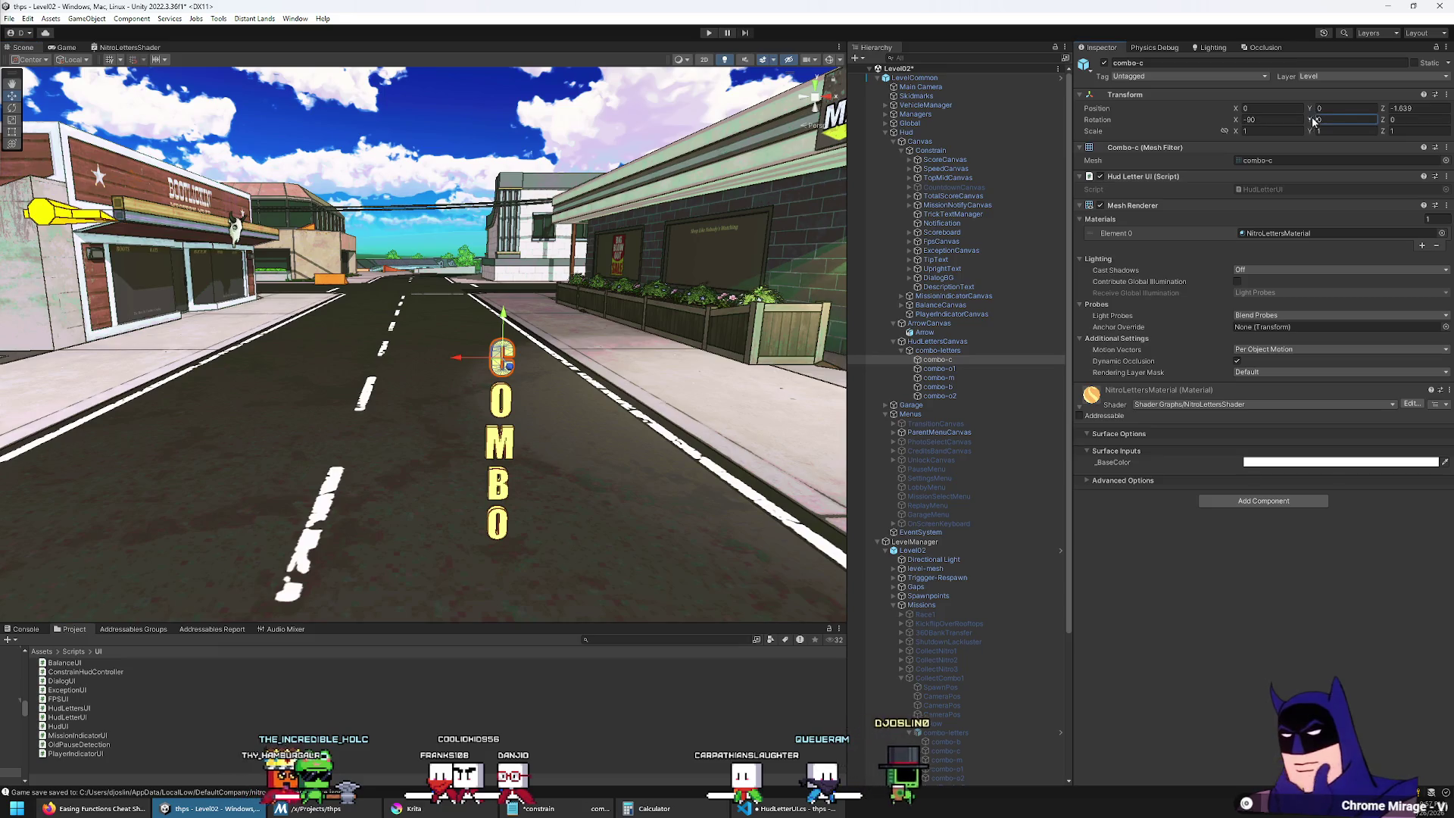
# Step: Try tilting combo-c on its Z and Y rotation (Y 21.99), resetting both back to 0
pyautogui.write('-12.16')
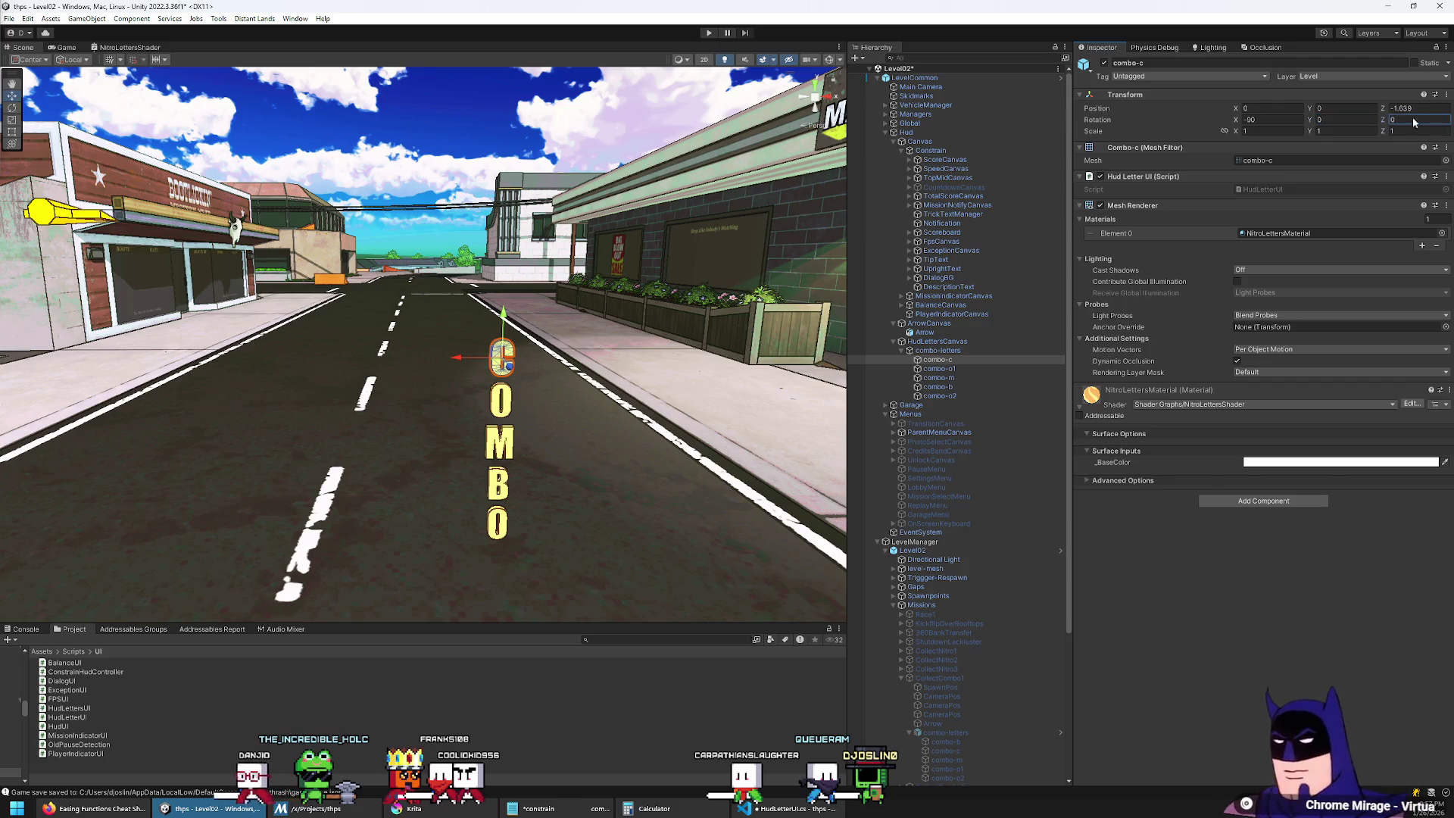
pyautogui.write('7.3')
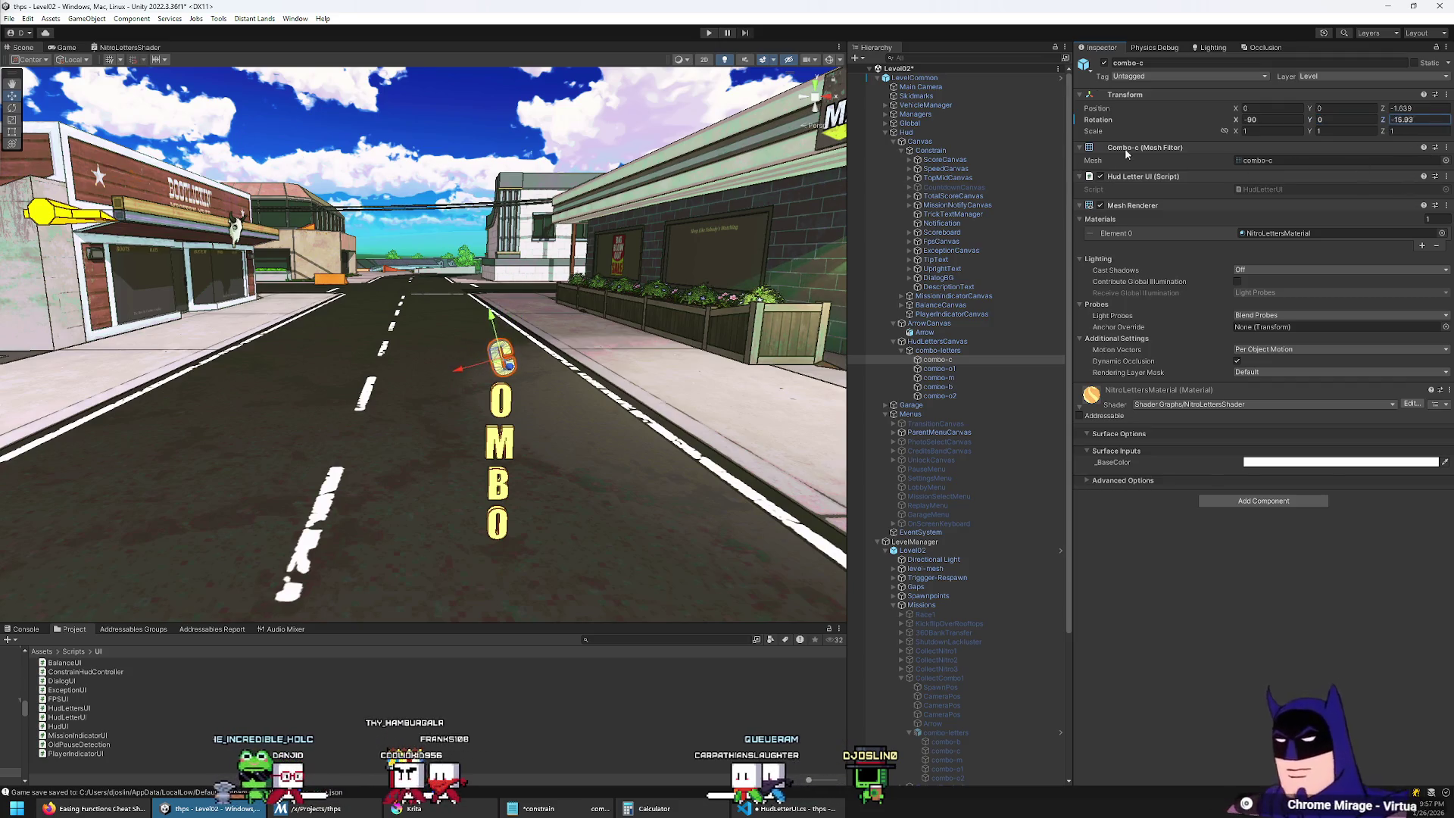
pyautogui.press('BackSpace')
pyautogui.press('BackSpace')
pyautogui.press('BackSpace')
pyautogui.write('0')
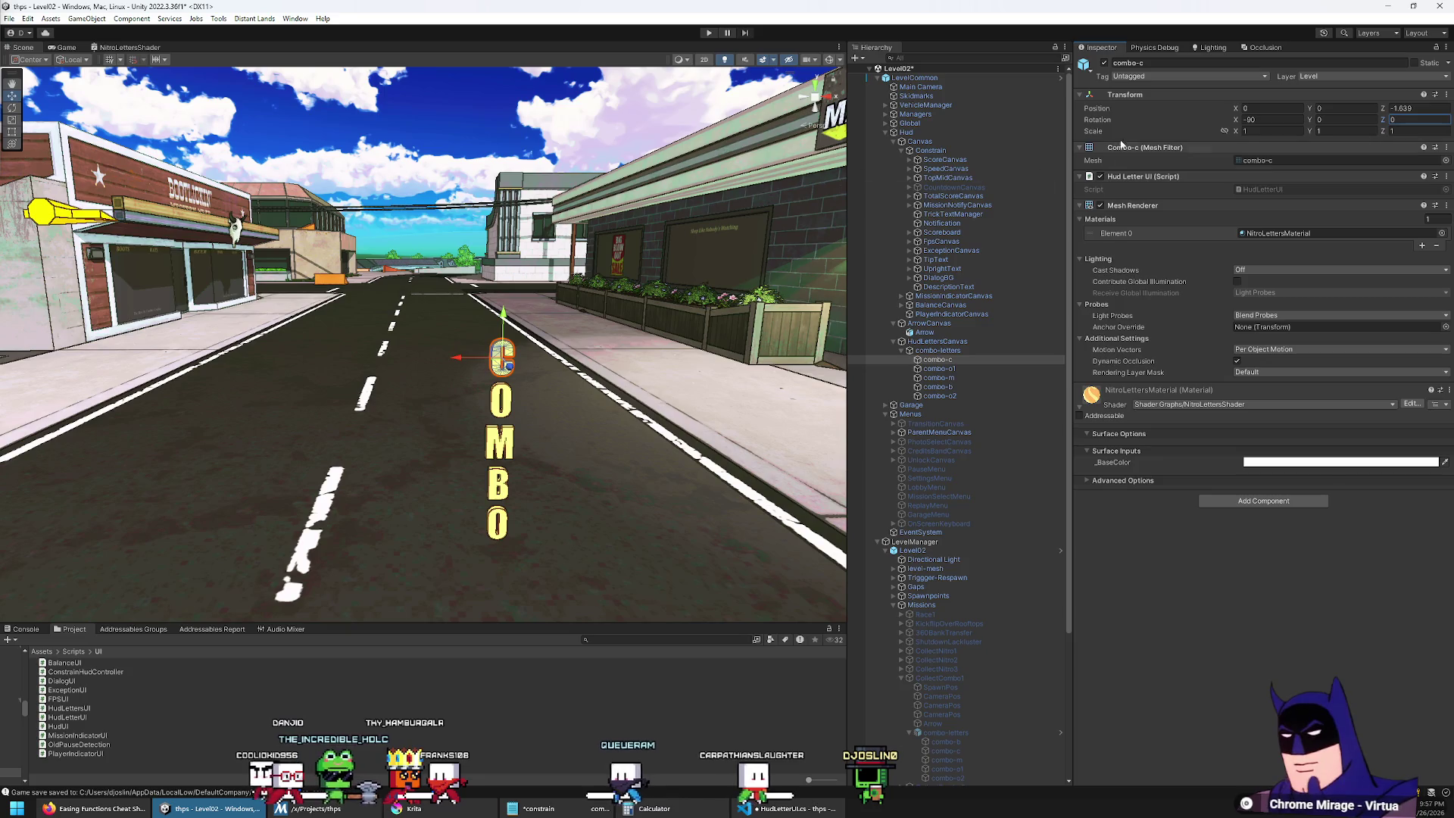
pyautogui.click(1341, 119)
pyautogui.write('21.99')
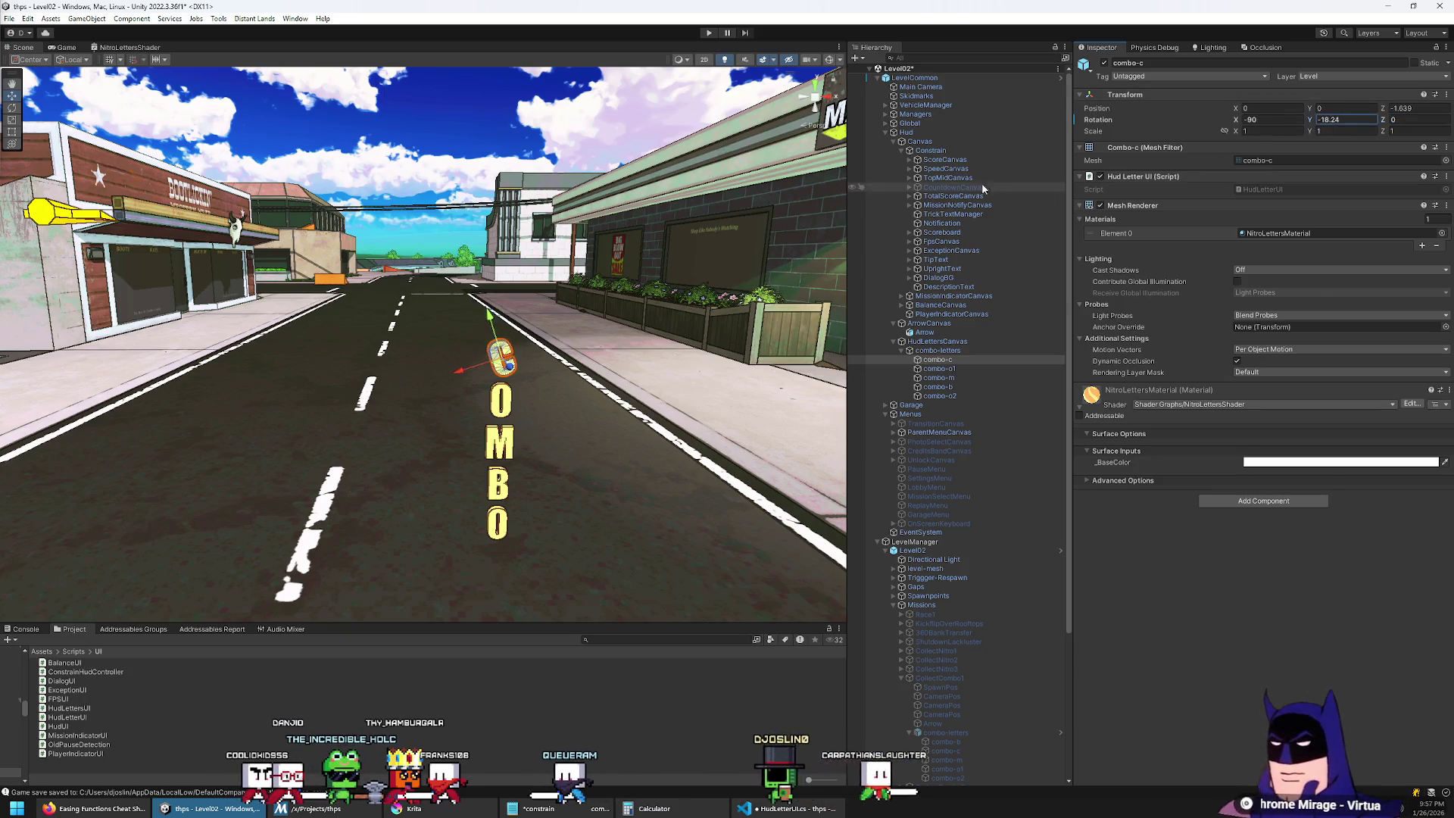
pyautogui.press('BackSpace')
pyautogui.press('BackSpace')
pyautogui.press('BackSpace')
pyautogui.write('0')
pyautogui.click(1393, 120)
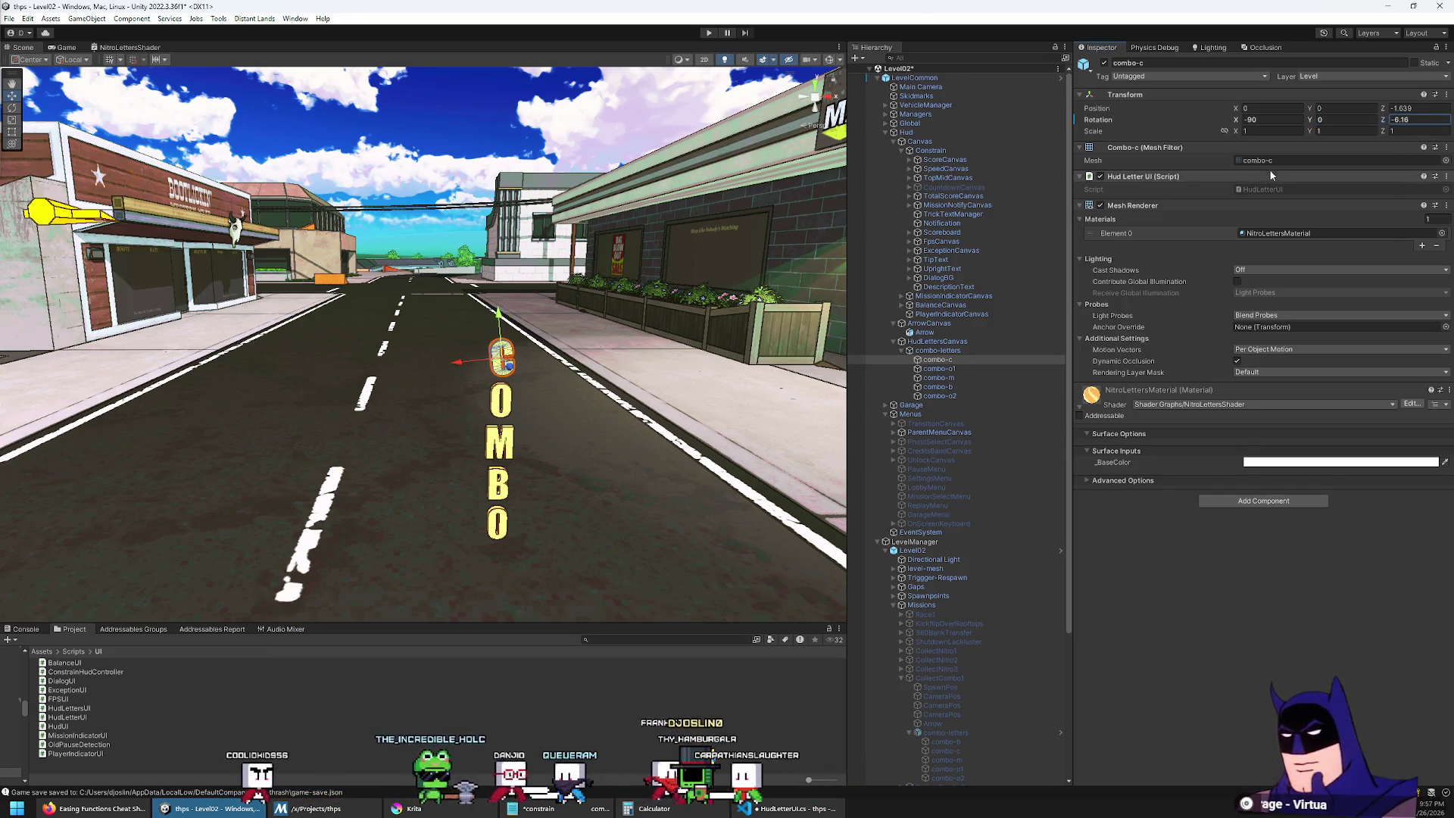
# Step: Spin the C letter around Y, undo it to keep it upright, and return to HudLetterUI.cs
pyautogui.moveTo(520, 412)
pyautogui.mouseDown()
pyautogui.moveTo(666, 383)
pyautogui.moveTo(419, 415)
pyautogui.moveTo(545, 391)
pyautogui.moveTo(533, 394)
pyautogui.mouseUp()
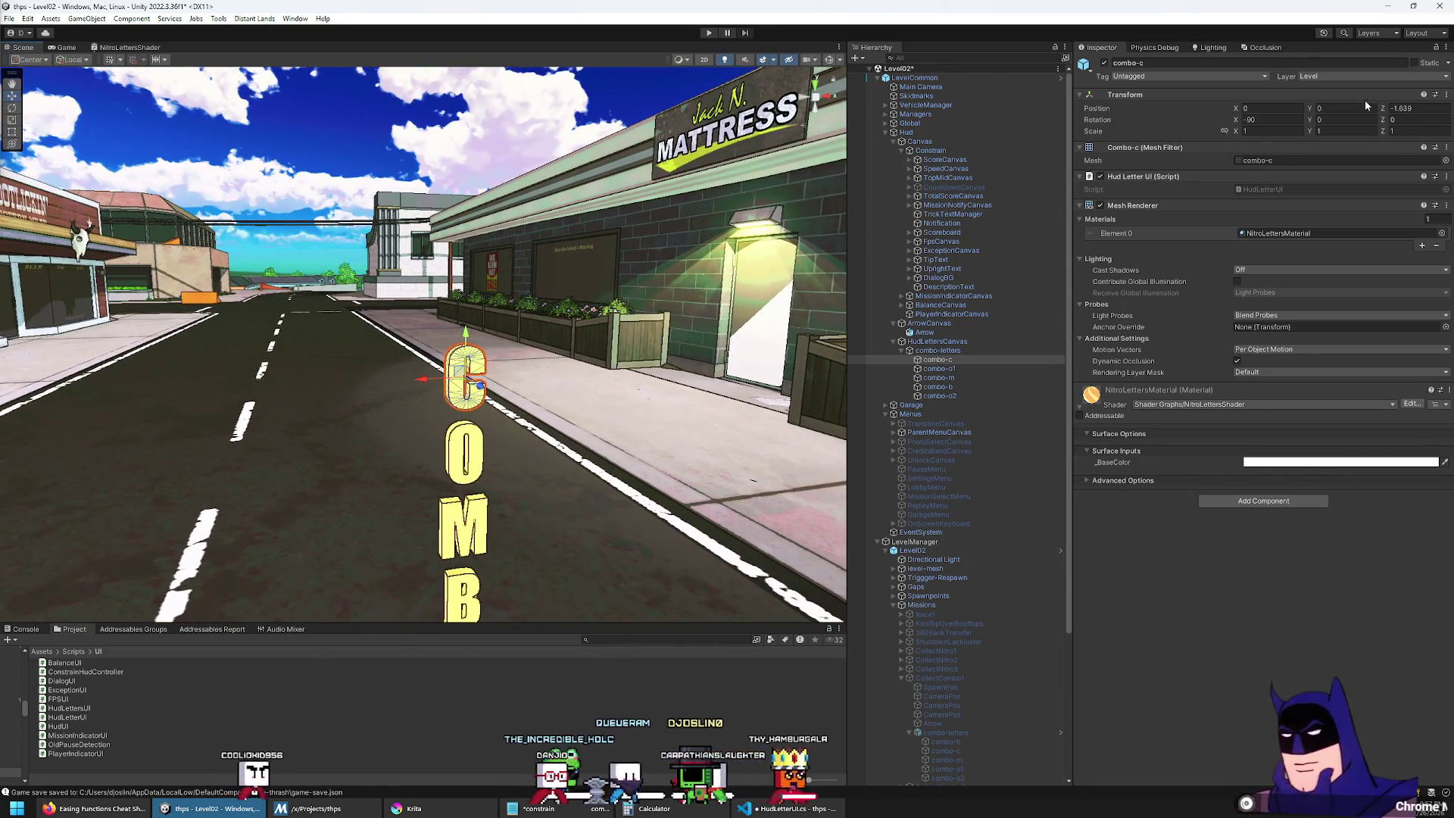
pyautogui.moveTo(1311, 120)
pyautogui.mouseDown()
pyautogui.moveTo(1340, 121)
pyautogui.moveTo(515, 271)
pyautogui.mouseUp()
pyautogui.hotkey('ctrl', 'z')
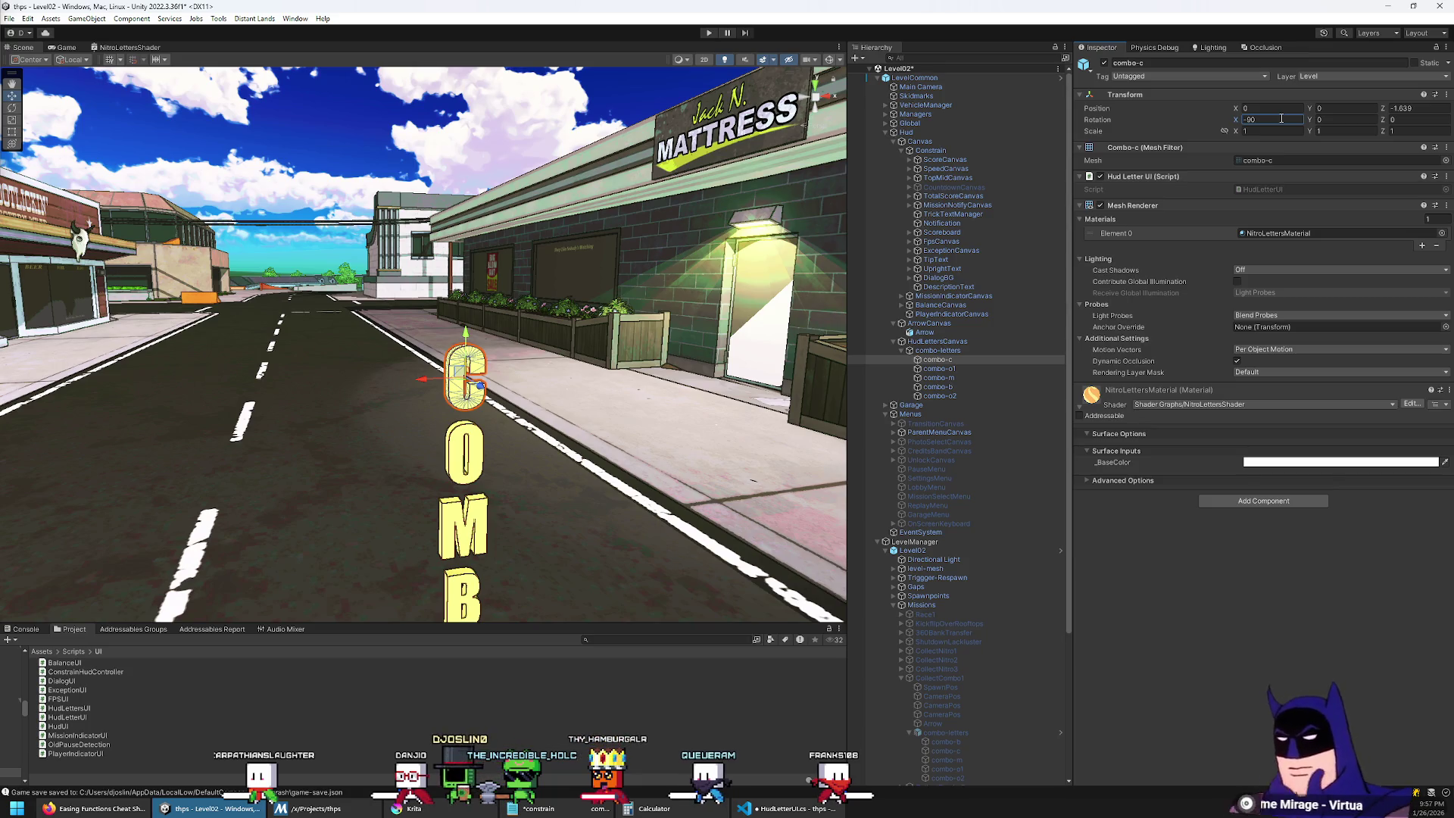
pyautogui.moveTo(787, 807)
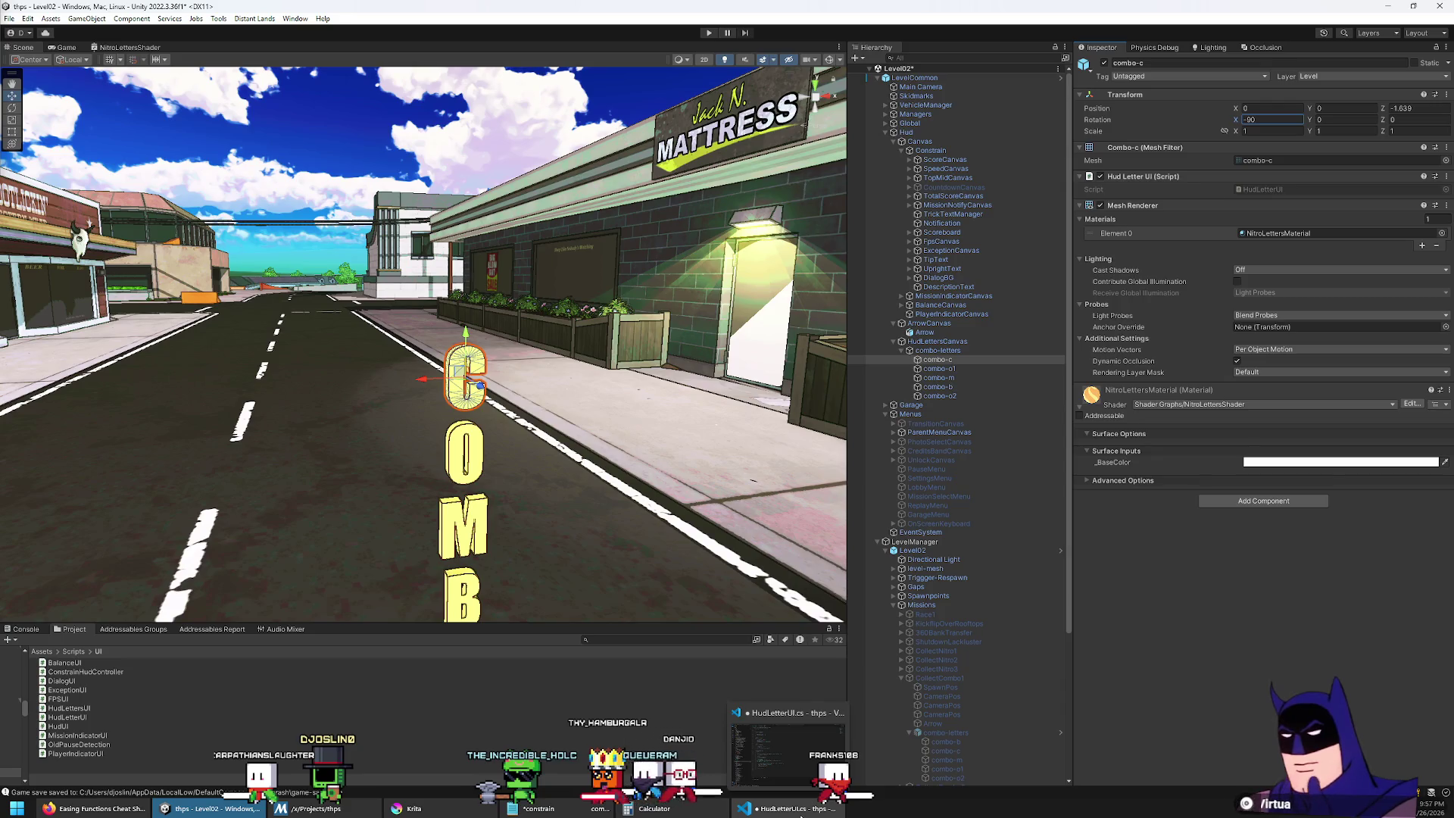
pyautogui.click(801, 814)
pyautogui.scroll(7, 765, 451)
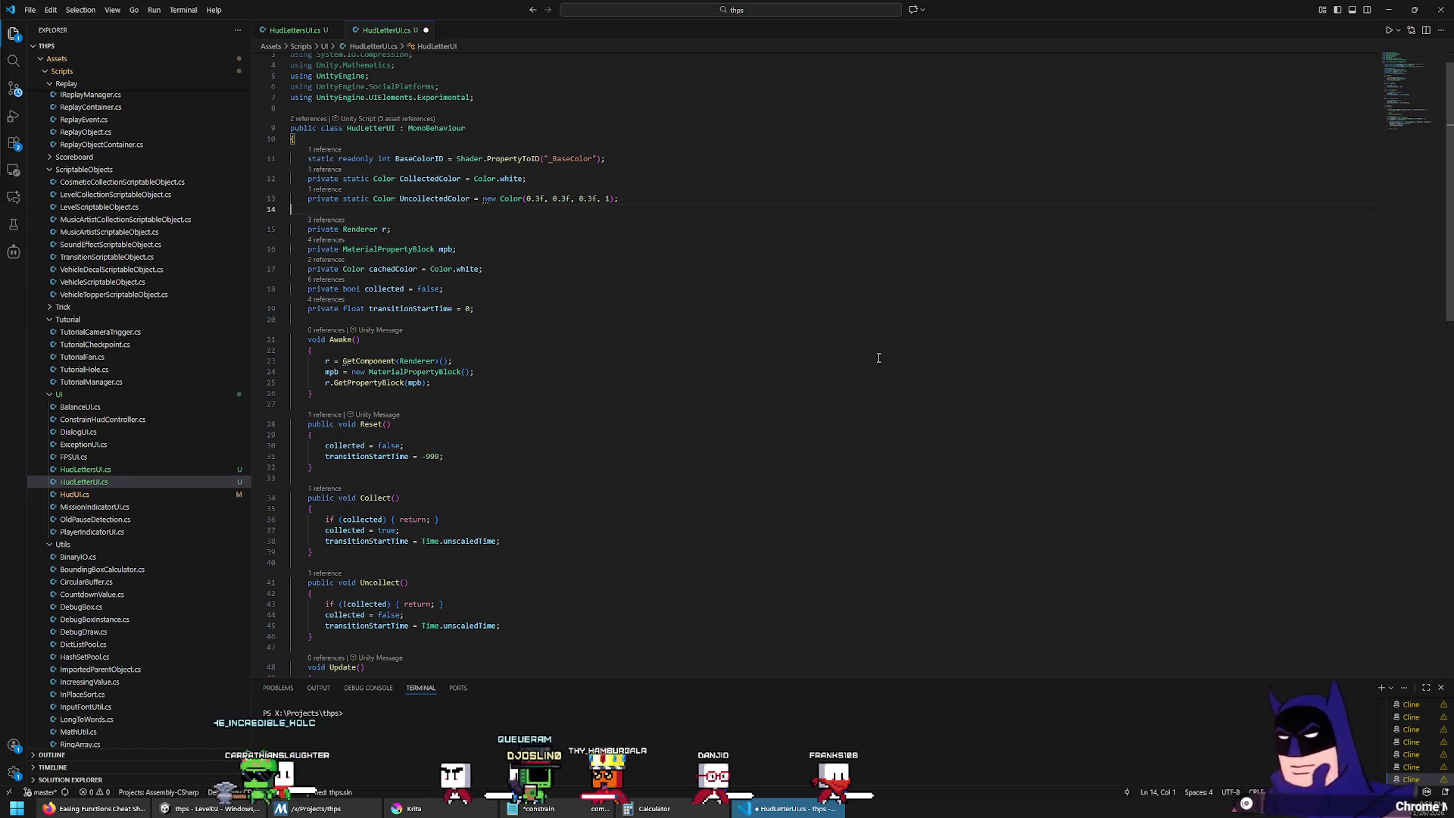
# Step: Declare a private Quaternion baseRotation field below transitionStartTime
pyautogui.moveTo(437, 289); pyautogui.dragTo(592, 289)
pyautogui.click(581, 305)
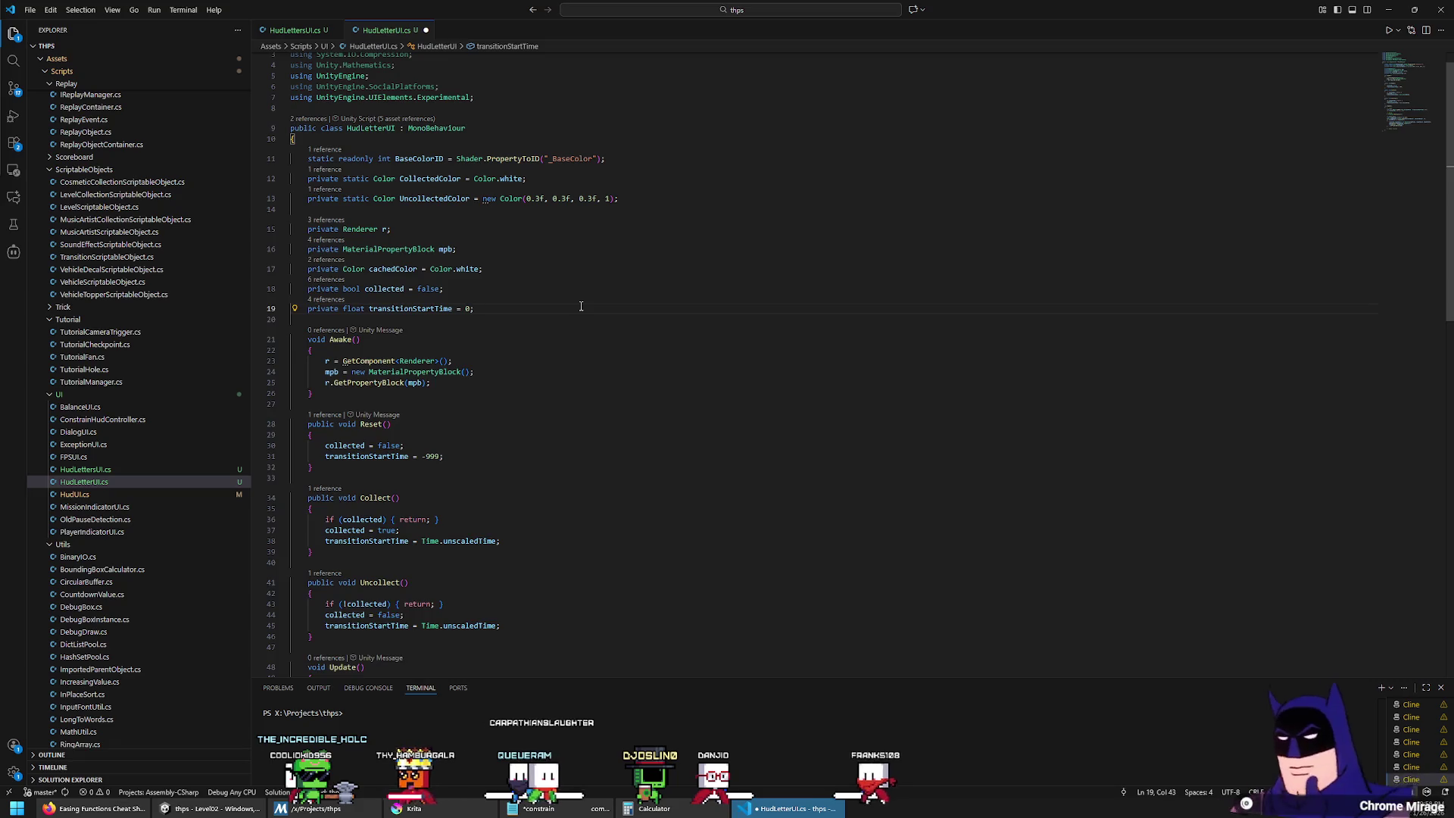
pyautogui.press('Return')
pyautogui.press('Return')
pyautogui.write('private ')
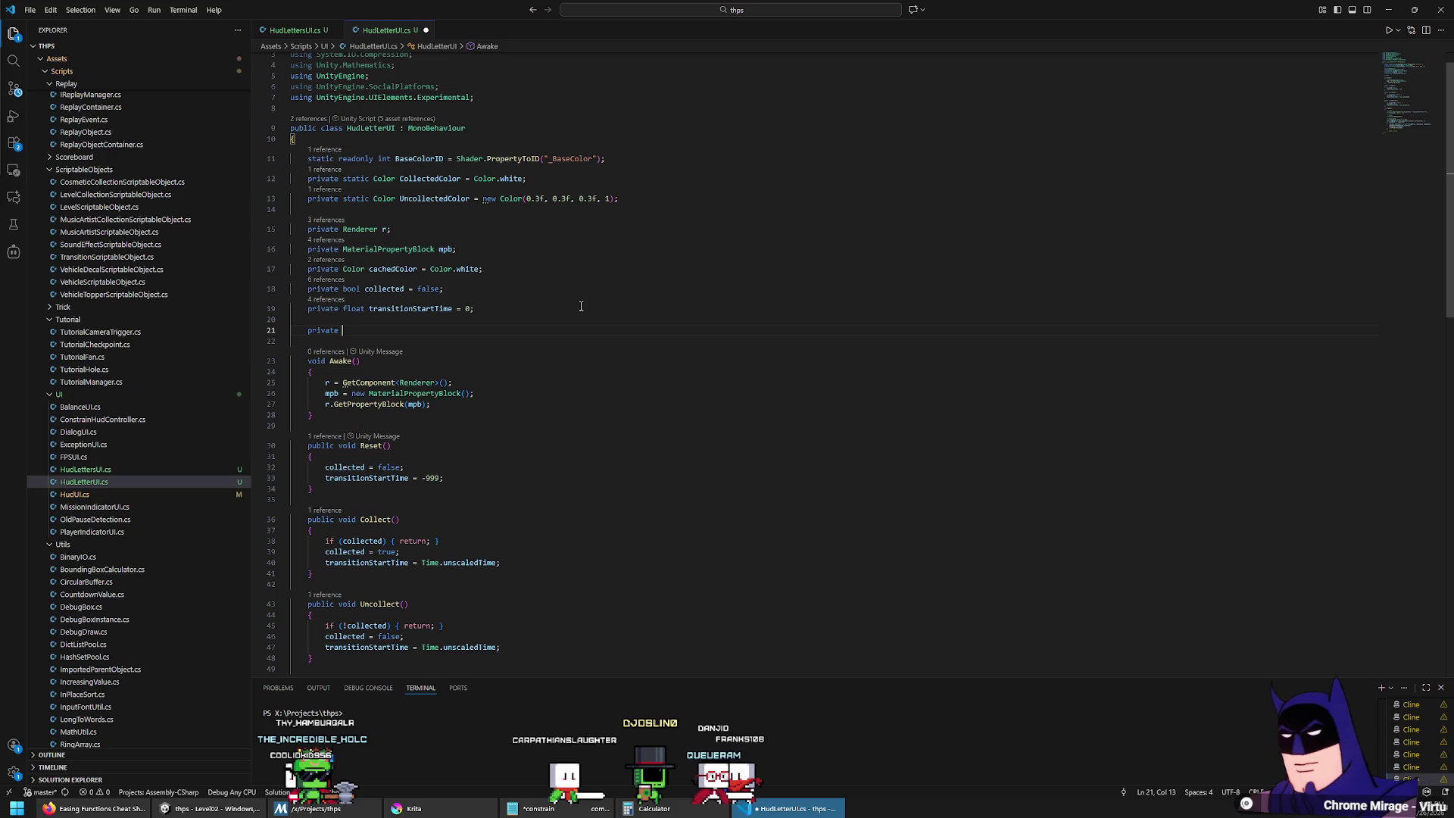
pyautogui.write('Quaternion ')
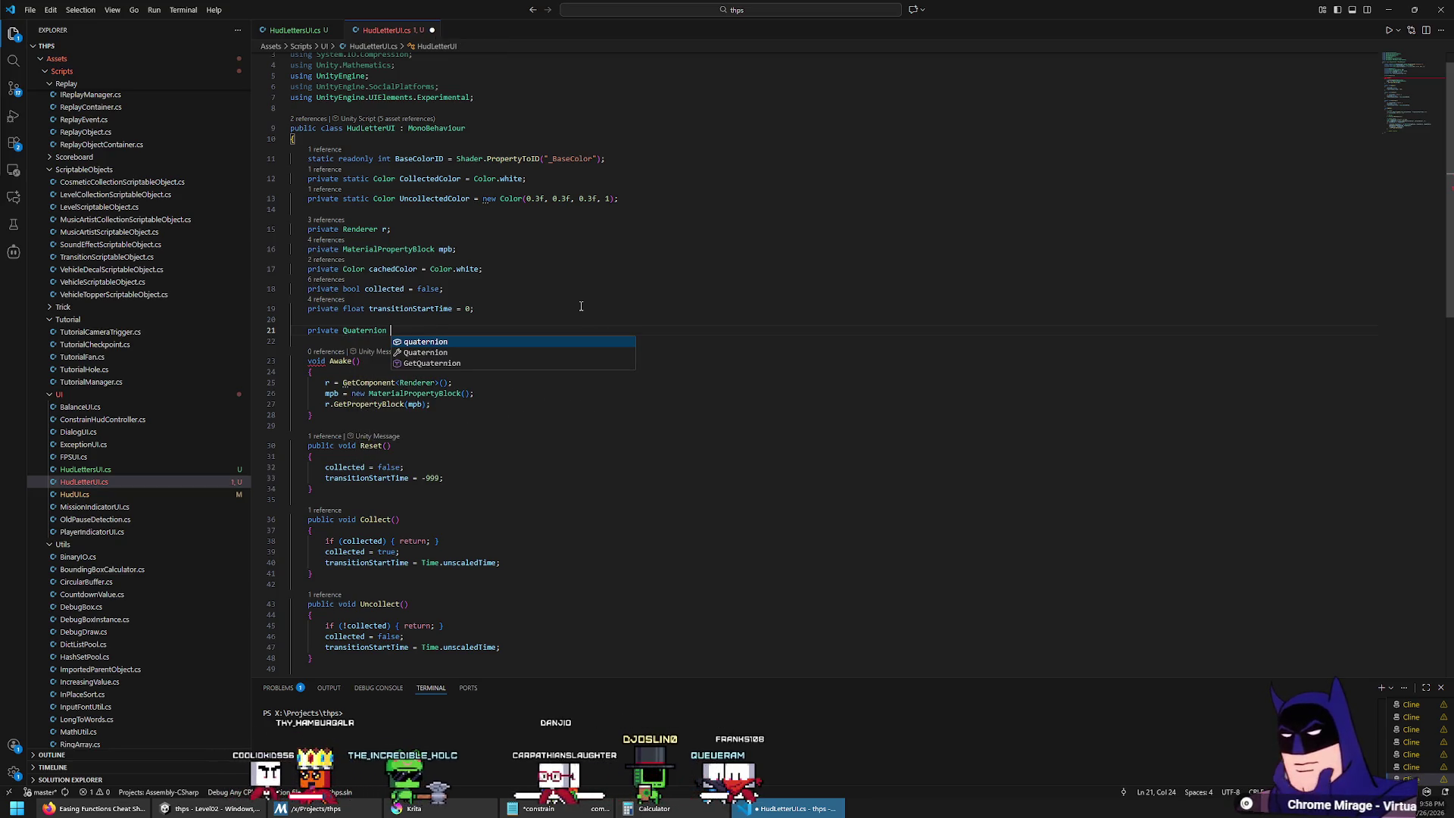
pyautogui.write('in')
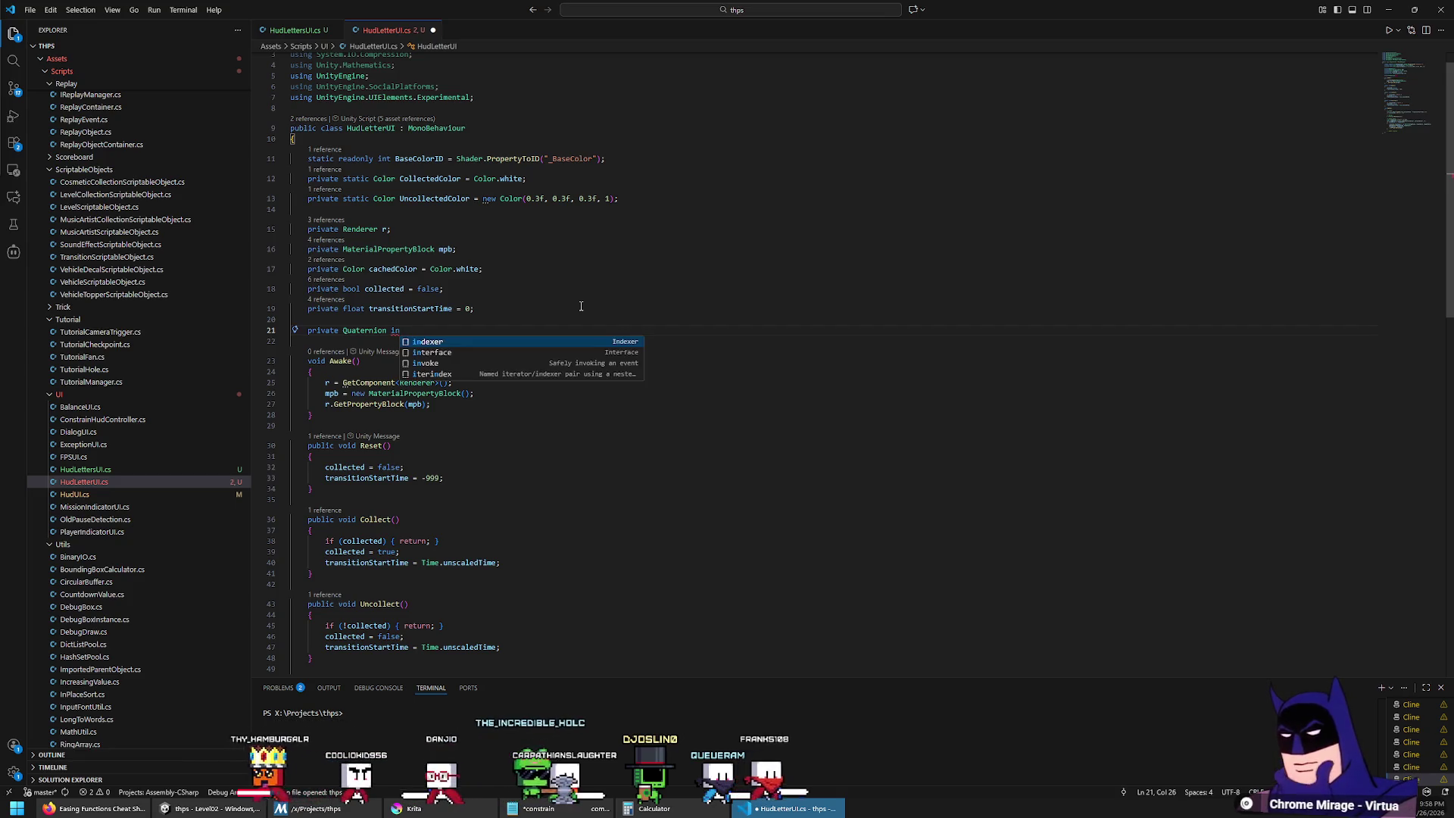
pyautogui.press('BackSpace')
pyautogui.press('BackSpace')
pyautogui.write('baseRotati')
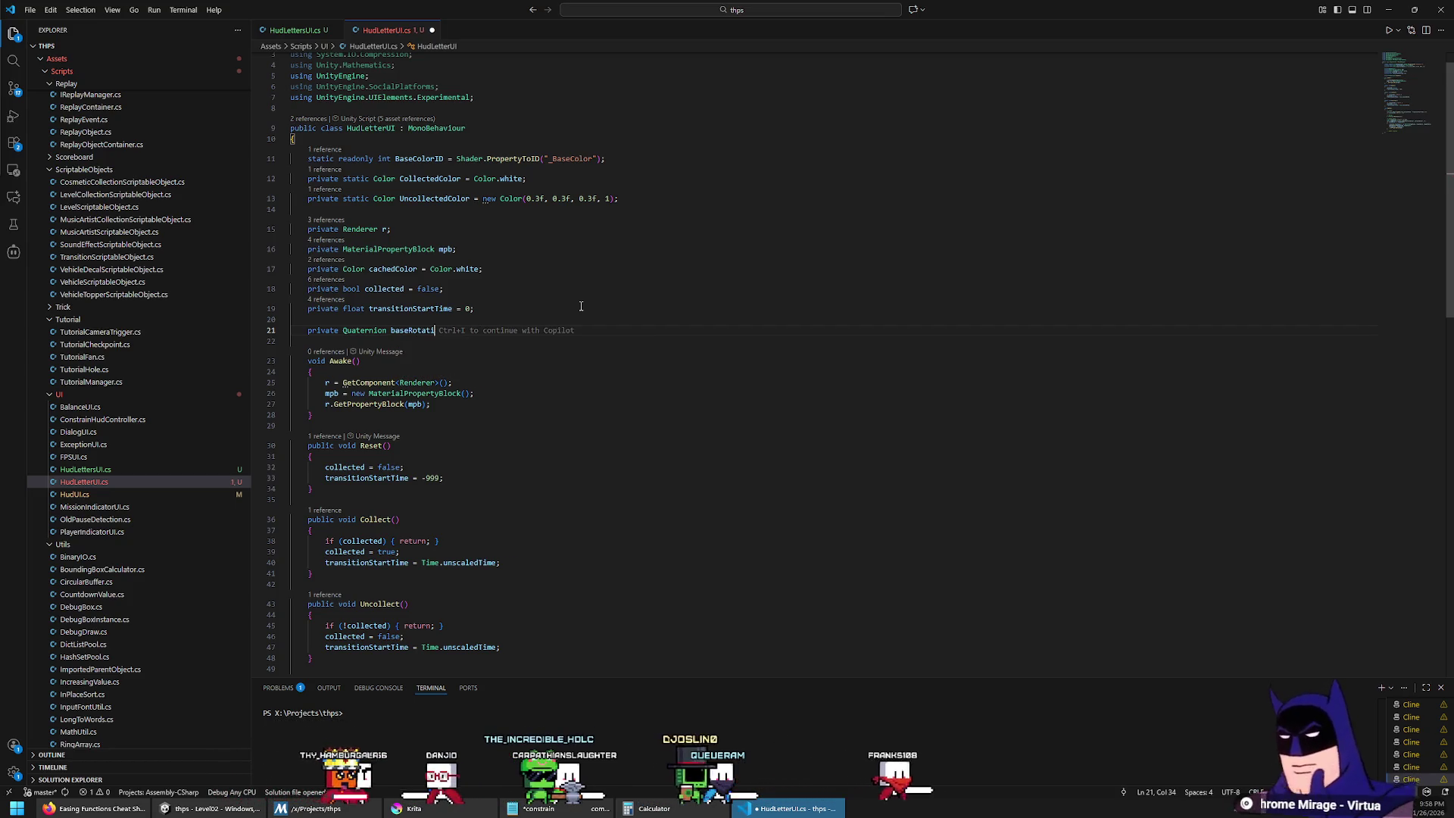
pyautogui.write('on = new Quaternion')
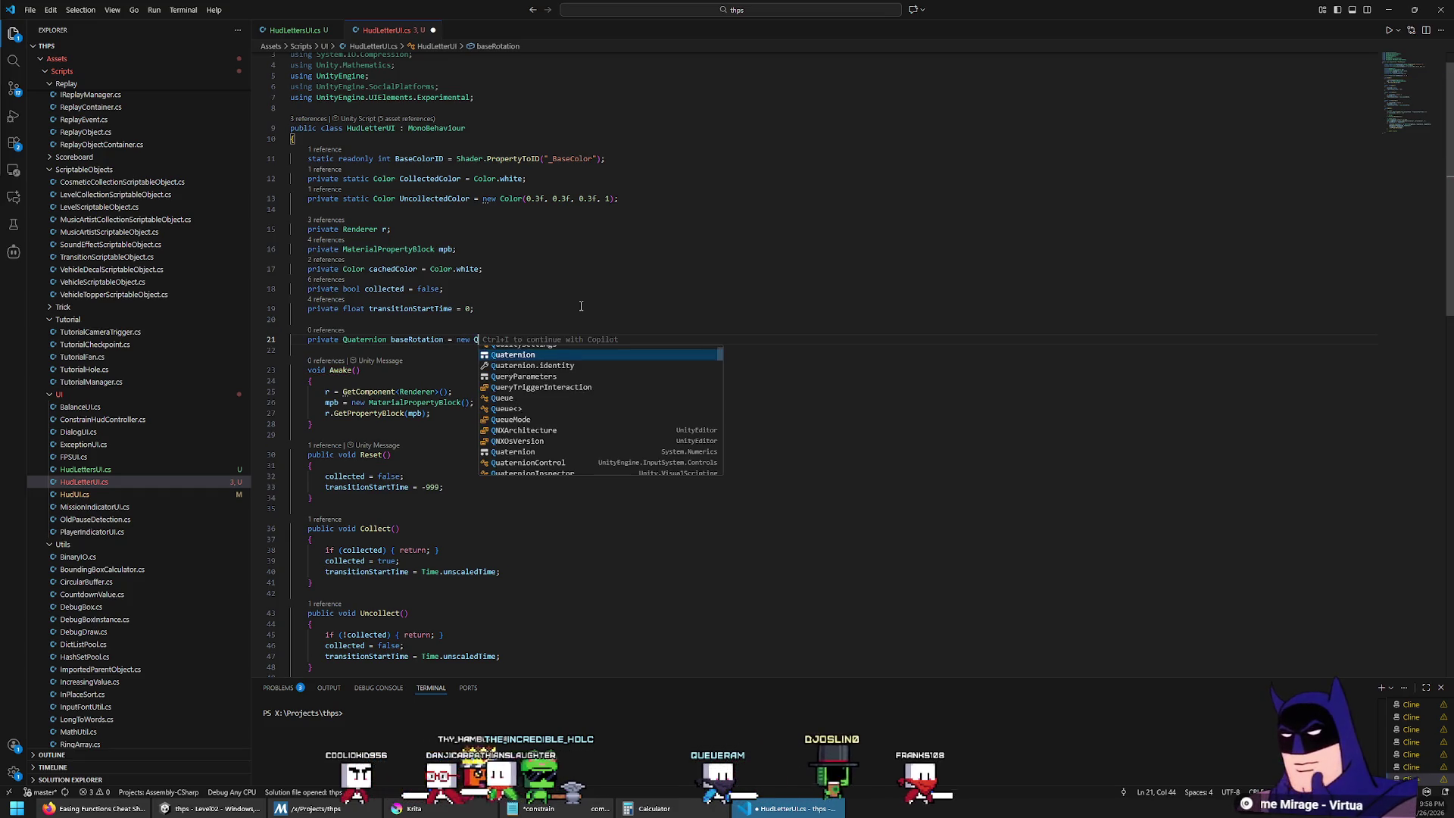
pyautogui.hotkey('ctrl', 'BackSpace')
pyautogui.hotkey('ctrl', 'BackSpace')
# Step: Initialise baseRotation to Quaternion.Euler(-90, 0, 0), check the letter in Unity, and save
pyautogui.write('Quaternion')
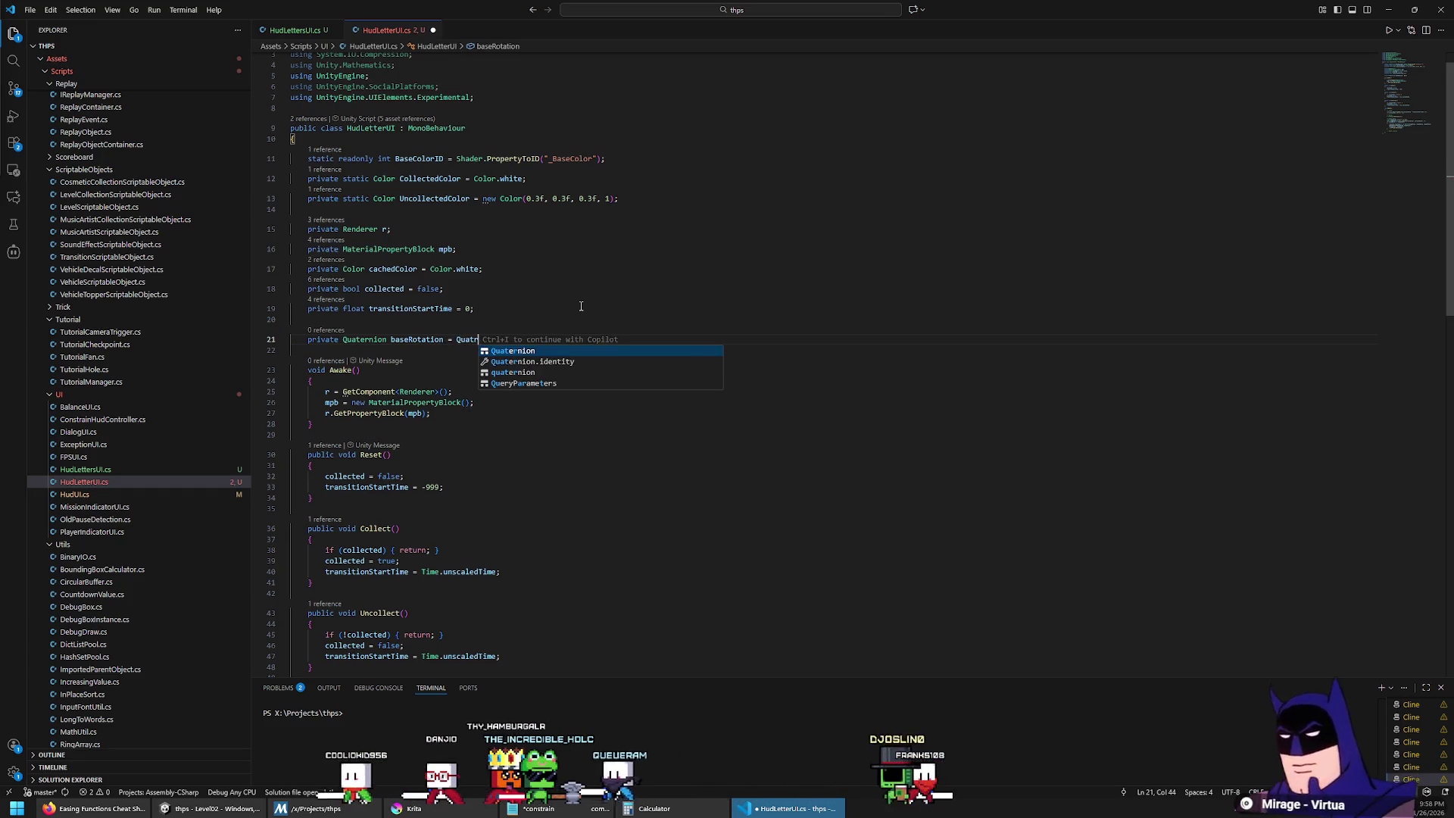
pyautogui.write('.fromeu')
pyautogui.write('Euler(')
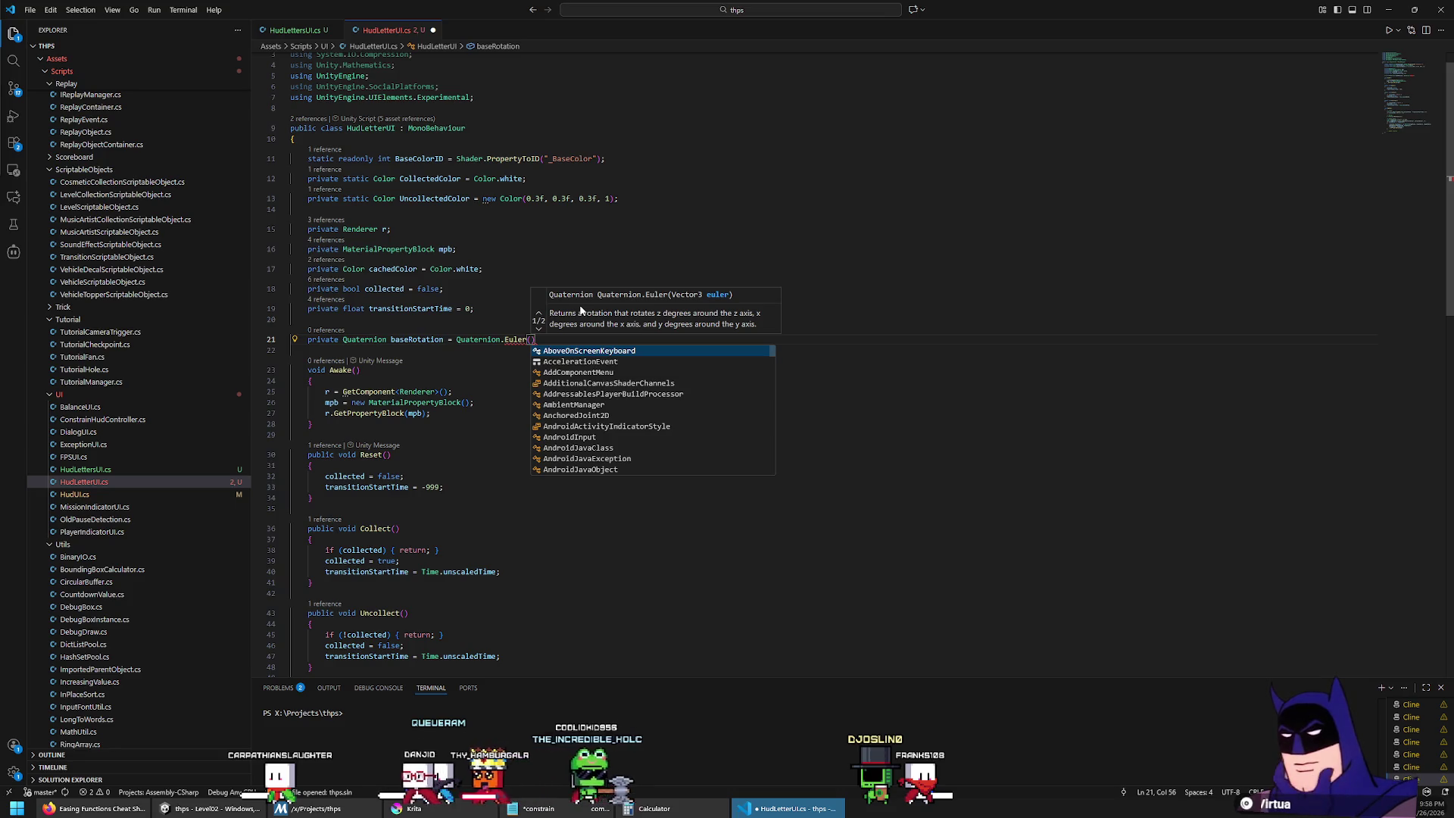
pyautogui.click(540, 327)
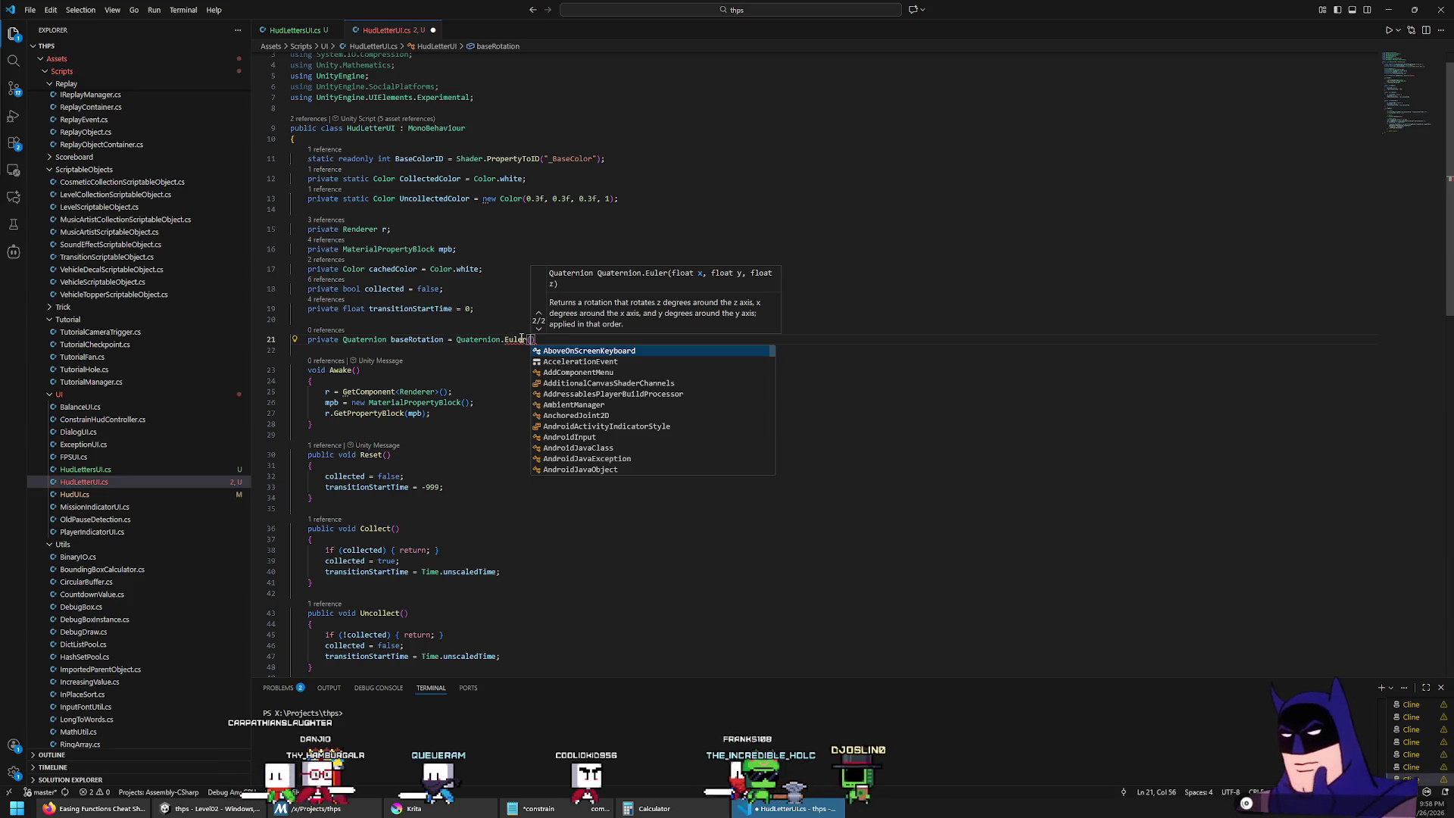
pyautogui.press('Escape')
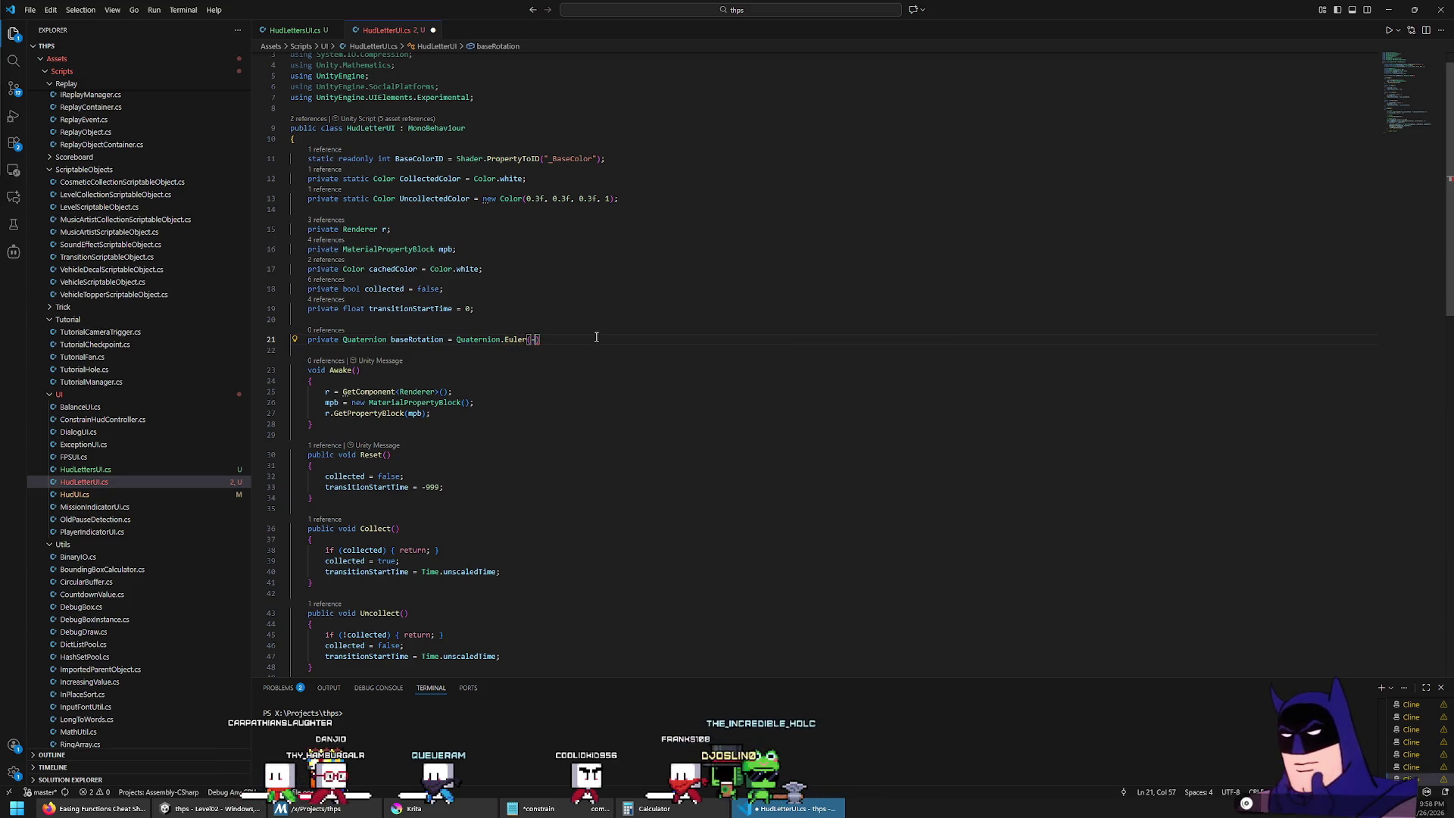
pyautogui.write('90, 0, 0')
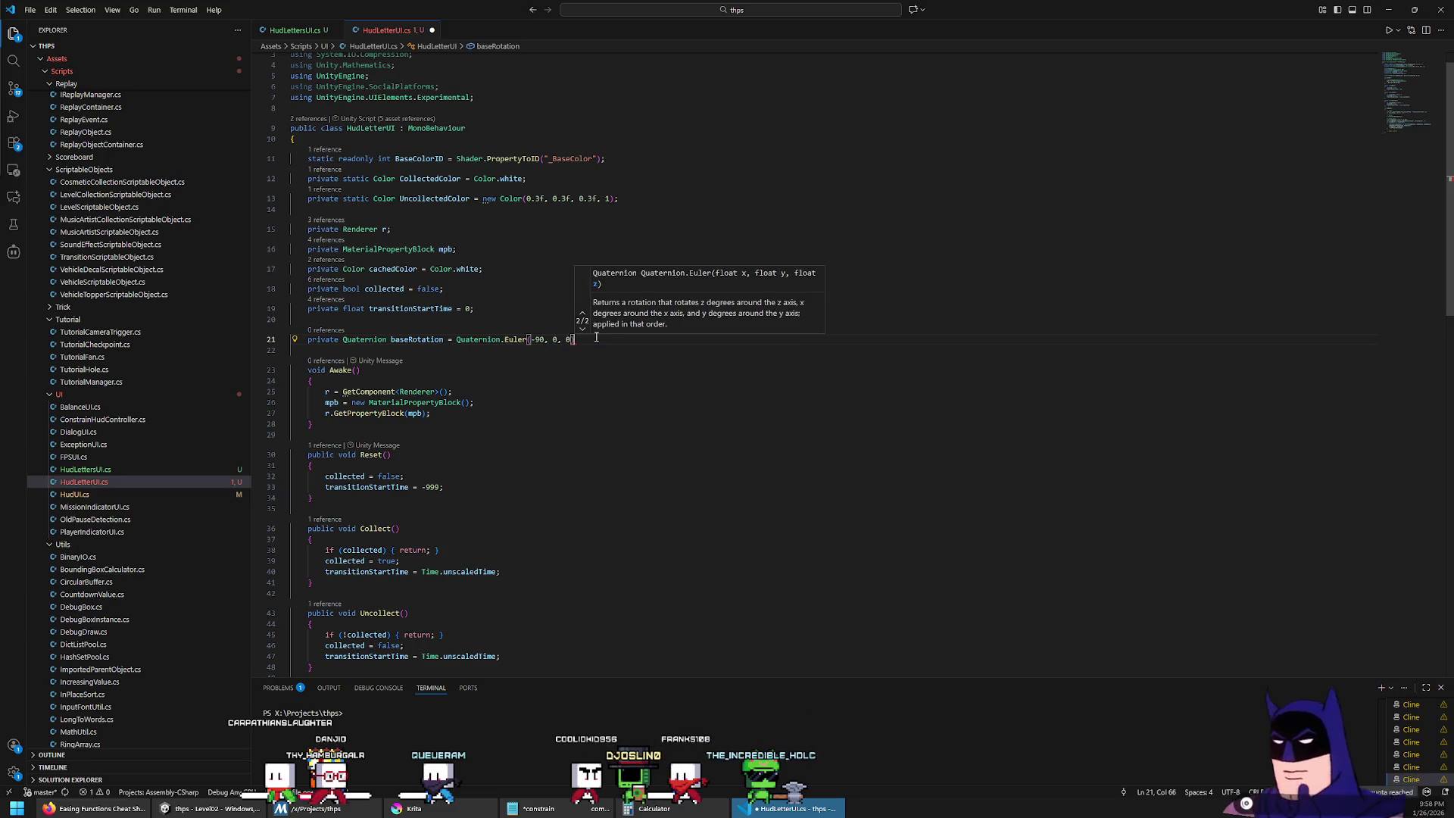
pyautogui.hotkey('alt', 'Tab')
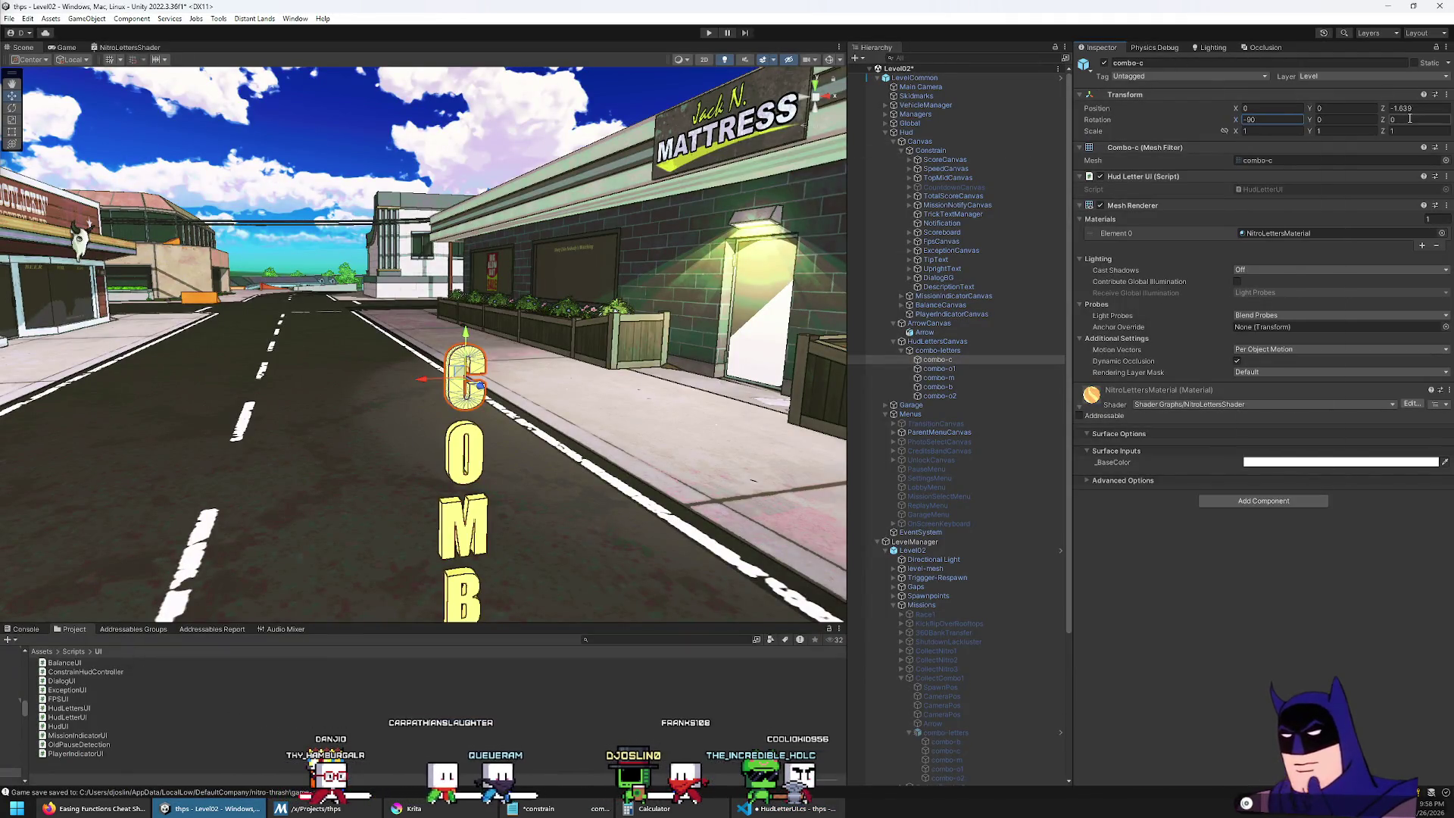
pyautogui.hotkey('alt', 'Tab')
pyautogui.doubleClick(416, 339)
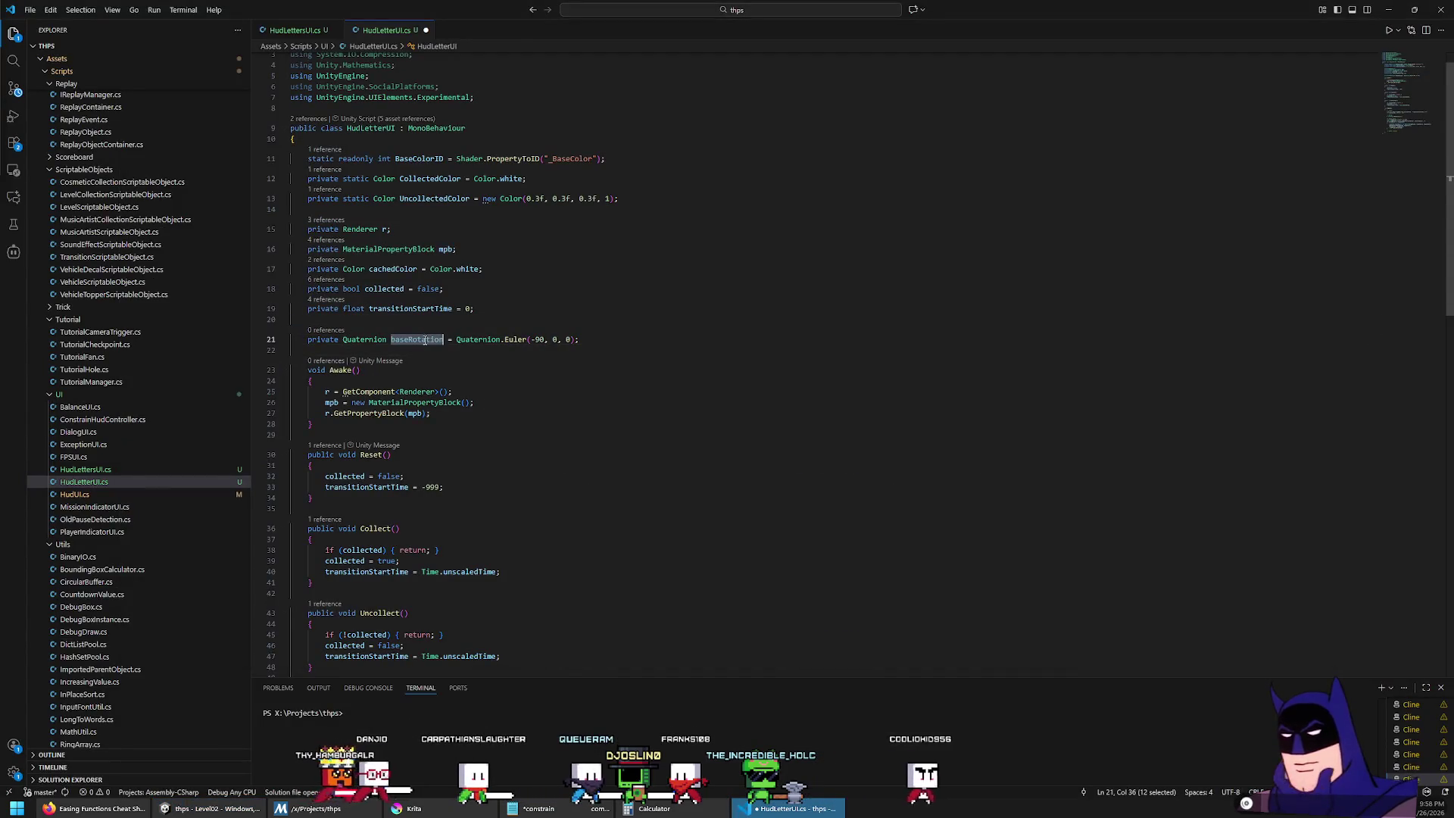
pyautogui.hotkey('ctrl', 's')
pyautogui.scroll(-5, 686, 431)
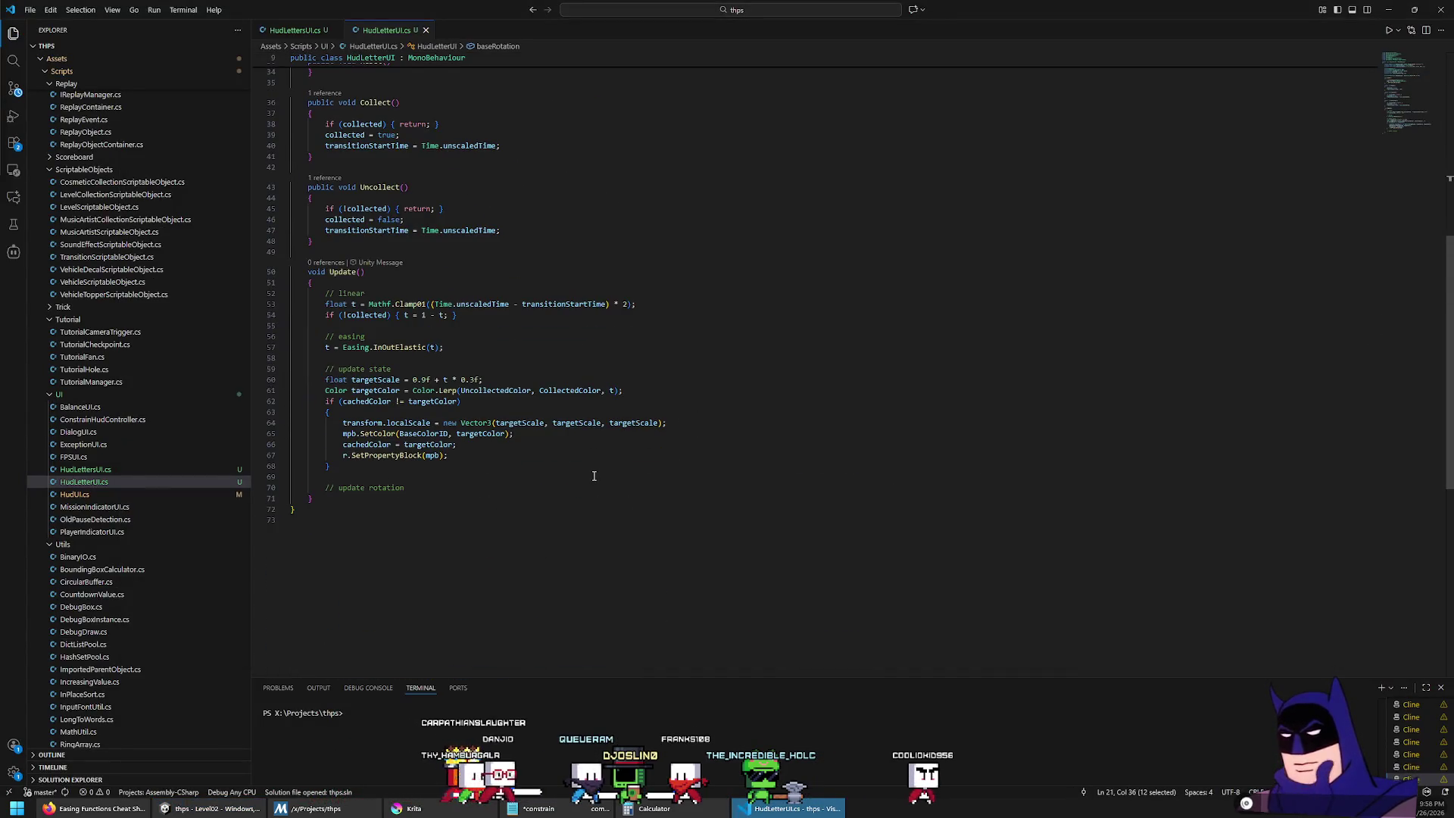
# Step: Paste an Euler(-90, 0, 0) expression under '// update rotation' and replace -90 with Mathf.Sin(Time.time)
pyautogui.scroll(3, 570, 407)
pyautogui.moveTo(456, 226); pyautogui.dragTo(576, 226)
pyautogui.hotkey('ctrl', 'c')
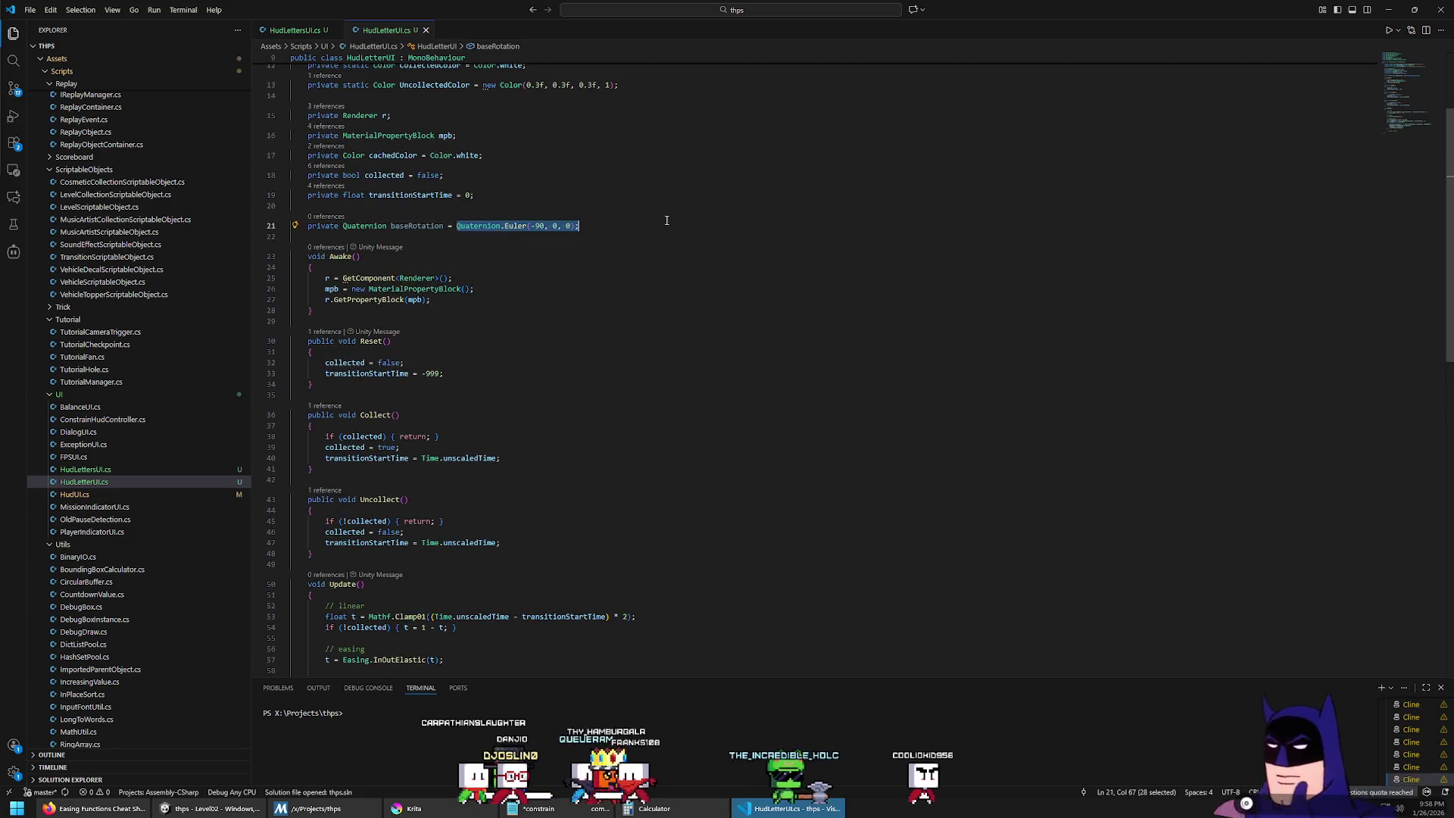
pyautogui.scroll(-12, 593, 406)
pyautogui.scroll(5, 548, 421)
pyautogui.click(532, 477)
pyautogui.click(521, 488)
pyautogui.press('Return')
pyautogui.hotkey('ctrl', 'v')
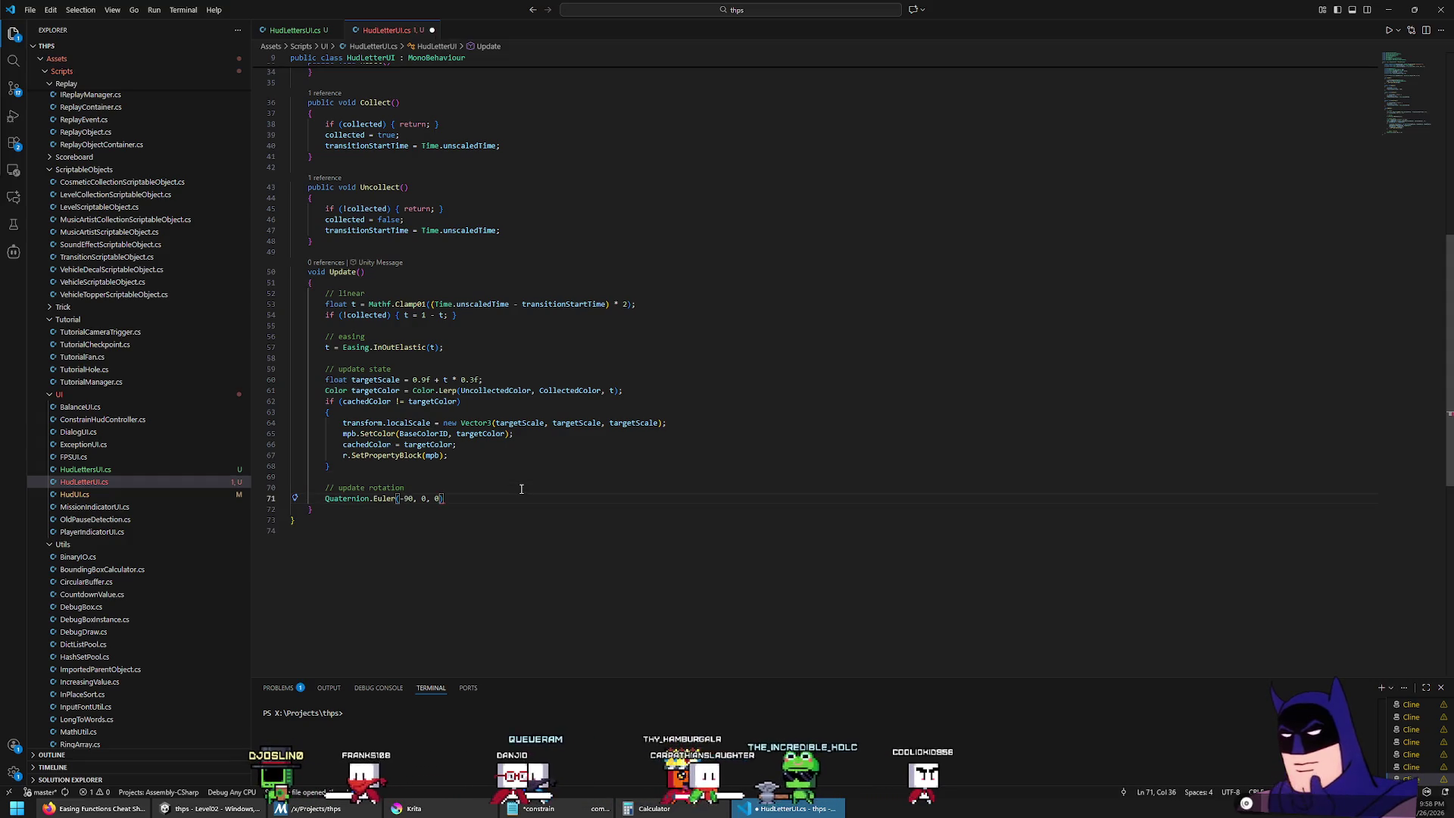
pyautogui.press('Left')
pyautogui.press('Left')
pyautogui.press('Left')
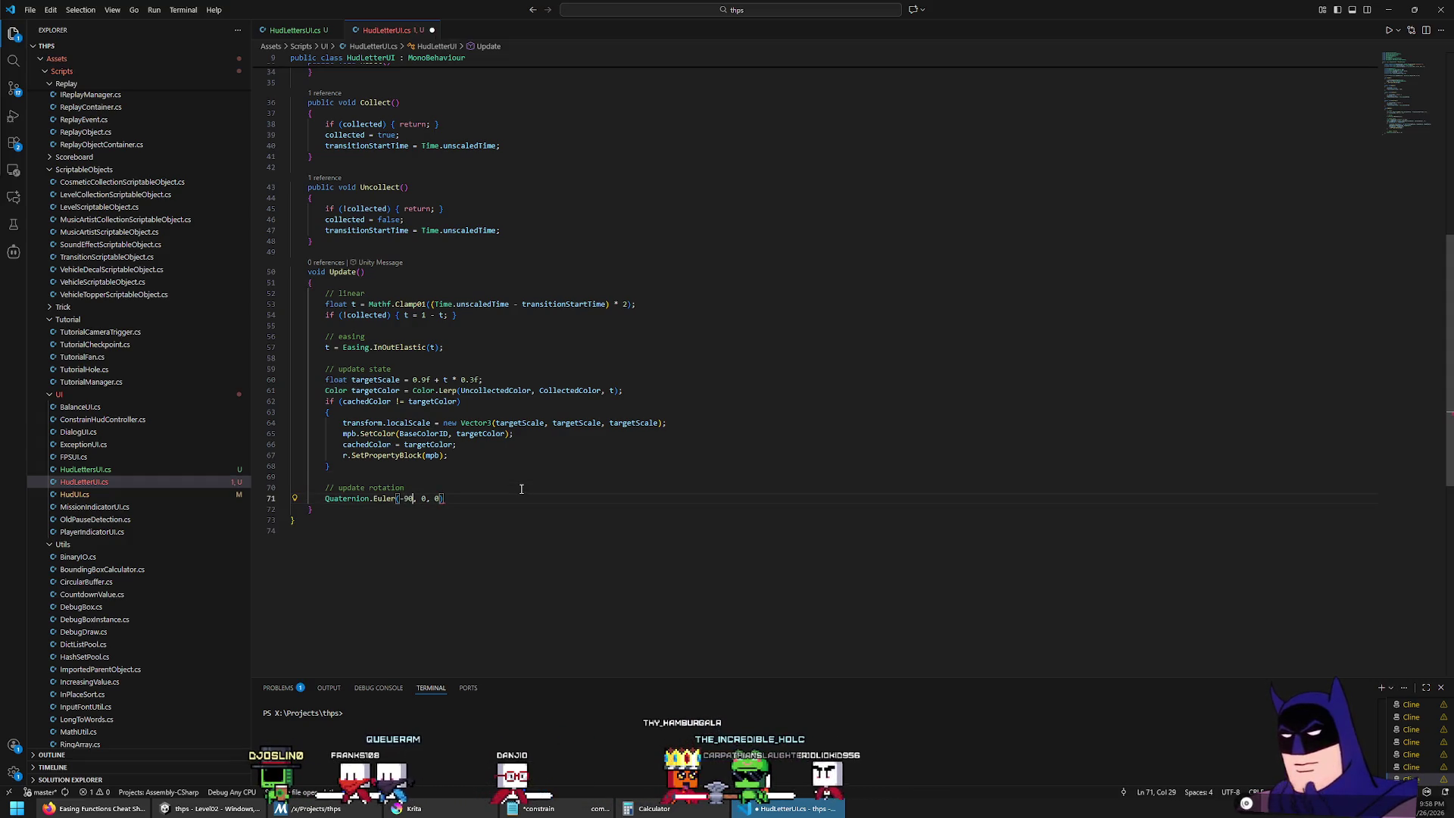
pyautogui.press('BackSpace')
pyautogui.press('BackSpace')
pyautogui.write('Time.time')
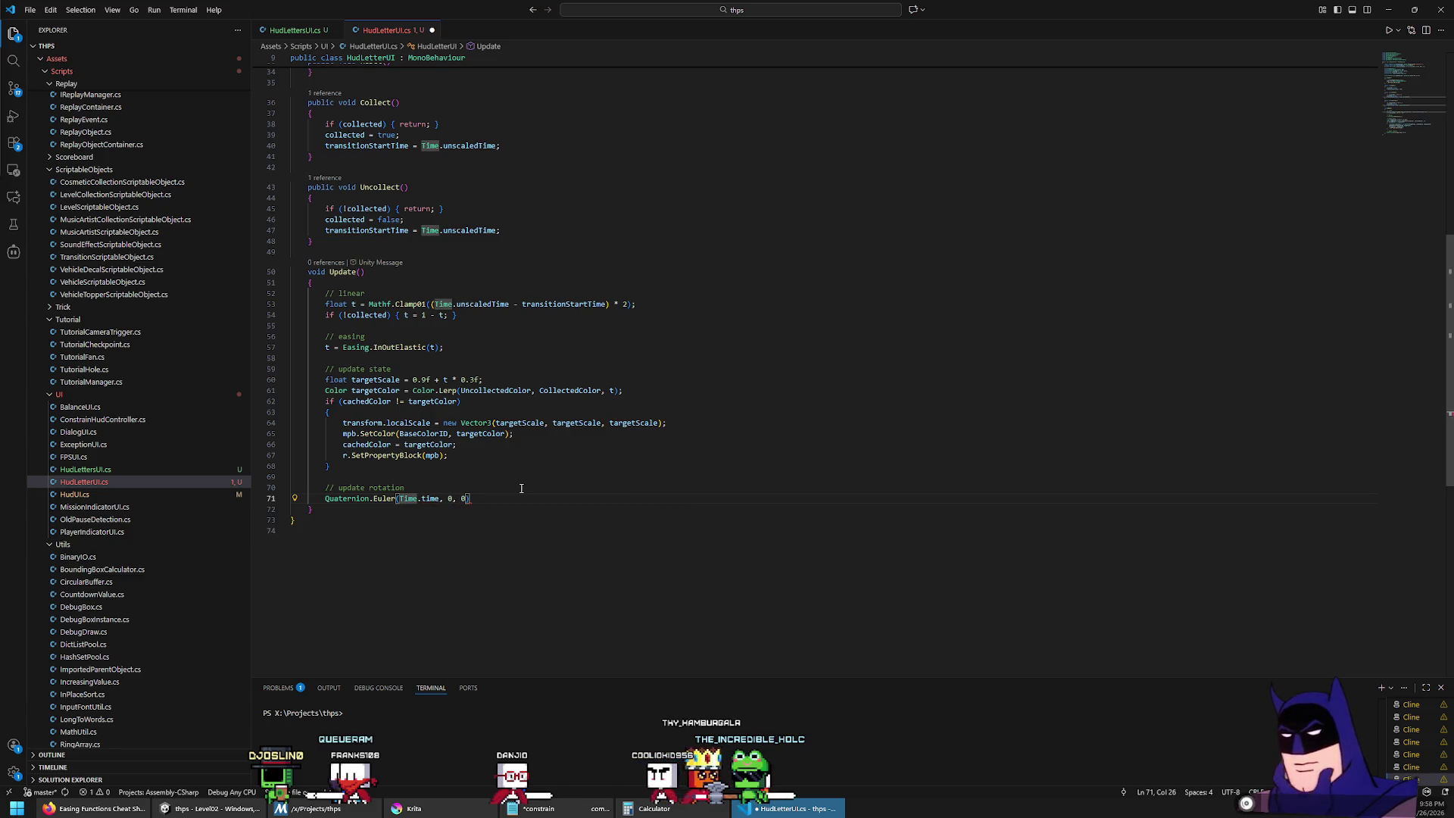
pyautogui.write('Mathf.si')
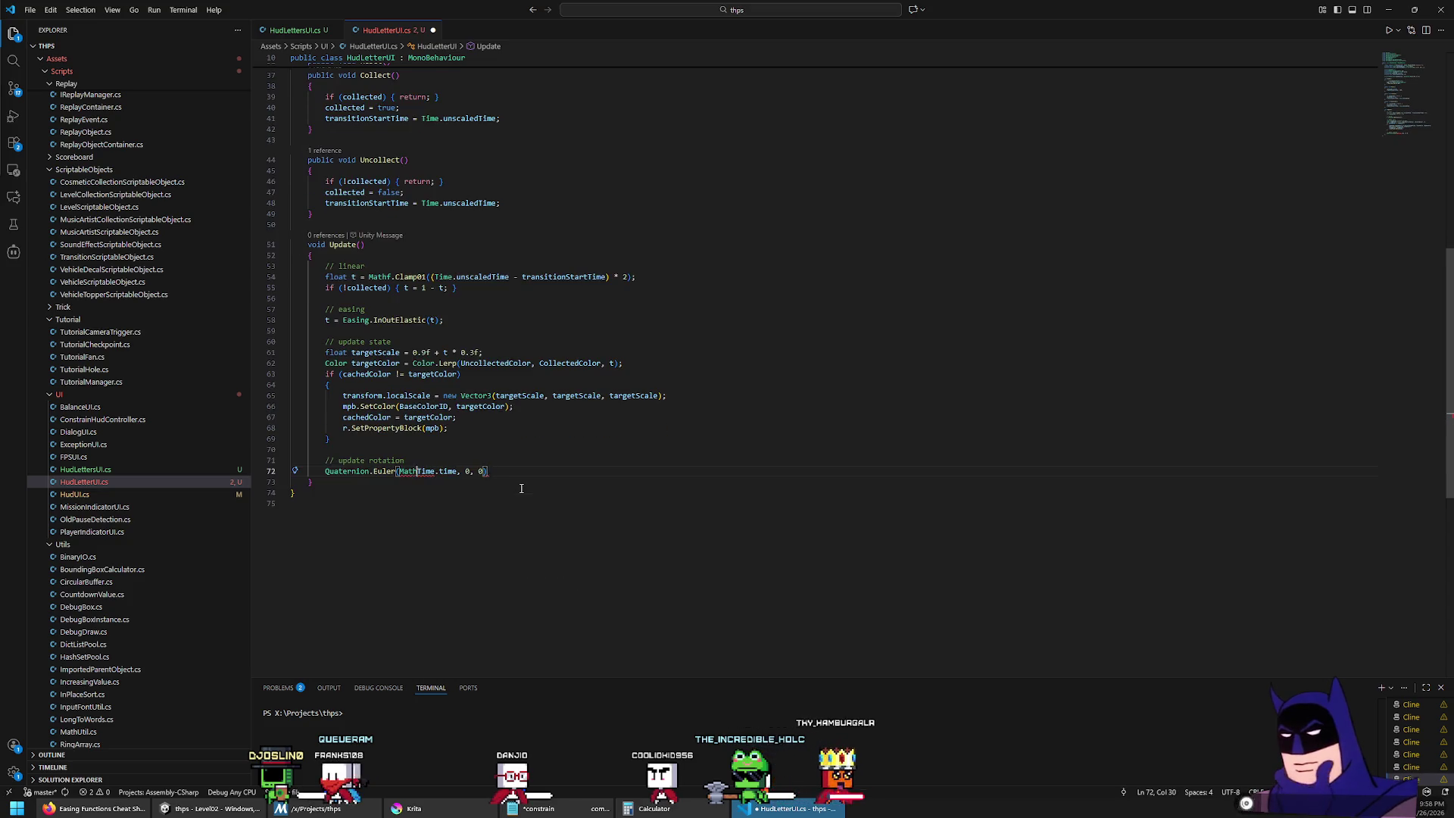
pyautogui.write('n(')
pyautogui.press('Right')
pyautogui.press('Right')
pyautogui.press('Right')
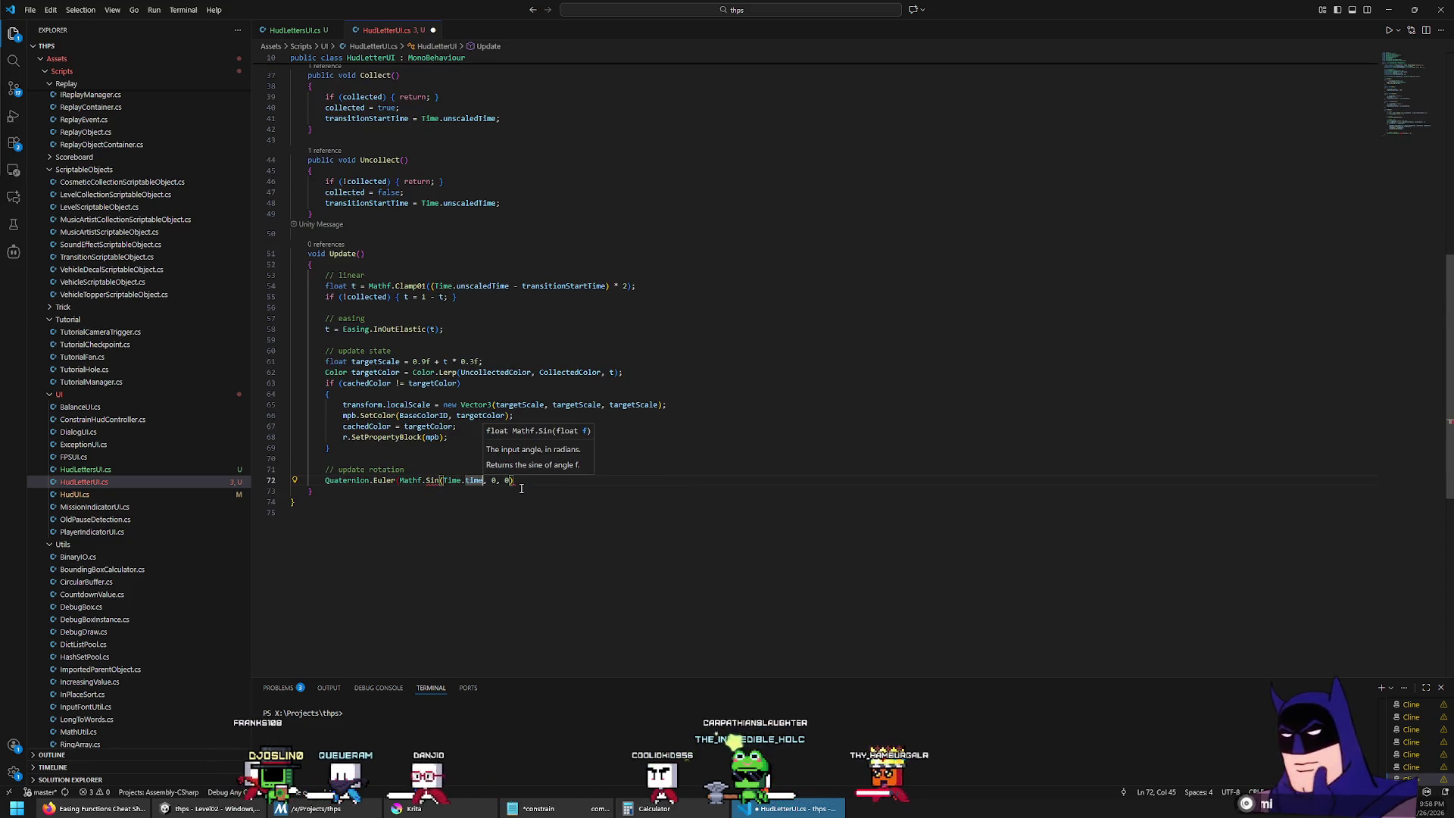
pyautogui.write(')')
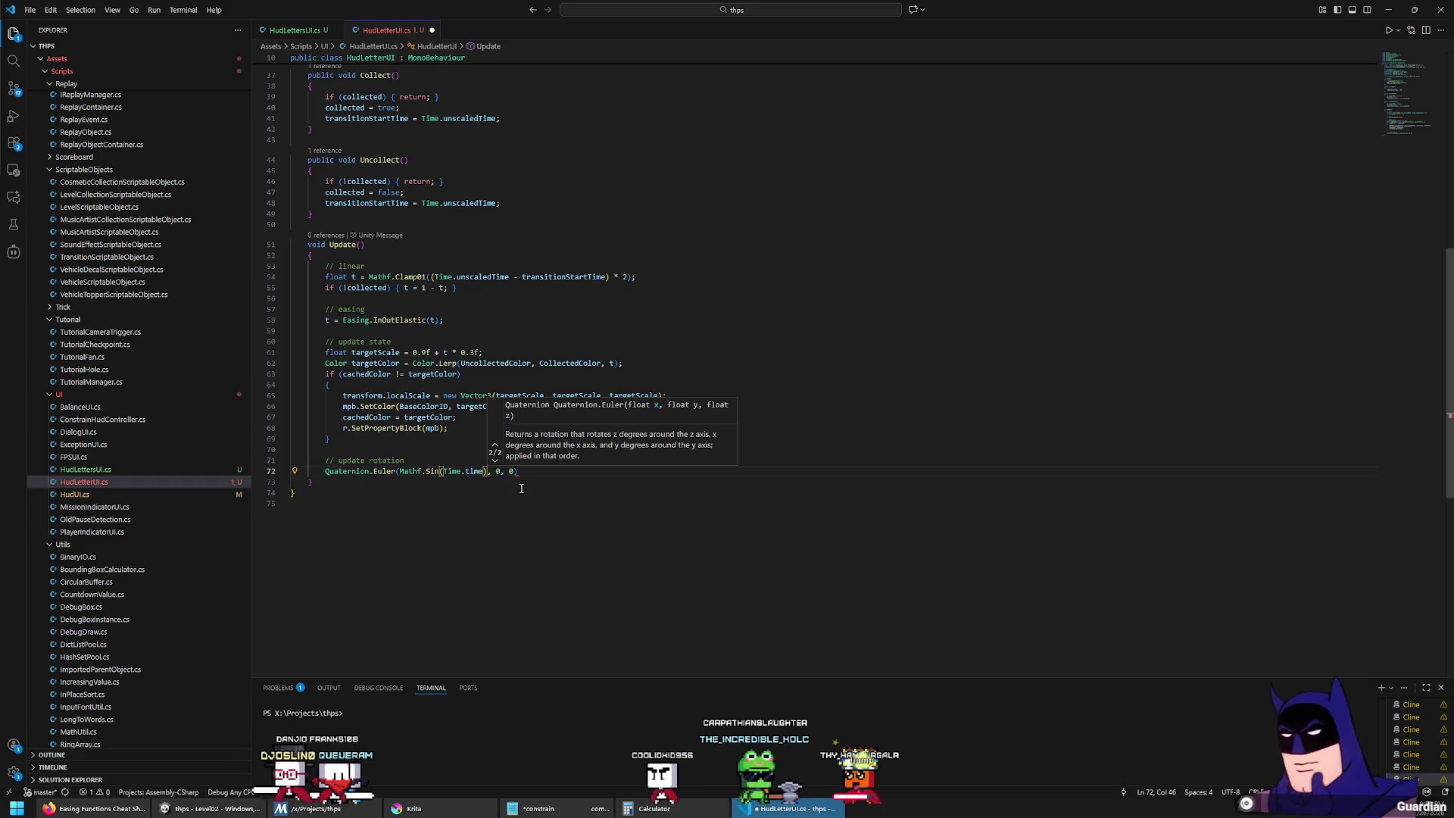
# Step: Move the sine call into the Y argument, making Quaternion.Euler(0, Mathf.Sin(Time.time), 0)
pyautogui.hotkey('ctrl', 'shift', 'Left')
pyautogui.hotkey('ctrl', 'shift', 'Left')
pyautogui.hotkey('ctrl', 'shift', 'Left')
pyautogui.hotkey('ctrl', 'shift', 'Left')
pyautogui.hotkey('ctrl', 'shift', 'Left')
pyautogui.hotkey('ctrl', 'x')
pyautogui.write('0')
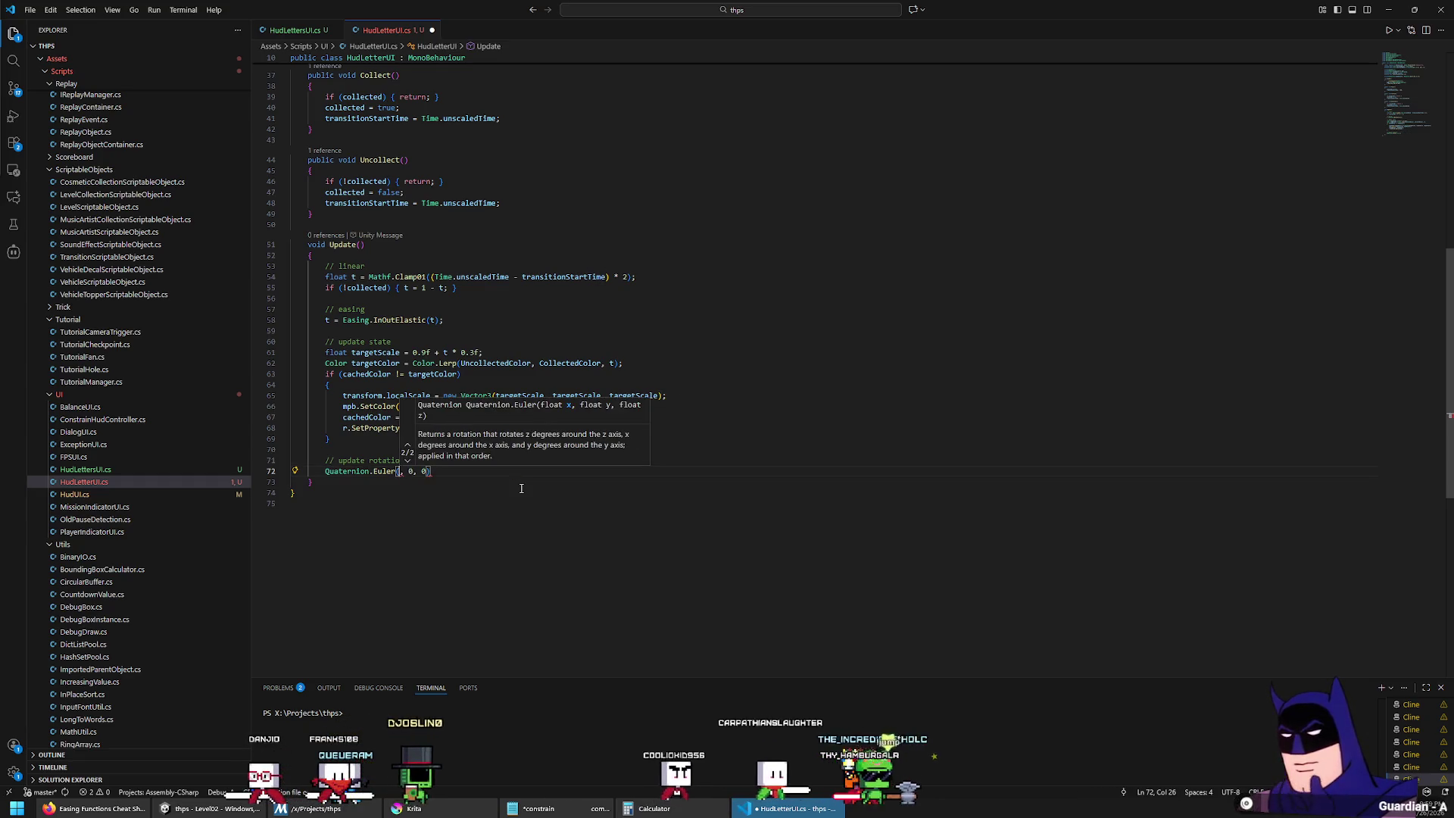
pyautogui.hotkey('ctrl', 'Right')
pyautogui.hotkey('shift', 'Left')
pyautogui.hotkey('ctrl', 'v')
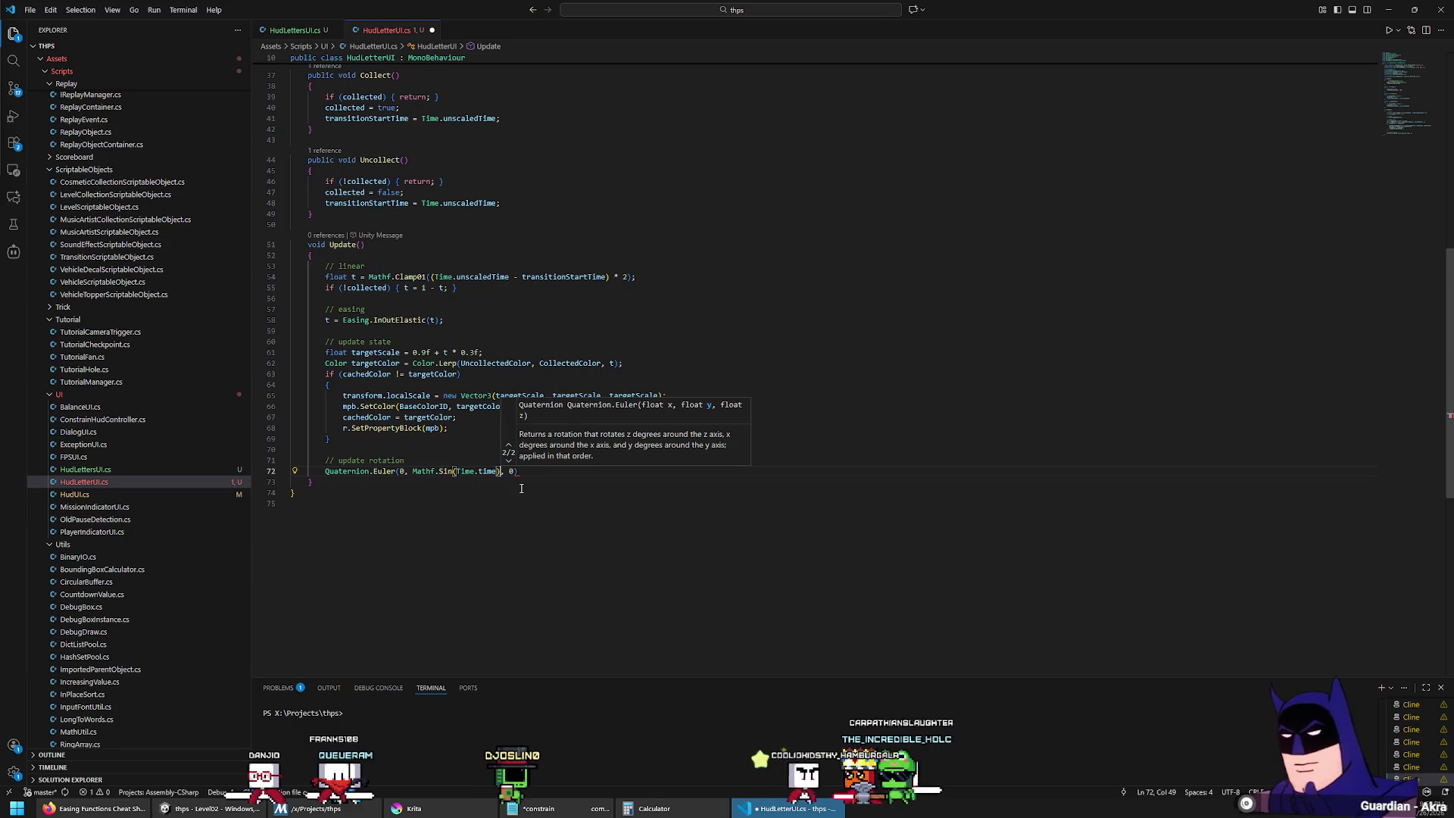
# Step: Assign it as transform.localRotation = baseRotation * that Euler, scale the sine by 30, and save
pyautogui.press('Home')
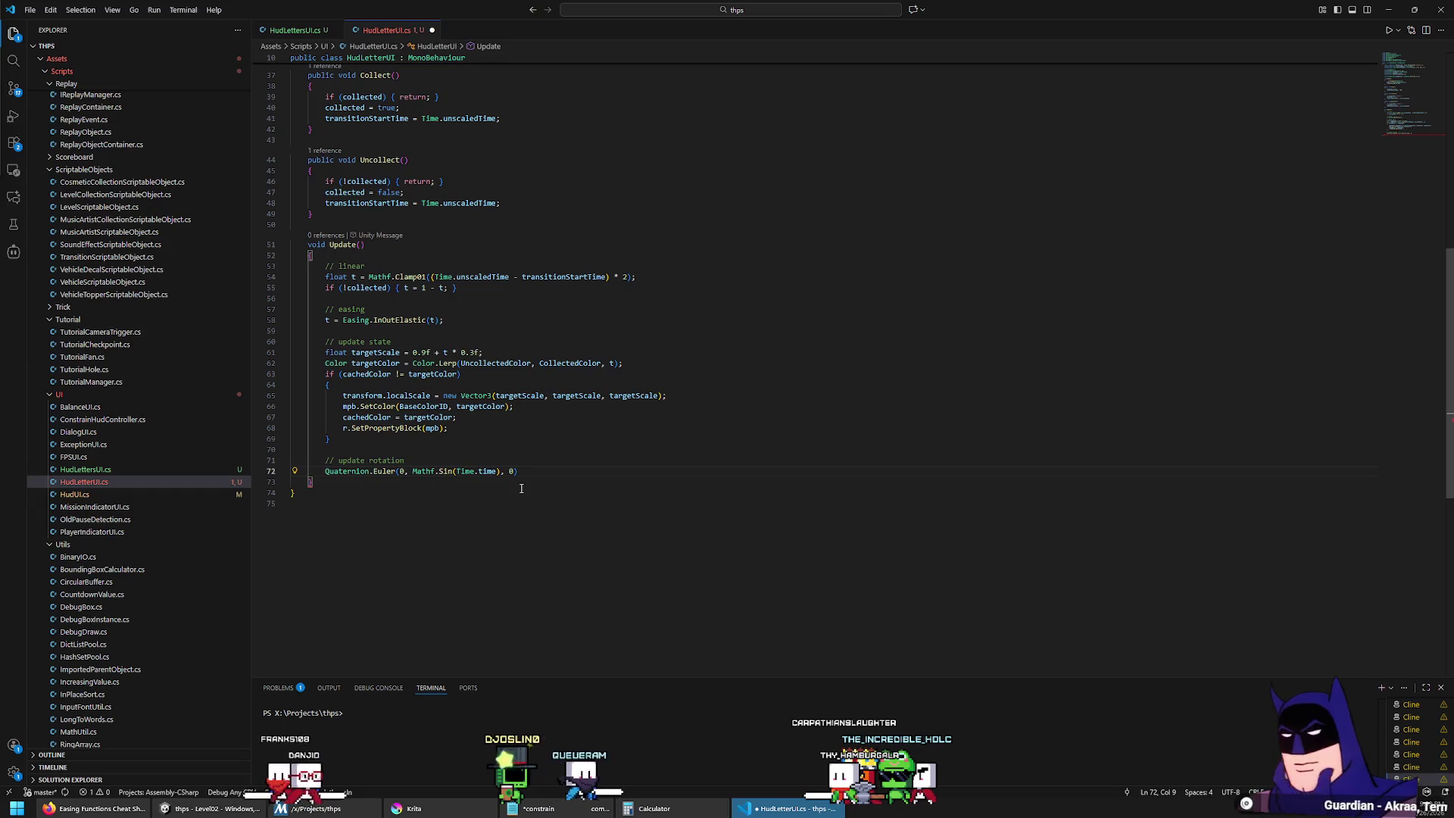
pyautogui.write('transform.localRotation =  ')
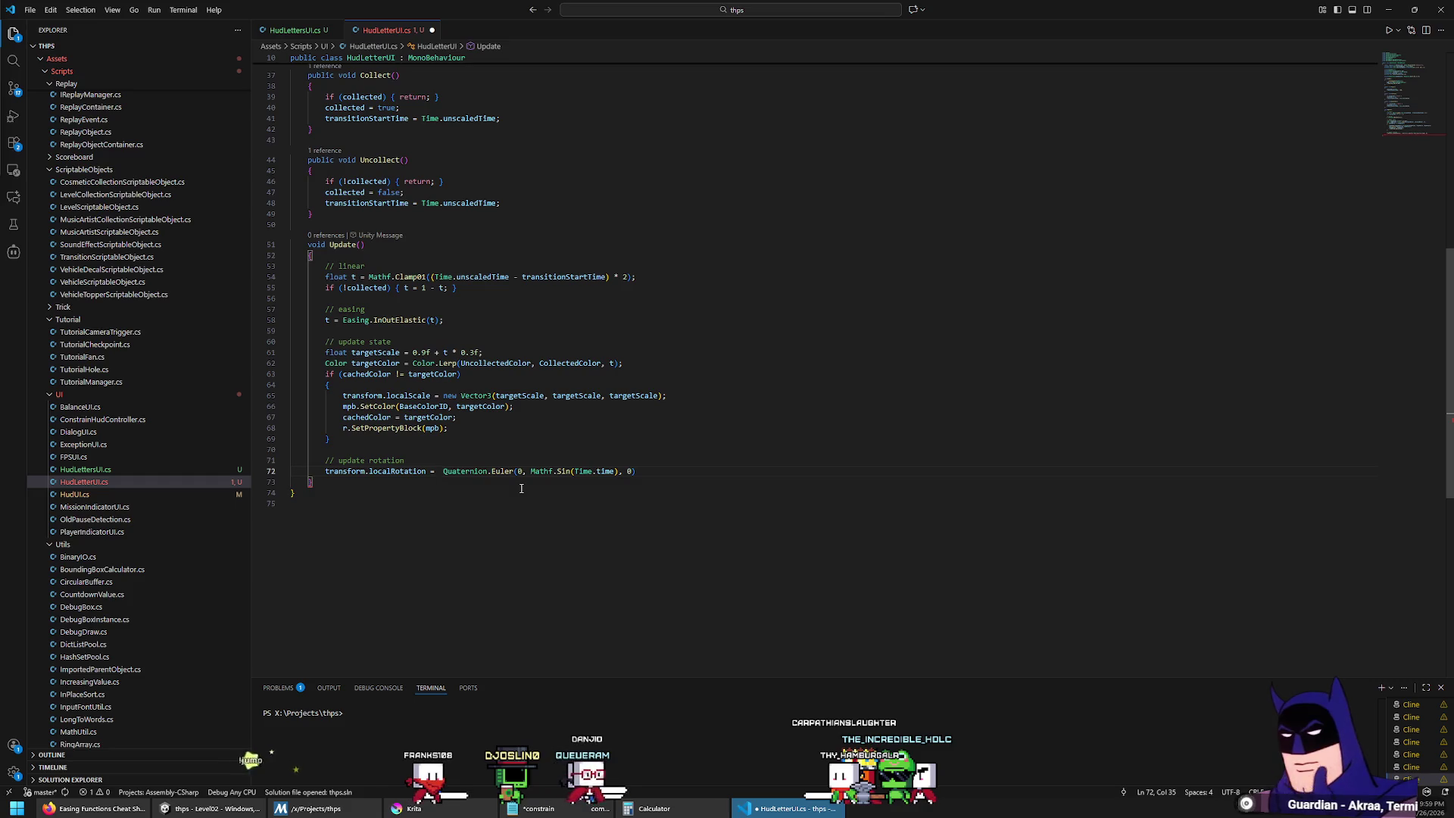
pyautogui.write('baseRotation')
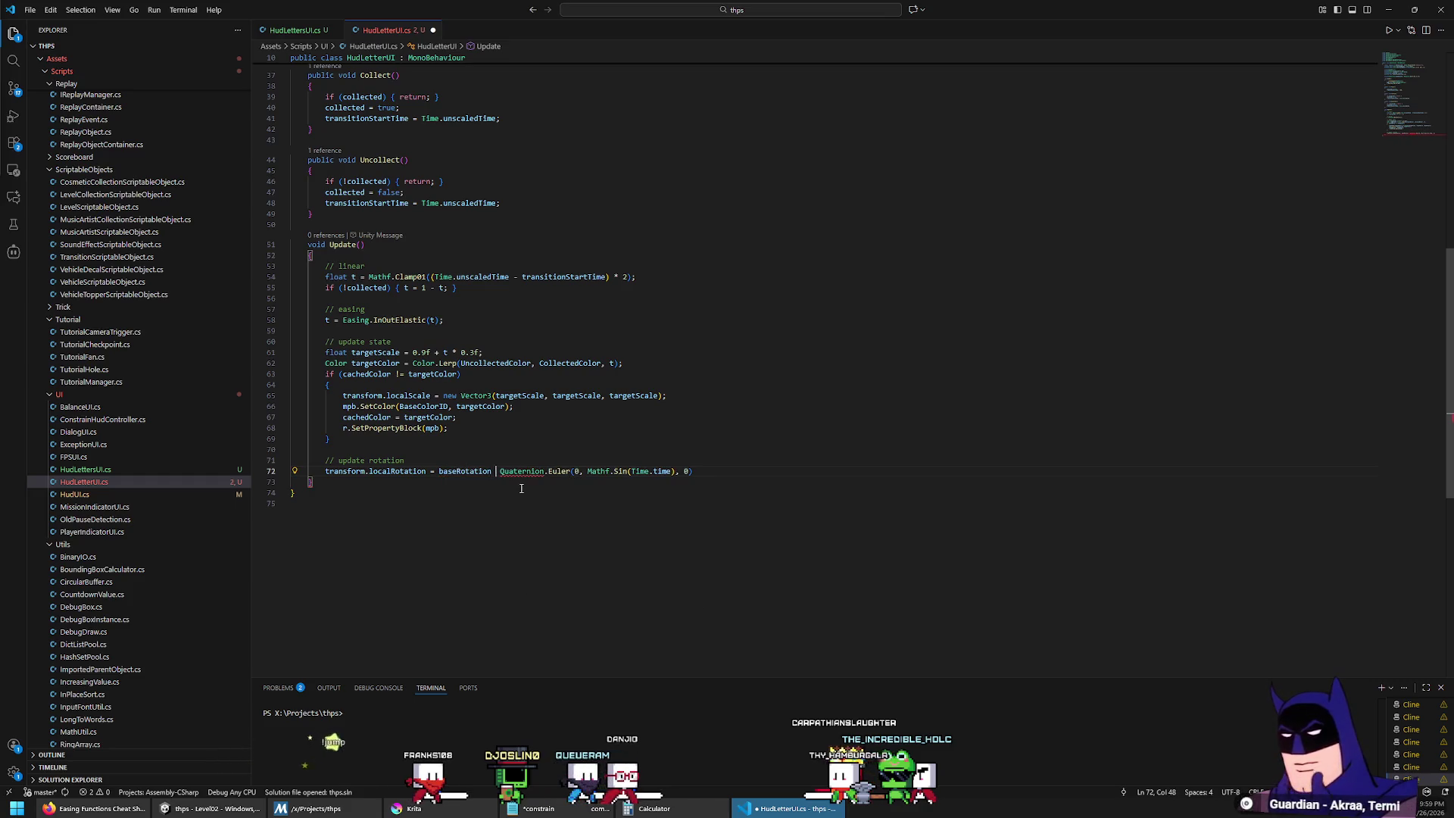
pyautogui.press('End')
pyautogui.write(';')
pyautogui.press('Left')
pyautogui.press('Left')
pyautogui.press('Left')
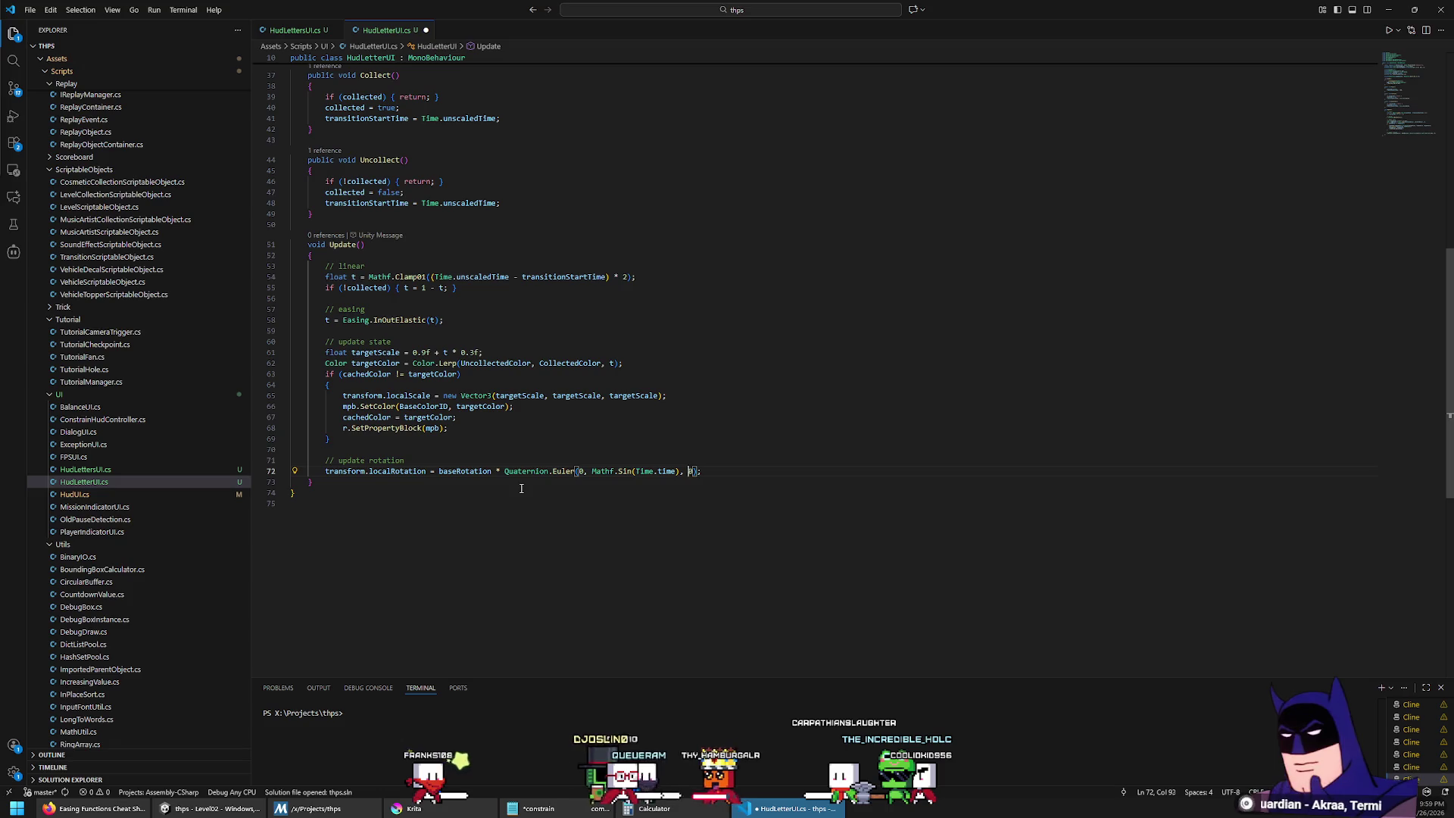
pyautogui.write('*')
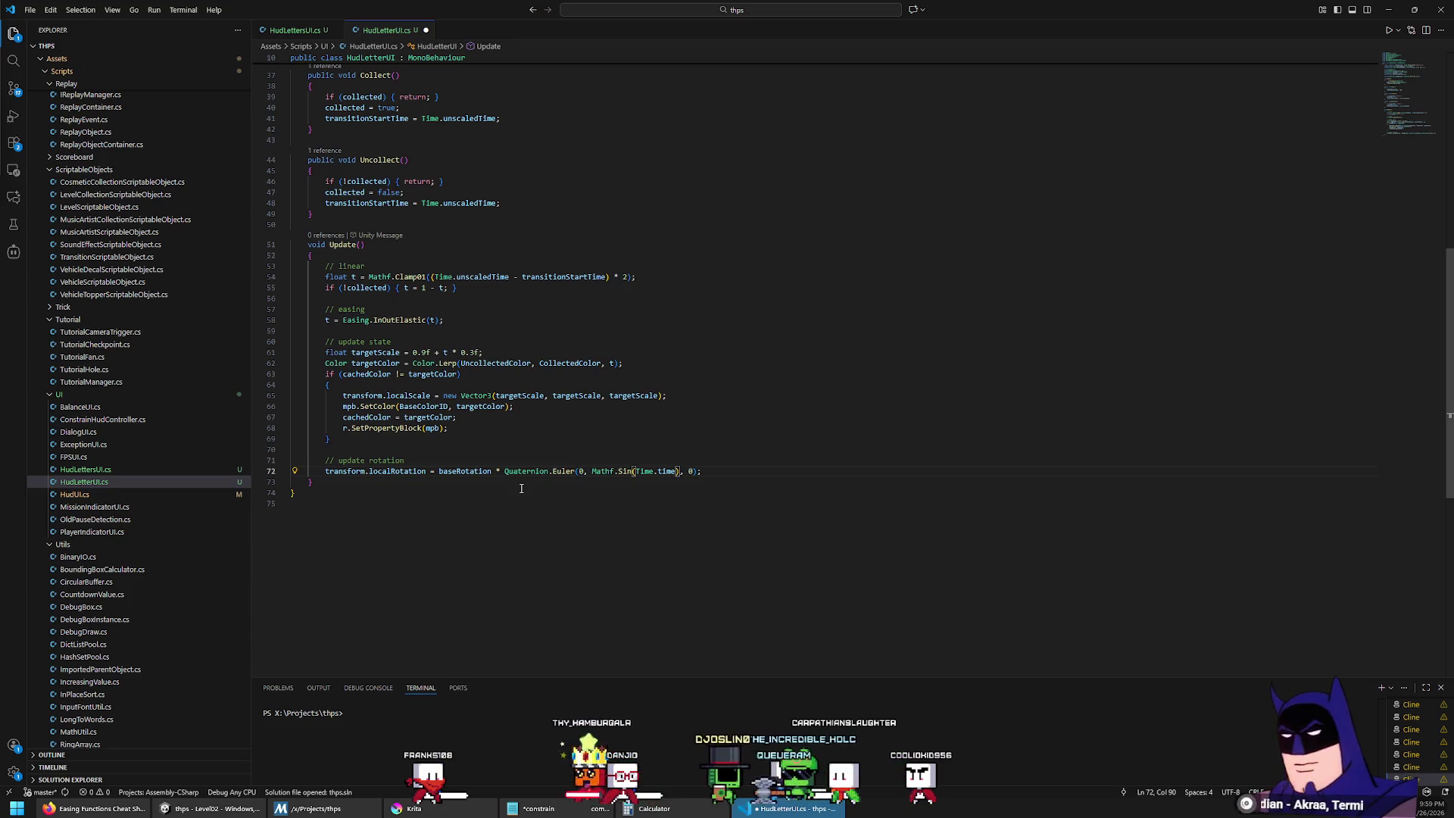
pyautogui.write(' 30')
pyautogui.hotkey('ctrl', 's')
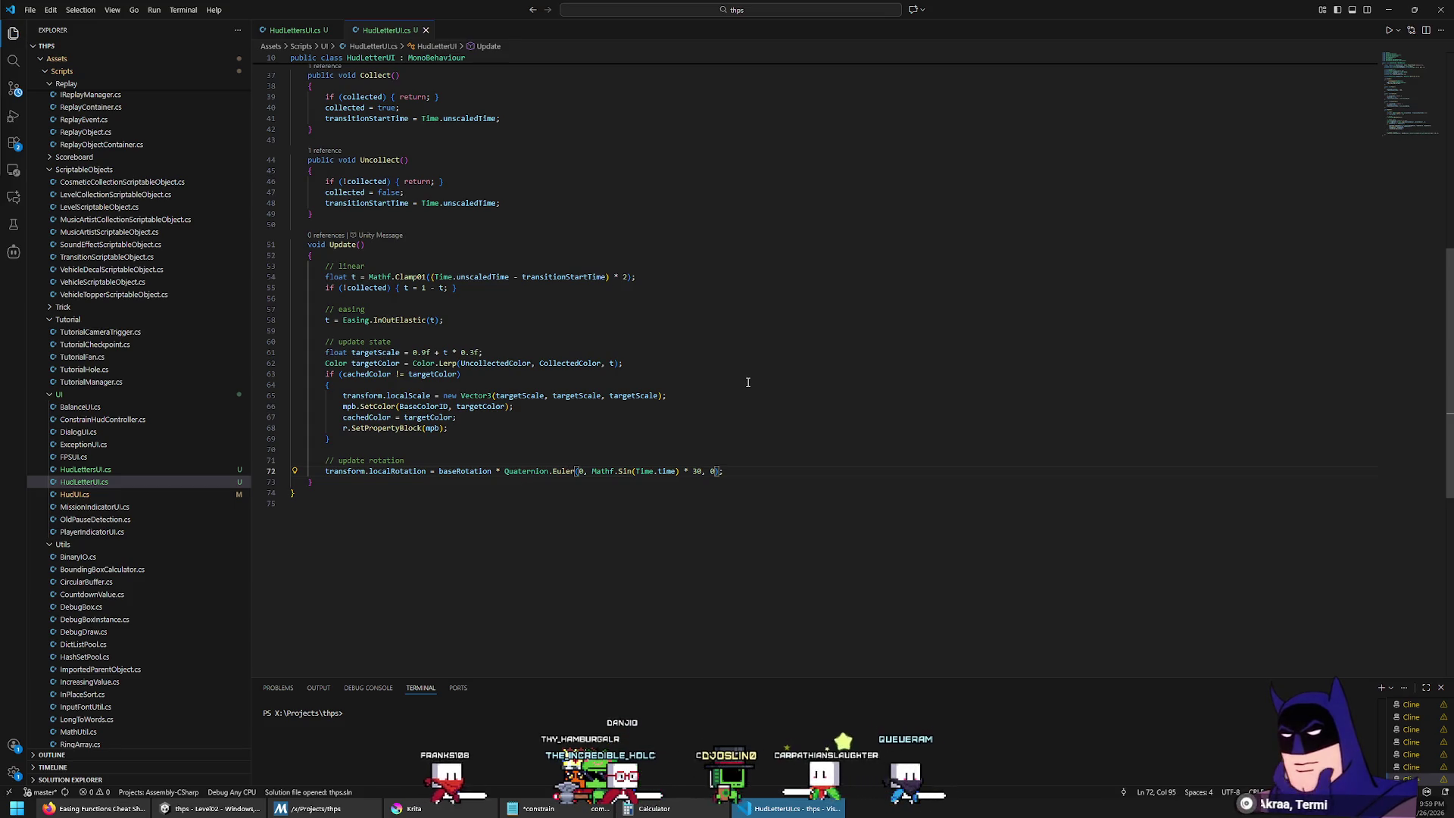
pyautogui.hotkey('alt', 'Tab')
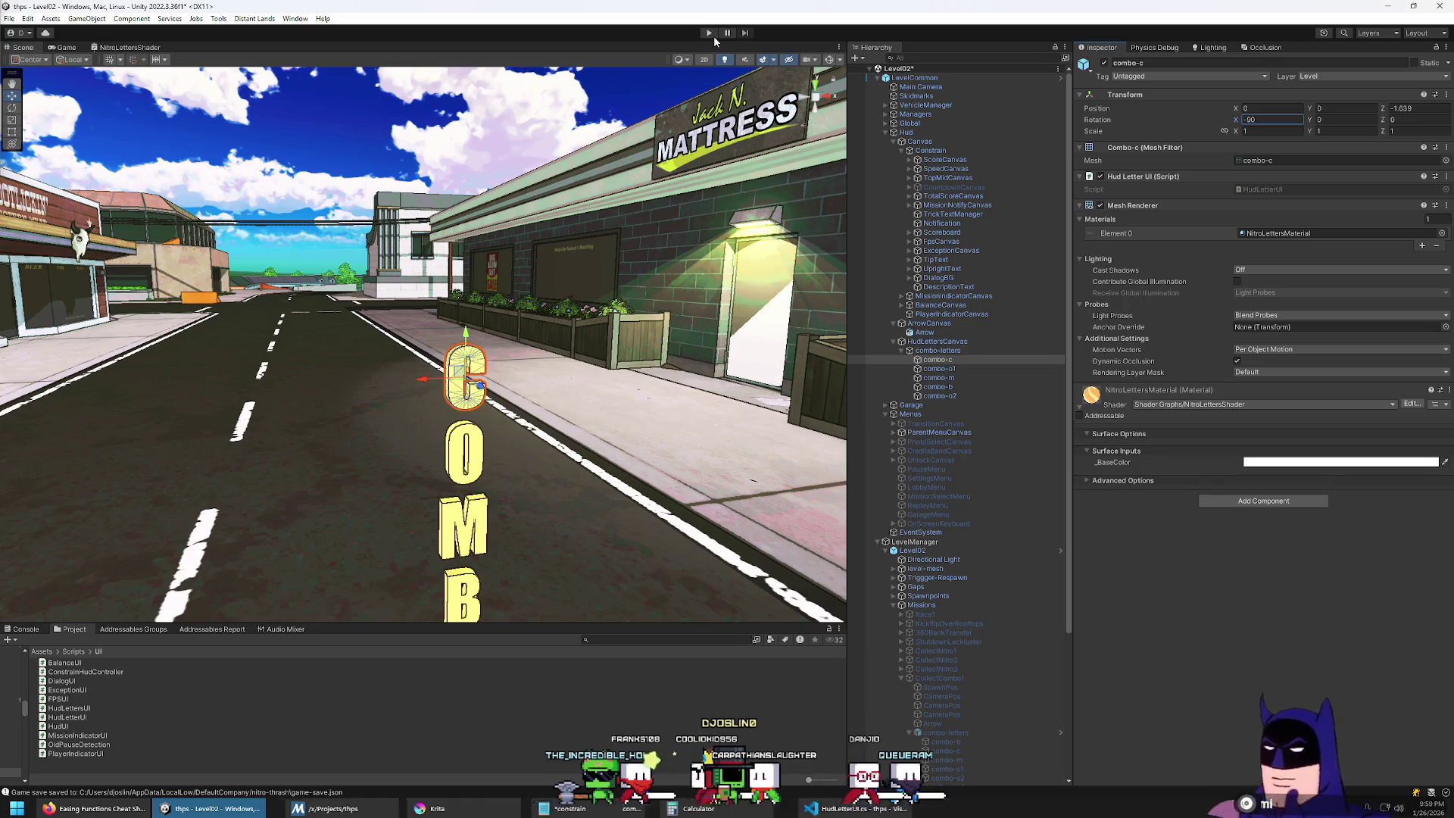
# Step: Play the game to watch the COMBO letters wobble, then stop and return to HudLetterUI.cs
pyautogui.click(709, 35)
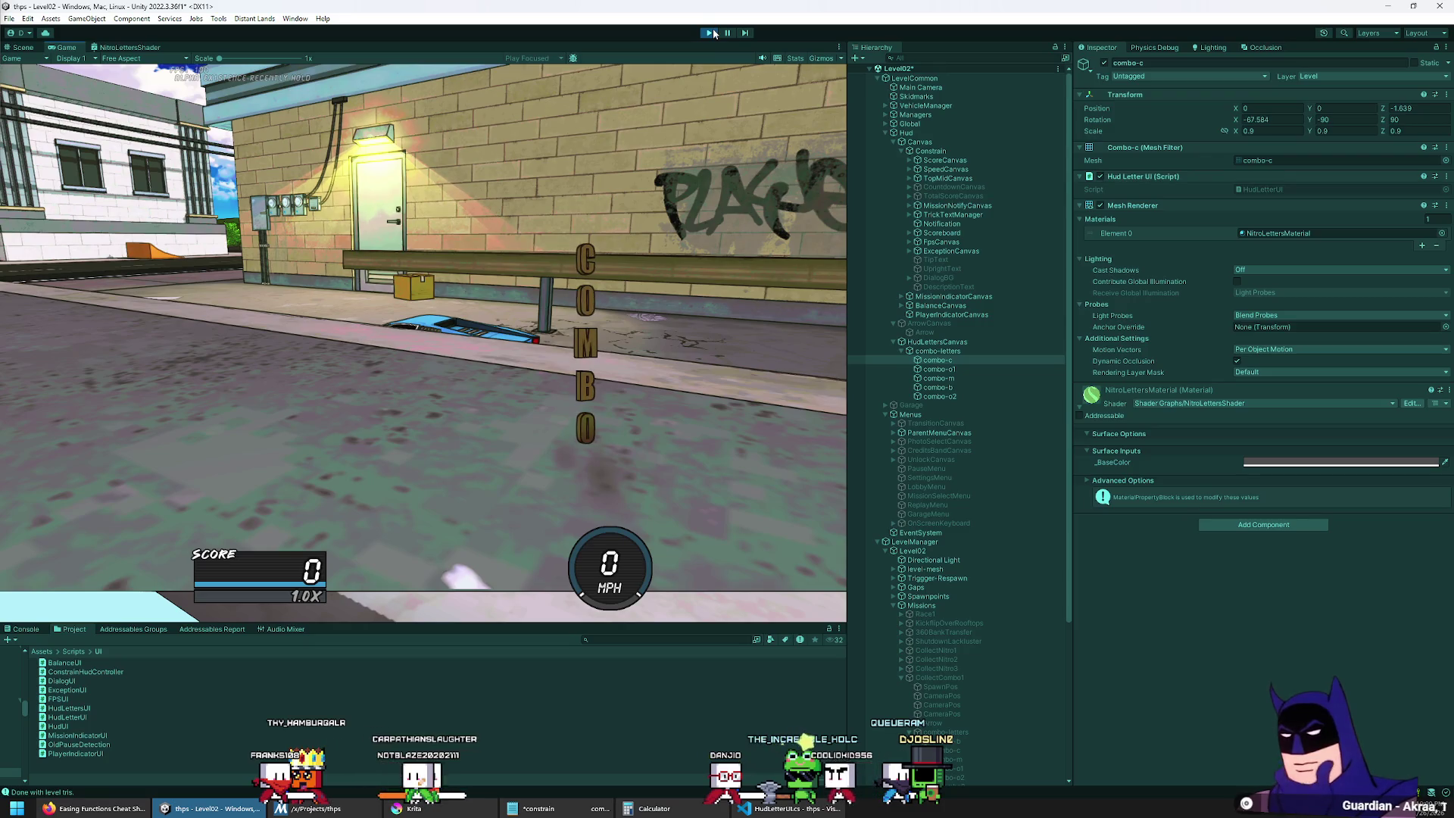
pyautogui.click(711, 32)
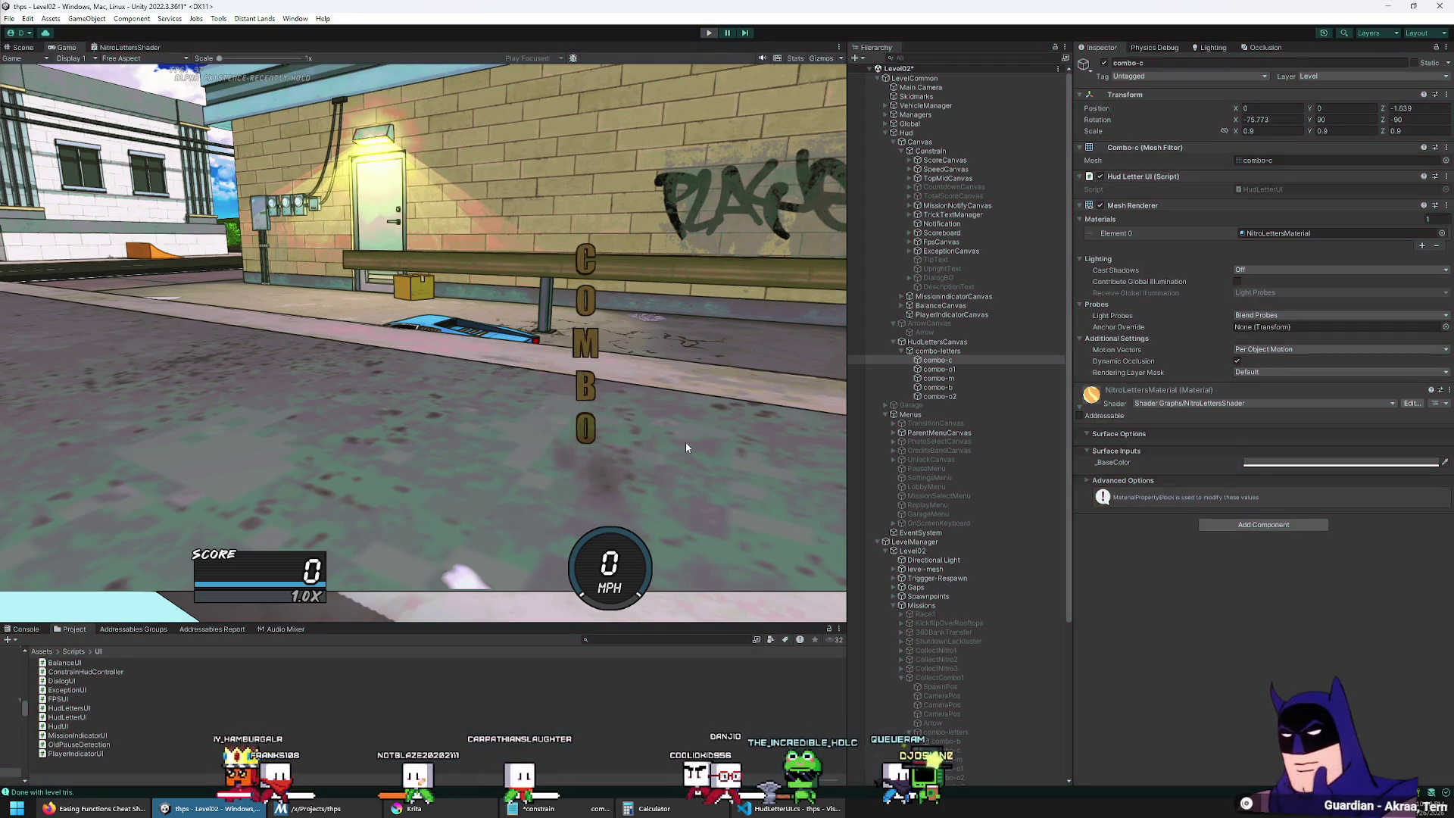
pyautogui.hotkey('alt', 'Tab')
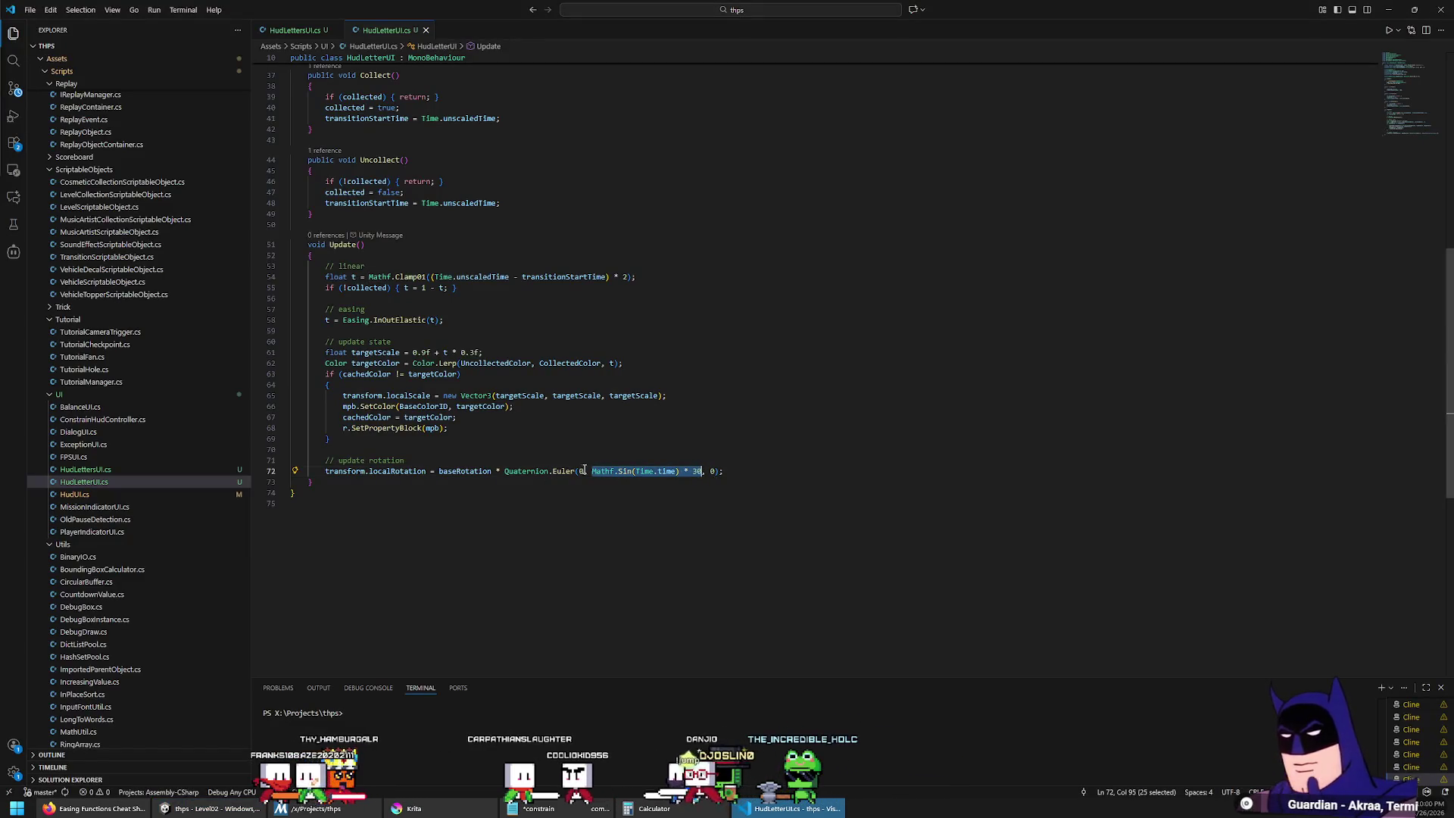
# Step: Change the rotation to Quaternion.Euler(Mathf.Sin(Time.time) * 30, 0, 0), save the script, and return to Unity
pyautogui.press('Left')
pyautogui.press('Left')
pyautogui.press('BackSpace')
pyautogui.press('BackSpace')
pyautogui.write('Mathf.Sin(Time.time) * 30')
pyautogui.write(',')
pyautogui.doubleClick(705, 471)
pyautogui.hotkey('ctrl', 'shift', 'Right')
pyautogui.hotkey('ctrl', 'shift', 'Right')
pyautogui.hotkey('ctrl', 'shift', 'Right')
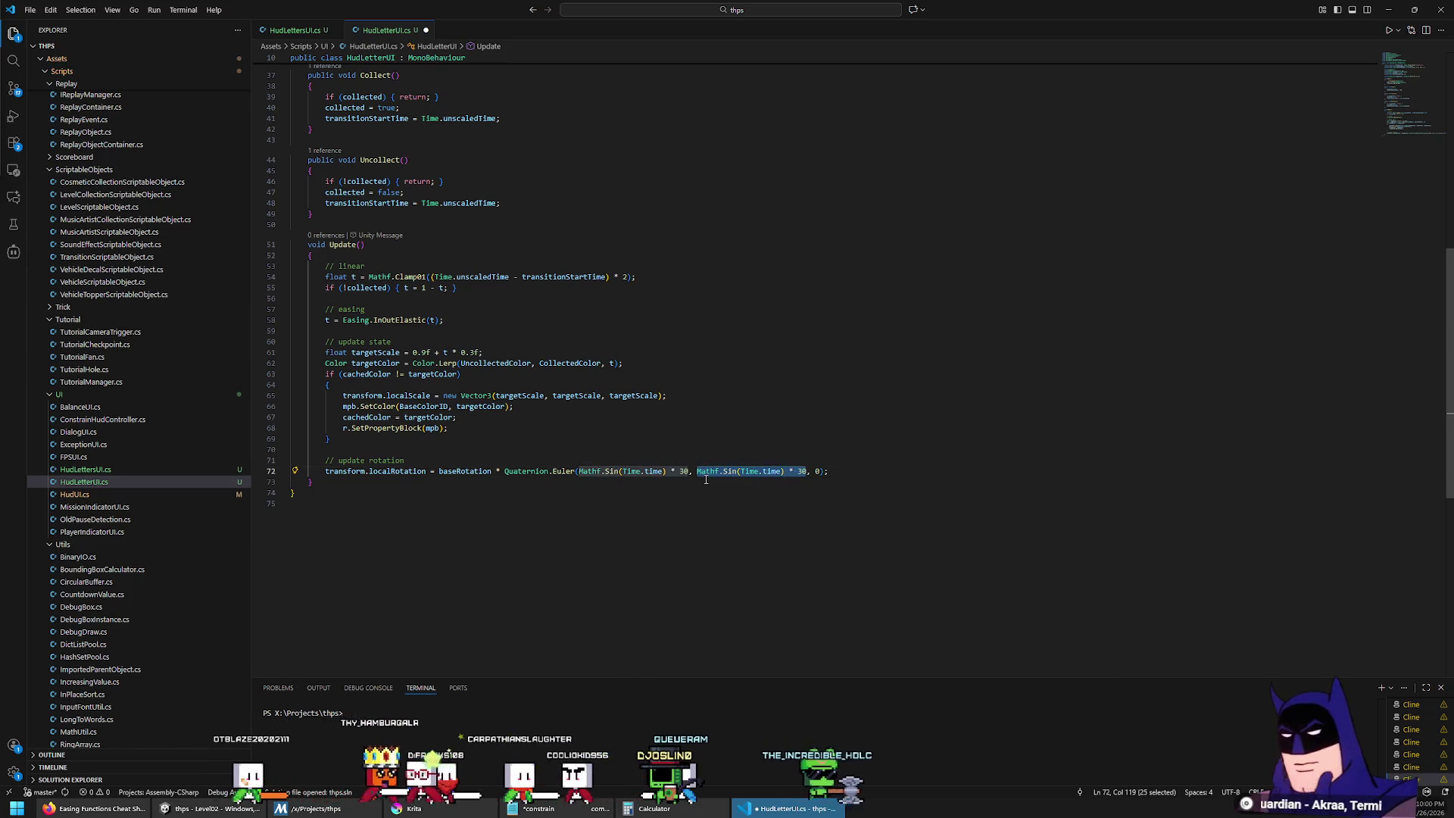
pyautogui.write('0')
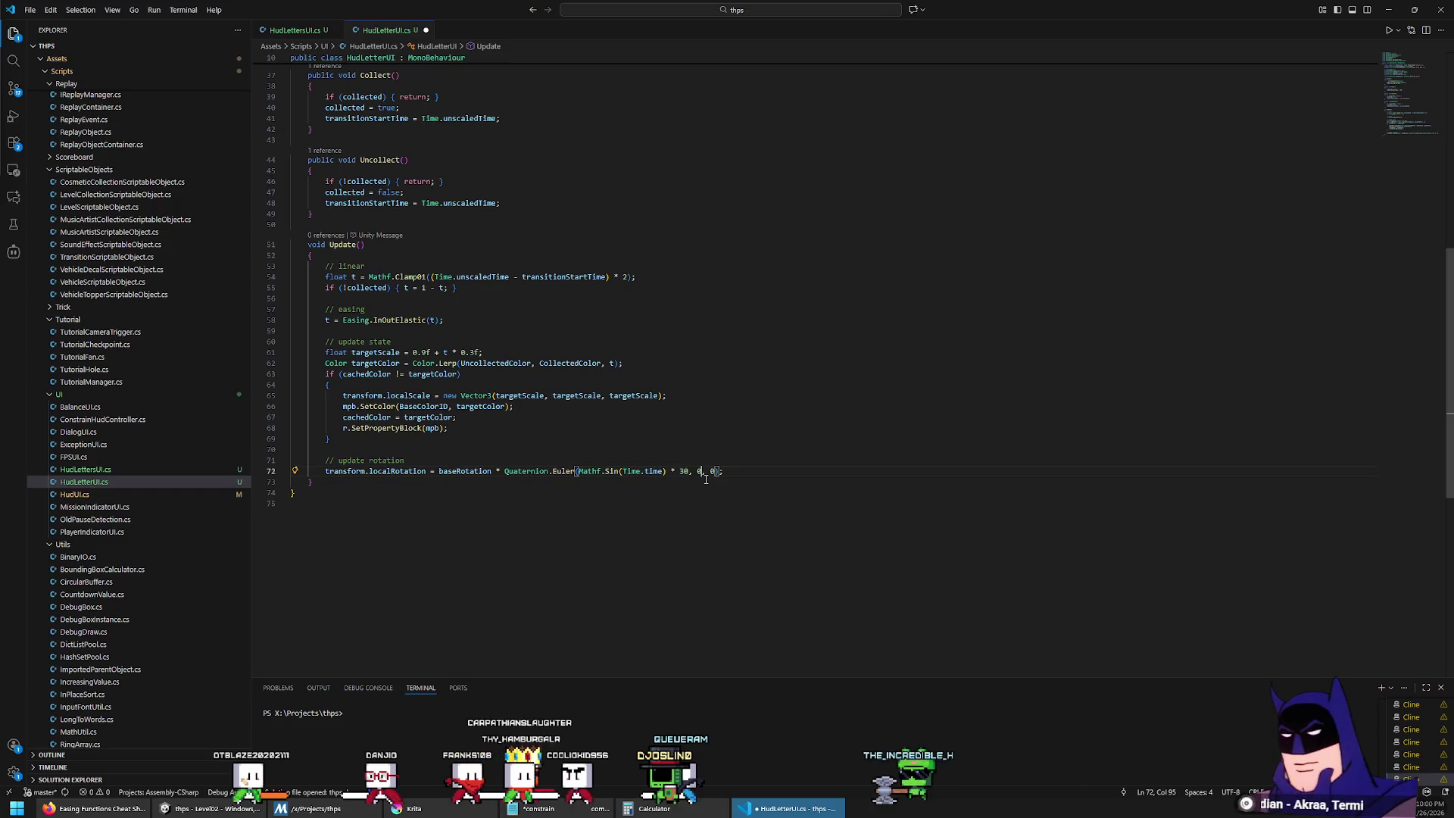
pyautogui.hotkey('ctrl', 's')
pyautogui.hotkey('alt', 'Tab')
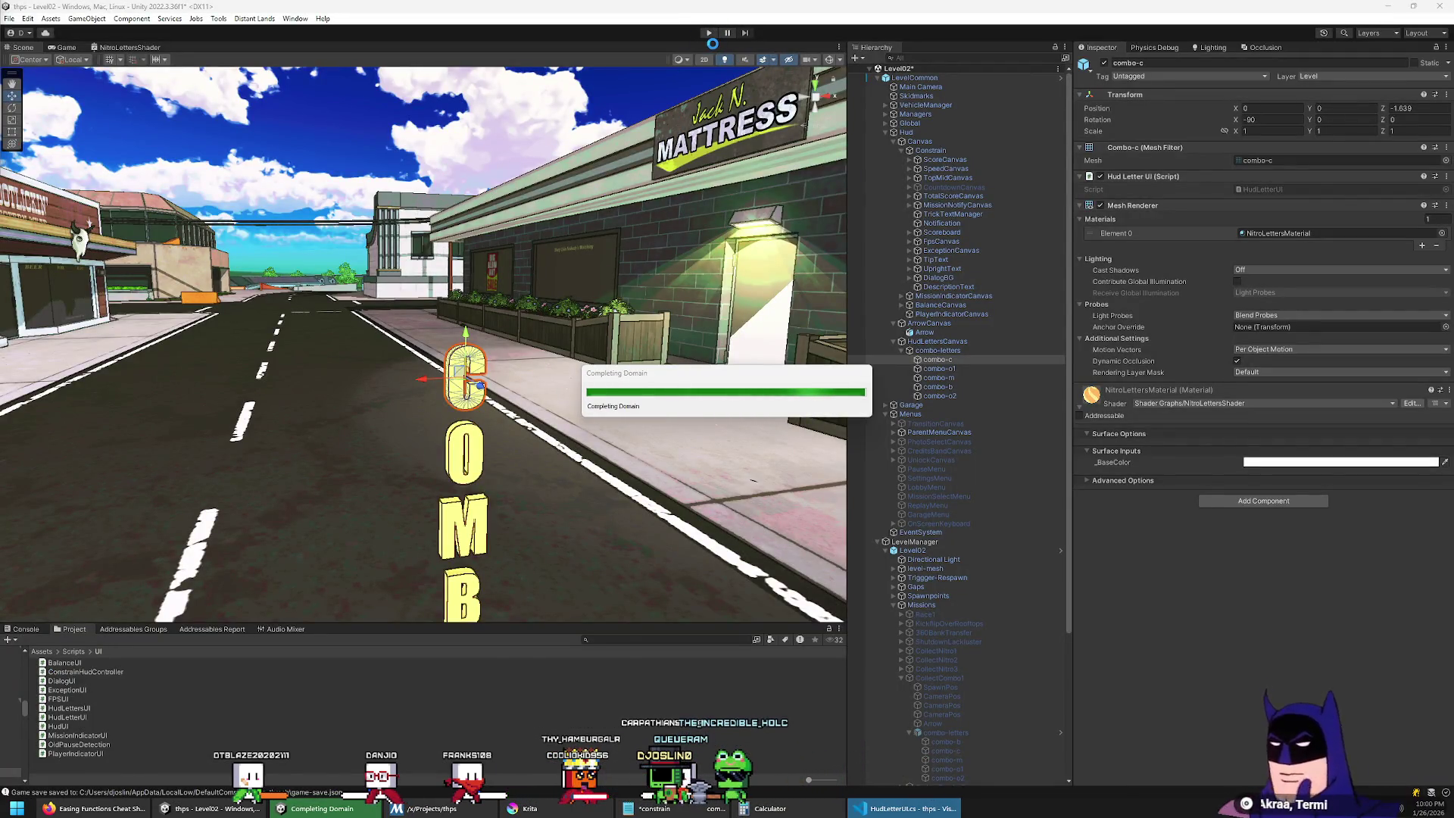
# Step: Play in a maximized Game view, driving with flips, a wall ride and a ledge grind to watch the COMBO wobble
pyautogui.click(709, 33)
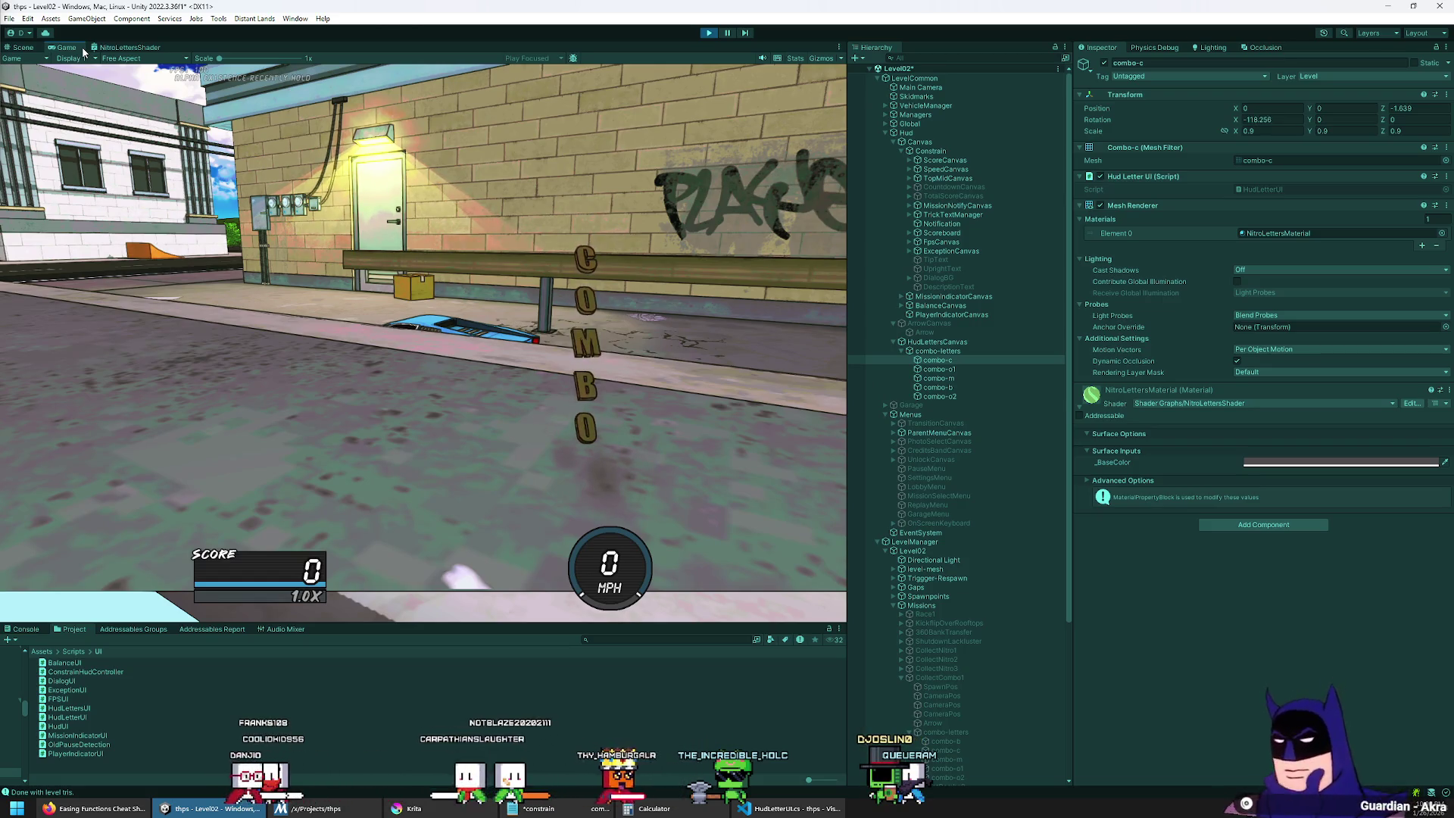
pyautogui.doubleClick(81, 49)
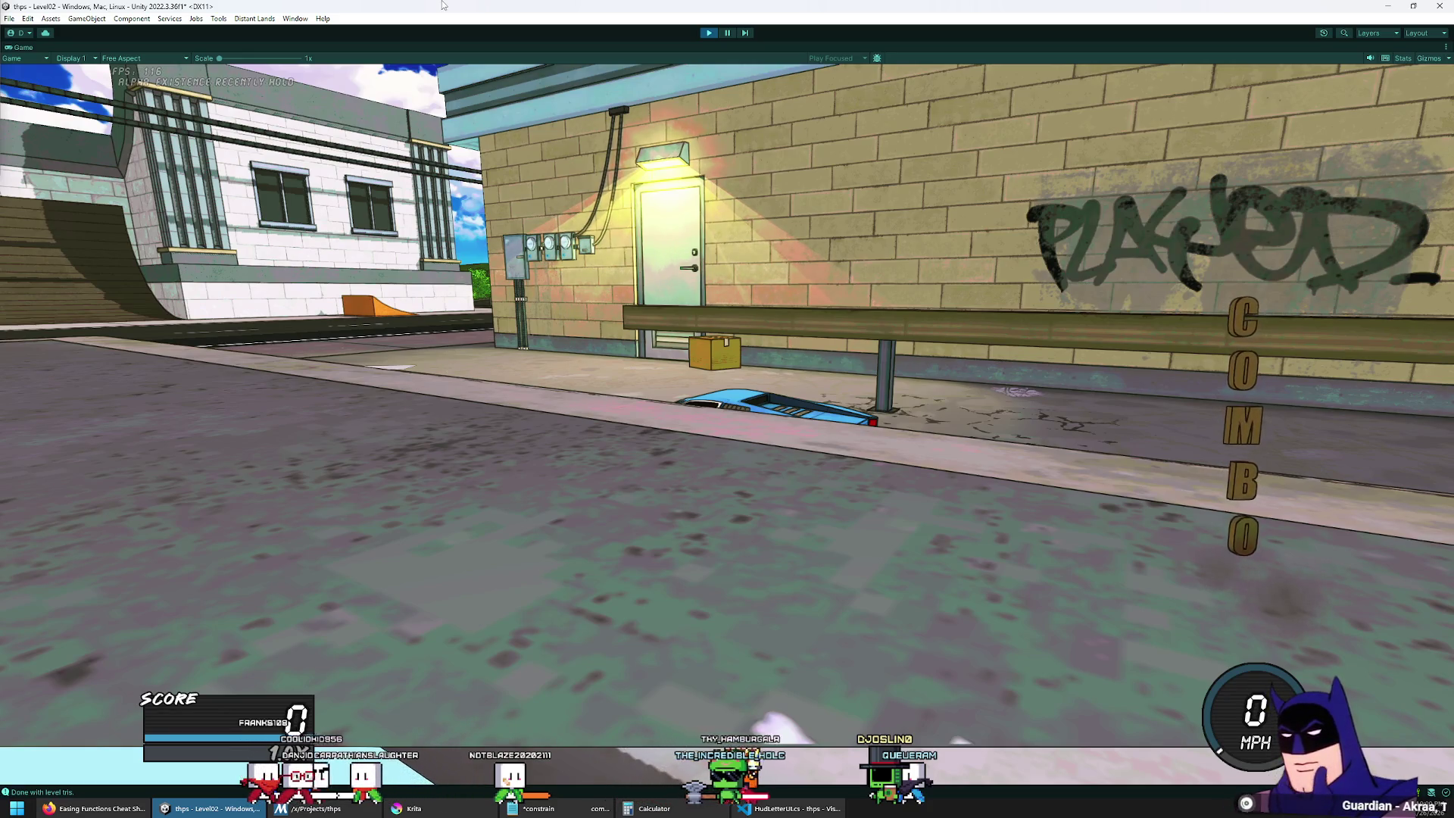
pyautogui.press('w')
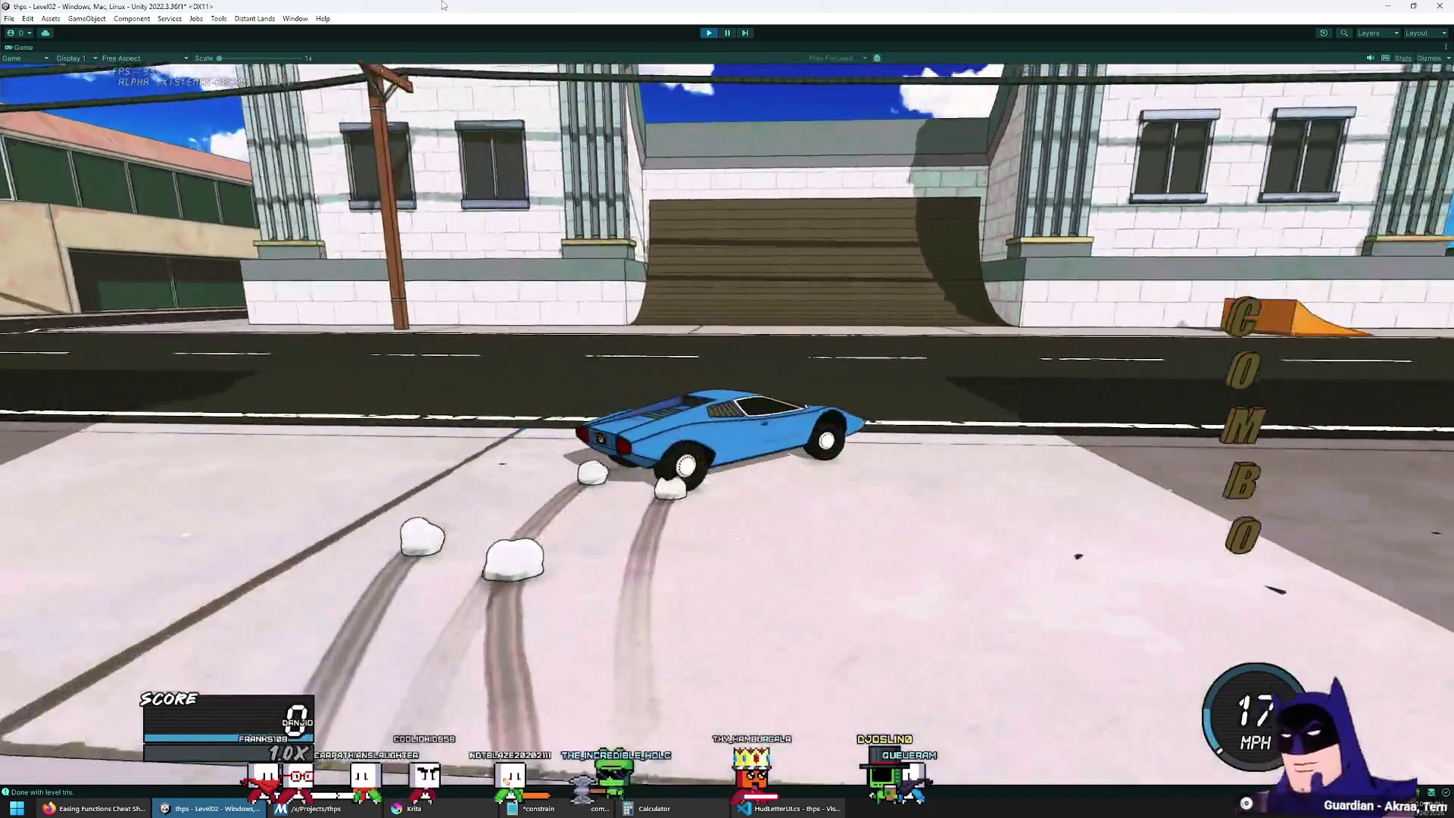
pyautogui.press('space')
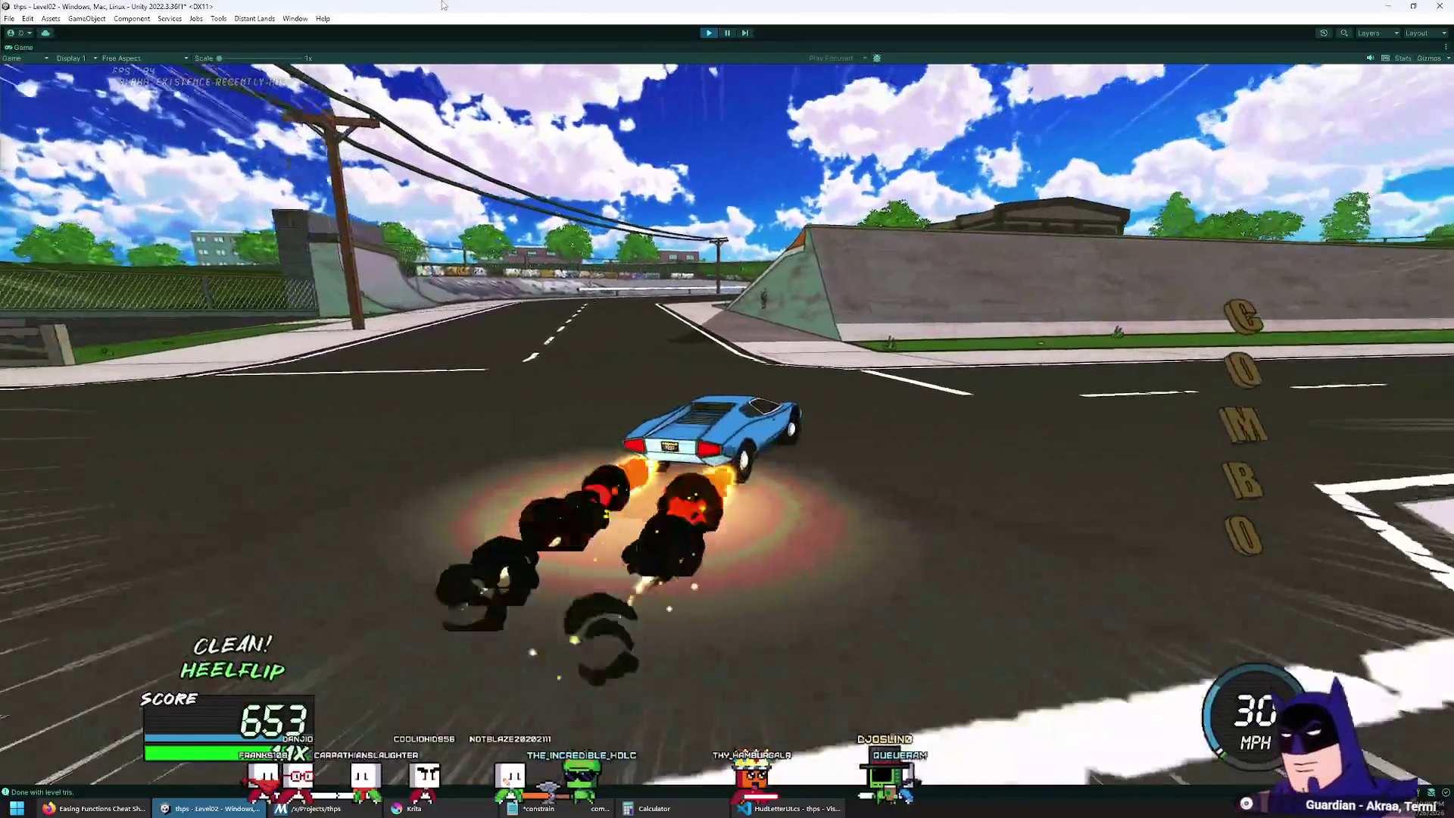
pyautogui.press('d')
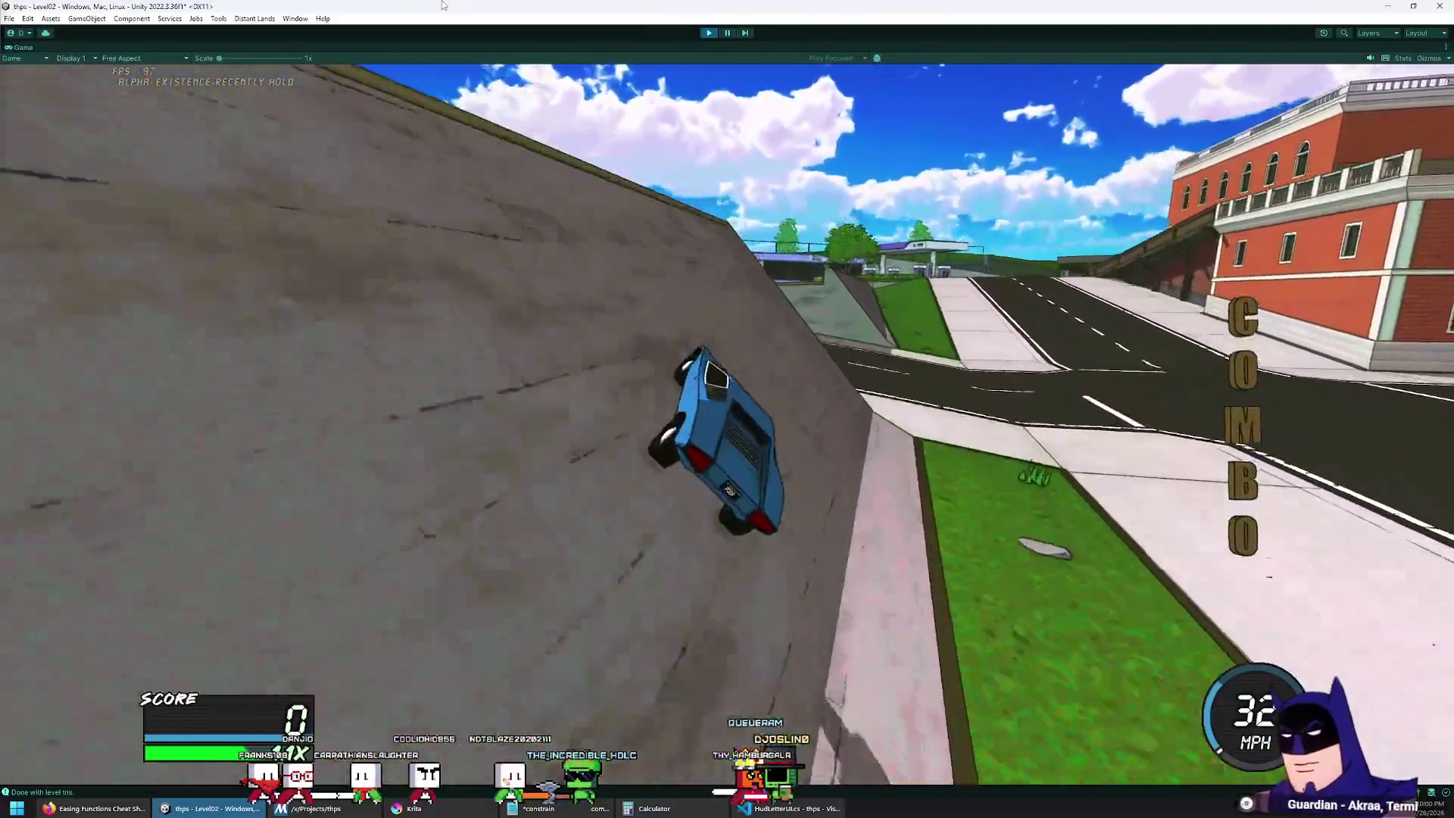
pyautogui.press('space')
pyautogui.press('e')
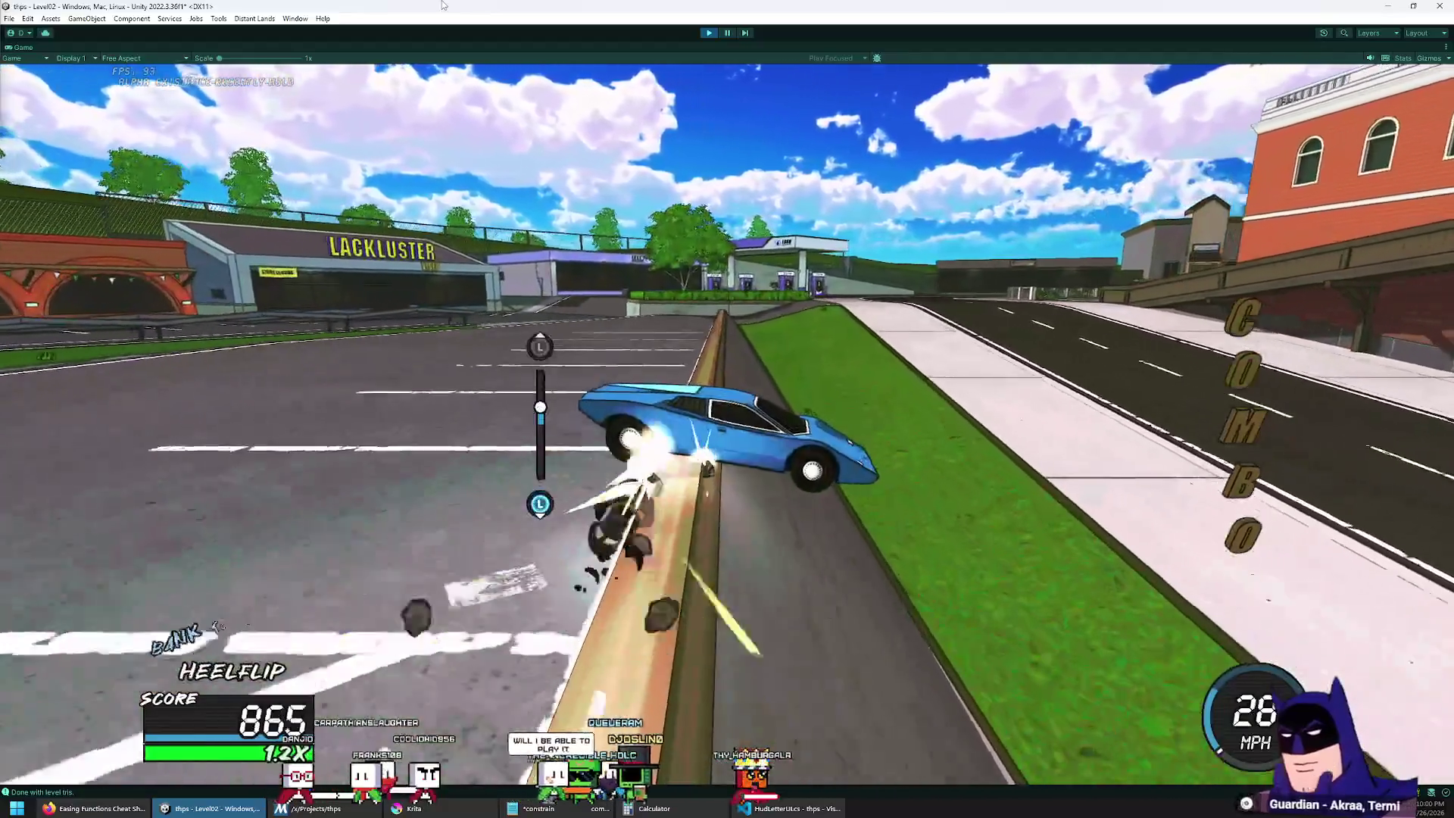